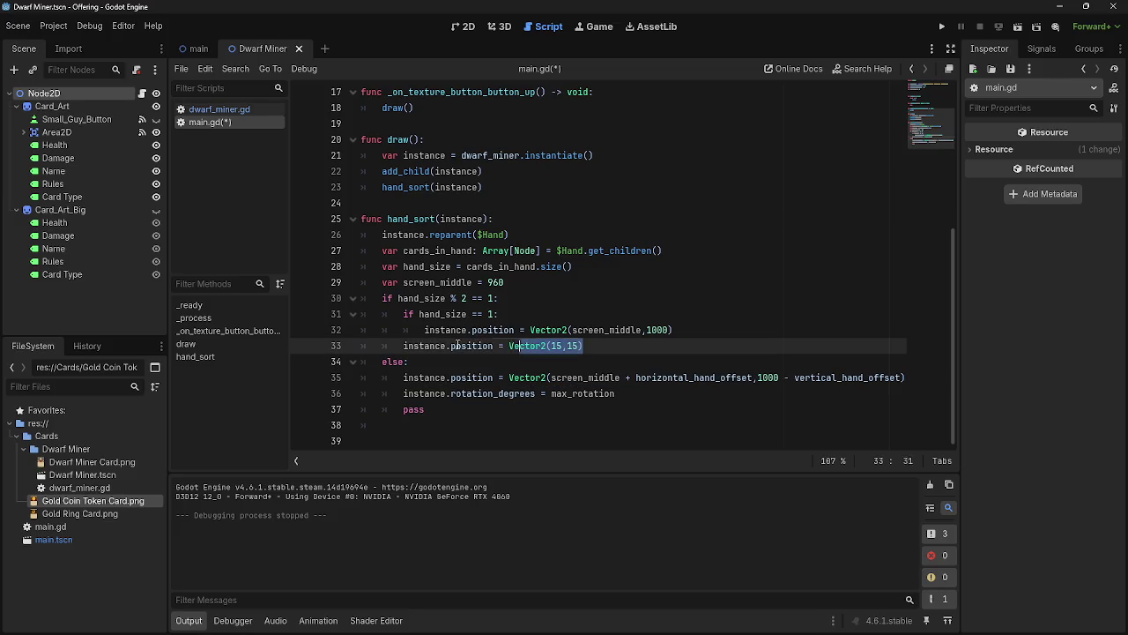
Replace Vector2(15,15) on line 33 with the offset expression, negating horizontal_hand_offset
{"action": "type", "text": "instance.position = Vector2(screen_middle + horizontal_hand_offset,1000 - vertical_hand_offset)"}
{"action": "left_click", "coordinate": [604, 347]}
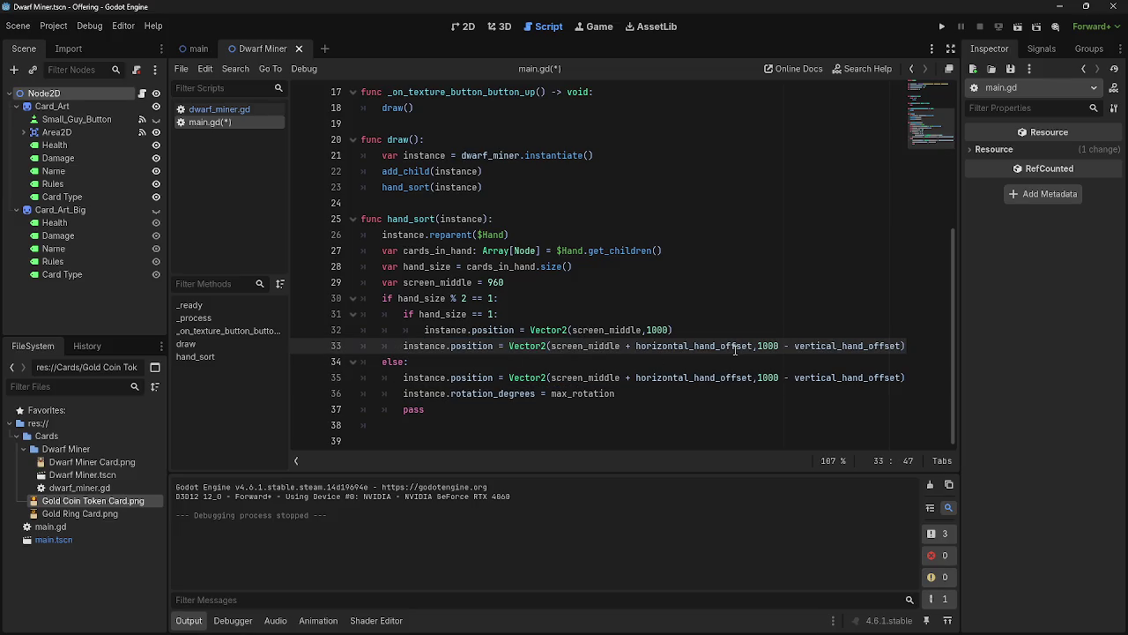
{"action": "left_click", "coordinate": [638, 347]}
{"action": "type", "text": "-"}
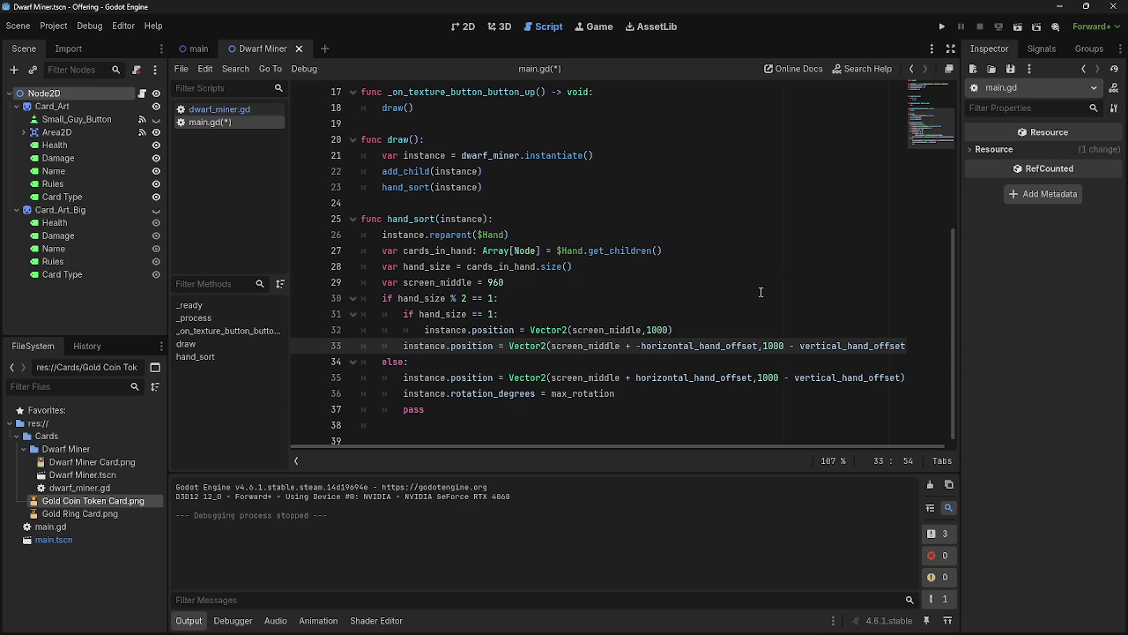
{"action": "key", "text": "BackSpace"}
{"action": "key", "text": "Up"}
{"action": "key", "text": "Up"}
Test-run the game, play the second card, then stop it
{"action": "left_click", "coordinate": [941, 26]}
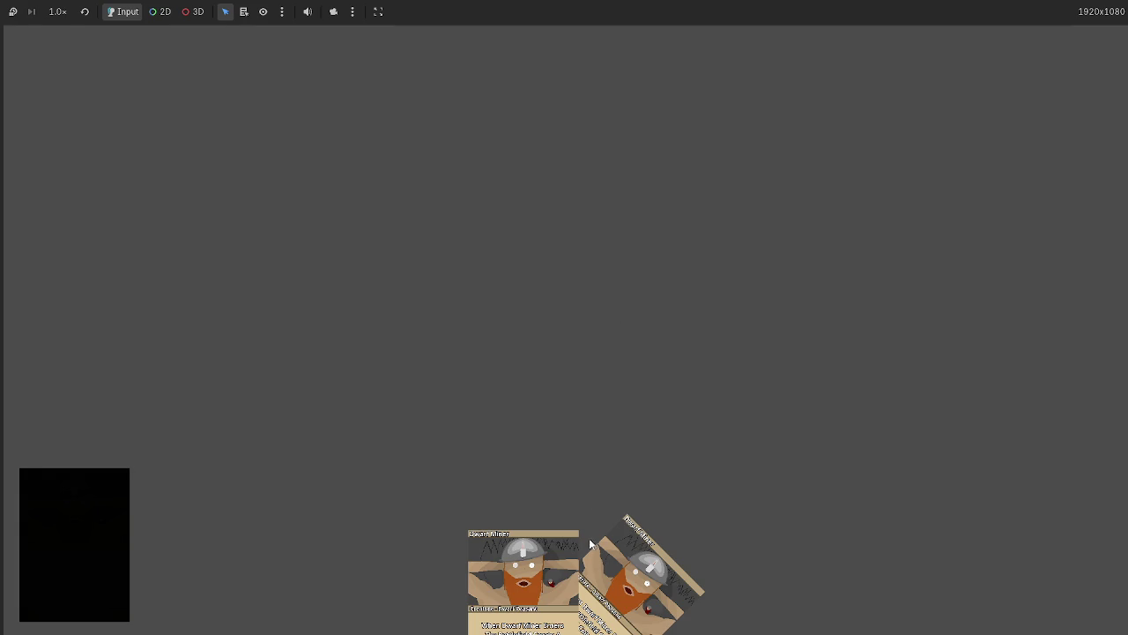
{"action": "left_click", "coordinate": [589, 591]}
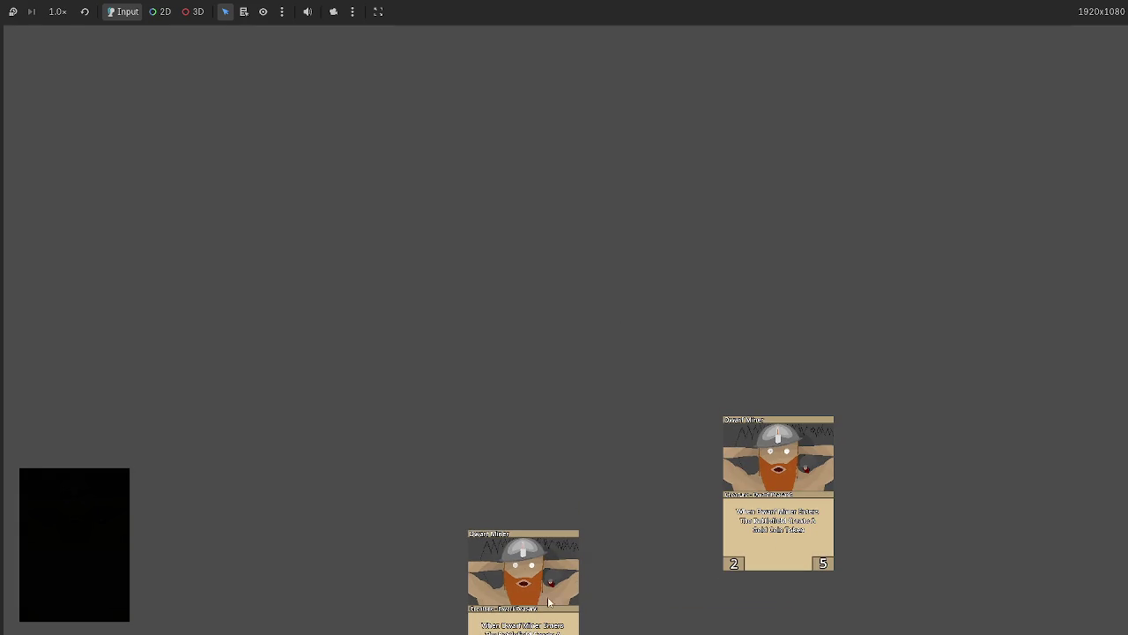
{"action": "key", "text": "F8"}
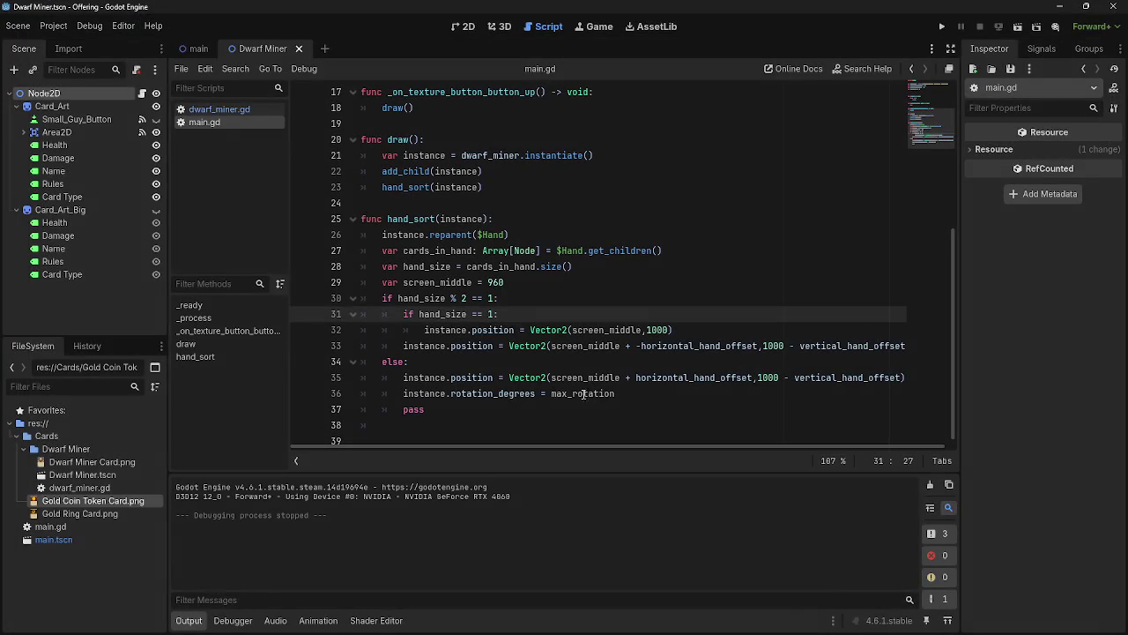
{"action": "left_click", "coordinate": [403, 346]}
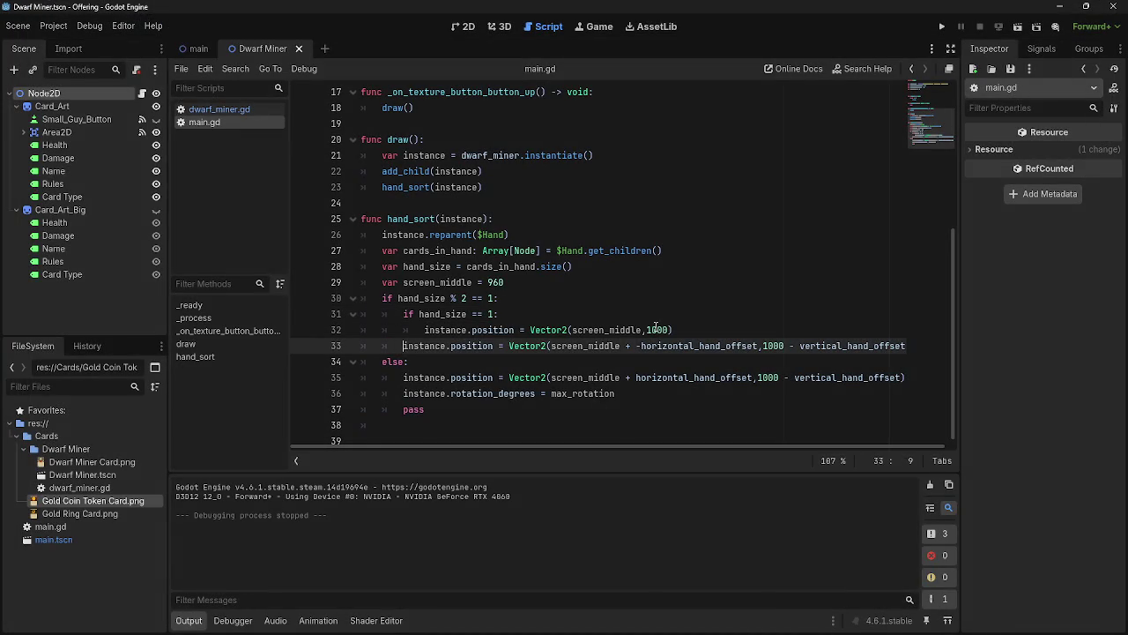
Put the negative-offset position line inside a new else: branch above it
{"action": "key", "text": "Return"}
{"action": "key", "text": "Up"}
{"action": "type", "text": "Els"}
{"action": "key", "text": "BackSpace"}
{"action": "key", "text": "BackSpace"}
{"action": "key", "text": "BackSpace"}
{"action": "type", "text": "else:"}
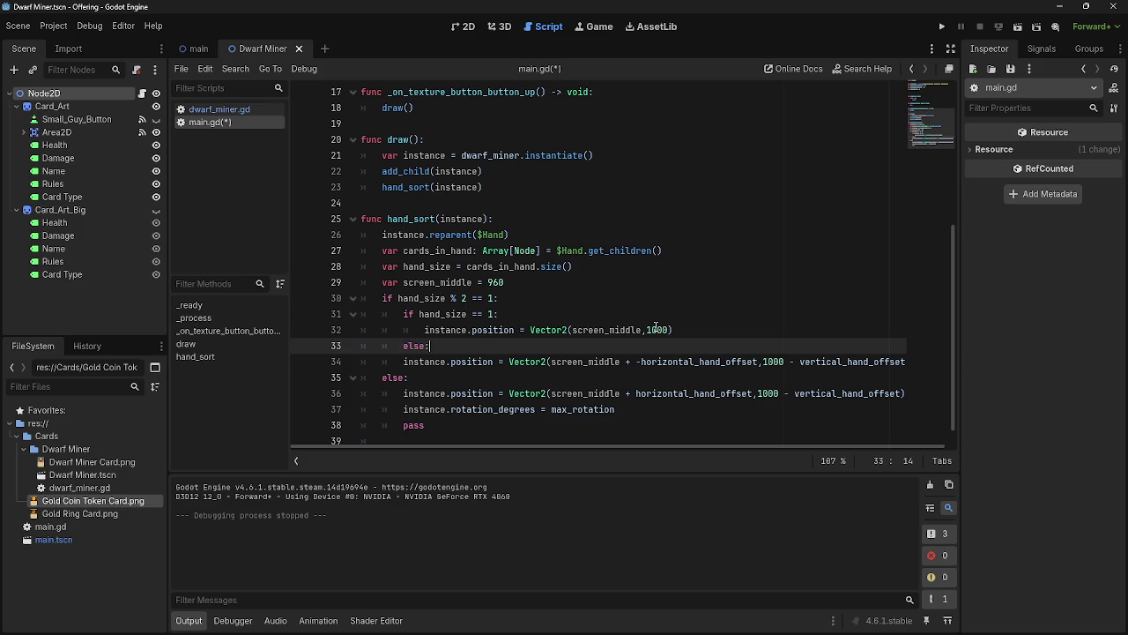
{"action": "key", "text": "Down"}
{"action": "key", "text": "Home"}
{"action": "key", "text": "Tab"}
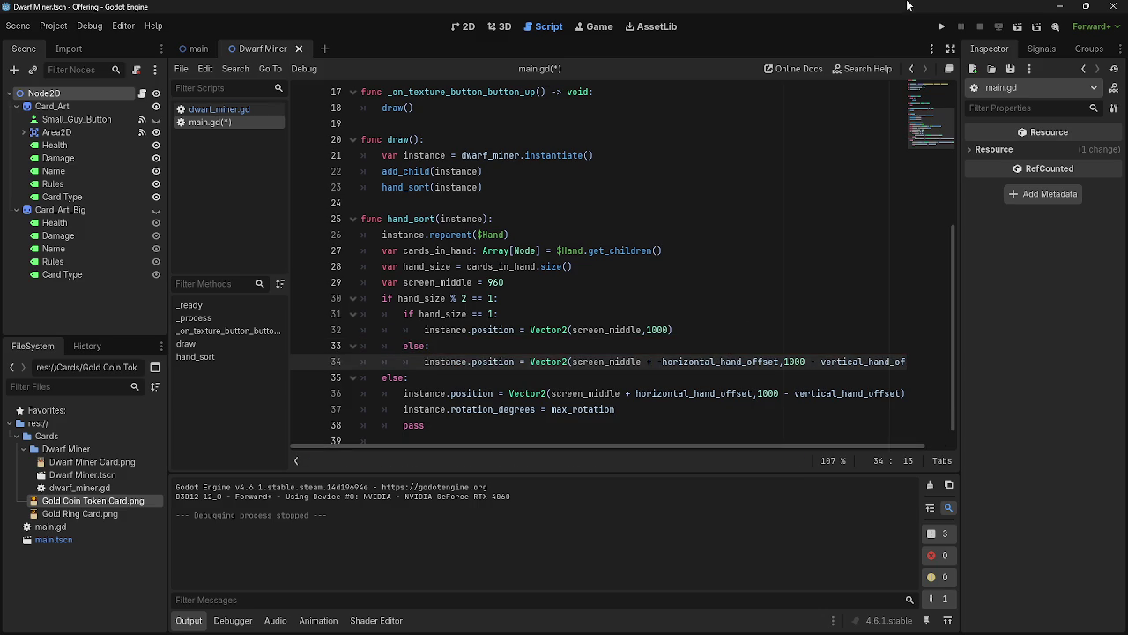
Test-run the game, then return to the end of line 34 in main.gd
{"action": "left_click", "coordinate": [944, 27]}
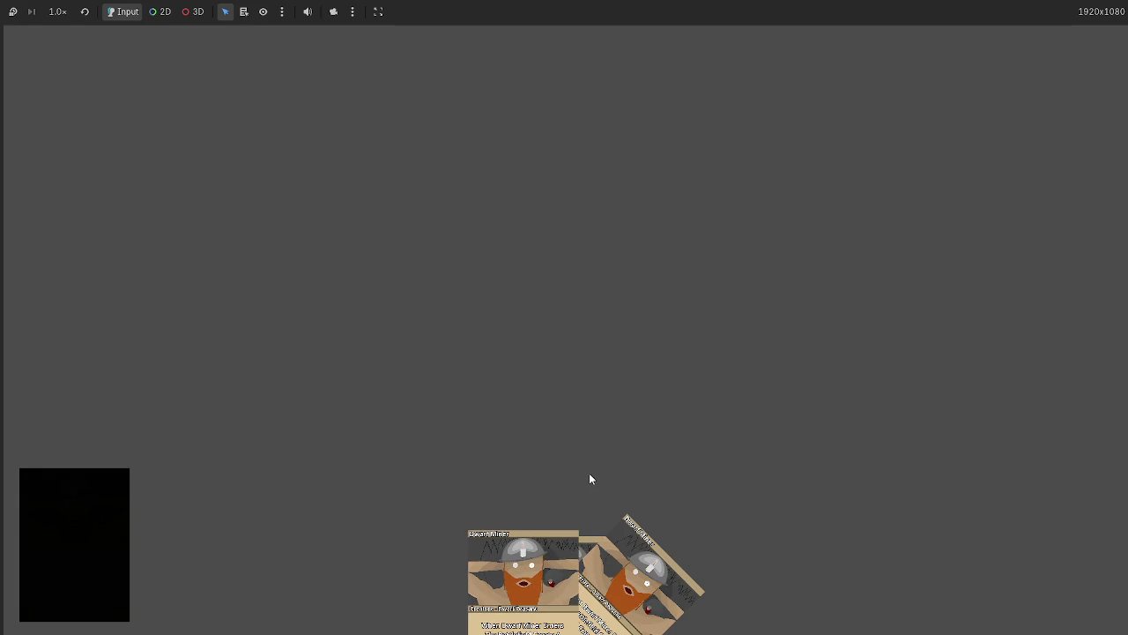
{"action": "key", "text": "F8"}
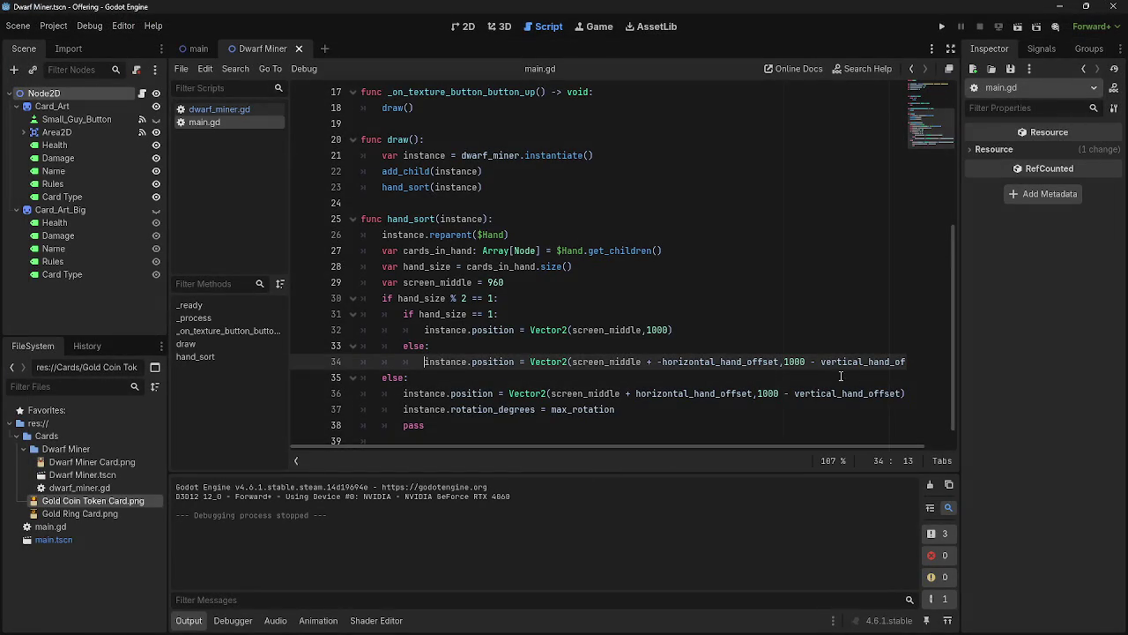
{"action": "left_click", "coordinate": [877, 377]}
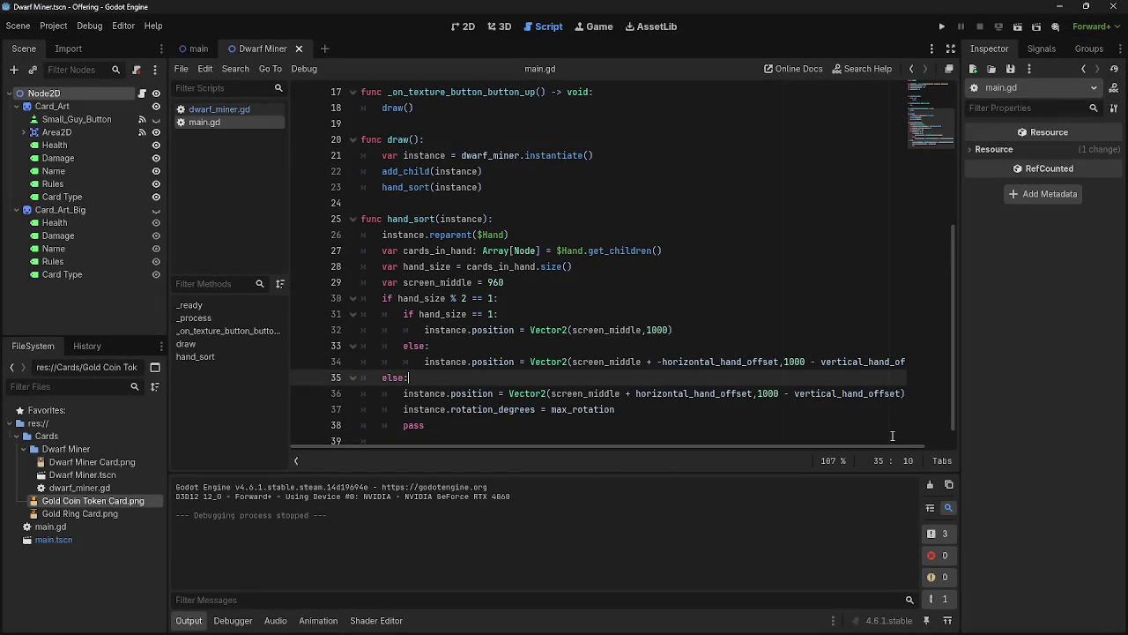
{"action": "mouse_move", "coordinate": [889, 444]}
{"action": "left_mouse_down"}
{"action": "mouse_move", "coordinate": [947, 447]}
{"action": "mouse_move", "coordinate": [917, 444]}
{"action": "left_mouse_up"}
{"action": "scroll", "coordinate": [646, 332], "scroll_direction": "up", "scroll_amount": 5}
{"action": "scroll", "coordinate": [647, 332], "scroll_direction": "down", "scroll_amount": 5}
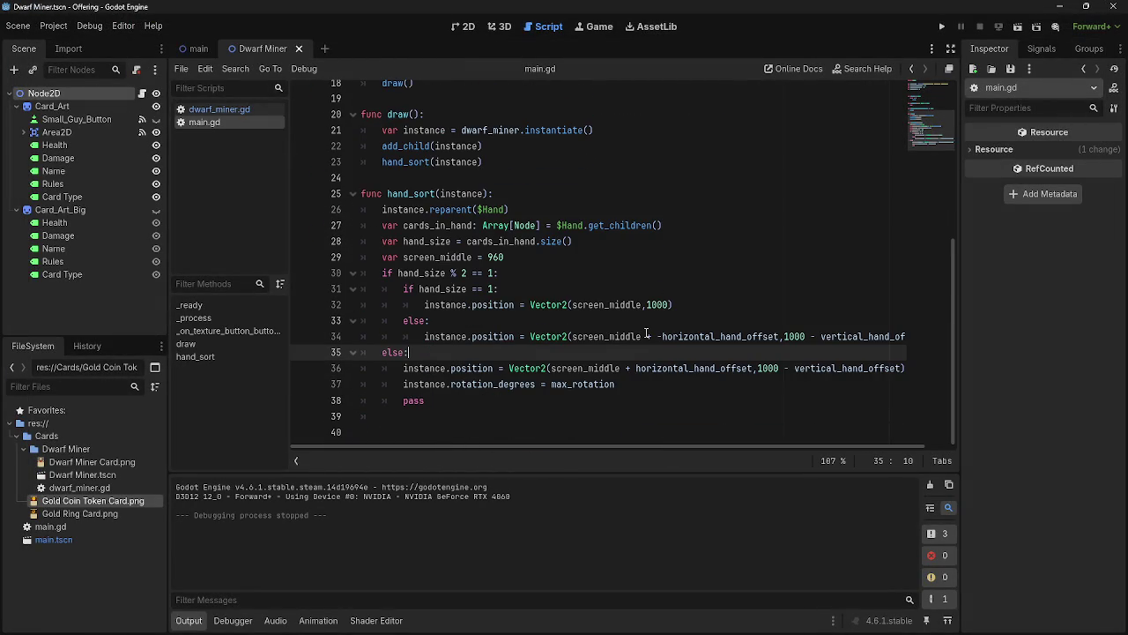
{"action": "left_click_drag", "start_coordinate": [617, 385], "coordinate": [392, 384]}
{"action": "key", "text": "ctrl+c"}
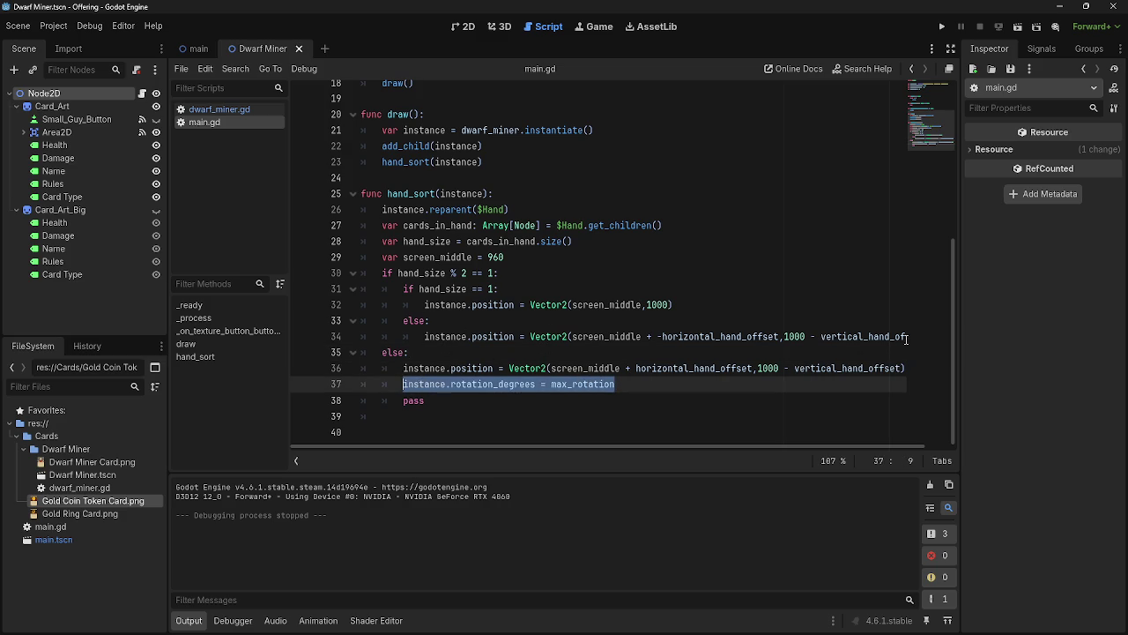
{"action": "left_click_drag", "start_coordinate": [905, 336], "coordinate": [908, 337]}
Add instance.rotation_degrees = -max_rotation under the else branch and test-run it
{"action": "key", "text": "End"}
{"action": "key", "text": "Return"}
{"action": "key", "text": "ctrl+v"}
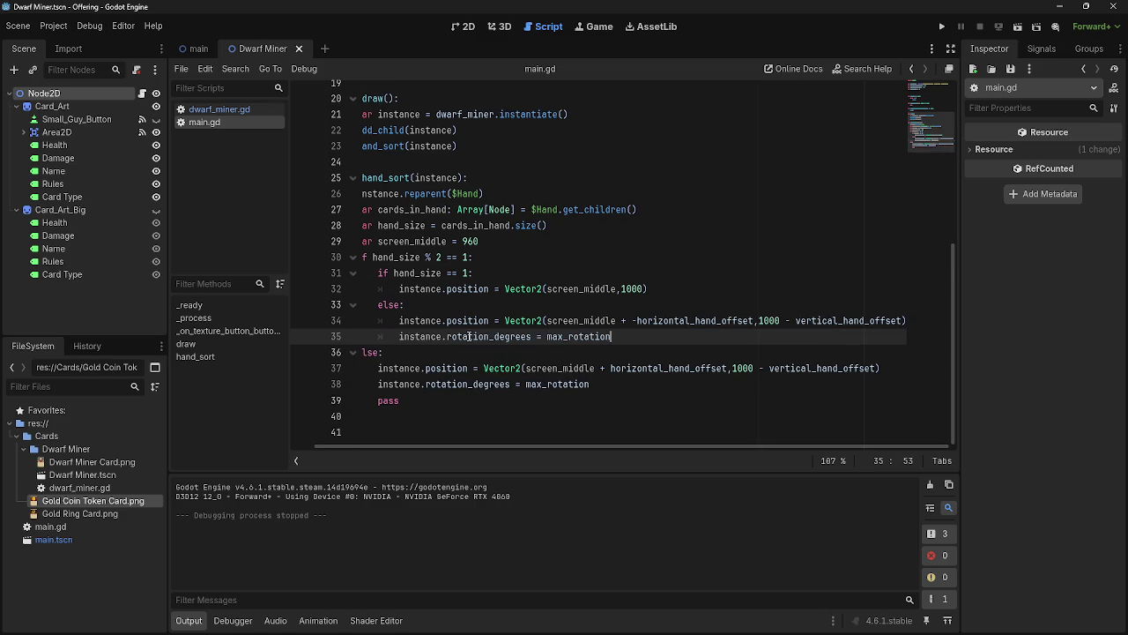
{"action": "left_click", "coordinate": [547, 337]}
{"action": "type", "text": "-"}
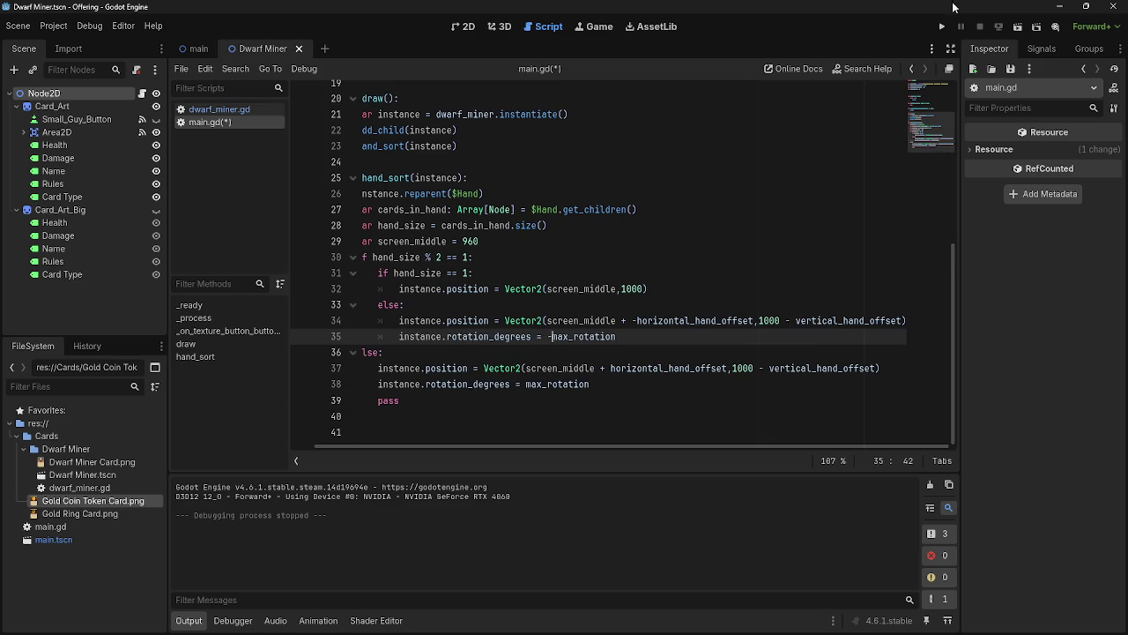
{"action": "left_click", "coordinate": [942, 27]}
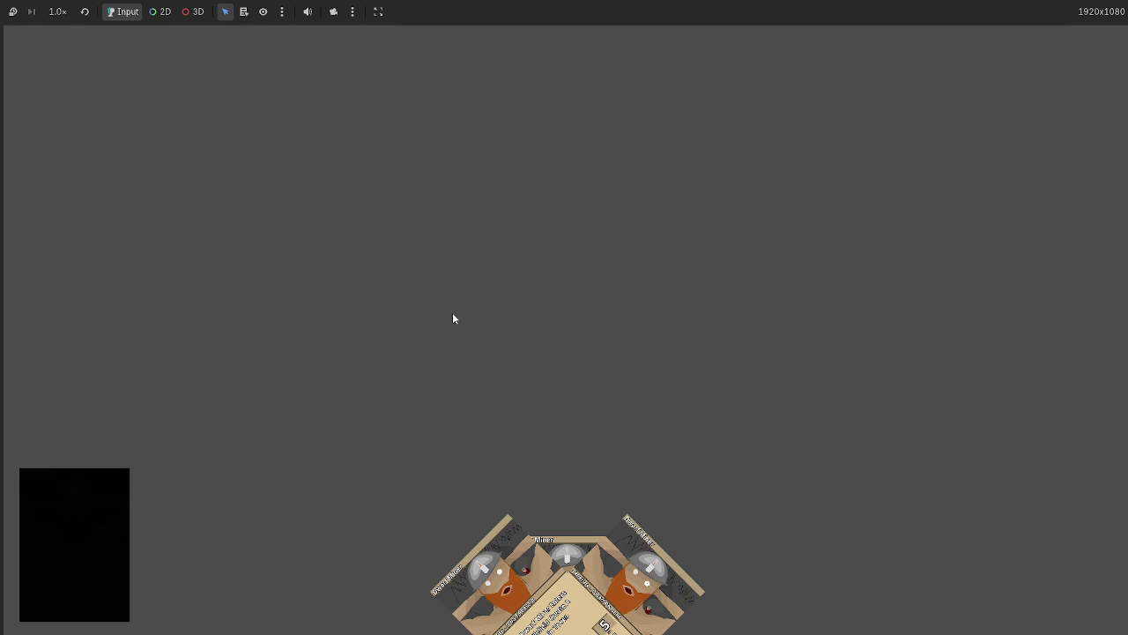
{"action": "key", "text": "F8"}
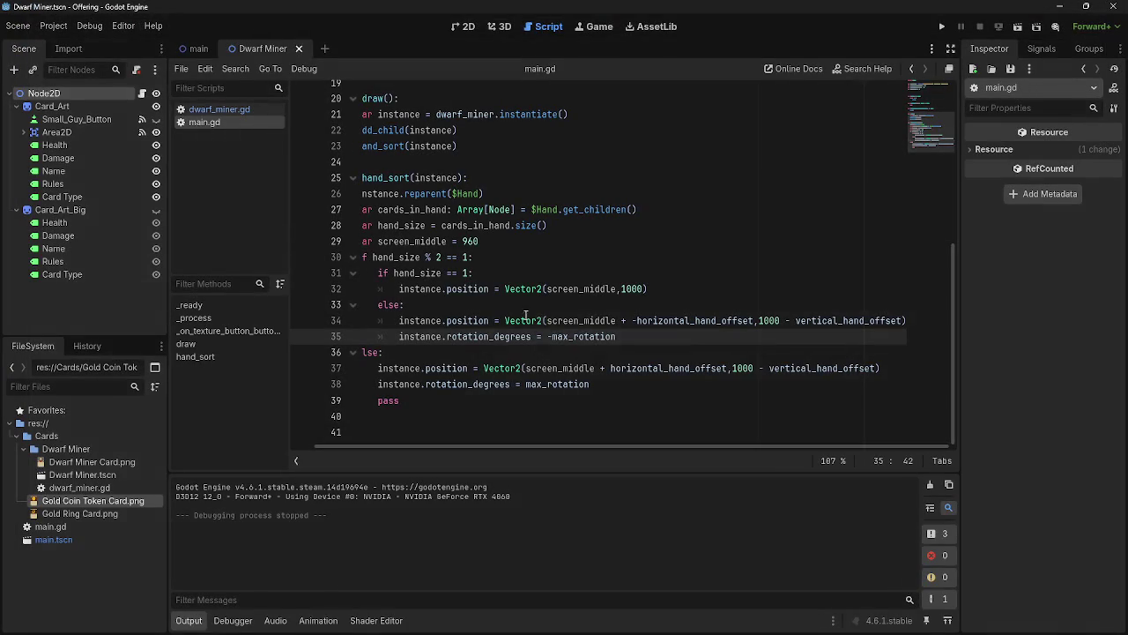
Comment out the rotation lines 35 and 38 with # and run the game again
{"action": "left_click", "coordinate": [399, 336]}
{"action": "type", "text": "#"}
{"action": "left_click", "coordinate": [378, 384]}
{"action": "type", "text": "#"}
{"action": "left_click", "coordinate": [942, 26]}
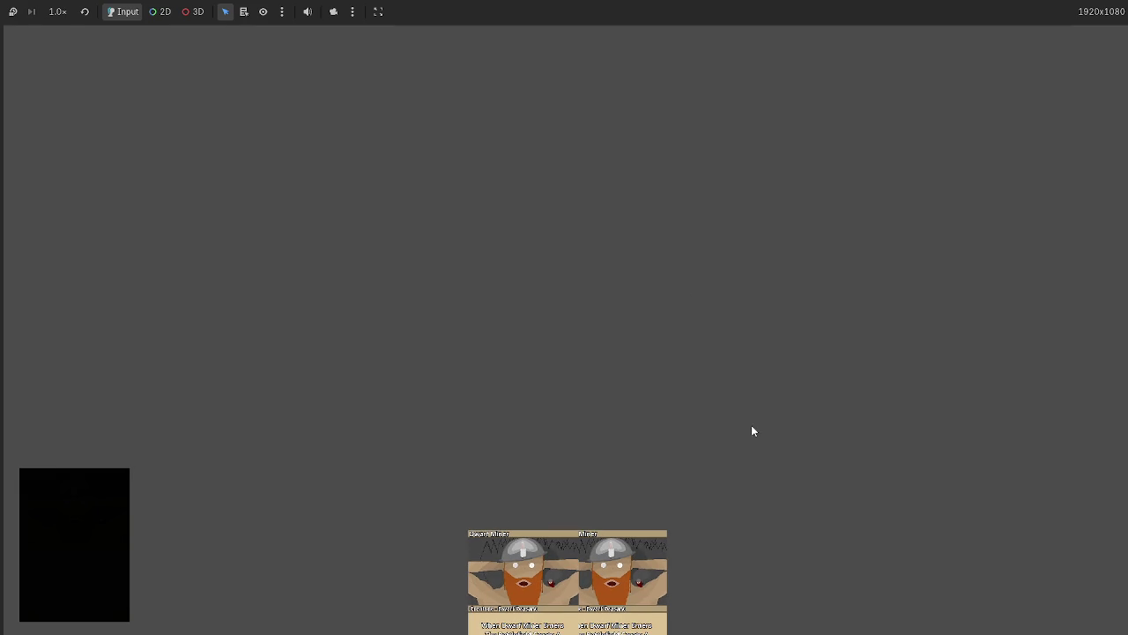
Stop and rerun the game, then return to vertical_hand_offset on line 37
{"action": "key", "text": "F8"}
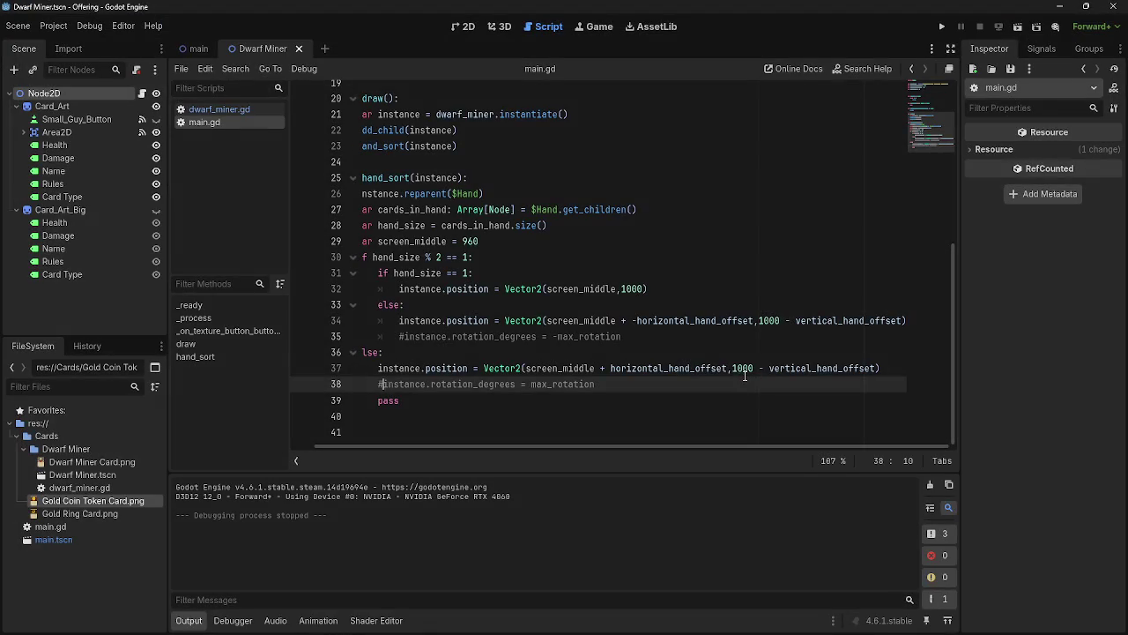
{"action": "left_click_drag", "start_coordinate": [420, 446], "coordinate": [397, 441]}
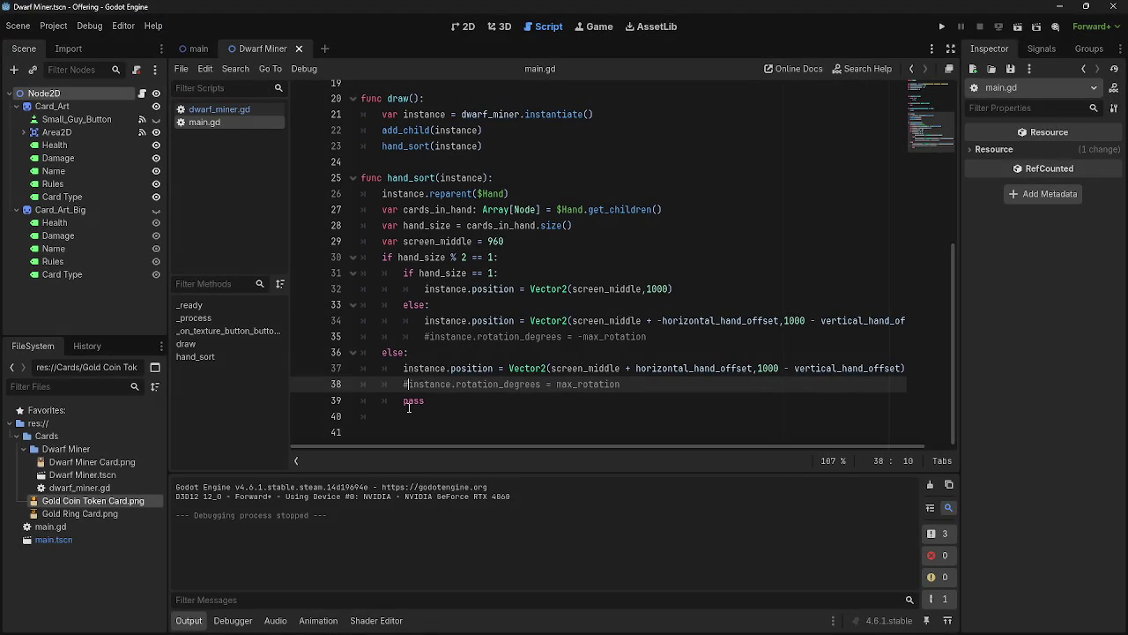
{"action": "left_click", "coordinate": [402, 385]}
{"action": "left_click", "coordinate": [942, 27]}
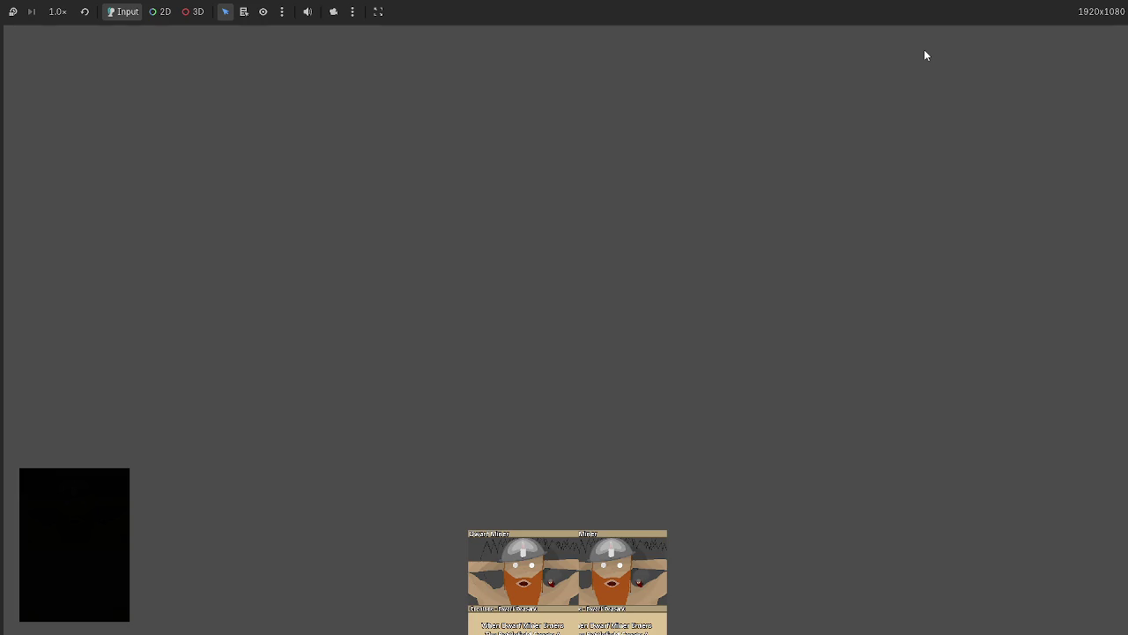
{"action": "key", "text": "F8"}
{"action": "left_click_drag", "start_coordinate": [810, 368], "coordinate": [914, 369]}
{"action": "left_click", "coordinate": [770, 369]}
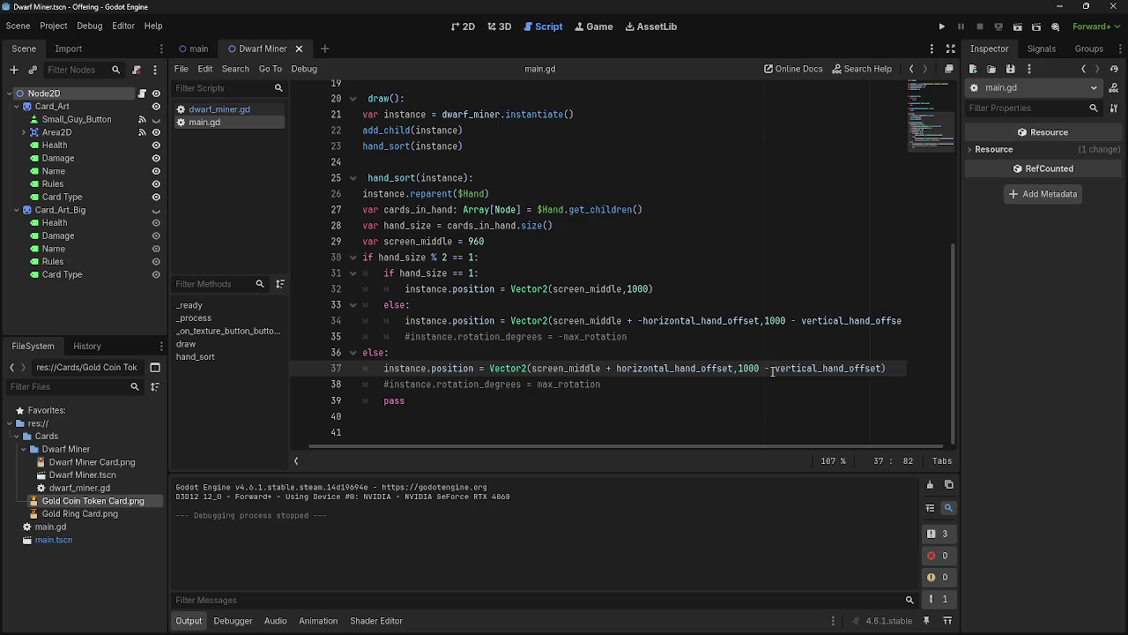
Review hand_sort's hand_size == 1 branch and its Vector2(screen_middle,1000) position line
{"action": "scroll", "coordinate": [739, 354], "scroll_direction": "up", "scroll_amount": 6}
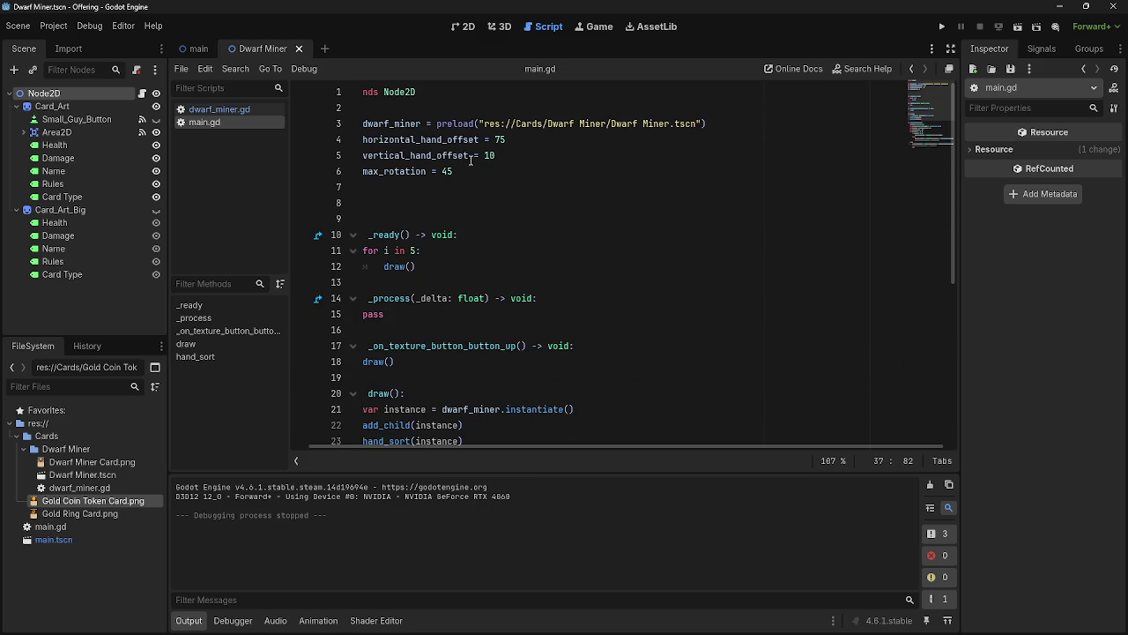
{"action": "left_click_drag", "start_coordinate": [542, 443], "coordinate": [454, 443]}
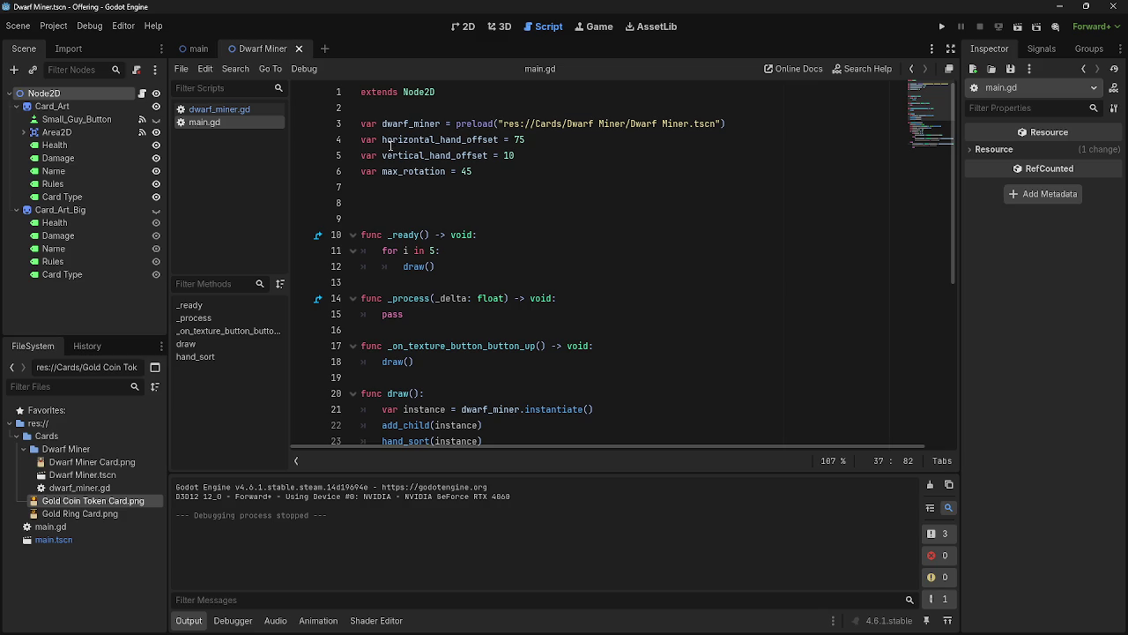
{"action": "scroll", "coordinate": [599, 397], "scroll_direction": "down", "scroll_amount": 5}
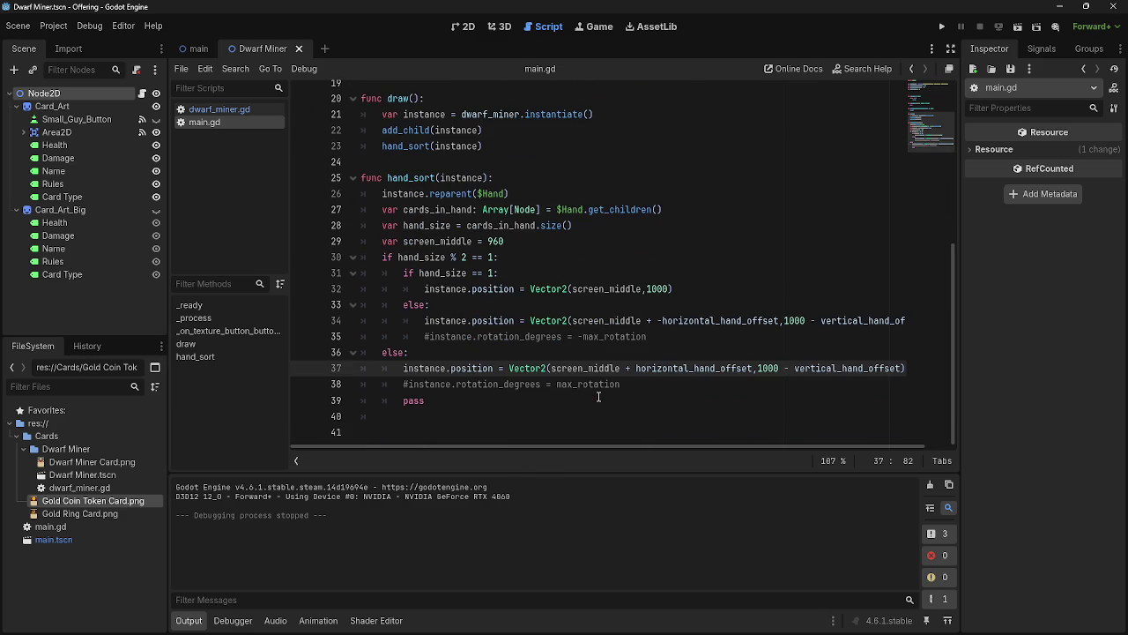
{"action": "left_click_drag", "start_coordinate": [762, 447], "coordinate": [787, 446]}
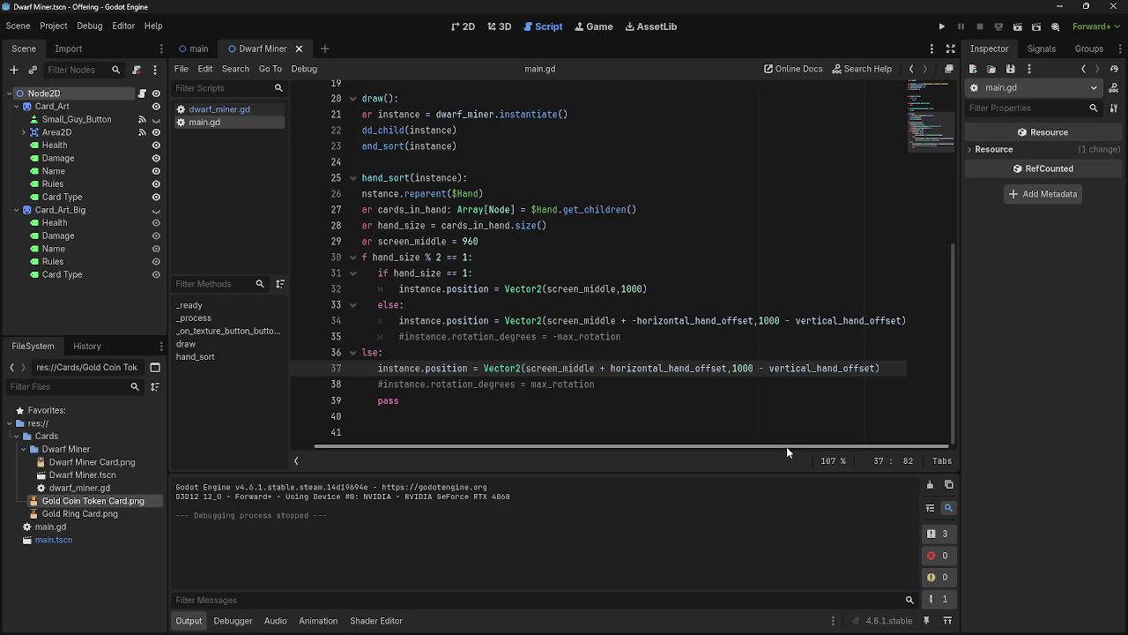
{"action": "scroll", "coordinate": [563, 383], "scroll_direction": "up", "scroll_amount": 5}
{"action": "scroll", "coordinate": [563, 385], "scroll_direction": "down", "scroll_amount": 5}
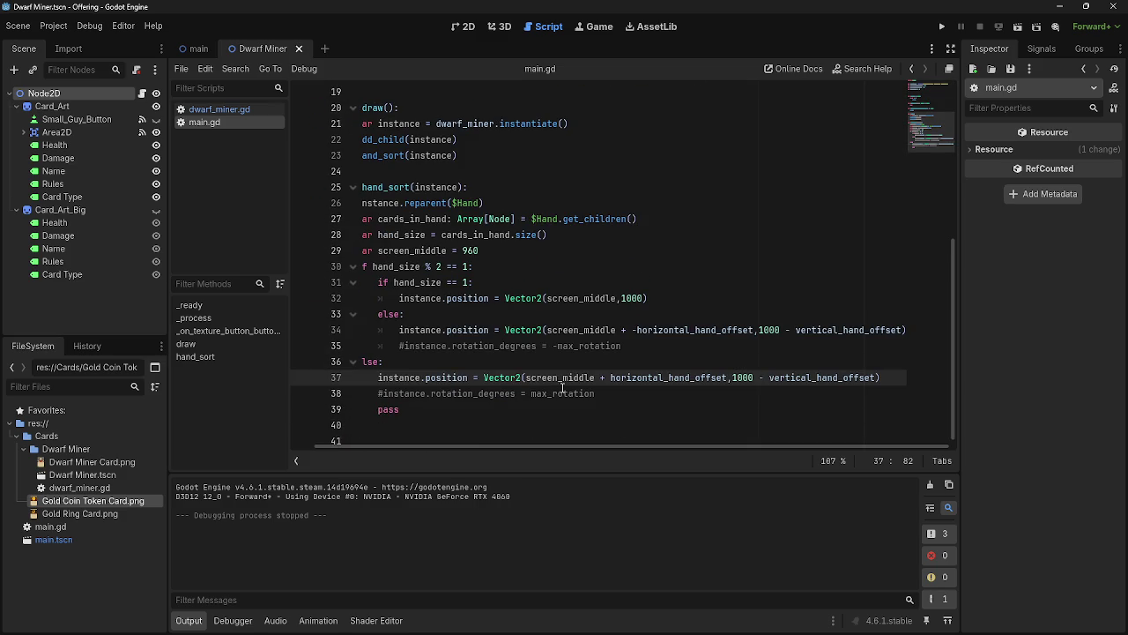
{"action": "left_click_drag", "start_coordinate": [579, 447], "coordinate": [478, 442]}
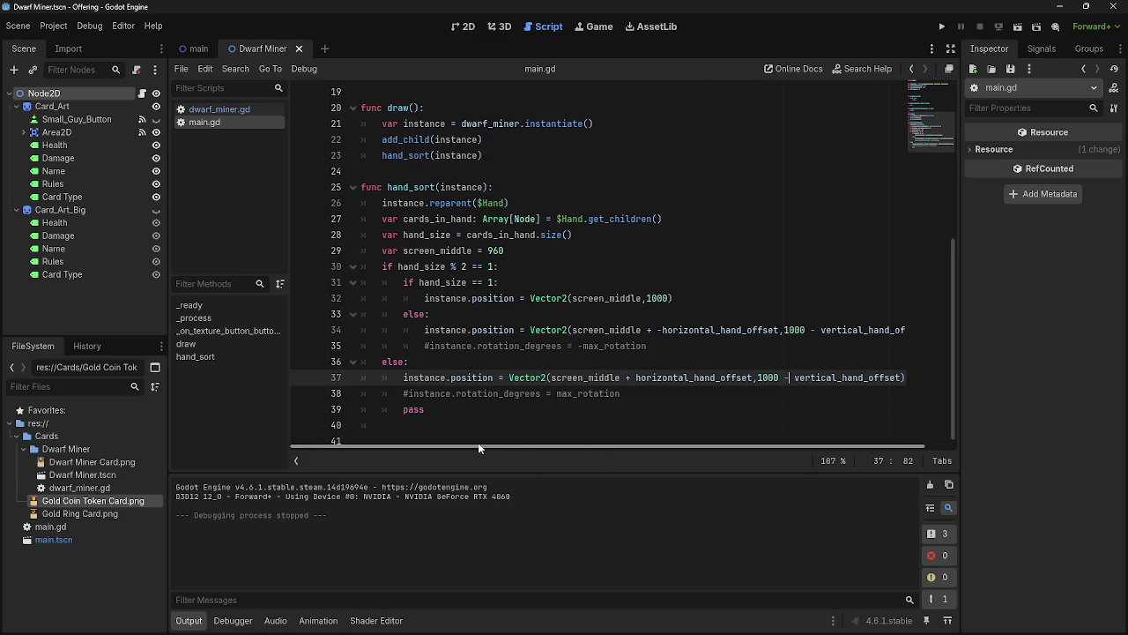
{"action": "left_click", "coordinate": [686, 298]}
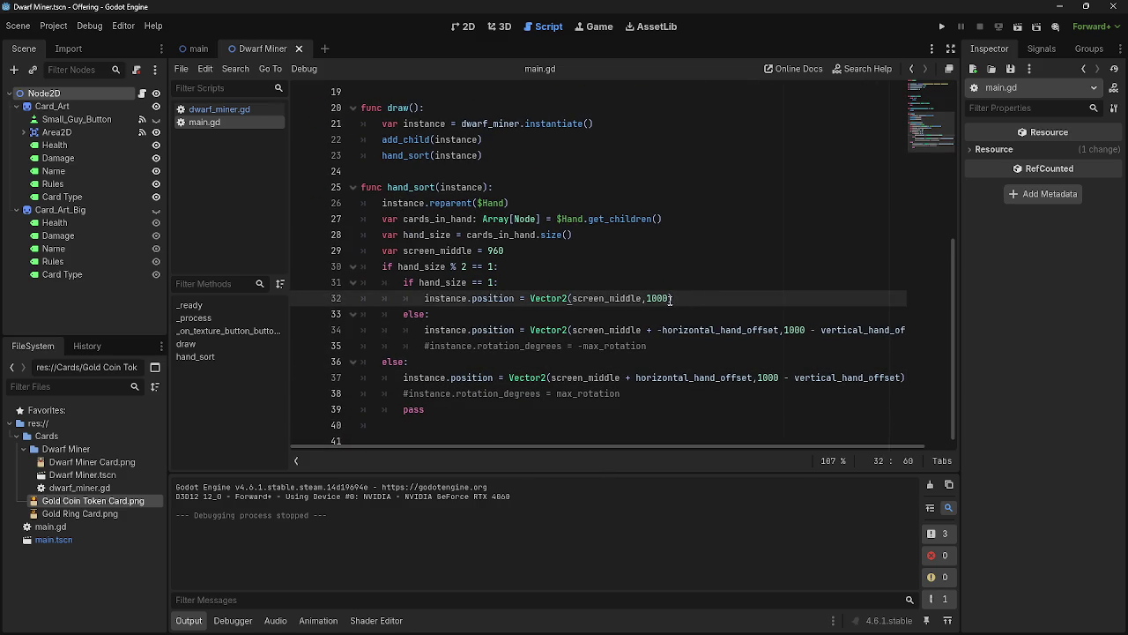
{"action": "triple_click", "coordinate": [407, 283]}
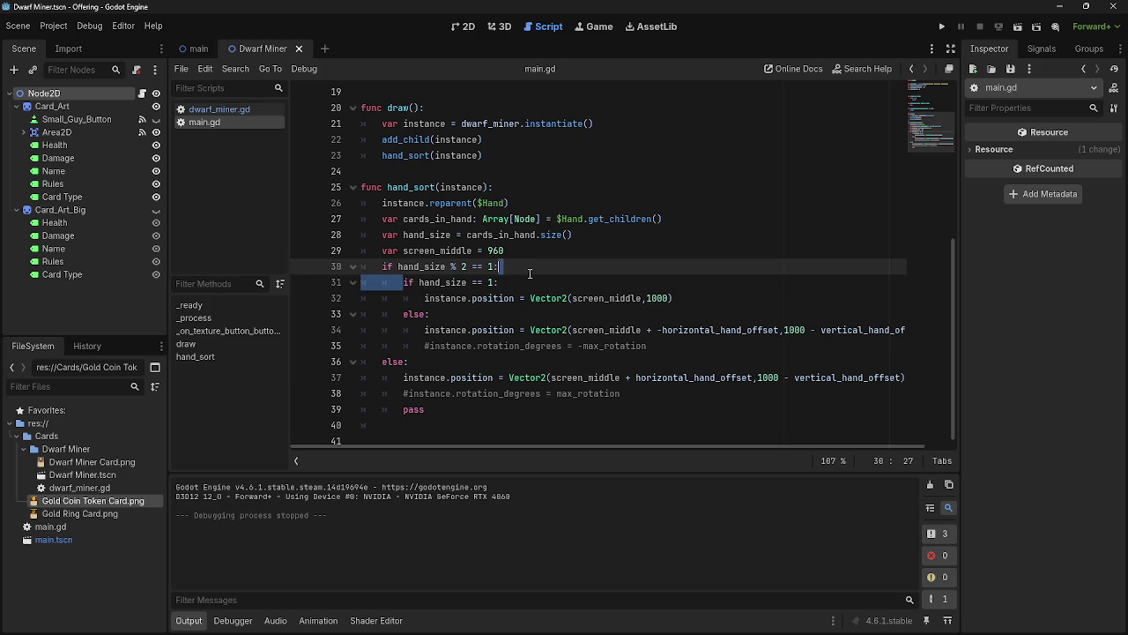
{"action": "key", "text": "End"}
{"action": "left_click_drag", "start_coordinate": [423, 297], "coordinate": [697, 293]}
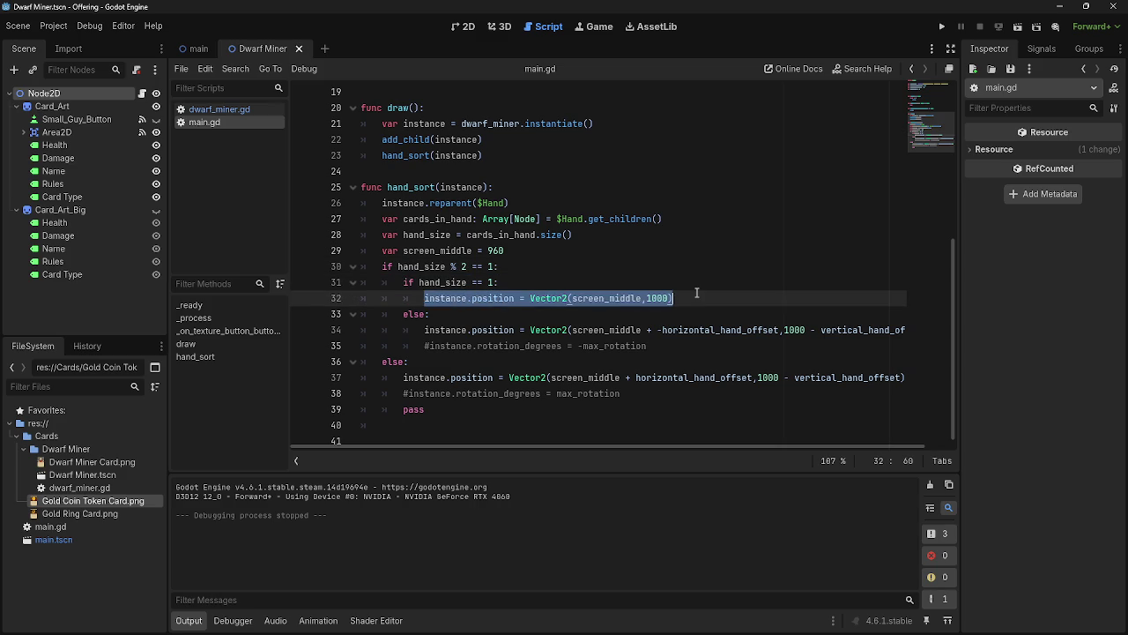
{"action": "left_click", "coordinate": [697, 293]}
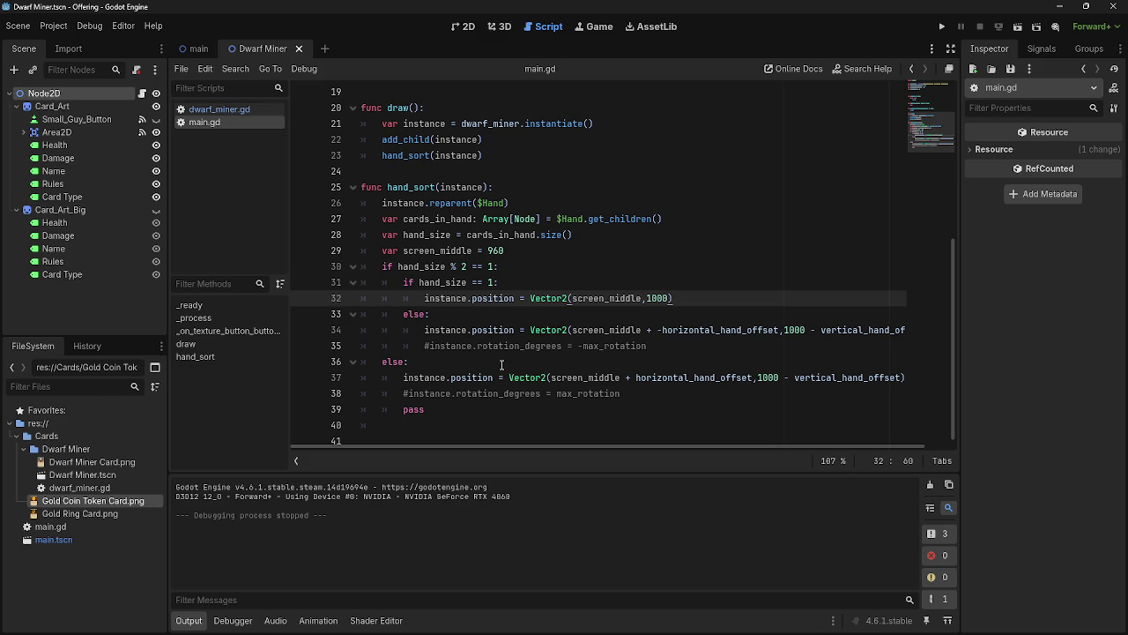
{"action": "left_click", "coordinate": [494, 282]}
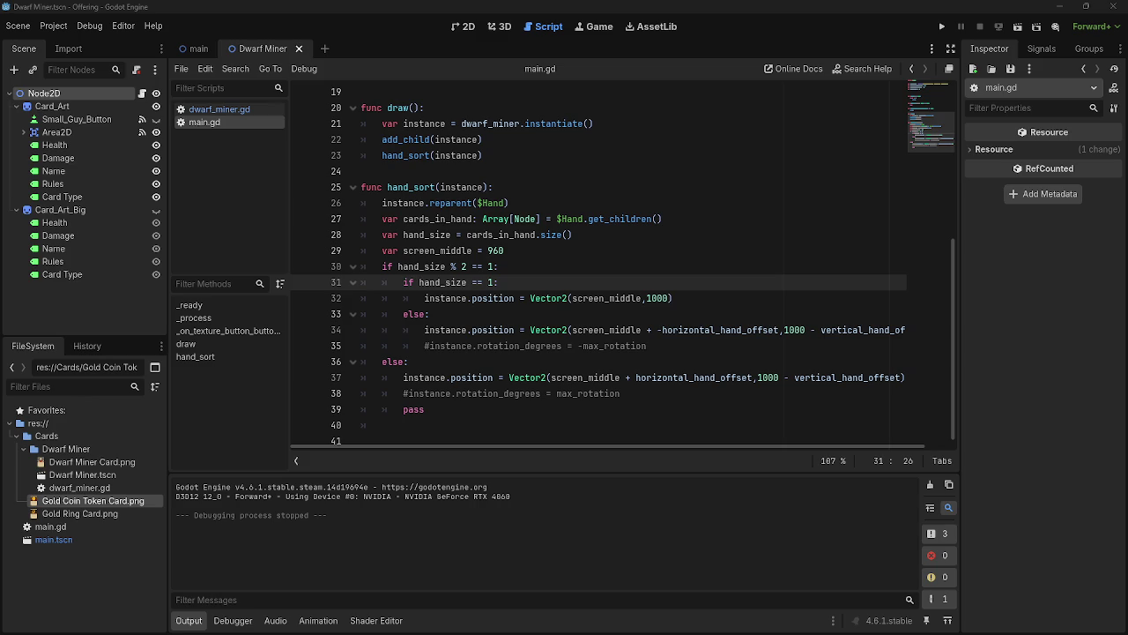
Run the game repeatedly, stopping between runs, to view the Dwarf Miner card layout
{"action": "left_click", "coordinate": [941, 26]}
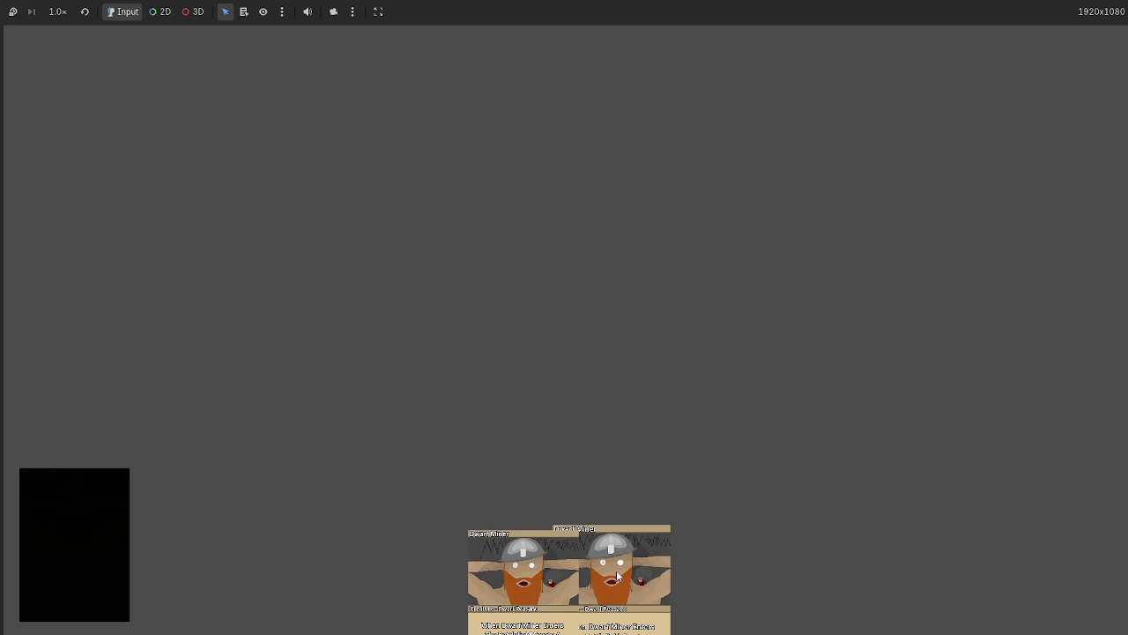
{"action": "key", "text": "F8"}
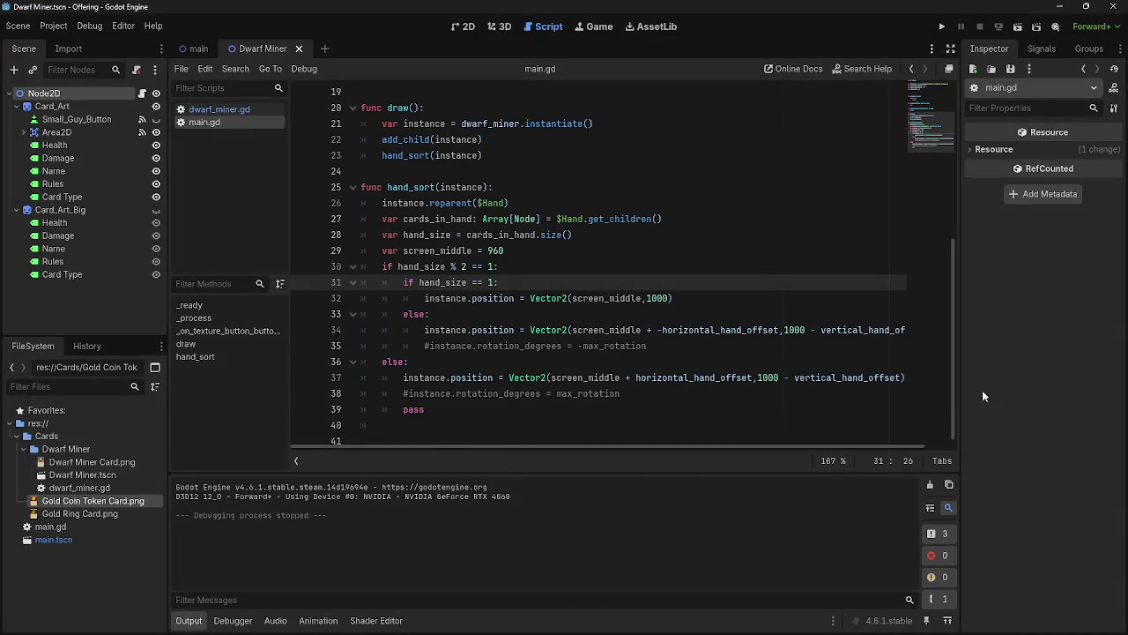
{"action": "left_click", "coordinate": [941, 27]}
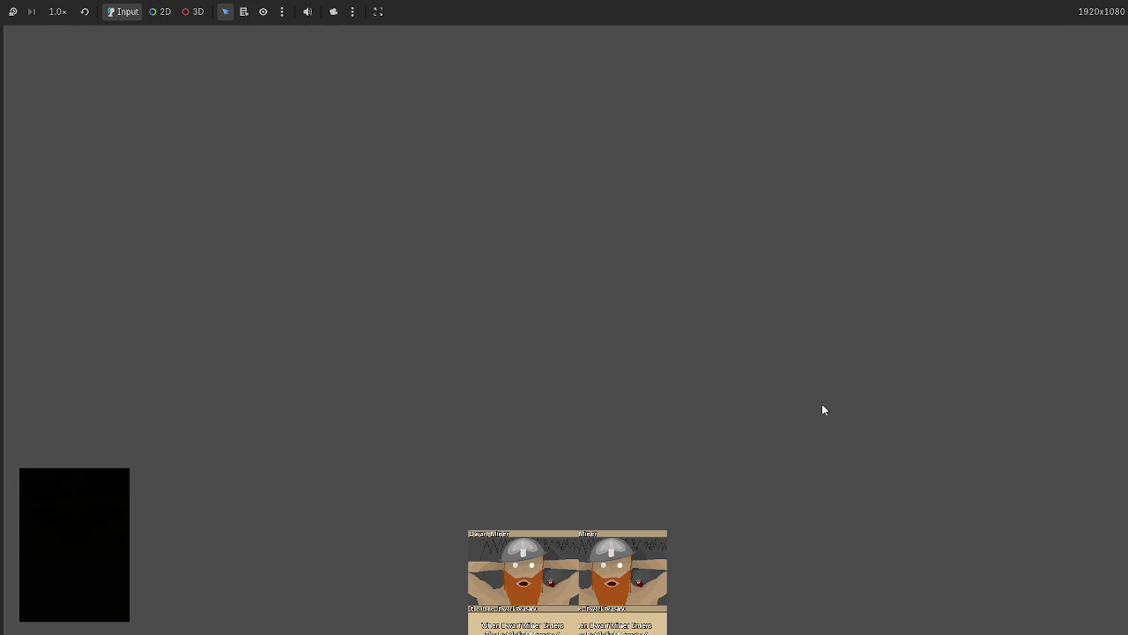
{"action": "key", "text": "F8"}
{"action": "left_click", "coordinate": [942, 27]}
Change line 11's loop from 'for i in 5' to 'for i in 2' and test-run the game
{"action": "key", "text": "F8"}
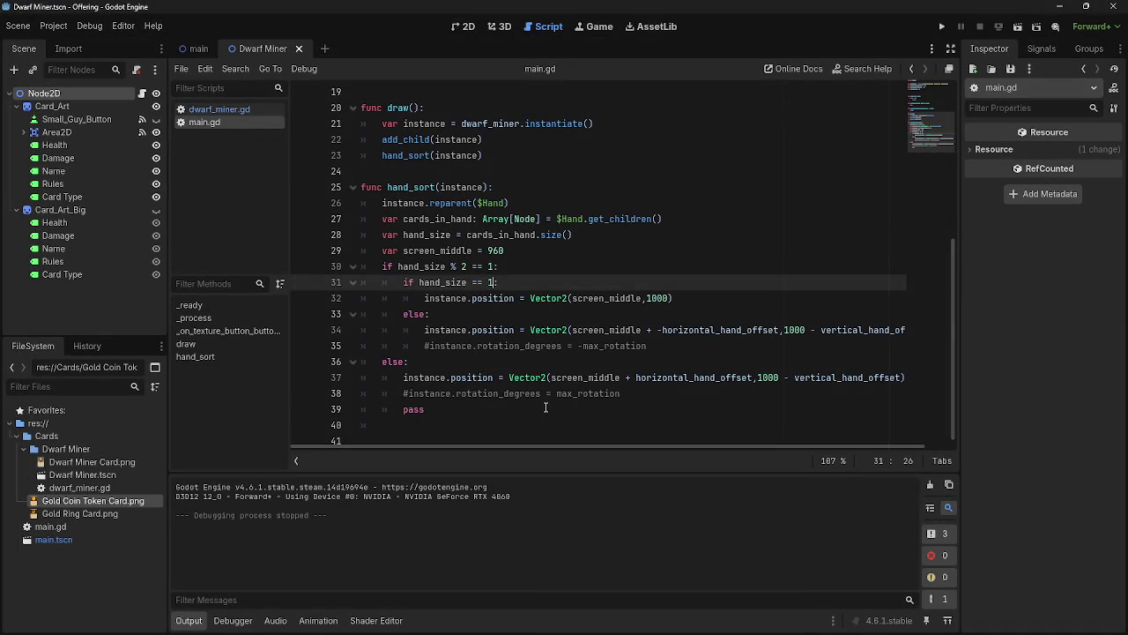
{"action": "scroll", "coordinate": [540, 407], "scroll_direction": "up", "scroll_amount": 6}
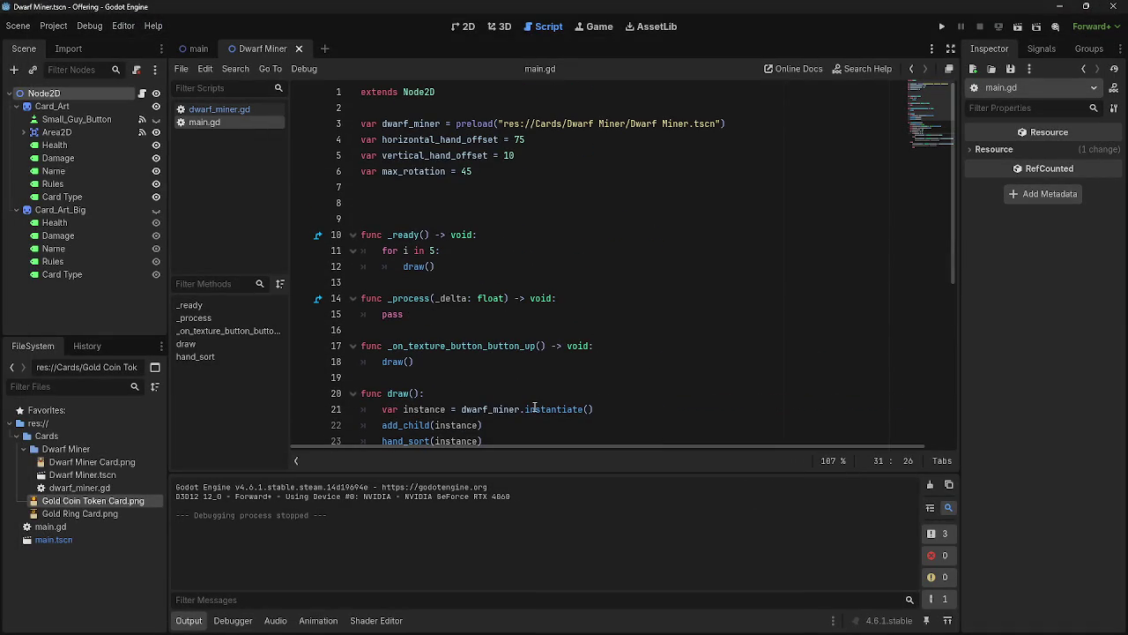
{"action": "scroll", "coordinate": [535, 407], "scroll_direction": "down", "scroll_amount": 1}
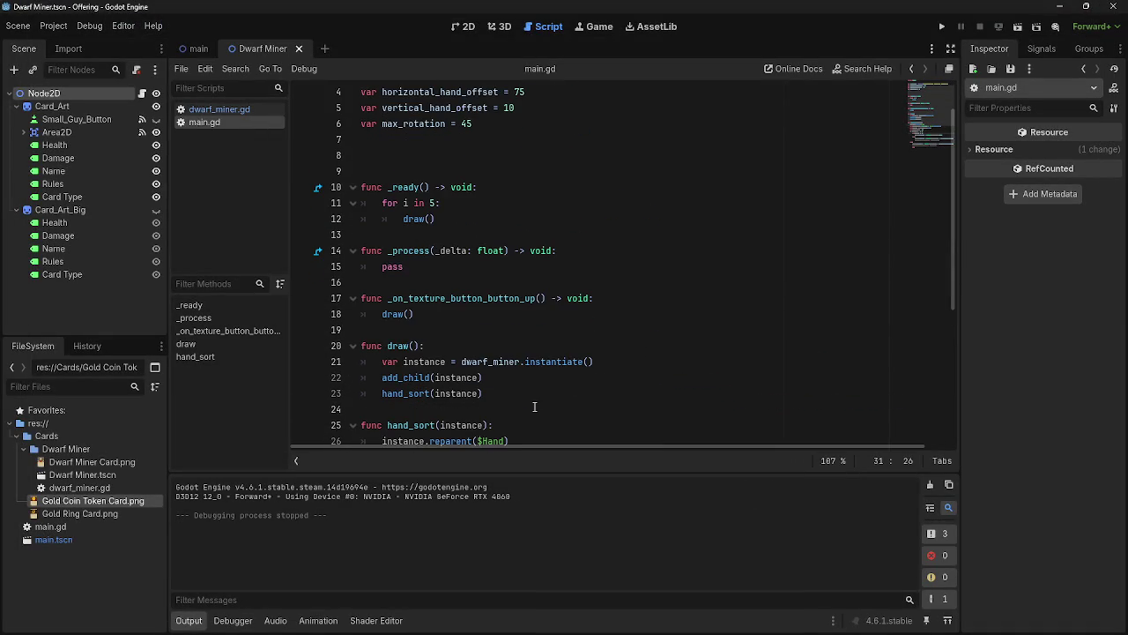
{"action": "scroll", "coordinate": [529, 408], "scroll_direction": "up", "scroll_amount": 1}
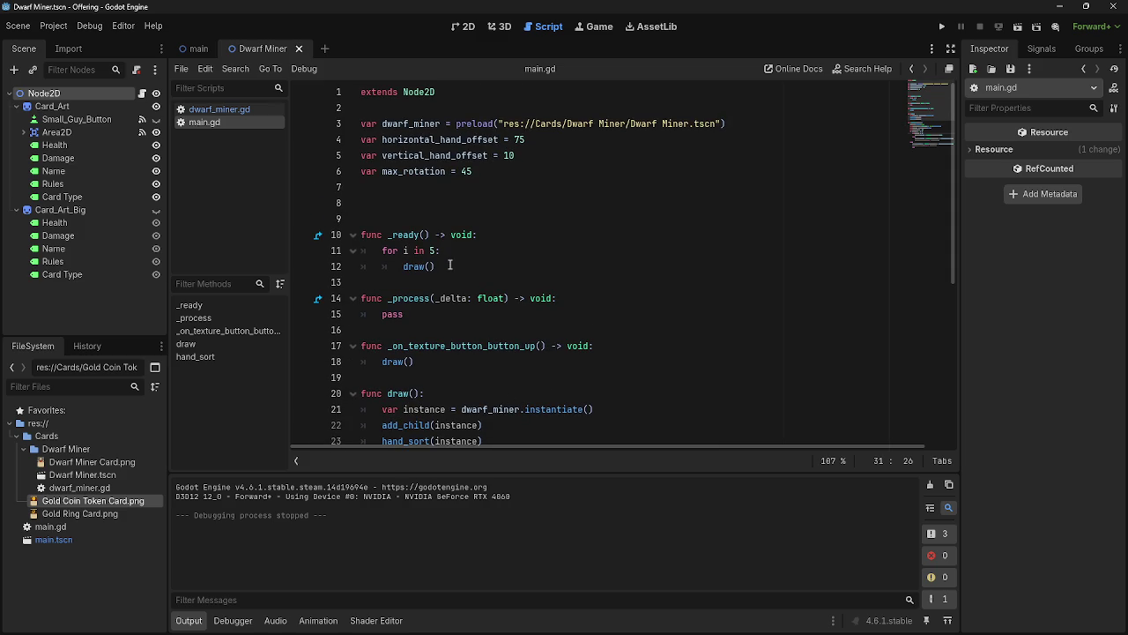
{"action": "double_click", "coordinate": [432, 250]}
{"action": "type", "text": "2"}
{"action": "left_click", "coordinate": [942, 27]}
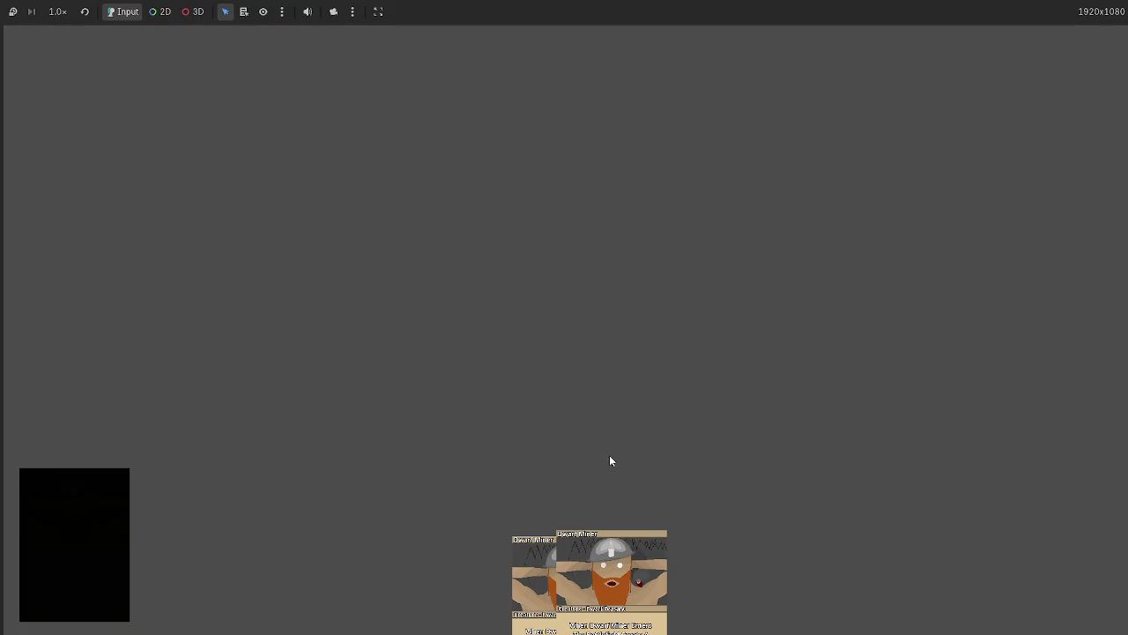
{"action": "key", "text": "F8"}
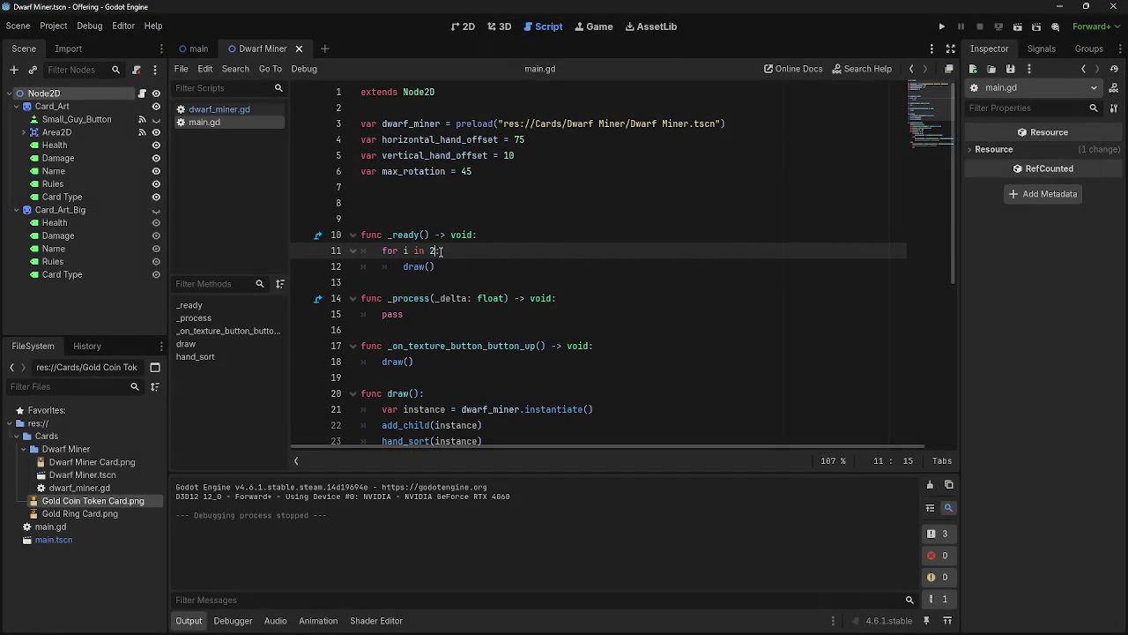
{"action": "type", "text": "0"}
{"action": "scroll", "coordinate": [543, 423], "scroll_direction": "down", "scroll_amount": 6}
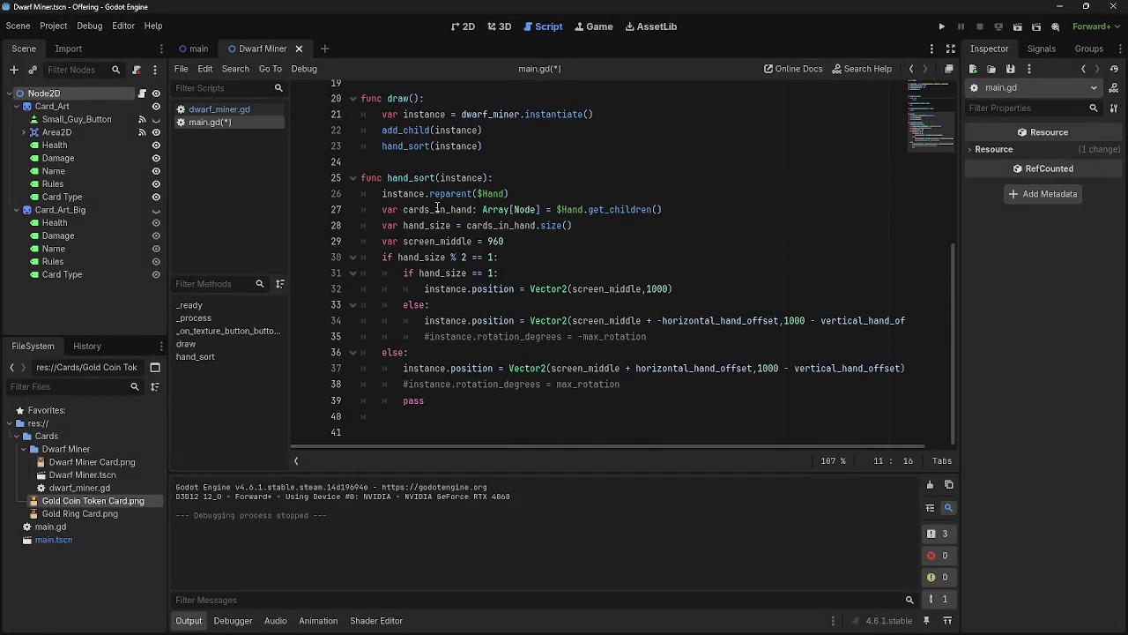
{"action": "mouse_move", "coordinate": [376, 194]}
{"action": "left_mouse_down"}
{"action": "mouse_move", "coordinate": [480, 212]}
{"action": "mouse_move", "coordinate": [529, 241]}
{"action": "left_mouse_up"}
{"action": "left_click", "coordinate": [537, 240]}
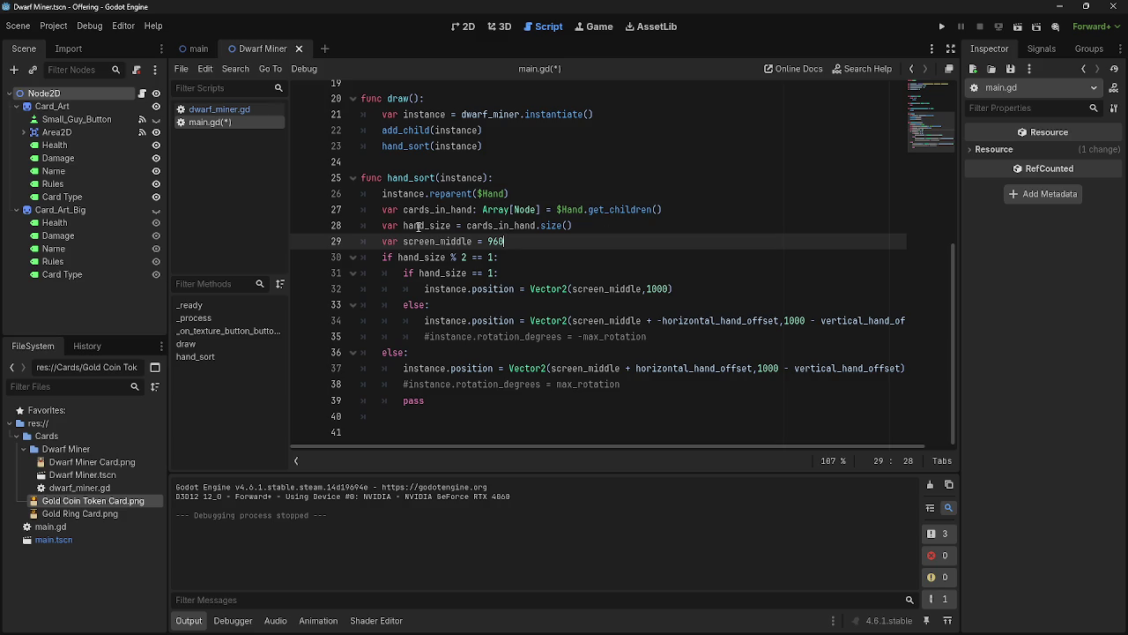
{"action": "left_click_drag", "start_coordinate": [424, 289], "coordinate": [724, 288]}
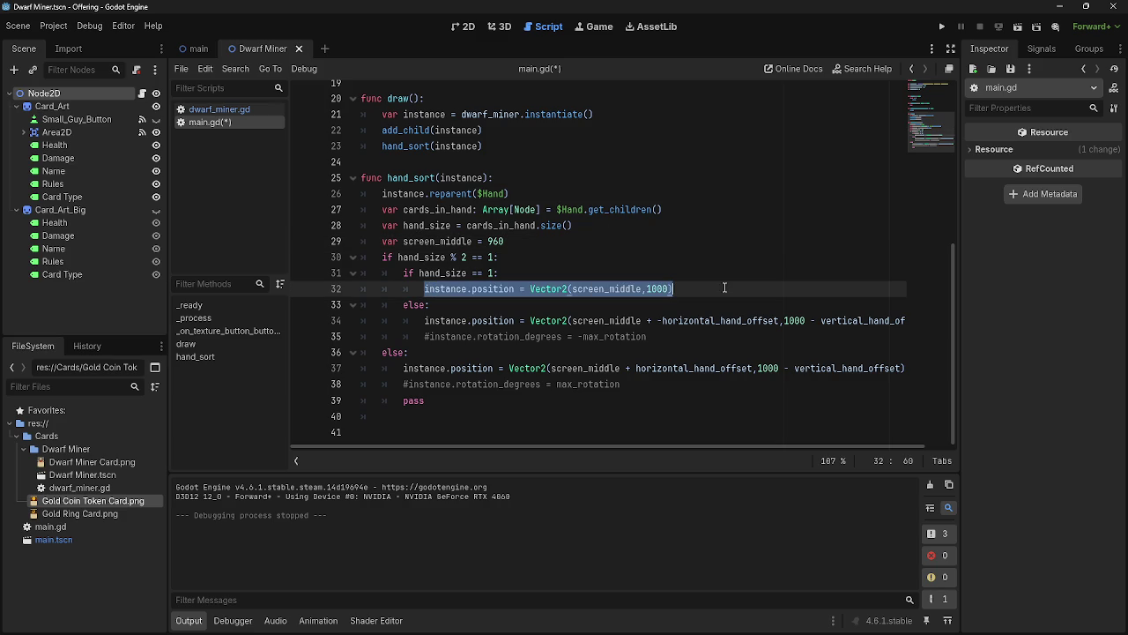
{"action": "key", "text": "F5"}
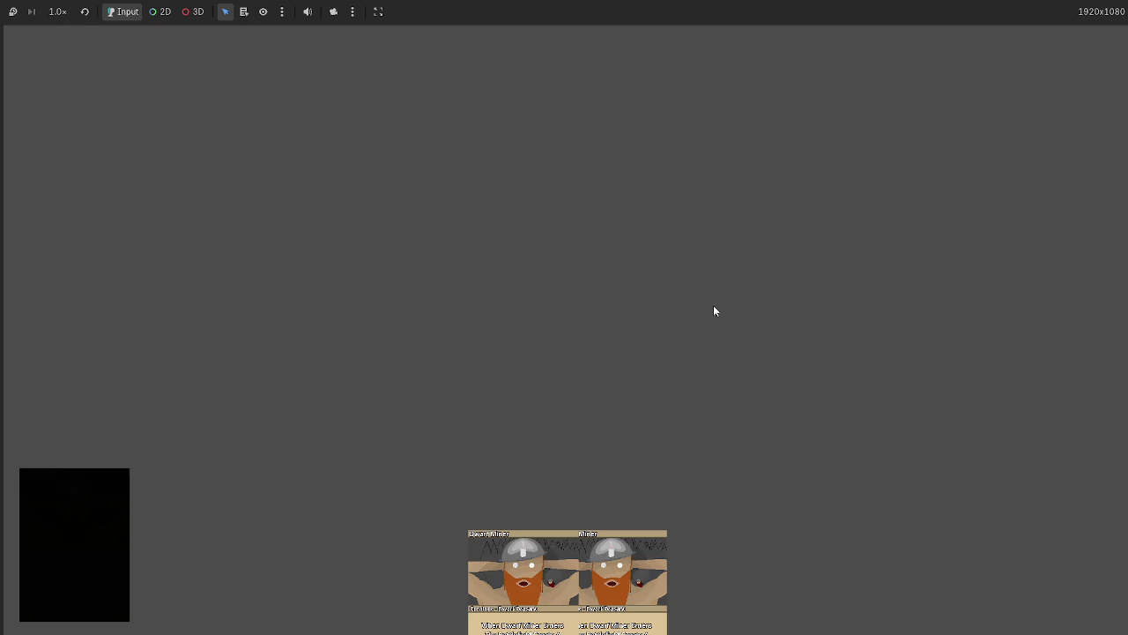
{"action": "key", "text": "F8"}
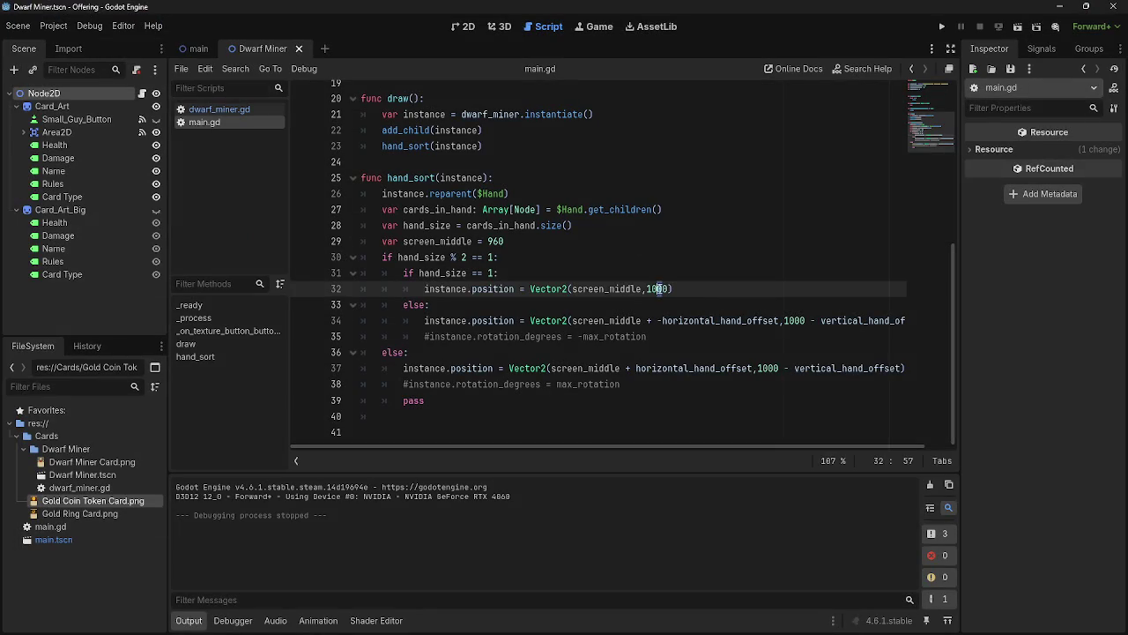
{"action": "left_click", "coordinate": [665, 289]}
{"action": "key", "text": "BackSpace"}
{"action": "type", "text": "5"}
{"action": "key", "text": "F5"}
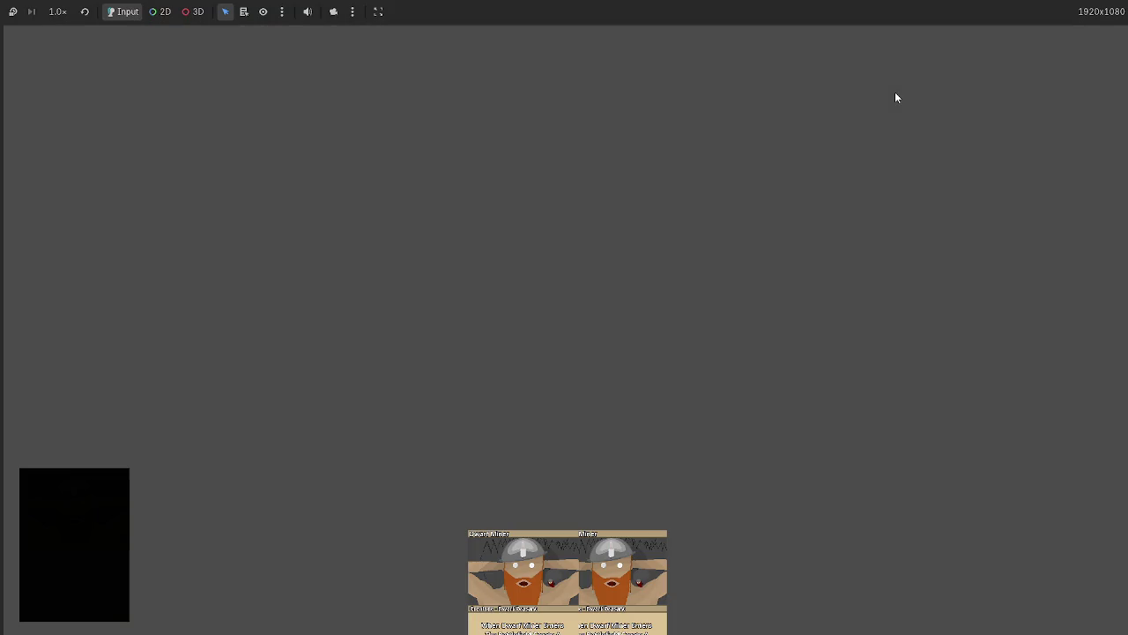
{"action": "key", "text": "F8"}
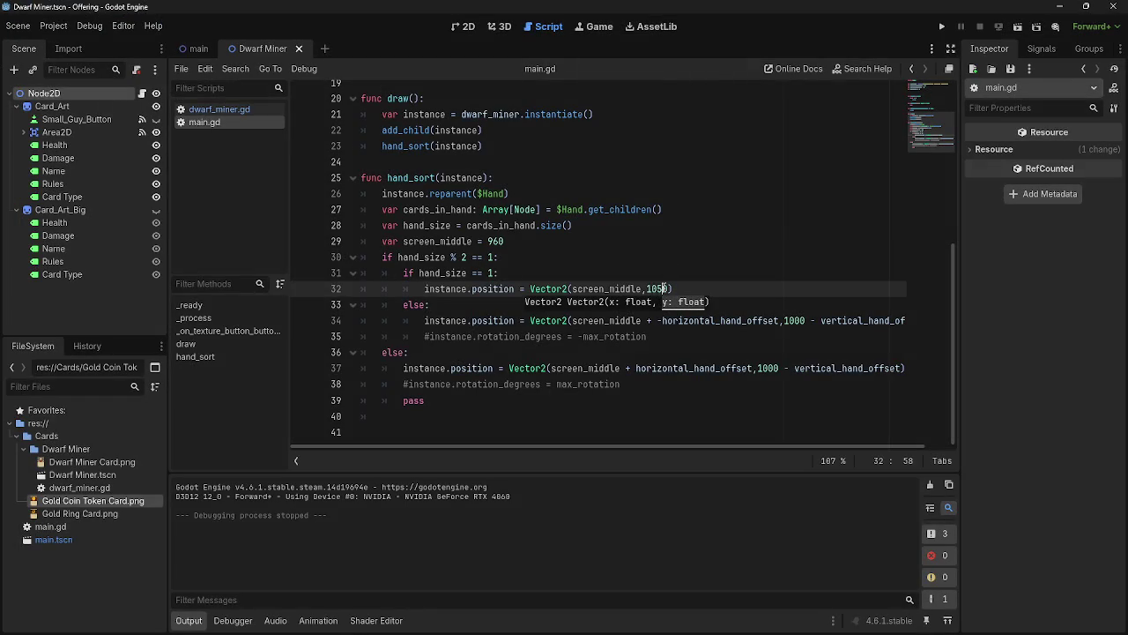
{"action": "left_click", "coordinate": [658, 289]}
{"action": "key", "text": "Delete"}
{"action": "type", "text": "0"}
{"action": "key", "text": "End"}
{"action": "mouse_move", "coordinate": [404, 269]}
{"action": "left_mouse_down"}
{"action": "mouse_move", "coordinate": [459, 311]}
{"action": "mouse_move", "coordinate": [426, 321]}
{"action": "mouse_move", "coordinate": [595, 321]}
{"action": "left_mouse_up"}
{"action": "left_click", "coordinate": [459, 311]}
Inspect line 34's screen_middle Vector2 offset expression and the else branch
{"action": "left_click", "coordinate": [596, 320]}
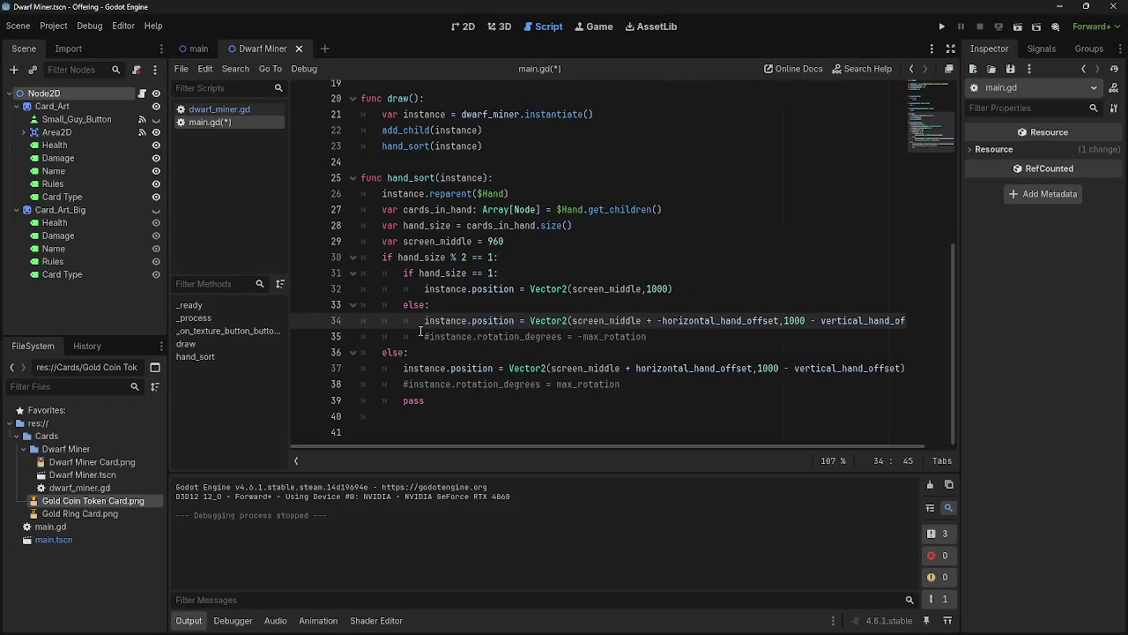
{"action": "left_click_drag", "start_coordinate": [424, 321], "coordinate": [631, 324]}
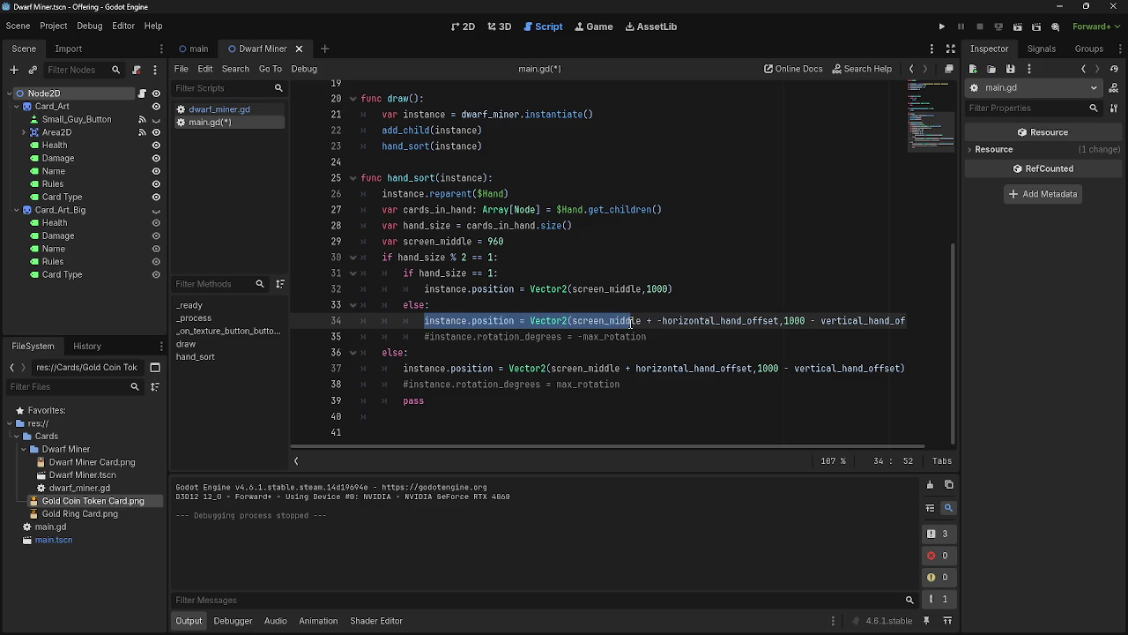
{"action": "left_click", "coordinate": [631, 321]}
{"action": "left_click_drag", "start_coordinate": [530, 321], "coordinate": [856, 321]}
{"action": "left_click", "coordinate": [856, 320]}
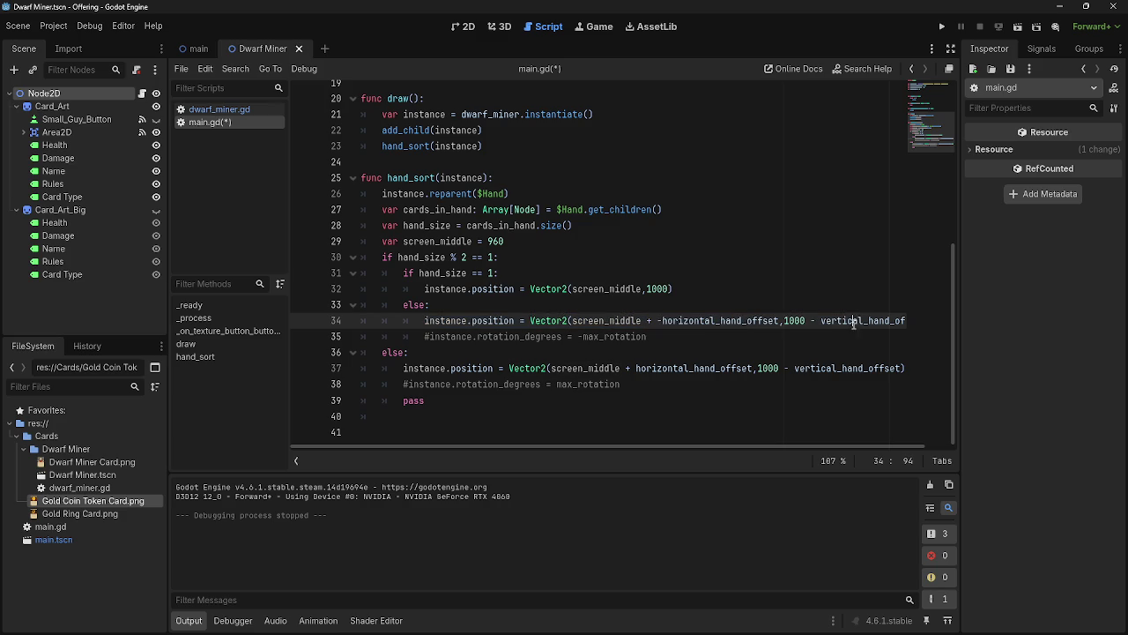
{"action": "left_click", "coordinate": [818, 351]}
{"action": "mouse_move", "coordinate": [758, 448]}
{"action": "left_mouse_down"}
{"action": "mouse_move", "coordinate": [799, 449]}
{"action": "mouse_move", "coordinate": [775, 449]}
{"action": "left_mouse_up"}
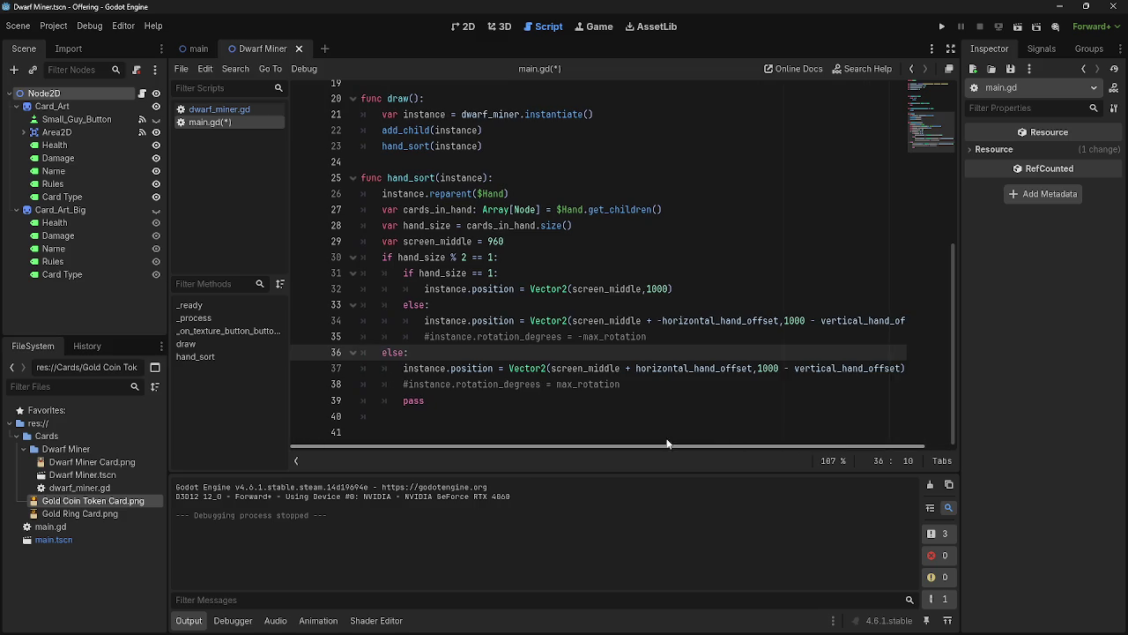
Uncomment the rotation_degrees lines 35 and 38, test the tilted cards, and add a line below 32
{"action": "left_click", "coordinate": [405, 384]}
{"action": "key", "text": "Delete"}
{"action": "left_click", "coordinate": [424, 336]}
{"action": "key", "text": "Delete"}
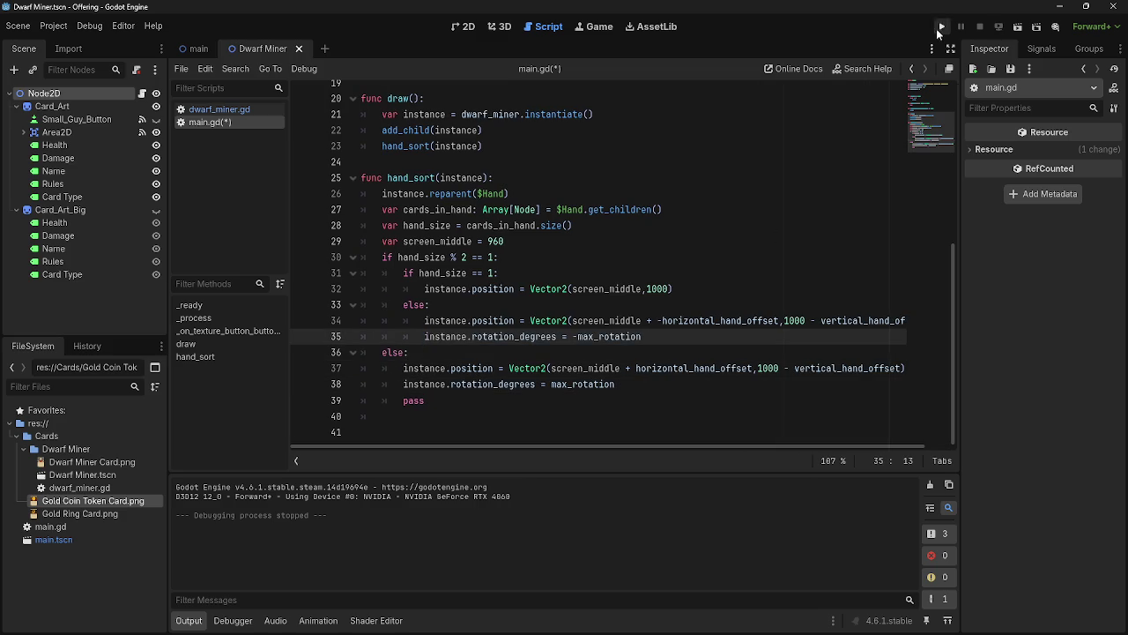
{"action": "left_click", "coordinate": [939, 31]}
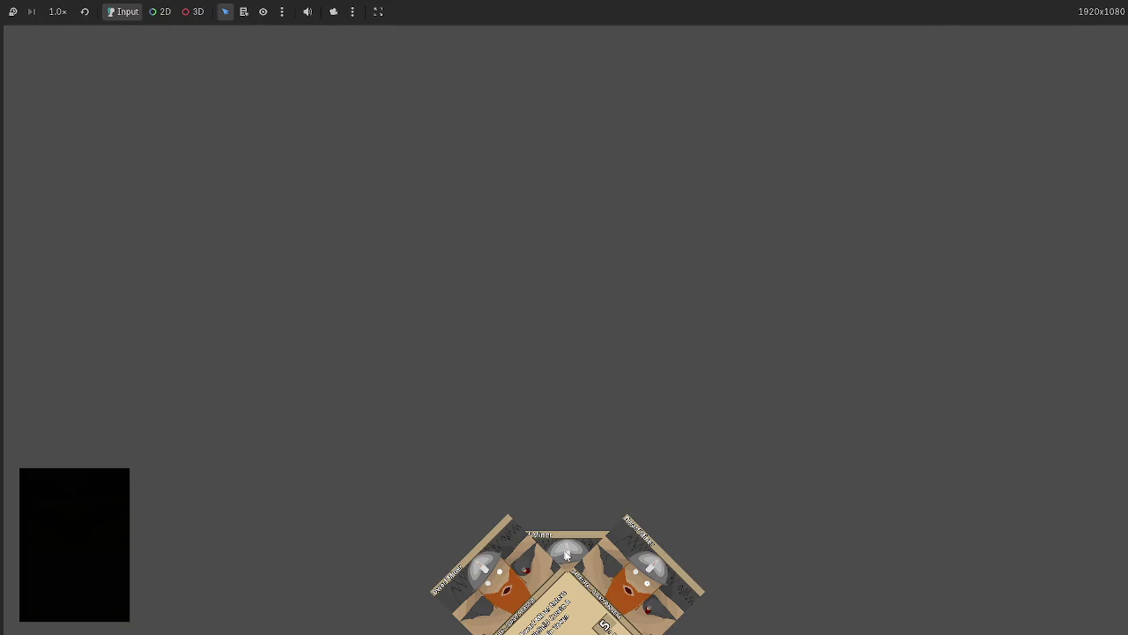
{"action": "key", "text": "F8"}
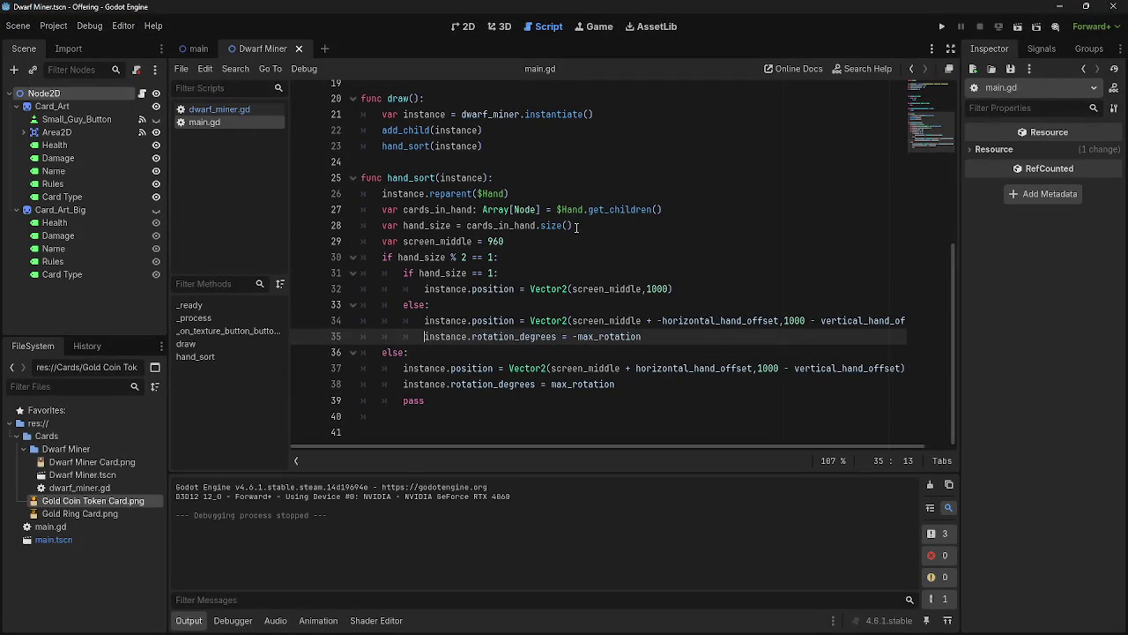
{"action": "left_click", "coordinate": [747, 286]}
{"action": "key", "text": "Return"}
Add print("card in middle") to the lone-card branch and print("cards in odd hand") after the rotation
{"action": "type", "text": "prion"}
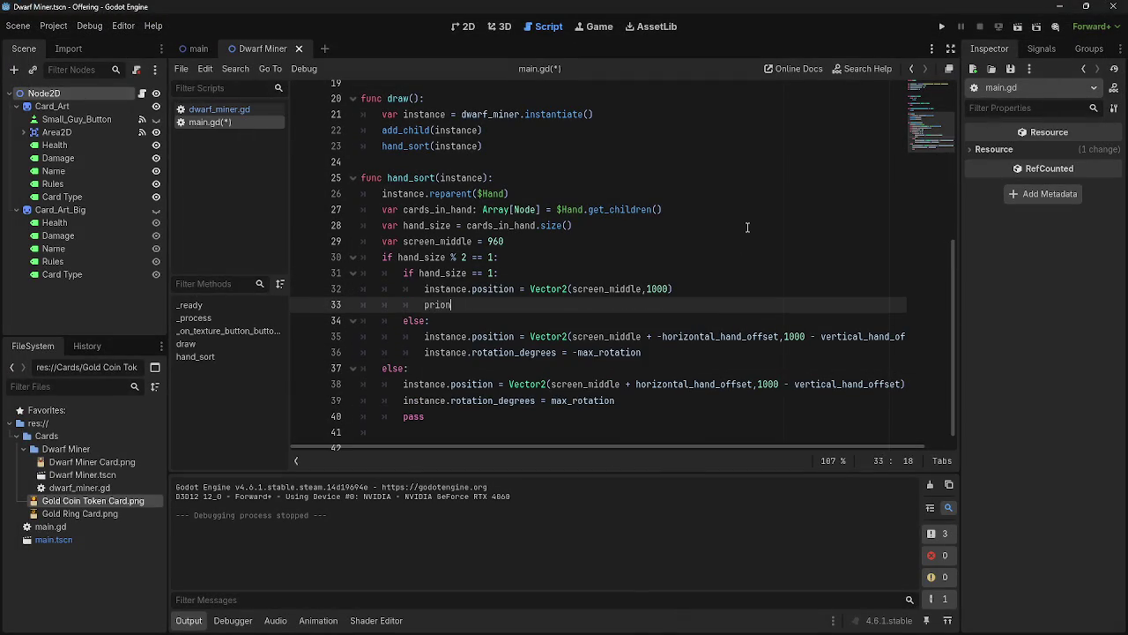
{"action": "key", "text": "BackSpace"}
{"action": "key", "text": "BackSpace"}
{"action": "type", "text": "nt"}
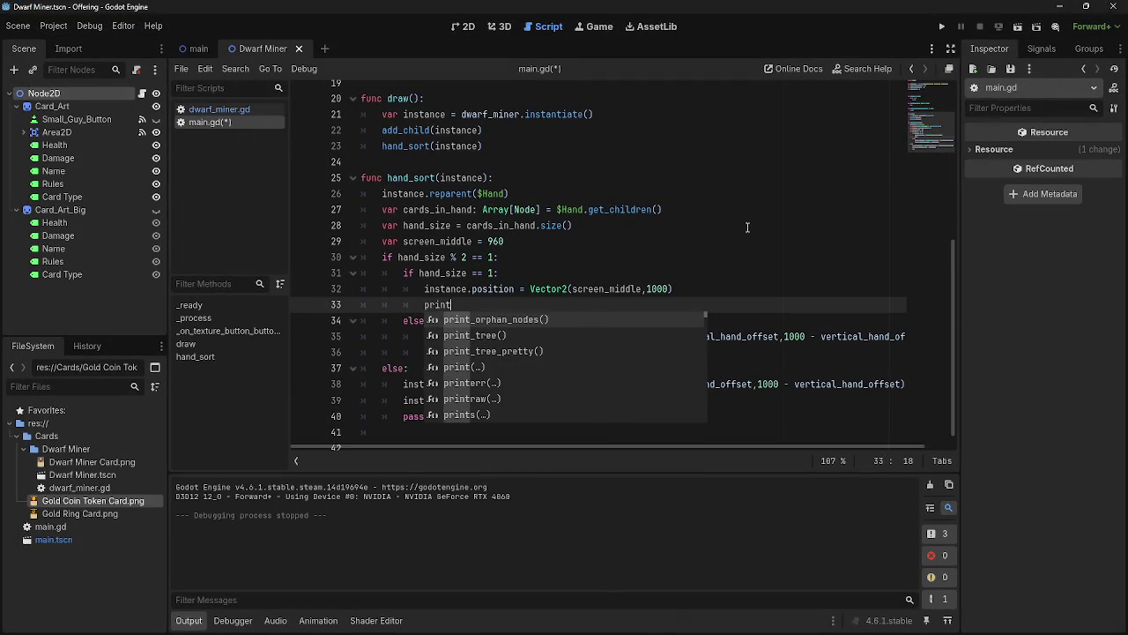
{"action": "type", "text": "(\"card in middle"}
{"action": "left_click", "coordinate": [693, 351]}
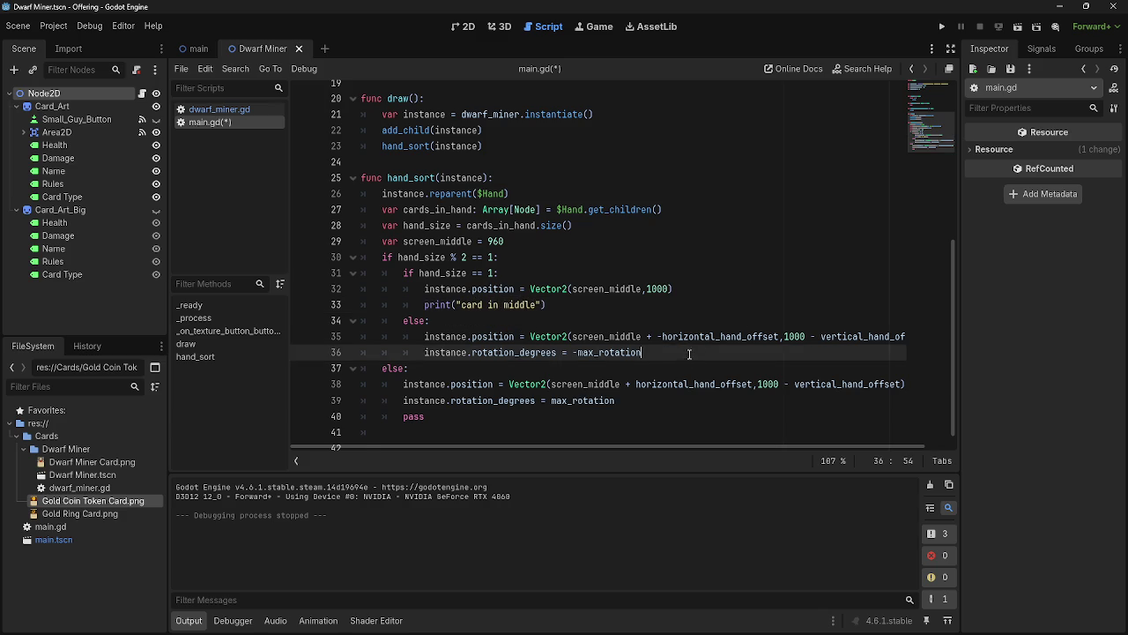
{"action": "key", "text": "Return"}
{"action": "type", "text": "print"}
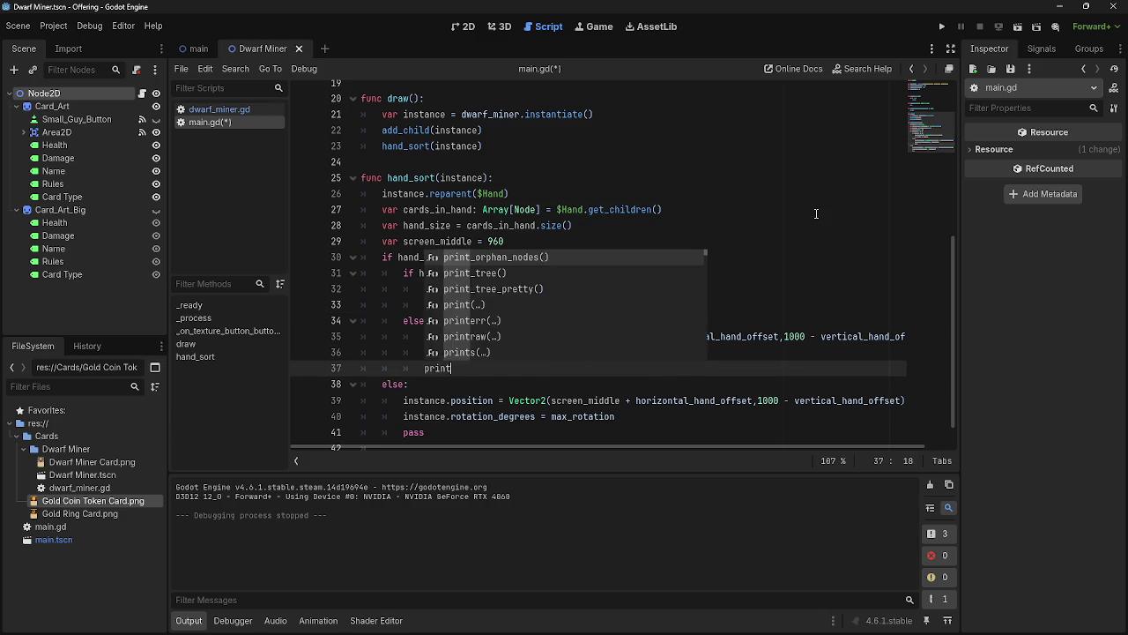
{"action": "type", "text": "(\"card on "}
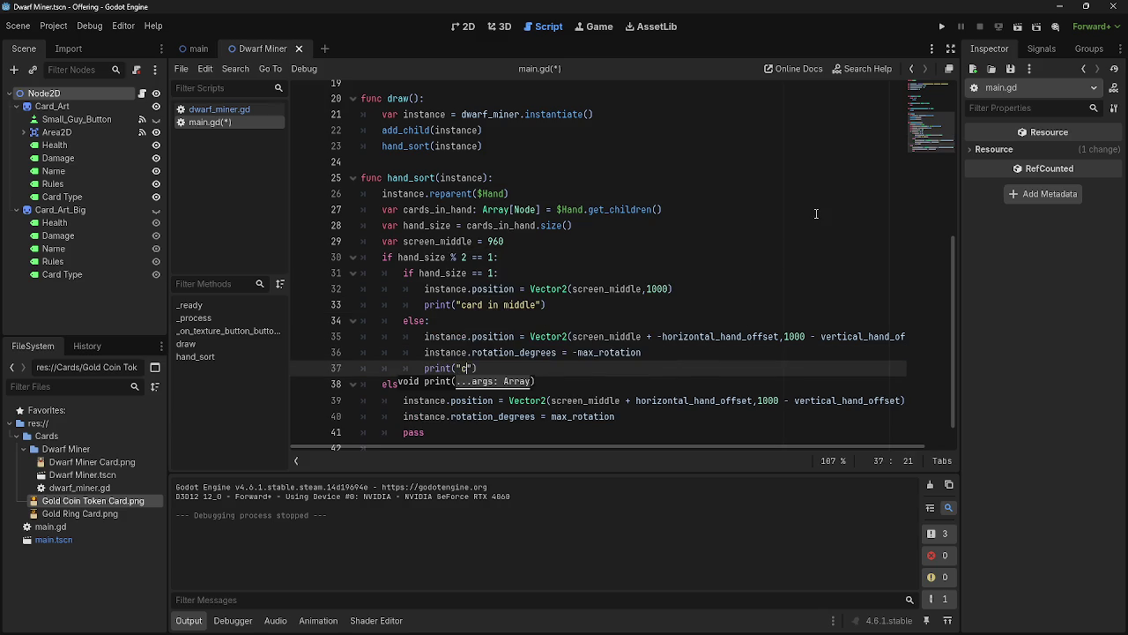
{"action": "type", "text": "left"}
{"action": "key", "text": "BackSpace"}
{"action": "key", "text": "BackSpace"}
{"action": "key", "text": "BackSpace"}
{"action": "key", "text": "BackSpace"}
{"action": "key", "text": "BackSpace"}
{"action": "key", "text": "BackSpace"}
{"action": "type", "text": "cards in odd h"}
{"action": "type", "text": "and"}
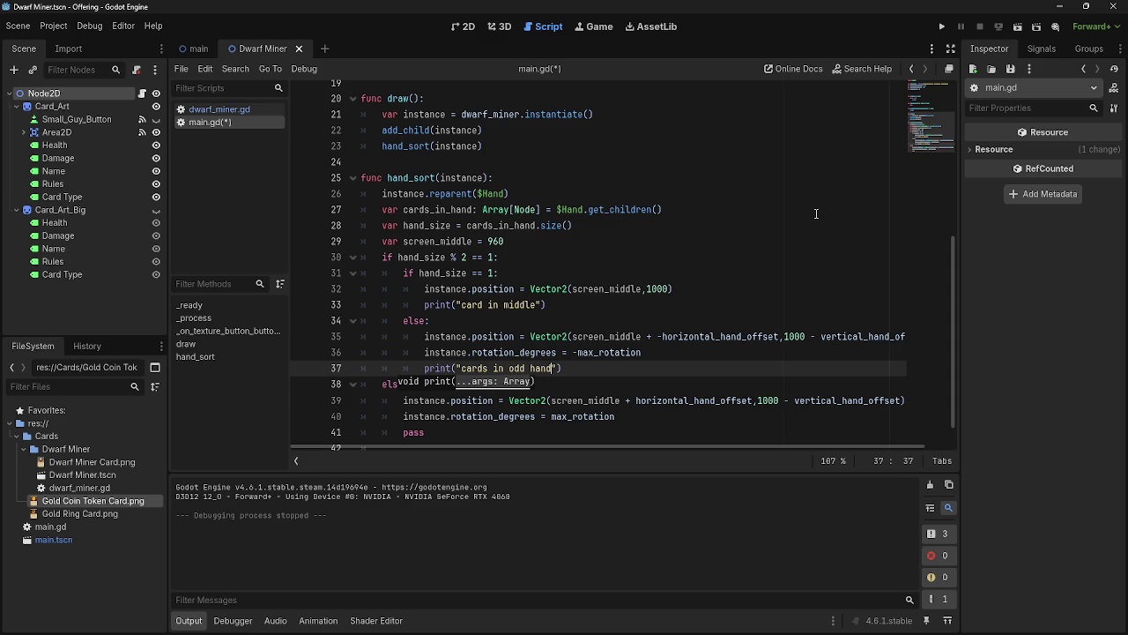
Replace pass on line 41 with a copy of the print, reading "cards in even hand"
{"action": "left_click_drag", "start_coordinate": [563, 368], "coordinate": [426, 369]}
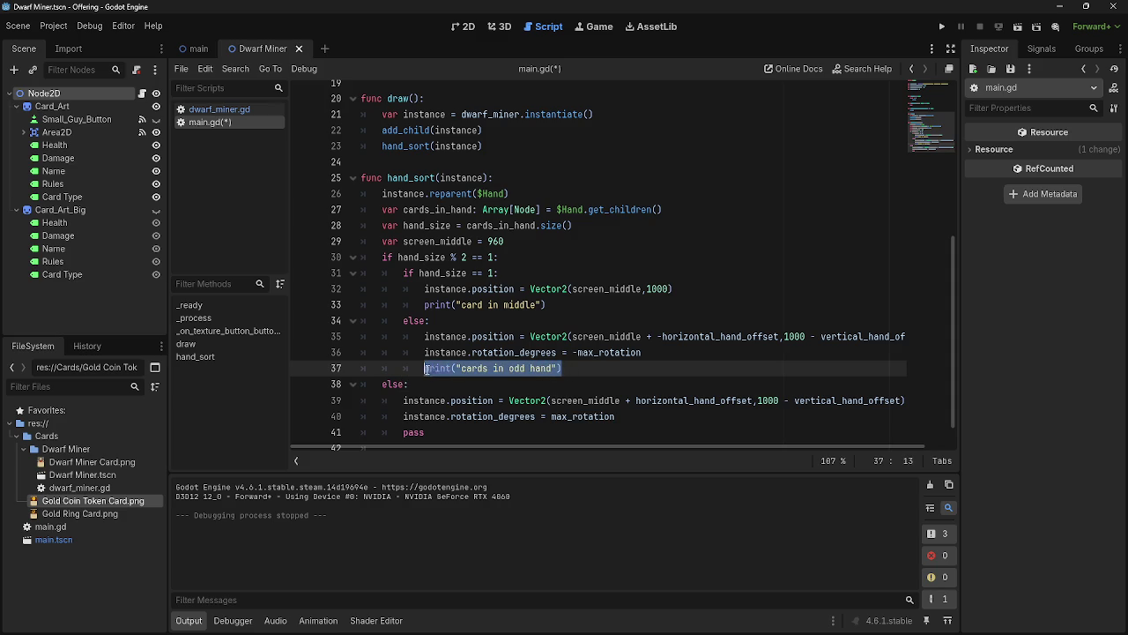
{"action": "key", "text": "ctrl+c"}
{"action": "left_click", "coordinate": [691, 417]}
{"action": "scroll", "coordinate": [691, 417], "scroll_direction": "down", "scroll_amount": 1}
{"action": "double_click", "coordinate": [414, 401]}
{"action": "key", "text": "ctrl+v"}
{"action": "left_click_drag", "start_coordinate": [506, 401], "coordinate": [487, 401]}
{"action": "type", "text": "evan"}
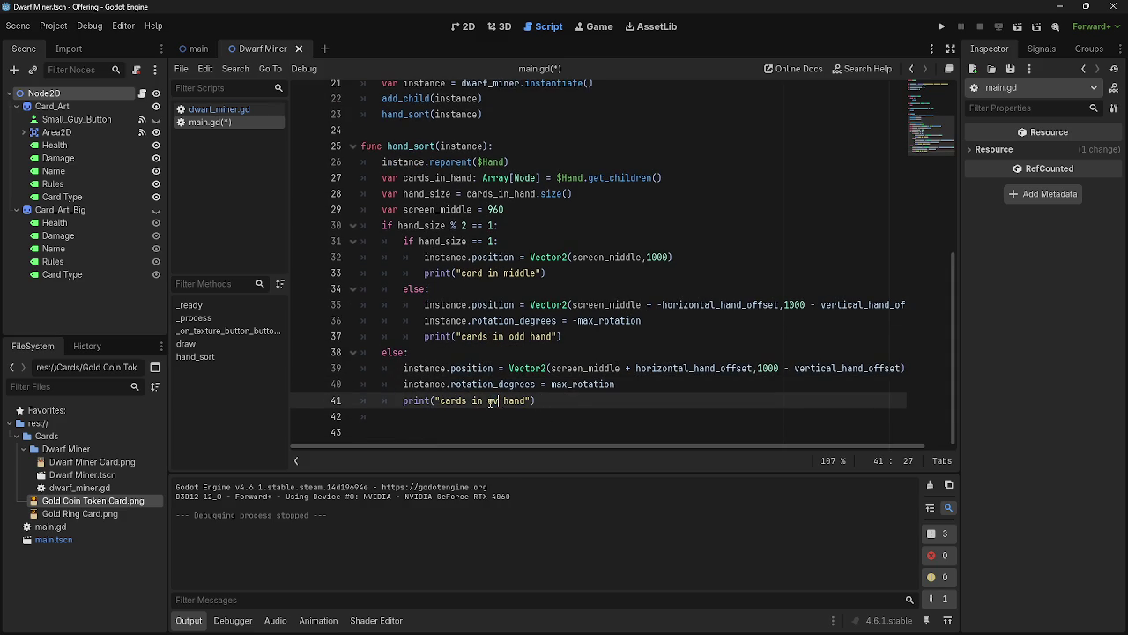
{"action": "key", "text": "BackSpace"}
{"action": "key", "text": "BackSpace"}
{"action": "type", "text": "en"}
{"action": "left_click", "coordinate": [578, 401]}
Run the game to check the printed hand messages, then close it
{"action": "left_click", "coordinate": [941, 26]}
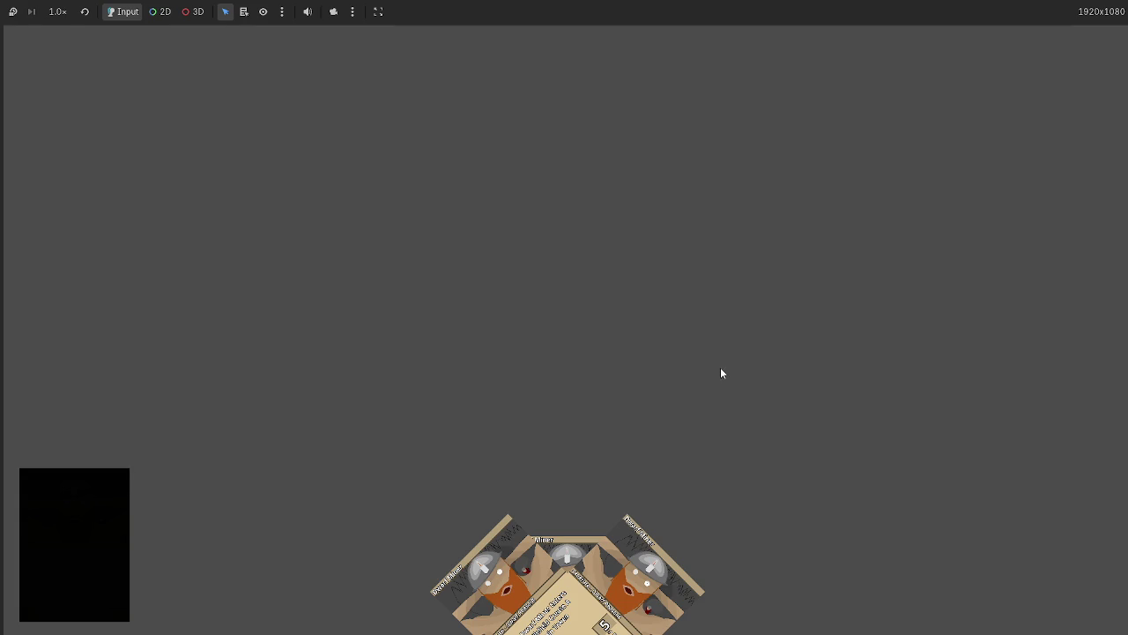
{"action": "key", "text": "alt+F4"}
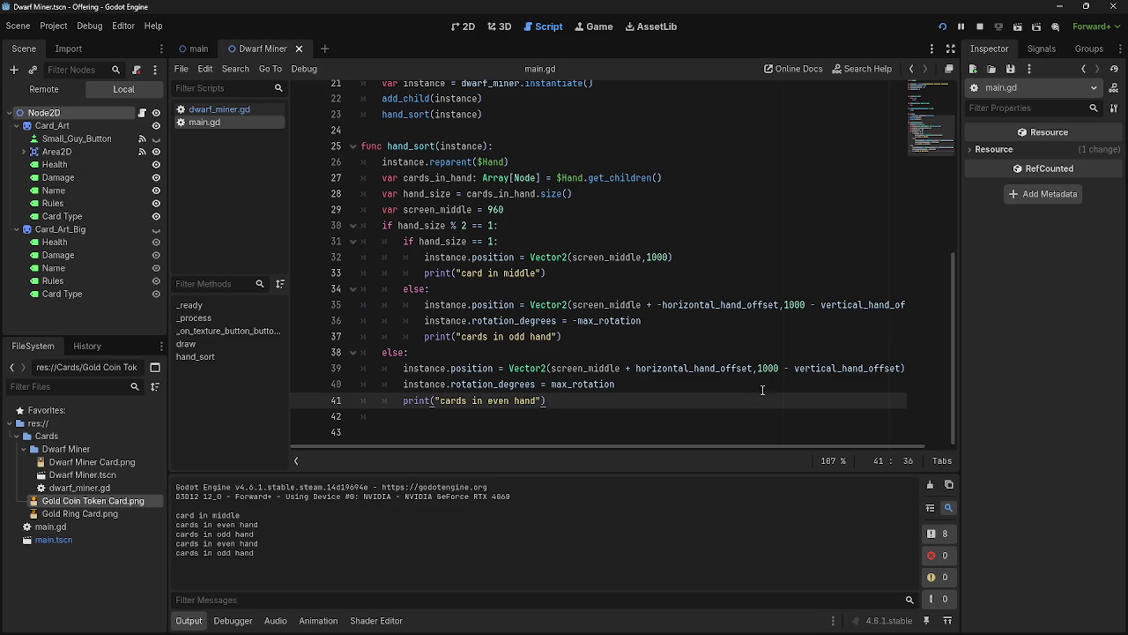
{"action": "scroll", "coordinate": [653, 414], "scroll_direction": "up", "scroll_amount": 7}
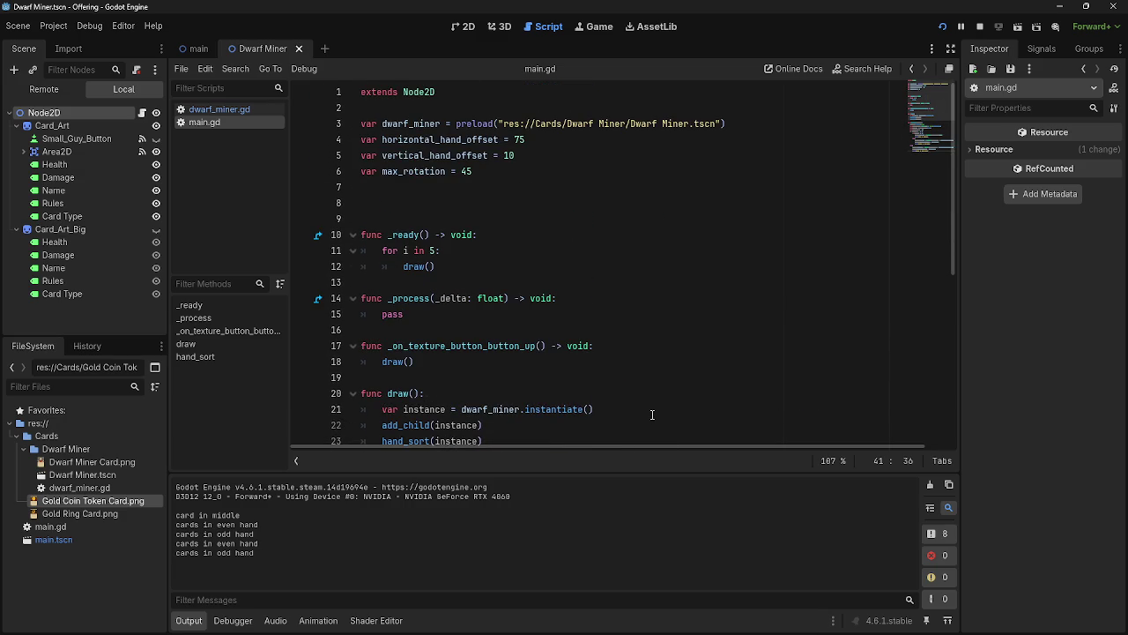
Add a print of instance.position below the rotation line and test-run the game
{"action": "scroll", "coordinate": [652, 415], "scroll_direction": "down", "scroll_amount": 7}
{"action": "left_click", "coordinate": [980, 26]}
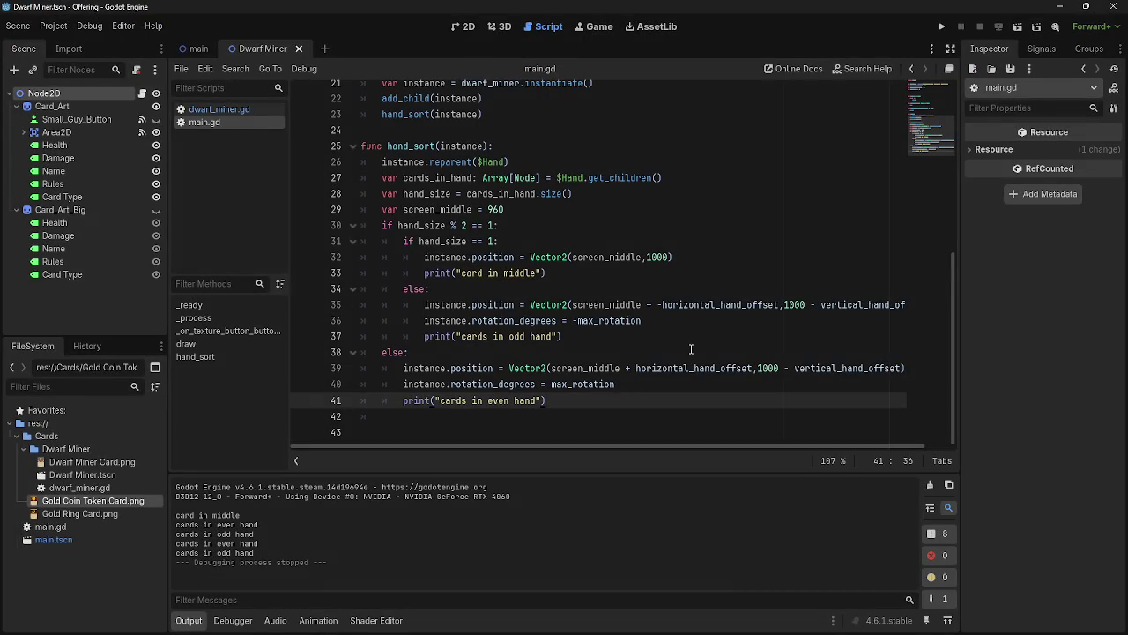
{"action": "left_click_drag", "start_coordinate": [547, 401], "coordinate": [476, 401]}
{"action": "left_click", "coordinate": [628, 304]}
{"action": "left_click", "coordinate": [677, 322]}
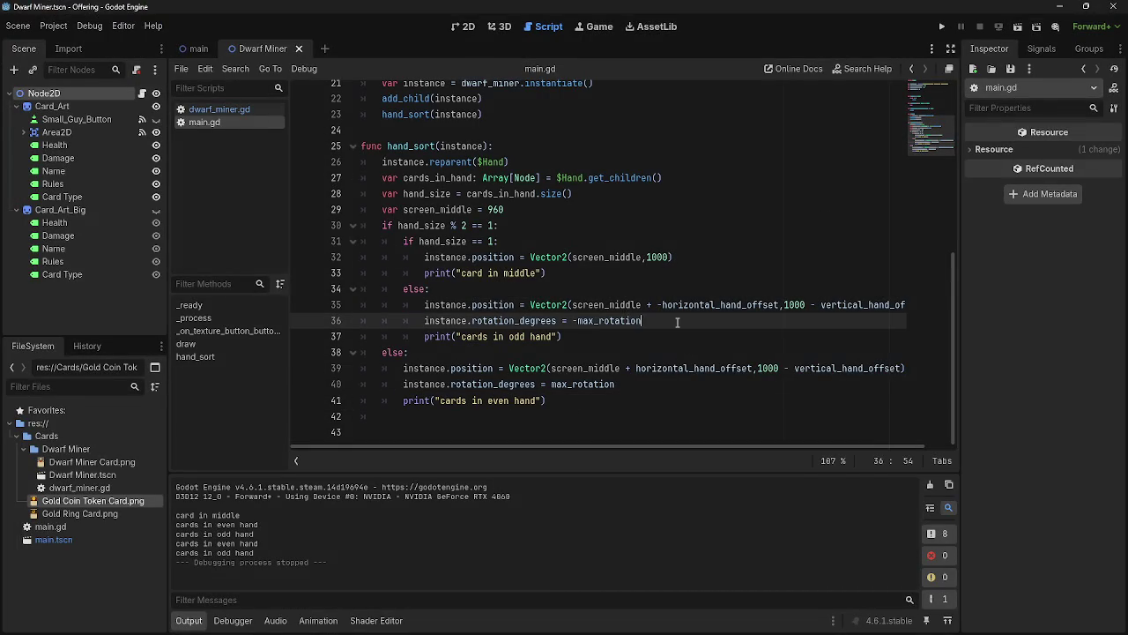
{"action": "key", "text": "Return"}
{"action": "type", "text": "print"}
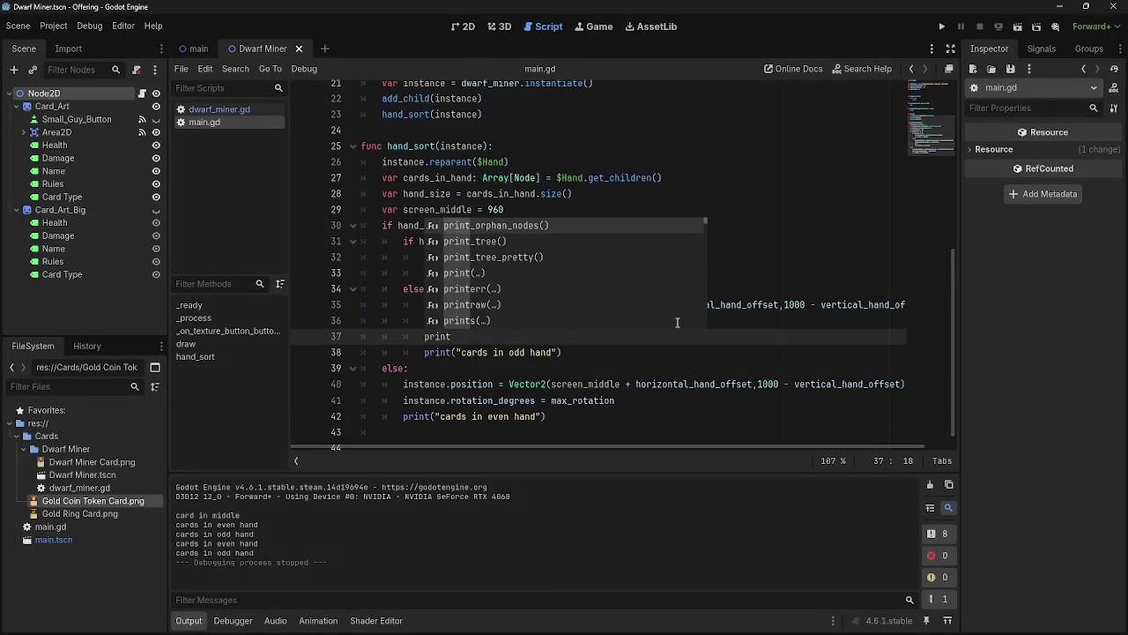
{"action": "type", "text": "(instance"}
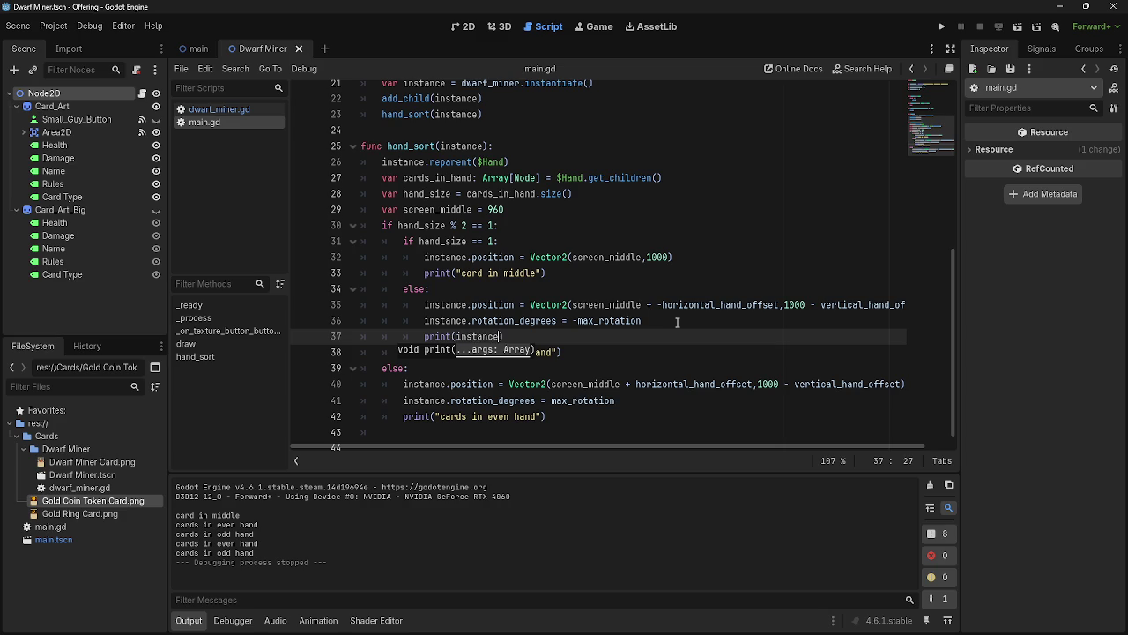
{"action": "type", "text": "/position"}
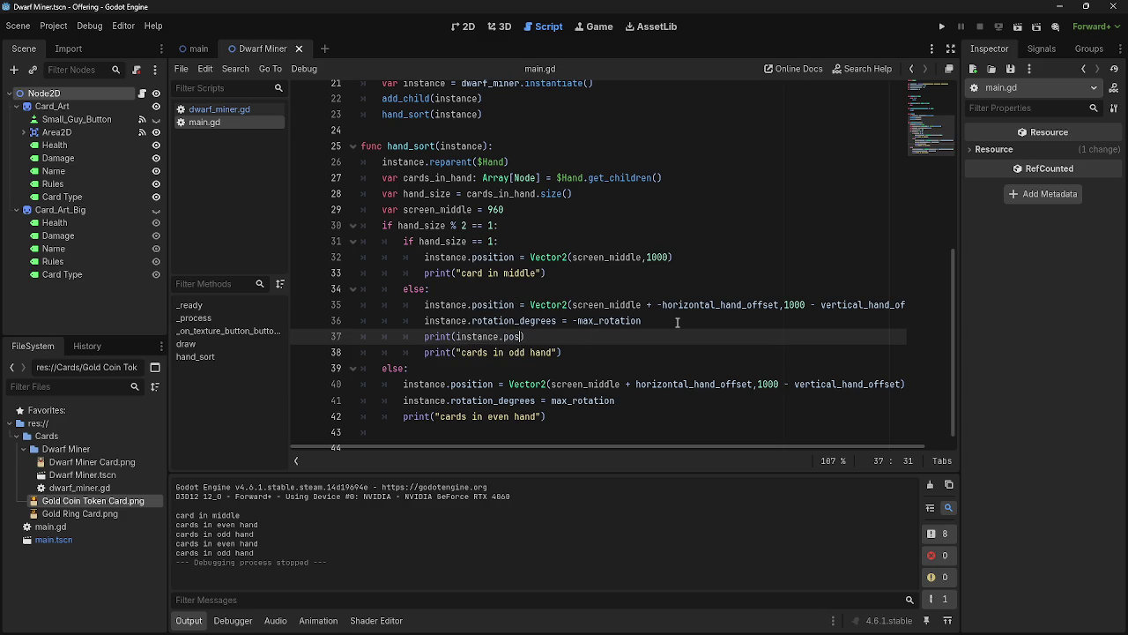
{"action": "left_click", "coordinate": [942, 27]}
{"action": "key", "text": "F8"}
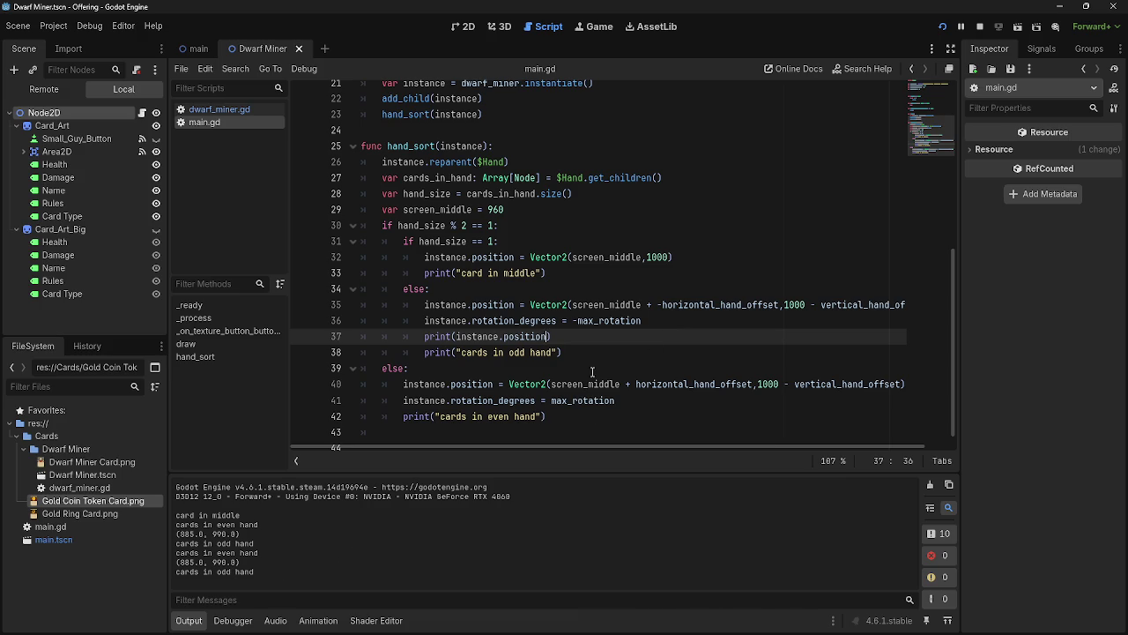
Delete the odd-hand and even-hand print lines
{"action": "left_click_drag", "start_coordinate": [579, 351], "coordinate": [424, 352]}
{"action": "key", "text": "End"}
{"action": "key", "text": "shift+ctrl+Left"}
{"action": "key", "text": "shift+ctrl+Left"}
{"action": "key", "text": "shift+Home"}
{"action": "key", "text": "shift+Home"}
{"action": "key", "text": "BackSpace"}
{"action": "key", "text": "BackSpace"}
{"action": "left_click", "coordinate": [563, 398]}
{"action": "key", "text": "shift+Home"}
{"action": "key", "text": "shift+Home"}
{"action": "key", "text": "BackSpace"}
{"action": "key", "text": "Delete"}
{"action": "key", "text": "Tab"}
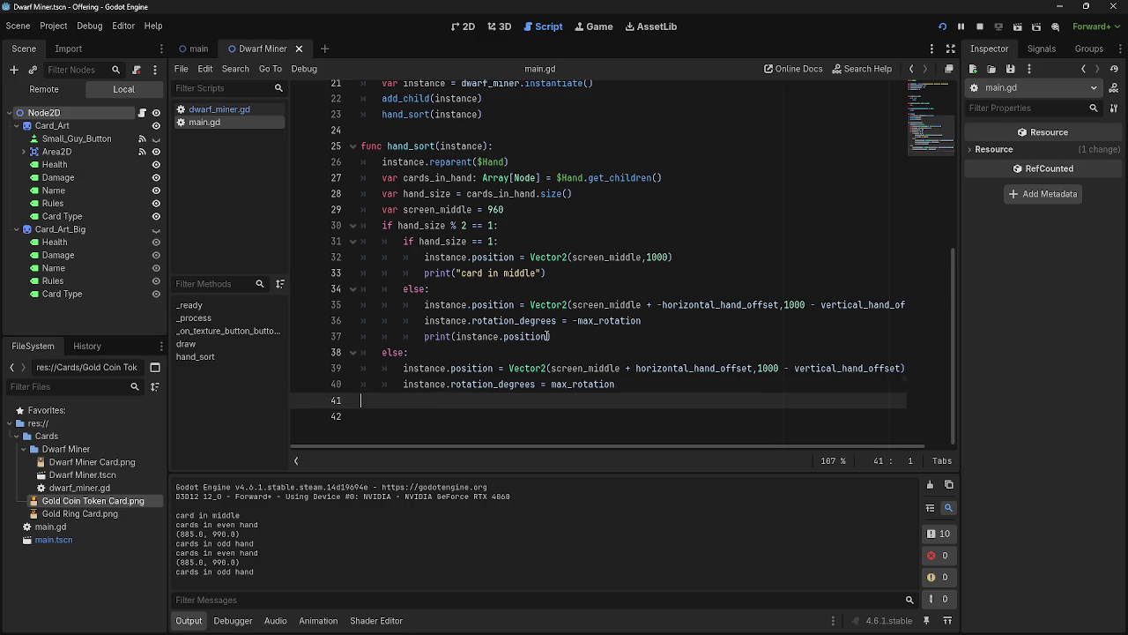
{"action": "key", "text": "BackSpace"}
{"action": "key", "text": "BackSpace"}
Move the position print into the lone-card branch, replacing "card in middle", and run the game
{"action": "left_click_drag", "start_coordinate": [552, 336], "coordinate": [361, 336]}
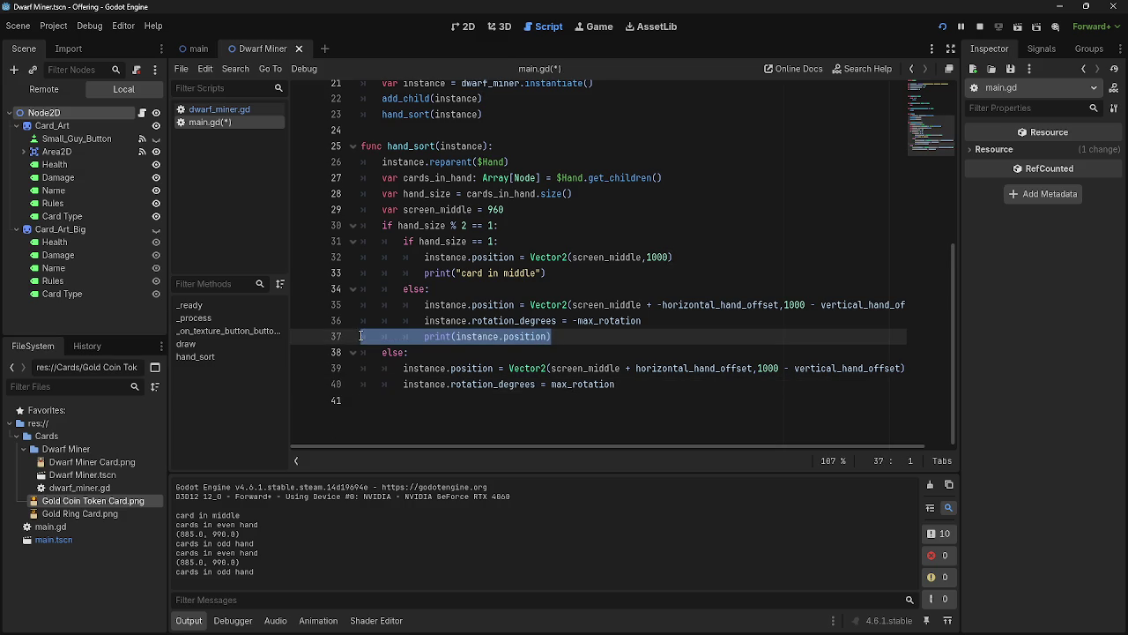
{"action": "left_click_drag", "start_coordinate": [547, 273], "coordinate": [304, 276]}
{"action": "key", "text": "BackSpace"}
{"action": "key", "text": "ctrl+v"}
{"action": "left_click_drag", "start_coordinate": [551, 335], "coordinate": [236, 337]}
{"action": "key", "text": "BackSpace"}
{"action": "key", "text": "BackSpace"}
{"action": "left_click", "coordinate": [979, 27]}
{"action": "left_click", "coordinate": [942, 29]}
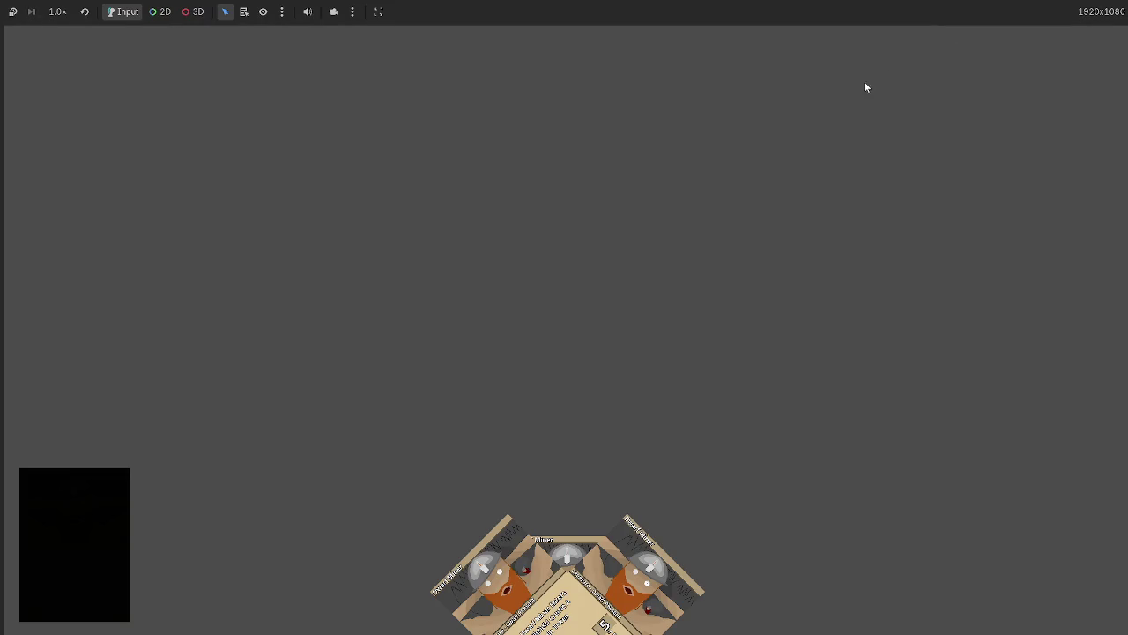
{"action": "key", "text": "alt+Tab"}
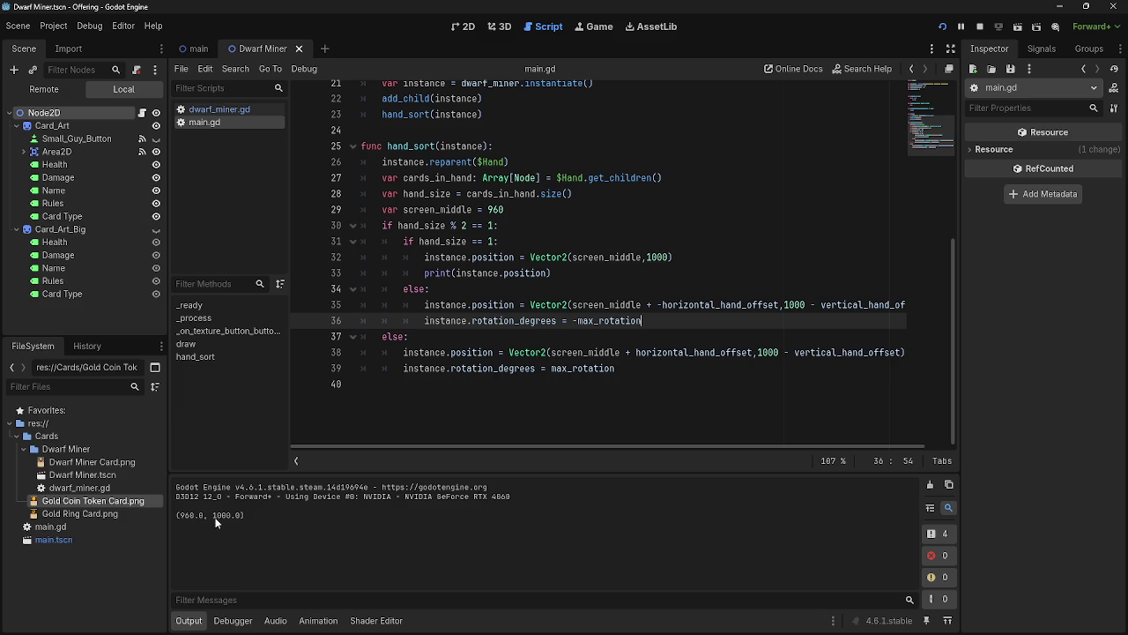
Set the middle card's height on line 32 to 1050 and run the project to test it
{"action": "scroll", "coordinate": [690, 402], "scroll_direction": "up", "scroll_amount": 3}
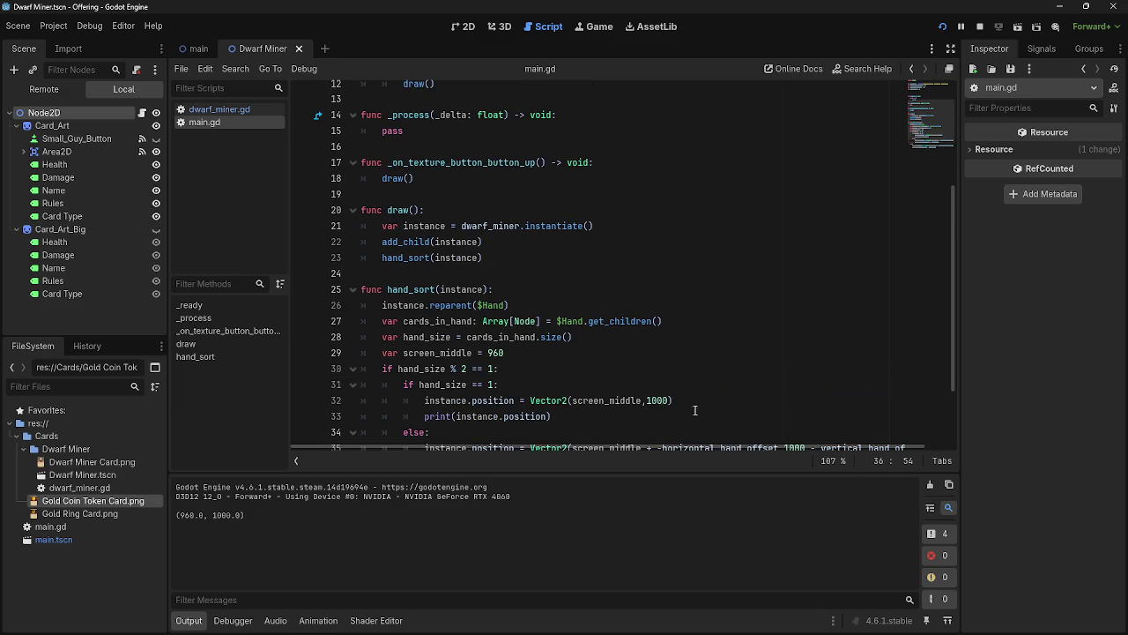
{"action": "left_click", "coordinate": [663, 401]}
{"action": "key", "text": "BackSpace"}
{"action": "type", "text": "5"}
{"action": "left_click", "coordinate": [941, 29]}
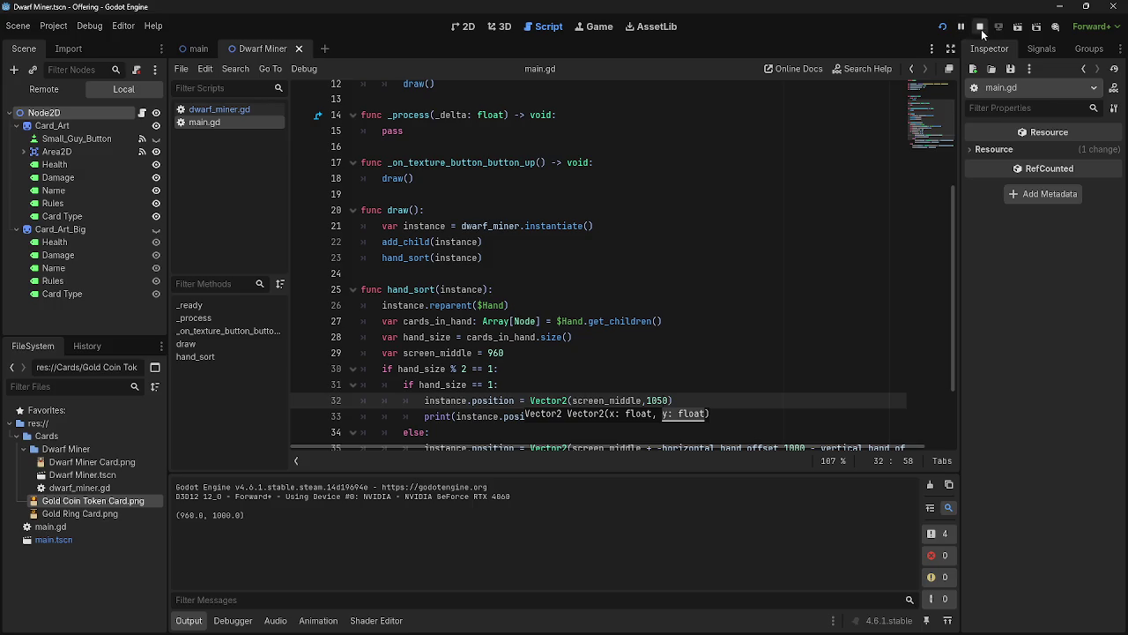
{"action": "left_click", "coordinate": [941, 28]}
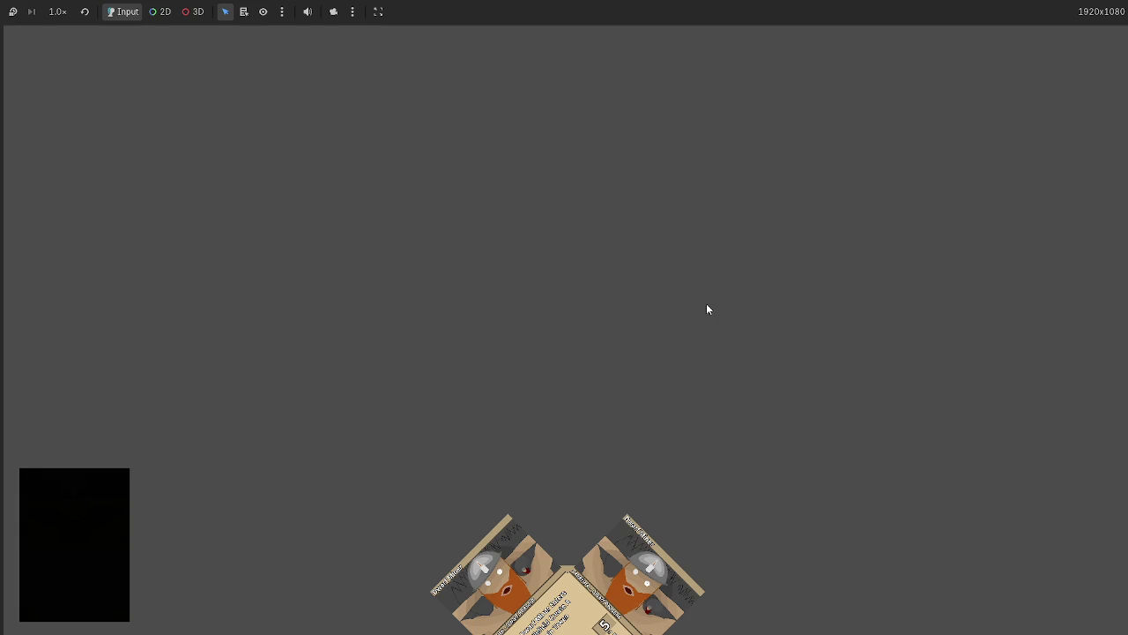
{"action": "key", "text": "F8"}
Restore the middle card's height on line 32 to 1000
{"action": "scroll", "coordinate": [660, 308], "scroll_direction": "down", "scroll_amount": 2}
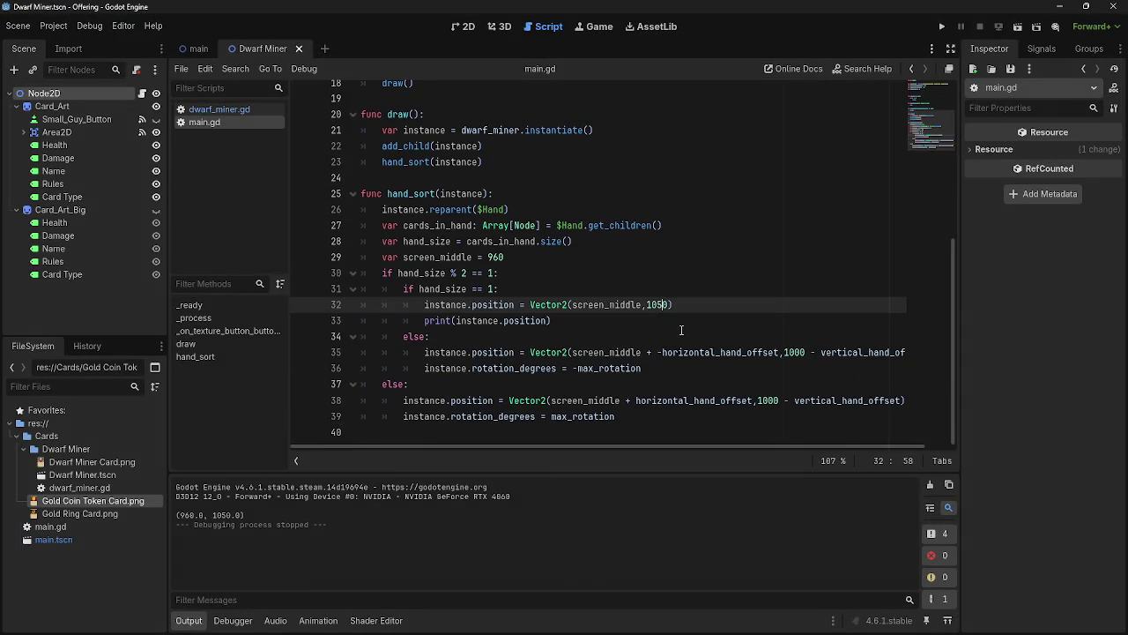
{"action": "left_click", "coordinate": [657, 305]}
{"action": "key", "text": "Delete"}
{"action": "type", "text": "0"}
{"action": "key", "text": "End"}
Change the _ready loop to 'for i in 1' so one Dwarf Miner card is drawn, and run it
{"action": "left_click", "coordinate": [456, 352]}
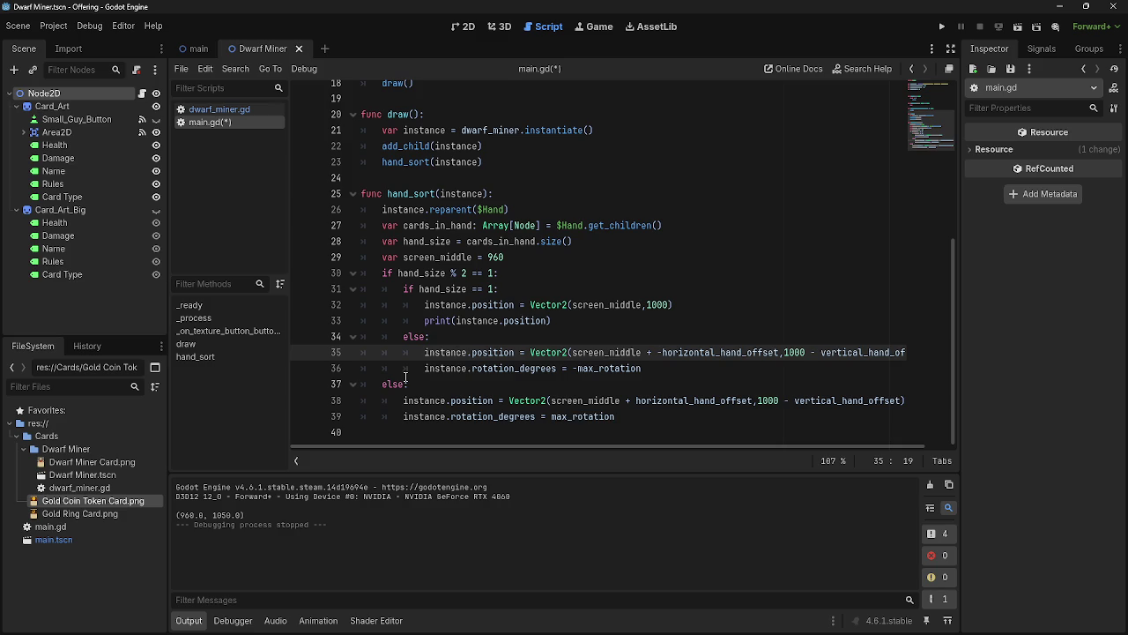
{"action": "left_click_drag", "start_coordinate": [383, 272], "coordinate": [679, 416]}
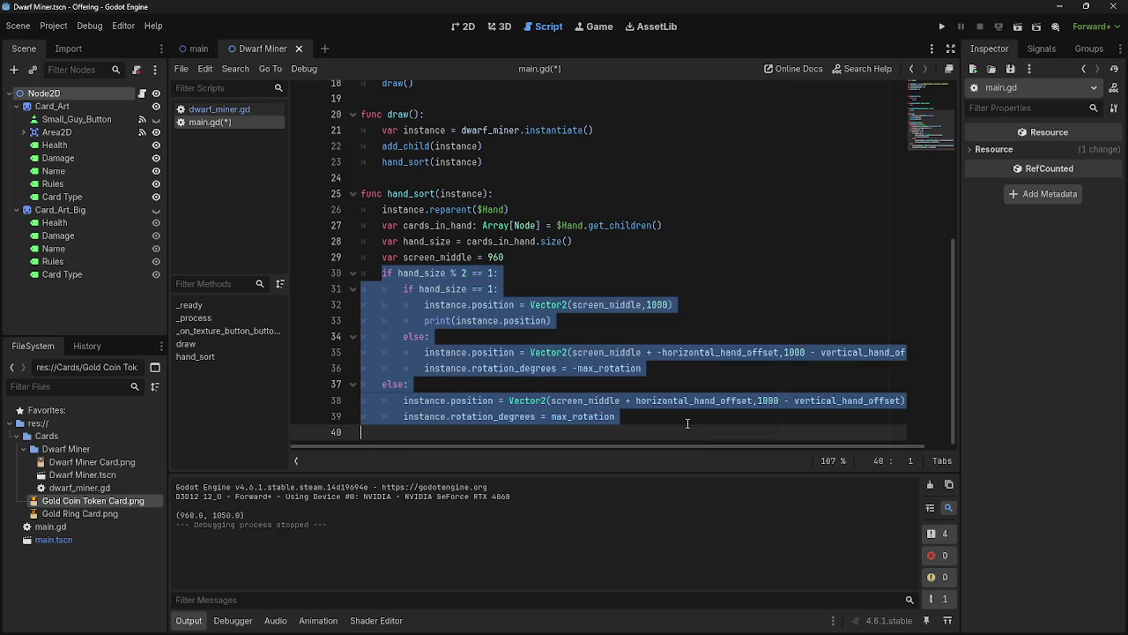
{"action": "left_click", "coordinate": [679, 416]}
{"action": "scroll", "coordinate": [665, 357], "scroll_direction": "up", "scroll_amount": 6}
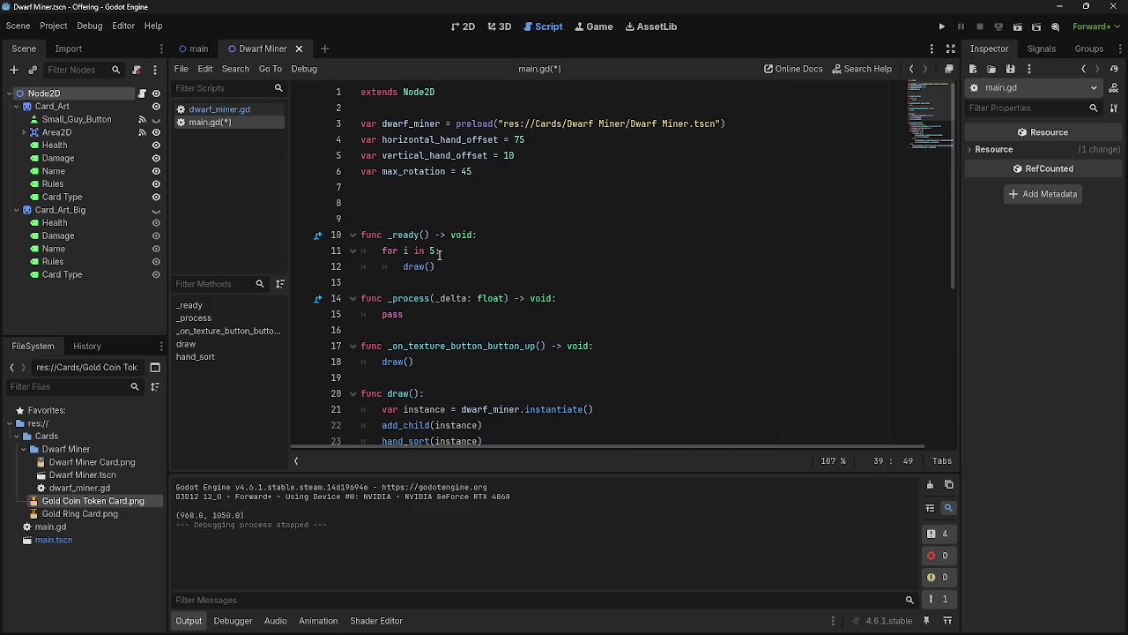
{"action": "left_click", "coordinate": [469, 251]}
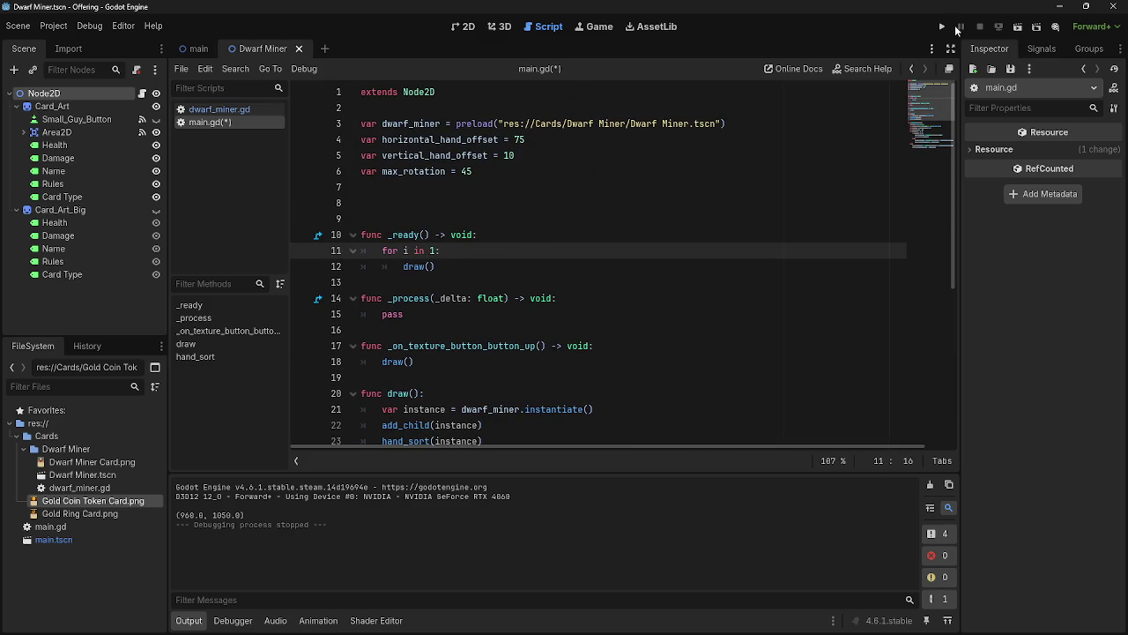
{"action": "left_click", "coordinate": [943, 27]}
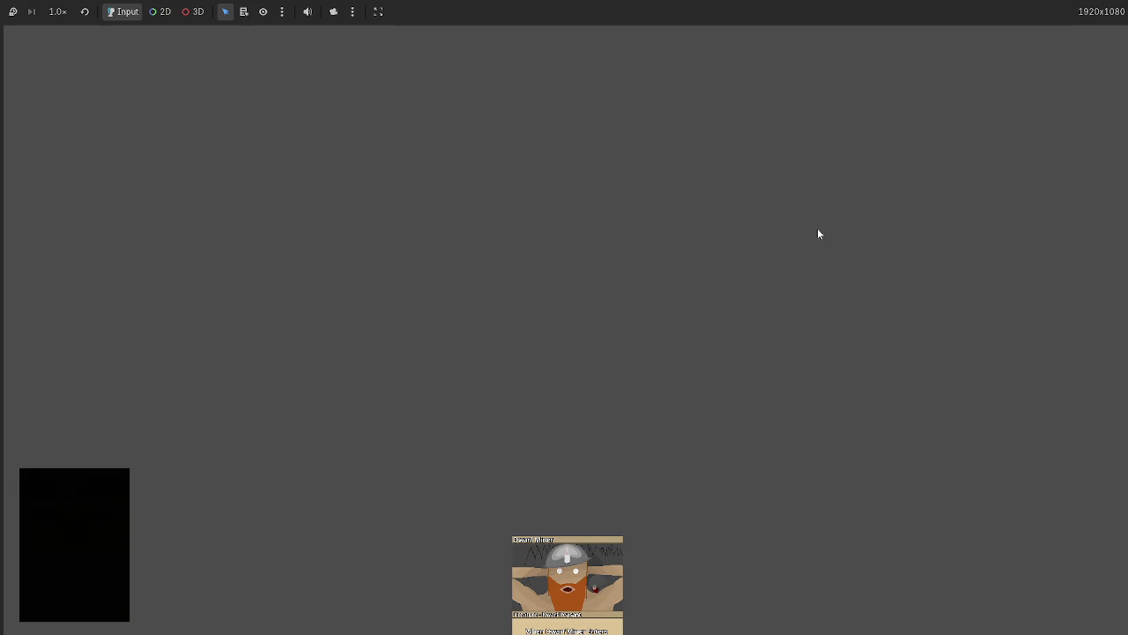
{"action": "key", "text": "F8"}
Run the project twice more to check the single-card layout
{"action": "scroll", "coordinate": [688, 388], "scroll_direction": "down", "scroll_amount": 5}
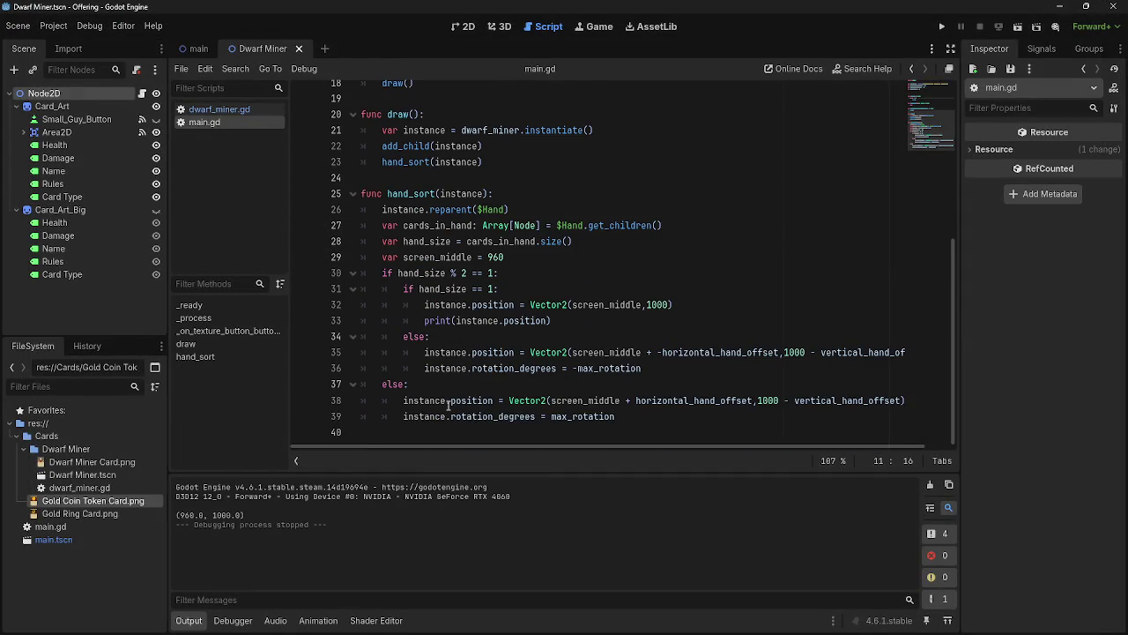
{"action": "left_click", "coordinate": [955, 26]}
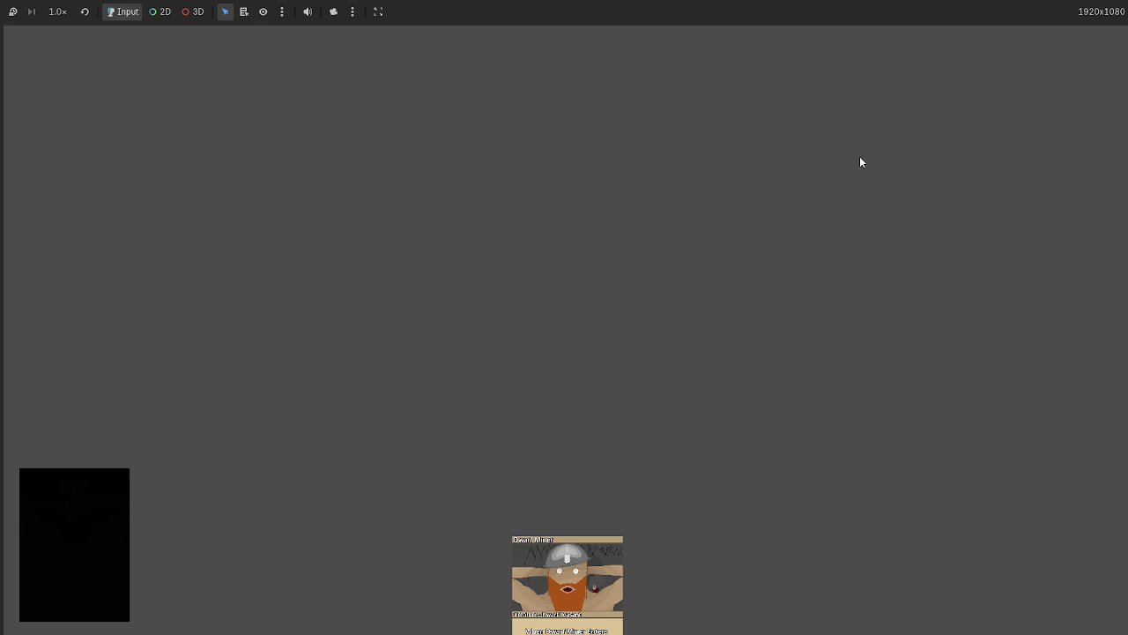
{"action": "key", "text": "F8"}
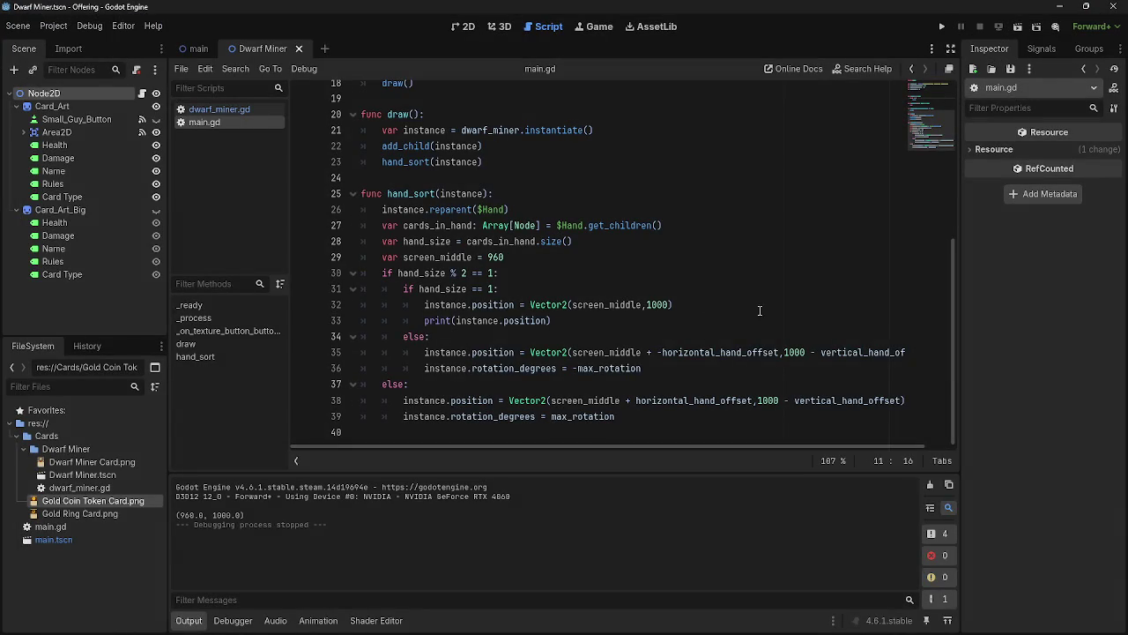
{"action": "scroll", "coordinate": [728, 326], "scroll_direction": "up", "scroll_amount": 6}
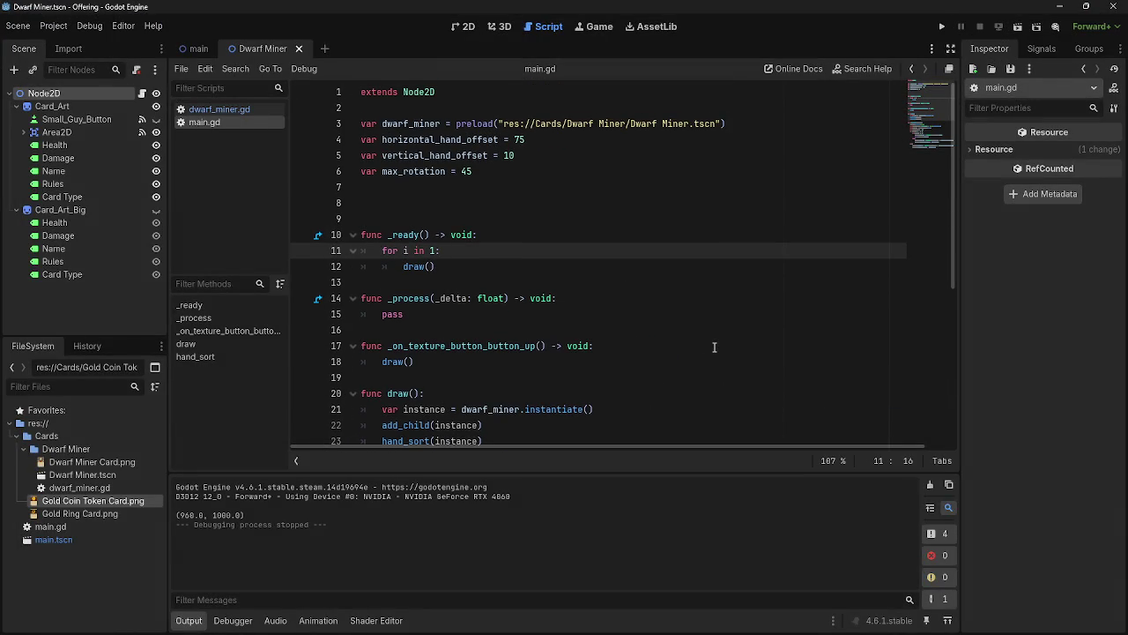
{"action": "scroll", "coordinate": [429, 154], "scroll_direction": "down", "scroll_amount": 4}
{"action": "scroll", "coordinate": [430, 204], "scroll_direction": "up", "scroll_amount": 3}
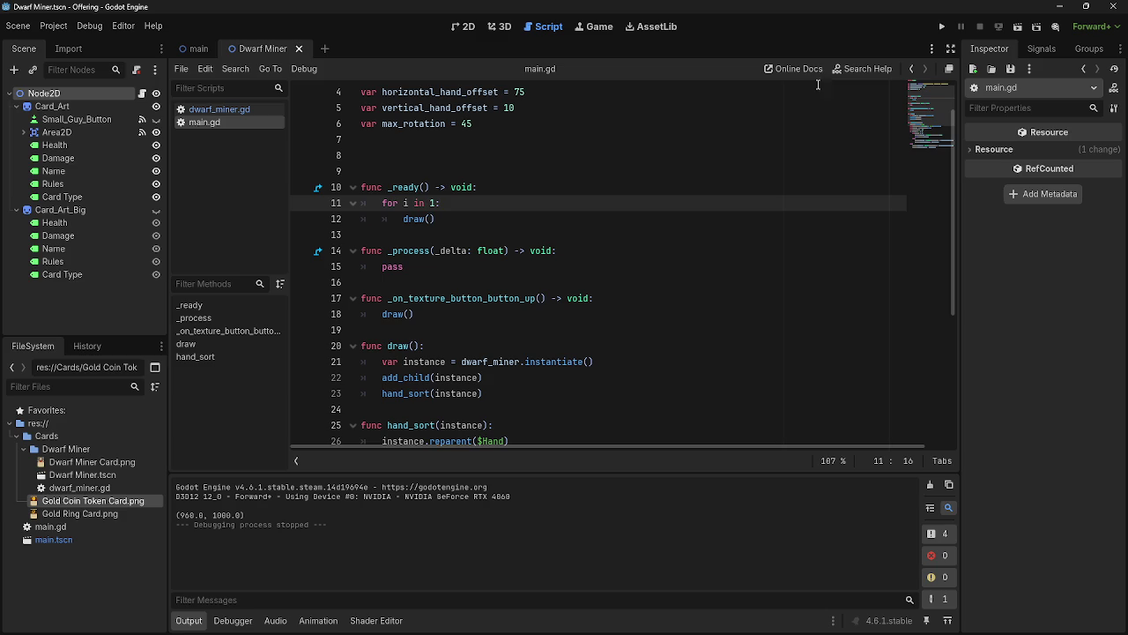
{"action": "left_click", "coordinate": [942, 26]}
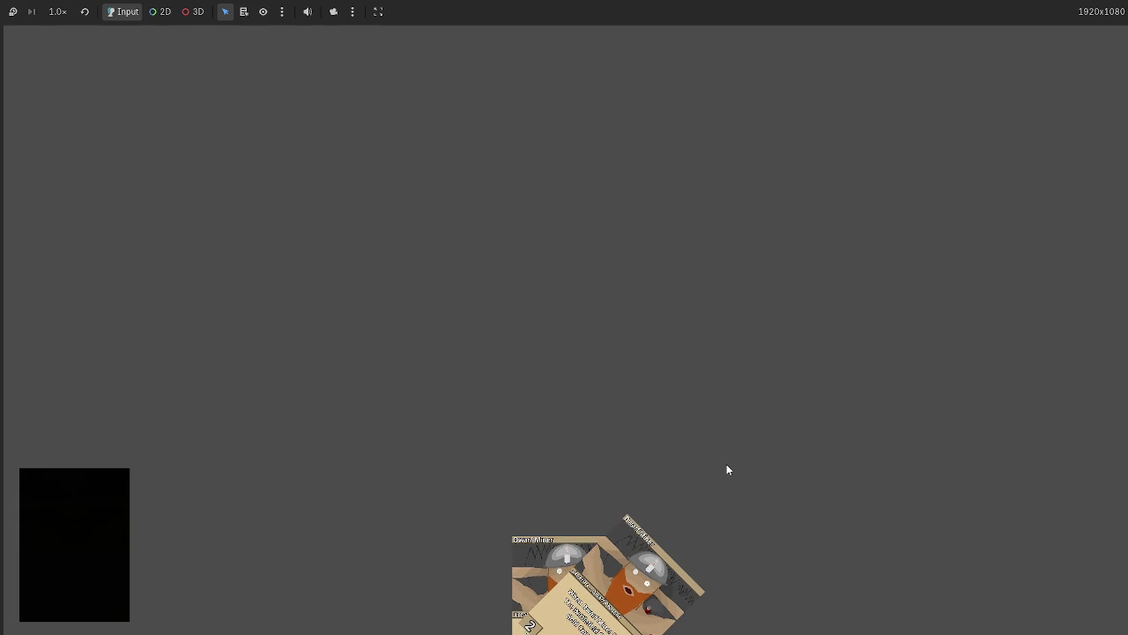
{"action": "key", "text": "F8"}
{"action": "scroll", "coordinate": [587, 339], "scroll_direction": "down", "scroll_amount": 3}
{"action": "mouse_move", "coordinate": [398, 288]}
{"action": "left_mouse_down"}
{"action": "mouse_move", "coordinate": [502, 291]}
{"action": "mouse_move", "coordinate": [573, 325]}
{"action": "left_mouse_up"}
{"action": "left_click", "coordinate": [573, 324]}
{"action": "left_click_drag", "start_coordinate": [426, 304], "coordinate": [593, 321]}
{"action": "left_click", "coordinate": [594, 321]}
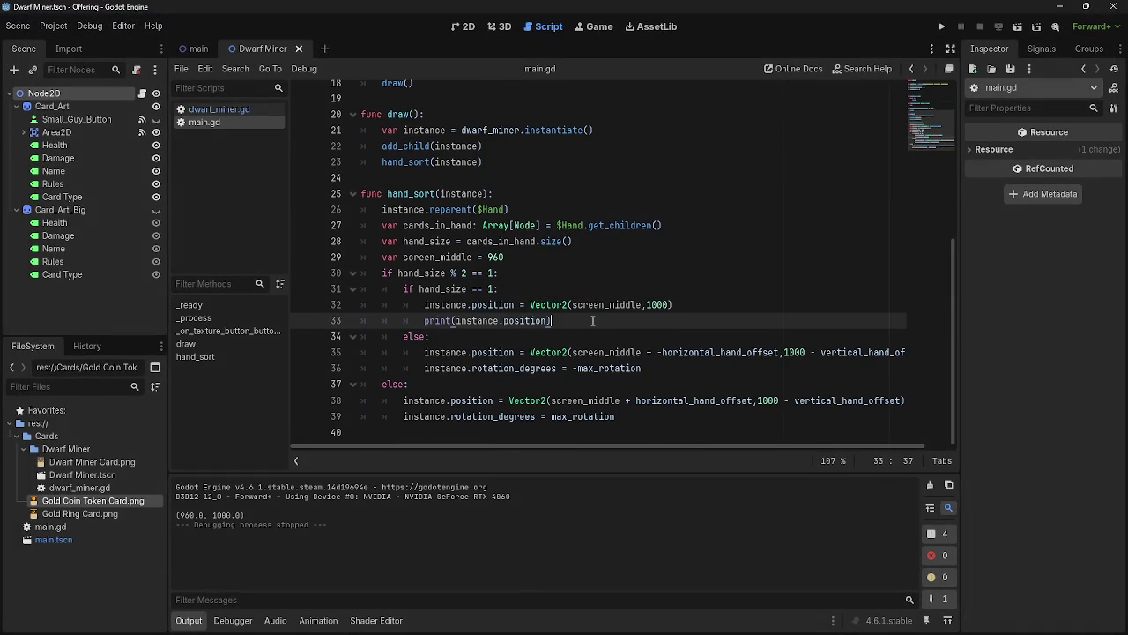
{"action": "scroll", "coordinate": [589, 321], "scroll_direction": "up", "scroll_amount": 2}
{"action": "scroll", "coordinate": [431, 241], "scroll_direction": "up", "scroll_amount": 3}
{"action": "scroll", "coordinate": [441, 253], "scroll_direction": "down", "scroll_amount": 5}
{"action": "left_click_drag", "start_coordinate": [424, 305], "coordinate": [675, 320]}
{"action": "left_click", "coordinate": [596, 321]}
{"action": "scroll", "coordinate": [391, 240], "scroll_direction": "up", "scroll_amount": 1}
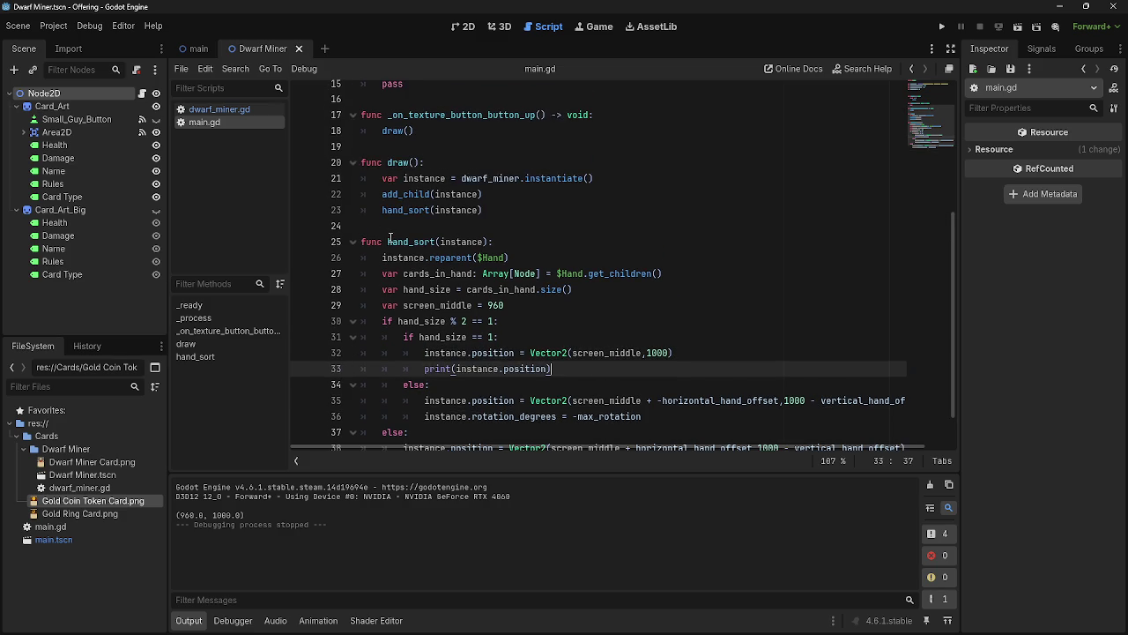
{"action": "mouse_move", "coordinate": [383, 194]}
{"action": "left_mouse_down"}
{"action": "mouse_move", "coordinate": [465, 195]}
{"action": "mouse_move", "coordinate": [483, 210]}
{"action": "left_mouse_up"}
{"action": "left_click", "coordinate": [483, 210]}
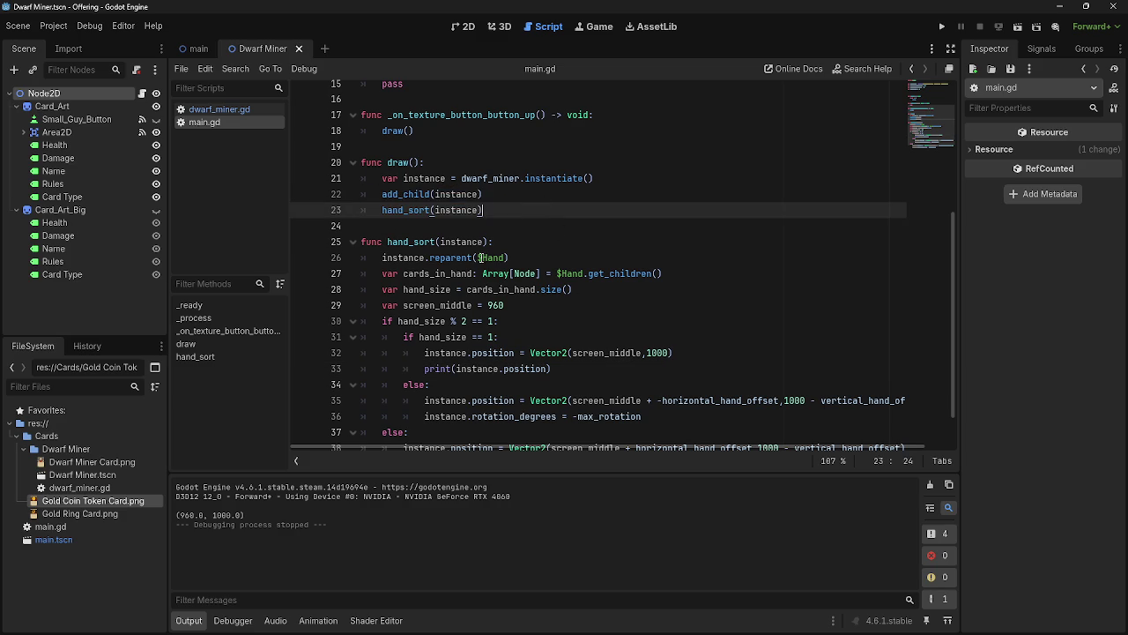
{"action": "scroll", "coordinate": [407, 209], "scroll_direction": "up", "scroll_amount": 4}
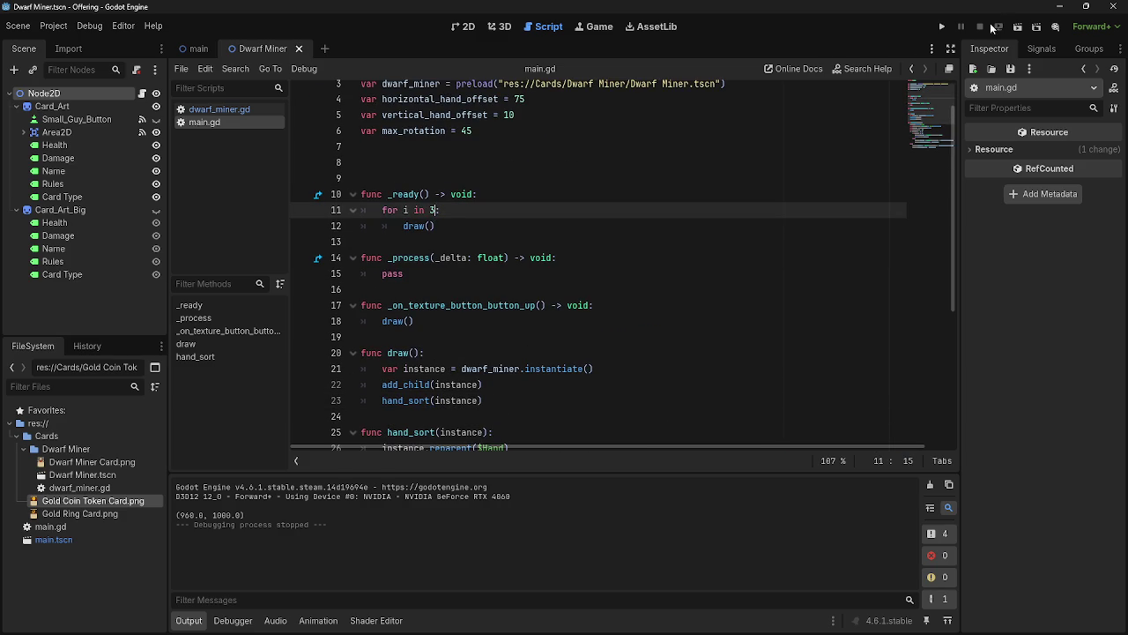
{"action": "left_click", "coordinate": [941, 26]}
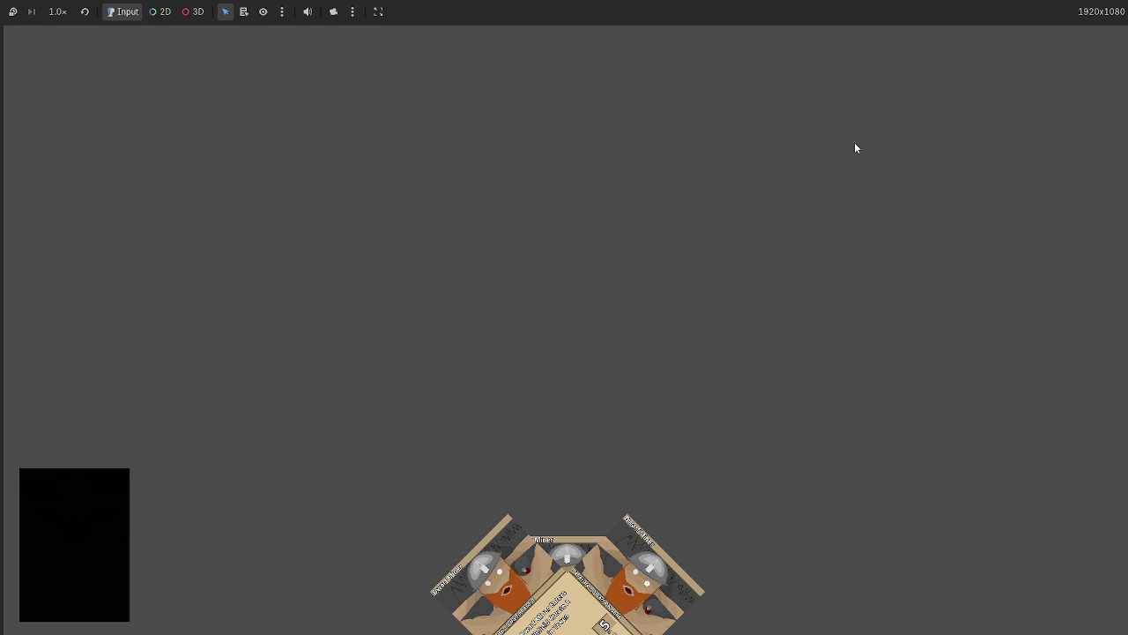
{"action": "left_click", "coordinate": [636, 553]}
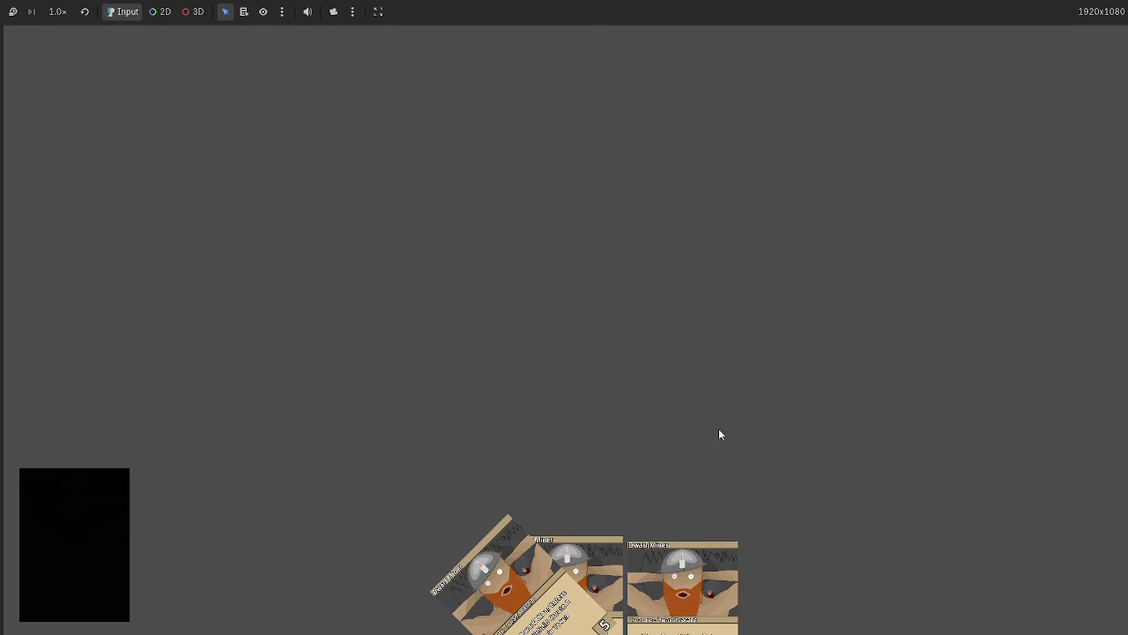
{"action": "key", "text": "F8"}
{"action": "scroll", "coordinate": [534, 363], "scroll_direction": "down", "scroll_amount": 5}
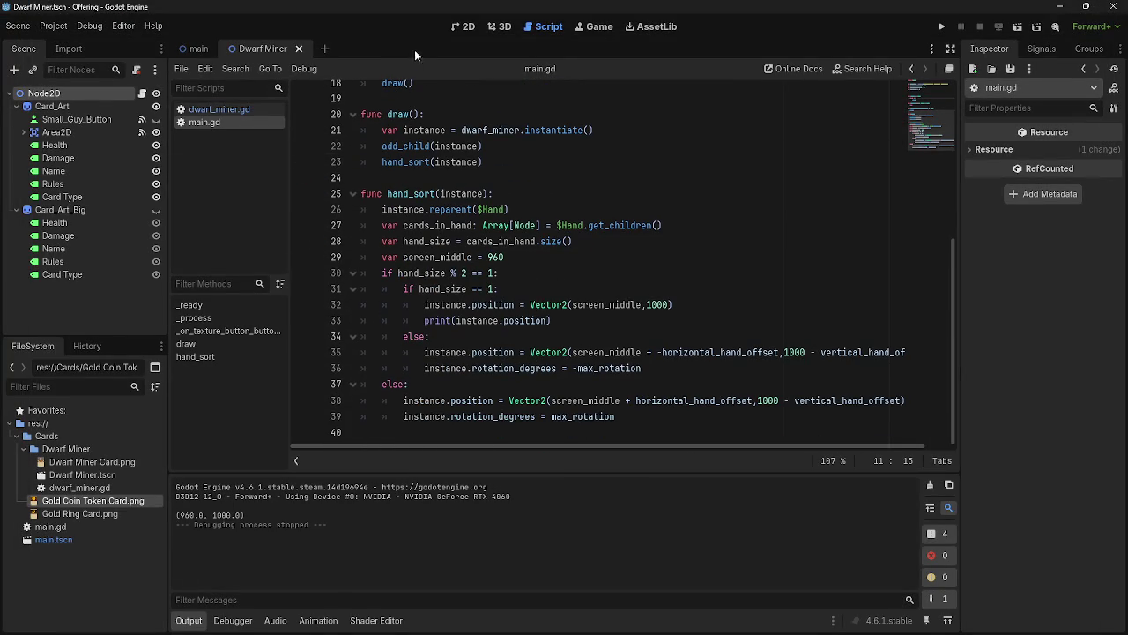
Open the dwarf_miner.gd script after switching back and forth with main.gd
{"action": "left_click", "coordinate": [208, 109]}
{"action": "left_click", "coordinate": [231, 122]}
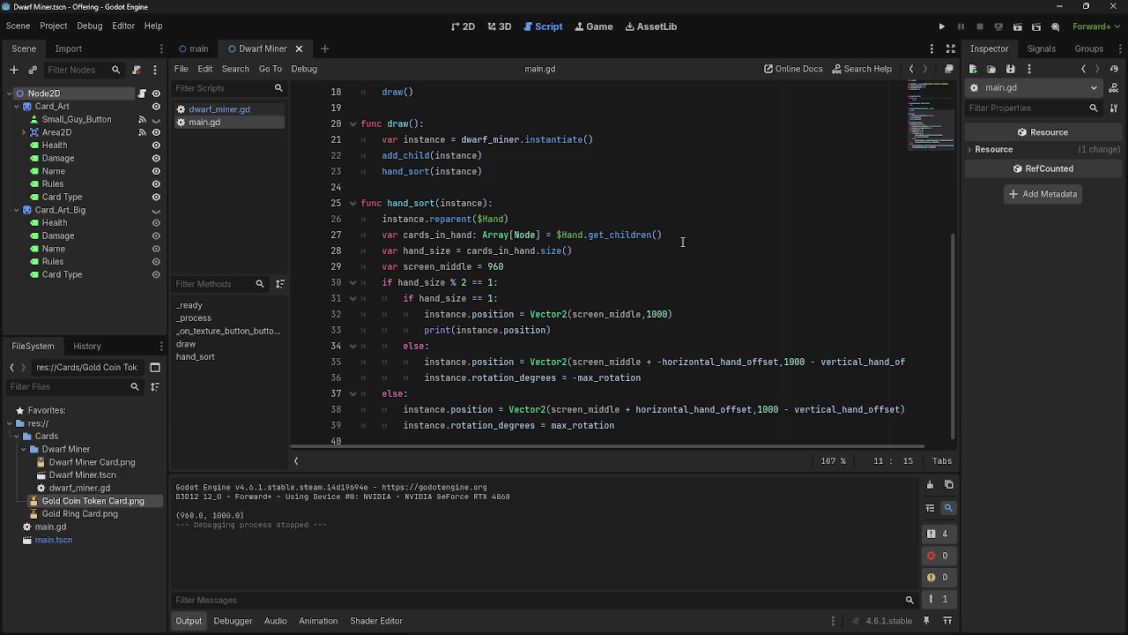
{"action": "left_click", "coordinate": [220, 108]}
{"action": "left_click", "coordinate": [217, 119]}
{"action": "left_click", "coordinate": [219, 108]}
{"action": "scroll", "coordinate": [597, 298], "scroll_direction": "up", "scroll_amount": 3}
Comment out both $Card_Art.scale lines in the hover handlers with Ctrl+K
{"action": "left_click_drag", "start_coordinate": [598, 298], "coordinate": [346, 298]}
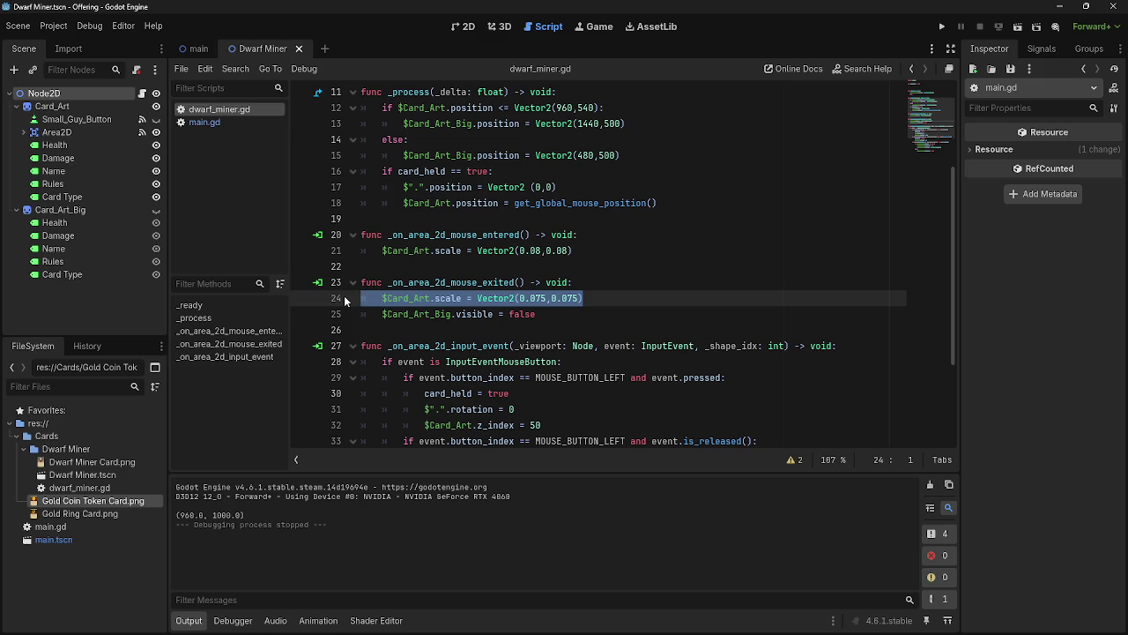
{"action": "key", "text": "BackSpace"}
{"action": "key", "text": "BackSpace"}
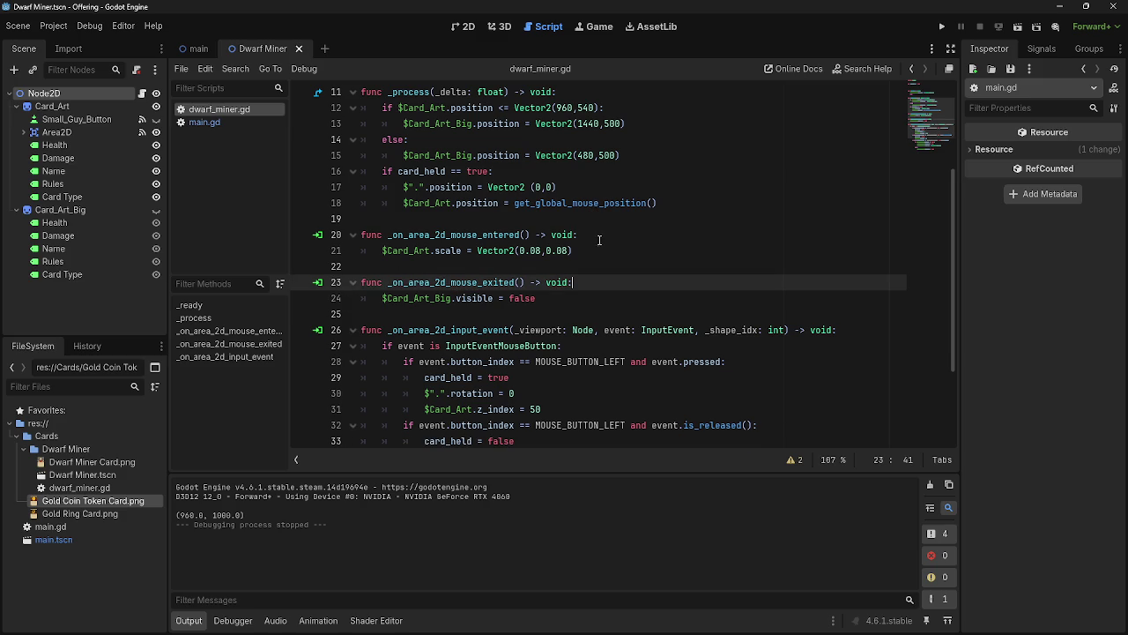
{"action": "left_click", "coordinate": [575, 251]}
{"action": "left_click_drag", "start_coordinate": [575, 251], "coordinate": [382, 254]}
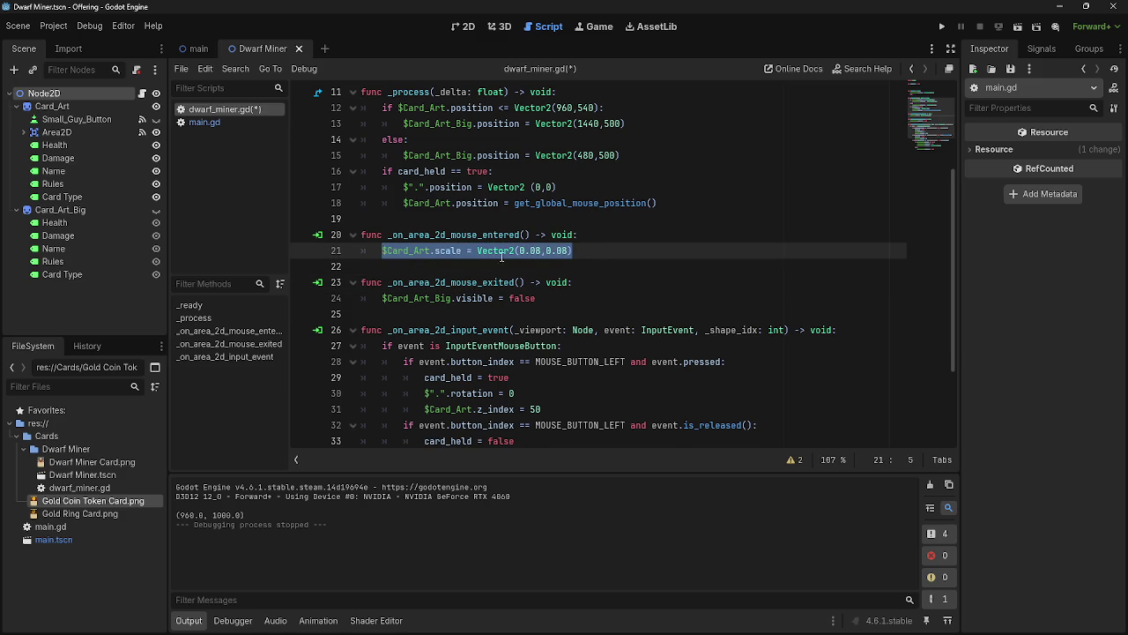
{"action": "key", "text": "ctrl+z"}
{"action": "key", "text": "ctrl+k"}
{"action": "key", "text": "Up"}
{"action": "key", "text": "Up"}
{"action": "key", "text": "ctrl+k"}
Add a pass statement on a new line below line 21
{"action": "left_click", "coordinate": [642, 249]}
{"action": "key", "text": "Return"}
{"action": "type", "text": "pas"}
{"action": "key", "text": "Return"}
Run the game to test hovering, then return to main.gd
{"action": "left_click", "coordinate": [941, 27]}
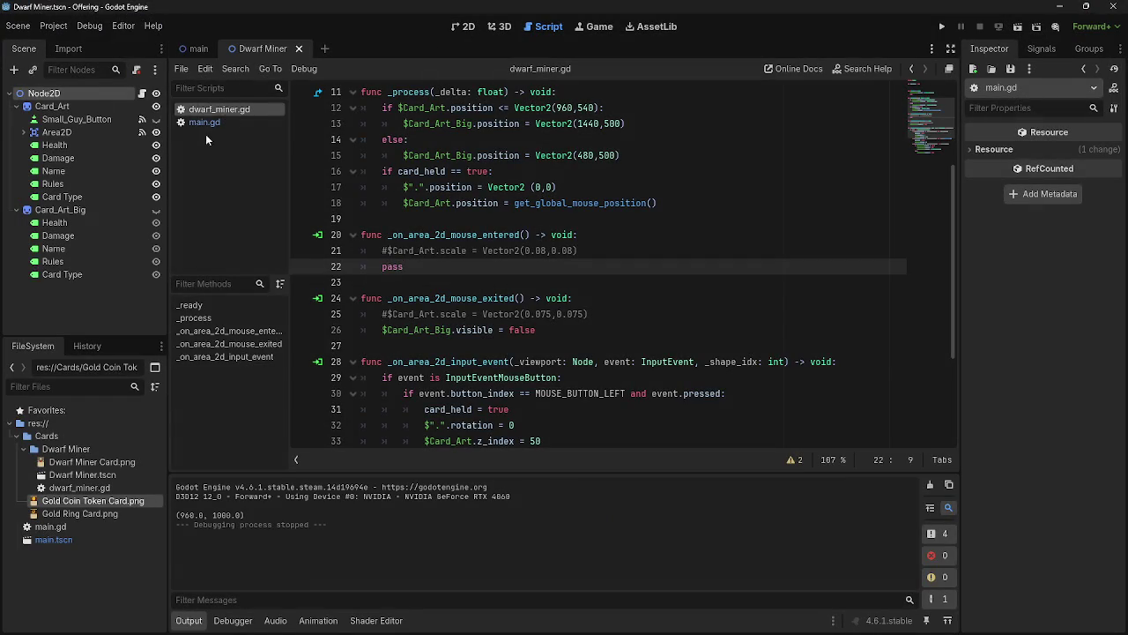
{"action": "left_click", "coordinate": [204, 122]}
{"action": "scroll", "coordinate": [650, 353], "scroll_direction": "down", "scroll_amount": 1}
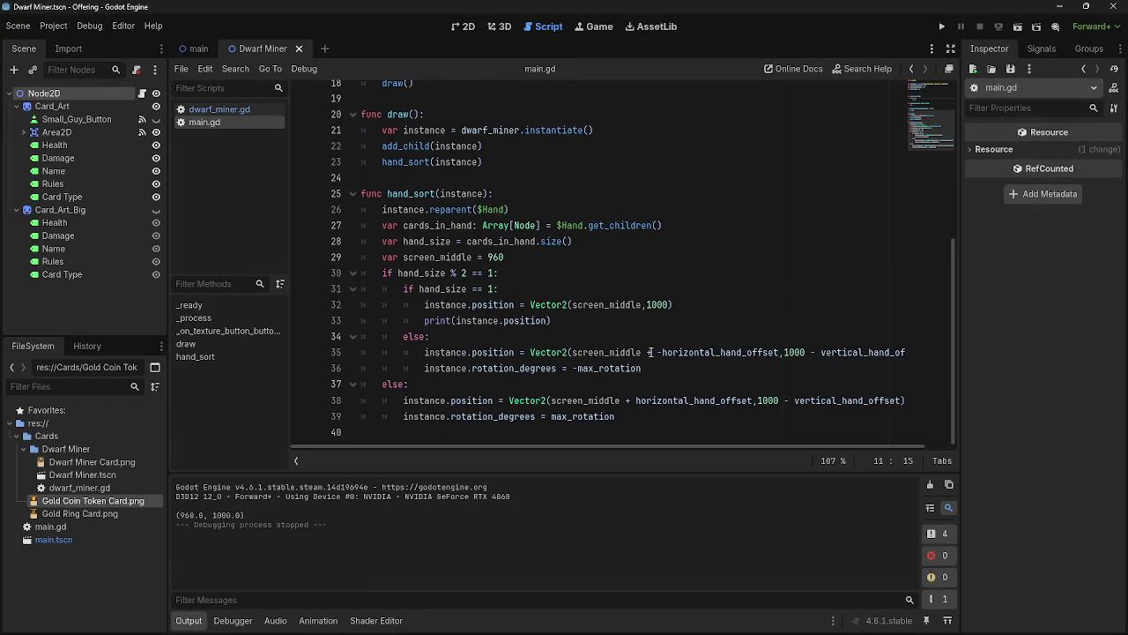
Comment out both rotation_degrees lines with Ctrl+K and run the game to check upright cards
{"action": "left_click", "coordinate": [421, 420]}
{"action": "key", "text": "ctrl+k"}
{"action": "left_click", "coordinate": [429, 367]}
{"action": "key", "text": "ctrl+k"}
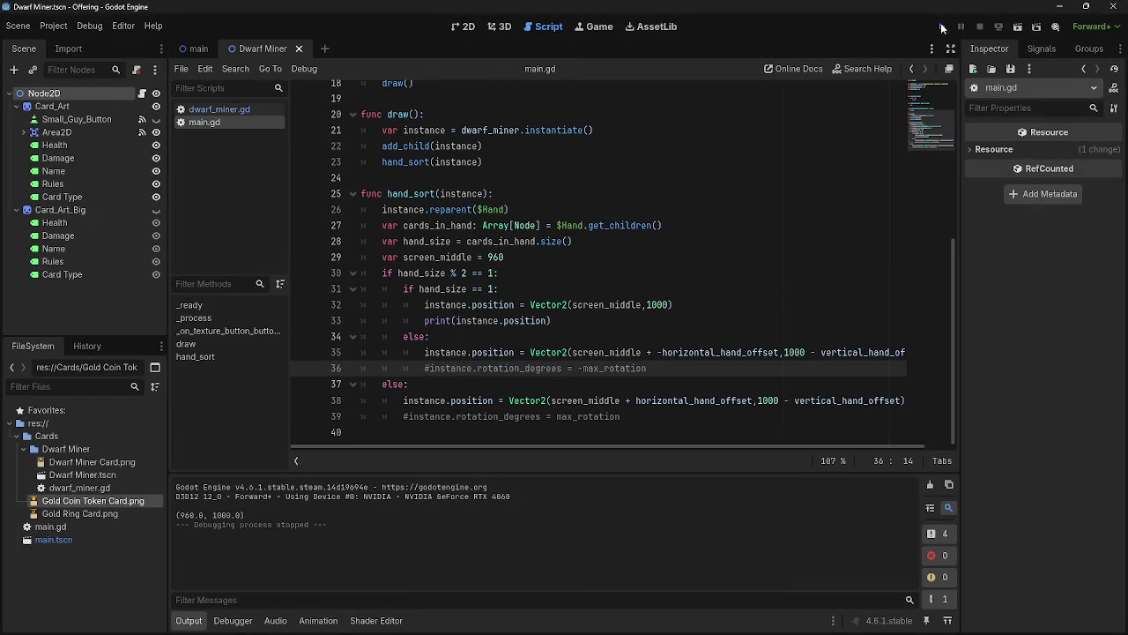
{"action": "left_click", "coordinate": [942, 27]}
{"action": "key", "text": "F8"}
Fold and unfold the if block on line 30, then run the game again
{"action": "triple_click", "coordinate": [458, 320]}
{"action": "left_click", "coordinate": [587, 321]}
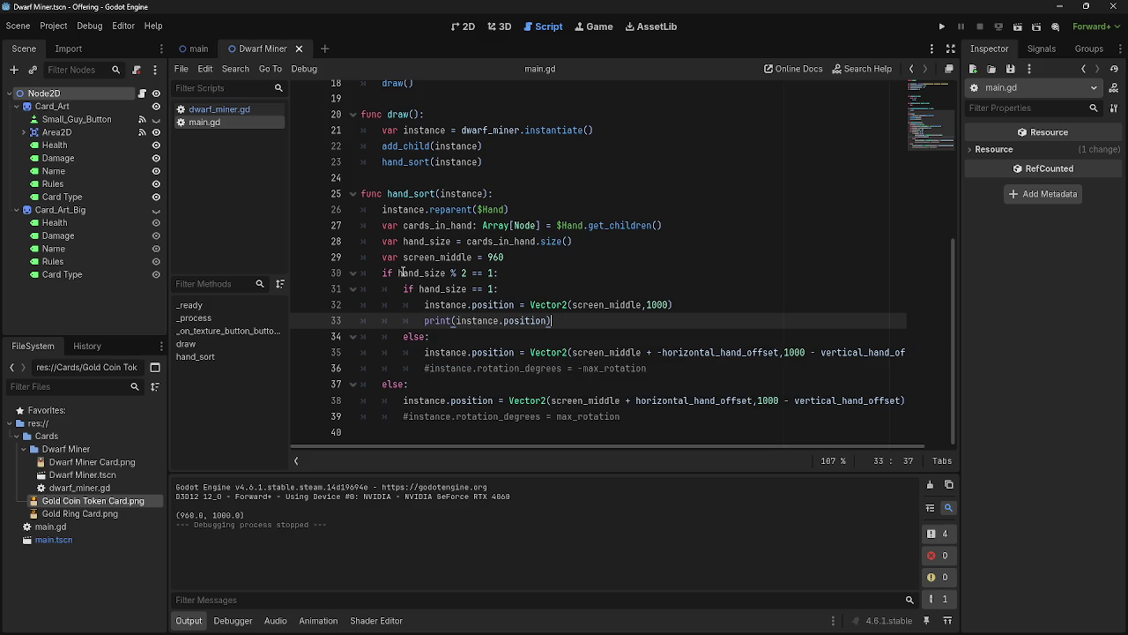
{"action": "mouse_move", "coordinate": [385, 274]}
{"action": "left_mouse_down"}
{"action": "mouse_move", "coordinate": [405, 289]}
{"action": "mouse_move", "coordinate": [434, 385]}
{"action": "left_mouse_up"}
{"action": "key", "text": "Escape"}
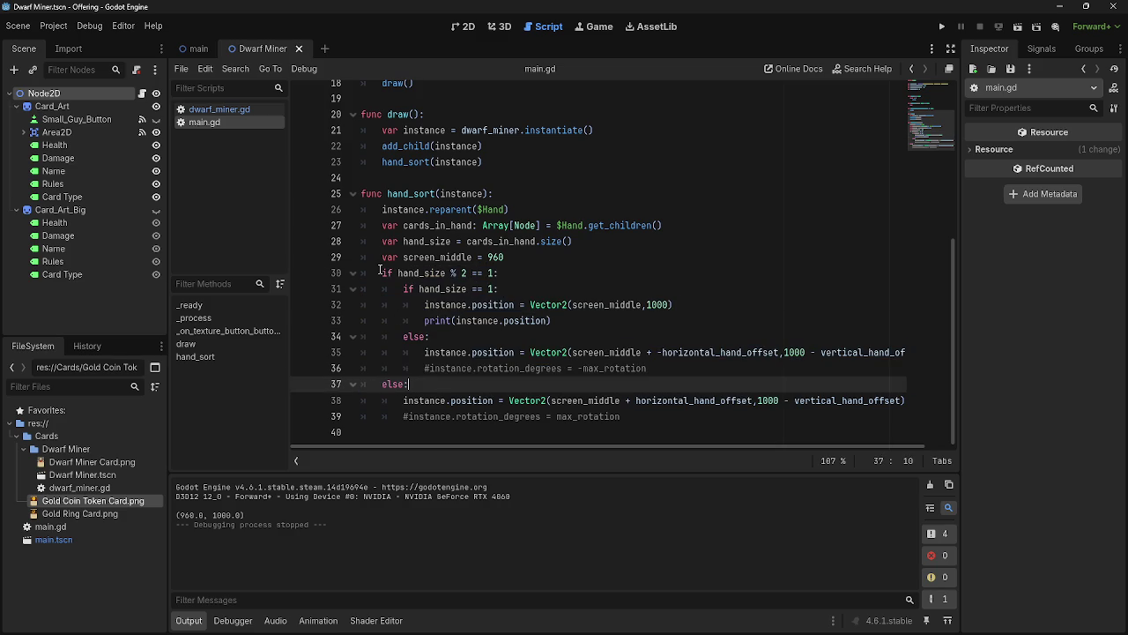
{"action": "left_click", "coordinate": [352, 274]}
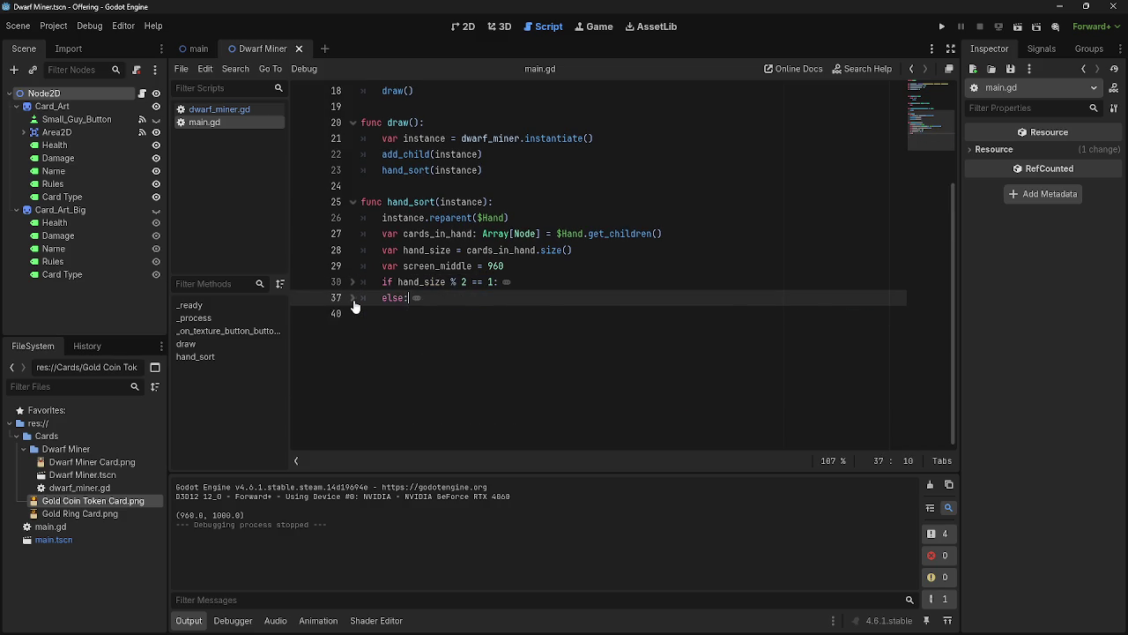
{"action": "left_click", "coordinate": [353, 284]}
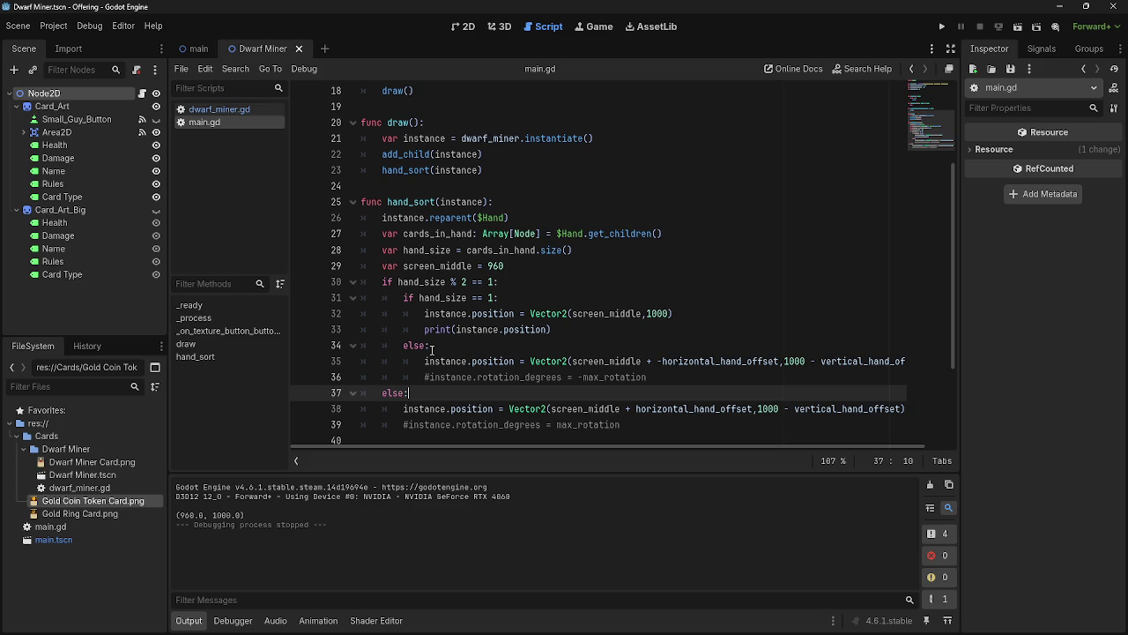
{"action": "left_click", "coordinate": [658, 377]}
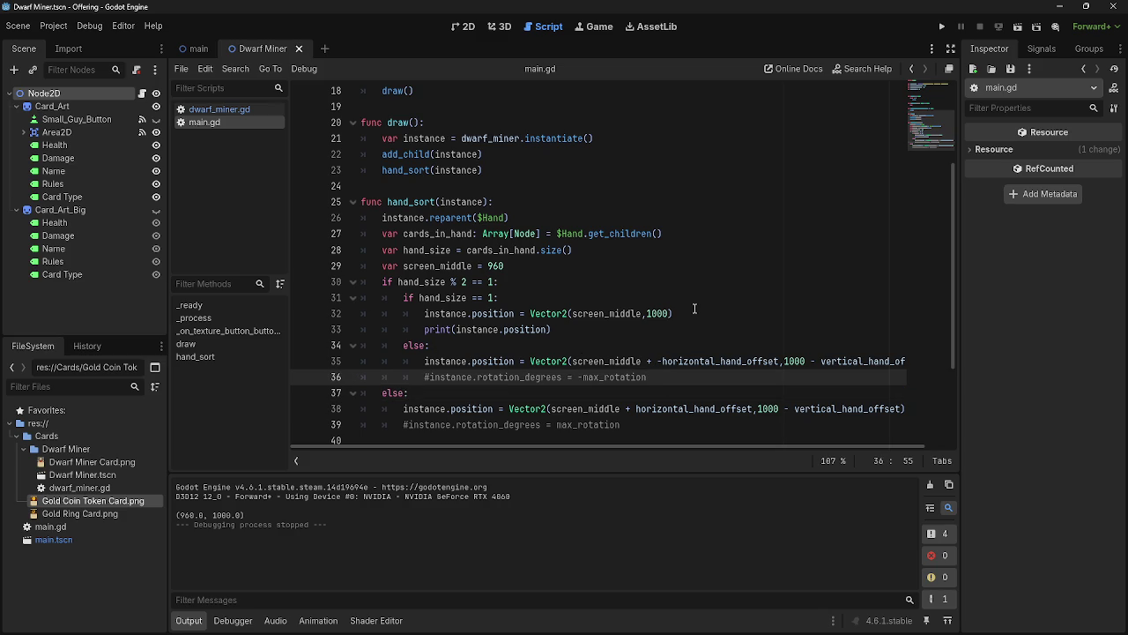
{"action": "scroll", "coordinate": [495, 291], "scroll_direction": "up", "scroll_amount": 6}
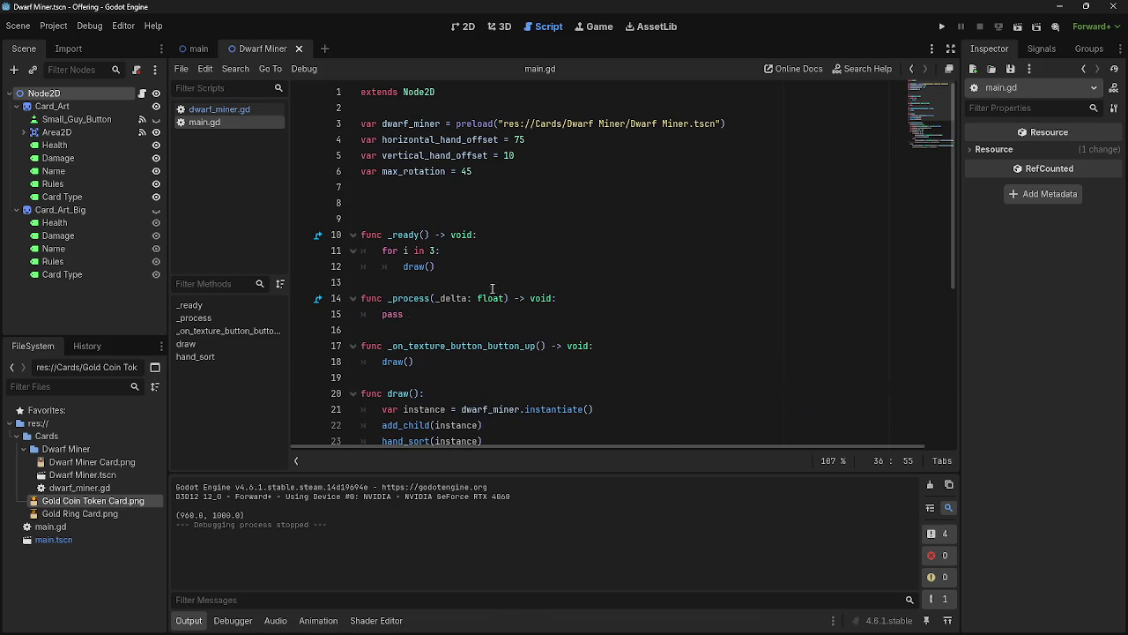
{"action": "left_click", "coordinate": [942, 27]}
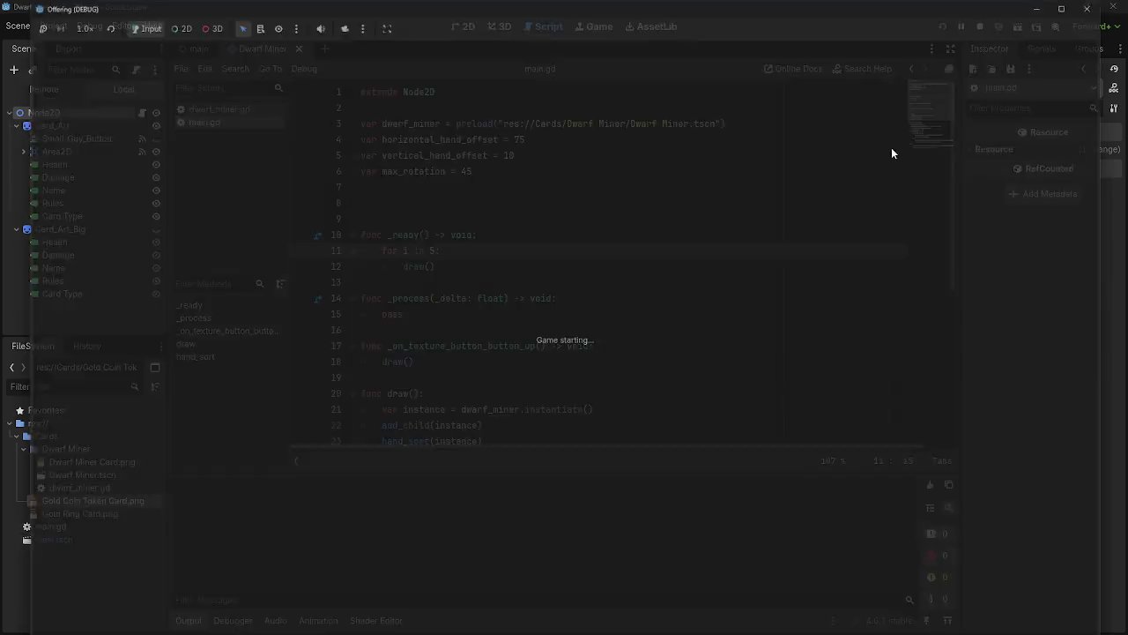
{"action": "key", "text": "F8"}
Append *hand_size after horizontal_hand_offset on line 38
{"action": "scroll", "coordinate": [549, 400], "scroll_direction": "down", "scroll_amount": 6}
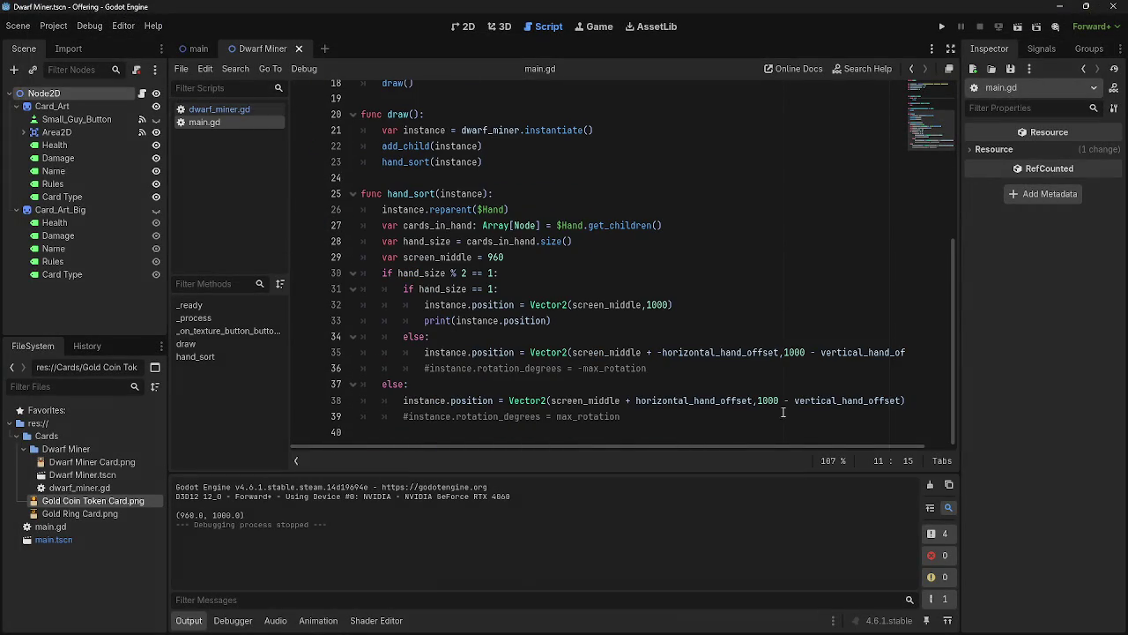
{"action": "scroll", "coordinate": [774, 412], "scroll_direction": "up", "scroll_amount": 6}
{"action": "scroll", "coordinate": [789, 416], "scroll_direction": "down", "scroll_amount": 6}
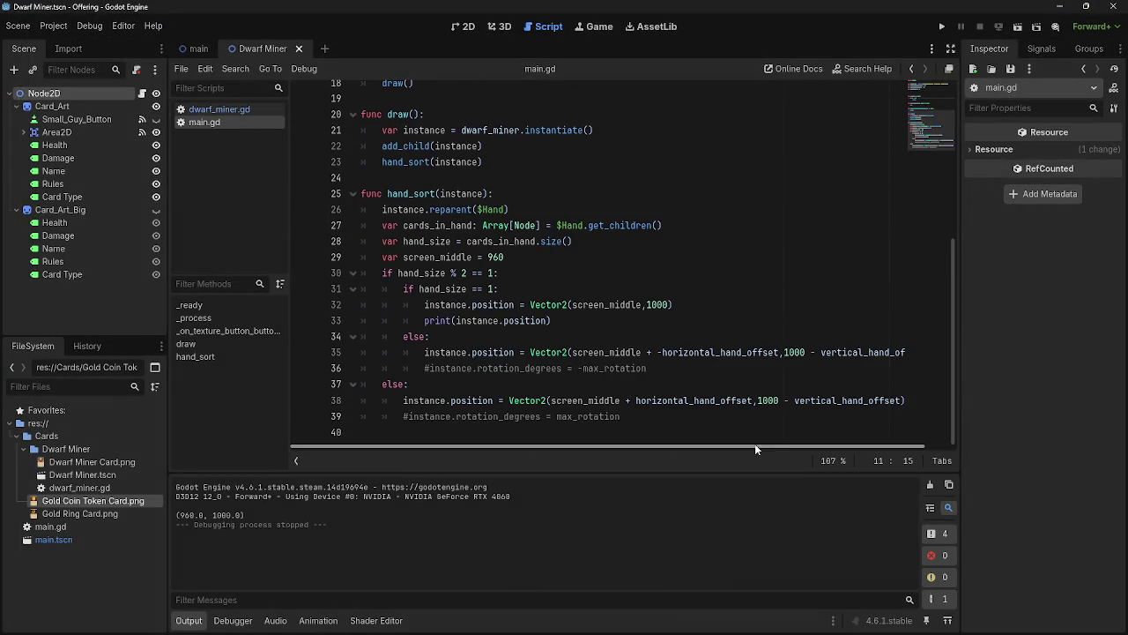
{"action": "scroll", "coordinate": [756, 446], "scroll_direction": "right", "scroll_amount": 2}
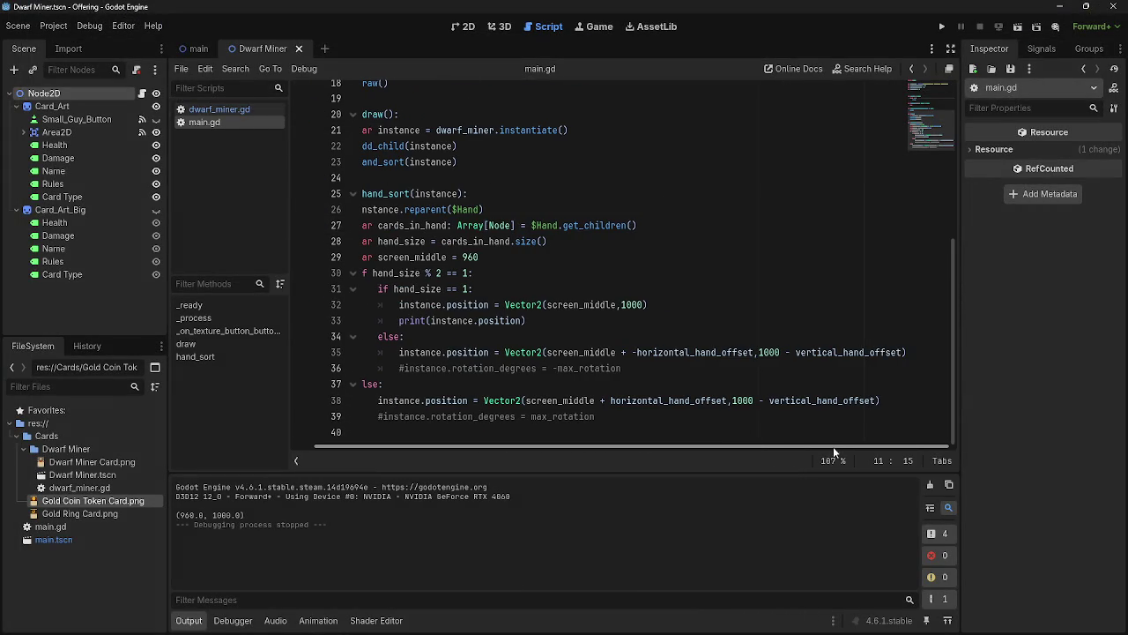
{"action": "scroll", "coordinate": [677, 453], "scroll_direction": "left", "scroll_amount": 2}
{"action": "scroll", "coordinate": [716, 453], "scroll_direction": "right", "scroll_amount": 2}
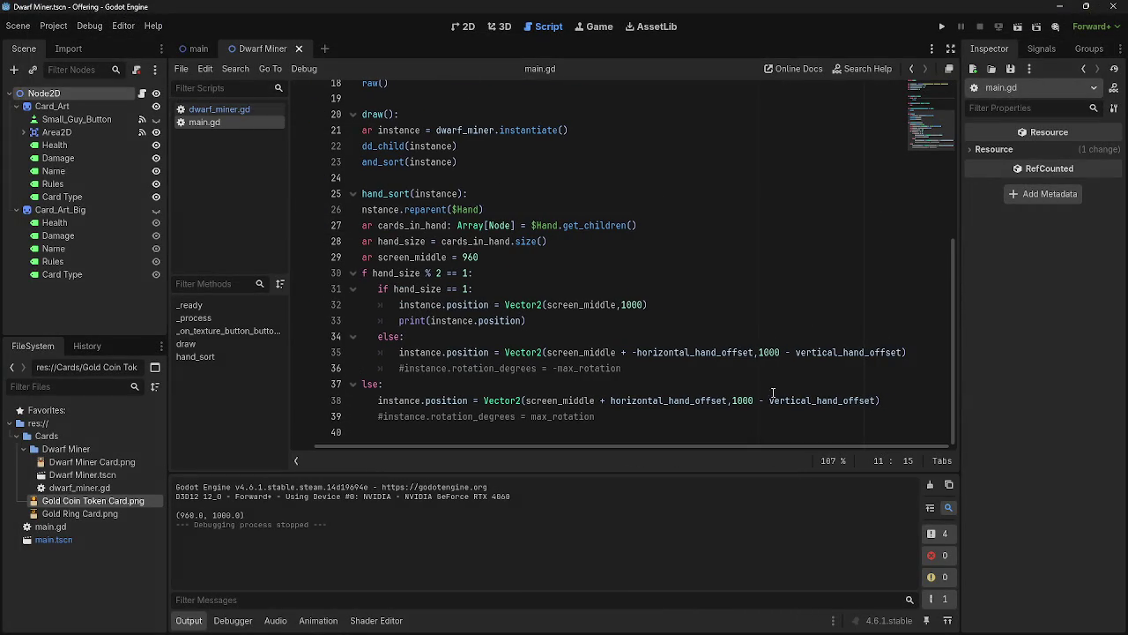
{"action": "left_click", "coordinate": [727, 401]}
{"action": "left_click_drag", "start_coordinate": [564, 401], "coordinate": [628, 400]}
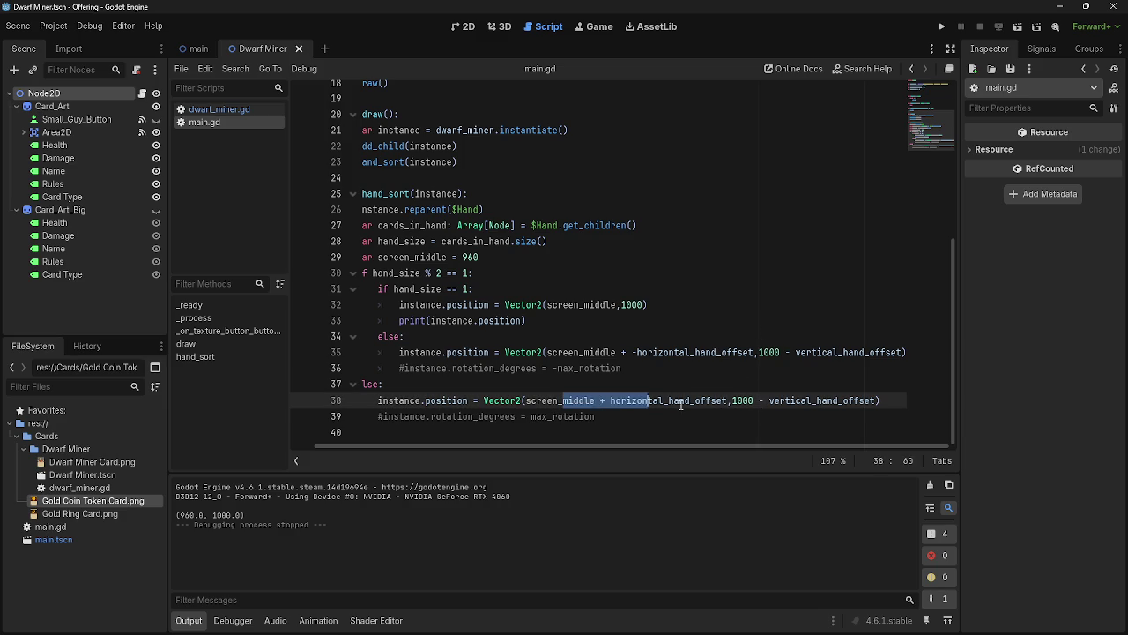
{"action": "left_click", "coordinate": [728, 401]}
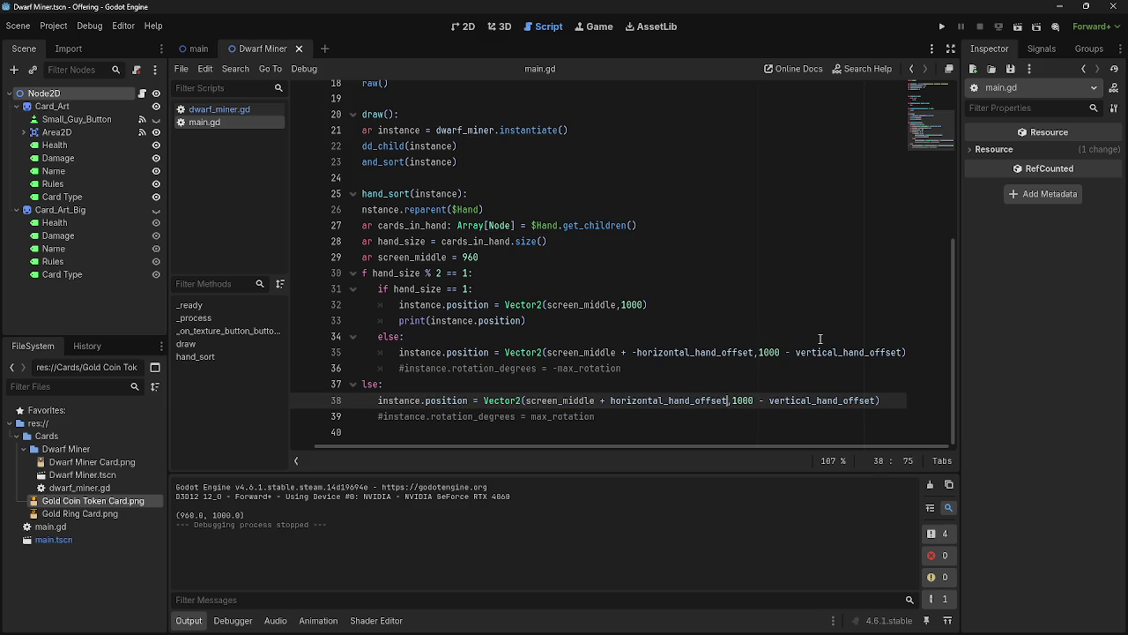
{"action": "type", "text": "*"}
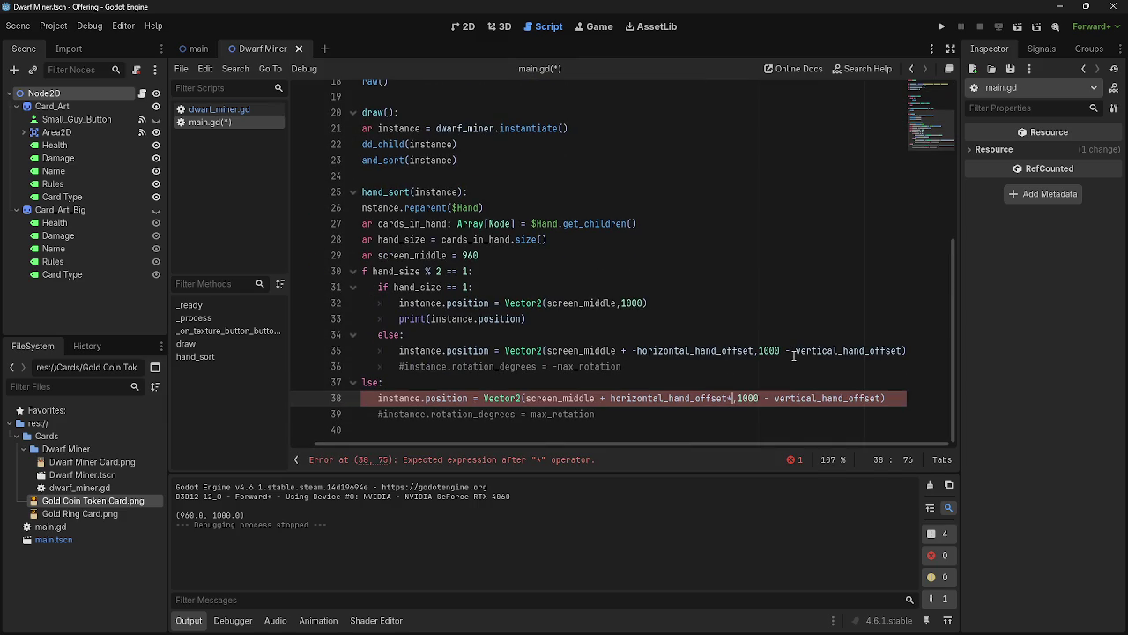
{"action": "type", "text": "han"}
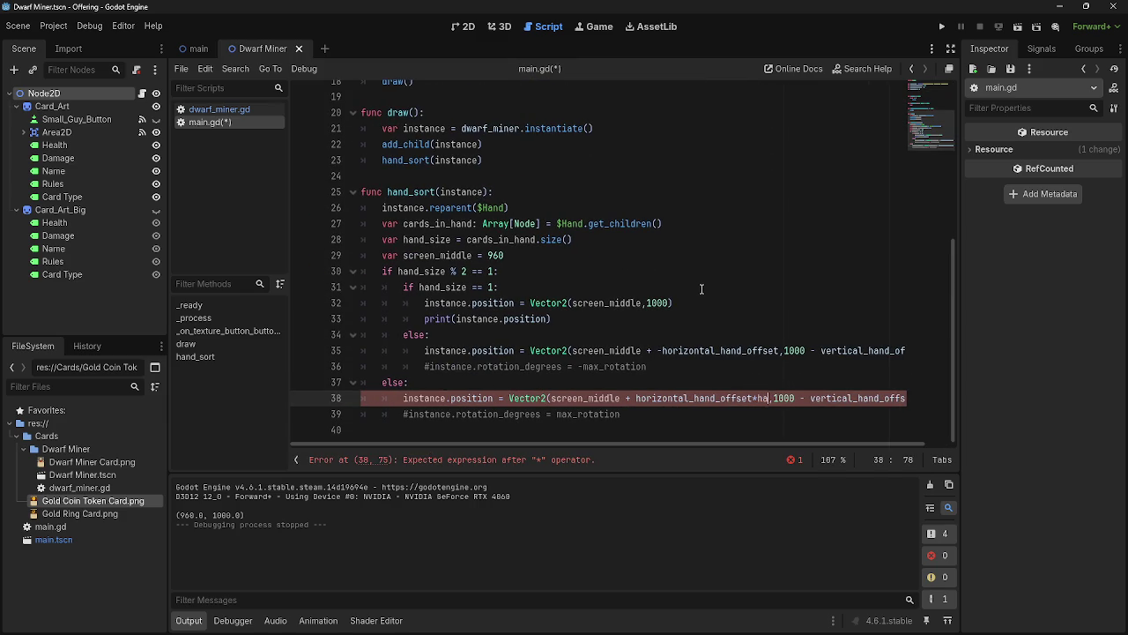
{"action": "type", "text": "d"}
{"action": "key", "text": "Down"}
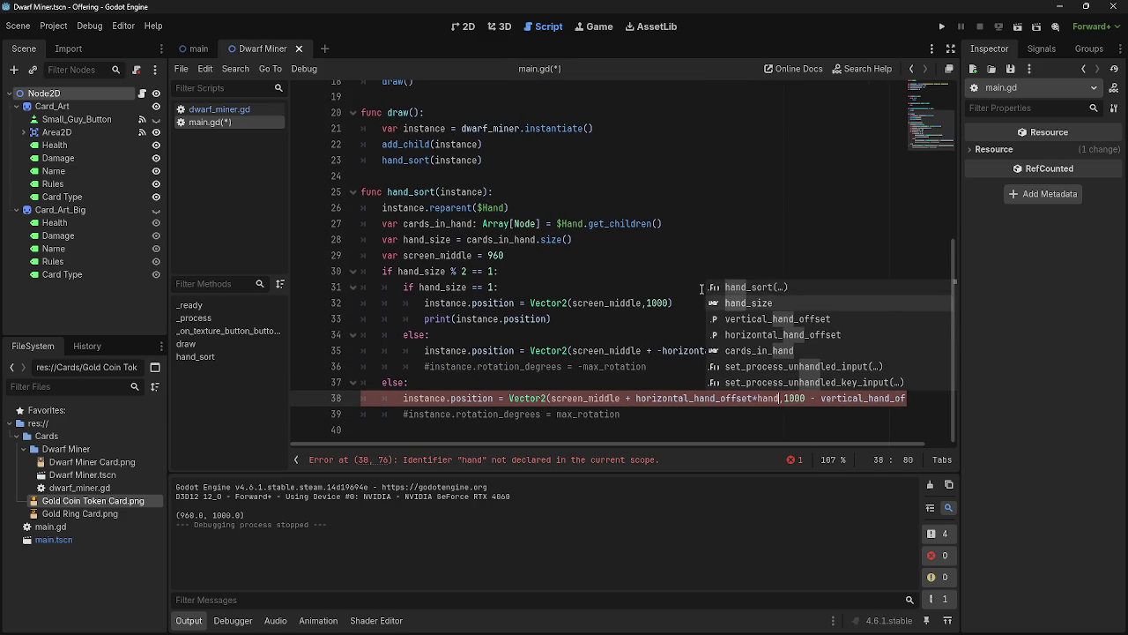
{"action": "key", "text": "Return"}
Copy the *hand_size multiplier onto line 35's horizontal offset and run the game
{"action": "left_click_drag", "start_coordinate": [752, 409], "coordinate": [804, 411]}
{"action": "key", "text": "ctrl+c"}
{"action": "left_click", "coordinate": [781, 362]}
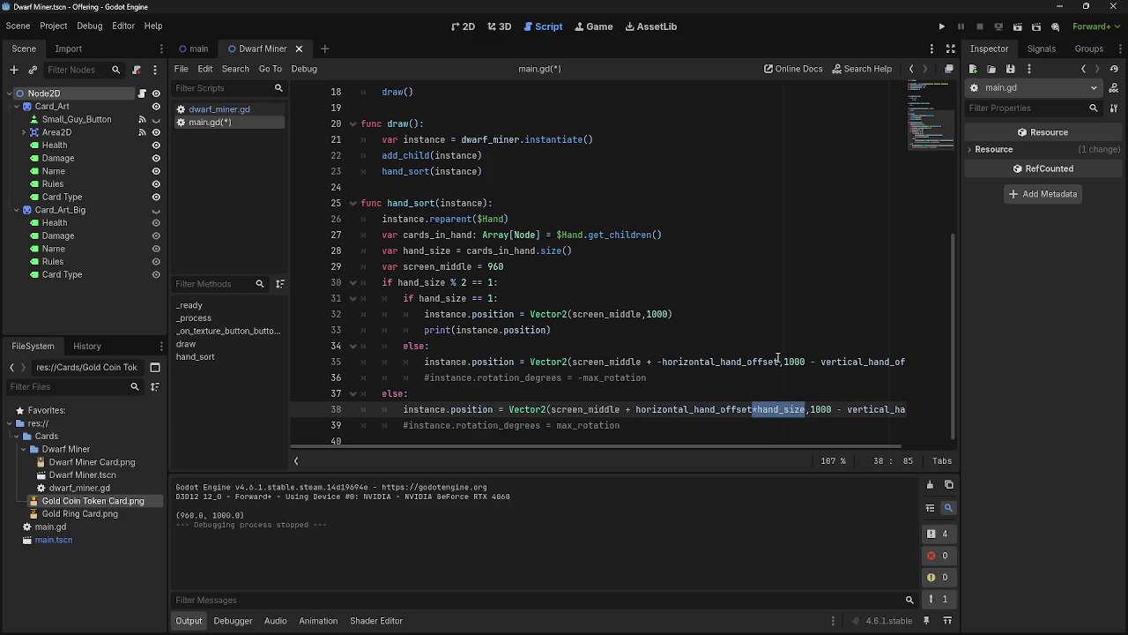
{"action": "key", "text": "ctrl+v"}
{"action": "left_click", "coordinate": [855, 313]}
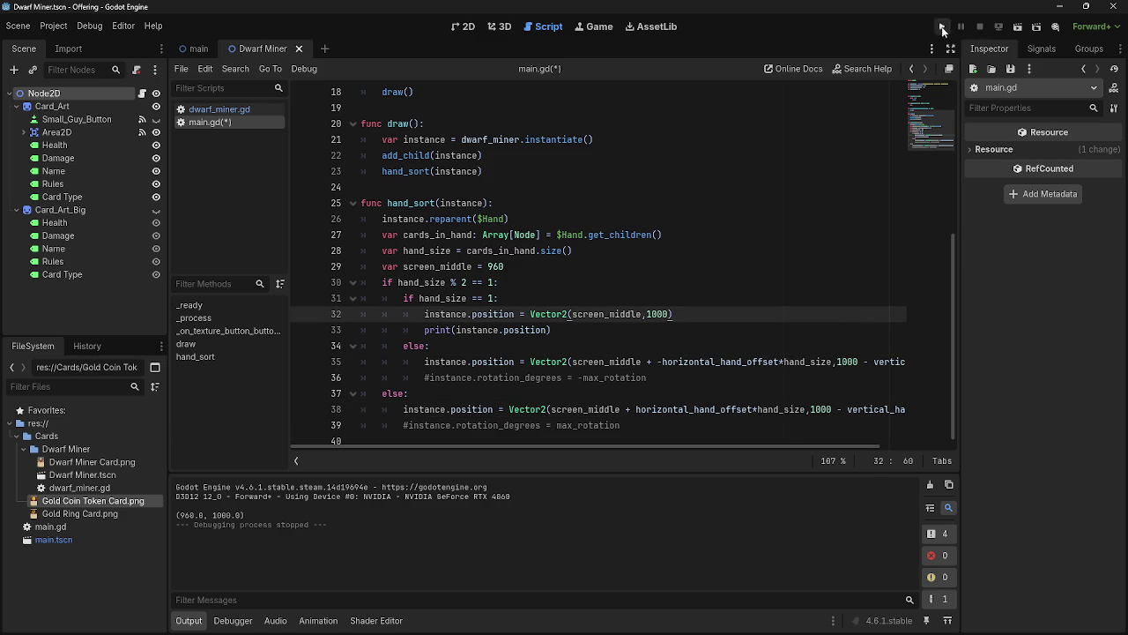
{"action": "left_click", "coordinate": [942, 27]}
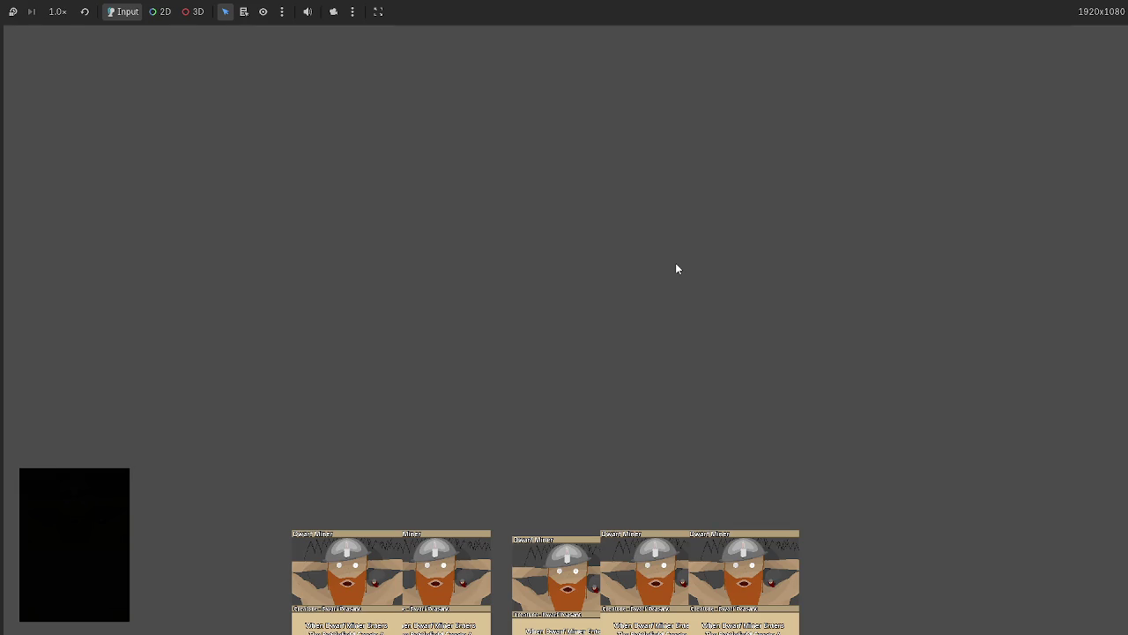
Check the card spread in two test runs, then add a minus sign before hand_size on line 35
{"action": "left_click", "coordinate": [566, 545]}
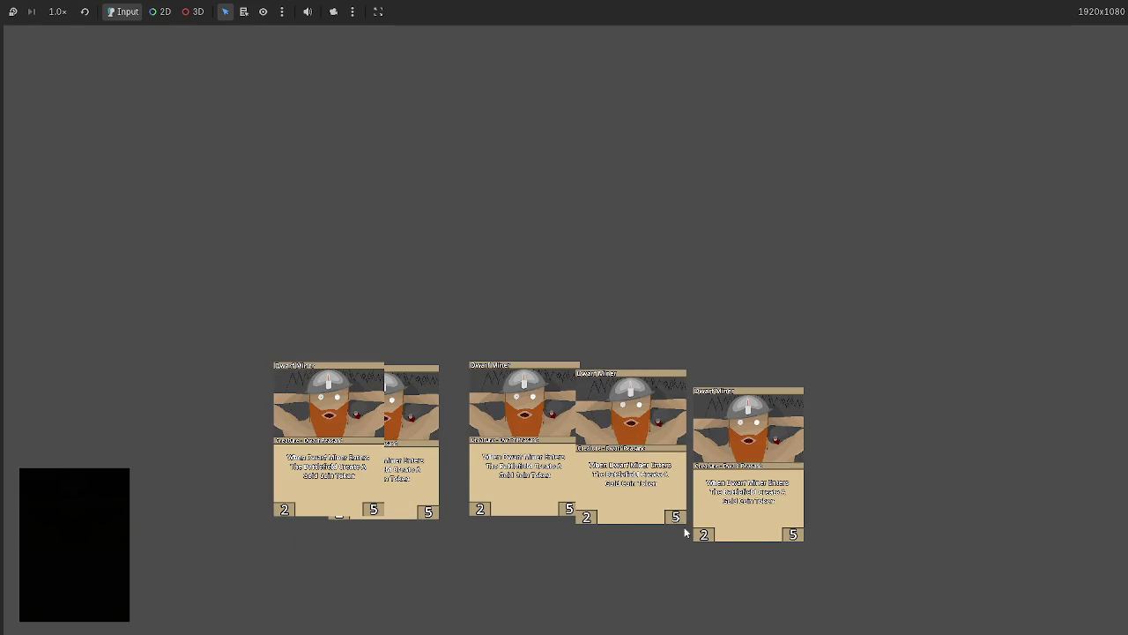
{"action": "key", "text": "F8"}
{"action": "left_click", "coordinate": [944, 20]}
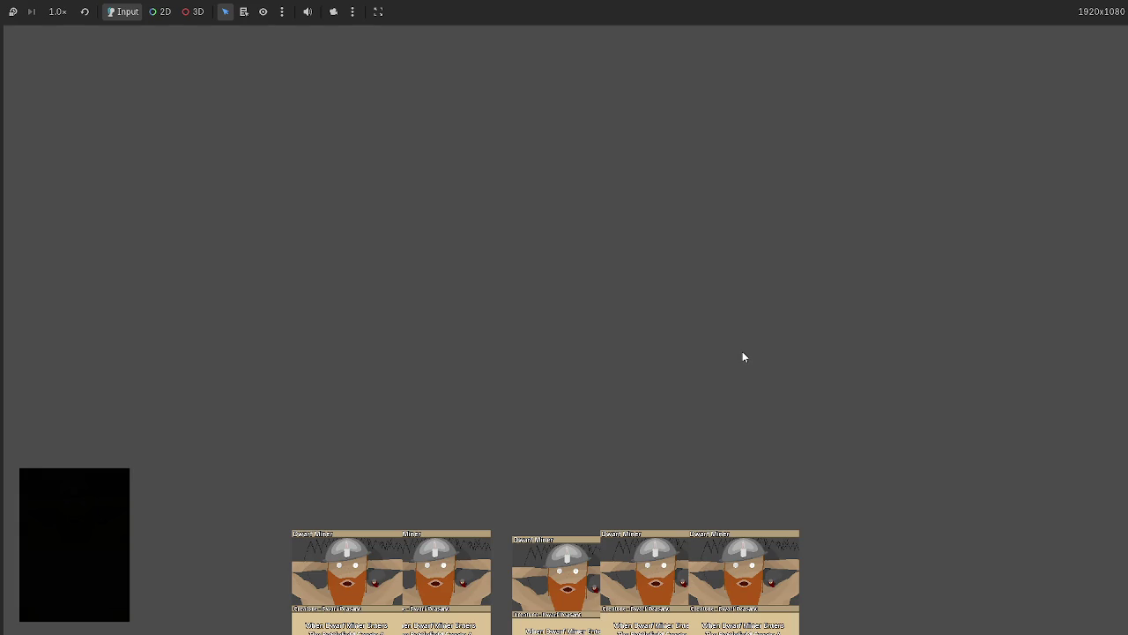
{"action": "key", "text": "F8"}
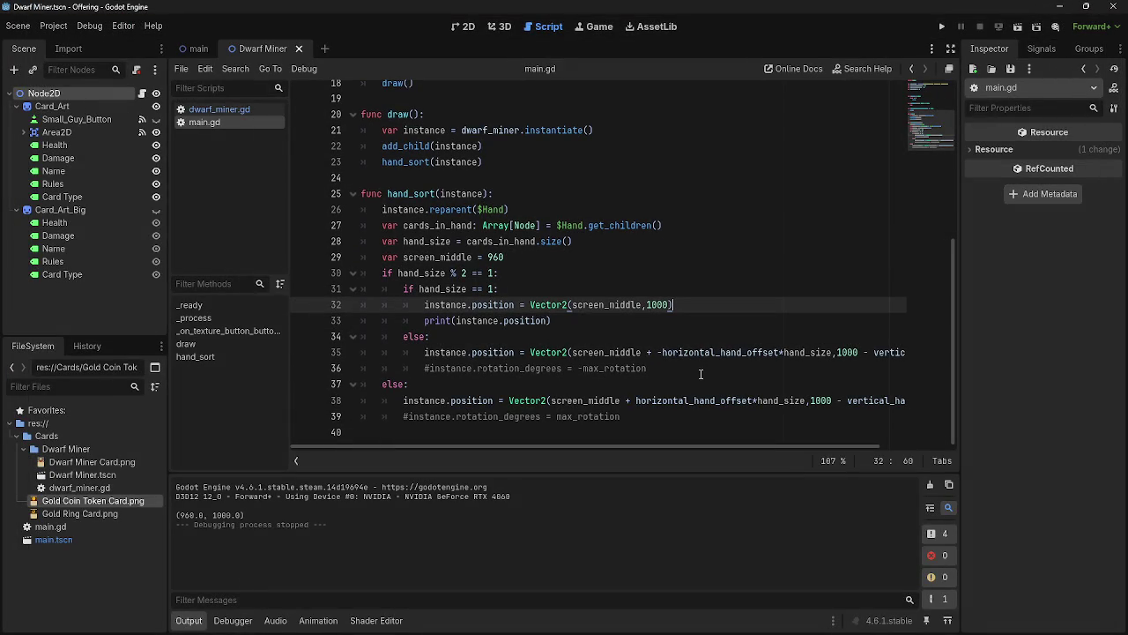
{"action": "left_click", "coordinate": [781, 352]}
{"action": "type", "text": "-p"}
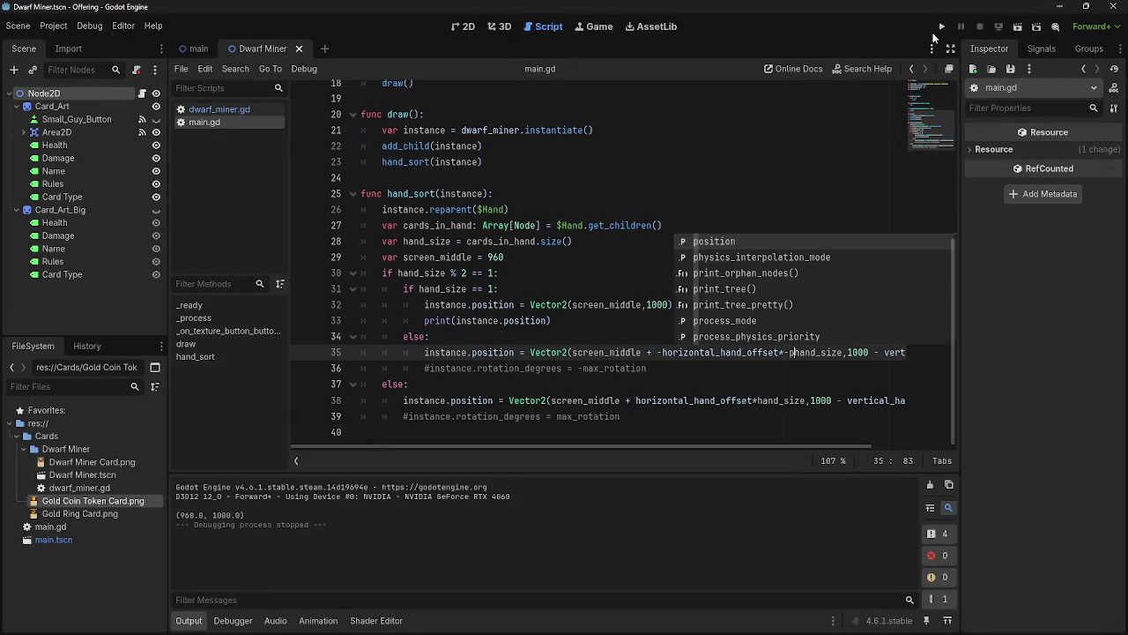
{"action": "left_click", "coordinate": [941, 27]}
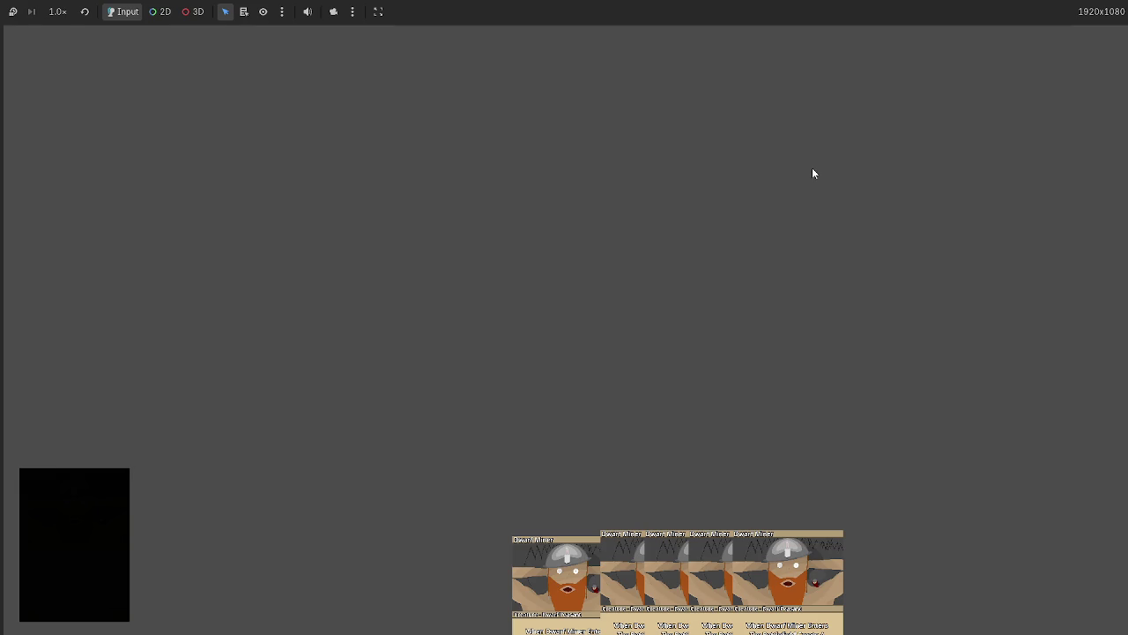
{"action": "key", "text": "alt+F4"}
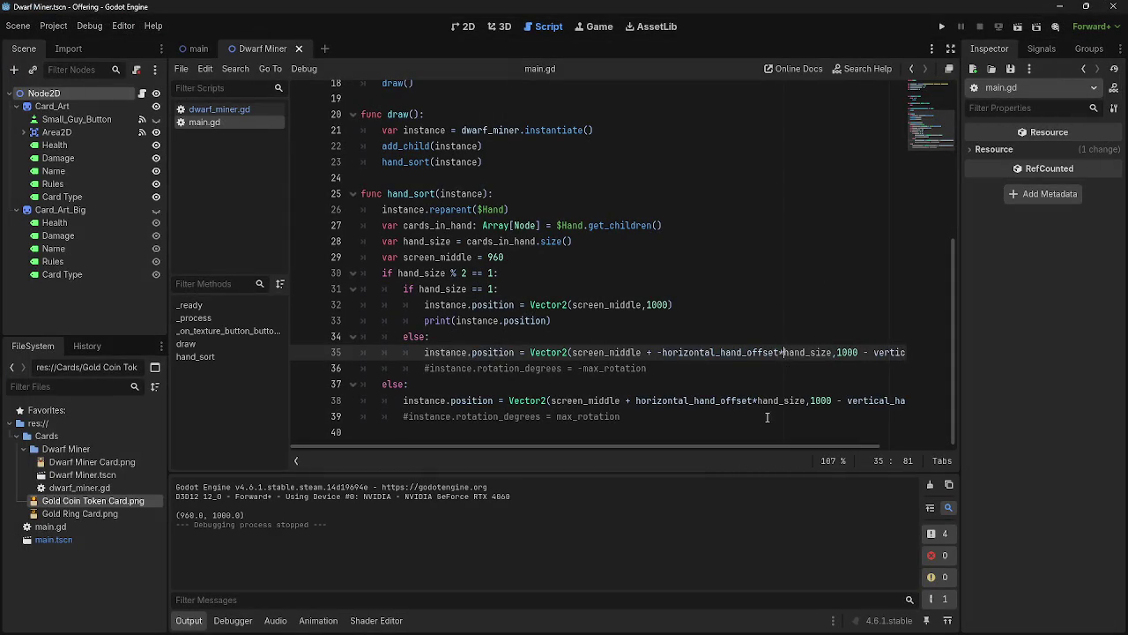
{"action": "left_click", "coordinate": [757, 403]}
{"action": "type", "text": "-0"}
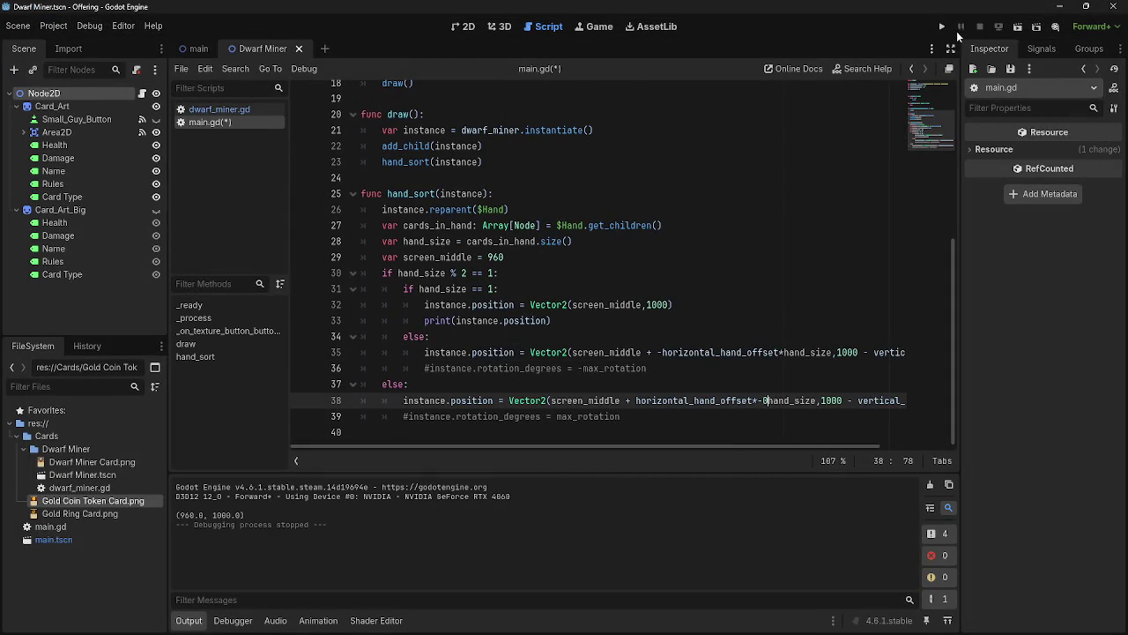
{"action": "left_click", "coordinate": [944, 28]}
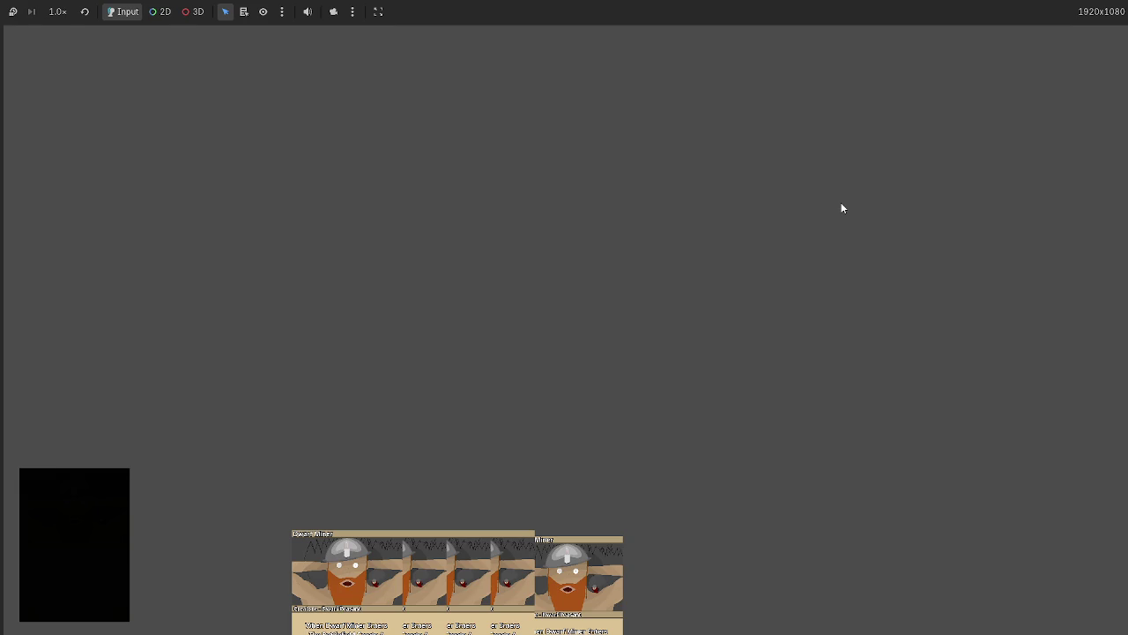
{"action": "key", "text": "alt+F4"}
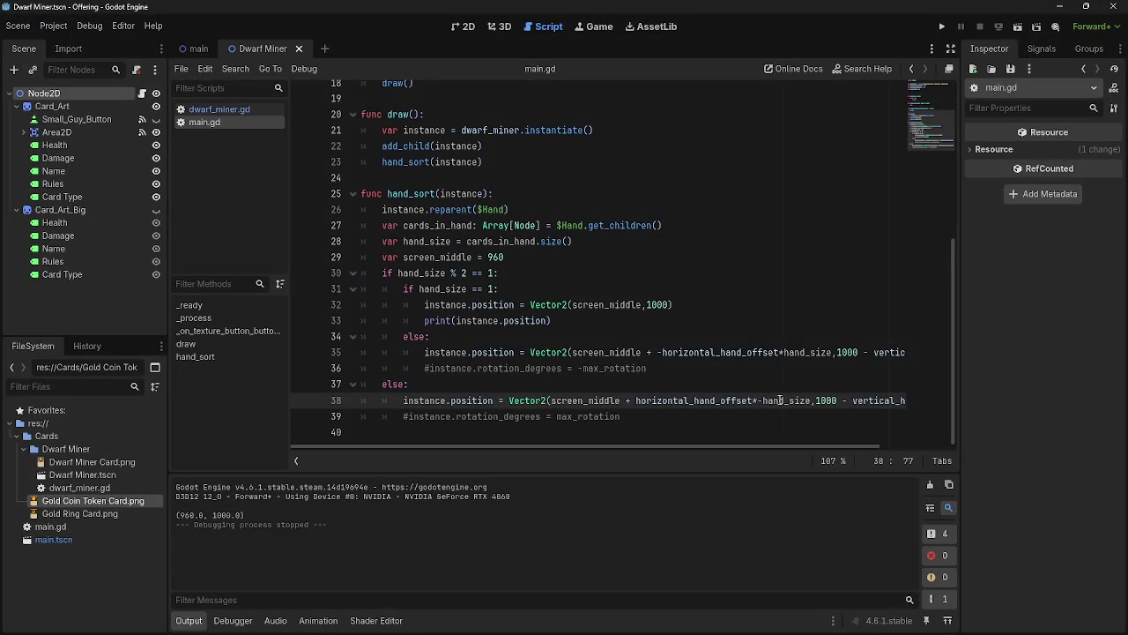
{"action": "left_click", "coordinate": [944, 28]}
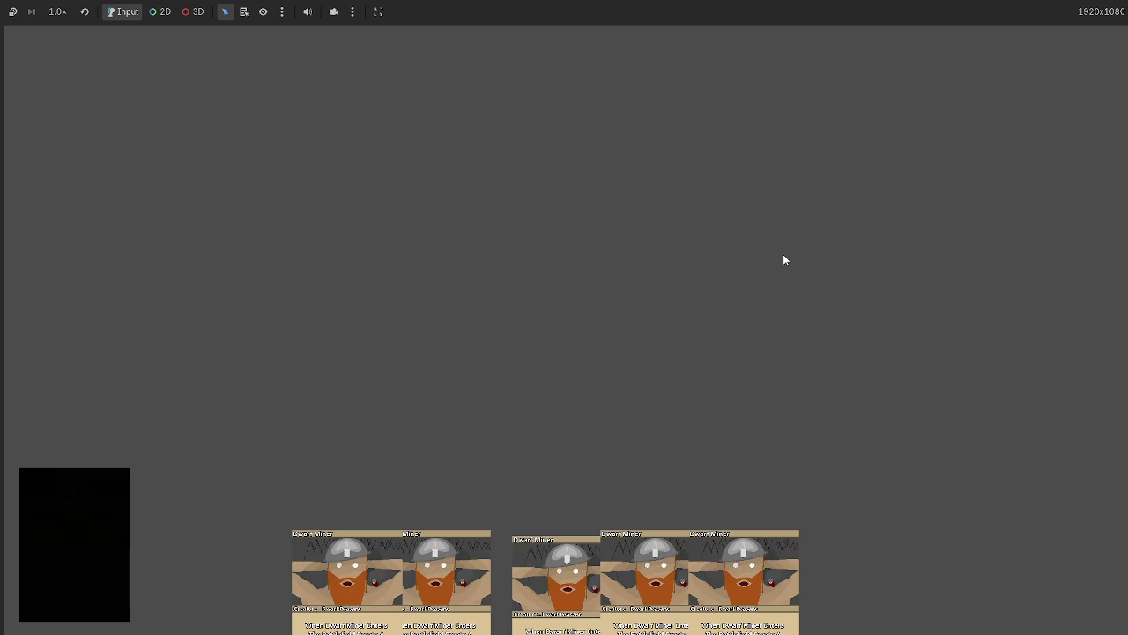
{"action": "key", "text": "alt+F4"}
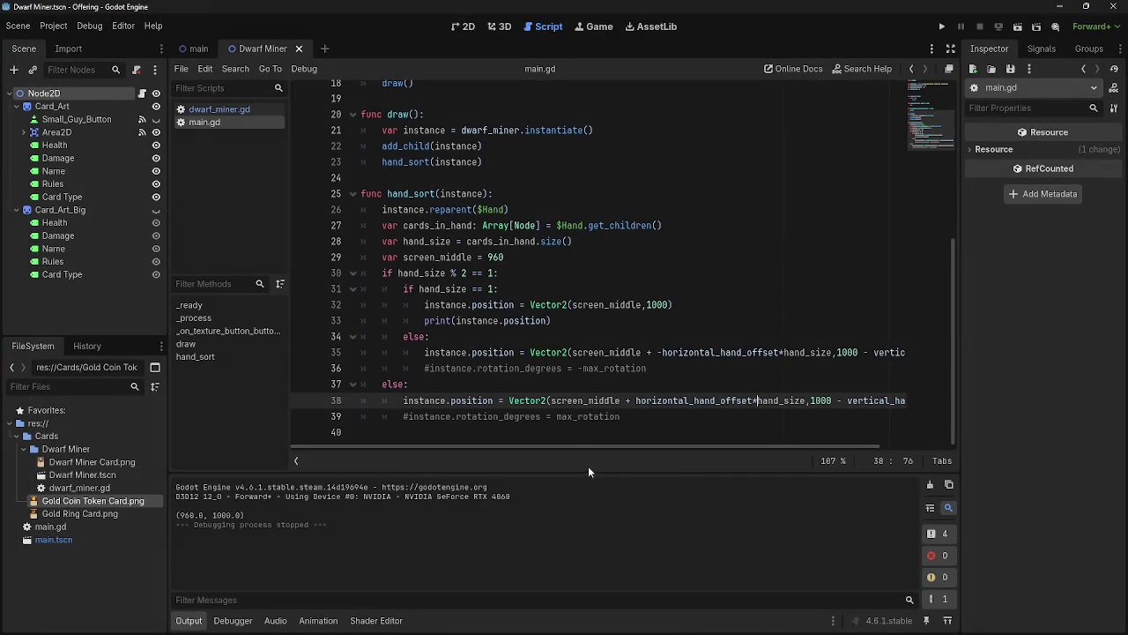
{"action": "left_click", "coordinate": [426, 368]}
{"action": "key", "text": "BackSpace"}
Remove the # from the rotation line 39 and run the game to see tilted cards
{"action": "left_click", "coordinate": [408, 416]}
{"action": "key", "text": "BackSpace"}
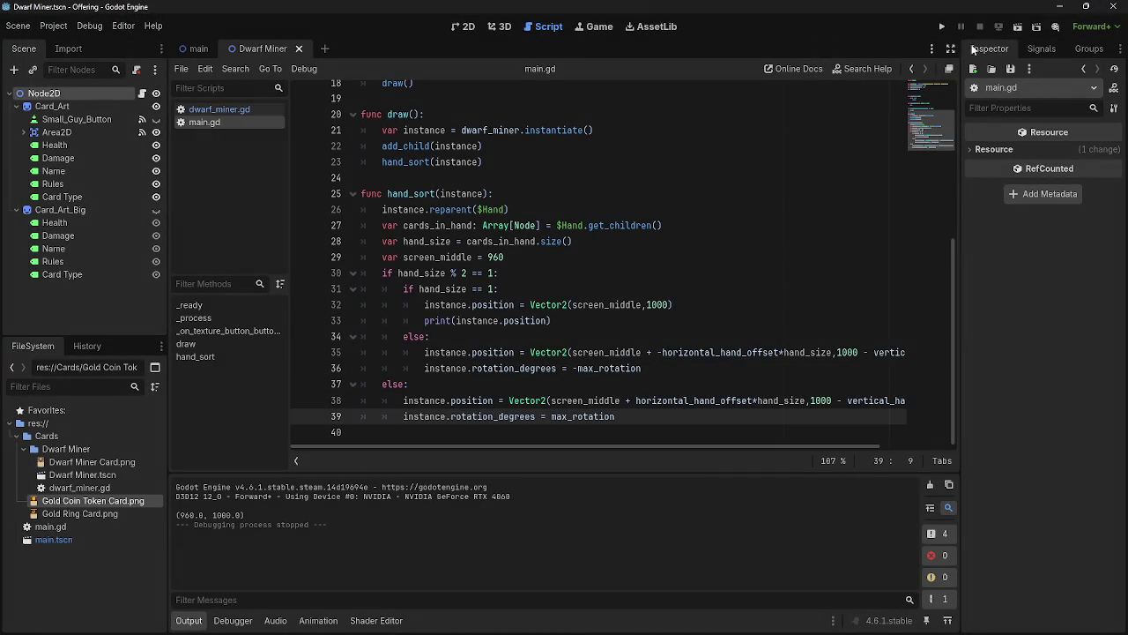
{"action": "left_click", "coordinate": [941, 27]}
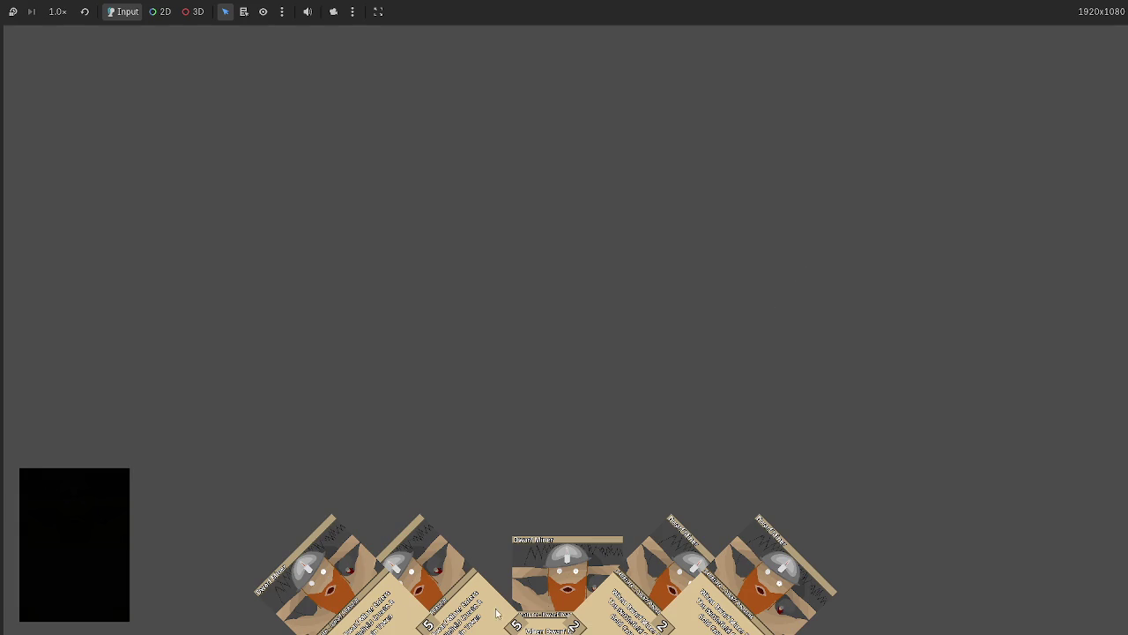
{"action": "key", "text": "F8"}
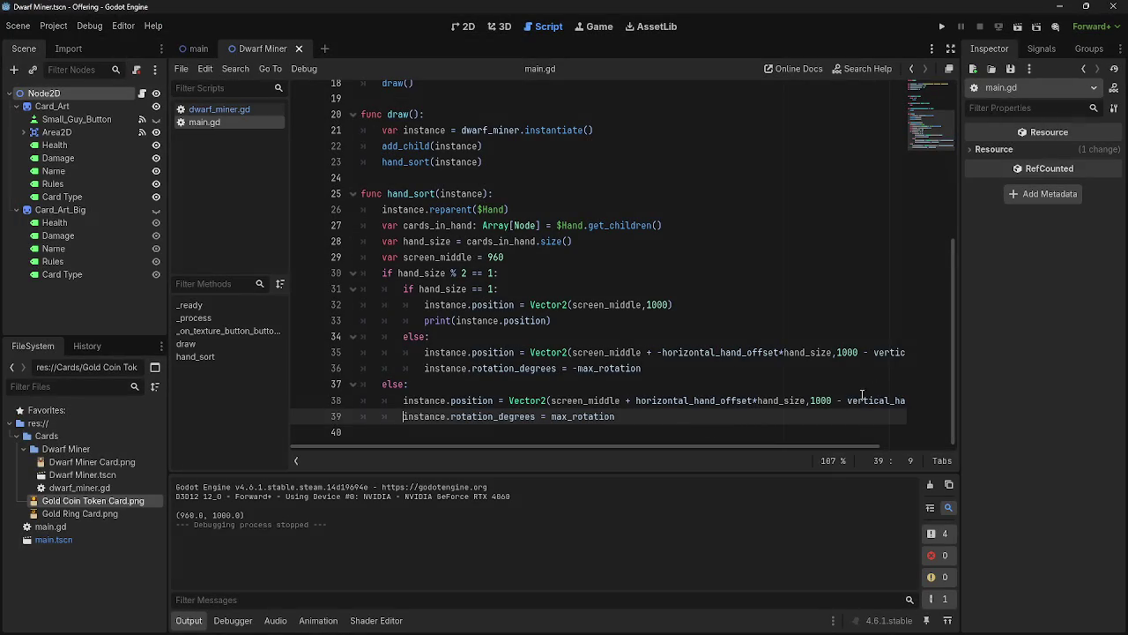
Append *hand_size to vertical_hand_offset on lines 38 and 35, then run the game
{"action": "double_click", "coordinate": [760, 401]}
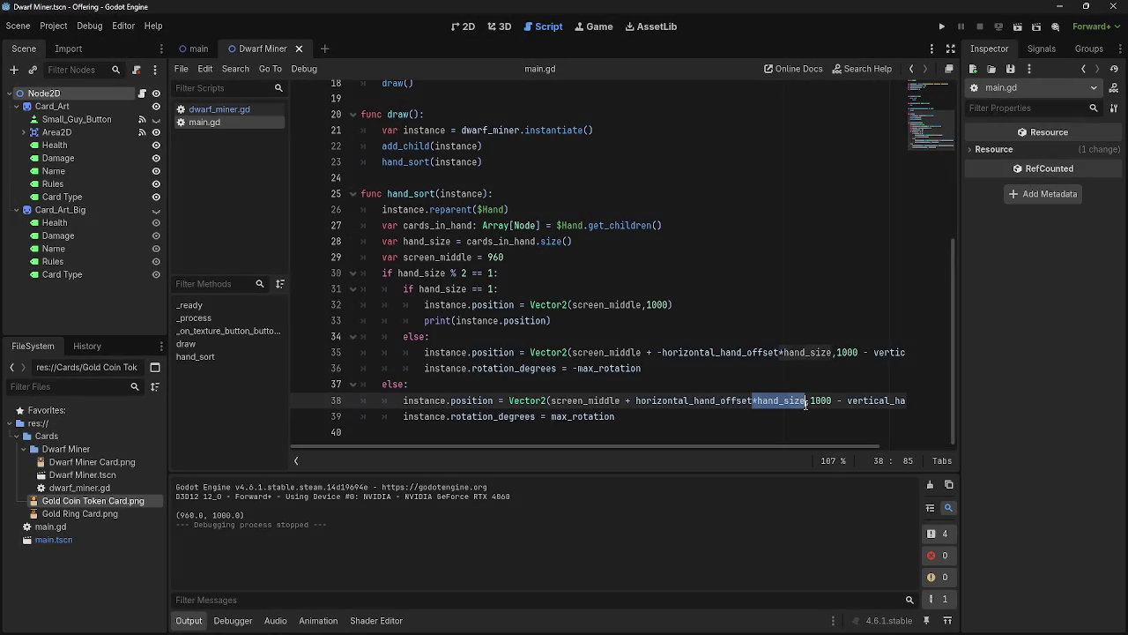
{"action": "left_click_drag", "start_coordinate": [767, 446], "coordinate": [917, 448]}
{"action": "left_click", "coordinate": [877, 401]}
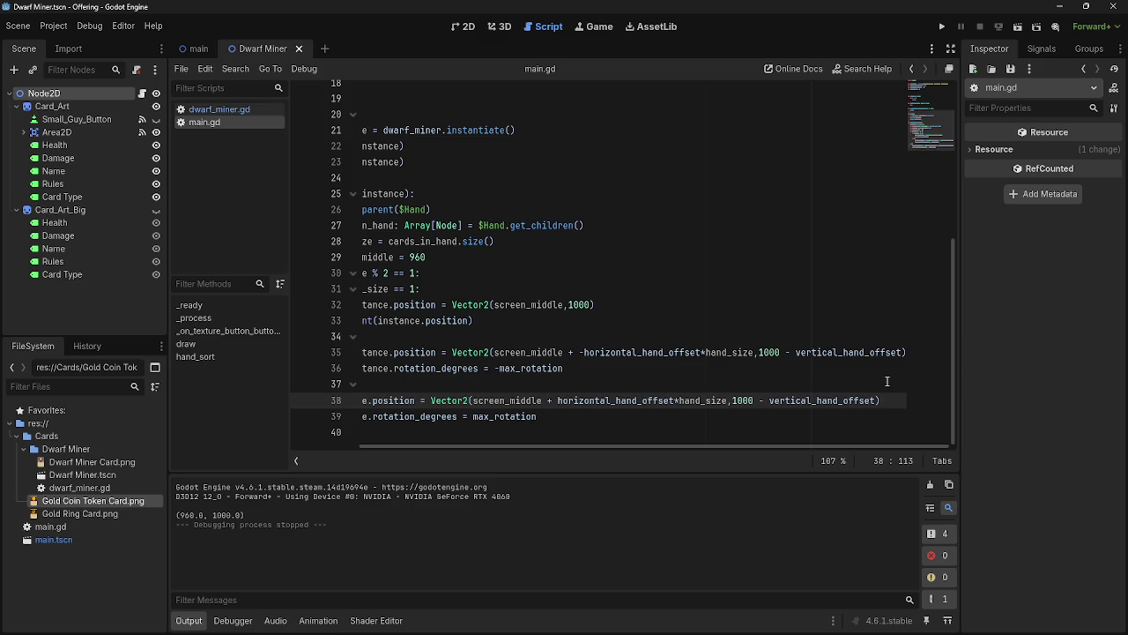
{"action": "type", "text": "*hand_size"}
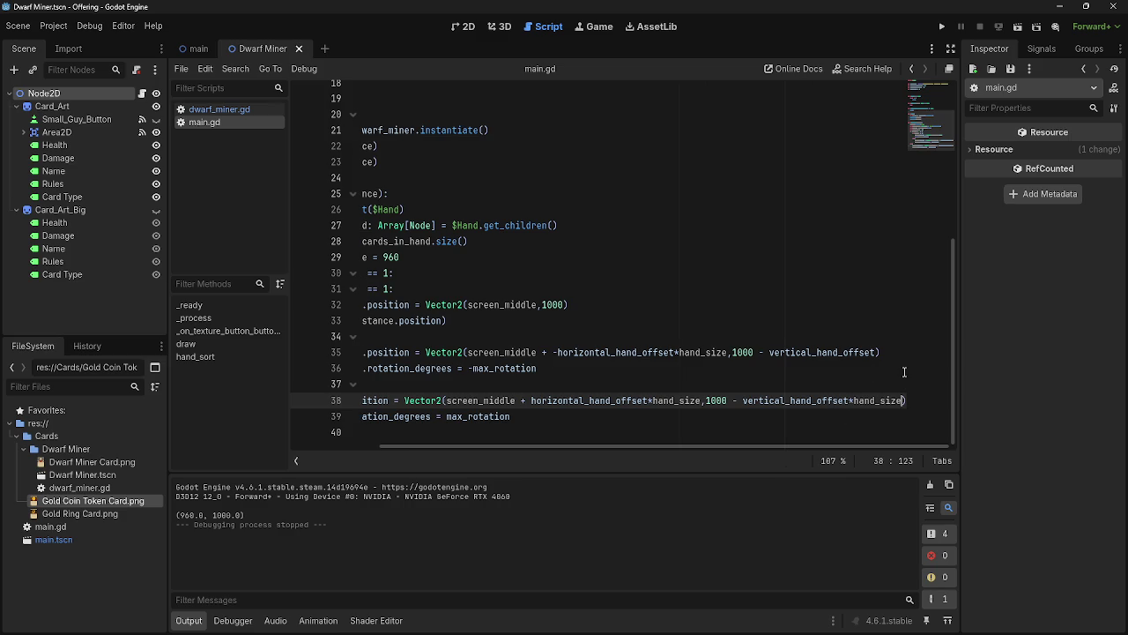
{"action": "left_click", "coordinate": [873, 356]}
{"action": "type", "text": "*hand_size"}
{"action": "left_click", "coordinate": [942, 26]}
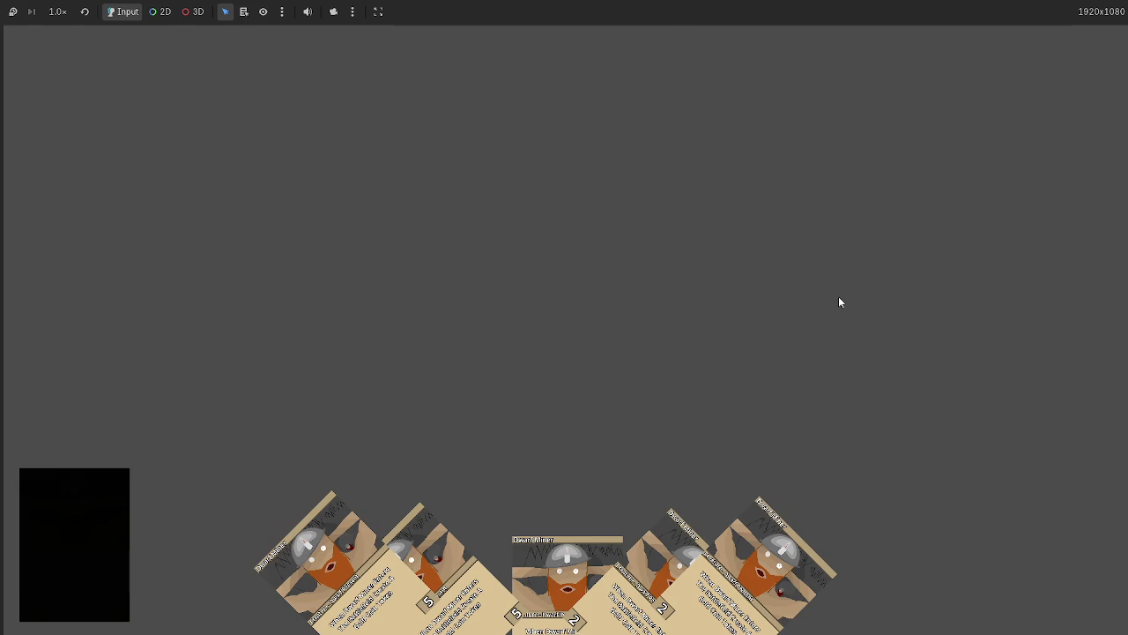
{"action": "key", "text": "F8"}
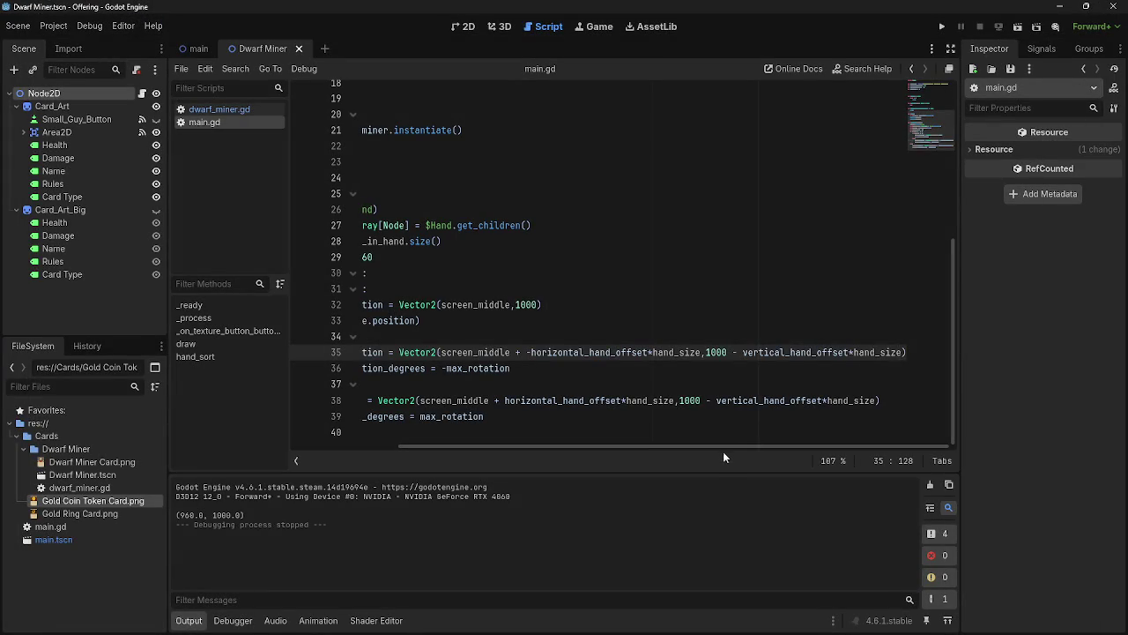
Review line 35's vertical offset expression, ending with the caret at line 36's end
{"action": "scroll", "coordinate": [705, 447], "scroll_direction": "left", "scroll_amount": 3}
{"action": "scroll", "coordinate": [705, 446], "scroll_direction": "right", "scroll_amount": 3}
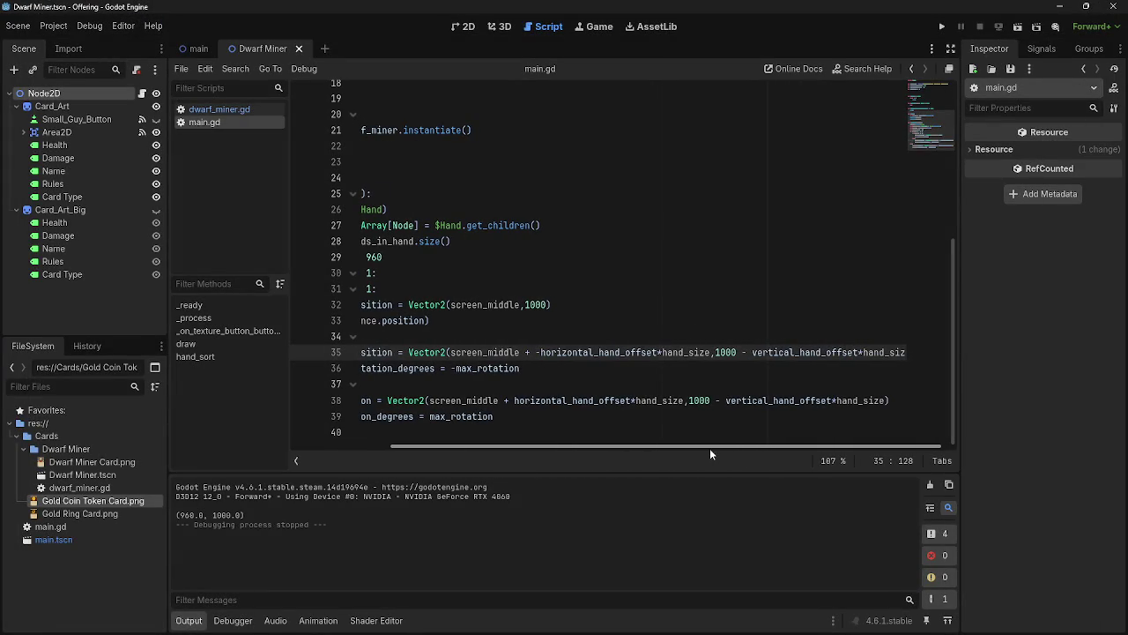
{"action": "double_click", "coordinate": [708, 353]}
{"action": "left_click_drag", "start_coordinate": [708, 353], "coordinate": [907, 352]}
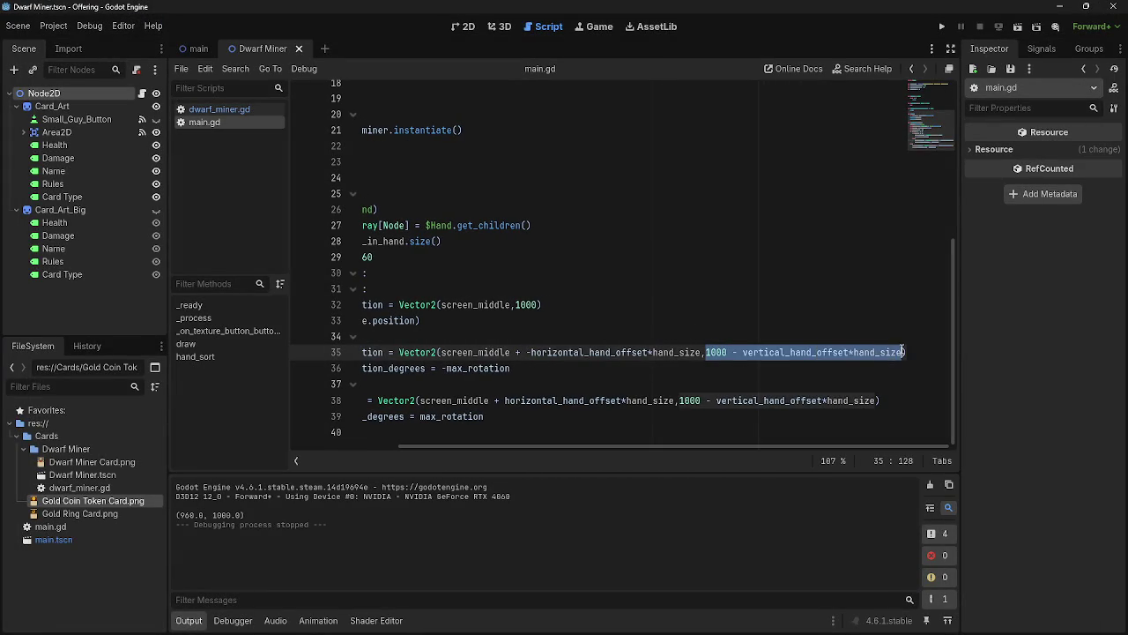
{"action": "left_click", "coordinate": [869, 365]}
Add print(instance.position) after line 36, then save and run the game with F5
{"action": "key", "text": "Return"}
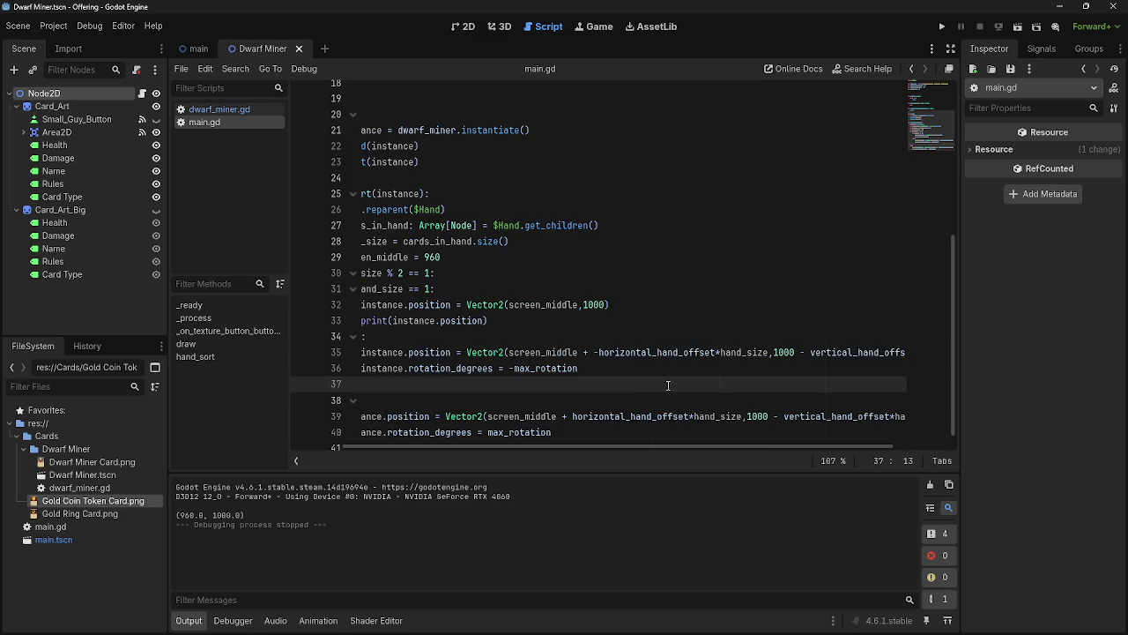
{"action": "scroll", "coordinate": [364, 446], "scroll_direction": "left", "scroll_amount": 2}
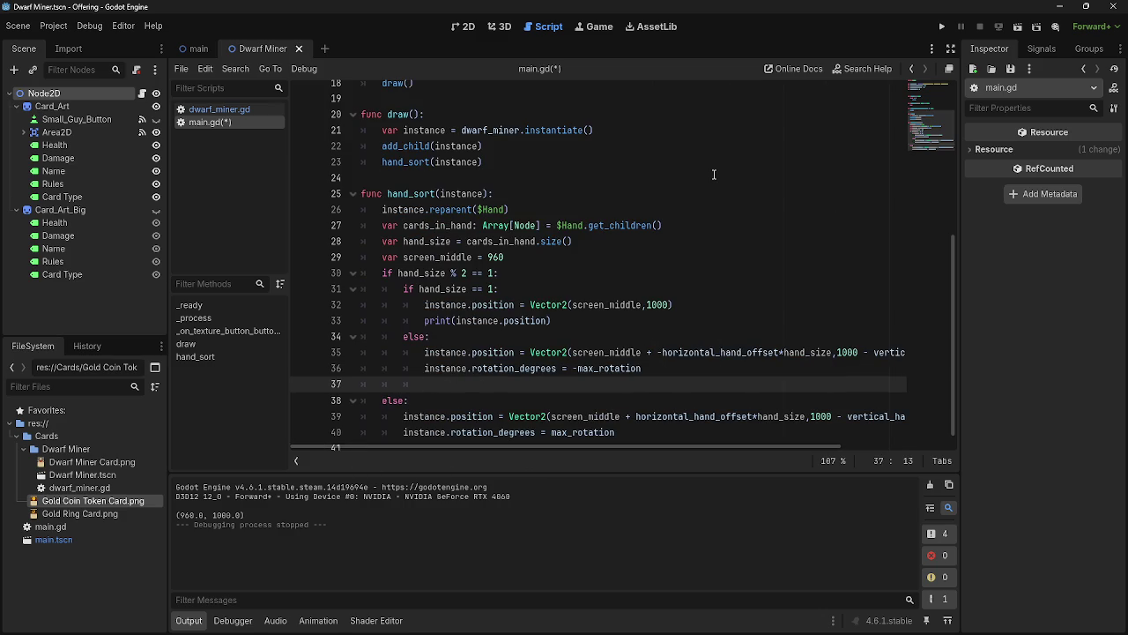
{"action": "type", "text": "print("}
{"action": "type", "text": "instance"}
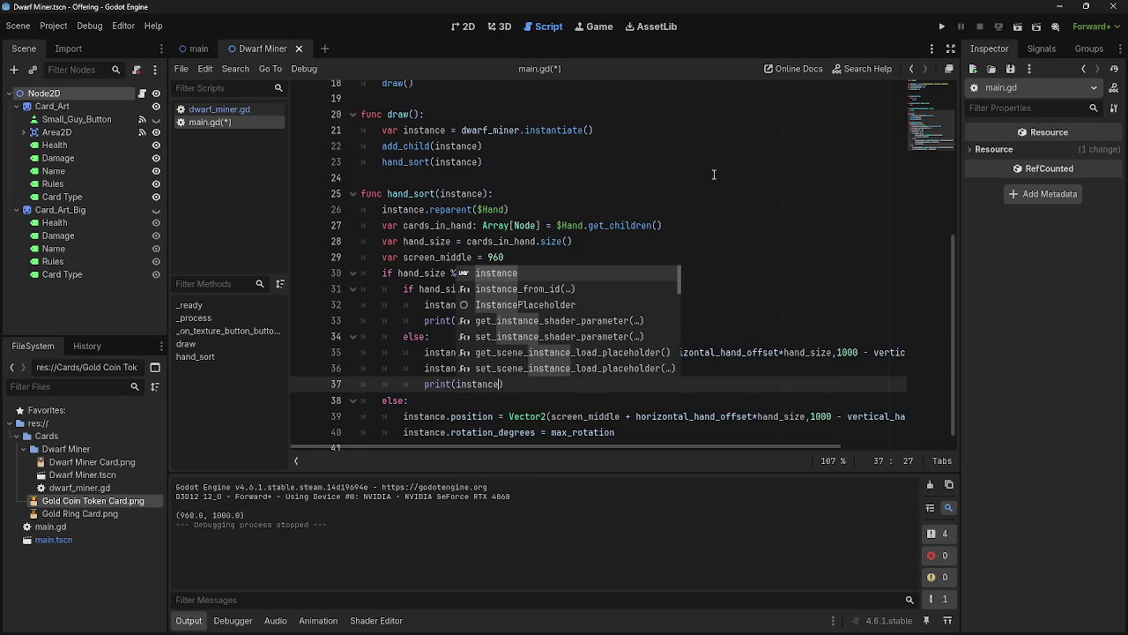
{"action": "type", "text": ".posit"}
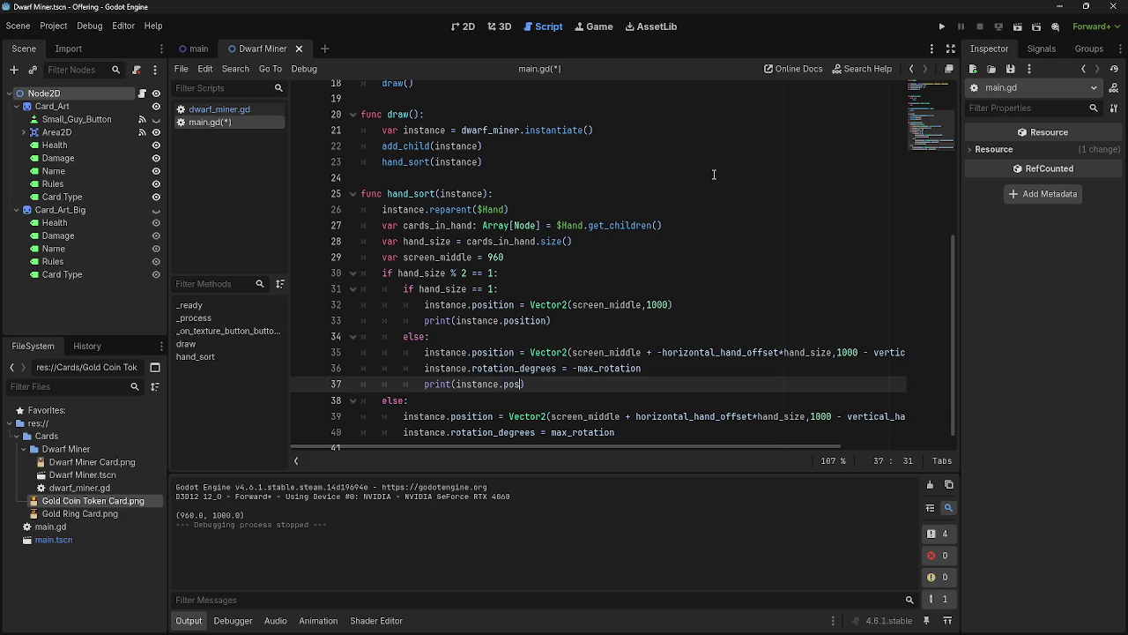
{"action": "type", "text": "ion"}
{"action": "key", "text": "F5"}
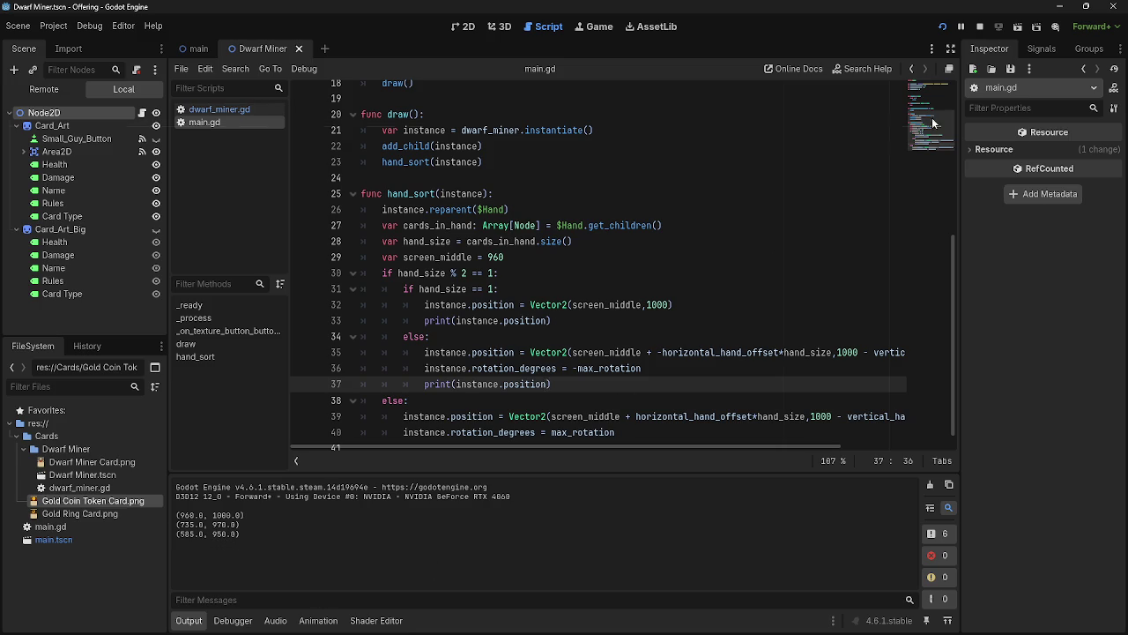
{"action": "key", "text": "alt+Tab"}
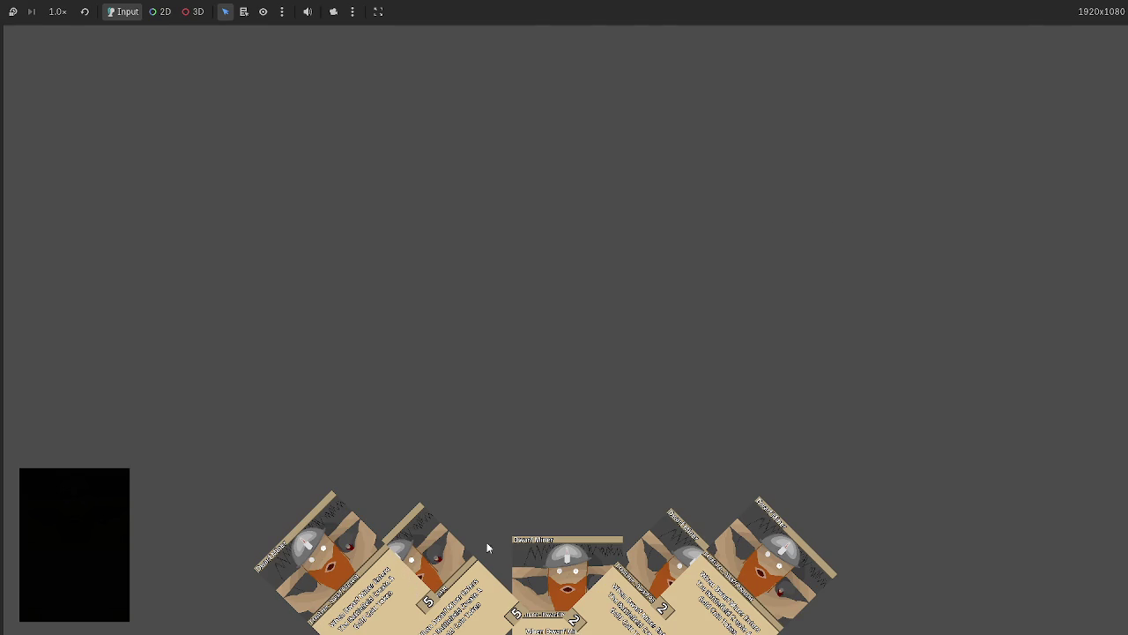
{"action": "key", "text": "alt+Tab"}
Comment out the rotation lines 36 and 40 with # and rerun the game
{"action": "left_click", "coordinate": [424, 369]}
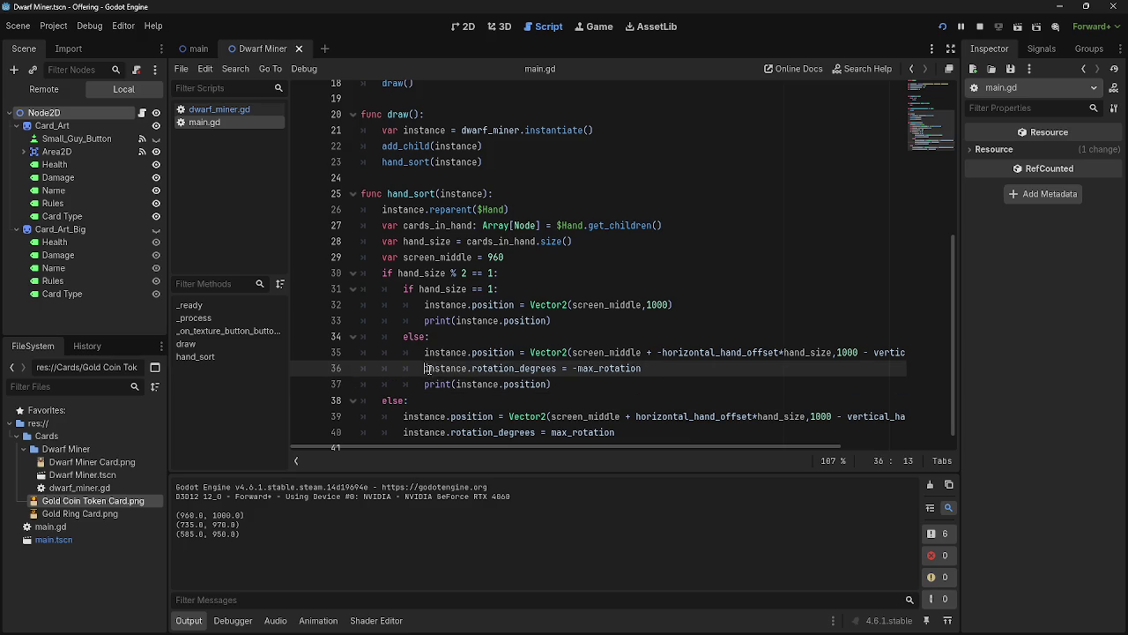
{"action": "type", "text": "#"}
{"action": "left_click", "coordinate": [402, 416]}
{"action": "type", "text": "#"}
{"action": "left_click", "coordinate": [943, 27]}
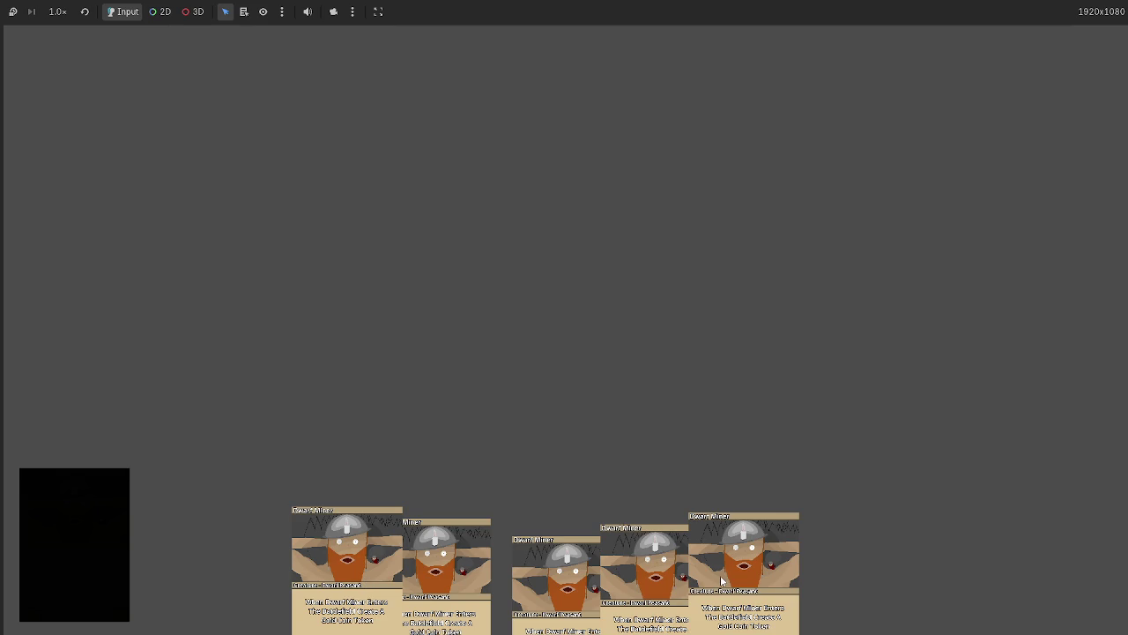
{"action": "key", "text": "F8"}
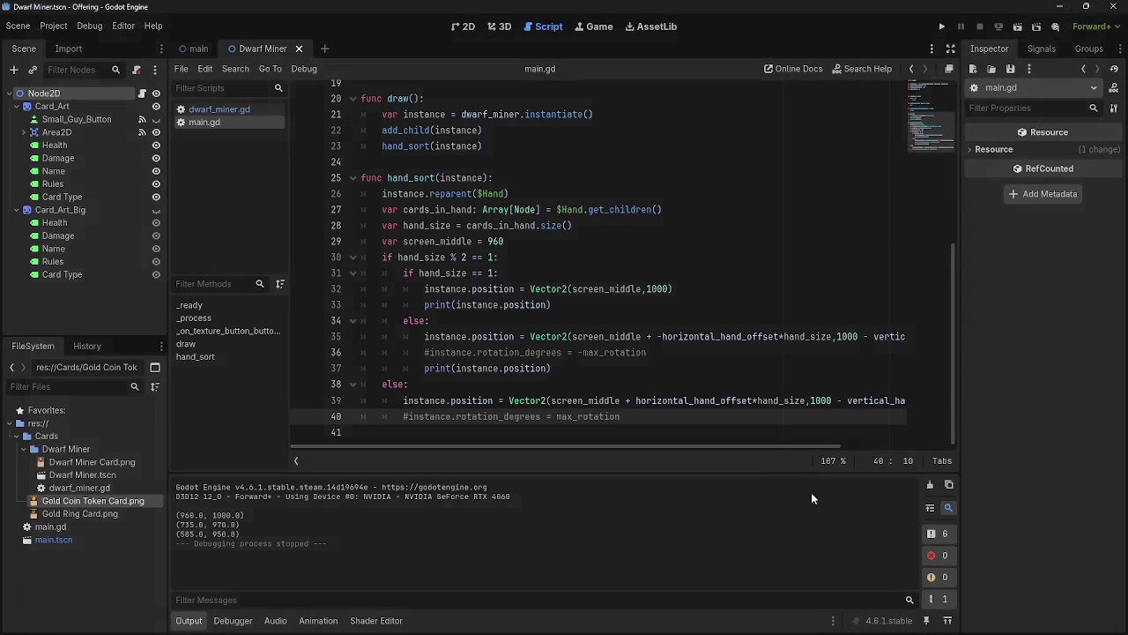
Add a minus sign after vertical_hand_offset* on lines 39 and 35, testing with game runs
{"action": "left_click_drag", "start_coordinate": [770, 448], "coordinate": [925, 445]}
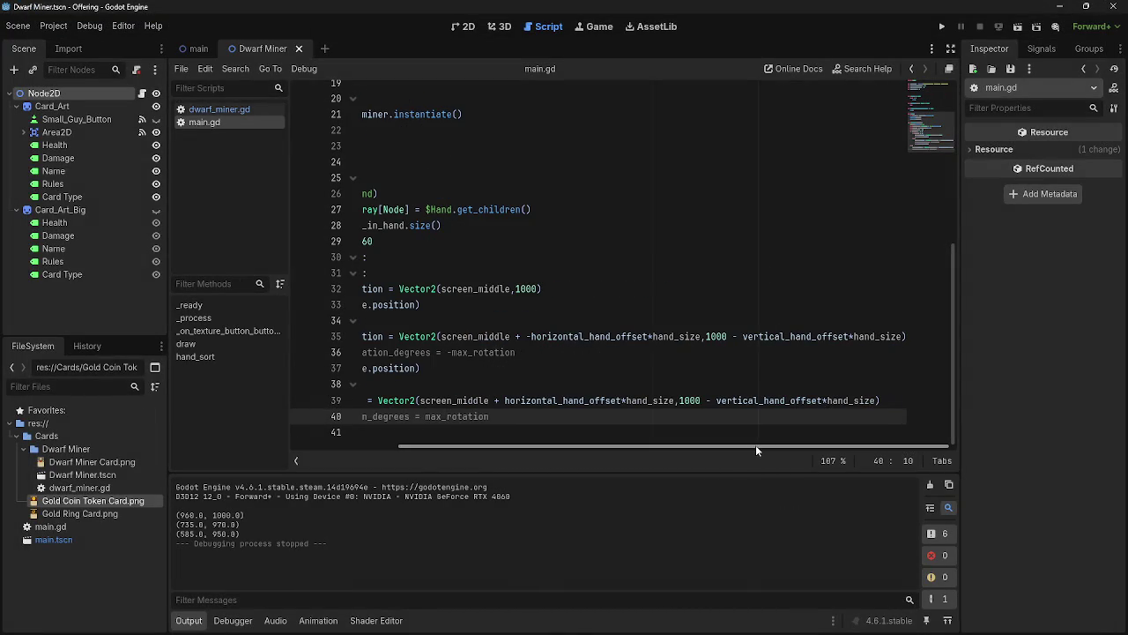
{"action": "left_click_drag", "start_coordinate": [755, 444], "coordinate": [561, 456]}
{"action": "left_click", "coordinate": [942, 28]}
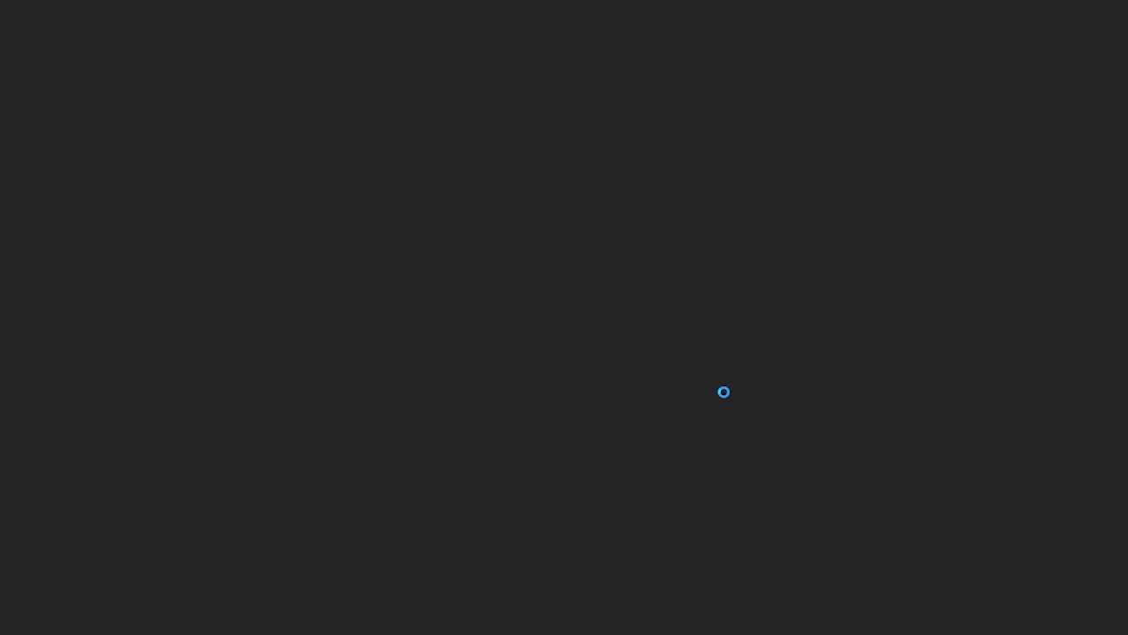
{"action": "key", "text": "F8"}
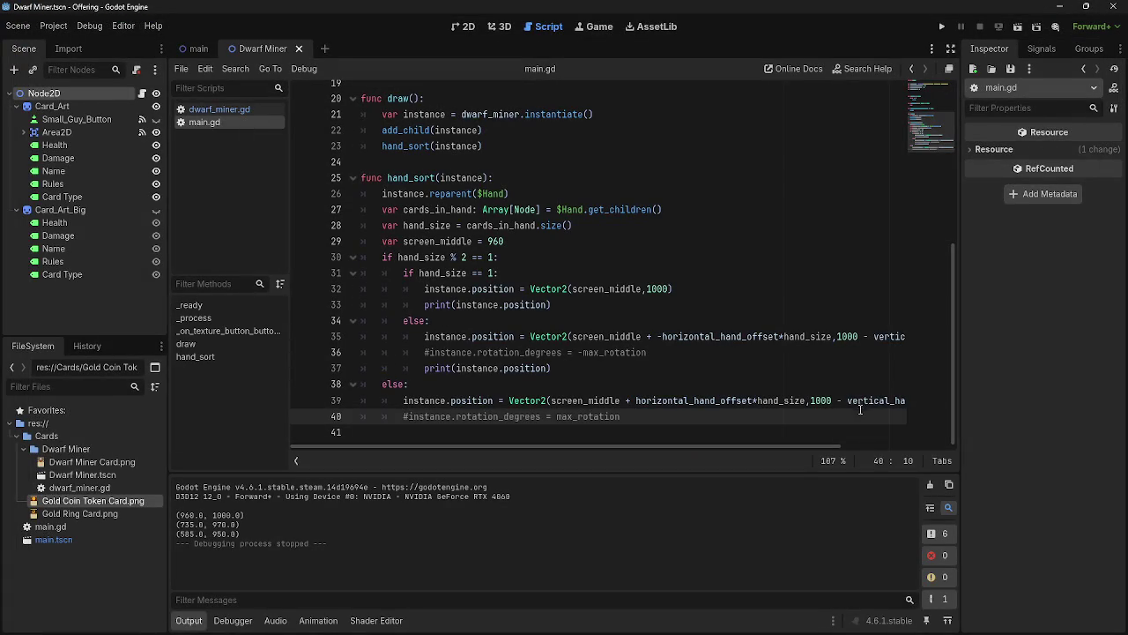
{"action": "left_click_drag", "start_coordinate": [771, 448], "coordinate": [859, 418]}
{"action": "left_click", "coordinate": [832, 402]}
{"action": "type", "text": "-"}
{"action": "left_click", "coordinate": [853, 336]}
{"action": "type", "text": "-"}
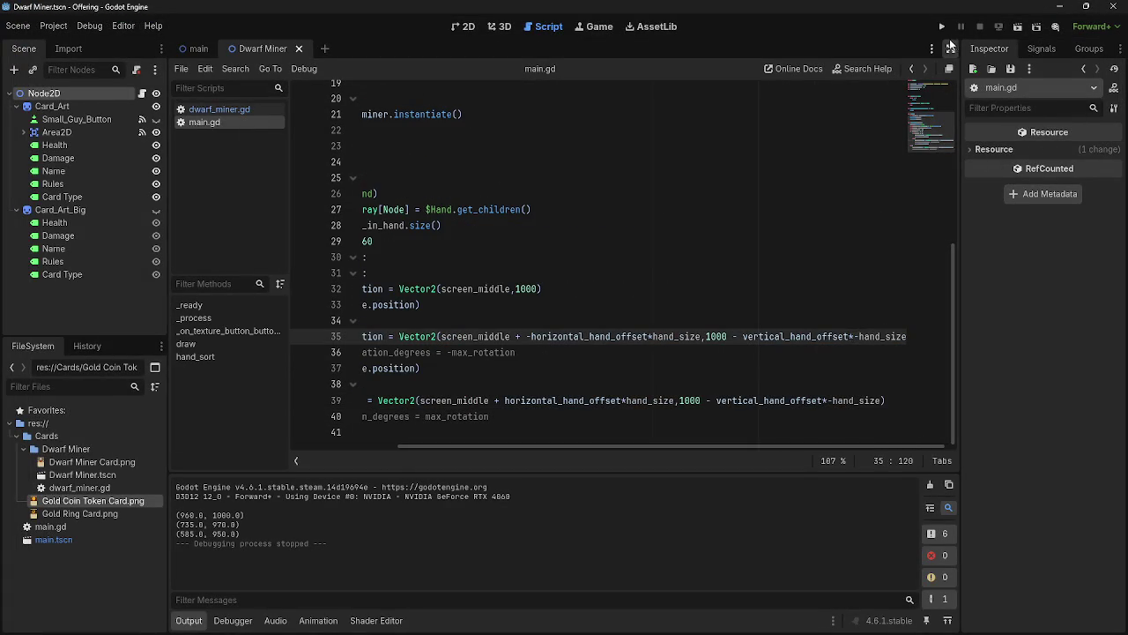
{"action": "left_click", "coordinate": [942, 27]}
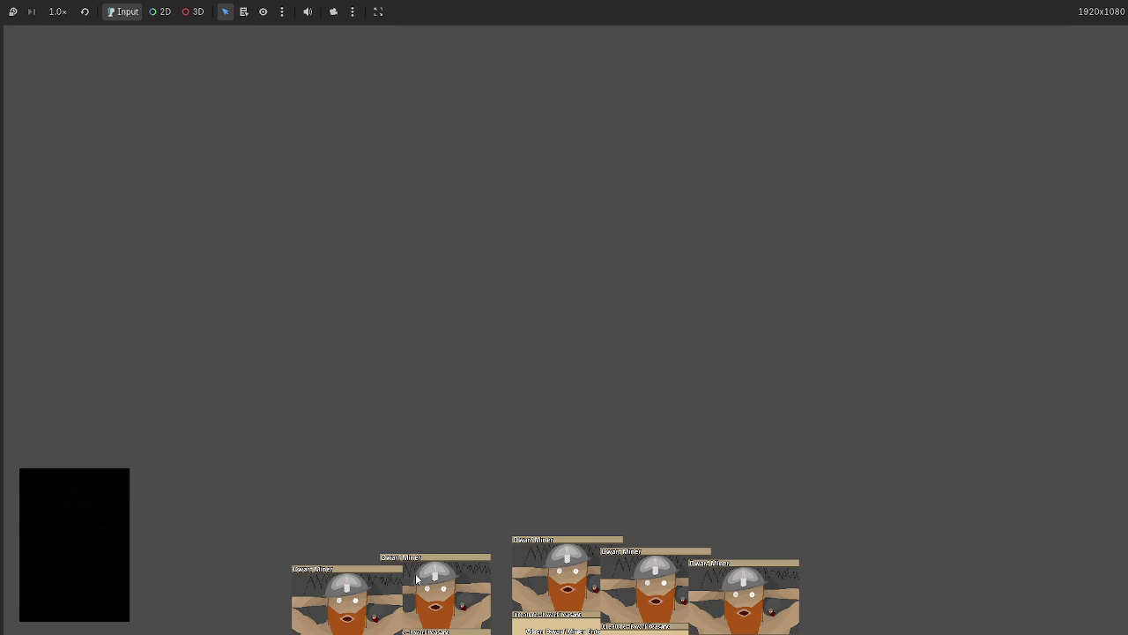
{"action": "key", "text": "F8"}
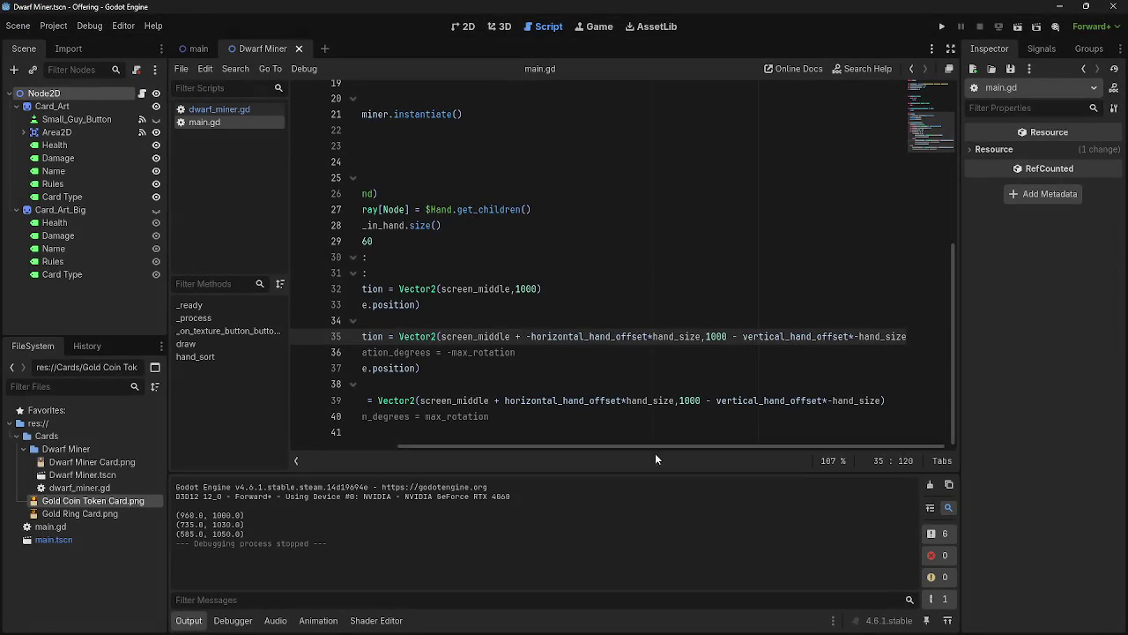
Make line 35 read screen_middle - horizontal_hand_offset*hand_size and run the game
{"action": "mouse_move", "coordinate": [643, 444]}
{"action": "left_mouse_down"}
{"action": "mouse_move", "coordinate": [564, 446]}
{"action": "mouse_move", "coordinate": [621, 448]}
{"action": "left_mouse_up"}
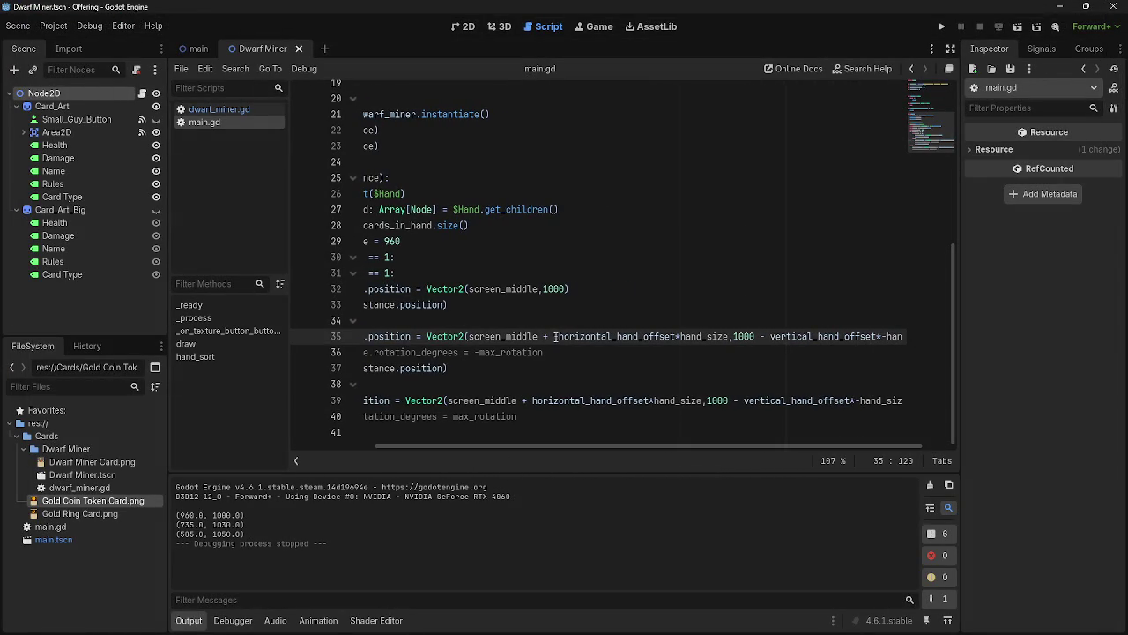
{"action": "left_click", "coordinate": [557, 339]}
{"action": "key", "text": "BackSpace"}
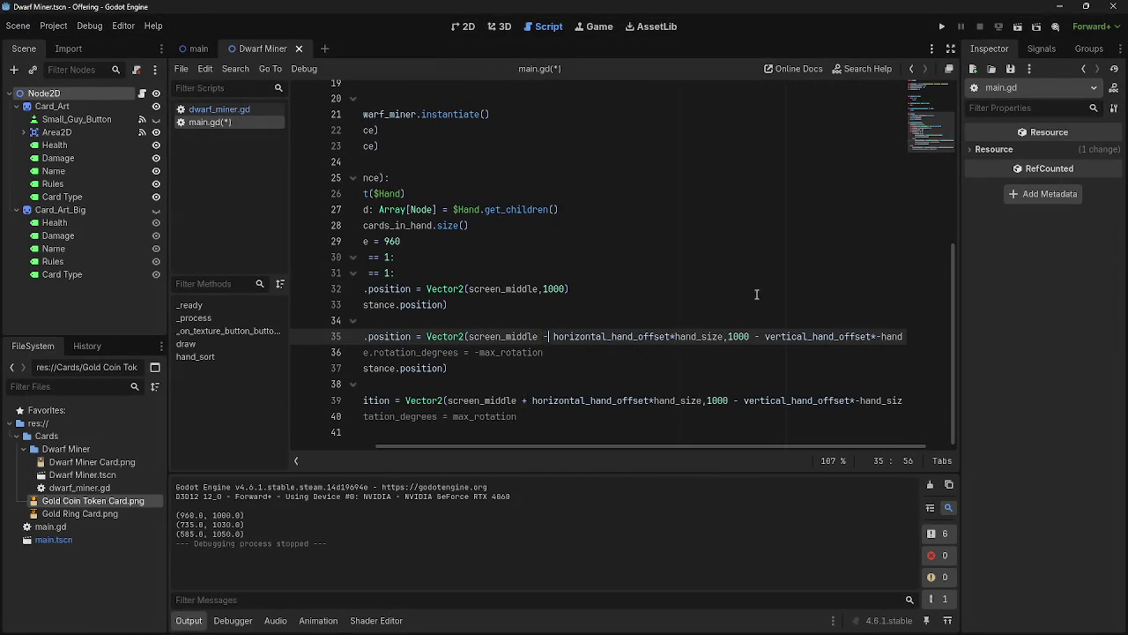
{"action": "left_click", "coordinate": [949, 28]}
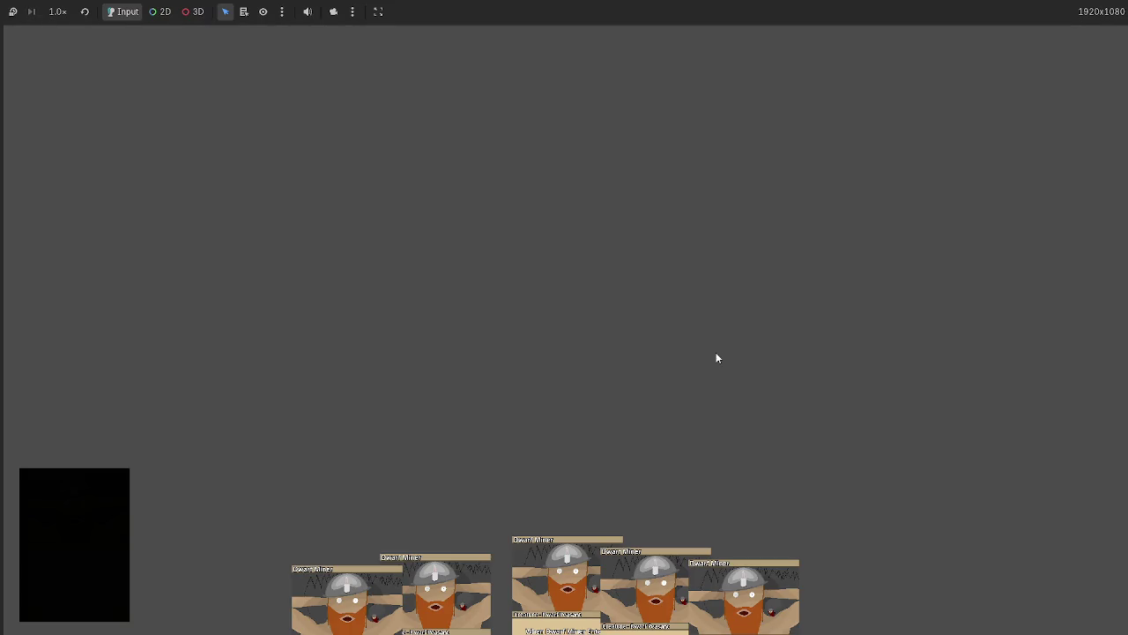
{"action": "key", "text": "F8"}
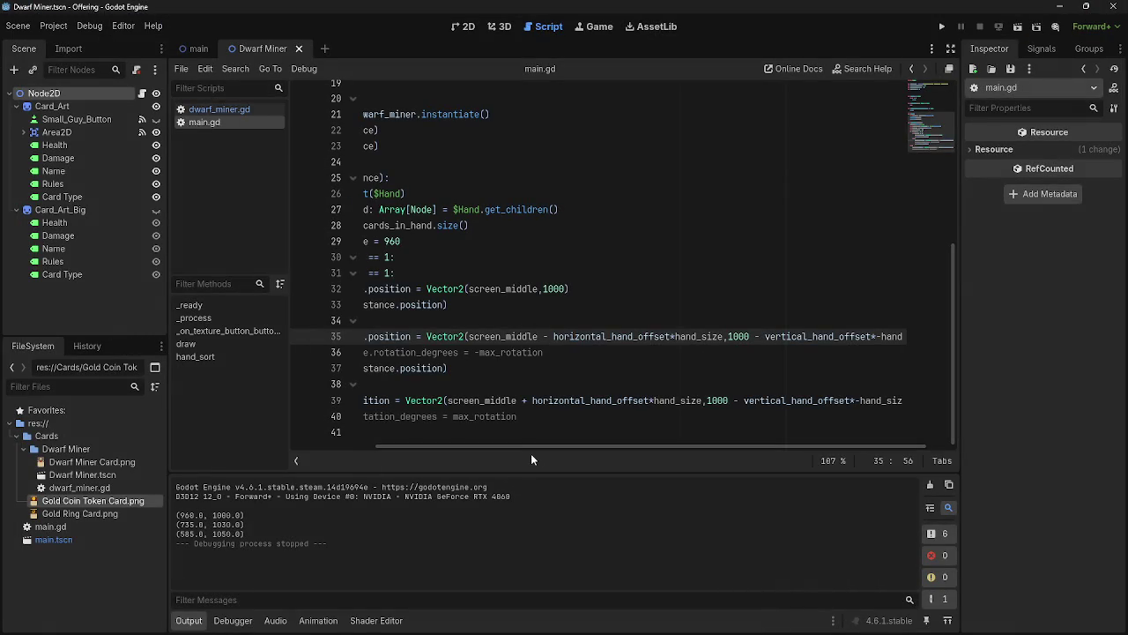
Copy print(instance.position) into the else branch below line 40
{"action": "left_click_drag", "start_coordinate": [538, 447], "coordinate": [594, 446]}
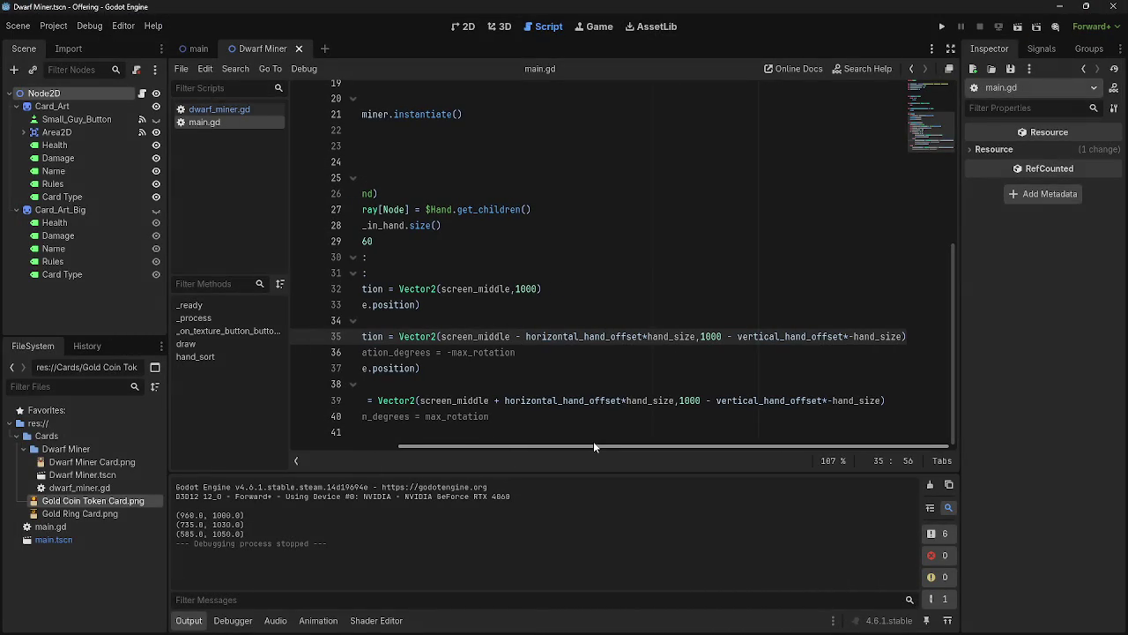
{"action": "left_click_drag", "start_coordinate": [593, 443], "coordinate": [445, 451]}
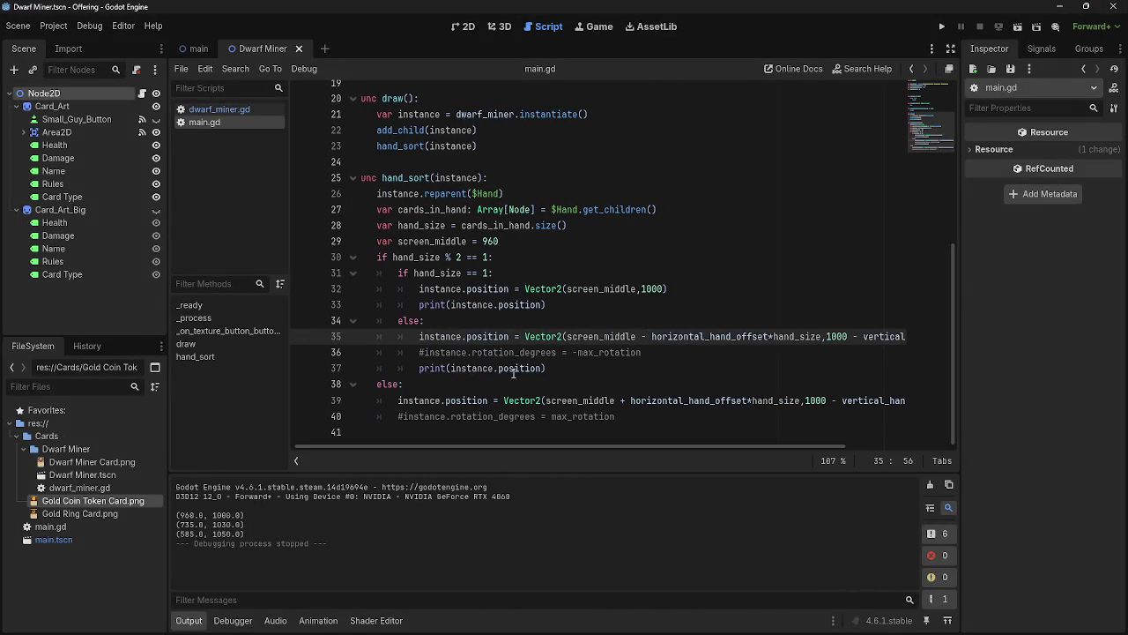
{"action": "left_click", "coordinate": [551, 369]}
{"action": "left_click_drag", "start_coordinate": [551, 369], "coordinate": [424, 368]}
{"action": "left_click", "coordinate": [639, 405]}
{"action": "key", "text": "Down"}
{"action": "key", "text": "Return"}
{"action": "key", "text": "ctrl+v"}
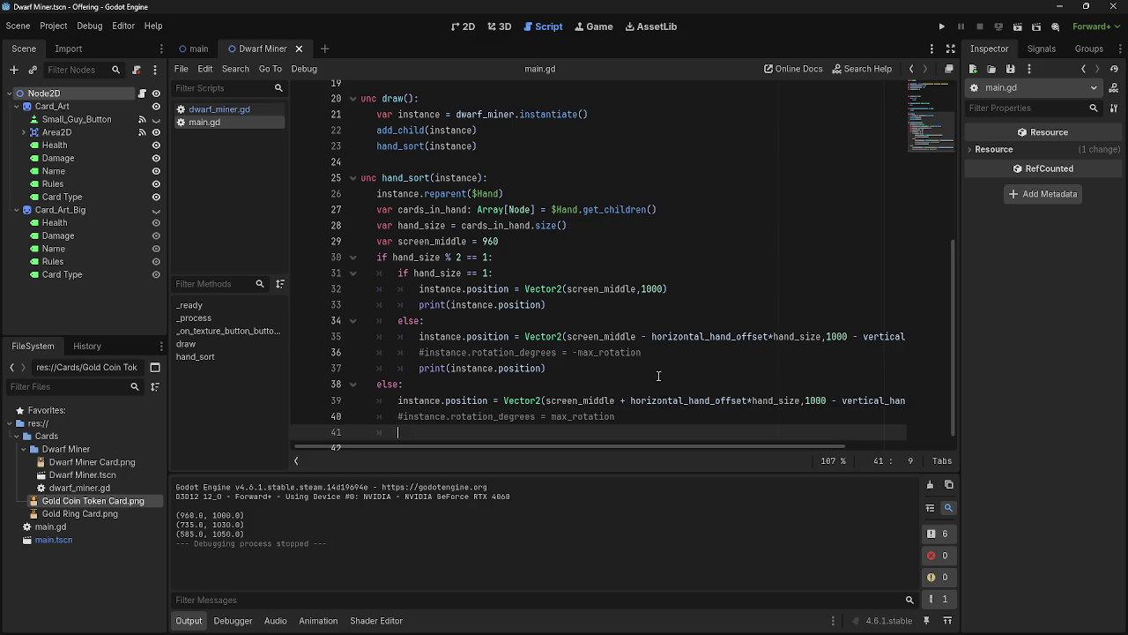
Run the project, restart it, then stop it to return to the script
{"action": "left_click", "coordinate": [942, 27]}
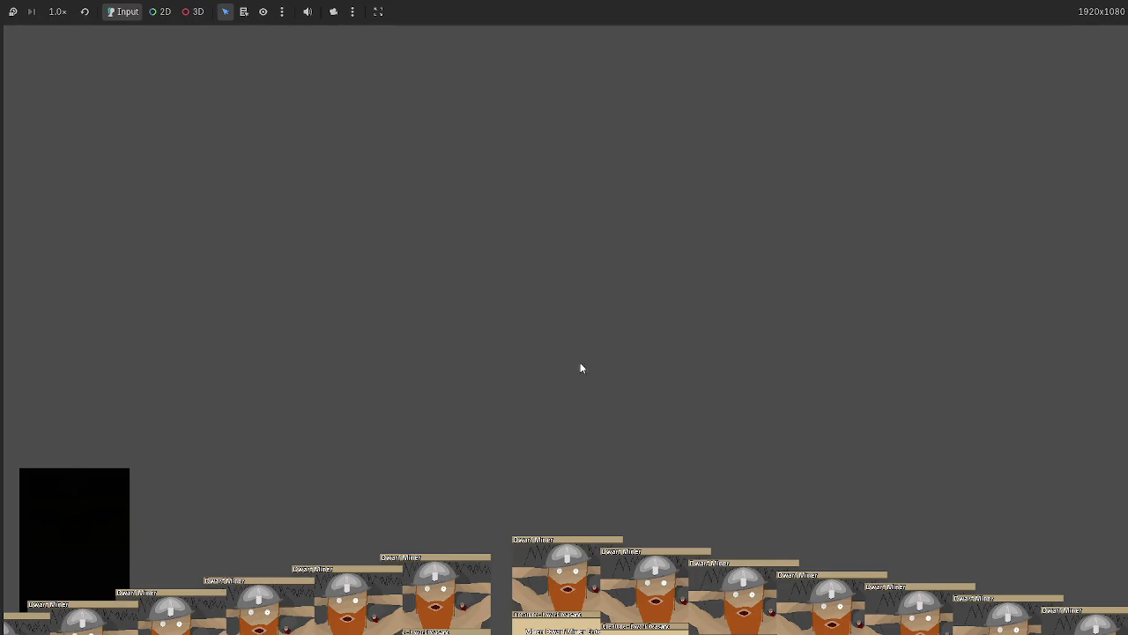
{"action": "key", "text": "F5"}
{"action": "key", "text": "F8"}
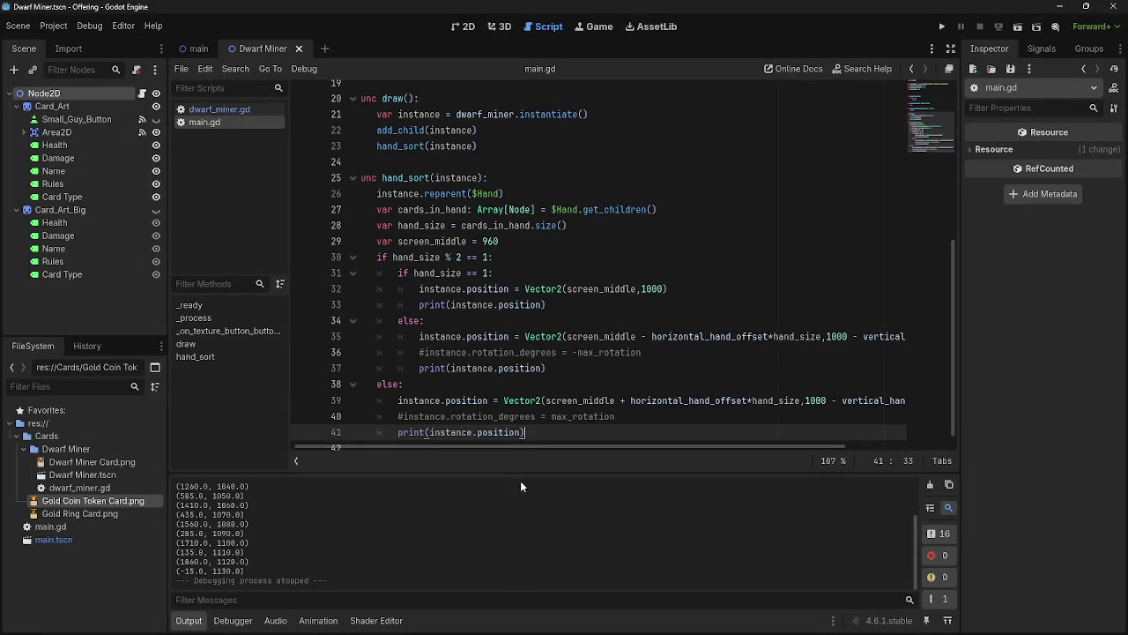
{"action": "mouse_move", "coordinate": [425, 446]}
{"action": "left_mouse_down"}
{"action": "mouse_move", "coordinate": [780, 445]}
{"action": "mouse_move", "coordinate": [329, 453]}
{"action": "left_mouse_up"}
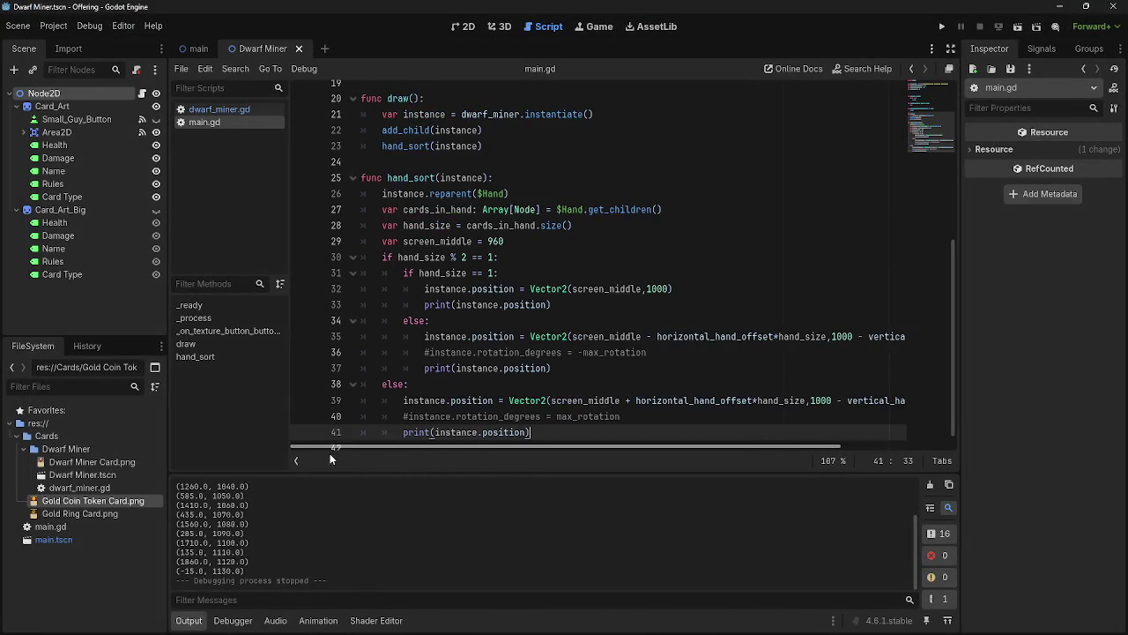
{"action": "scroll", "coordinate": [553, 384], "scroll_direction": "down", "scroll_amount": 1}
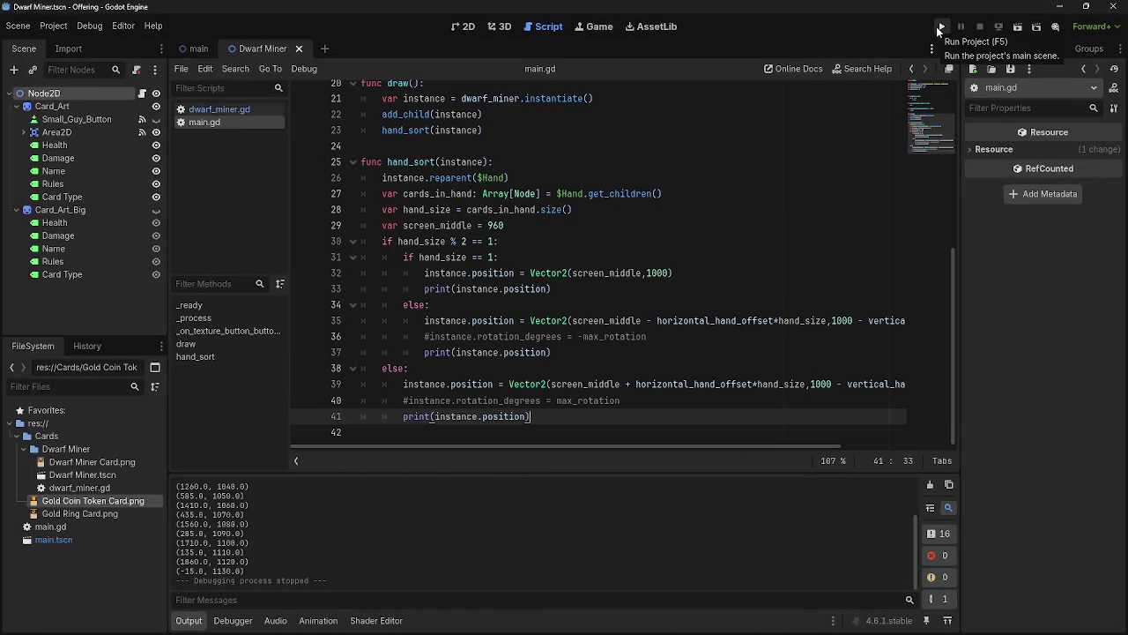
Run the game again, stop it, then relaunch it to view the Dwarf Miner hand
{"action": "left_click", "coordinate": [938, 28]}
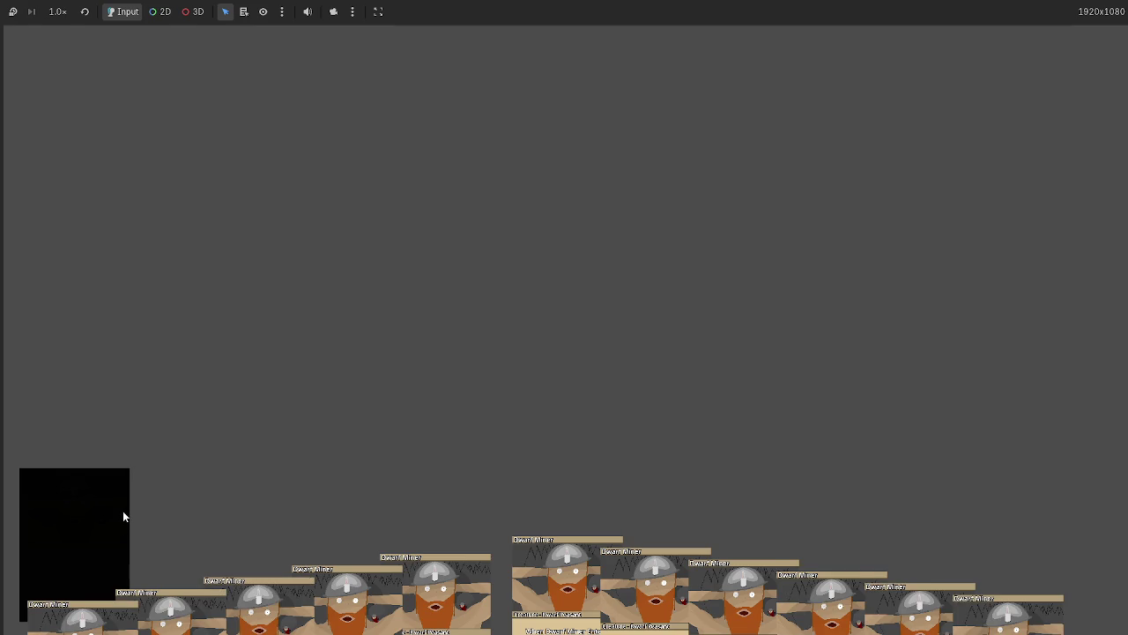
{"action": "key", "text": "F8"}
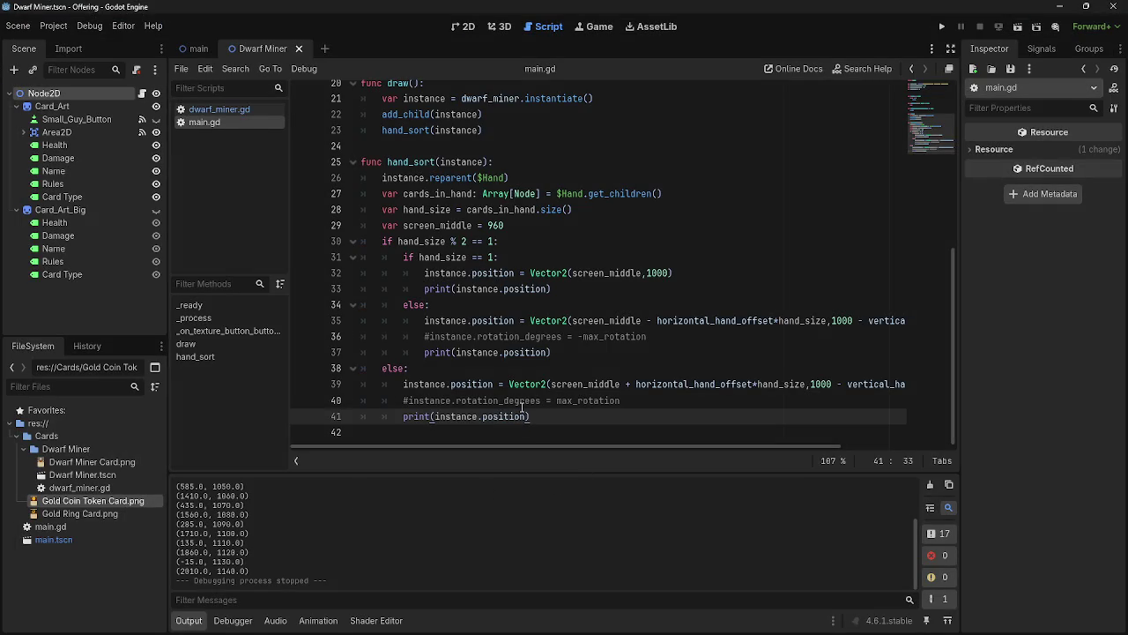
{"action": "scroll", "coordinate": [553, 398], "scroll_direction": "up", "scroll_amount": 3}
{"action": "scroll", "coordinate": [553, 398], "scroll_direction": "down", "scroll_amount": 2}
{"action": "scroll", "coordinate": [553, 399], "scroll_direction": "down", "scroll_amount": 1}
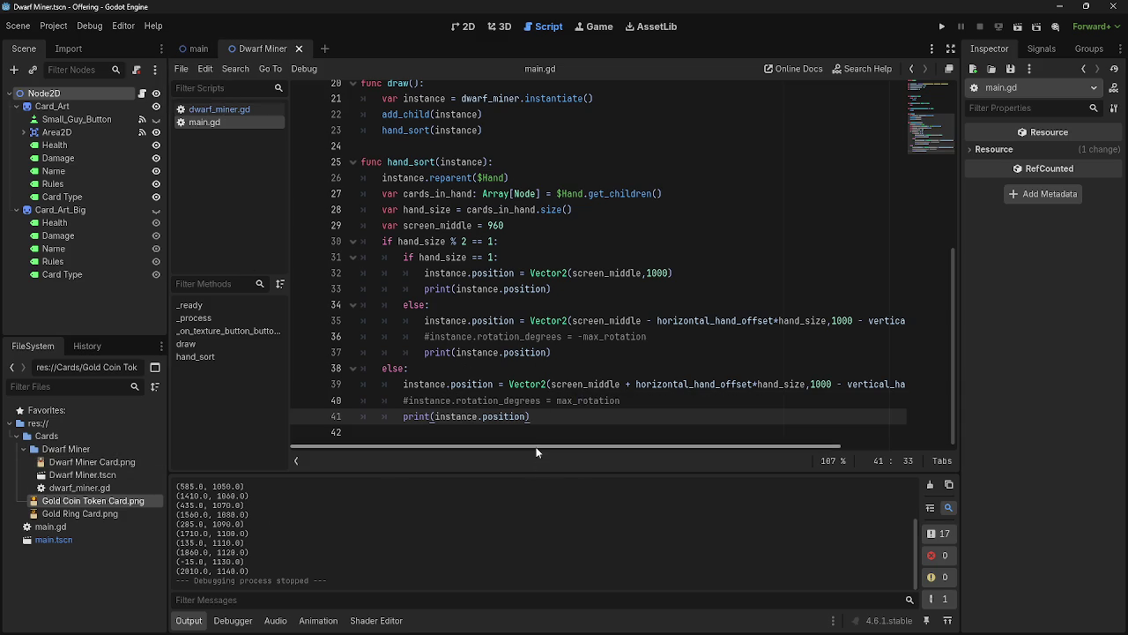
{"action": "left_click", "coordinate": [941, 27]}
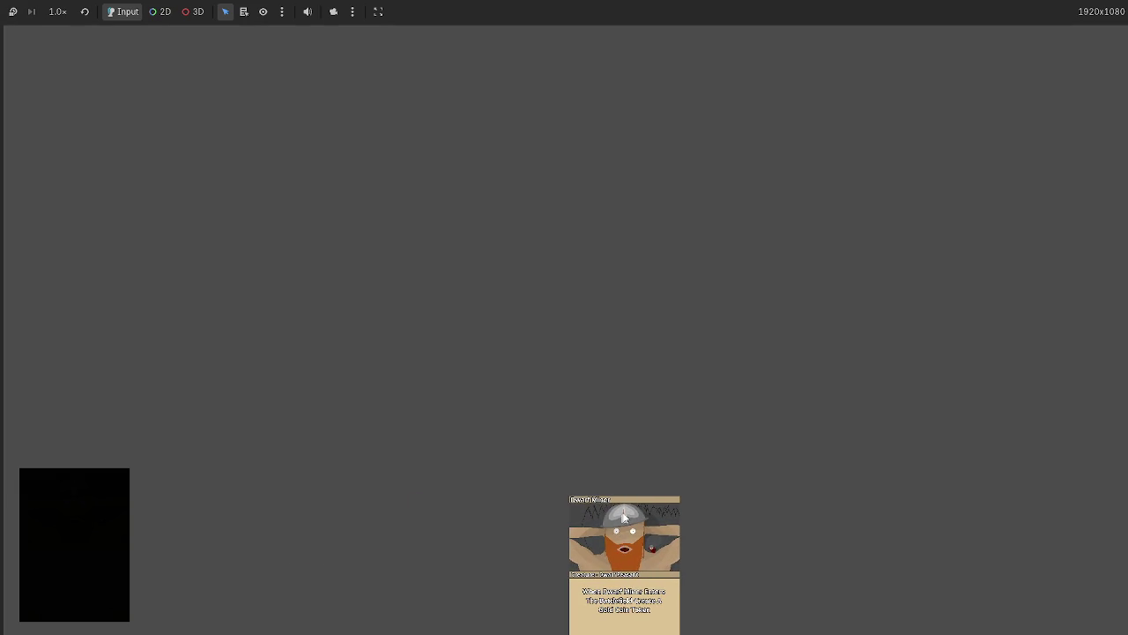
Stop the game, run and stop it once more, and clear the selection on line 35
{"action": "key", "text": "F8"}
{"action": "left_click", "coordinate": [941, 26]}
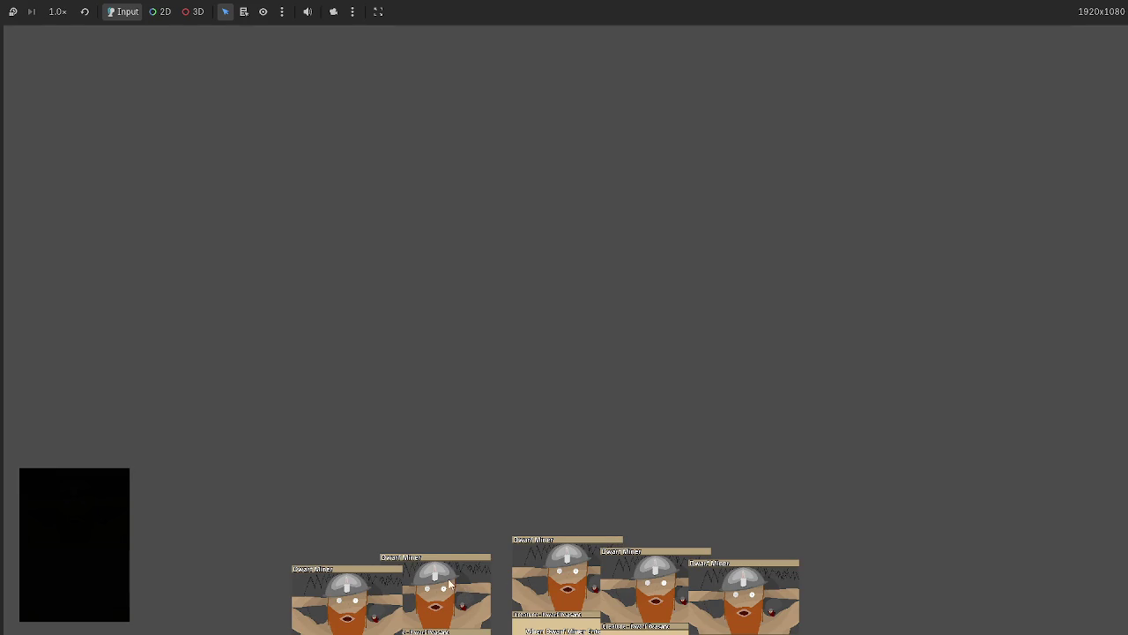
{"action": "key", "text": "F8"}
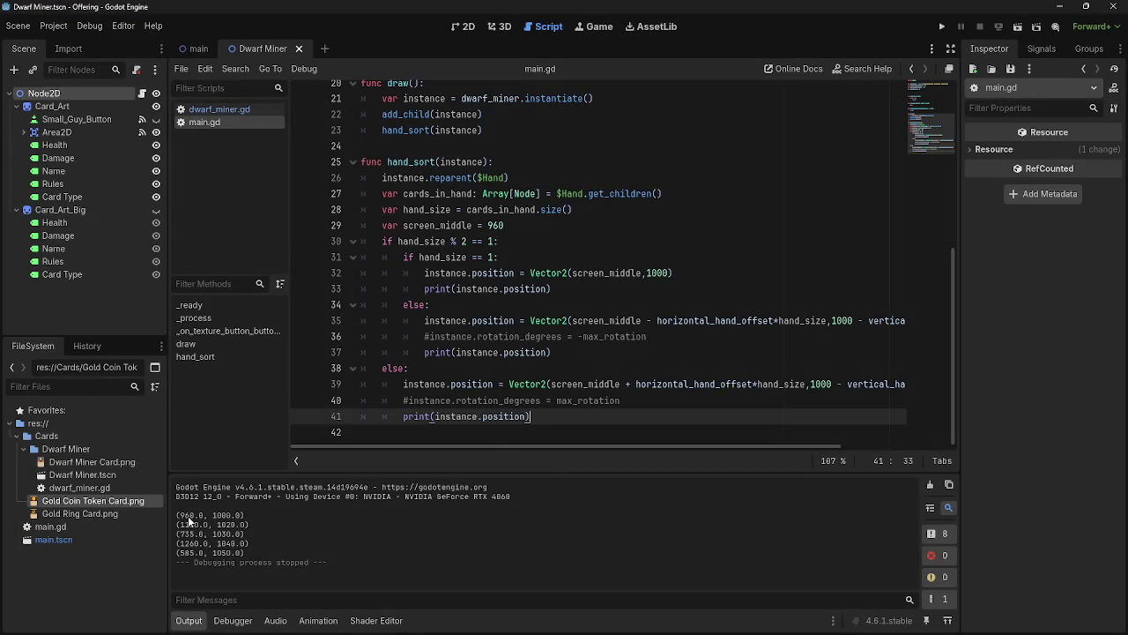
{"action": "left_click_drag", "start_coordinate": [574, 320], "coordinate": [678, 320]}
{"action": "left_click", "coordinate": [678, 320]}
Review main.gd around the screen_middle line, then put the caret on line 39
{"action": "scroll", "coordinate": [635, 371], "scroll_direction": "up", "scroll_amount": 4}
{"action": "scroll", "coordinate": [589, 388], "scroll_direction": "up", "scroll_amount": 3}
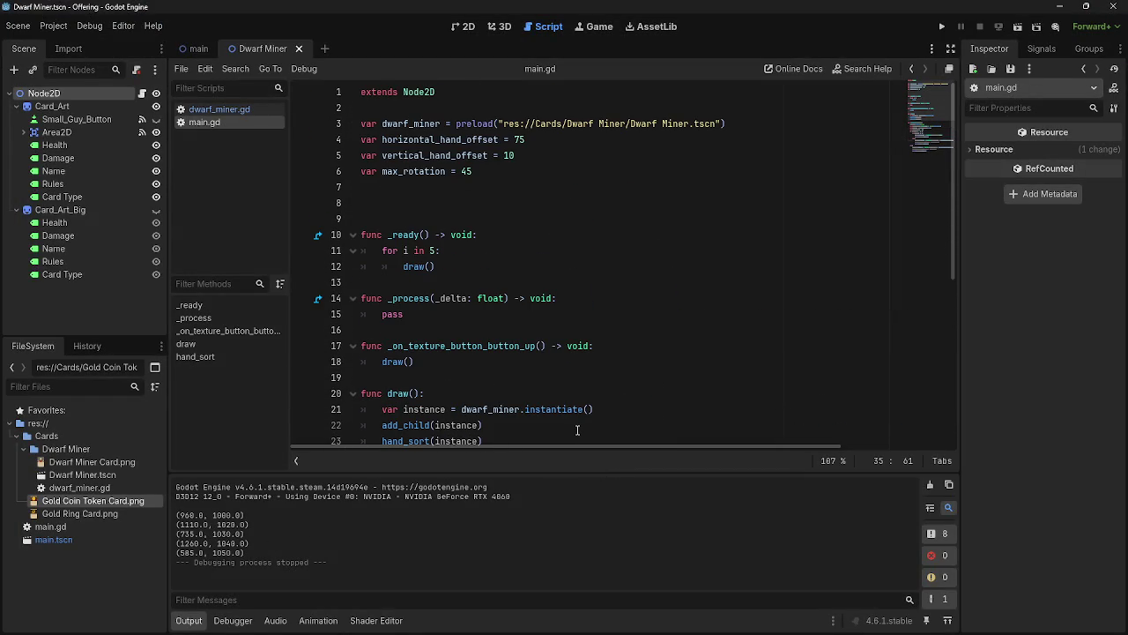
{"action": "scroll", "coordinate": [578, 431], "scroll_direction": "down", "scroll_amount": 6}
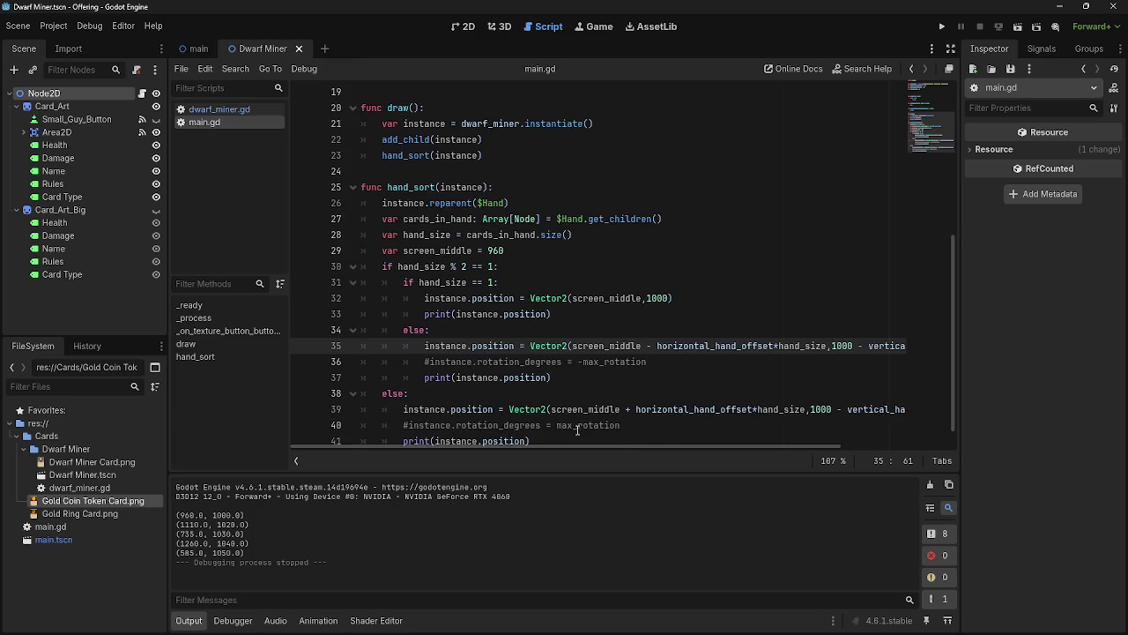
{"action": "scroll", "coordinate": [577, 430], "scroll_direction": "up", "scroll_amount": 1}
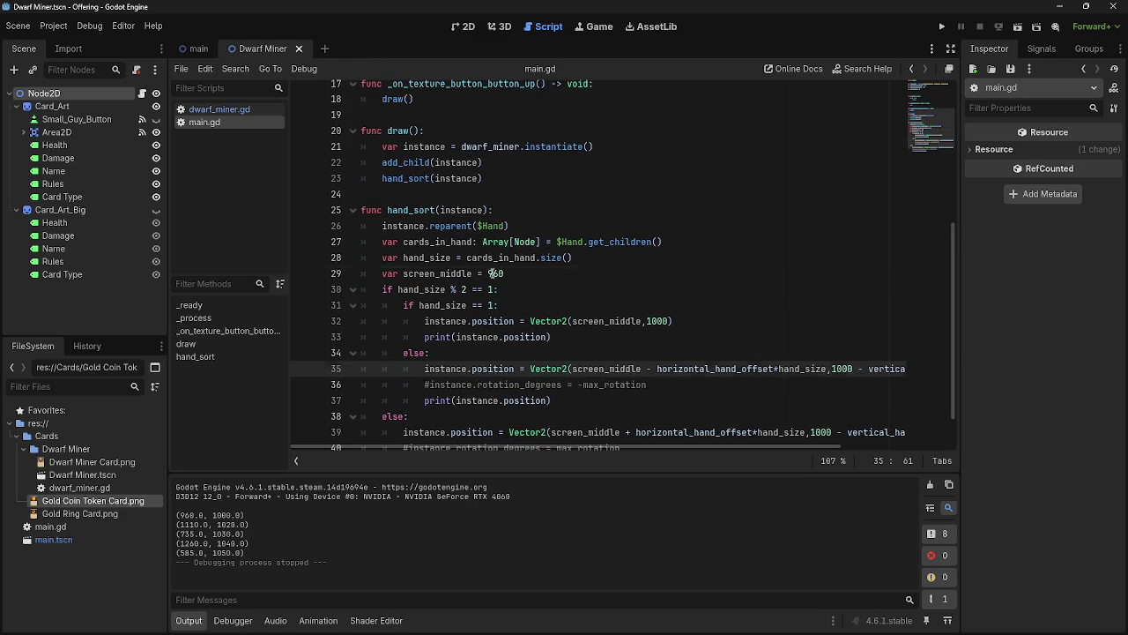
{"action": "left_click", "coordinate": [519, 273]}
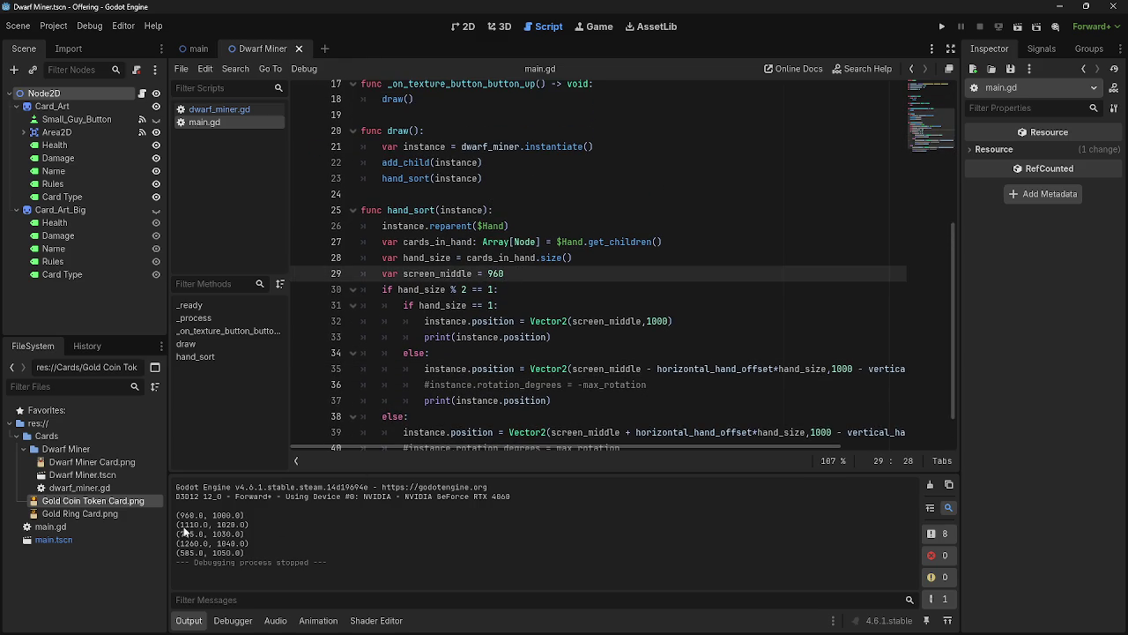
{"action": "scroll", "coordinate": [667, 382], "scroll_direction": "down", "scroll_amount": 1}
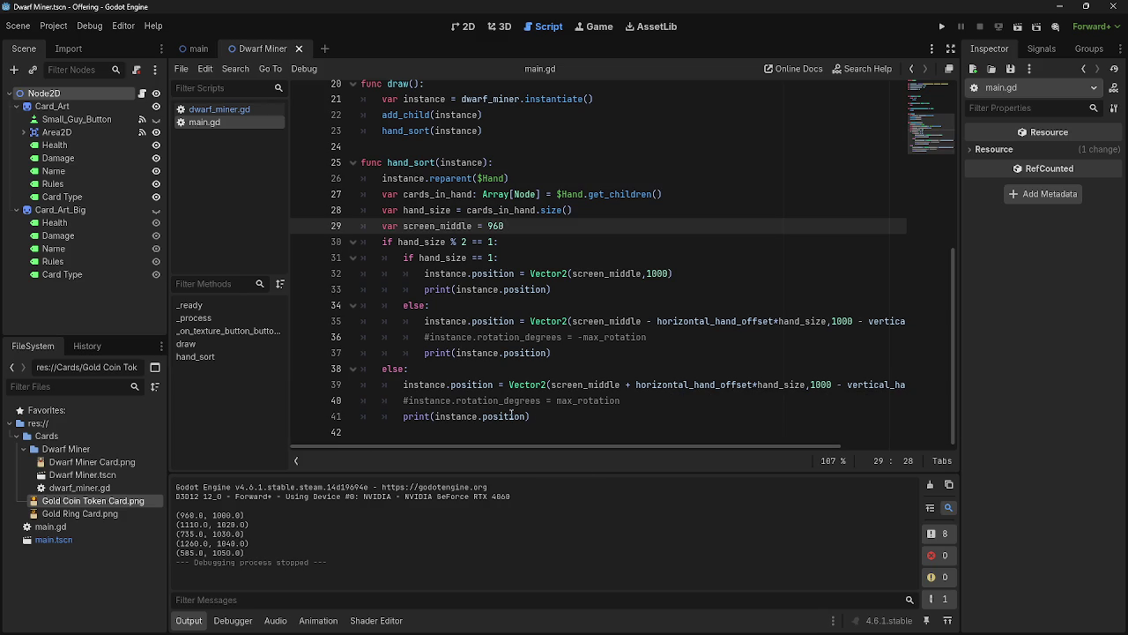
{"action": "scroll", "coordinate": [512, 414], "scroll_direction": "up", "scroll_amount": 6}
{"action": "scroll", "coordinate": [511, 415], "scroll_direction": "up", "scroll_amount": 1}
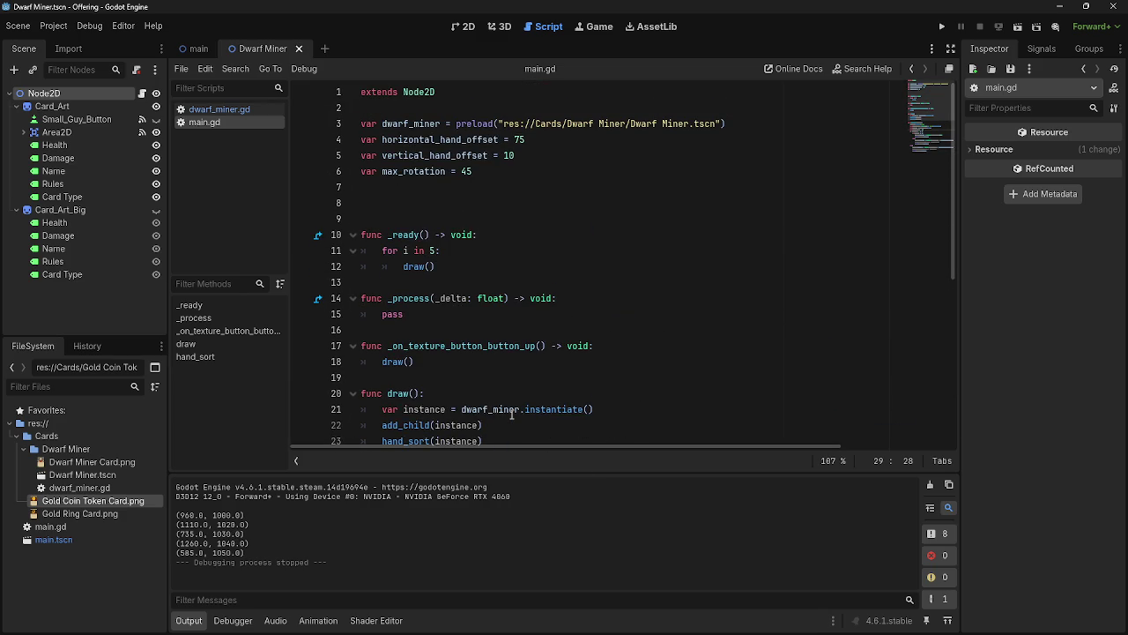
{"action": "scroll", "coordinate": [511, 415], "scroll_direction": "down", "scroll_amount": 6}
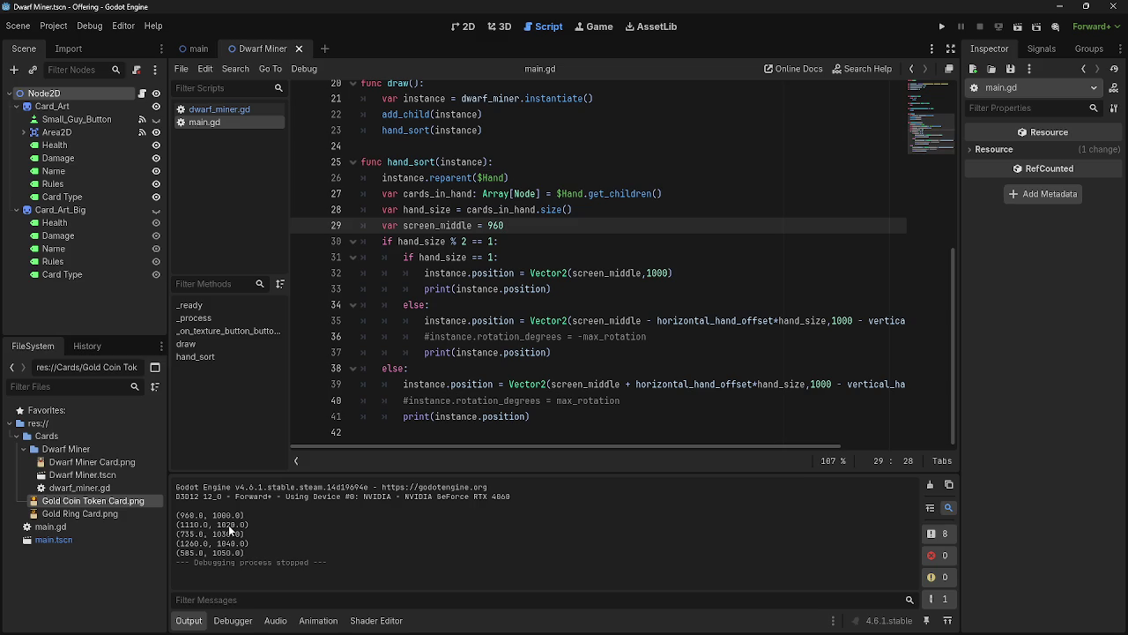
{"action": "mouse_move", "coordinate": [243, 632]}
{"action": "left_click_drag", "start_coordinate": [805, 389], "coordinate": [754, 389]}
Select the horizontal_hand_offset*hand_size term on line 39
{"action": "left_click", "coordinate": [754, 389]}
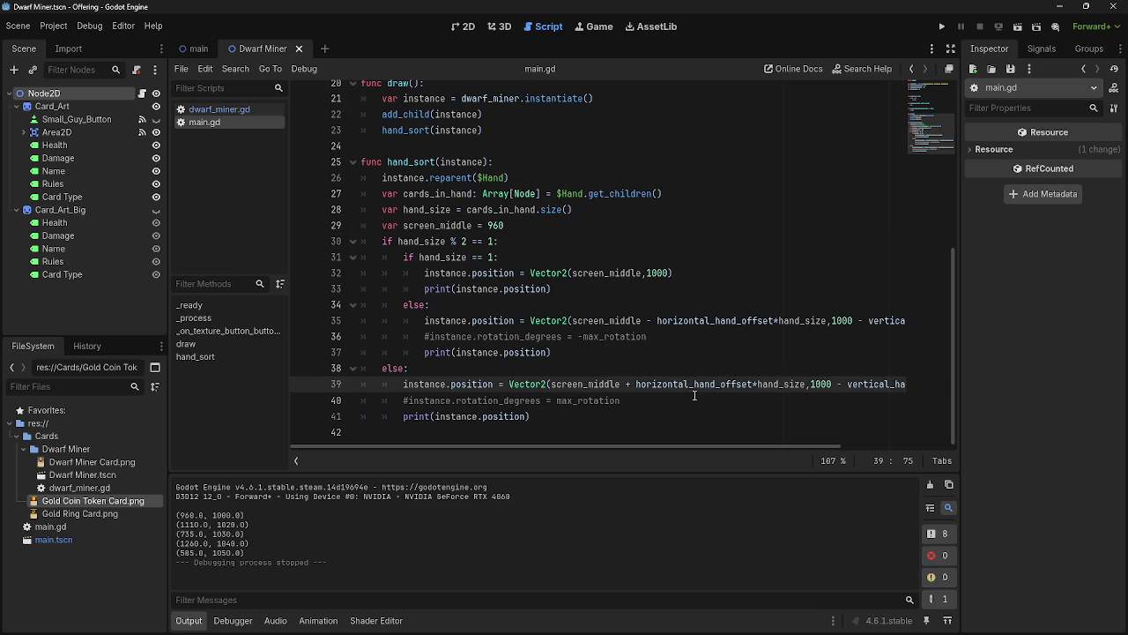
{"action": "mouse_move", "coordinate": [636, 389]}
{"action": "left_mouse_down"}
{"action": "mouse_move", "coordinate": [802, 389]}
{"action": "mouse_move", "coordinate": [636, 389]}
{"action": "left_mouse_up"}
{"action": "left_click", "coordinate": [798, 394]}
{"action": "left_click", "coordinate": [635, 389]}
Test-run the game once more, then add an empty line under else: in hand_sort
{"action": "left_click", "coordinate": [943, 28]}
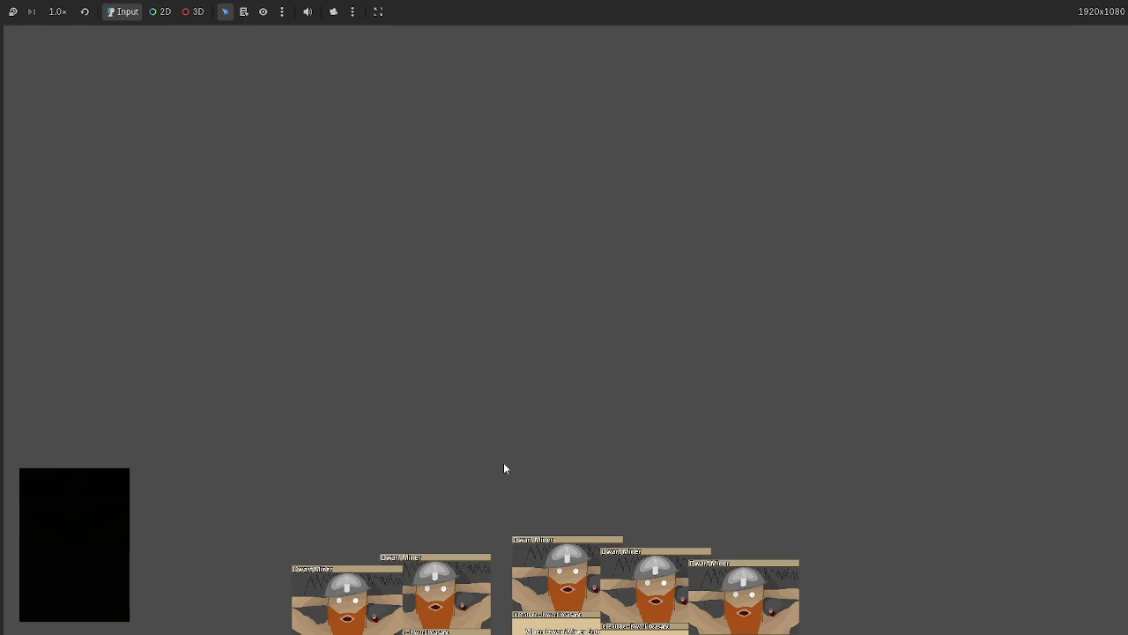
{"action": "key", "text": "F8"}
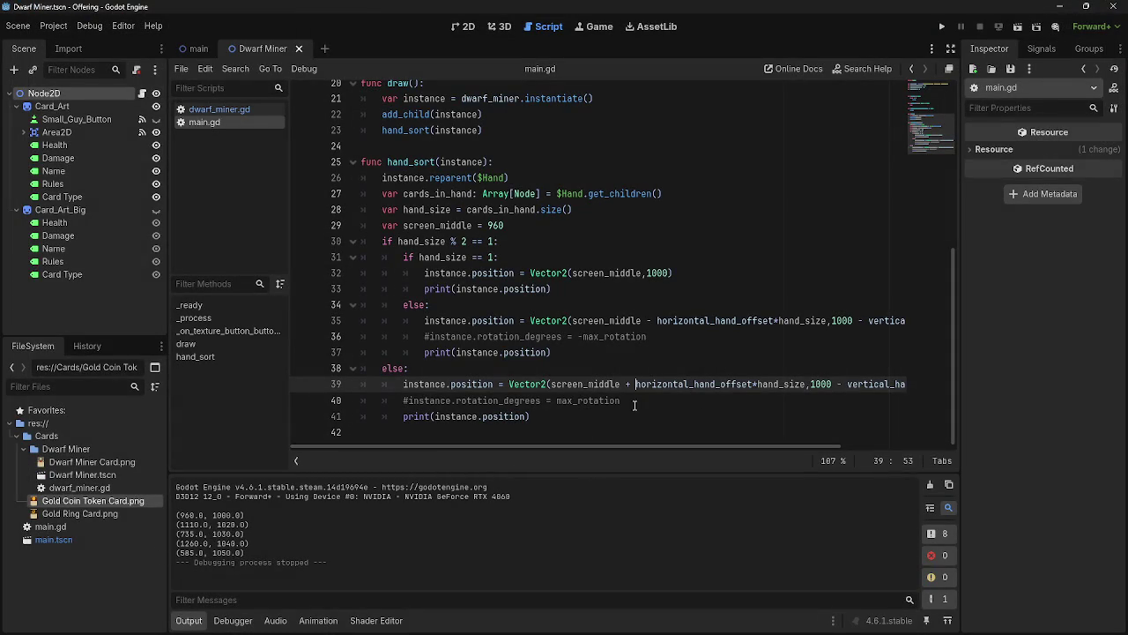
{"action": "left_click_drag", "start_coordinate": [551, 384], "coordinate": [807, 385]}
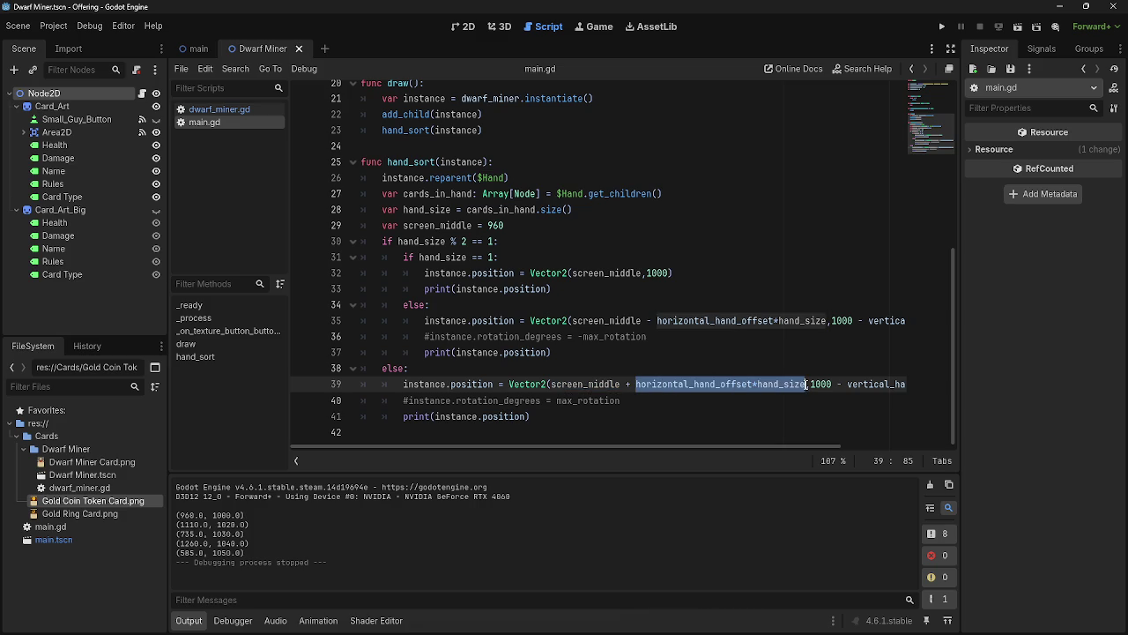
{"action": "left_click", "coordinate": [520, 369]}
{"action": "key", "text": "Return"}
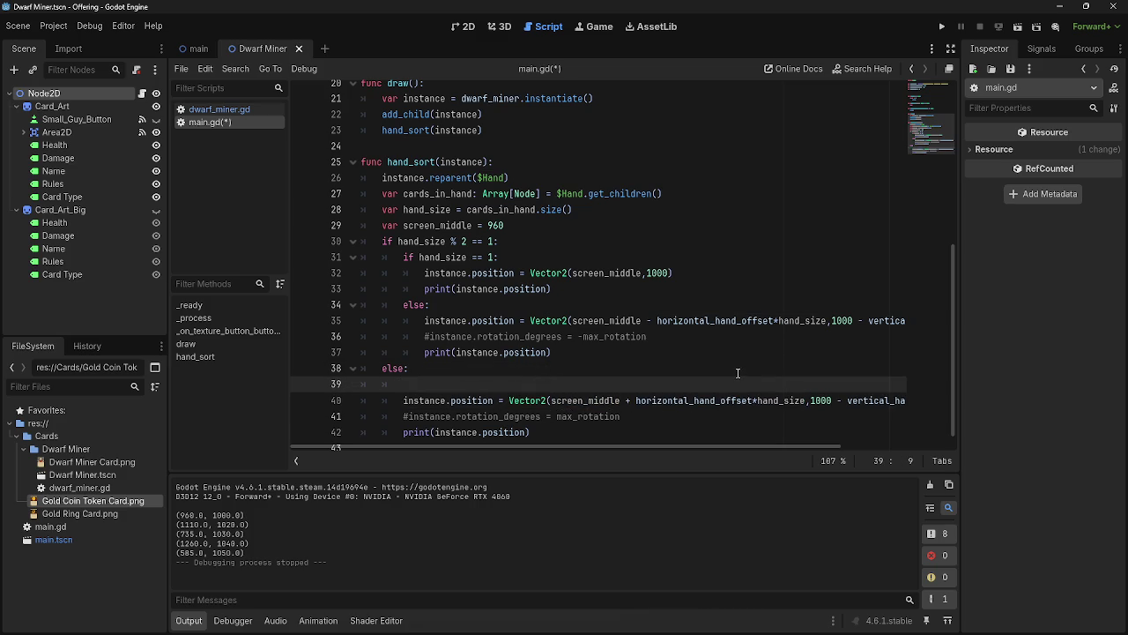
Write the trial line horizontal_hand_offset = horizontal_hand_offset*hand_size under else
{"action": "type", "text": "horizon"}
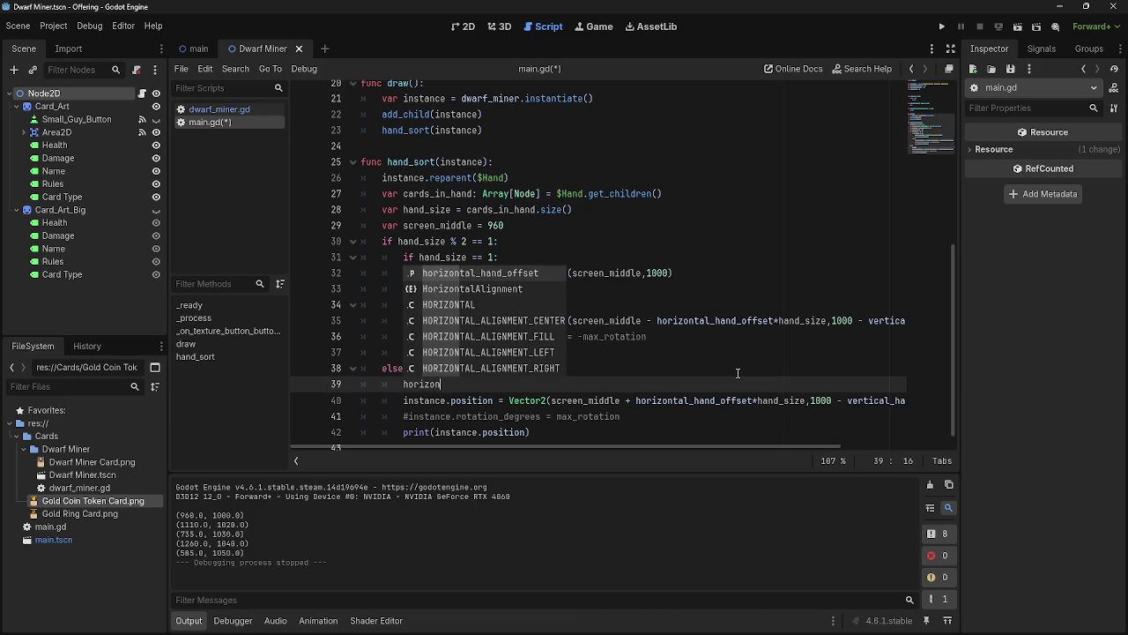
{"action": "key", "text": "Return"}
{"action": "scroll", "coordinate": [738, 373], "scroll_direction": "up", "scroll_amount": 1}
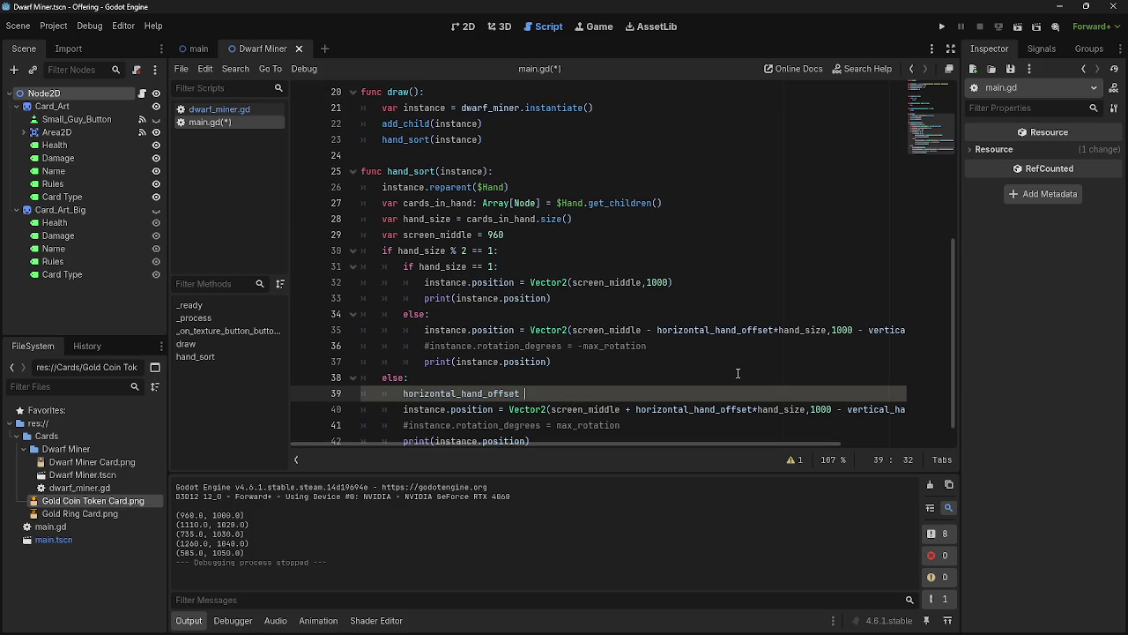
{"action": "type", "text": "hands"}
{"action": "key", "text": "Down"}
{"action": "key", "text": "Return"}
{"action": "type", "text": "#"}
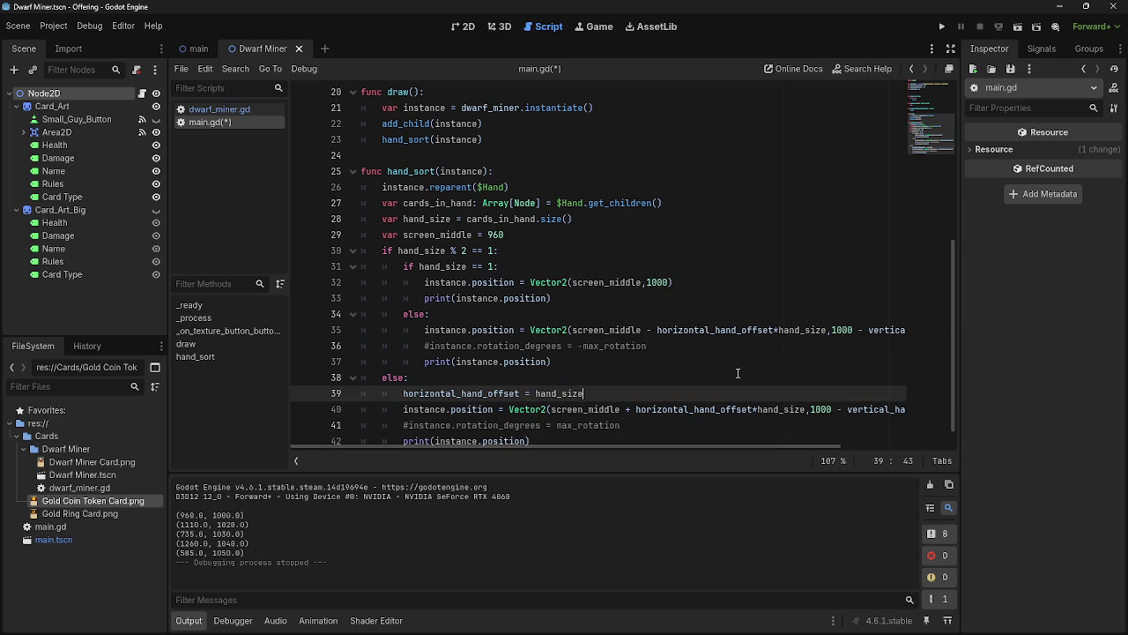
{"action": "key", "text": "BackSpace"}
{"action": "key", "text": "BackSpace"}
{"action": "key", "text": "BackSpace"}
{"action": "type", "text": "= hor"}
{"action": "key", "text": "Return"}
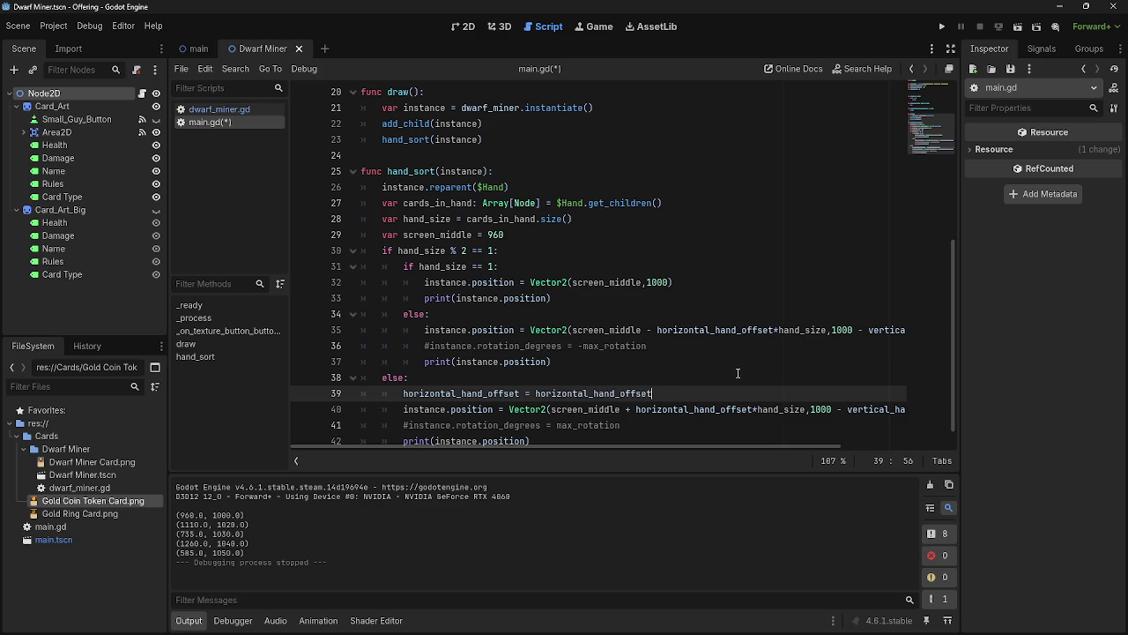
{"action": "type", "text": "*"}
{"action": "type", "text": "hand"}
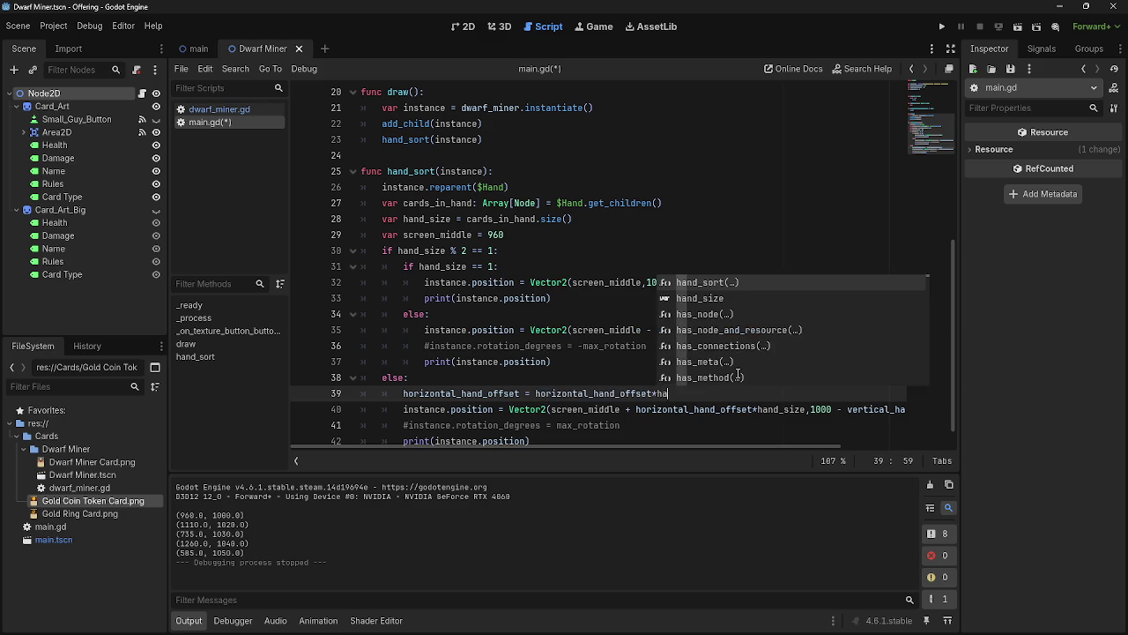
{"action": "key", "text": "Left"}
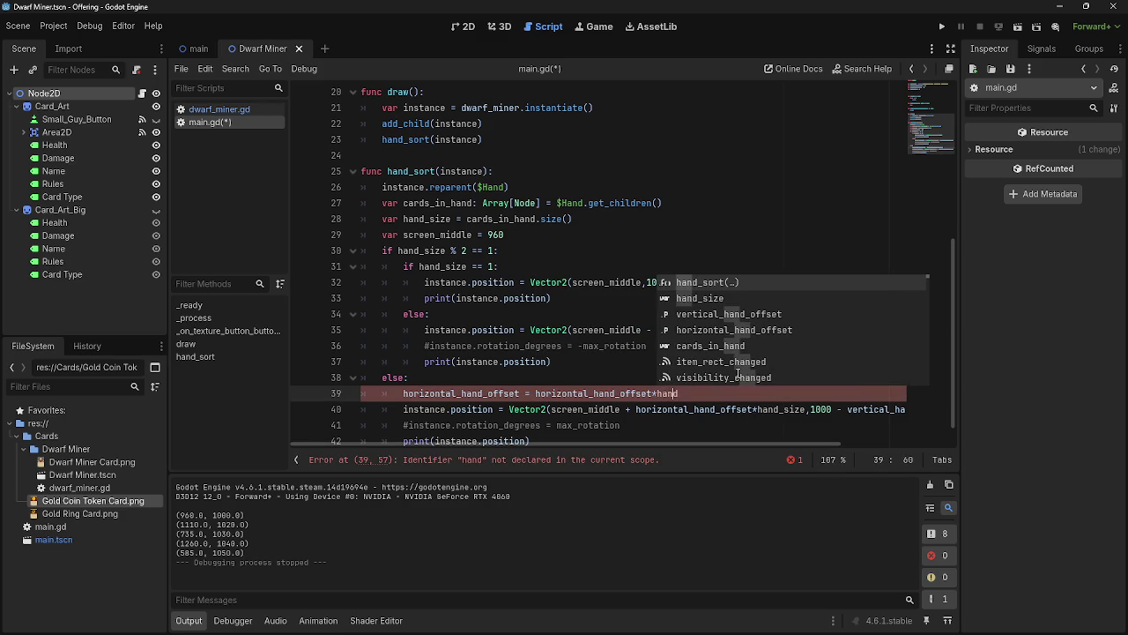
{"action": "key", "text": "Down"}
{"action": "key", "text": "Return"}
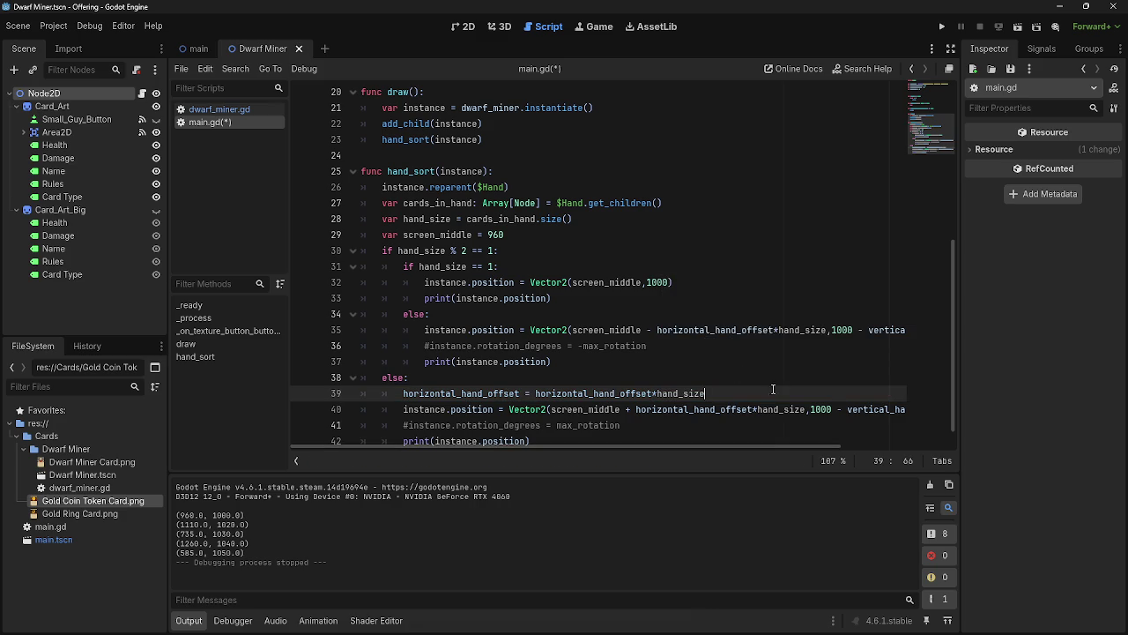
Drop *hand_size from line 40, test-run the game, then undo back to just the position line
{"action": "left_click_drag", "start_coordinate": [755, 409], "coordinate": [806, 409]}
{"action": "key", "text": "BackSpace"}
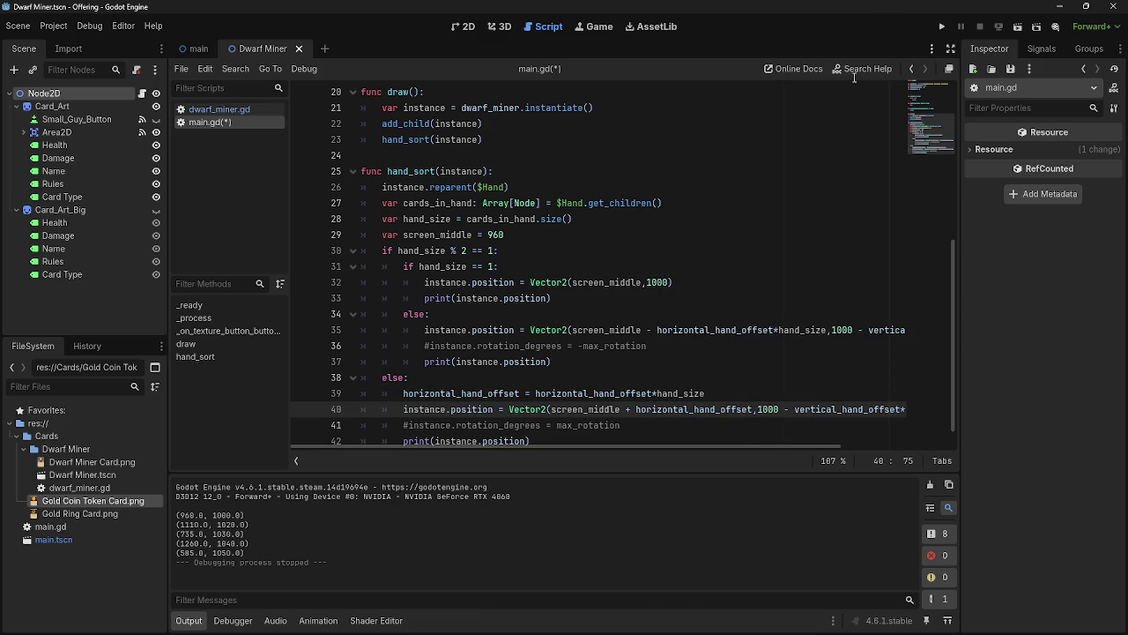
{"action": "left_click", "coordinate": [943, 27]}
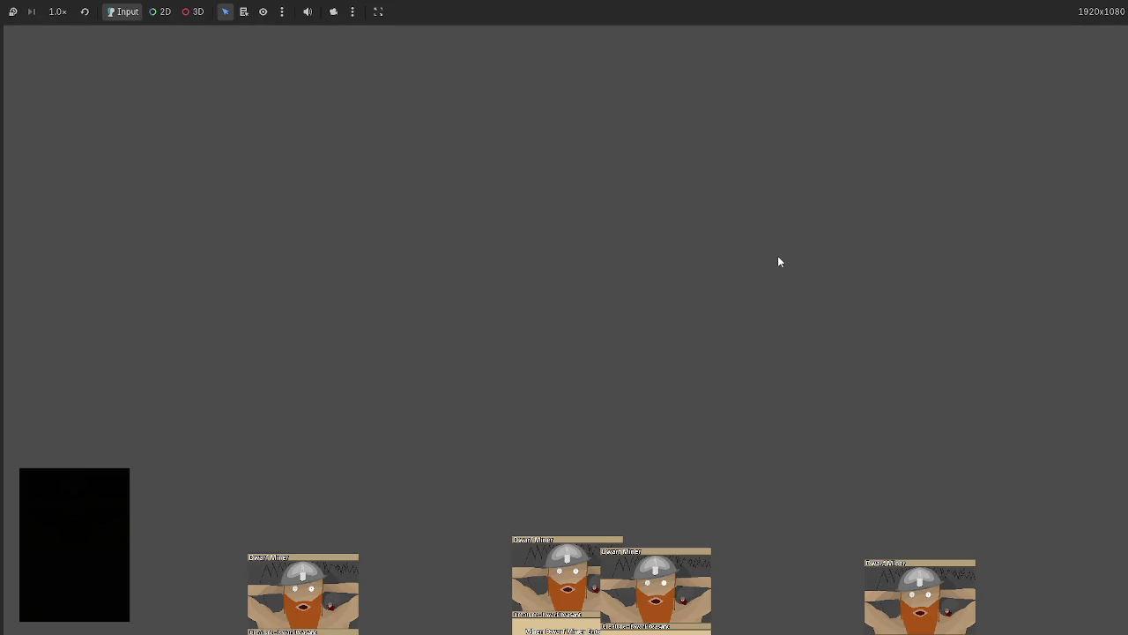
{"action": "key", "text": "alt+F4"}
{"action": "key", "text": "ctrl+z"}
{"action": "key", "text": "ctrl+z"}
{"action": "key", "text": "ctrl+z"}
{"action": "key", "text": "ctrl+z"}
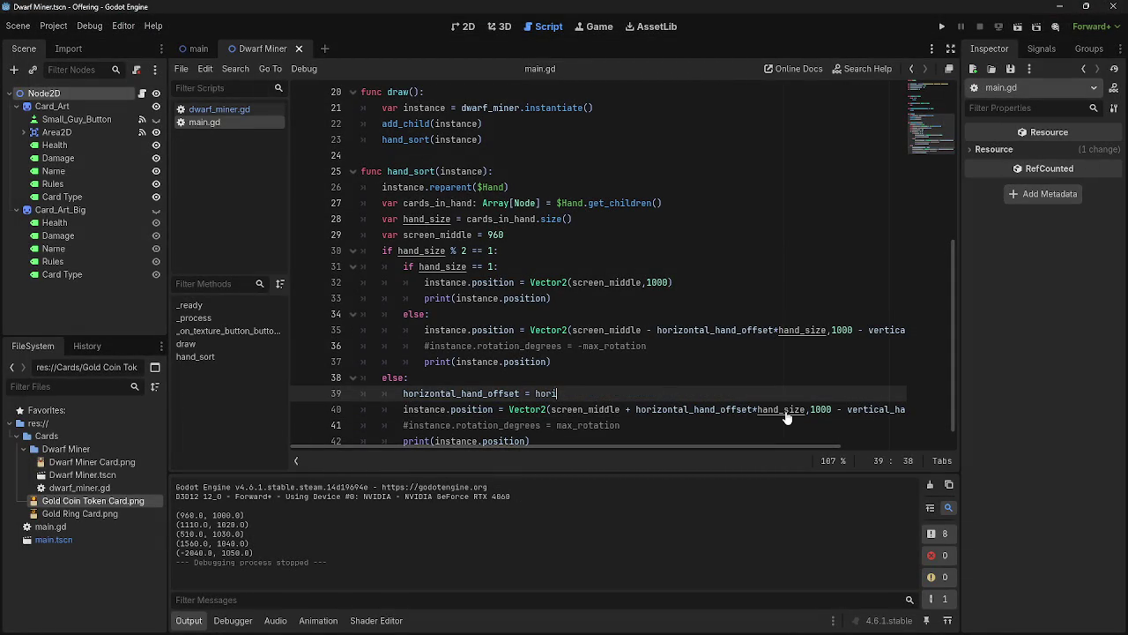
{"action": "key", "text": "ctrl+z"}
{"action": "key", "text": "ctrl+z"}
{"action": "key", "text": "ctrl+z"}
{"action": "key", "text": "ctrl+z"}
{"action": "key", "text": "ctrl+z"}
{"action": "key", "text": "ctrl+z"}
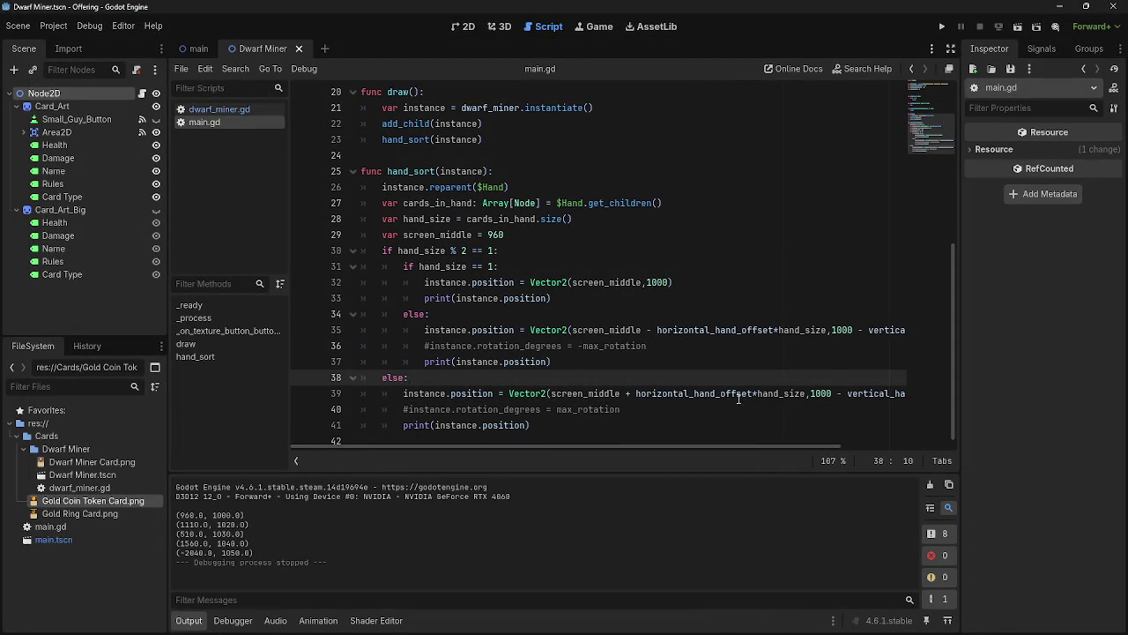
{"action": "left_click_drag", "start_coordinate": [581, 445], "coordinate": [672, 470]}
{"action": "left_click_drag", "start_coordinate": [422, 450], "coordinate": [299, 452]}
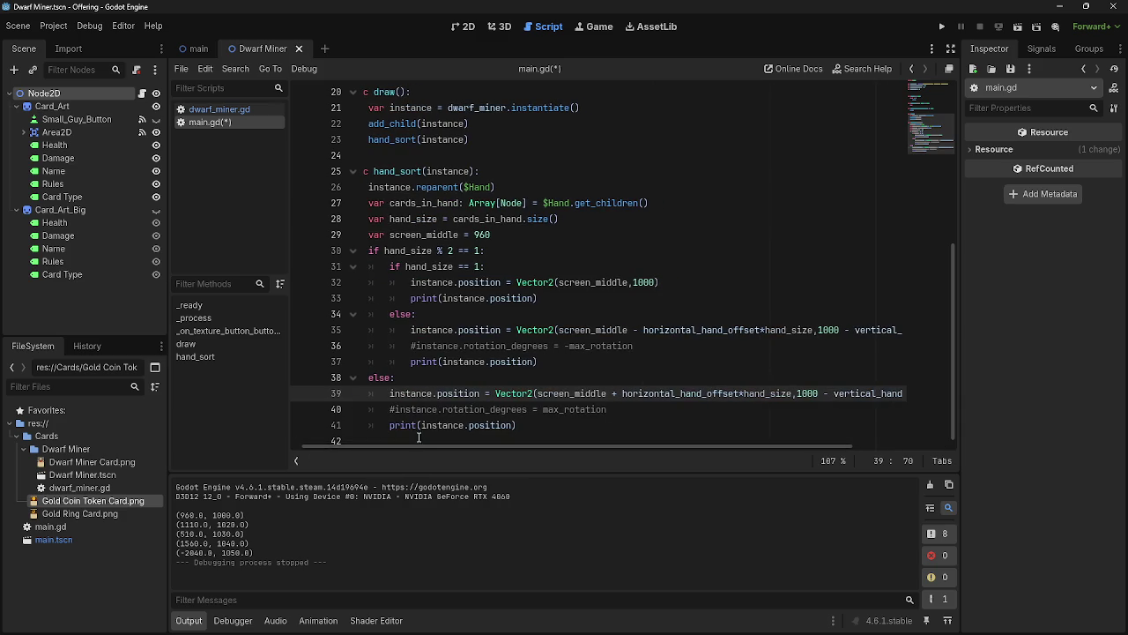
In main.tscn's 2D view, add an Area2D node under Main
{"action": "left_click", "coordinate": [188, 50]}
{"action": "left_click", "coordinate": [468, 27]}
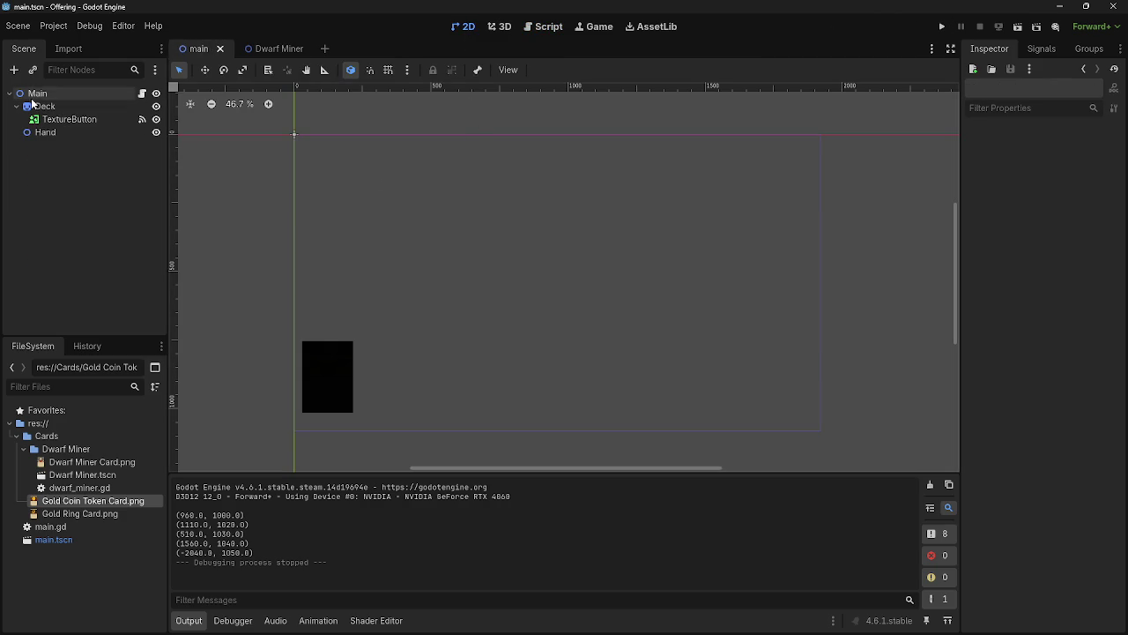
{"action": "left_click", "coordinate": [13, 70]}
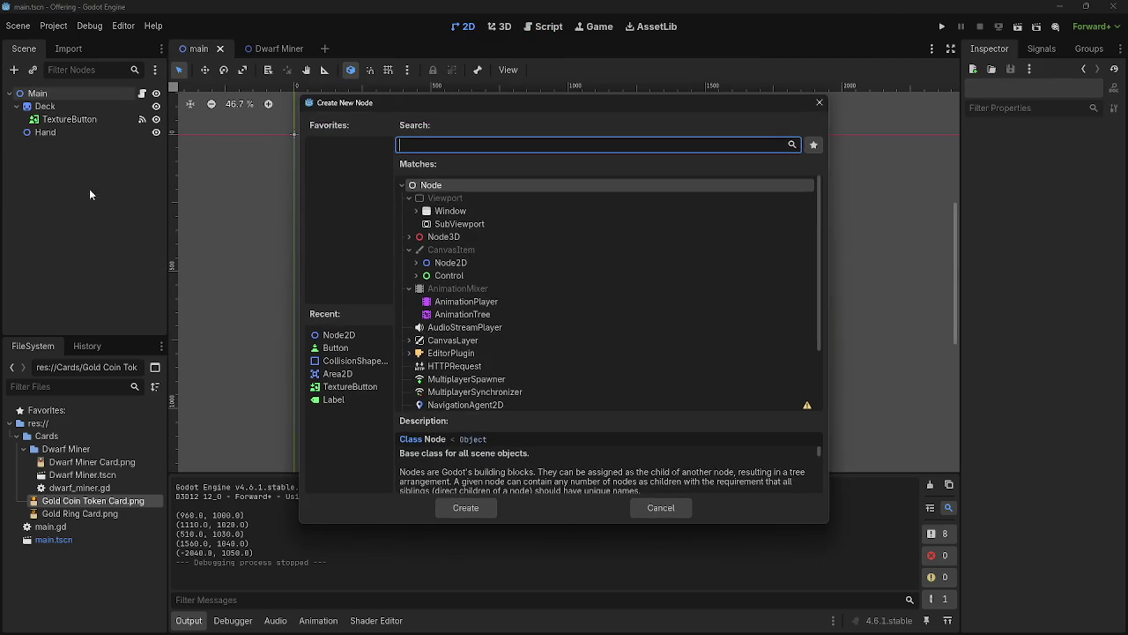
{"action": "left_click", "coordinate": [416, 262]}
{"action": "scroll", "coordinate": [456, 304], "scroll_direction": "down", "scroll_amount": 5}
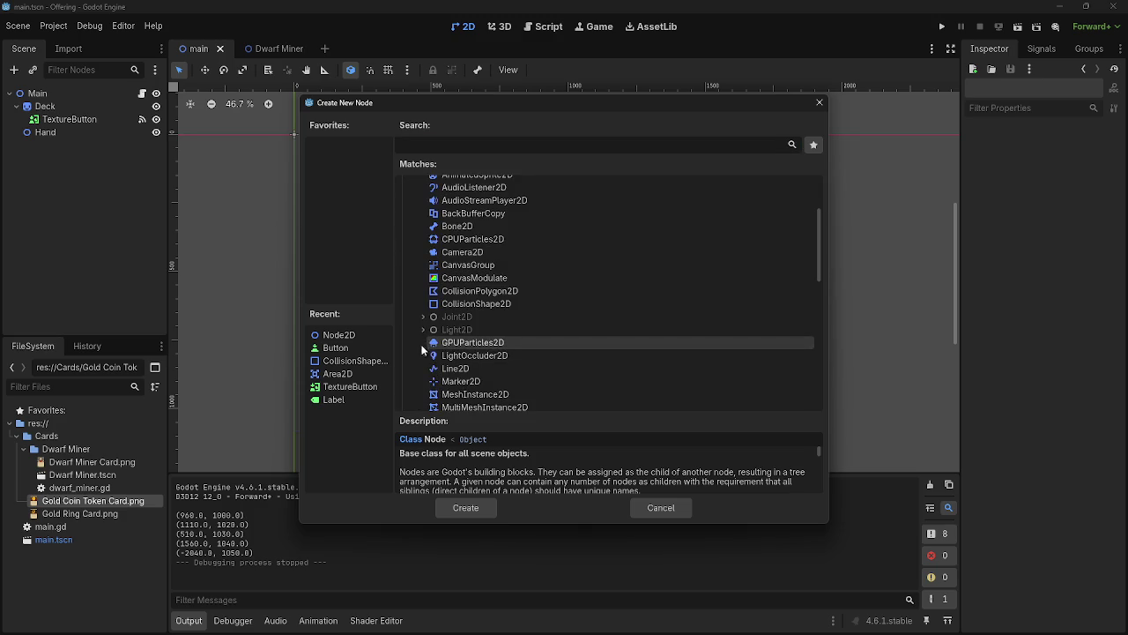
{"action": "scroll", "coordinate": [421, 344], "scroll_direction": "down", "scroll_amount": 3}
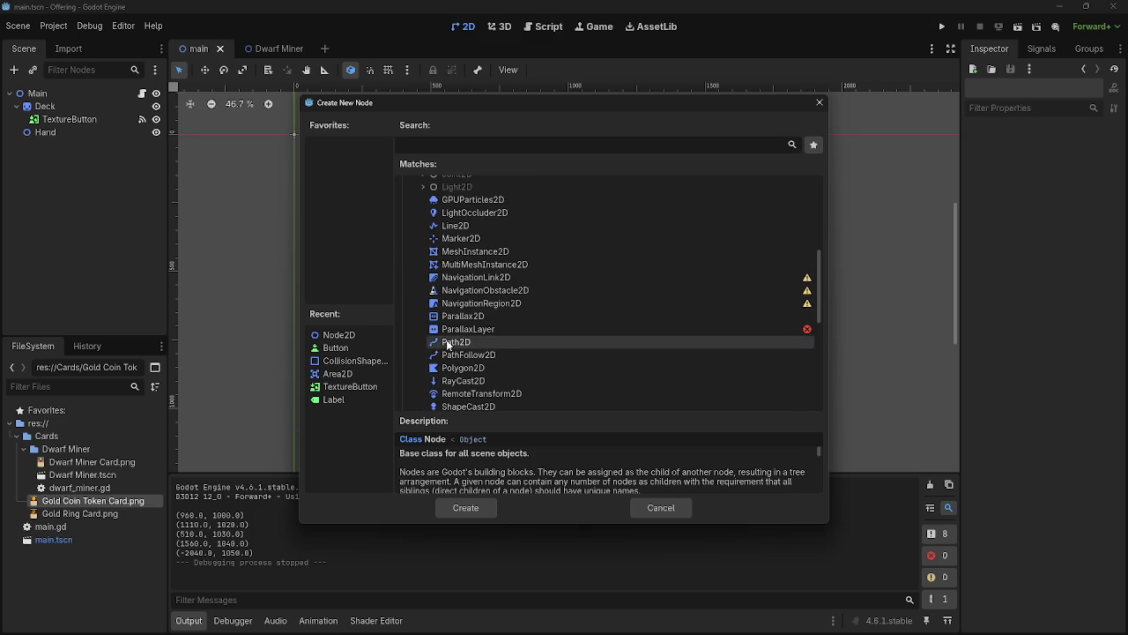
{"action": "type", "text": "area"}
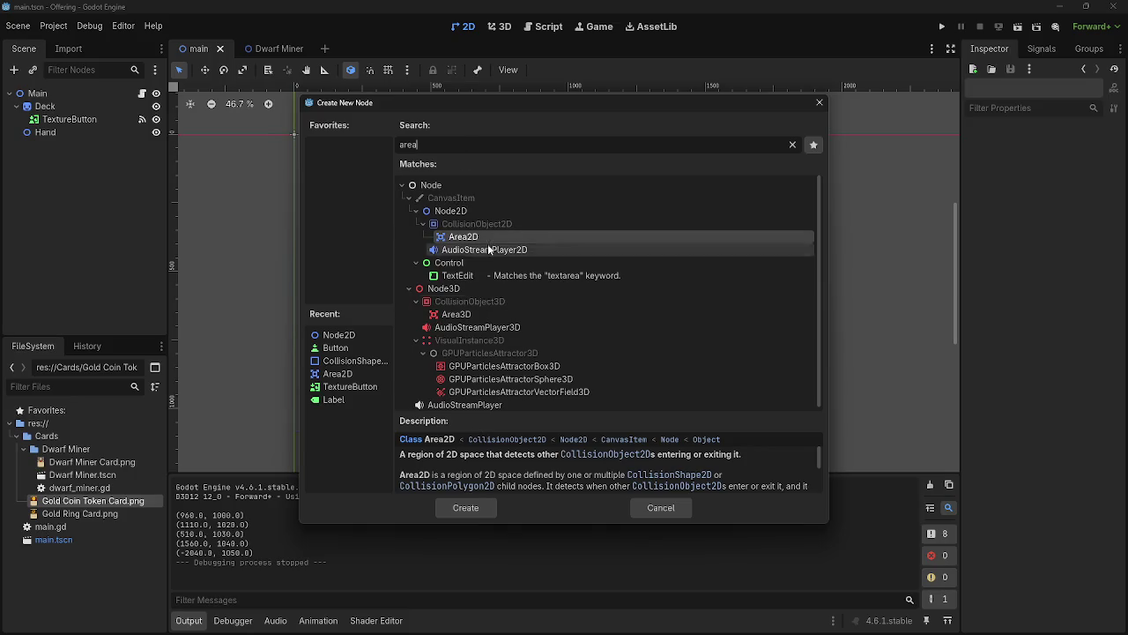
{"action": "left_click", "coordinate": [480, 224]}
{"action": "left_click", "coordinate": [429, 235]}
{"action": "left_click", "coordinate": [465, 506]}
{"action": "left_click", "coordinate": [143, 146]}
{"action": "left_click", "coordinate": [564, 348]}
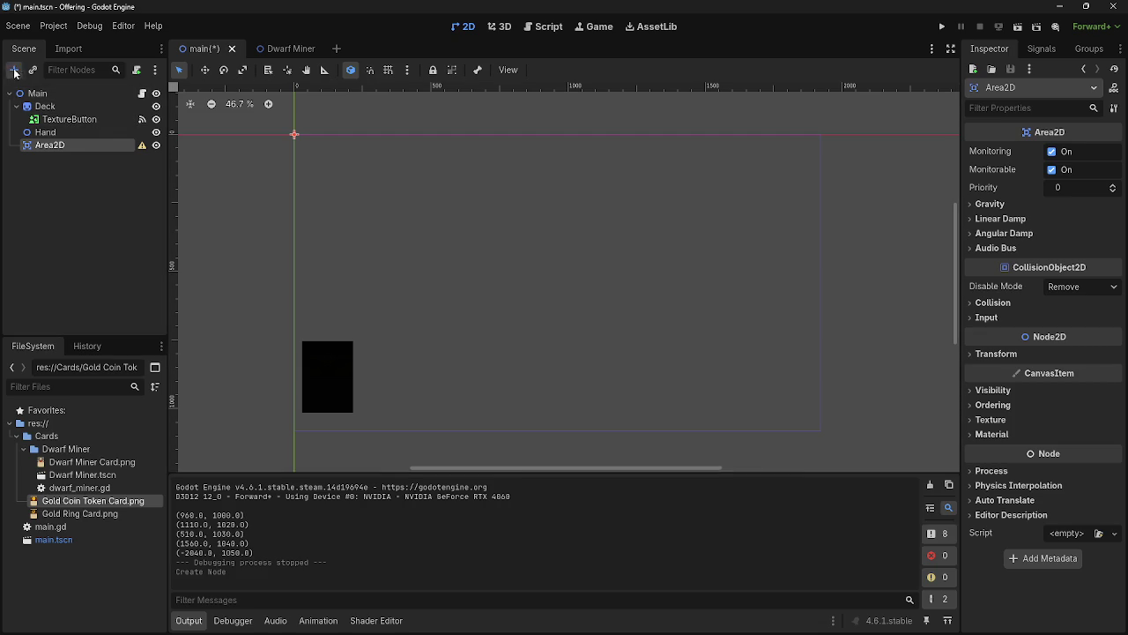
Add a CollisionShape2D child under the Area2D
{"action": "left_click", "coordinate": [13, 69]}
{"action": "type", "text": "coll"}
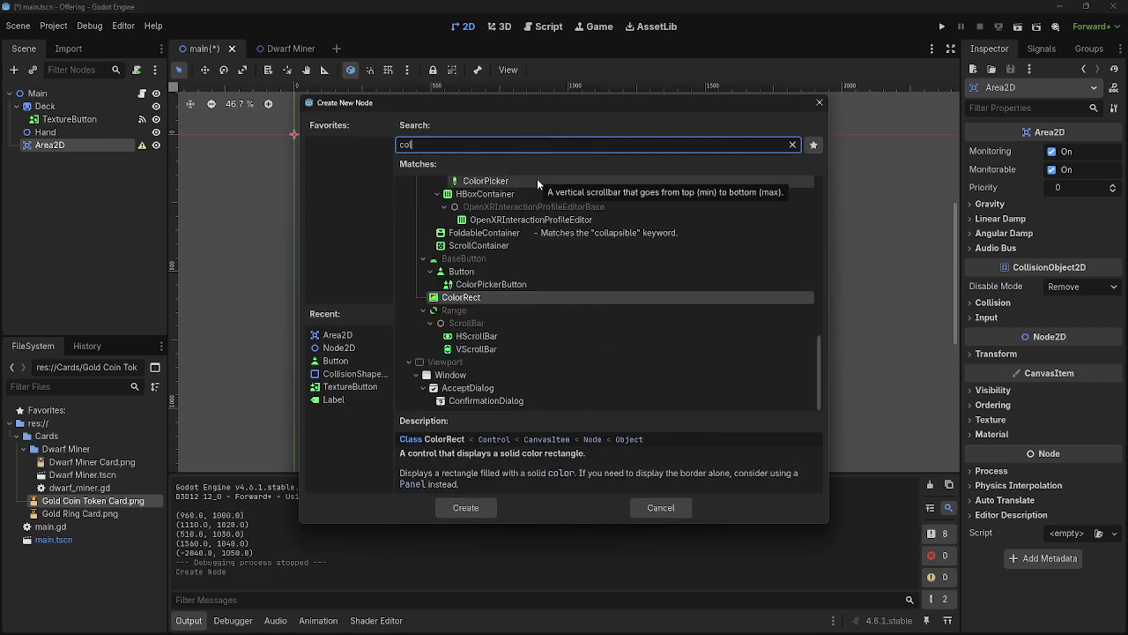
{"action": "left_click", "coordinate": [467, 508]}
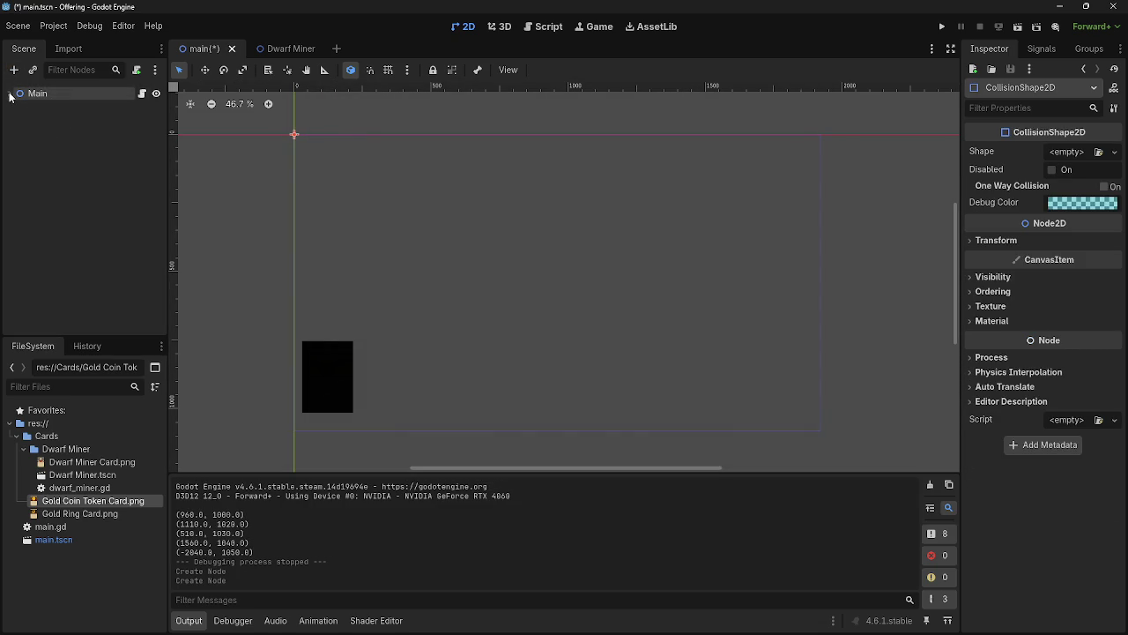
Select the CollisionShape2D and give it a SegmentShape2D shape
{"action": "key", "text": "f"}
{"action": "left_click", "coordinate": [16, 106]}
{"action": "left_click", "coordinate": [17, 106]}
{"action": "left_click", "coordinate": [49, 144]}
{"action": "left_click", "coordinate": [68, 162]}
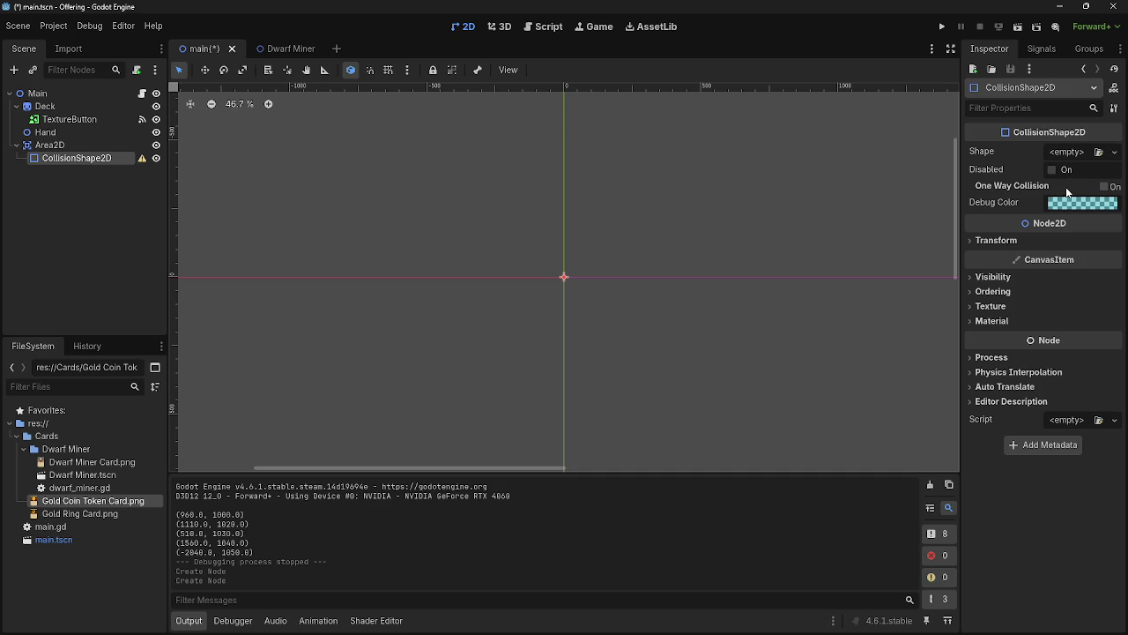
{"action": "left_click", "coordinate": [1032, 241]}
{"action": "left_click", "coordinate": [88, 145]}
{"action": "left_click", "coordinate": [88, 159]}
{"action": "left_click", "coordinate": [1065, 153]}
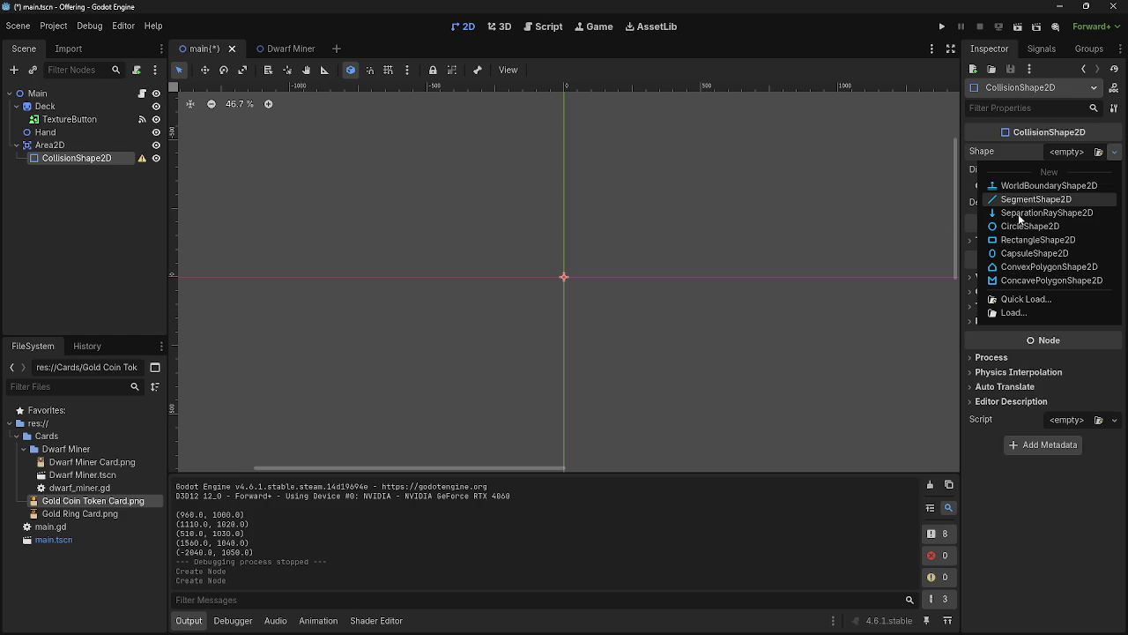
{"action": "left_click", "coordinate": [1018, 201]}
{"action": "scroll", "coordinate": [772, 273], "scroll_direction": "down", "scroll_amount": 3}
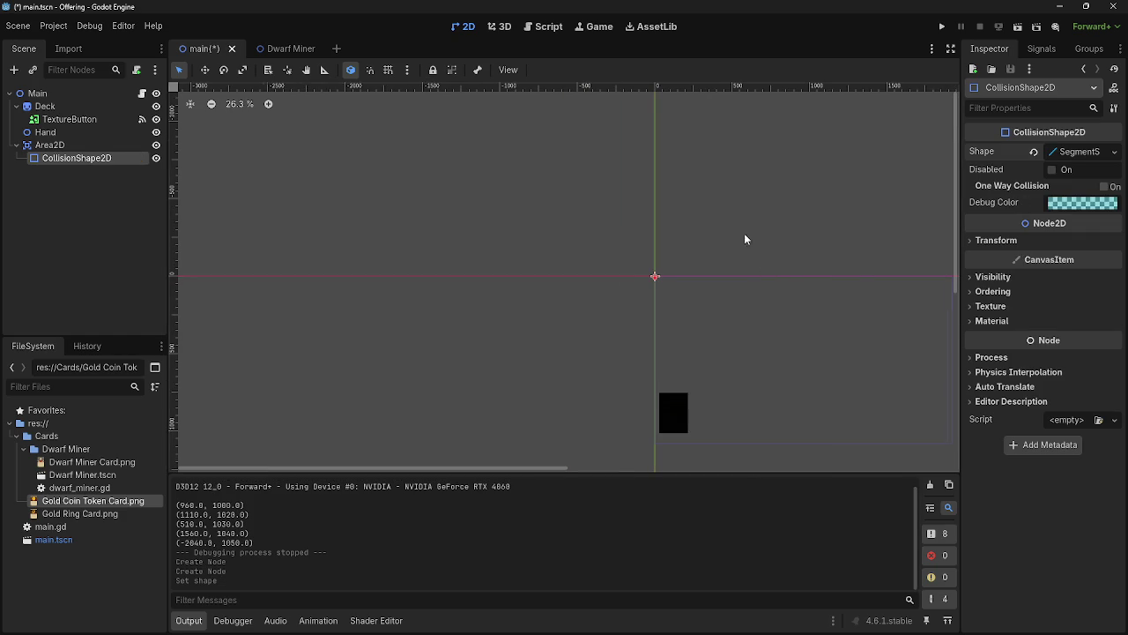
{"action": "left_click_drag", "start_coordinate": [749, 235], "coordinate": [541, 157]}
{"action": "scroll", "coordinate": [542, 163], "scroll_direction": "up", "scroll_amount": 2}
Try shifting the shape's position and lower endpoint on the canvas, then undo those changes
{"action": "left_click", "coordinate": [1012, 240]}
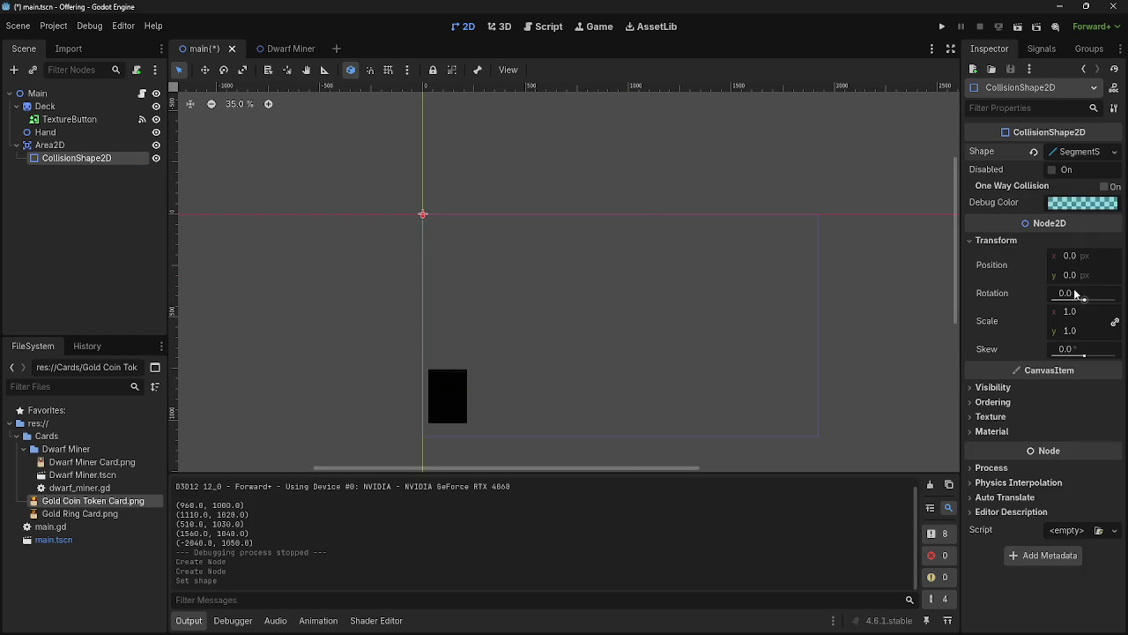
{"action": "left_click_drag", "start_coordinate": [1066, 256], "coordinate": [1113, 255]}
{"action": "scroll", "coordinate": [362, 194], "scroll_direction": "up", "scroll_amount": 12}
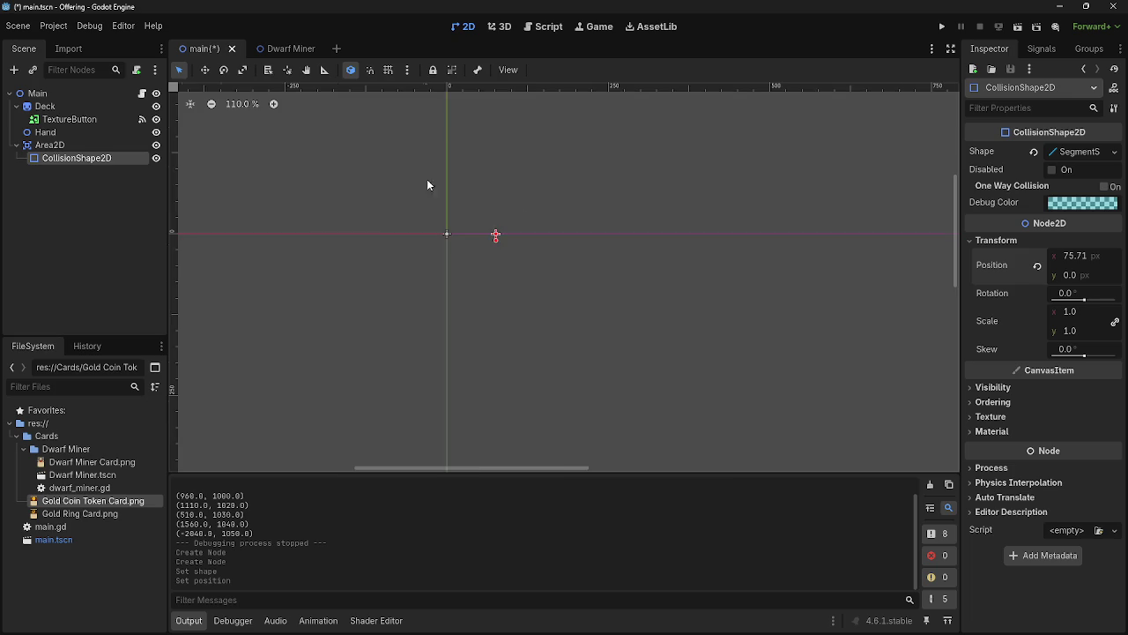
{"action": "mouse_move", "coordinate": [576, 298]}
{"action": "left_mouse_down"}
{"action": "mouse_move", "coordinate": [599, 380]}
{"action": "mouse_move", "coordinate": [529, 441]}
{"action": "mouse_move", "coordinate": [530, 400]}
{"action": "left_mouse_up"}
{"action": "scroll", "coordinate": [636, 401], "scroll_direction": "down", "scroll_amount": 3}
{"action": "left_click_drag", "start_coordinate": [605, 382], "coordinate": [448, 186]}
{"action": "scroll", "coordinate": [536, 314], "scroll_direction": "down", "scroll_amount": 3}
{"action": "key", "text": "ctrl+z"}
{"action": "key", "text": "ctrl+z"}
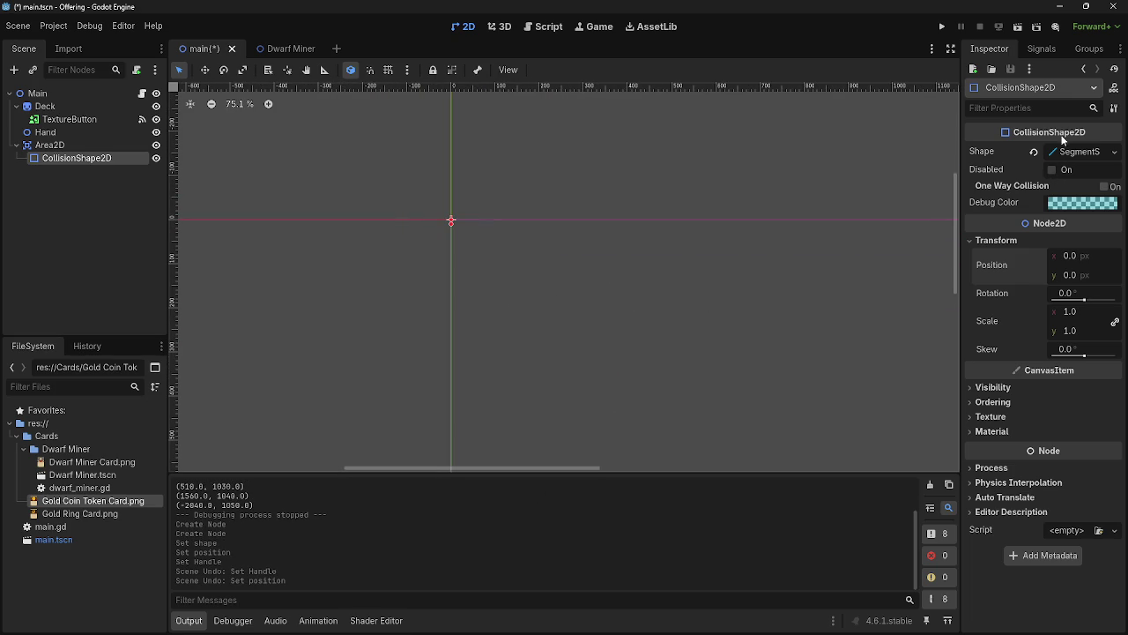
Enter the segment points in the Inspector, with point B at (1920, 1080)
{"action": "left_click", "coordinate": [1072, 152]}
{"action": "left_click", "coordinate": [1073, 152]}
{"action": "left_click", "coordinate": [1076, 154]}
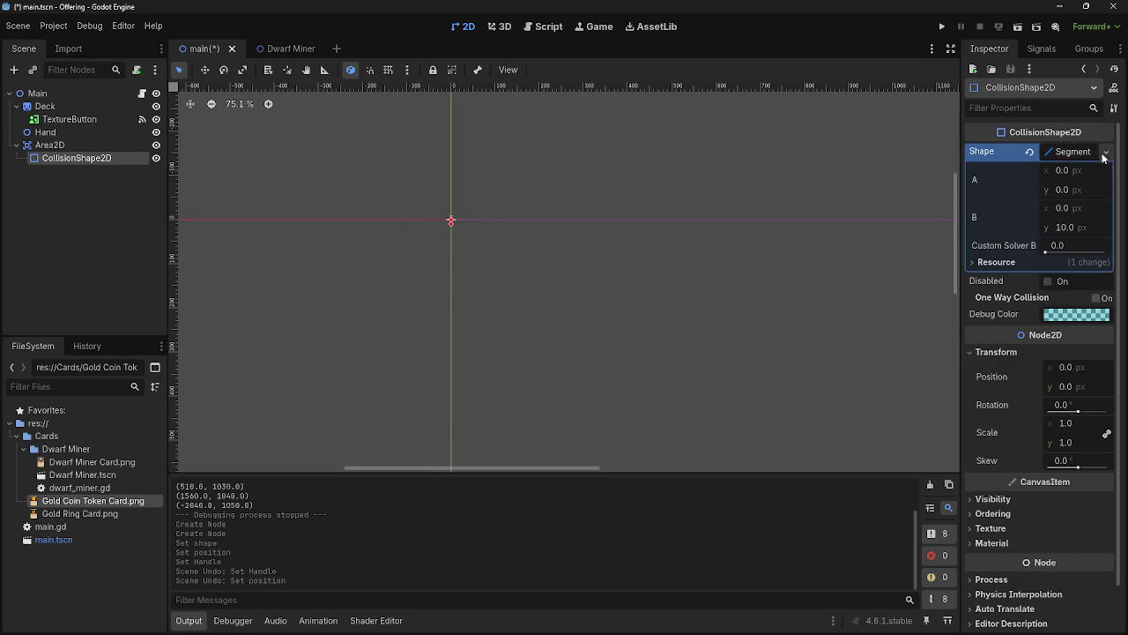
{"action": "left_click", "coordinate": [1063, 172]}
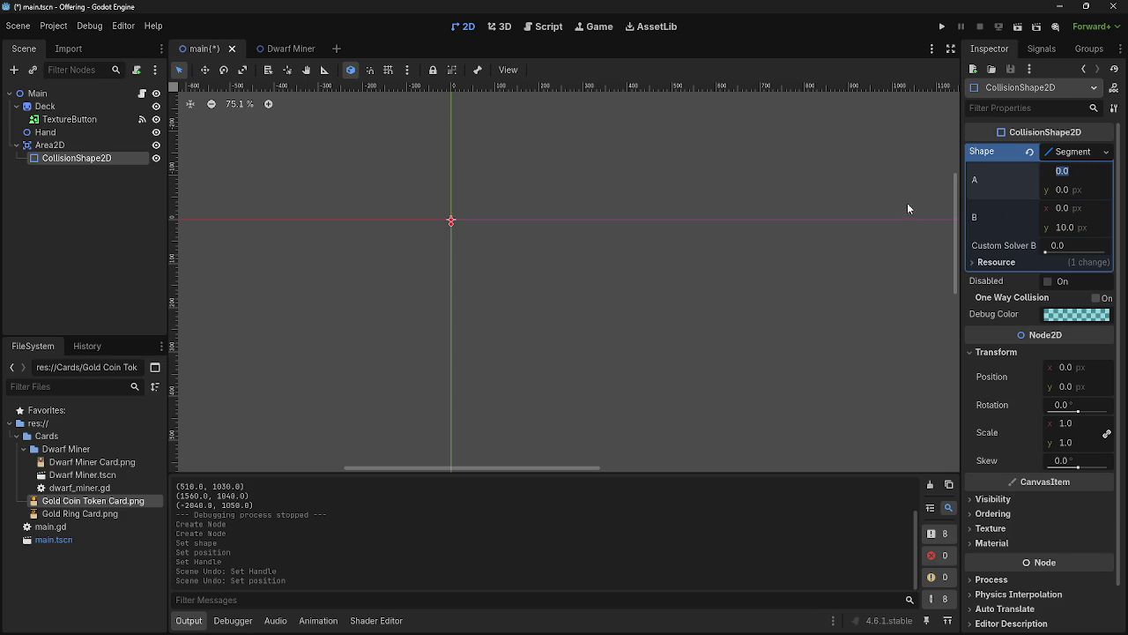
{"action": "type", "text": "1"}
{"action": "type", "text": "0"}
{"action": "key", "text": "Return"}
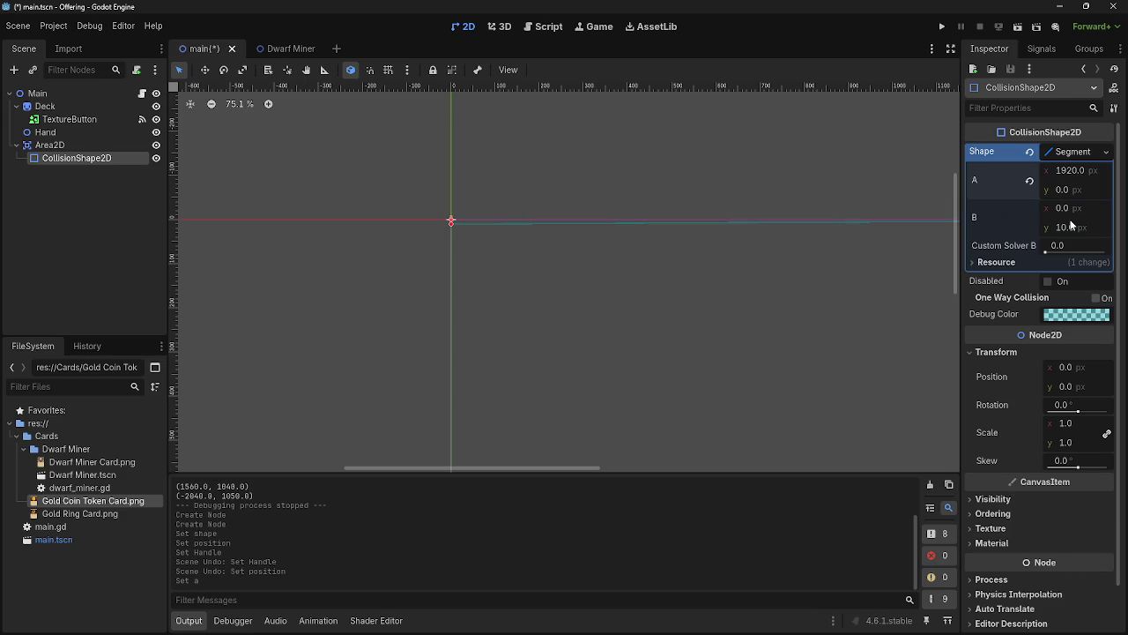
{"action": "left_click", "coordinate": [1062, 208]}
{"action": "key", "text": "BackSpace"}
{"action": "type", "text": "192"}
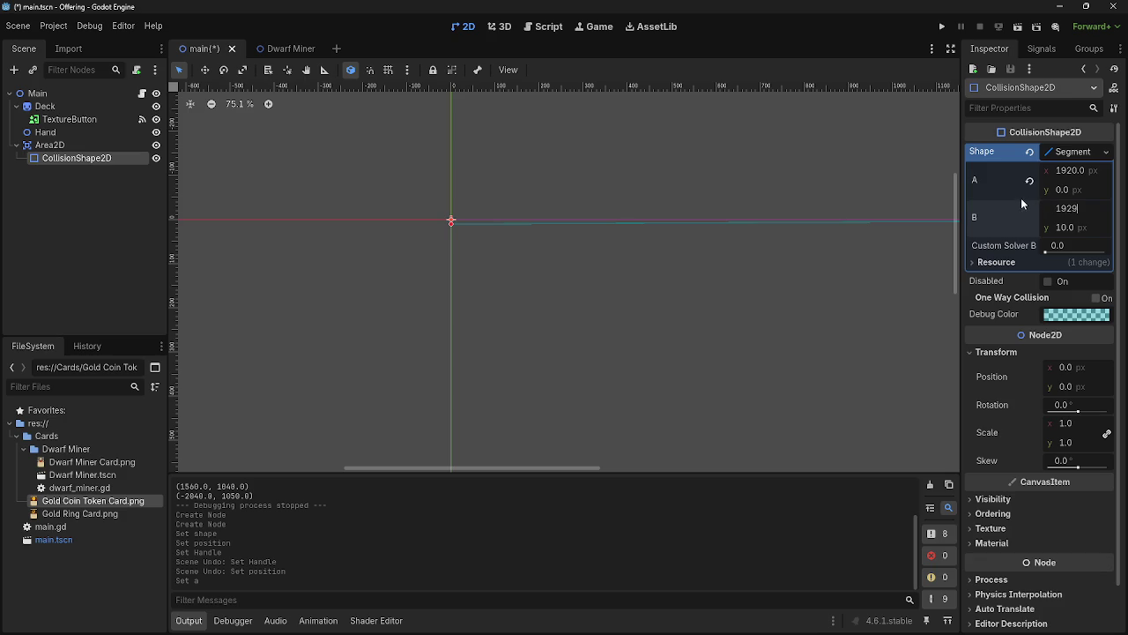
{"action": "type", "text": "0"}
{"action": "key", "text": "Return"}
{"action": "left_click", "coordinate": [1070, 226]}
{"action": "type", "text": "100"}
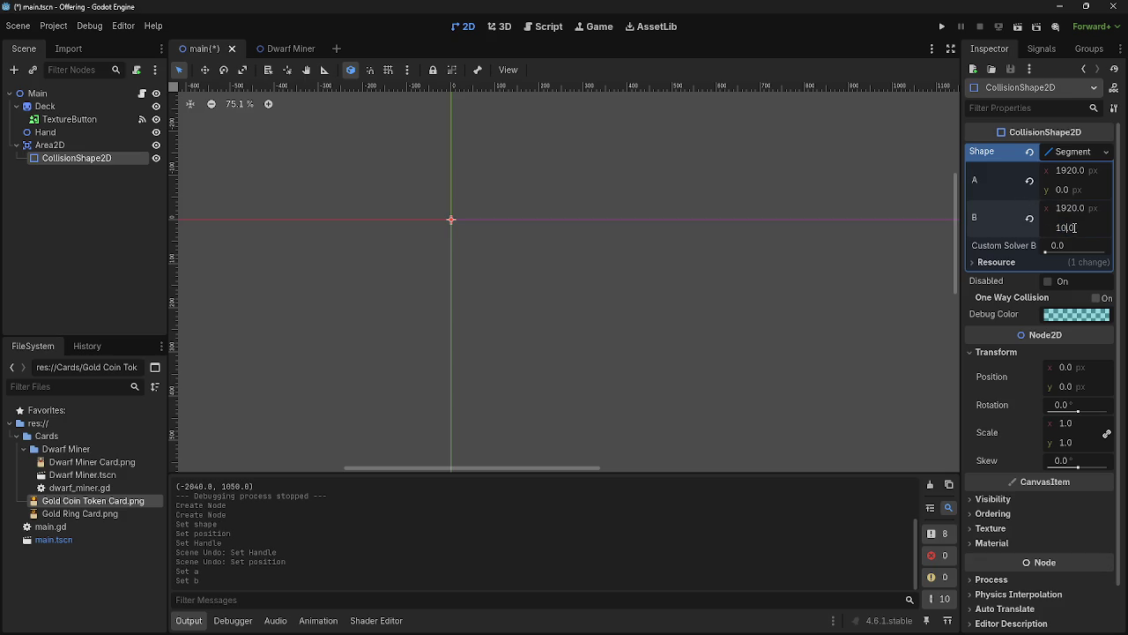
{"action": "type", "text": "80"}
{"action": "key", "text": "Return"}
Change both point A and point B x coordinates to 960
{"action": "scroll", "coordinate": [878, 270], "scroll_direction": "down", "scroll_amount": 4}
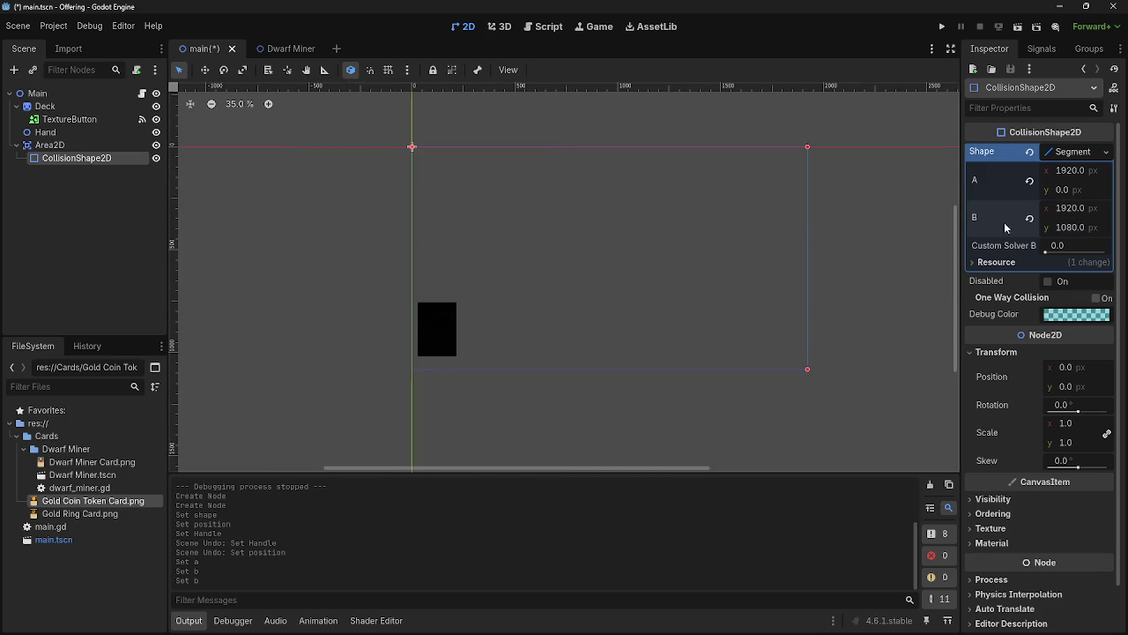
{"action": "left_click", "coordinate": [1082, 171]}
{"action": "type", "text": "960"}
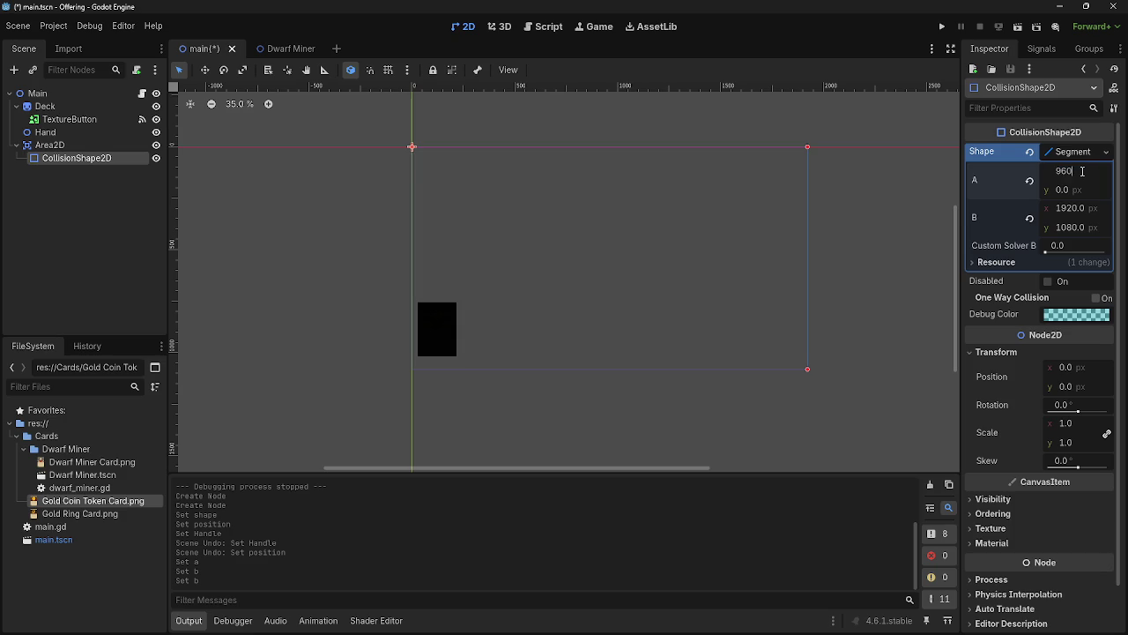
{"action": "key", "text": "Return"}
{"action": "left_click", "coordinate": [1082, 208]}
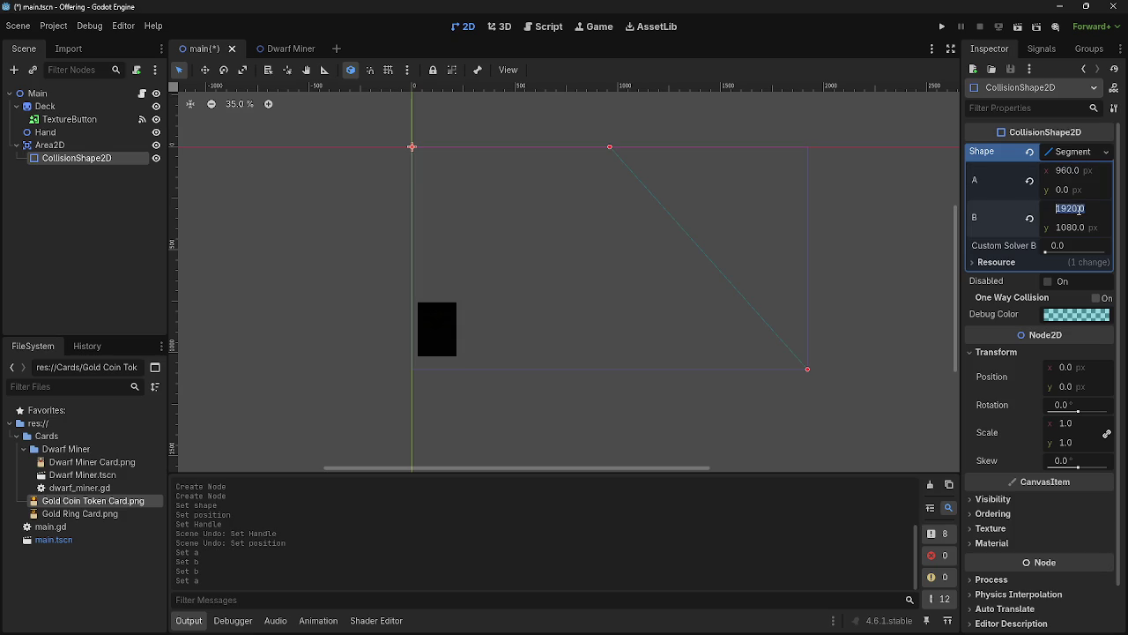
{"action": "type", "text": "7"}
{"action": "type", "text": "60"}
{"action": "key", "text": "Return"}
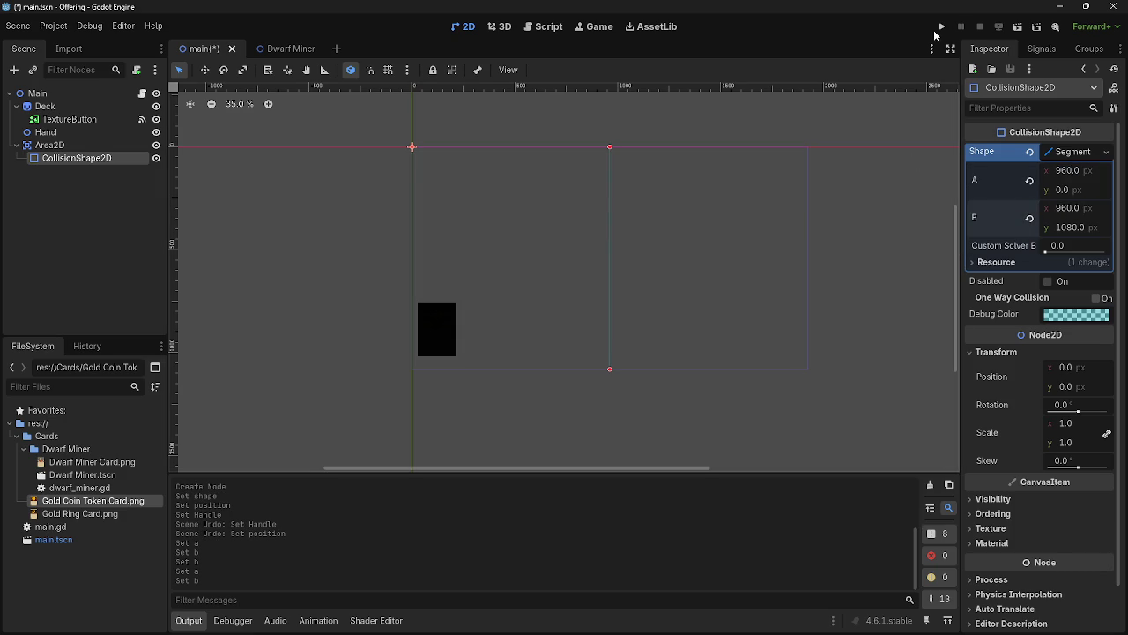
Enable Debug > Visible Collision Shapes and restart the game to see the centre segment
{"action": "left_click", "coordinate": [941, 26]}
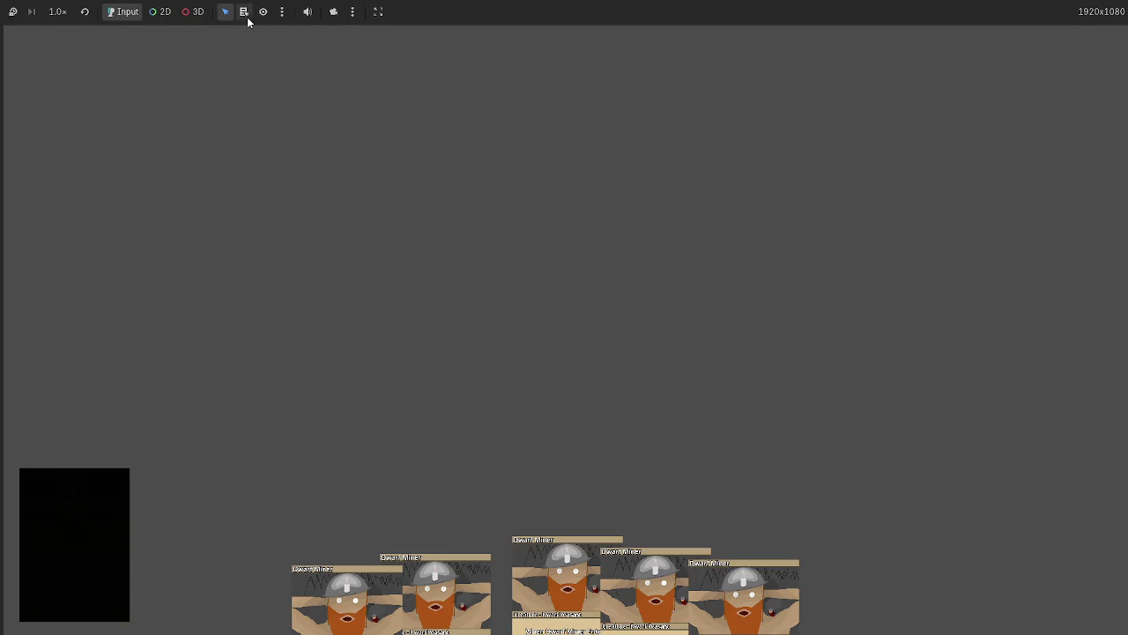
{"action": "key", "text": "alt+Tab"}
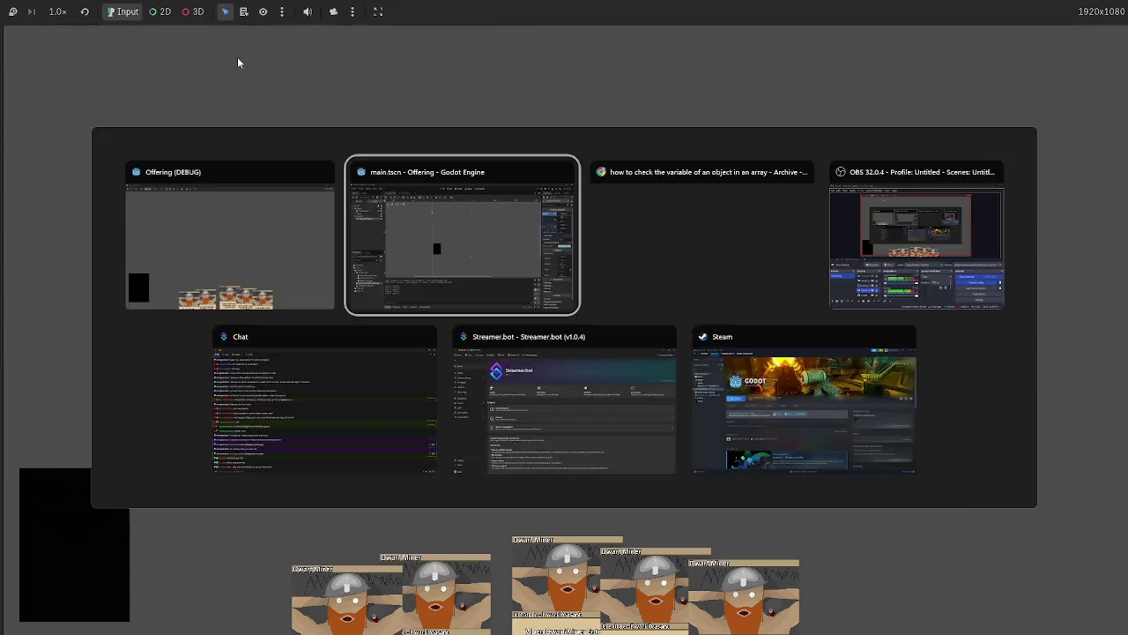
{"action": "left_click", "coordinate": [89, 27]}
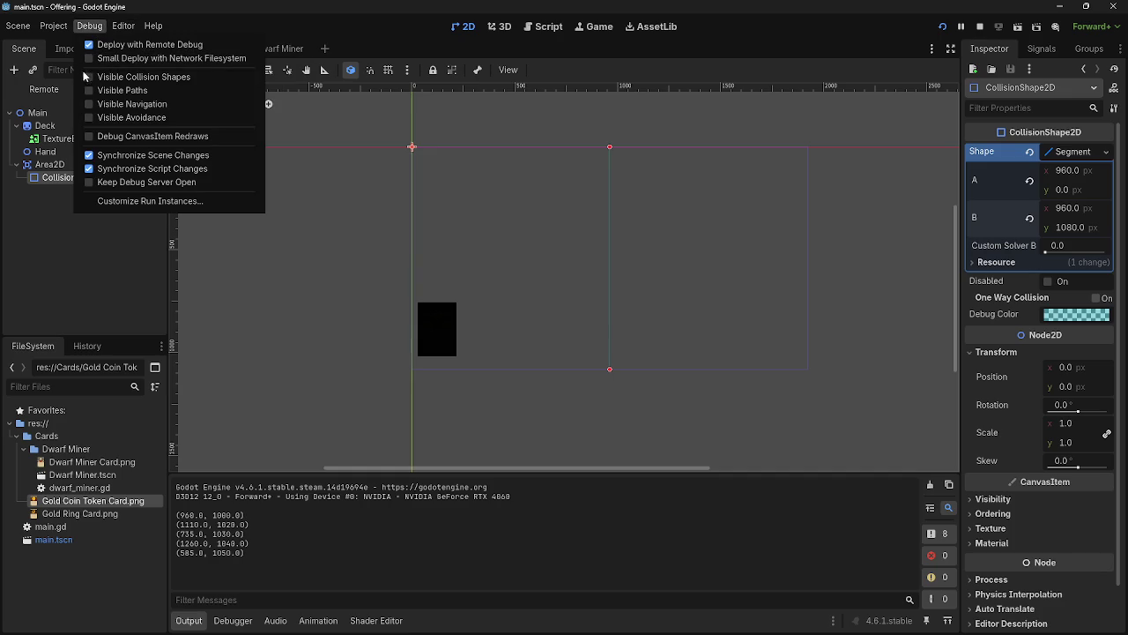
{"action": "left_click", "coordinate": [132, 77]}
{"action": "left_click", "coordinate": [866, 33]}
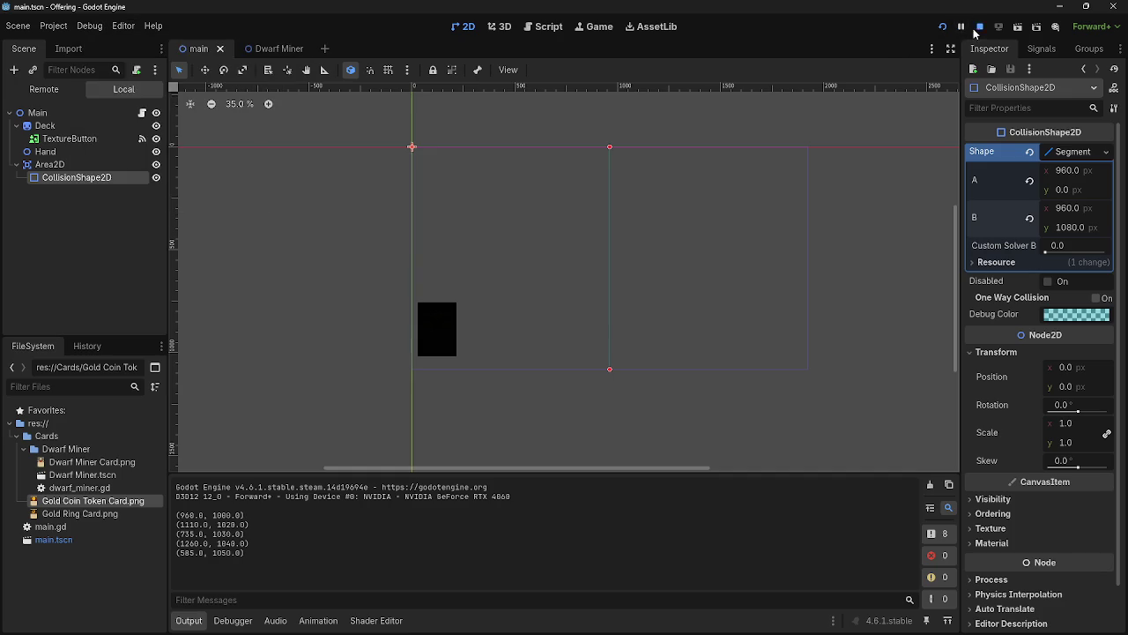
{"action": "left_click", "coordinate": [942, 27]}
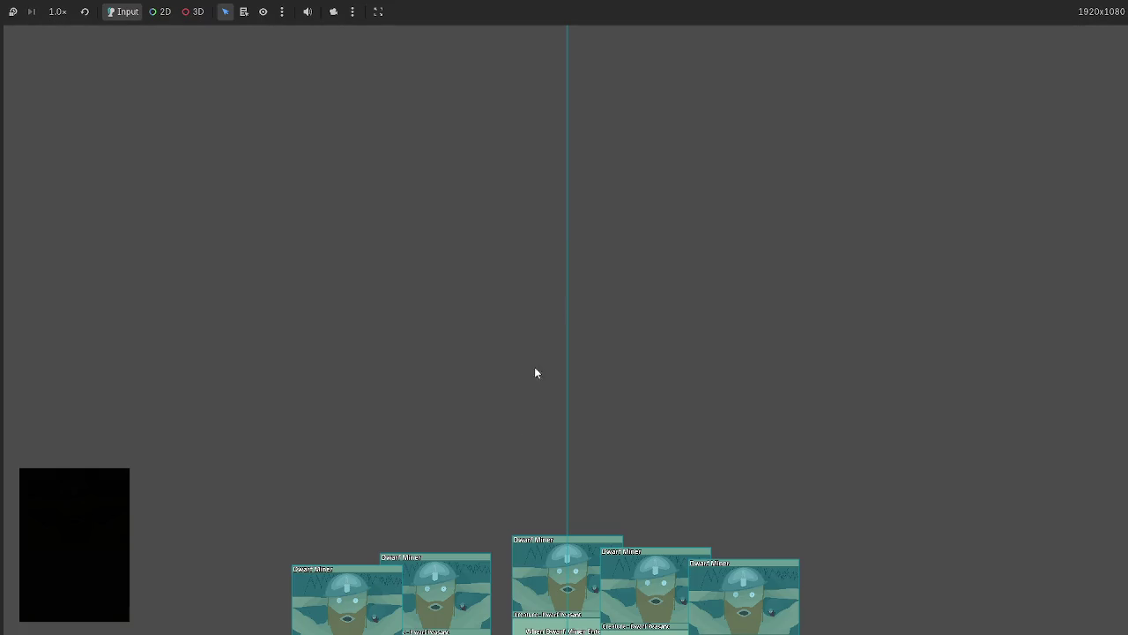
Drag a Dwarf Miner card toward the centre line, relaunch and stop the game, then show main.gd
{"action": "mouse_move", "coordinate": [537, 565]}
{"action": "left_mouse_down"}
{"action": "mouse_move", "coordinate": [403, 397]}
{"action": "mouse_move", "coordinate": [565, 370]}
{"action": "mouse_move", "coordinate": [634, 372]}
{"action": "left_mouse_up"}
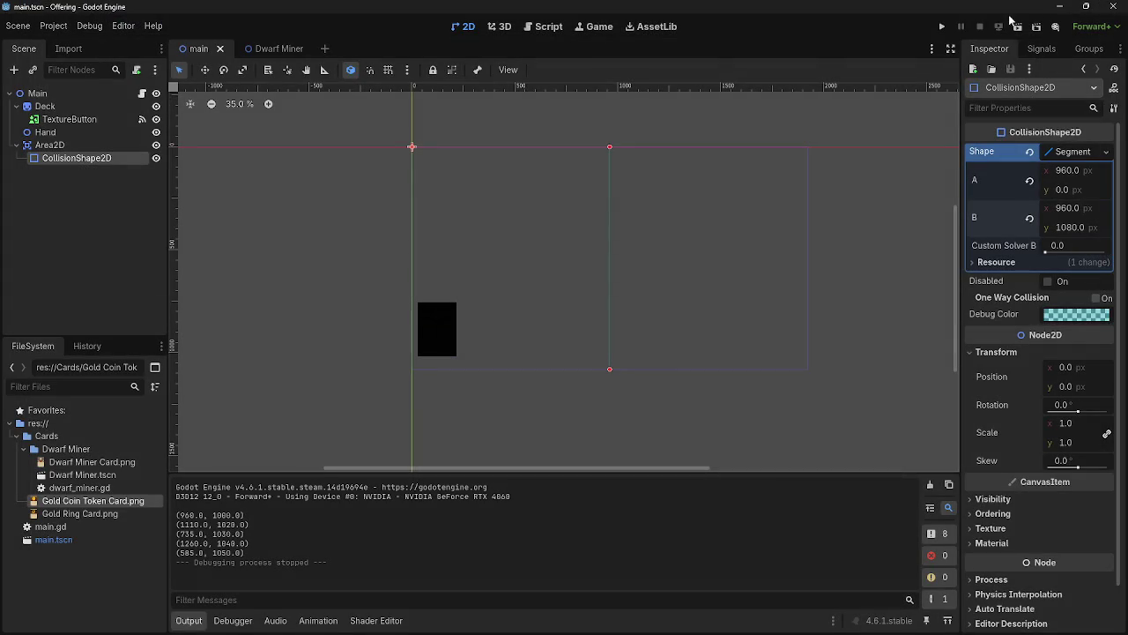
{"action": "left_click", "coordinate": [939, 36]}
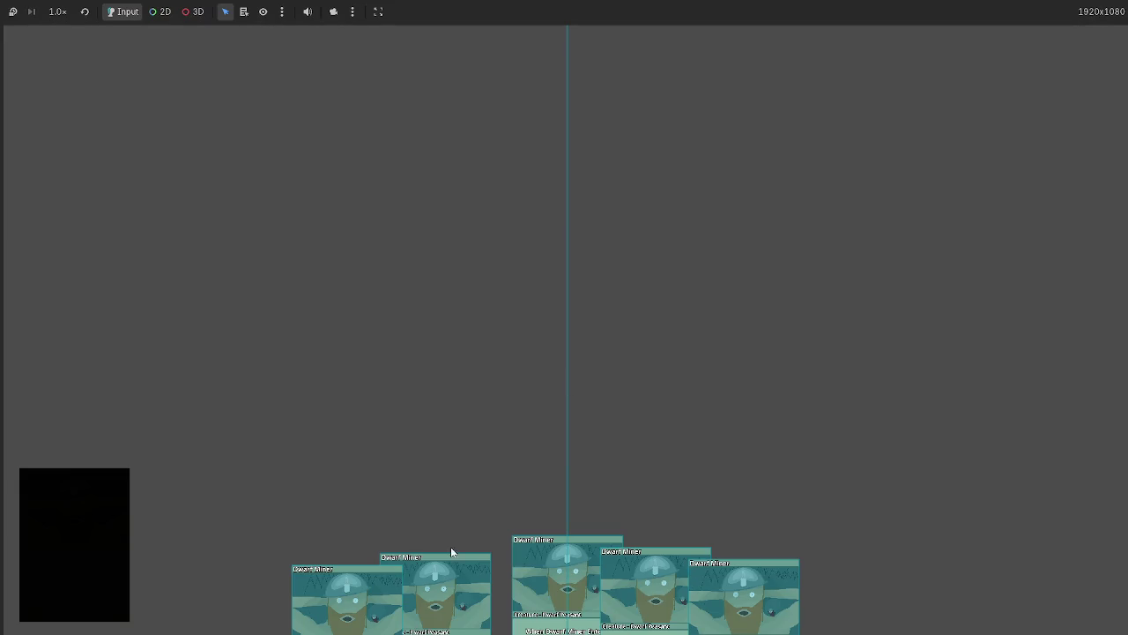
{"action": "key", "text": "F8"}
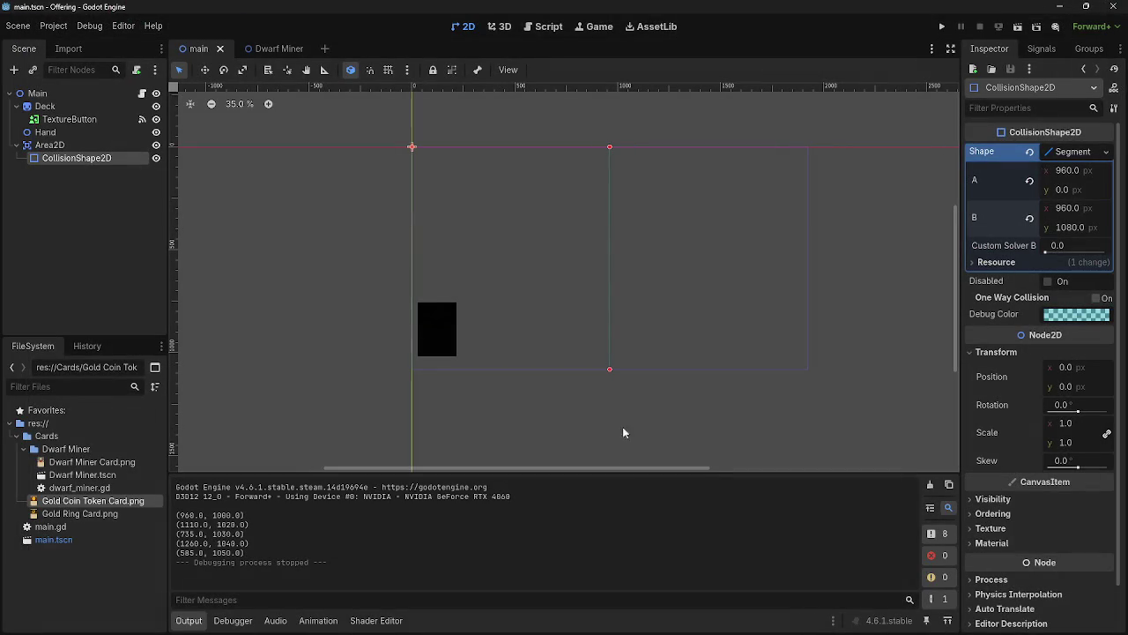
{"action": "left_click", "coordinate": [529, 28]}
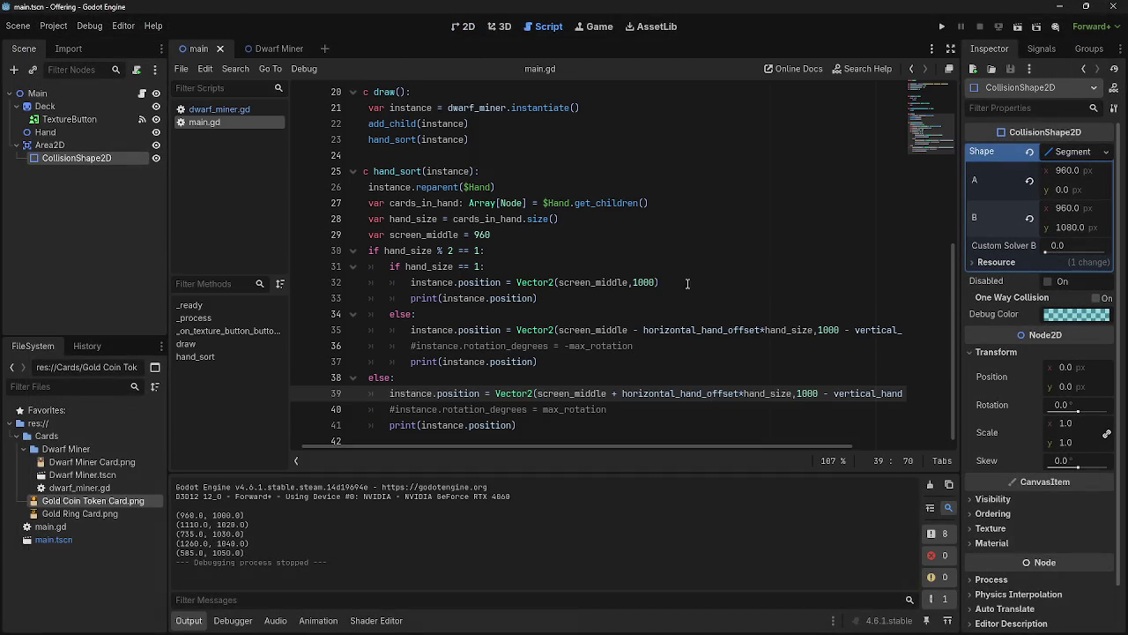
Review hand_sort's opening lines, including the cards_in_hand declaration on line 27
{"action": "mouse_move", "coordinate": [498, 445]}
{"action": "left_mouse_down"}
{"action": "mouse_move", "coordinate": [526, 446]}
{"action": "mouse_move", "coordinate": [474, 448]}
{"action": "left_mouse_up"}
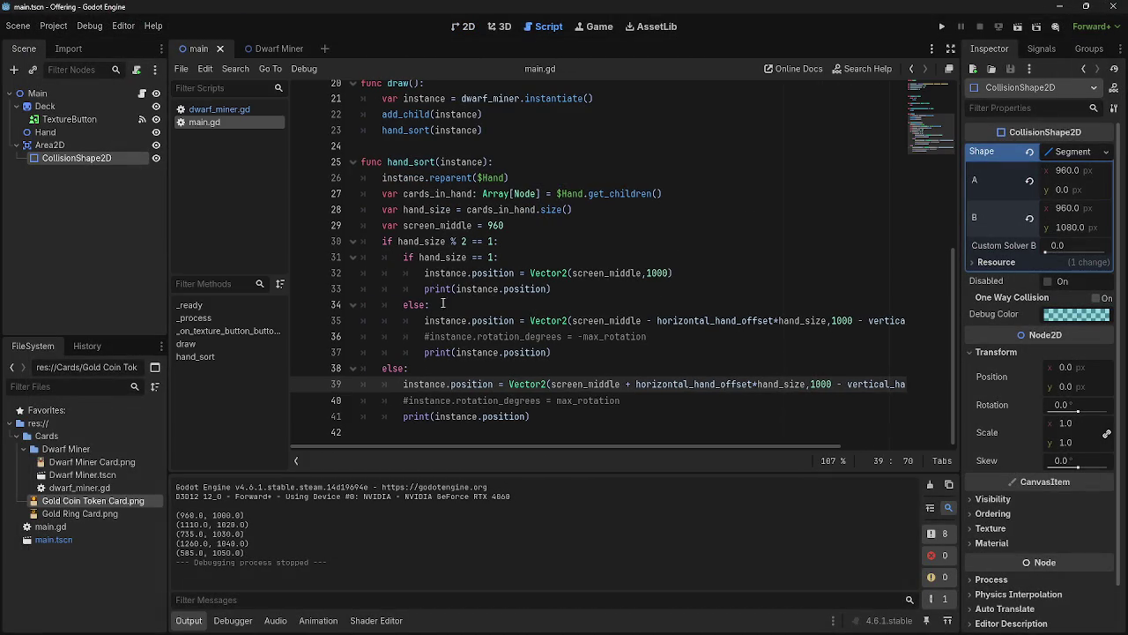
{"action": "left_click_drag", "start_coordinate": [384, 241], "coordinate": [524, 256]}
{"action": "left_click", "coordinate": [525, 255]}
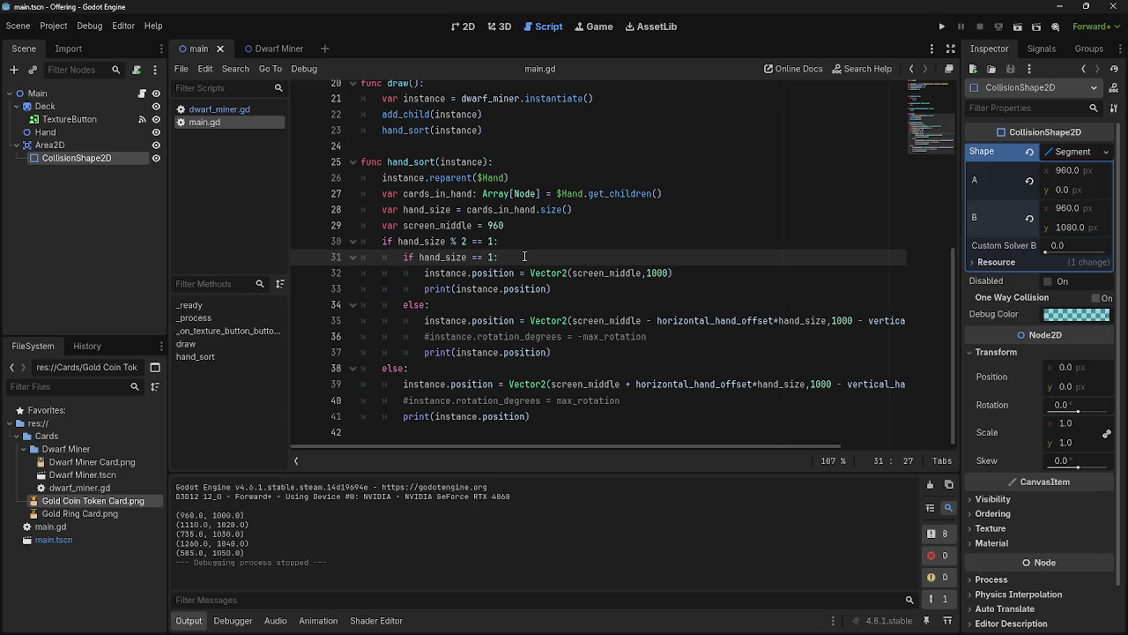
{"action": "left_click", "coordinate": [388, 193]}
{"action": "left_click", "coordinate": [664, 193]}
{"action": "left_click_drag", "start_coordinate": [483, 193], "coordinate": [714, 193]}
{"action": "left_click", "coordinate": [721, 193]}
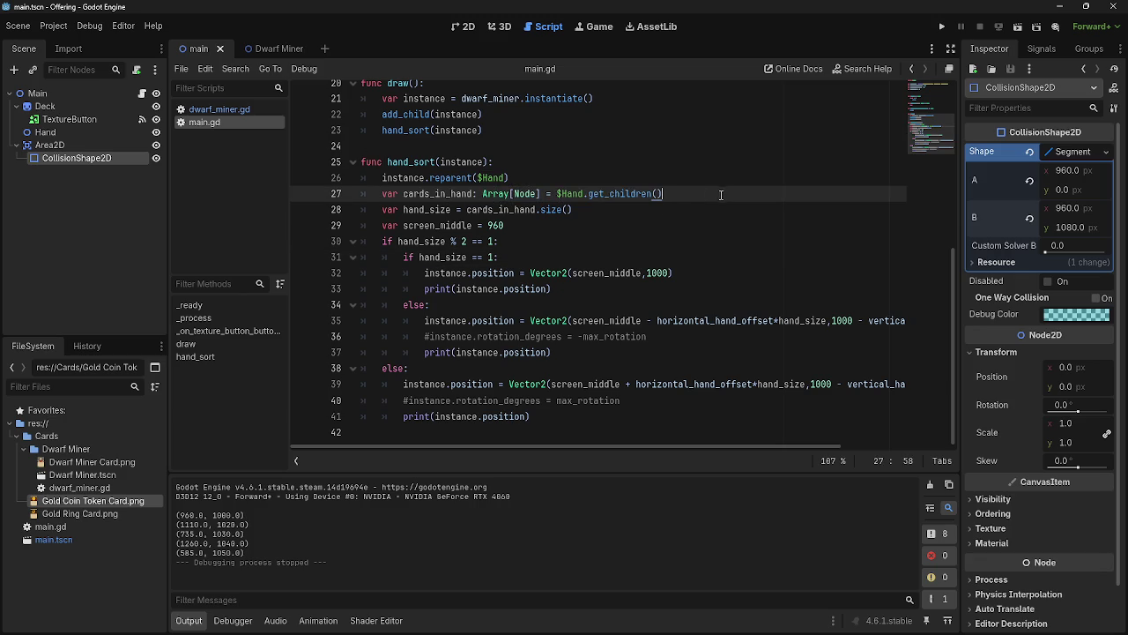
Add a 'for i in Array[Node]:' line right after the screen_middle line
{"action": "left_click", "coordinate": [555, 231]}
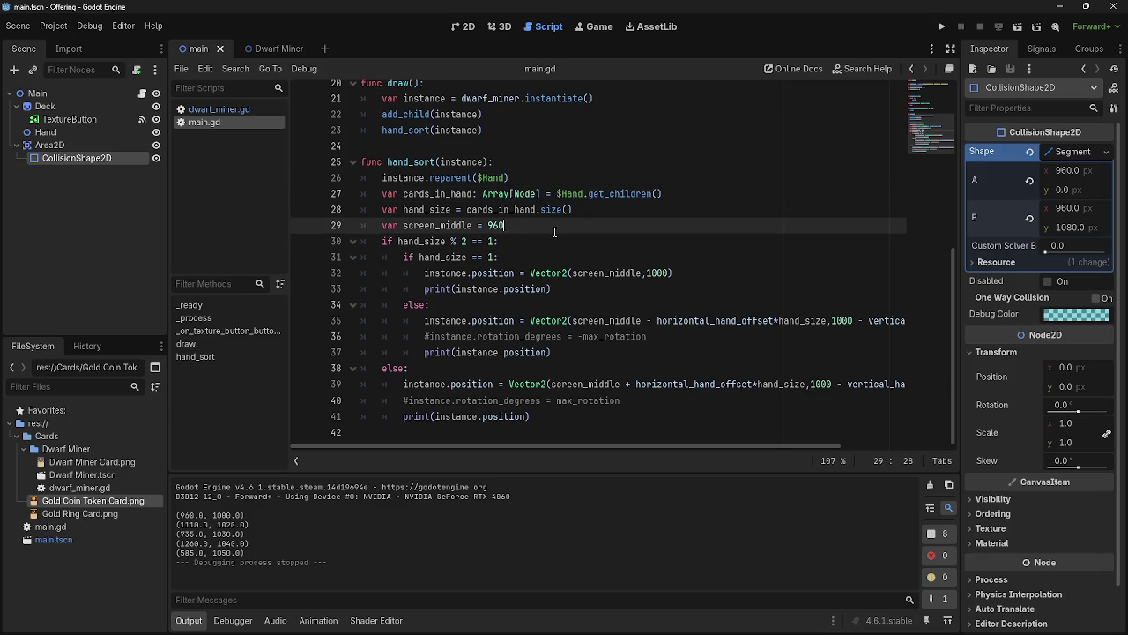
{"action": "key", "text": "Return"}
{"action": "type", "text": "for"}
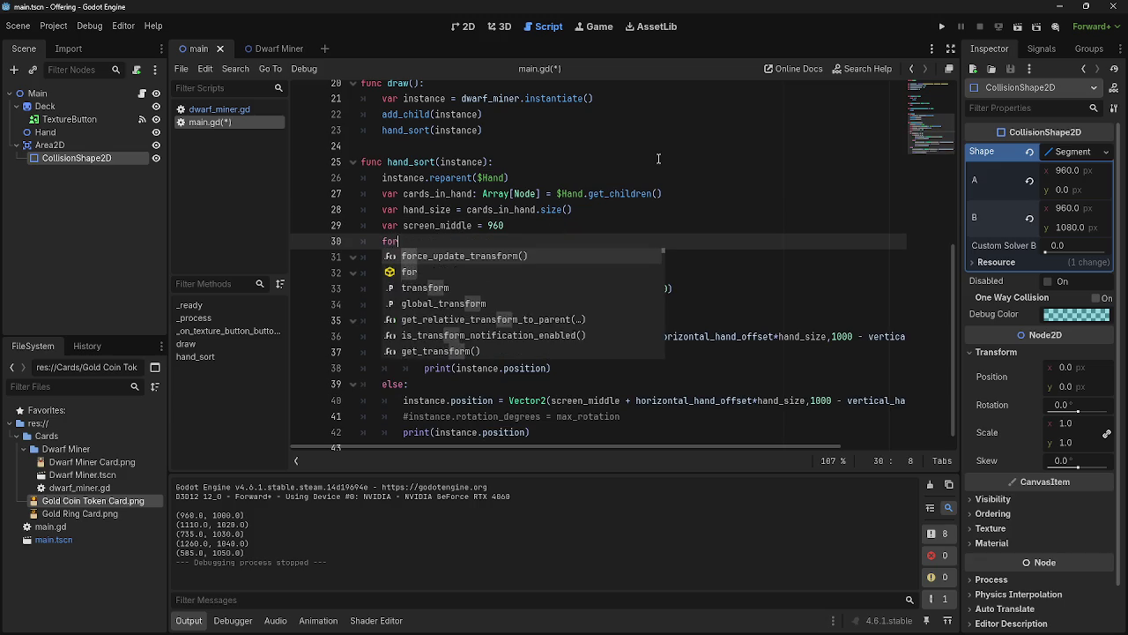
{"action": "type", "text": " i in arr"}
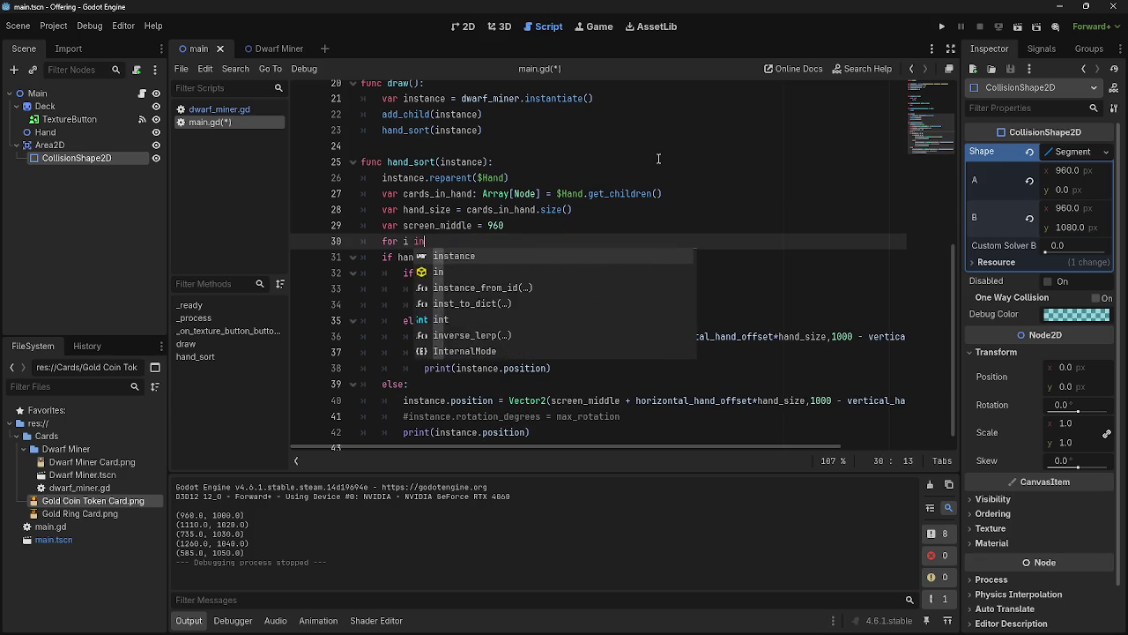
{"action": "type", "text": "ay"}
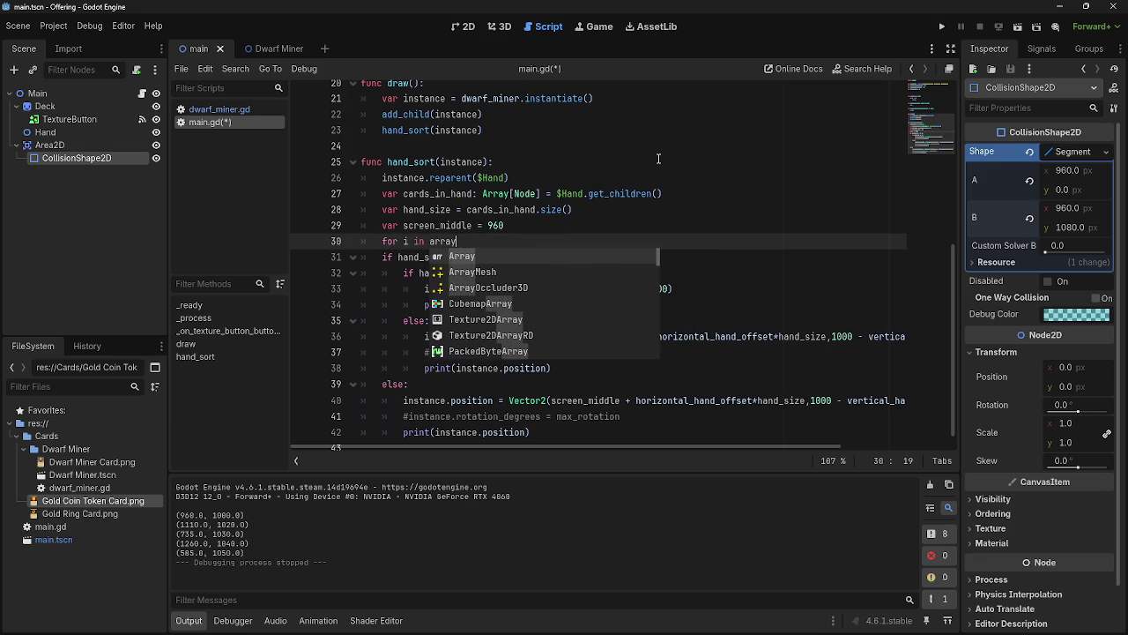
{"action": "key", "text": "BackSpace"}
{"action": "key", "text": "BackSpace"}
{"action": "key", "text": "BackSpace"}
{"action": "type", "text": "Array"}
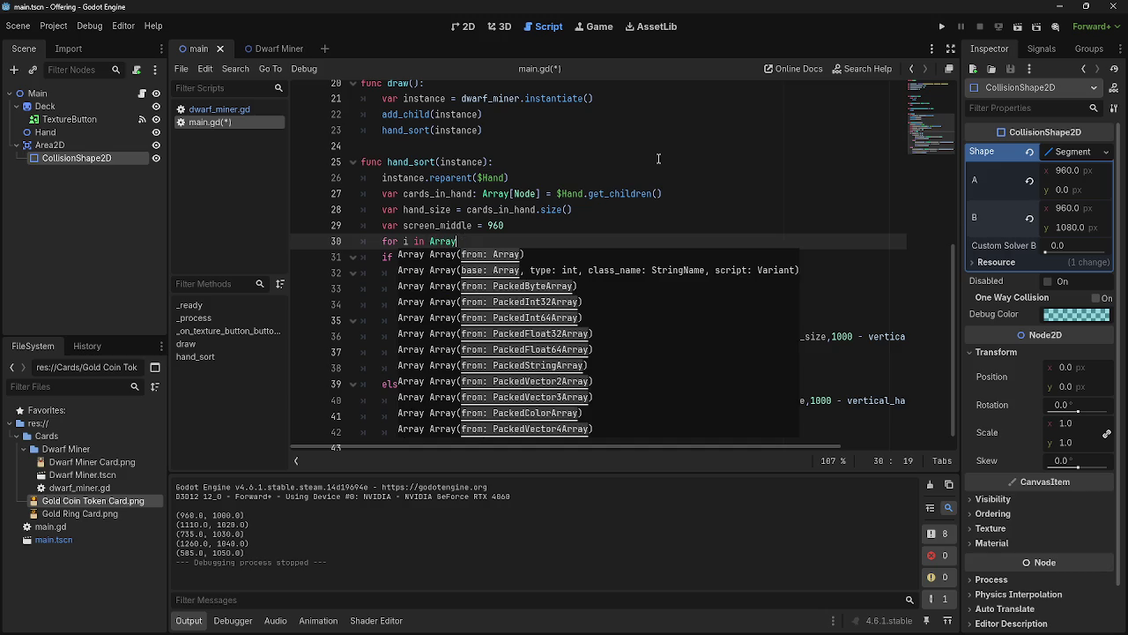
{"action": "type", "text": "("}
{"action": "key", "text": "BackSpace"}
{"action": "type", "text": "["}
{"action": "type", "text": "Node"}
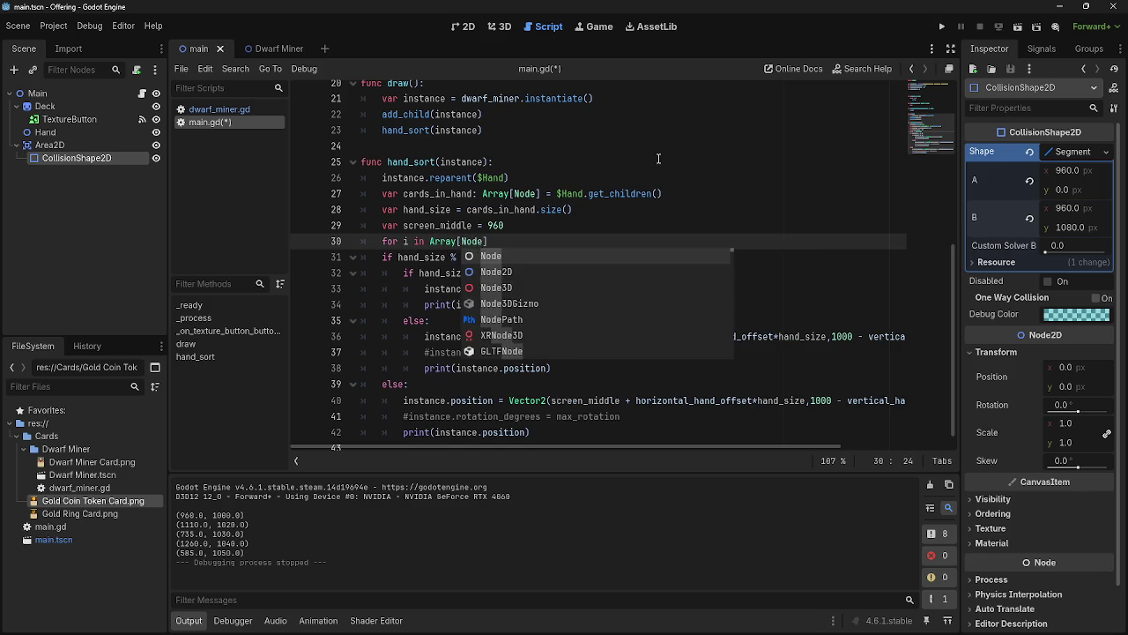
{"action": "key", "text": "Down"}
{"action": "key", "text": "Left"}
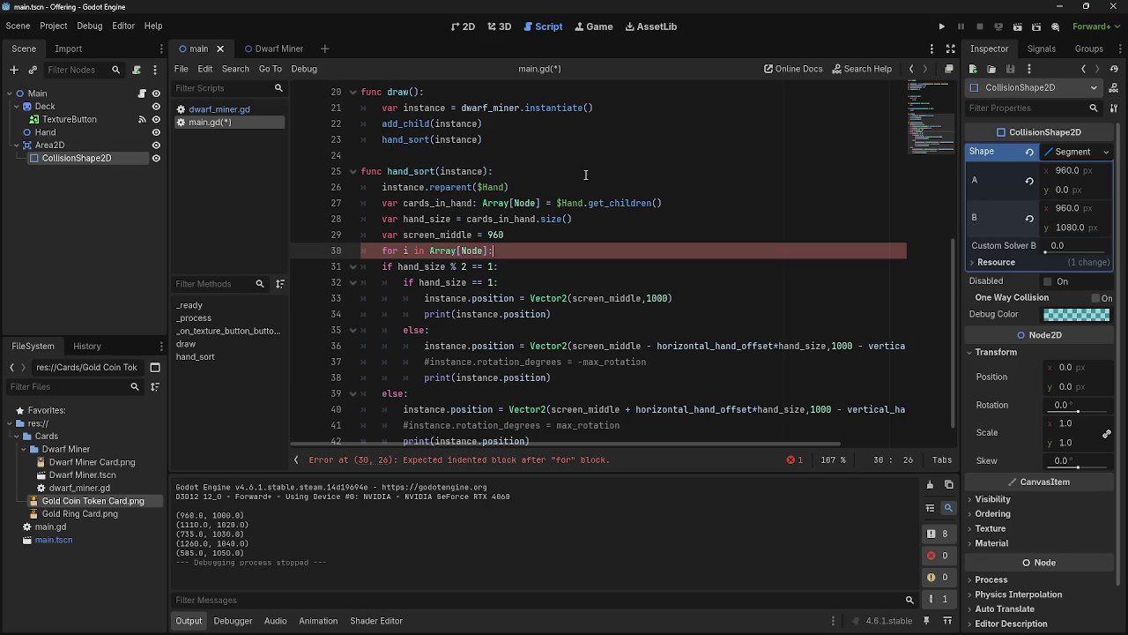
Indent lines 31–42, the hand_size positioning checks, beneath the new for loop
{"action": "left_click", "coordinate": [382, 267]}
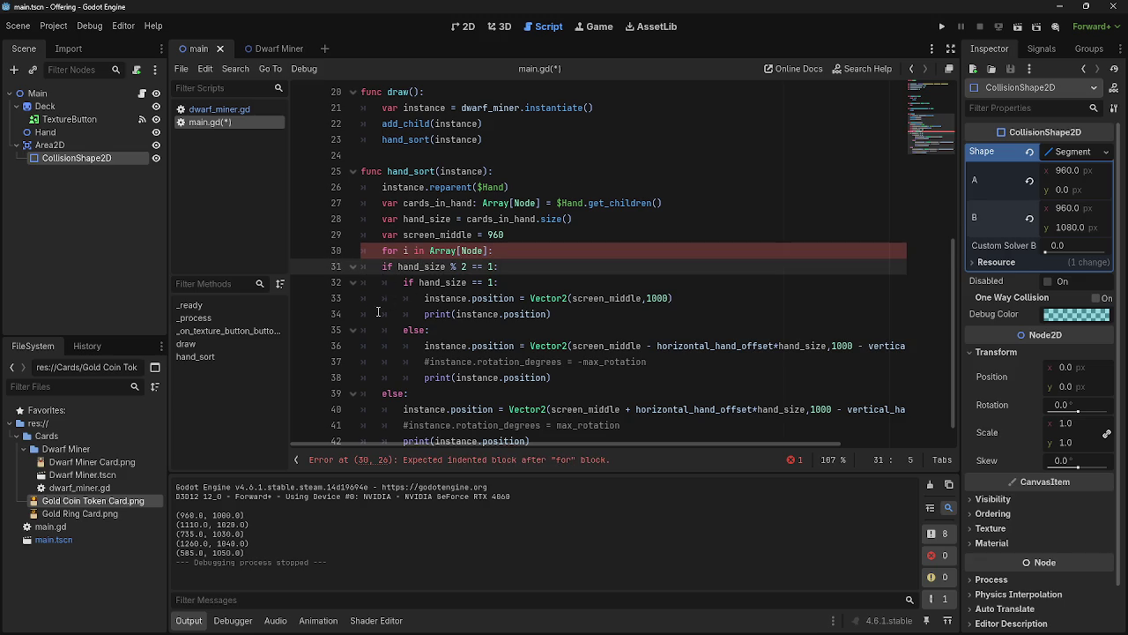
{"action": "scroll", "coordinate": [407, 291], "scroll_direction": "down", "scroll_amount": 1}
{"action": "key", "text": "shift+Down"}
{"action": "left_click", "coordinate": [557, 429], "text": "shift"}
{"action": "key", "text": "Tab"}
{"action": "left_click", "coordinate": [571, 410]}
{"action": "scroll", "coordinate": [546, 434], "scroll_direction": "down", "scroll_amount": 1}
{"action": "key", "text": "Down"}
Test-run the game, then replace 'in Array[Node]' on line 30 with cards_in_hand
{"action": "left_click", "coordinate": [949, 26]}
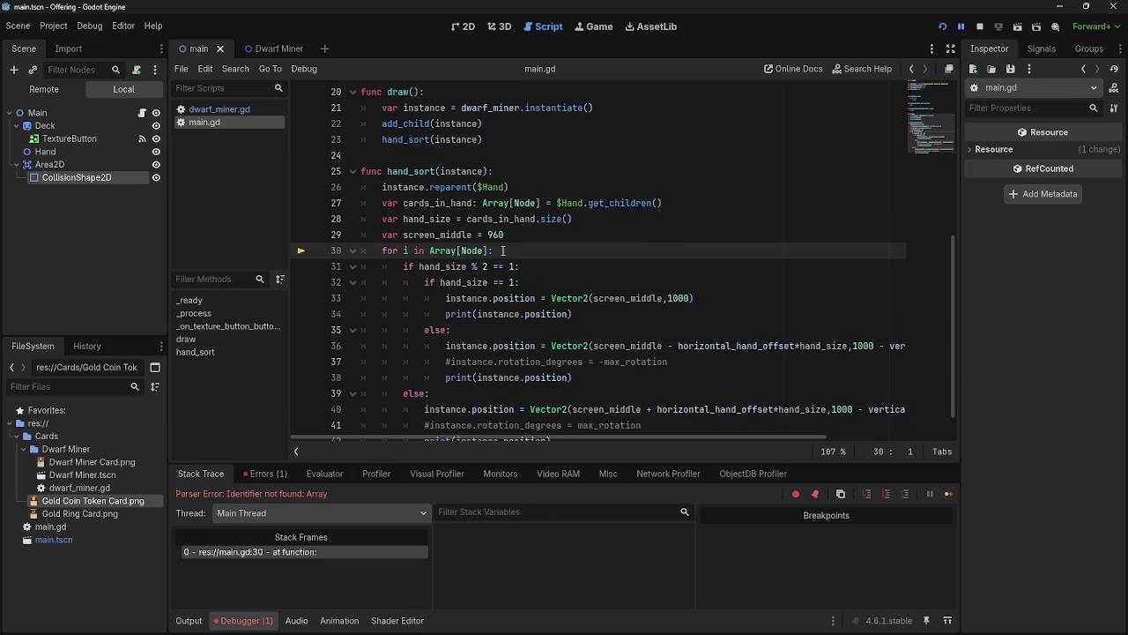
{"action": "left_click_drag", "start_coordinate": [489, 250], "coordinate": [416, 252]}
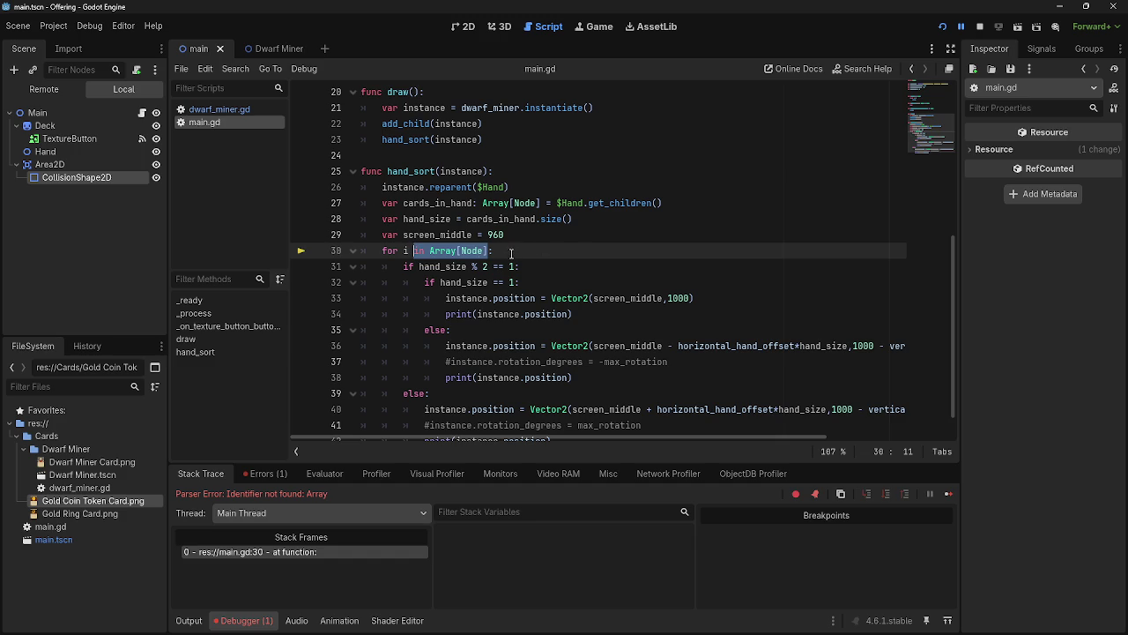
{"action": "type", "text": "cards:"}
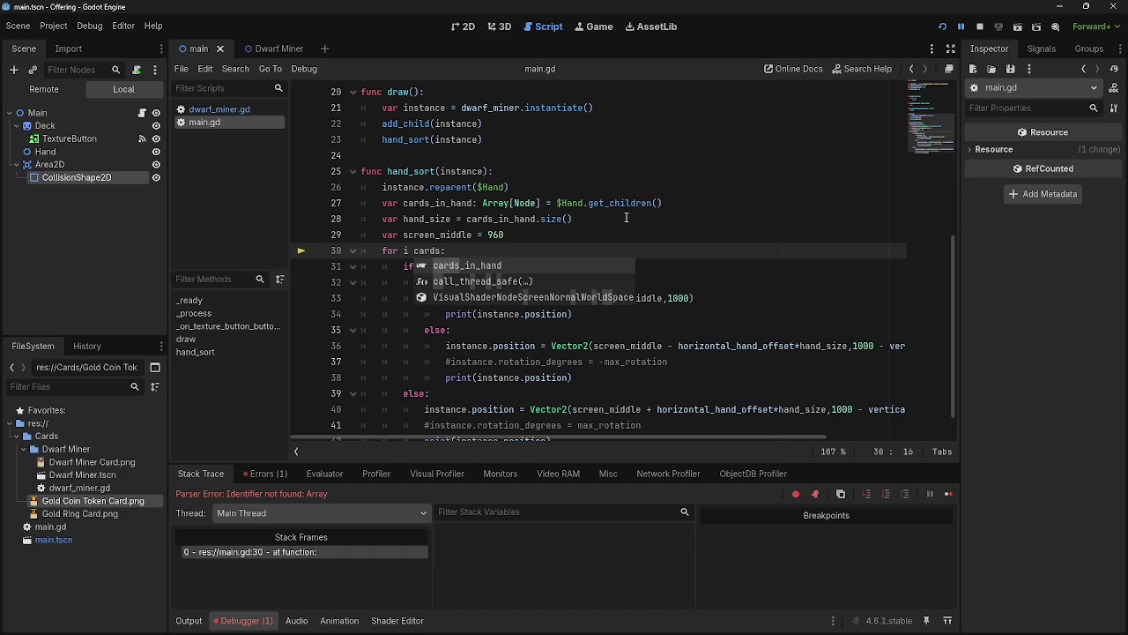
{"action": "key", "text": "Return"}
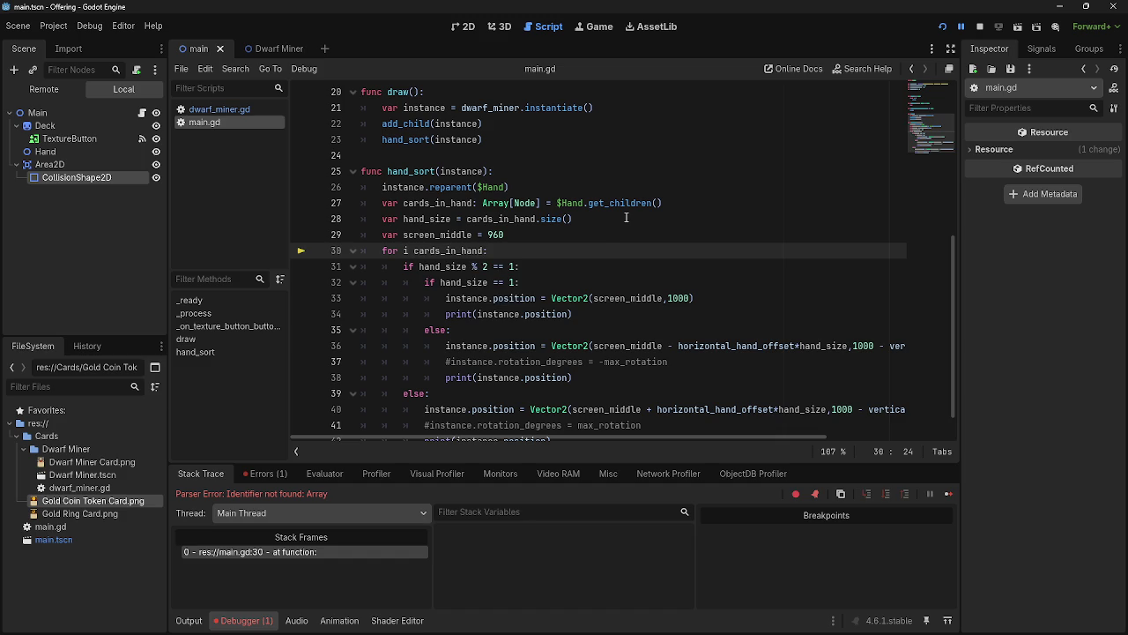
Stop the game, restore the missing 'in' before cards_in_hand, and run again
{"action": "left_click", "coordinate": [984, 28]}
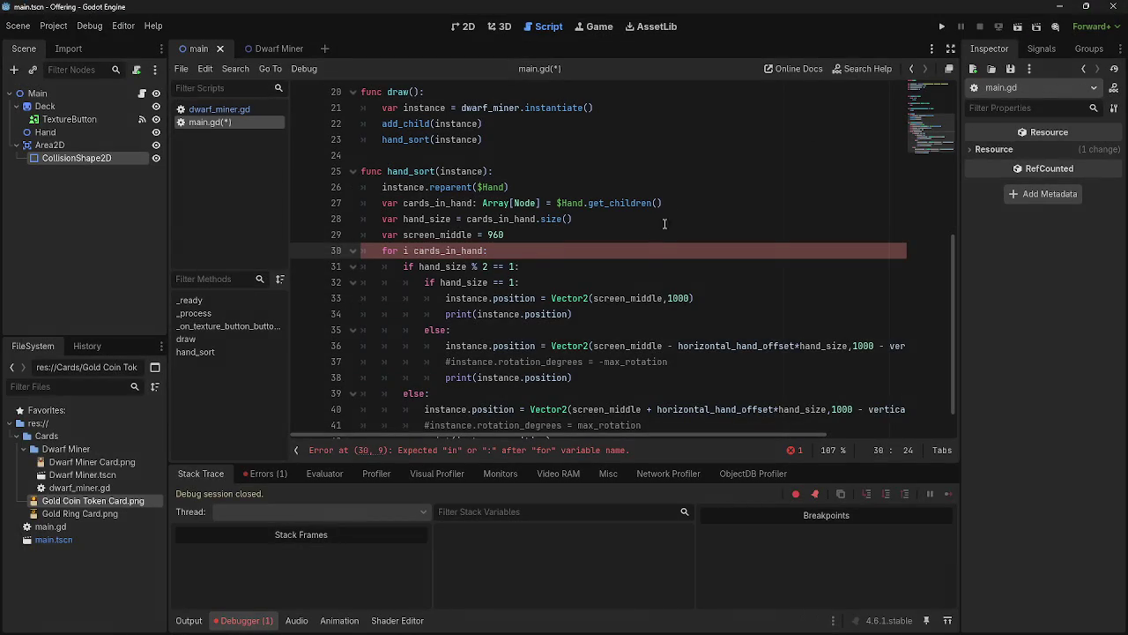
{"action": "left_click", "coordinate": [464, 451]}
{"action": "left_click", "coordinate": [415, 252]}
{"action": "type", "text": "in"}
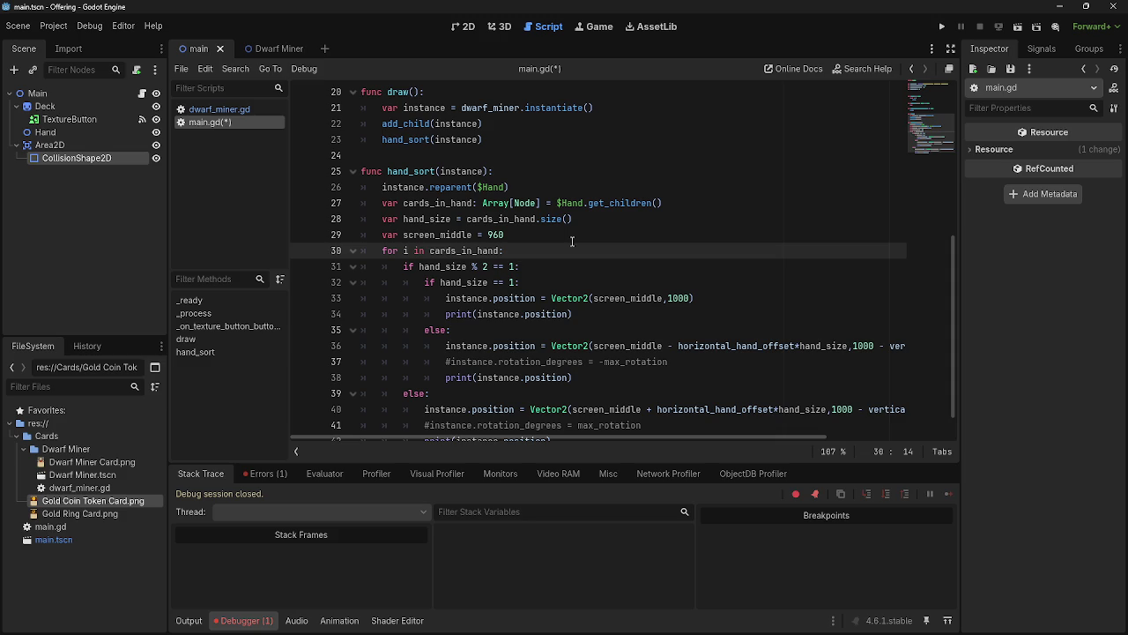
{"action": "left_click", "coordinate": [942, 27]}
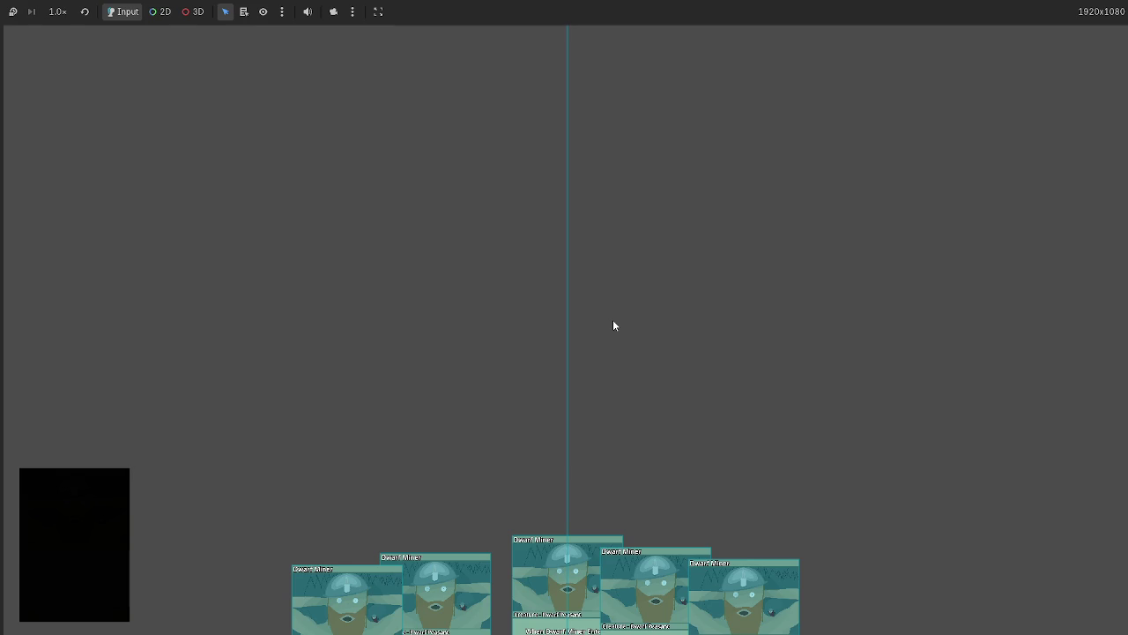
{"action": "key", "text": "alt+Tab"}
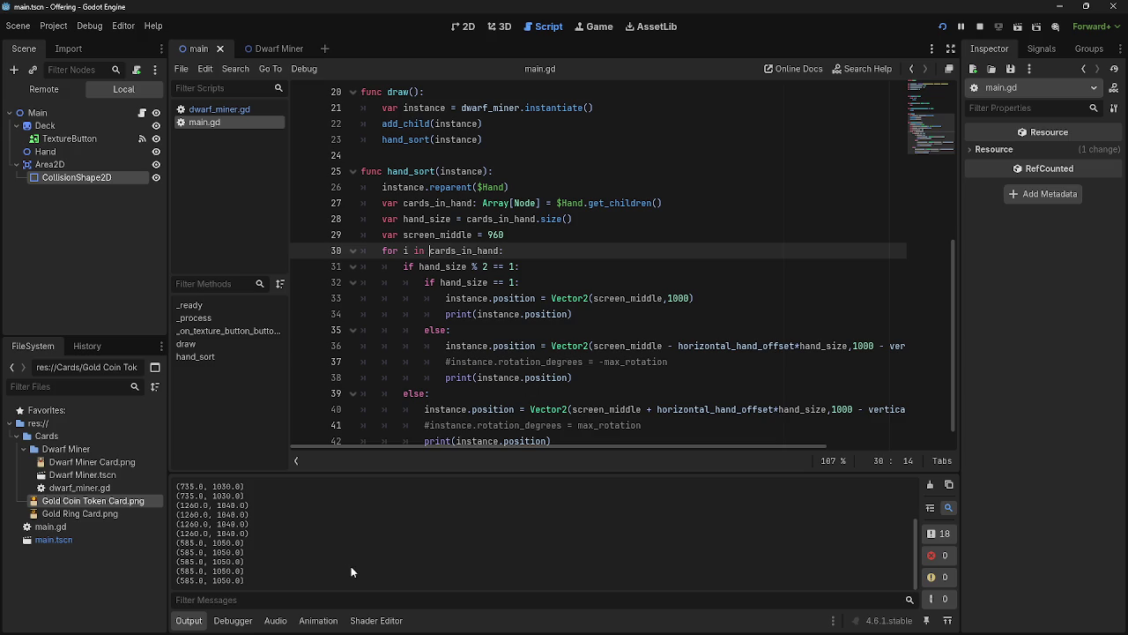
{"action": "scroll", "coordinate": [519, 357], "scroll_direction": "down", "scroll_amount": 1}
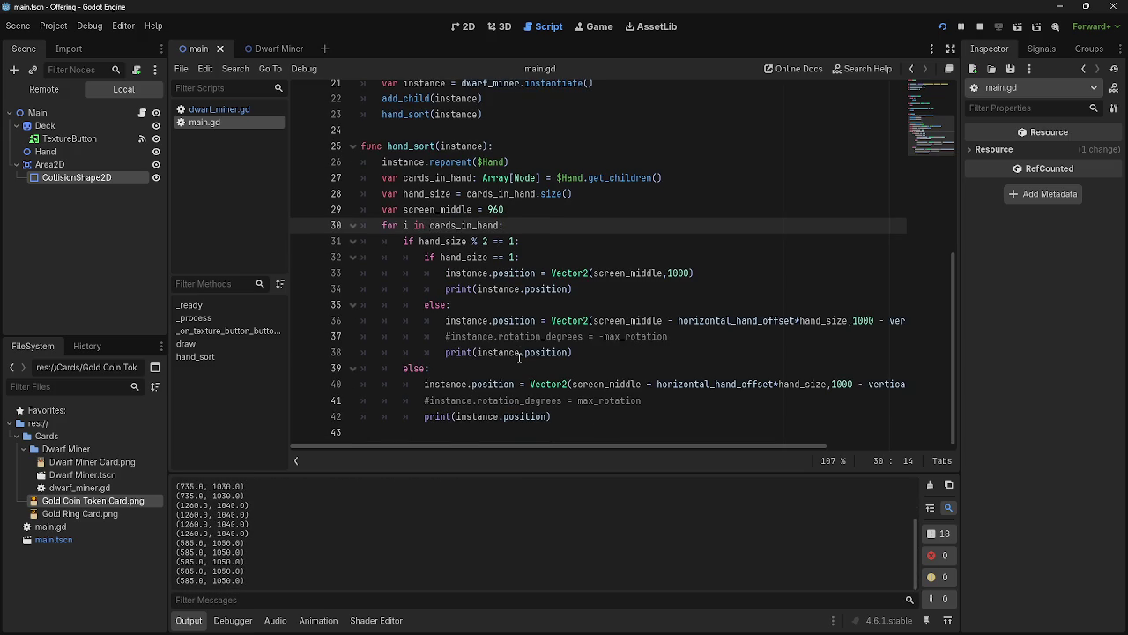
{"action": "left_click", "coordinate": [566, 220]}
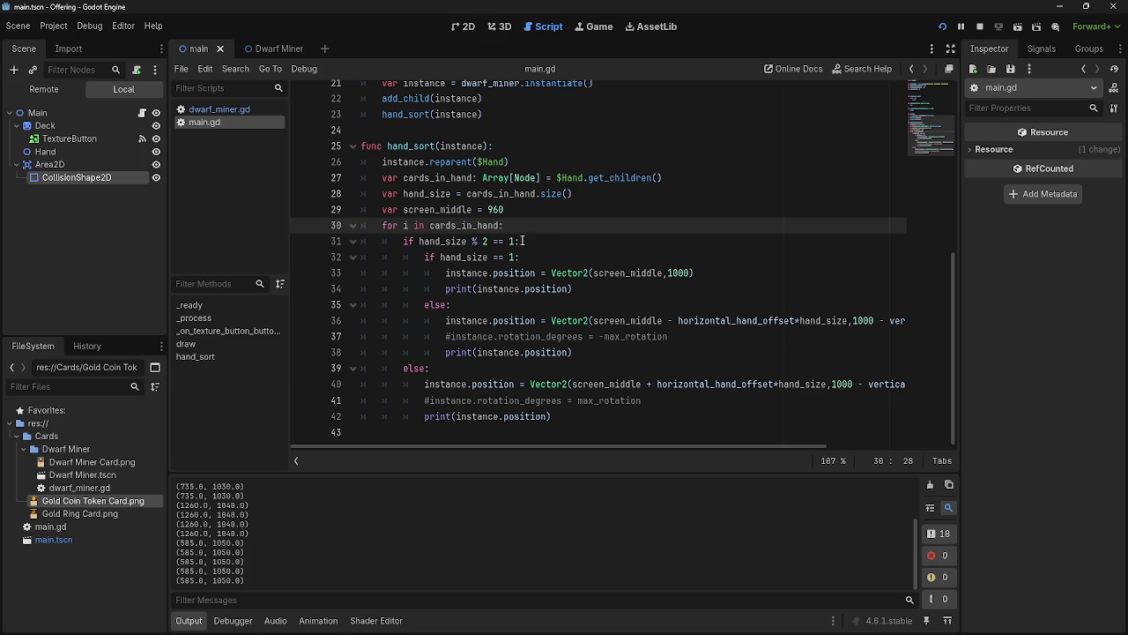
Inspect the running game's Remote scene tree, expanding Main and Hand to see the card children
{"action": "left_click", "coordinate": [352, 147]}
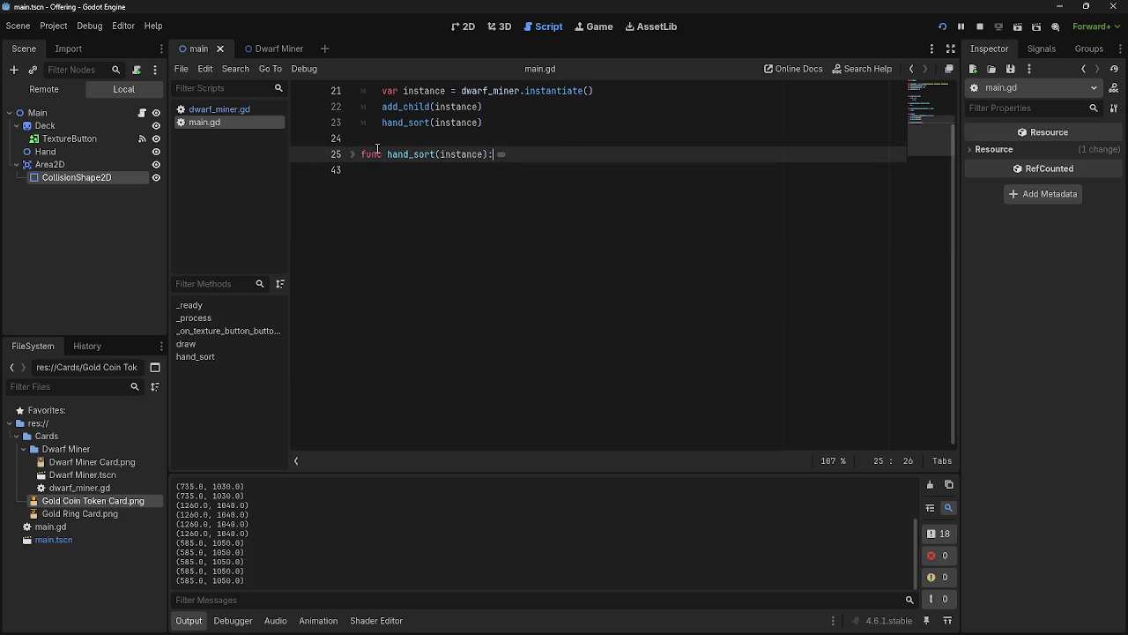
{"action": "left_click", "coordinate": [353, 154]}
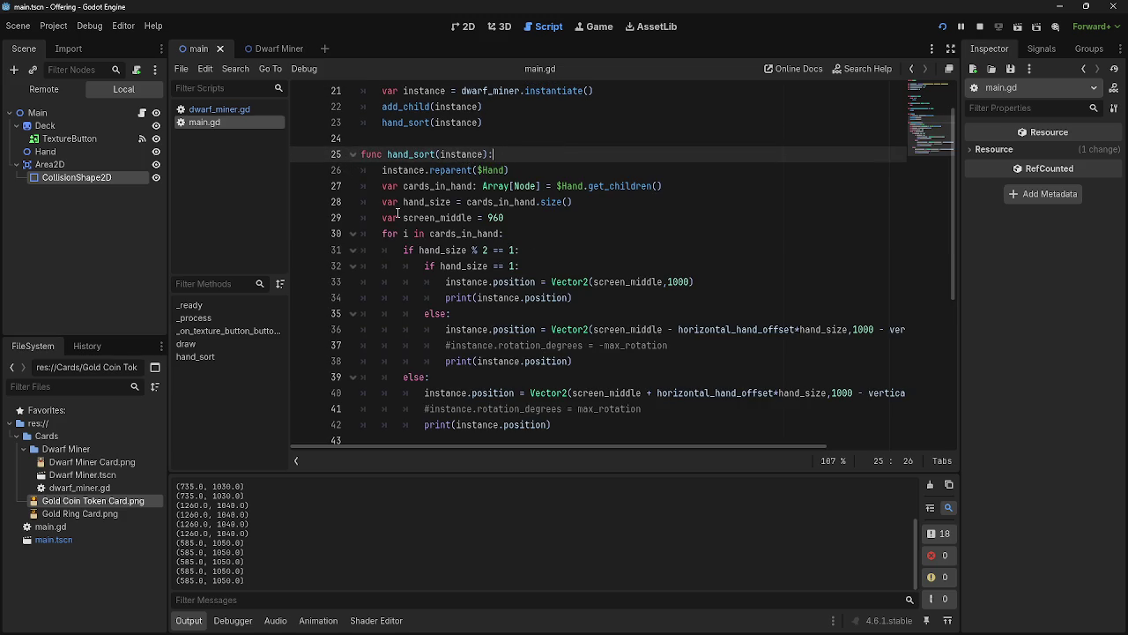
{"action": "left_click_drag", "start_coordinate": [379, 170], "coordinate": [509, 170]}
{"action": "key", "text": "End"}
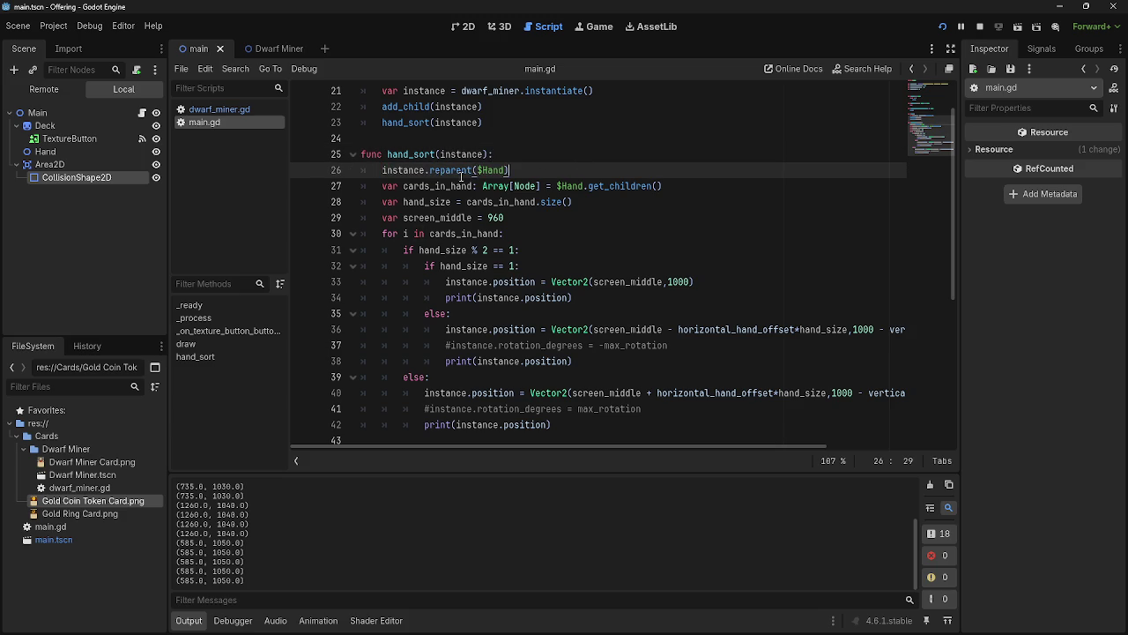
{"action": "left_click", "coordinate": [40, 89]}
{"action": "left_click", "coordinate": [16, 128]}
{"action": "left_click", "coordinate": [23, 152]}
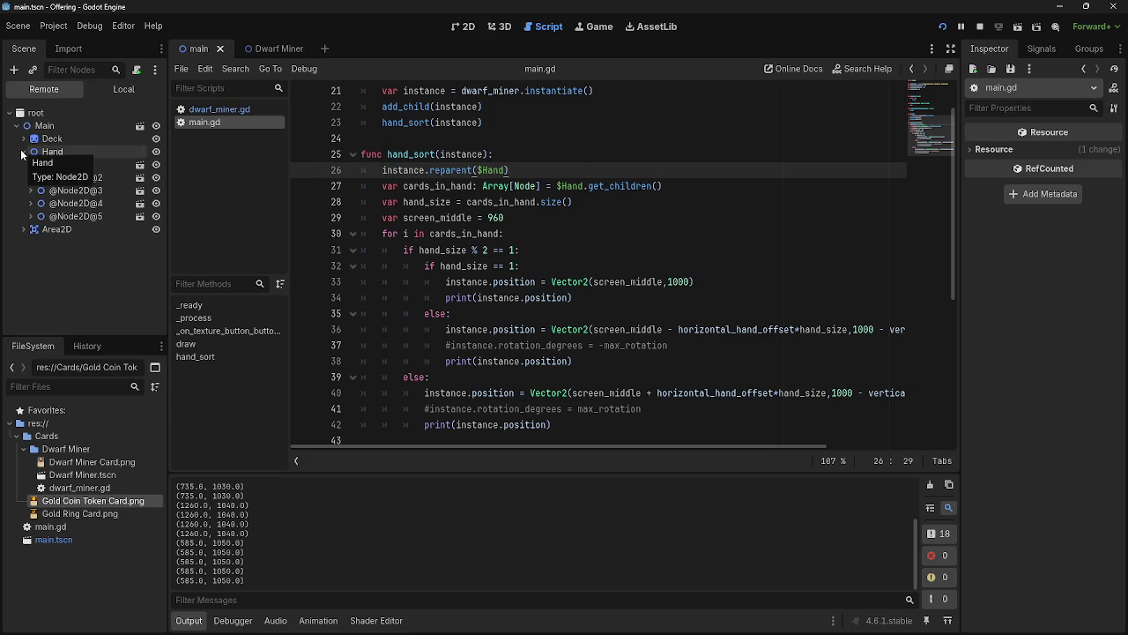
{"action": "left_click", "coordinate": [23, 152]}
{"action": "left_click_drag", "start_coordinate": [370, 183], "coordinate": [705, 185]}
{"action": "key", "text": "End"}
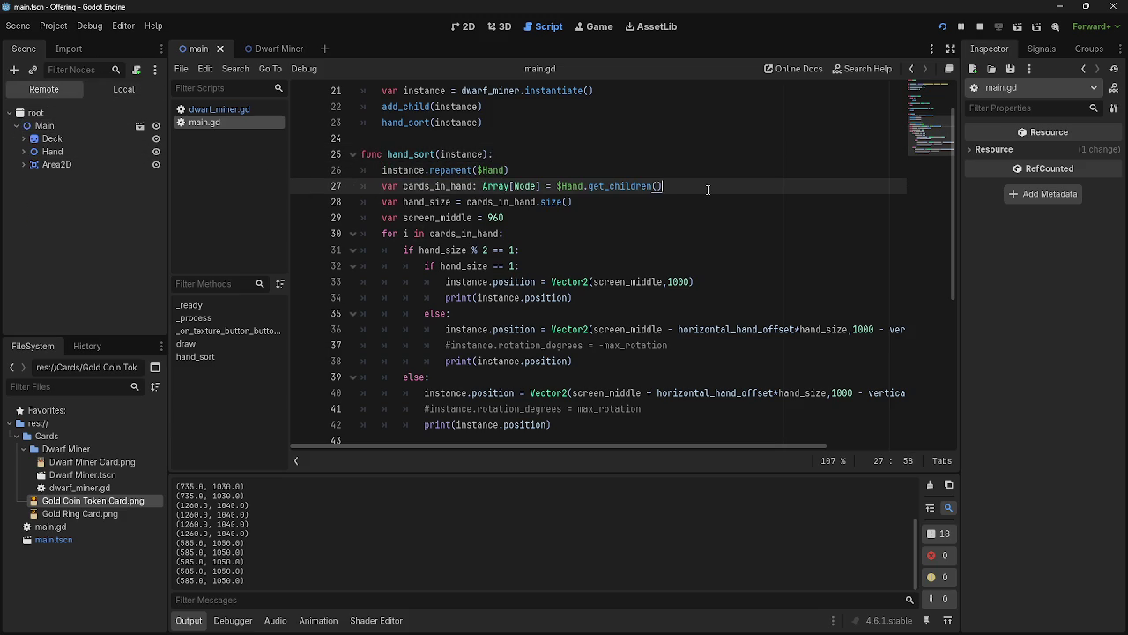
{"action": "left_click", "coordinate": [23, 152]}
{"action": "left_click", "coordinate": [23, 152]}
Review the hand_size, screen_middle and for loop lines in hand_sort
{"action": "left_click_drag", "start_coordinate": [383, 204], "coordinate": [506, 217]}
{"action": "left_click", "coordinate": [506, 217]}
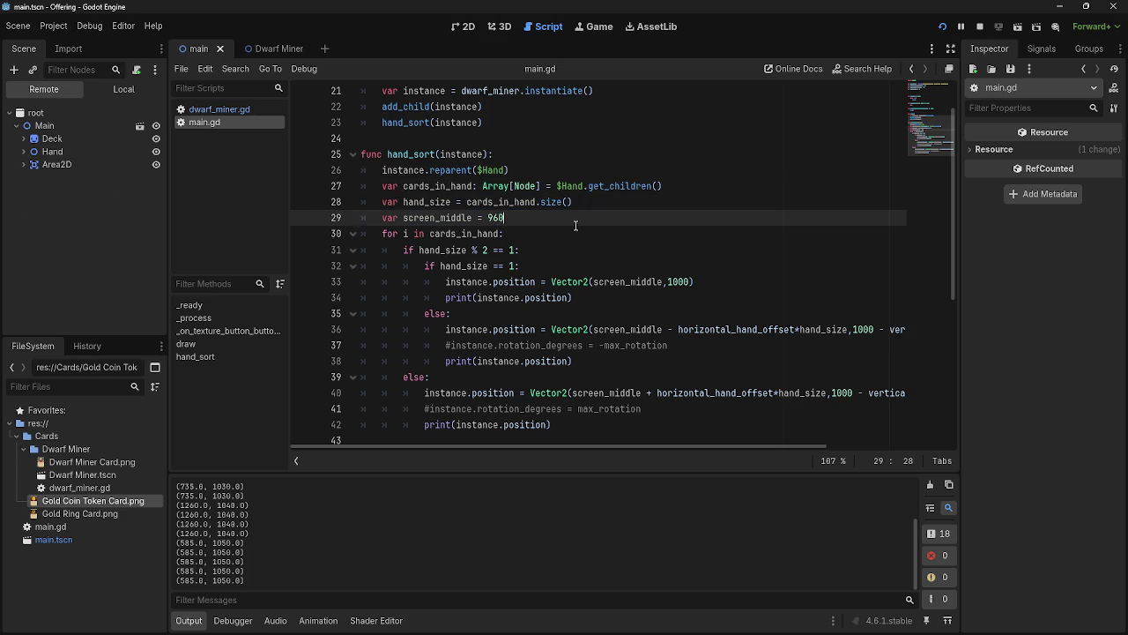
{"action": "left_click_drag", "start_coordinate": [378, 206], "coordinate": [442, 204]}
{"action": "left_click", "coordinate": [538, 221]}
{"action": "left_click_drag", "start_coordinate": [385, 204], "coordinate": [605, 201]}
{"action": "left_click", "coordinate": [605, 202]}
{"action": "left_click_drag", "start_coordinate": [384, 202], "coordinate": [626, 196]}
{"action": "left_click", "coordinate": [634, 197]}
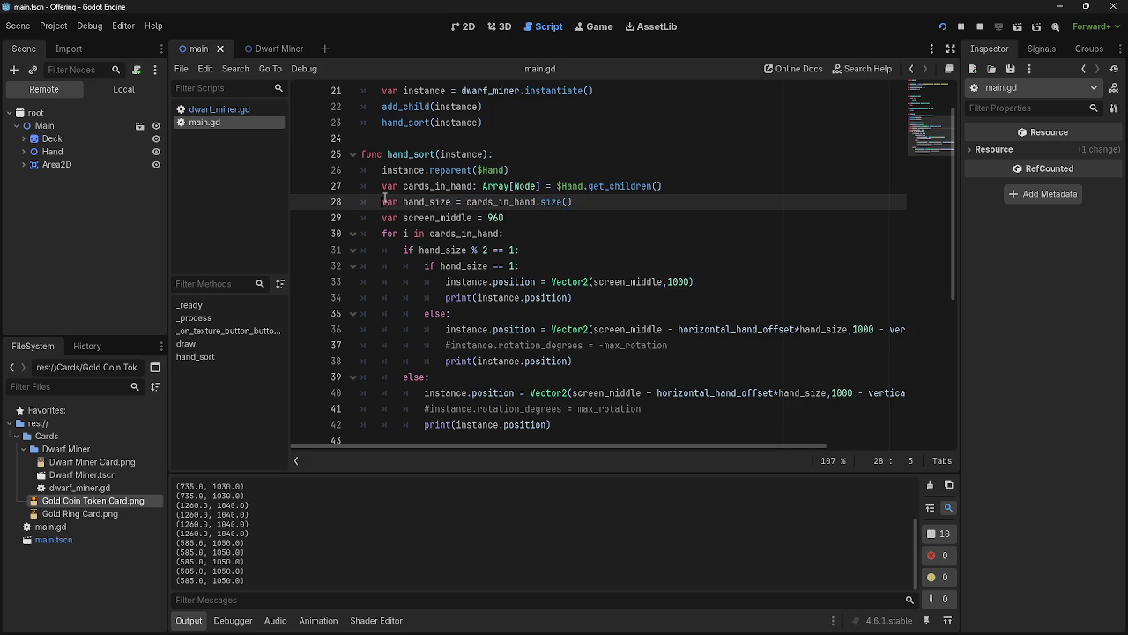
{"action": "left_click_drag", "start_coordinate": [381, 203], "coordinate": [549, 212]}
{"action": "left_click", "coordinate": [551, 234]}
{"action": "left_click_drag", "start_coordinate": [380, 234], "coordinate": [550, 233]}
{"action": "left_click", "coordinate": [550, 234]}
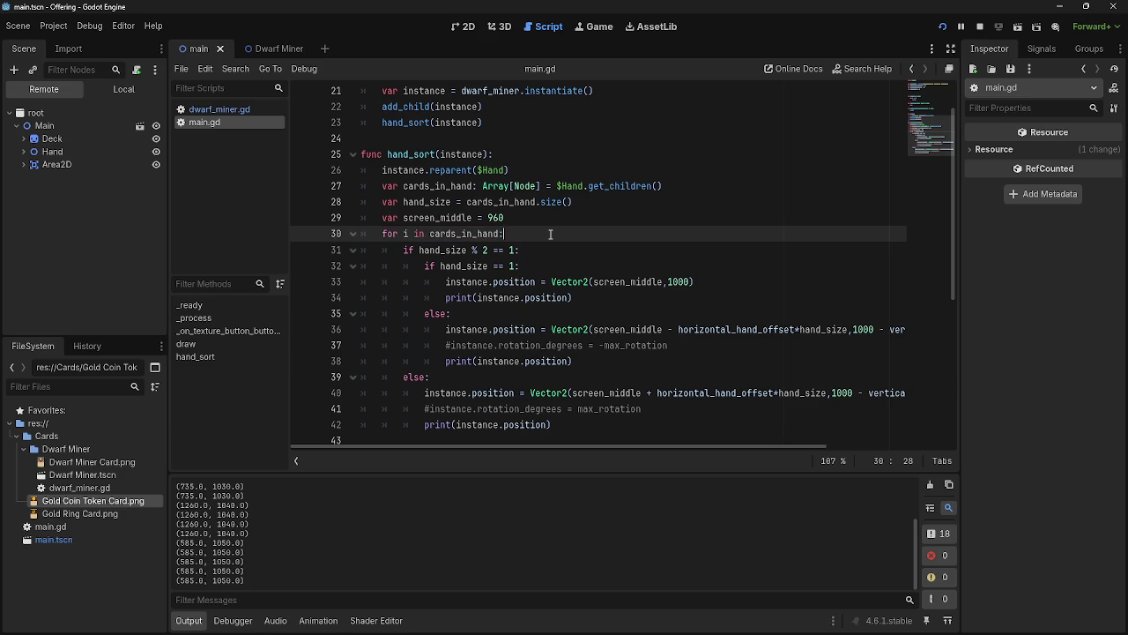
{"action": "left_click_drag", "start_coordinate": [526, 236], "coordinate": [381, 217]}
{"action": "left_click", "coordinate": [379, 218]}
Insert a blank line after screen_middle = 960 and copy the existing odd hand_size check
{"action": "left_click", "coordinate": [540, 222]}
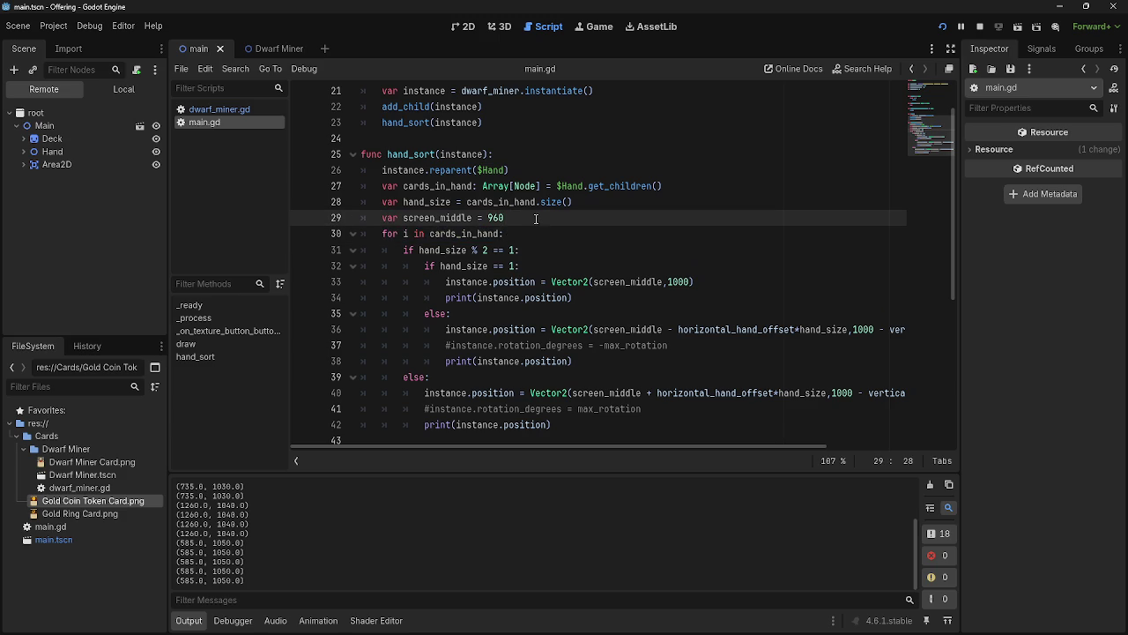
{"action": "key", "text": "Return"}
{"action": "left_click_drag", "start_coordinate": [403, 266], "coordinate": [544, 264]}
{"action": "key", "text": "ctrl+c"}
{"action": "left_click", "coordinate": [532, 234]}
Paste 'if hand_size % 2 == 1:' with a pass body, followed by 'else:' with pass
{"action": "key", "text": "ctrl+v"}
{"action": "key", "text": "Return"}
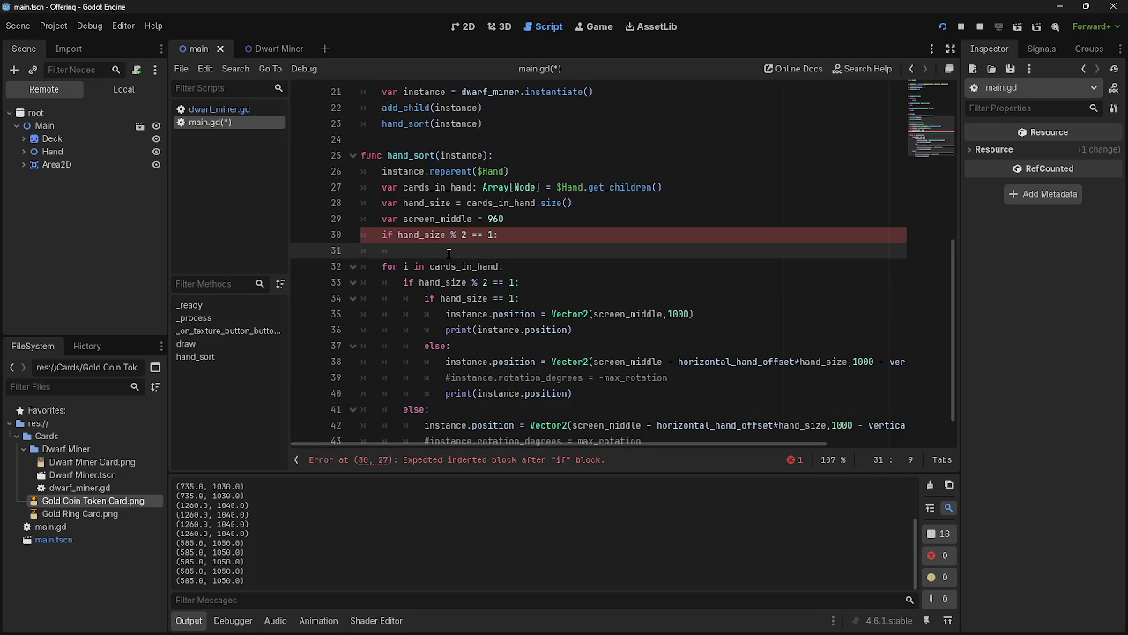
{"action": "key", "text": "Return"}
{"action": "type", "text": "es"}
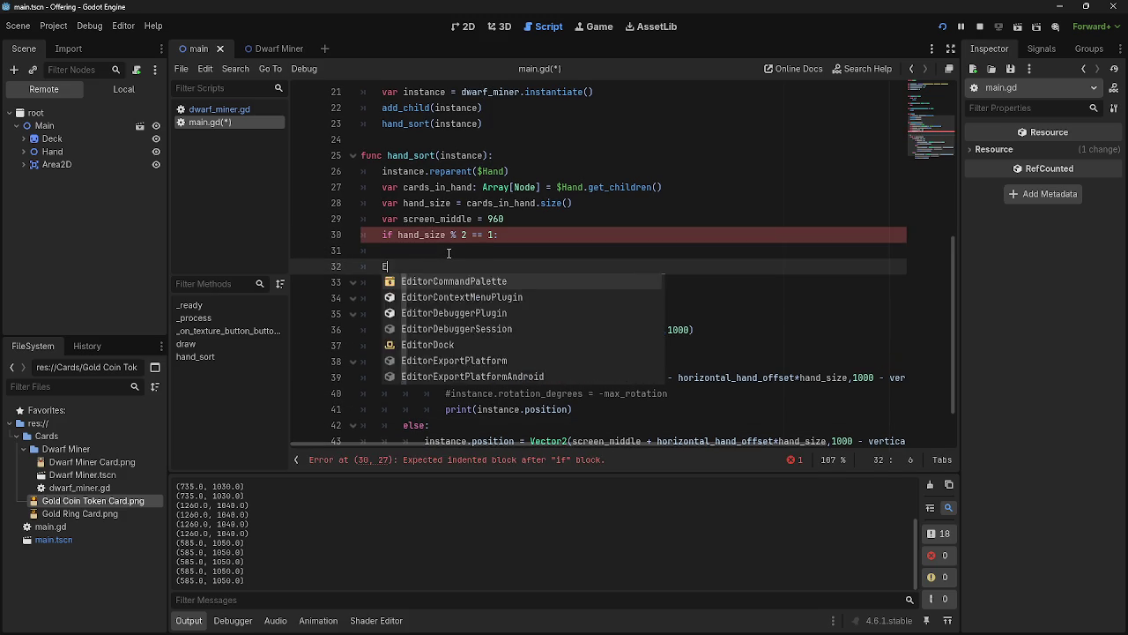
{"action": "key", "text": "BackSpace"}
{"action": "type", "text": "lse:"}
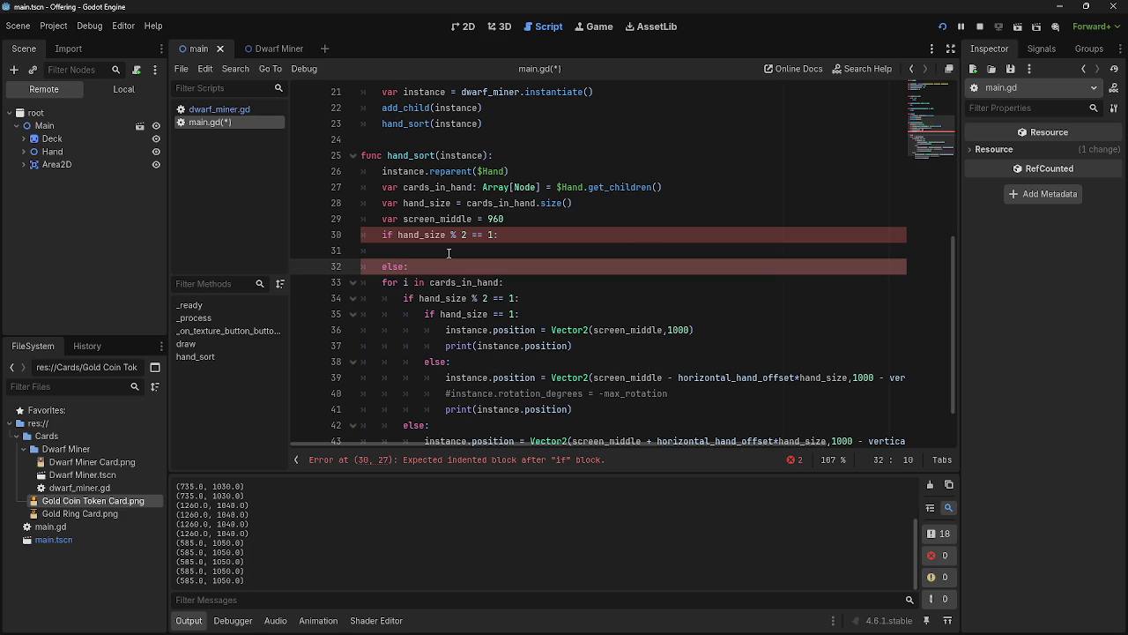
{"action": "left_click", "coordinate": [449, 253]}
{"action": "key", "text": "Tab"}
{"action": "type", "text": "pass"}
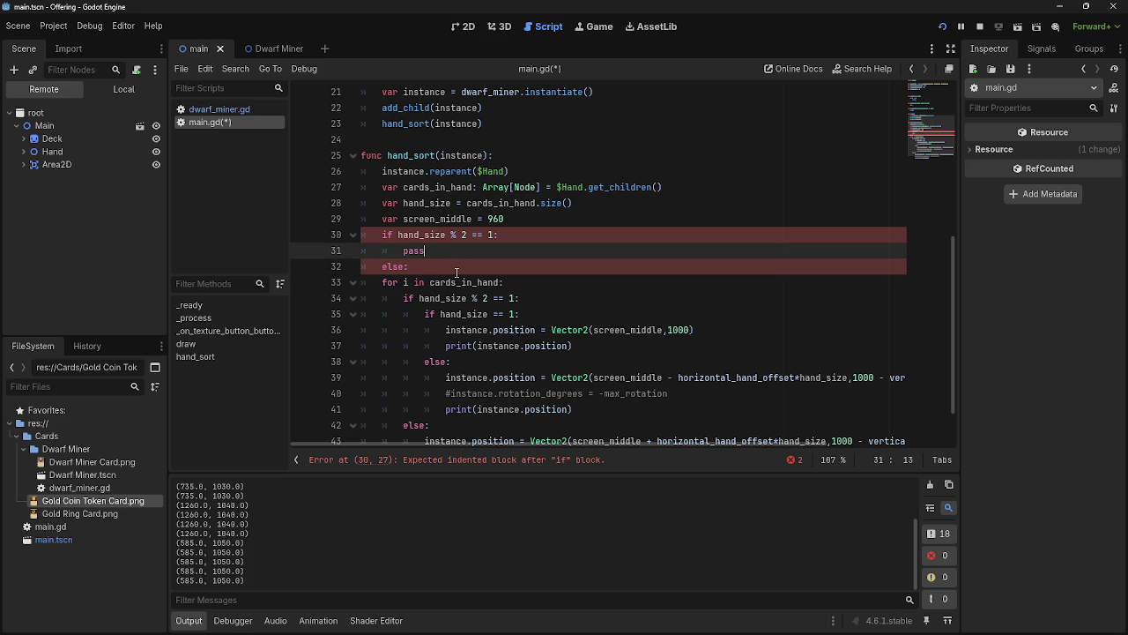
{"action": "left_click", "coordinate": [457, 272]}
{"action": "key", "text": "Return"}
{"action": "type", "text": "pass"}
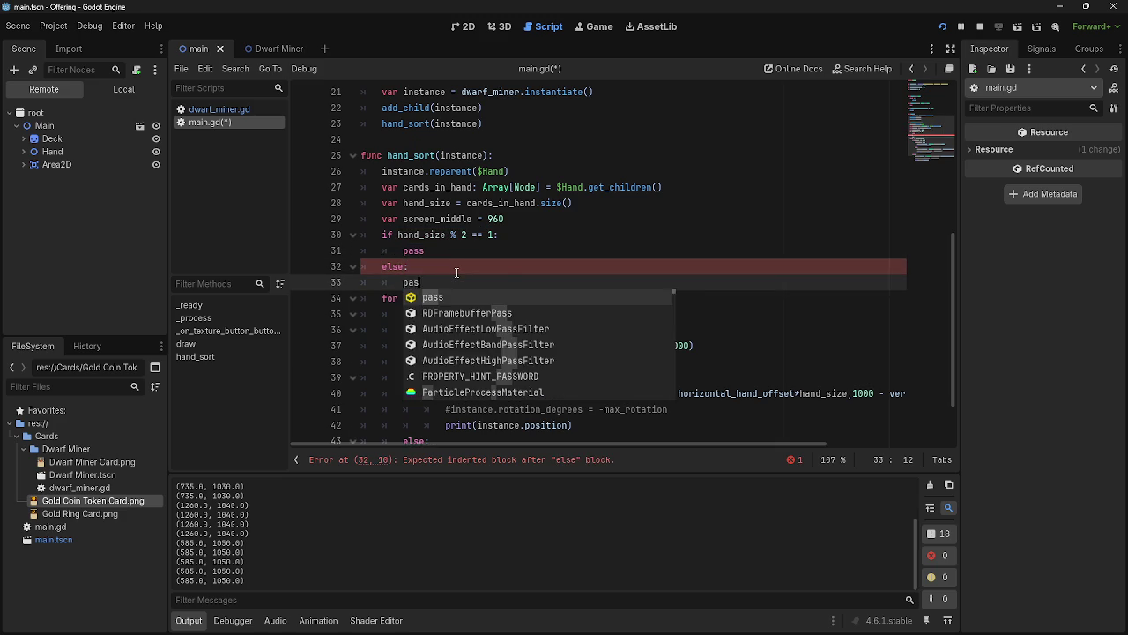
Move 'for i in cards_in_hand:' into the odd branch with a pass body, removing the leftover pass
{"action": "scroll", "coordinate": [477, 236], "scroll_direction": "down", "scroll_amount": 2}
{"action": "left_click_drag", "start_coordinate": [382, 234], "coordinate": [503, 234]}
{"action": "scroll", "coordinate": [530, 216], "scroll_direction": "up", "scroll_amount": 1}
{"action": "scroll", "coordinate": [531, 216], "scroll_direction": "up", "scroll_amount": 2}
{"action": "left_click", "coordinate": [535, 237]}
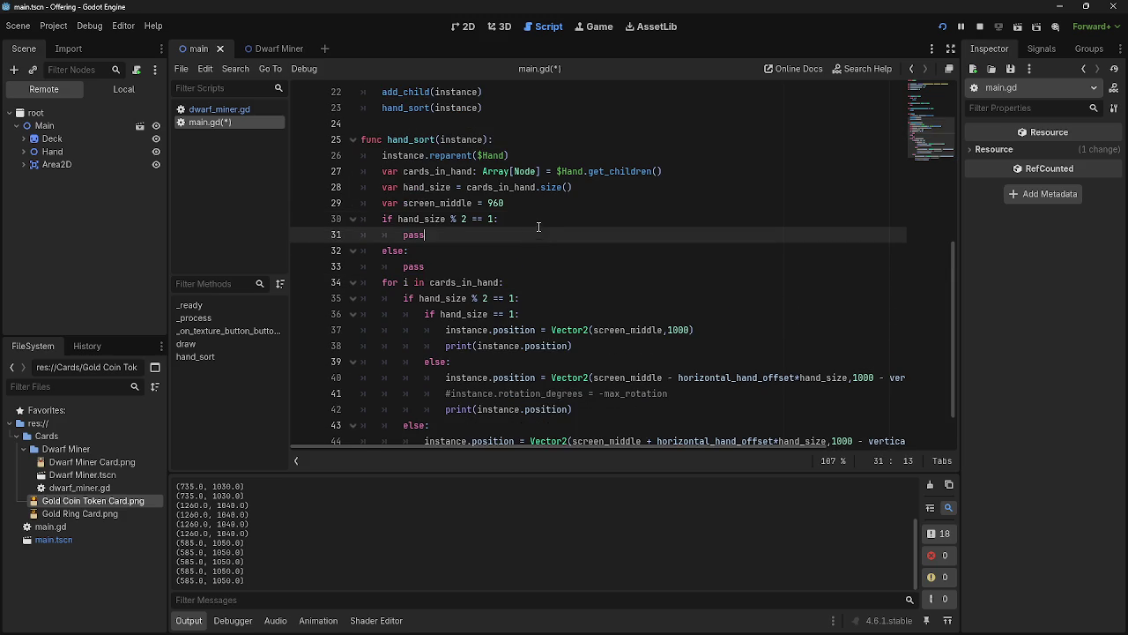
{"action": "left_click", "coordinate": [539, 221]}
{"action": "key", "text": "Return"}
{"action": "mouse_move", "coordinate": [381, 297]}
{"action": "left_mouse_down"}
{"action": "mouse_move", "coordinate": [503, 298]}
{"action": "mouse_move", "coordinate": [457, 238]}
{"action": "left_mouse_up"}
{"action": "key", "text": "Right"}
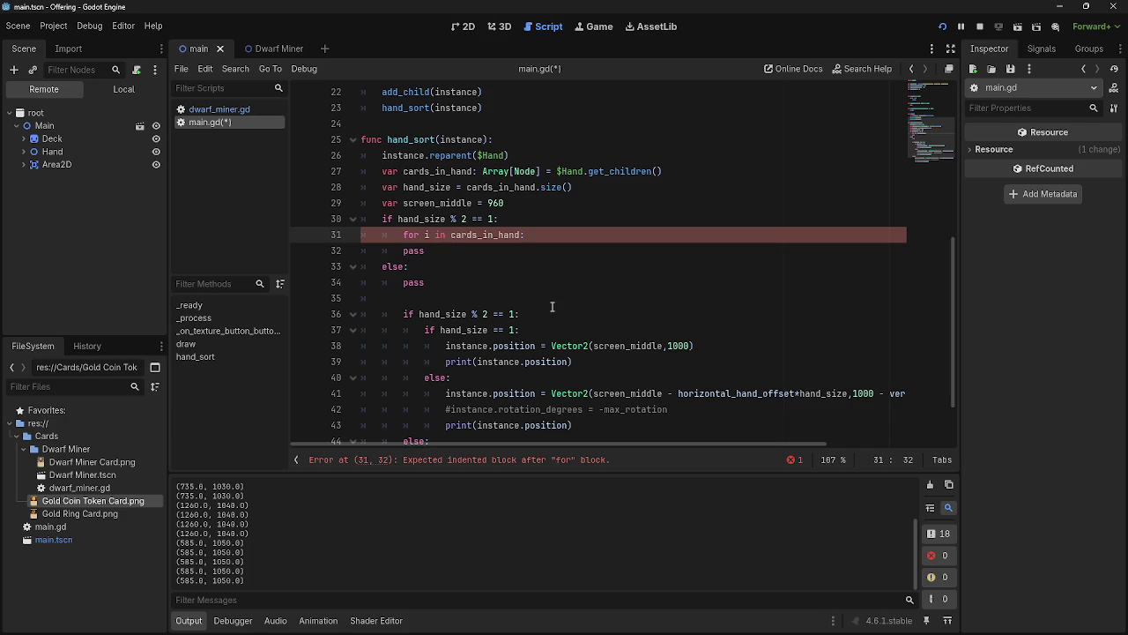
{"action": "key", "text": "Return"}
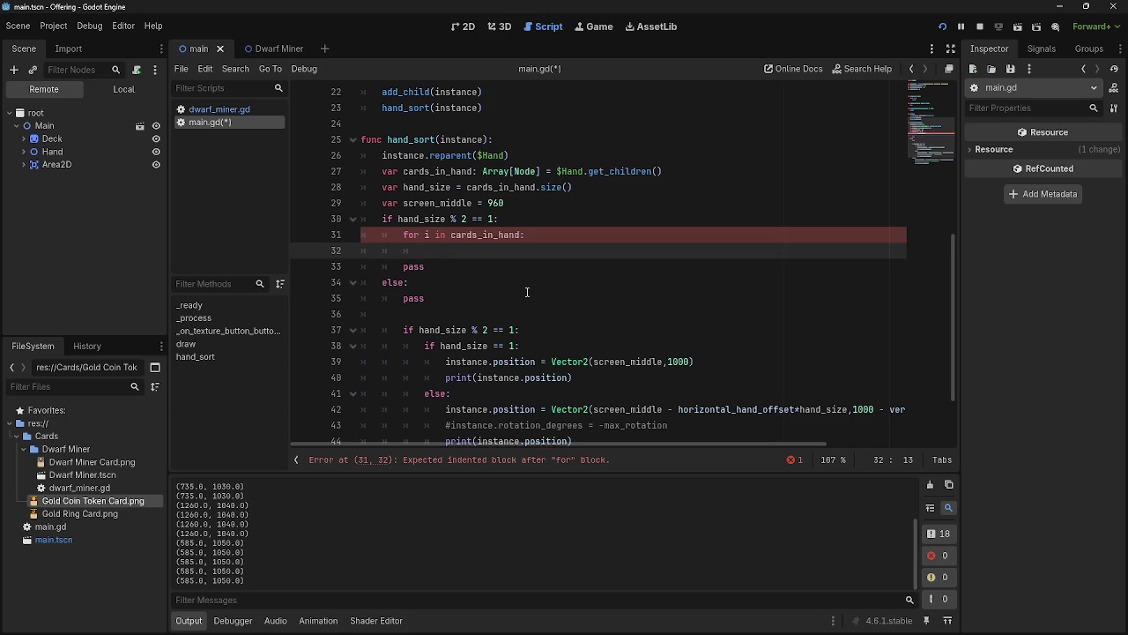
{"action": "type", "text": "pass"}
{"action": "left_click", "coordinate": [397, 267]}
{"action": "key", "text": "BackSpace"}
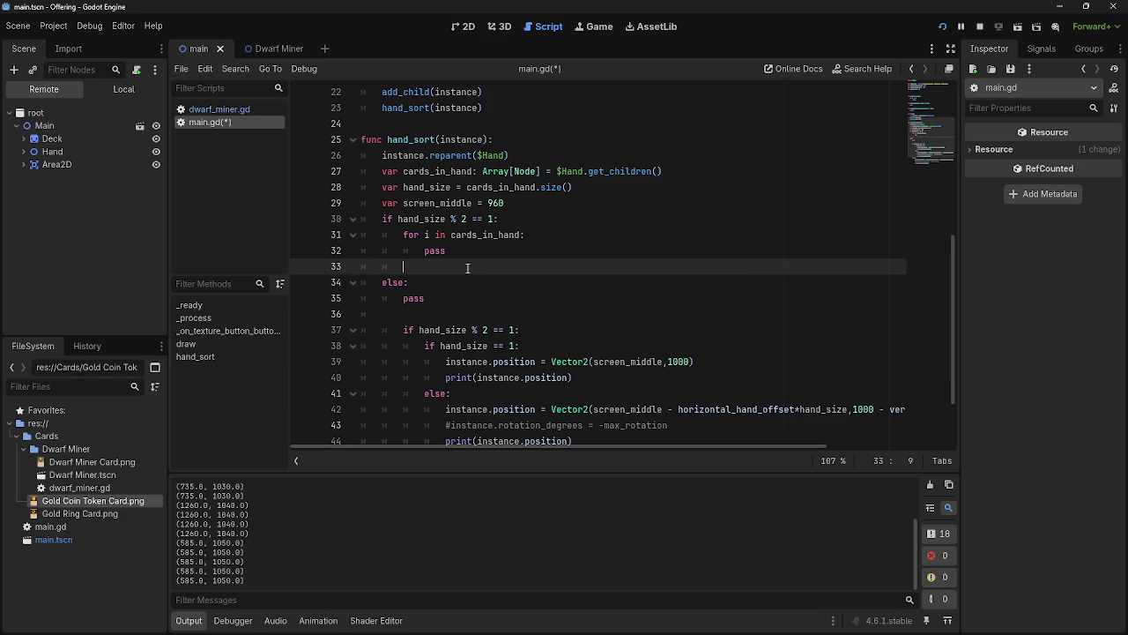
{"action": "key", "text": "BackSpace"}
{"action": "key", "text": "BackSpace"}
{"action": "key", "text": "BackSpace"}
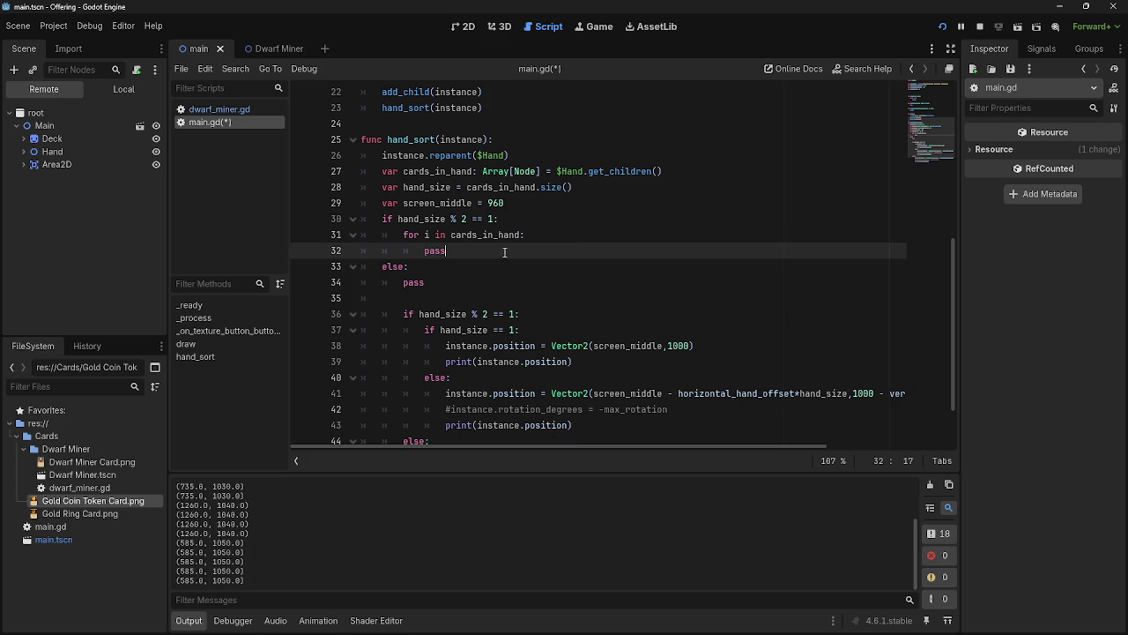
{"action": "scroll", "coordinate": [493, 249], "scroll_direction": "down", "scroll_amount": 2}
Delete the old odd hand_size check line
{"action": "left_click_drag", "start_coordinate": [405, 241], "coordinate": [549, 239]}
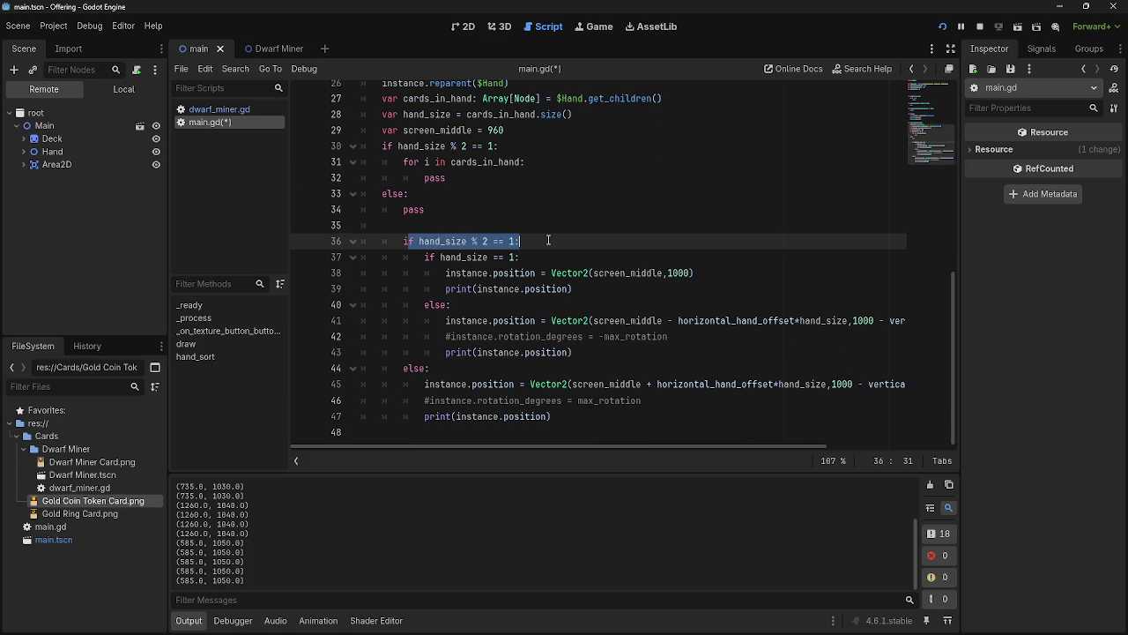
{"action": "left_click", "coordinate": [548, 240]}
{"action": "scroll", "coordinate": [534, 241], "scroll_direction": "up", "scroll_amount": 1}
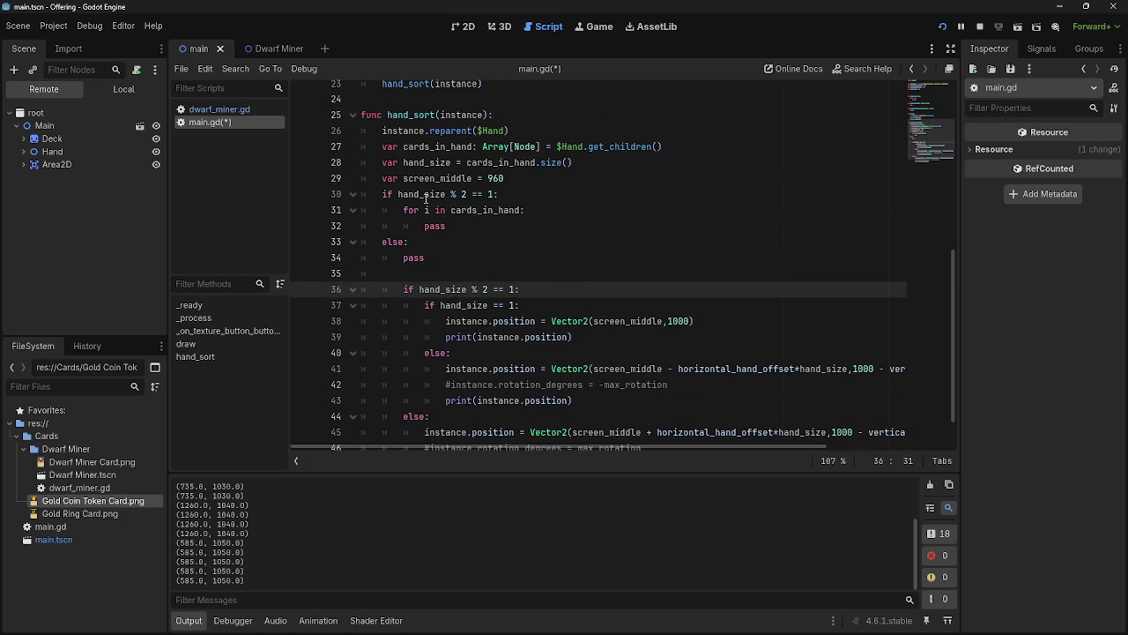
{"action": "mouse_move", "coordinate": [399, 289]}
{"action": "left_mouse_down"}
{"action": "mouse_move", "coordinate": [520, 289]}
{"action": "mouse_move", "coordinate": [342, 283]}
{"action": "left_mouse_up"}
{"action": "left_click", "coordinate": [563, 289]}
{"action": "key", "text": "BackSpace"}
{"action": "key", "text": "BackSpace"}
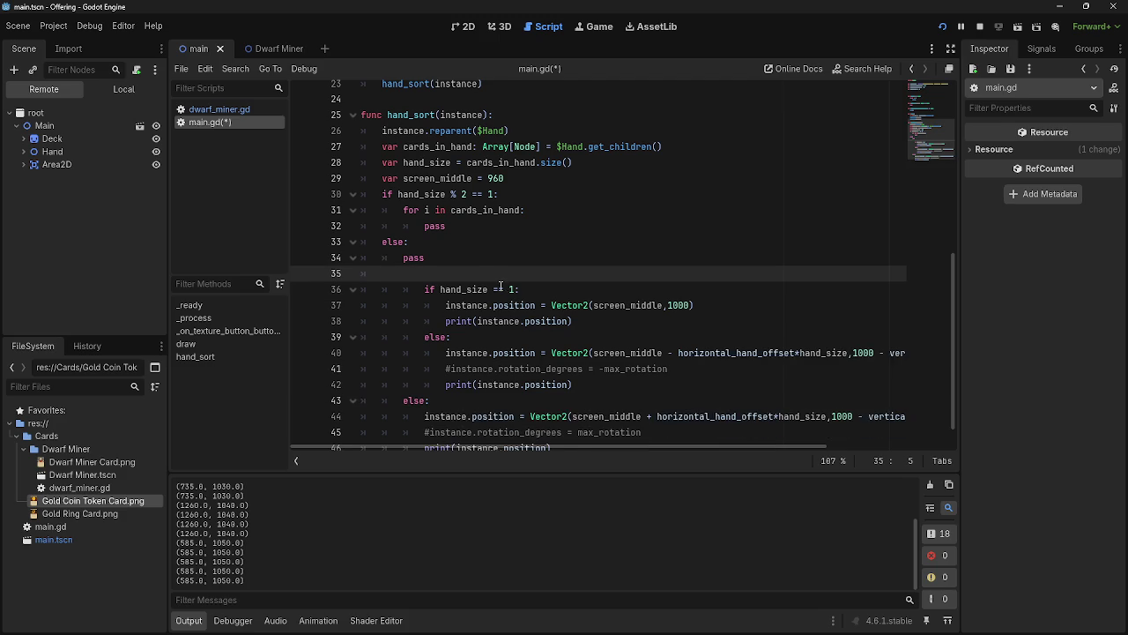
Examine the single-card branch lines further down hand_sort
{"action": "scroll", "coordinate": [499, 286], "scroll_direction": "down", "scroll_amount": 1}
{"action": "left_click_drag", "start_coordinate": [425, 266], "coordinate": [573, 298]}
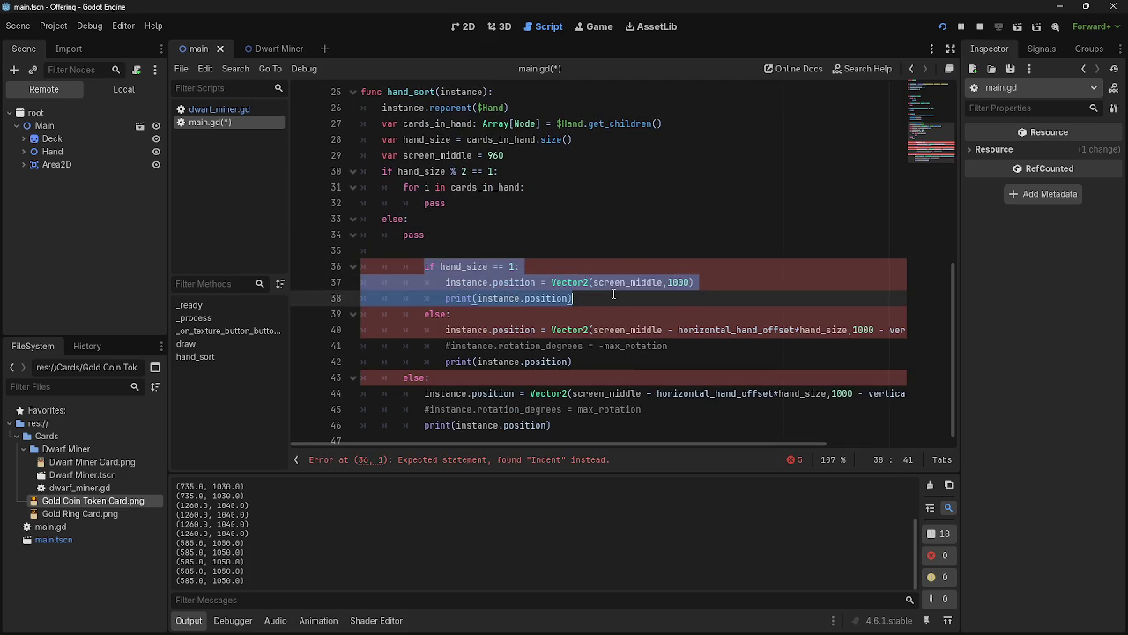
{"action": "left_click_drag", "start_coordinate": [424, 266], "coordinate": [573, 298]}
{"action": "left_click", "coordinate": [573, 298]}
{"action": "left_click", "coordinate": [424, 266]}
{"action": "left_click_drag", "start_coordinate": [426, 267], "coordinate": [614, 303]}
{"action": "left_click", "coordinate": [615, 304]}
{"action": "left_click_drag", "start_coordinate": [426, 266], "coordinate": [614, 303]}
{"action": "left_click", "coordinate": [614, 303]}
{"action": "left_click_drag", "start_coordinate": [424, 267], "coordinate": [573, 298]}
{"action": "left_click", "coordinate": [424, 266]}
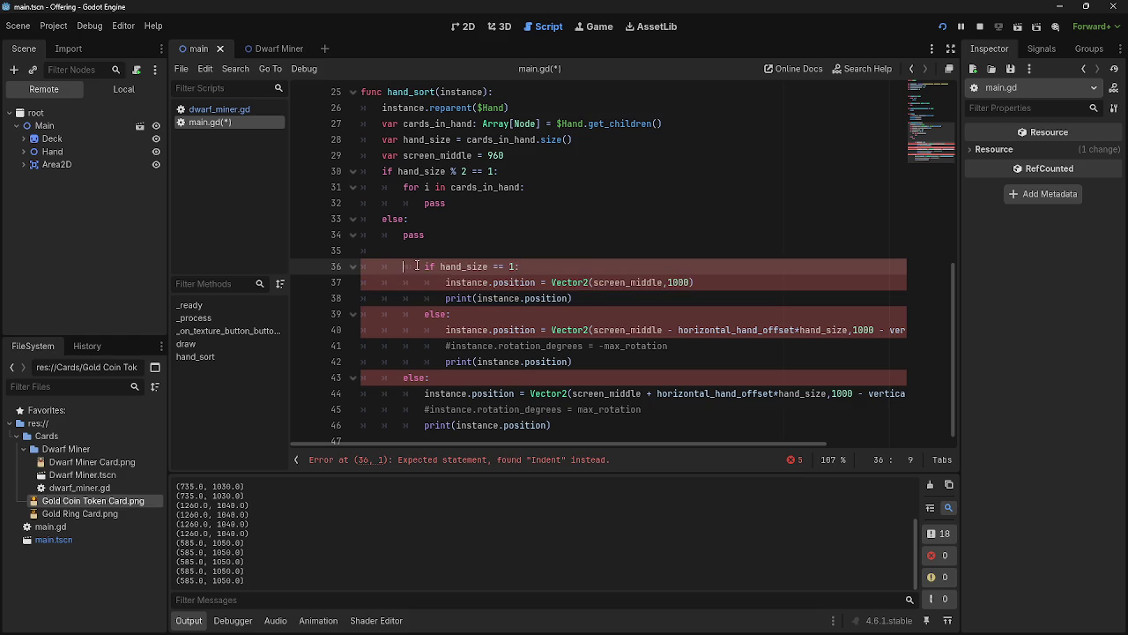
{"action": "mouse_move", "coordinate": [424, 266]}
{"action": "left_mouse_down"}
{"action": "mouse_move", "coordinate": [601, 299]}
{"action": "mouse_move", "coordinate": [427, 266]}
{"action": "left_mouse_up"}
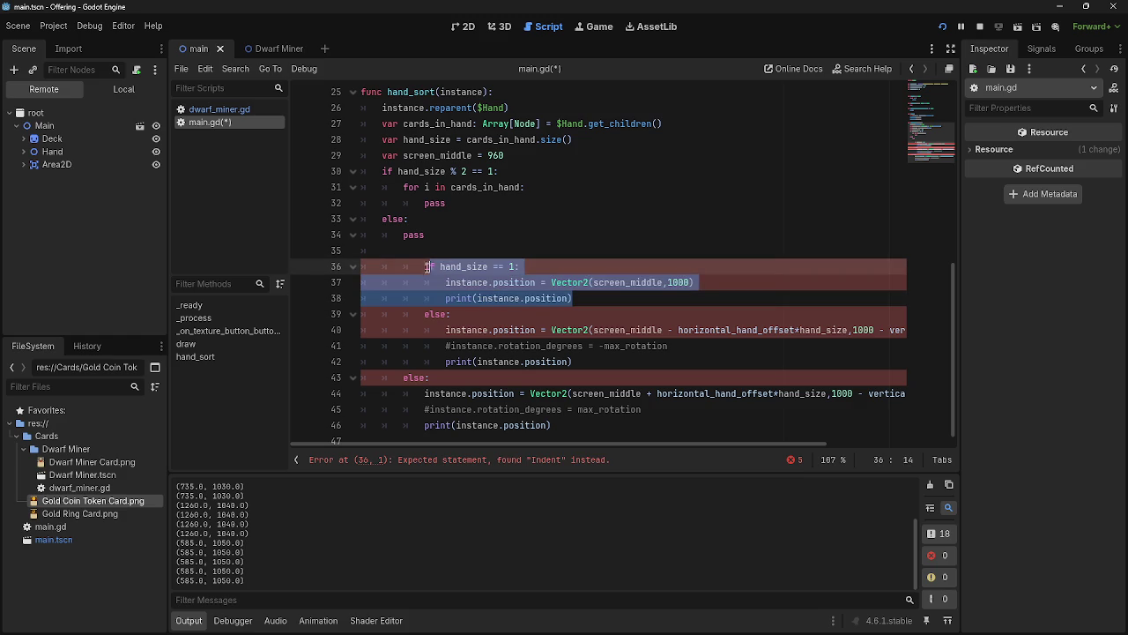
Delete the single-card check line along with its empty line
{"action": "left_click", "coordinate": [482, 253]}
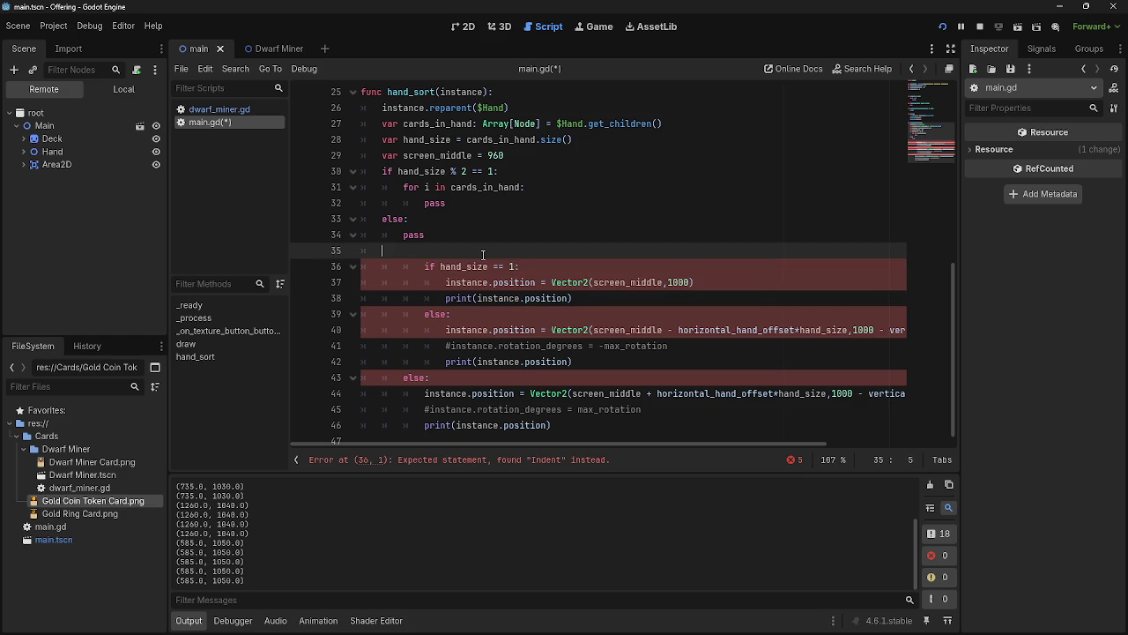
{"action": "mouse_move", "coordinate": [424, 266]}
{"action": "left_mouse_down"}
{"action": "mouse_move", "coordinate": [432, 282]}
{"action": "mouse_move", "coordinate": [494, 283]}
{"action": "left_mouse_up"}
{"action": "left_click", "coordinate": [508, 266]}
{"action": "key", "text": "shift+Home"}
{"action": "key", "text": "shift+Home"}
{"action": "key", "text": "BackSpace"}
{"action": "key", "text": "BackSpace"}
{"action": "key", "text": "BackSpace"}
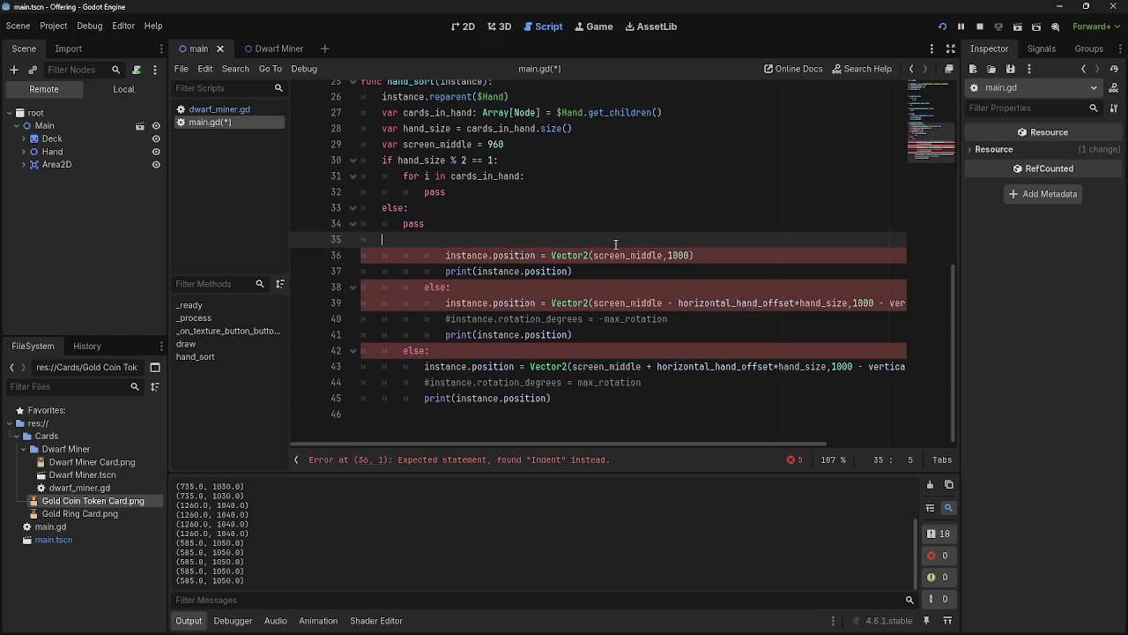
Delete the placeholder pass inside the cards_in_hand loop
{"action": "scroll", "coordinate": [482, 267], "scroll_direction": "up", "scroll_amount": 2}
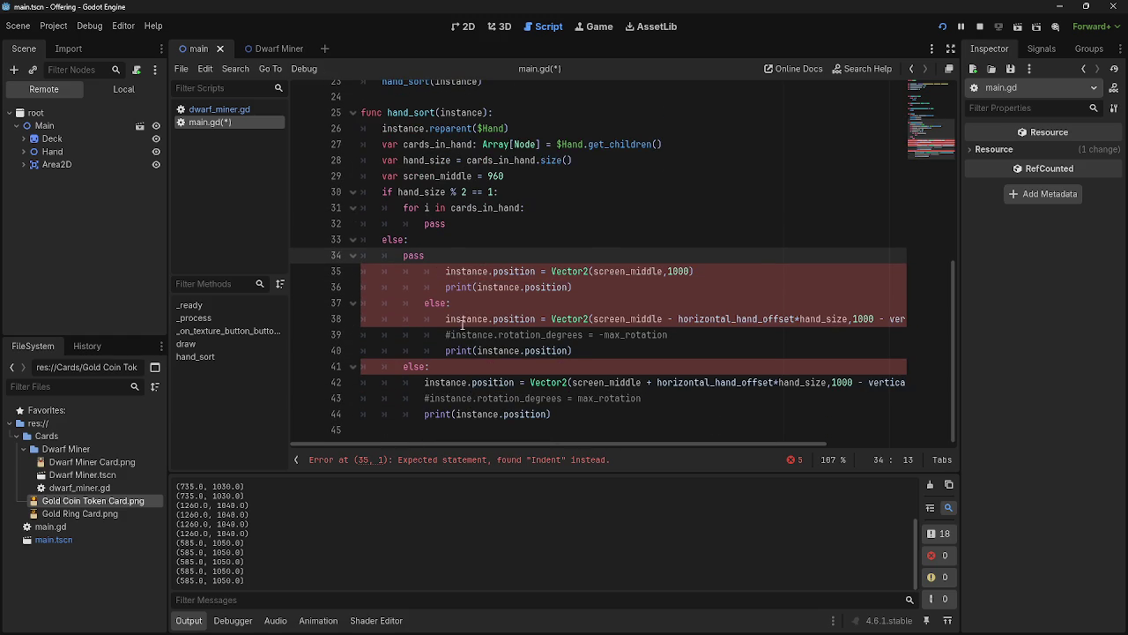
{"action": "left_click_drag", "start_coordinate": [447, 271], "coordinate": [742, 275]}
{"action": "left_click", "coordinate": [726, 274]}
{"action": "left_click", "coordinate": [458, 223]}
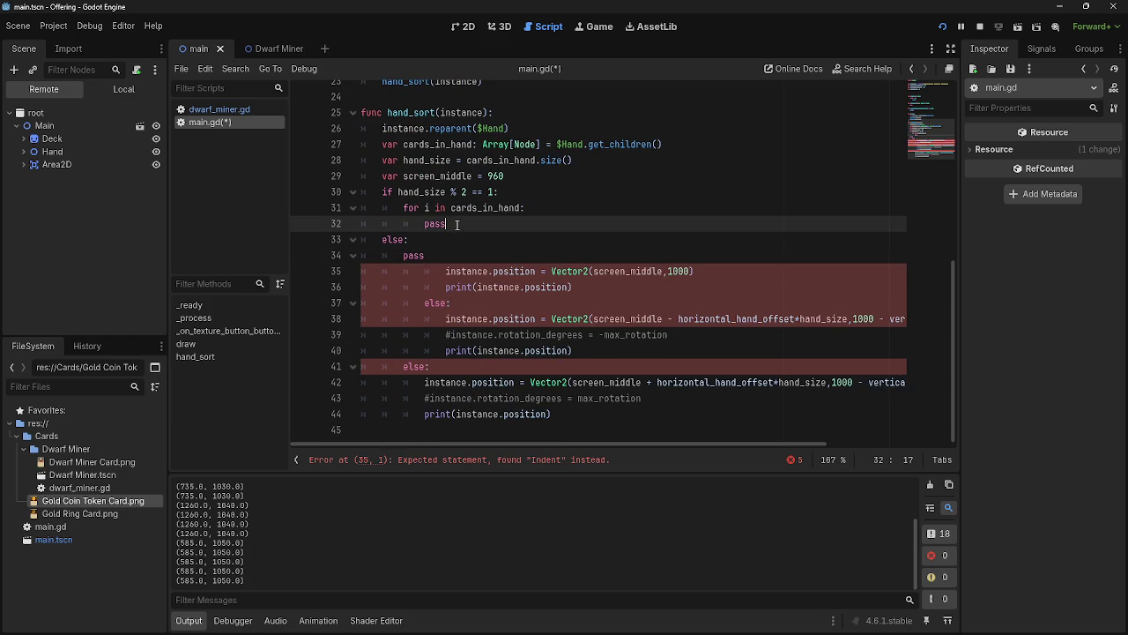
{"action": "left_click_drag", "start_coordinate": [454, 146], "coordinate": [721, 151]}
{"action": "left_click", "coordinate": [722, 151]}
{"action": "left_click", "coordinate": [455, 226]}
{"action": "left_click", "coordinate": [401, 207]}
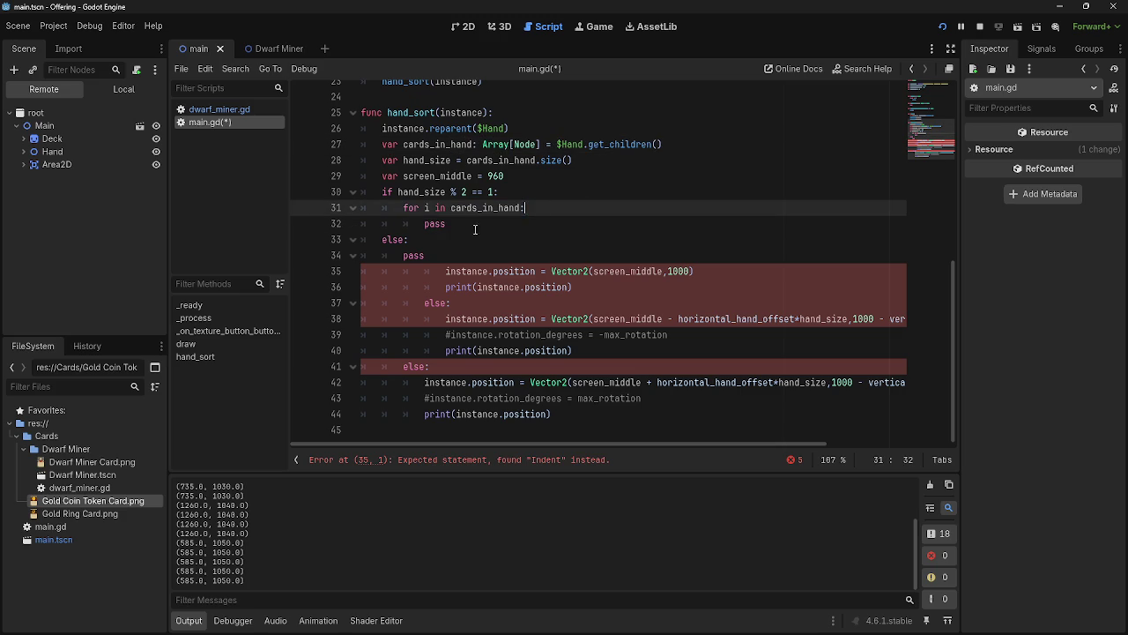
{"action": "left_click_drag", "start_coordinate": [447, 224], "coordinate": [414, 229]}
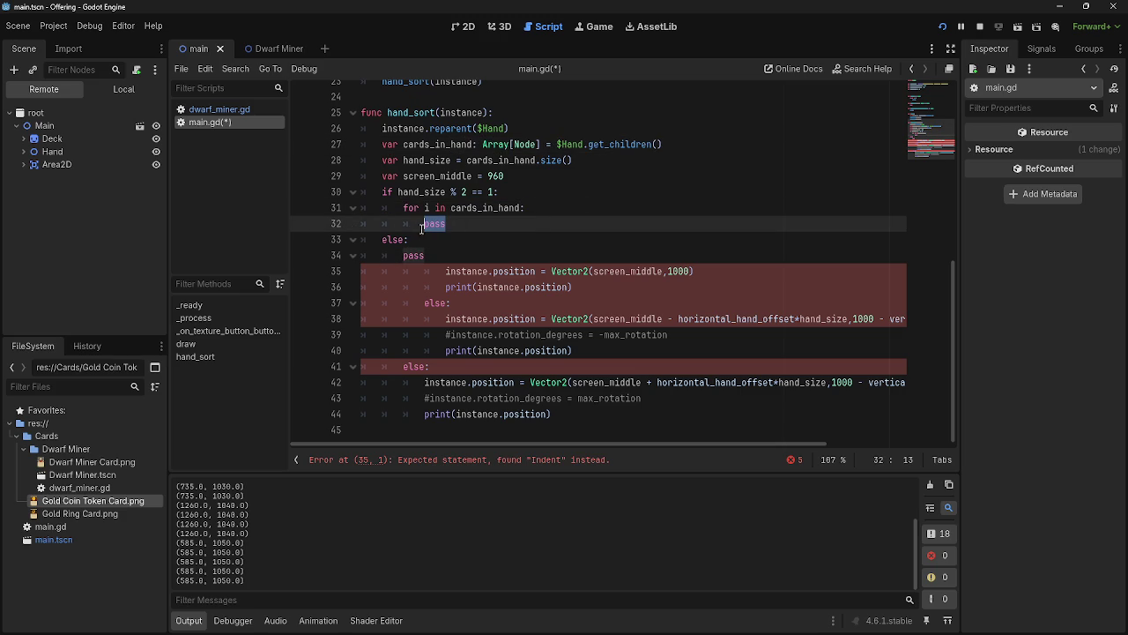
{"action": "left_click_drag", "start_coordinate": [445, 272], "coordinate": [737, 274]}
{"action": "left_click_drag", "start_coordinate": [458, 227], "coordinate": [362, 224]}
{"action": "key", "text": "BackSpace"}
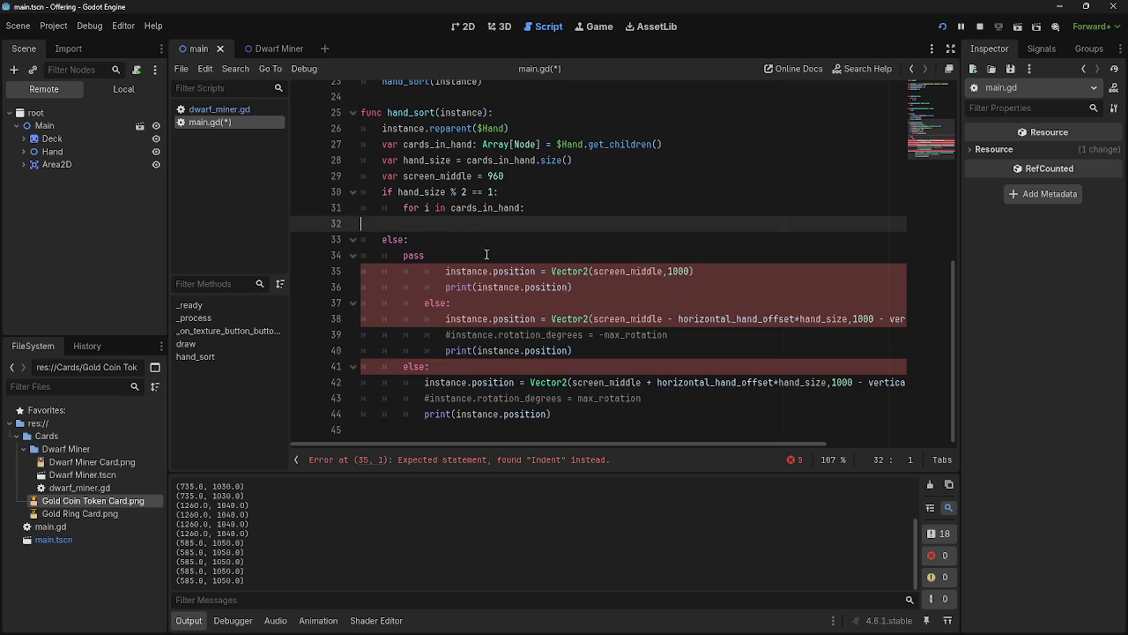
{"action": "mouse_move", "coordinate": [446, 271]}
{"action": "left_mouse_down"}
{"action": "mouse_move", "coordinate": [706, 271]}
{"action": "mouse_move", "coordinate": [335, 271]}
{"action": "mouse_move", "coordinate": [444, 271]}
{"action": "mouse_move", "coordinate": [447, 224]}
{"action": "left_mouse_up"}
Drag the centred position assignment and print call into the loop and delete the empty line
{"action": "left_click", "coordinate": [504, 251]}
{"action": "left_click", "coordinate": [507, 240]}
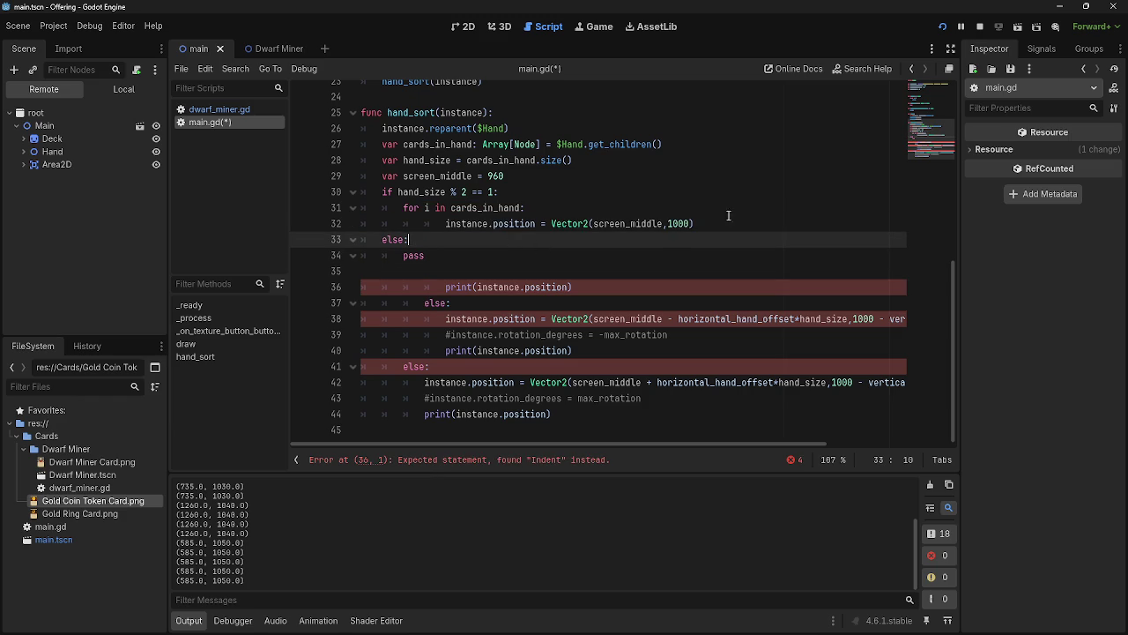
{"action": "left_click", "coordinate": [443, 288]}
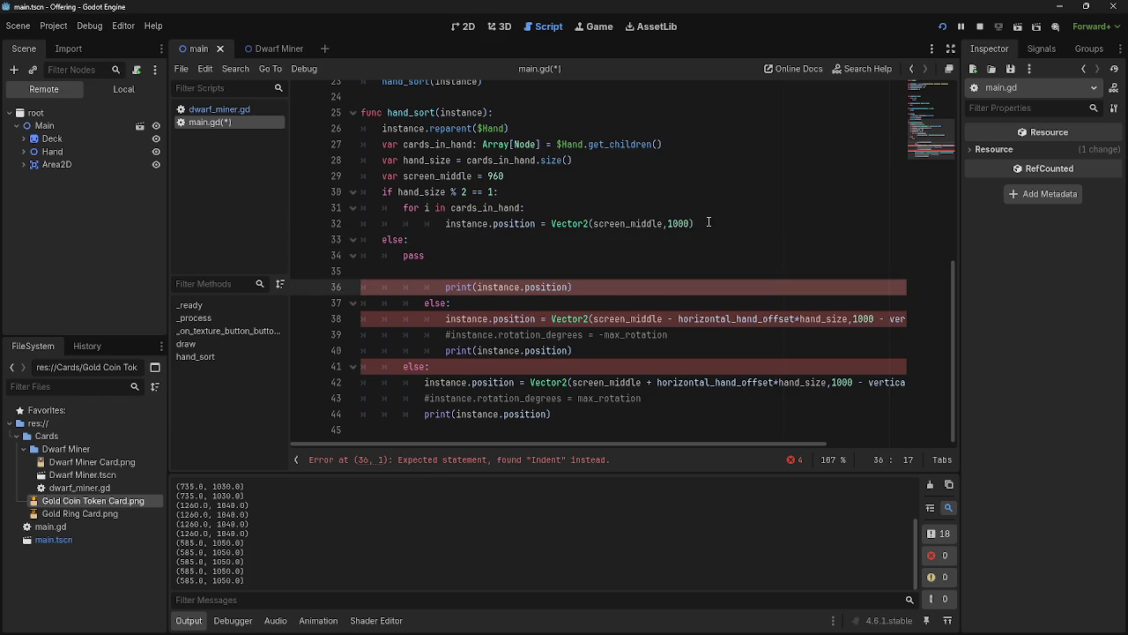
{"action": "left_click", "coordinate": [707, 224]}
{"action": "key", "text": "Return"}
{"action": "mouse_move", "coordinate": [603, 302]}
{"action": "left_mouse_down"}
{"action": "mouse_move", "coordinate": [448, 303]}
{"action": "mouse_move", "coordinate": [446, 240]}
{"action": "left_mouse_up"}
{"action": "left_click_drag", "start_coordinate": [445, 303], "coordinate": [356, 307]}
{"action": "key", "text": "BackSpace"}
{"action": "key", "text": "BackSpace"}
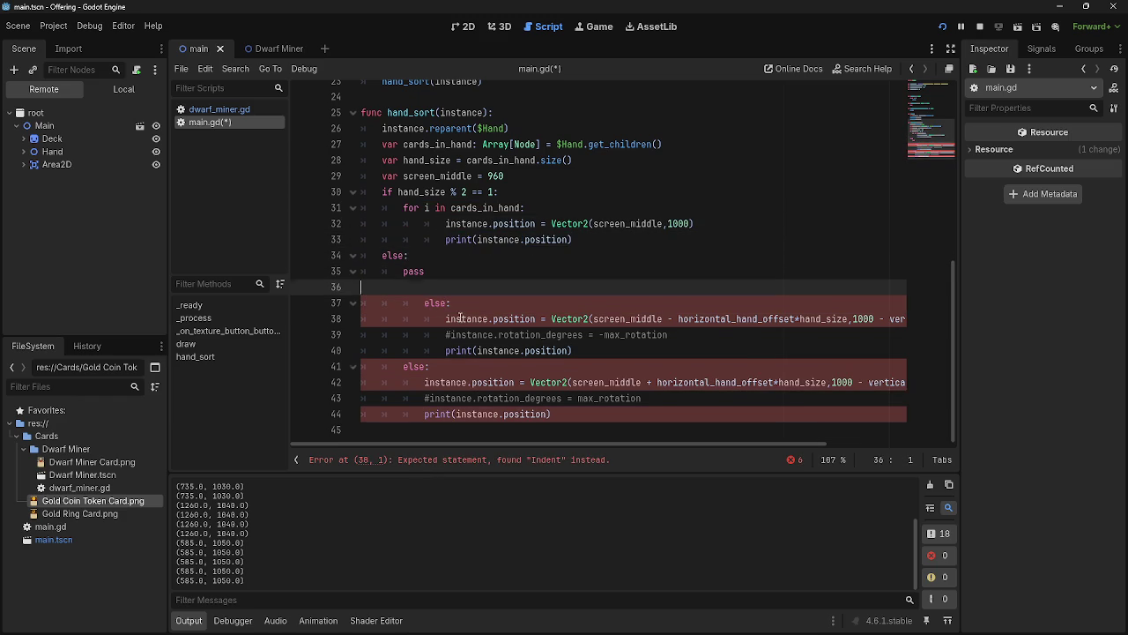
{"action": "left_click", "coordinate": [334, 307]}
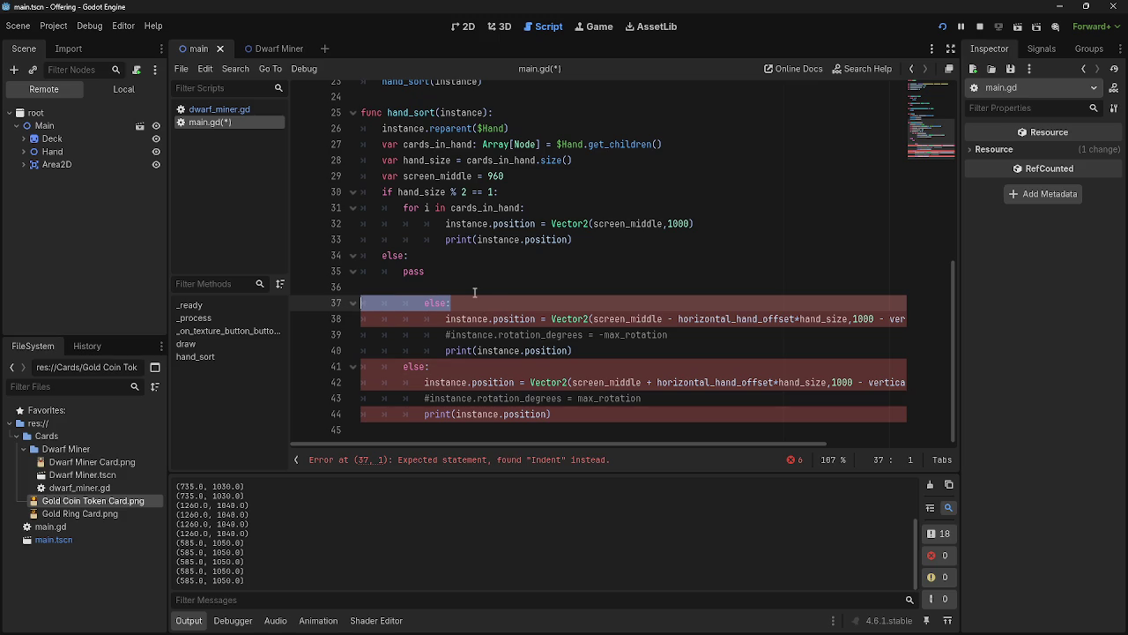
Fix the moved lines' indentation, then bring up the forum thread in the browser
{"action": "left_click", "coordinate": [447, 223]}
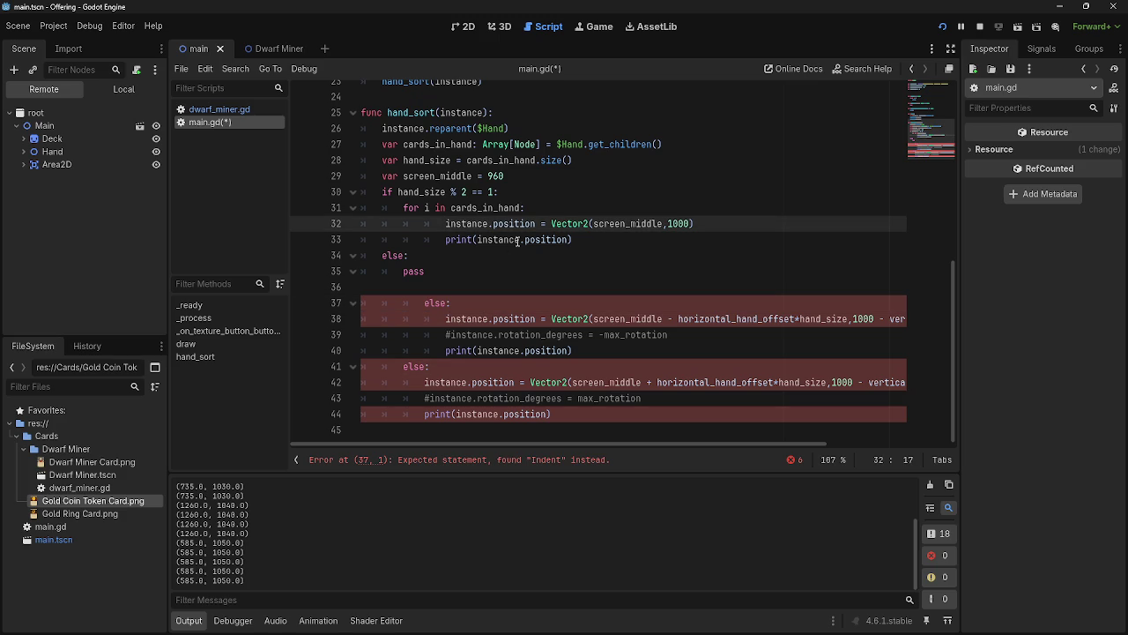
{"action": "key", "text": "BackSpace"}
{"action": "key", "text": "Down"}
{"action": "key", "text": "BackSpace"}
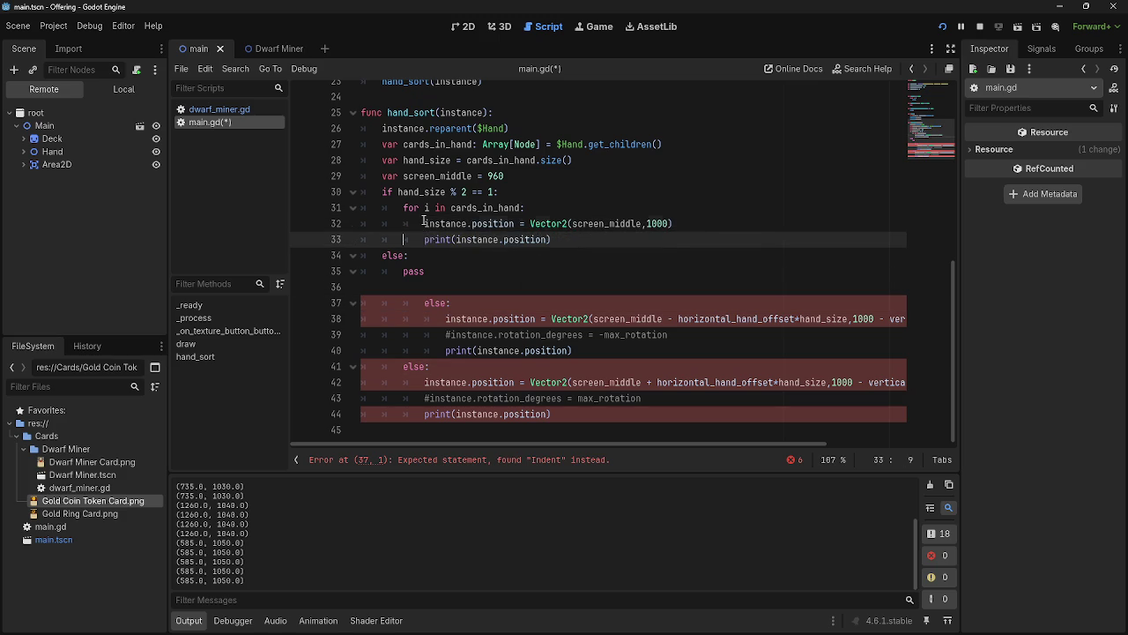
{"action": "key", "text": "Up"}
{"action": "left_click", "coordinate": [526, 208]}
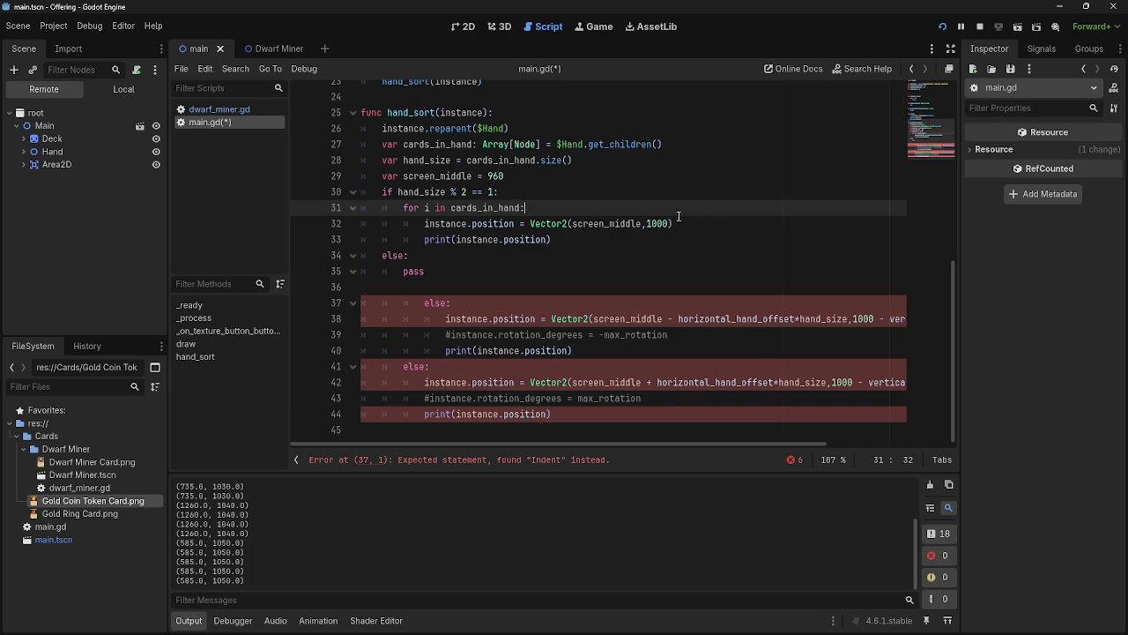
{"action": "key", "text": "alt+Tab"}
{"action": "key", "text": "alt+Tab"}
{"action": "key", "text": "alt+Tab"}
{"action": "key", "text": "alt+Tab"}
{"action": "left_click_drag", "start_coordinate": [642, 83], "coordinate": [289, 57]}
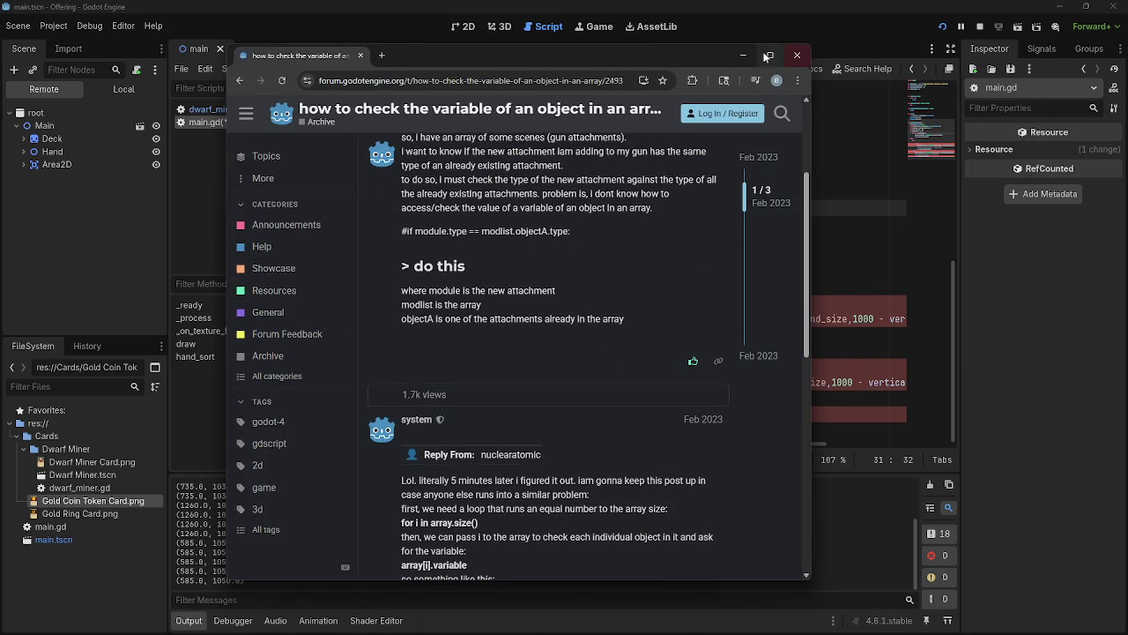
Maximize the 'check the variable of an object in an array' thread and read the question and reply
{"action": "left_click", "coordinate": [771, 56]}
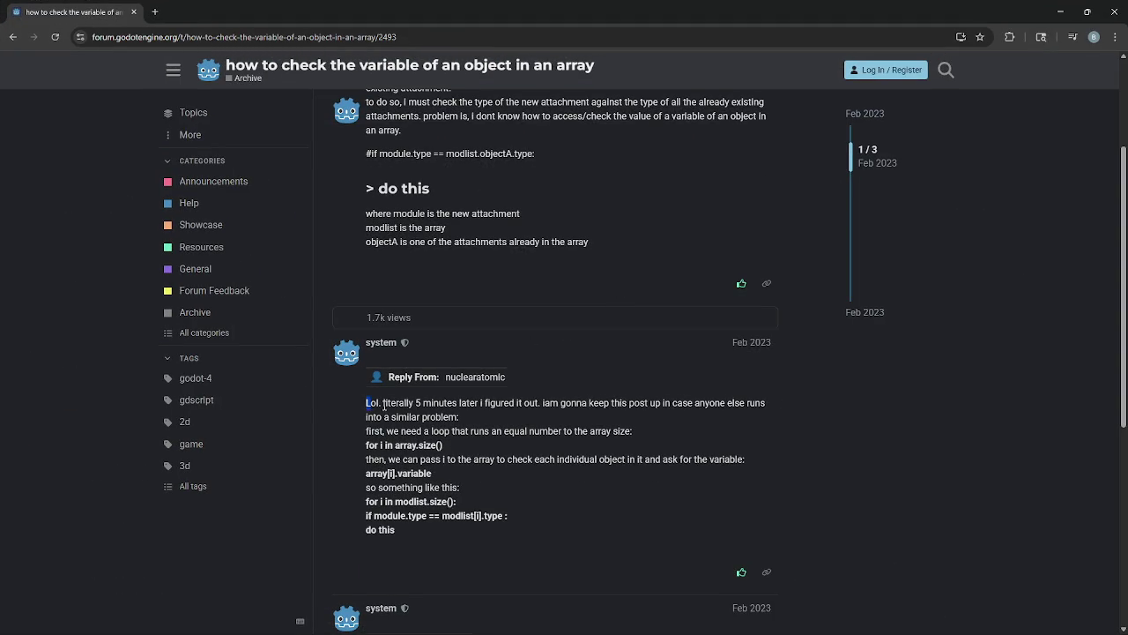
{"action": "scroll", "coordinate": [367, 404], "scroll_direction": "up", "scroll_amount": 2}
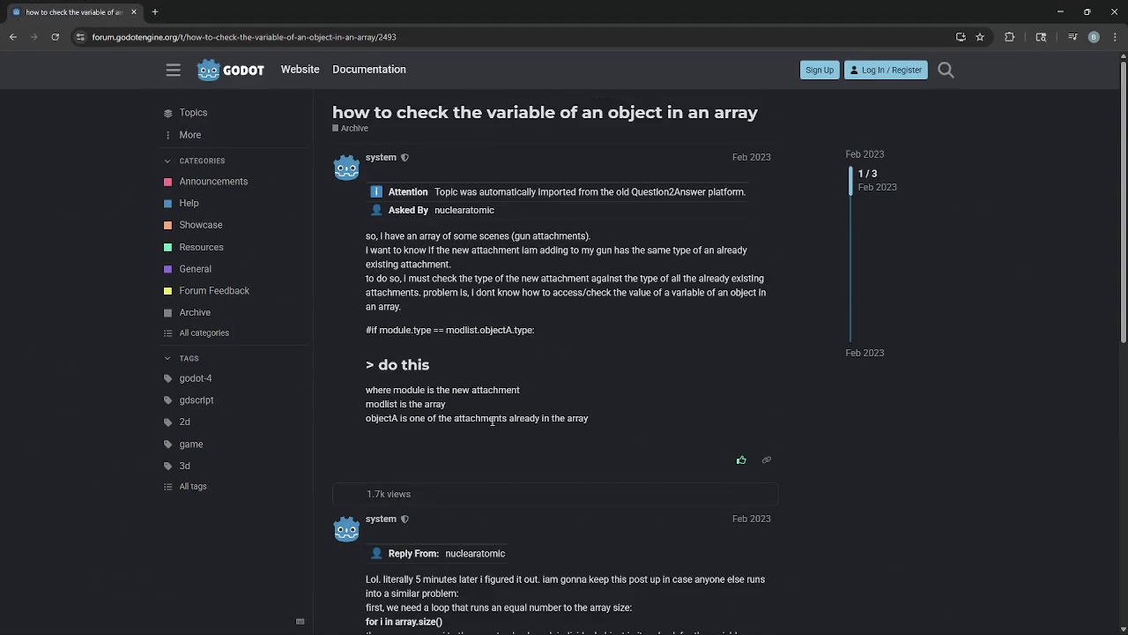
{"action": "mouse_move", "coordinate": [598, 230]}
{"action": "left_mouse_down"}
{"action": "mouse_move", "coordinate": [345, 236]}
{"action": "mouse_move", "coordinate": [535, 260]}
{"action": "left_mouse_up"}
{"action": "left_click", "coordinate": [345, 237]}
{"action": "left_click", "coordinate": [520, 251]}
{"action": "left_click", "coordinate": [533, 262]}
{"action": "left_click_drag", "start_coordinate": [365, 332], "coordinate": [599, 329]}
{"action": "left_click", "coordinate": [598, 330]}
{"action": "scroll", "coordinate": [593, 339], "scroll_direction": "down", "scroll_amount": 2}
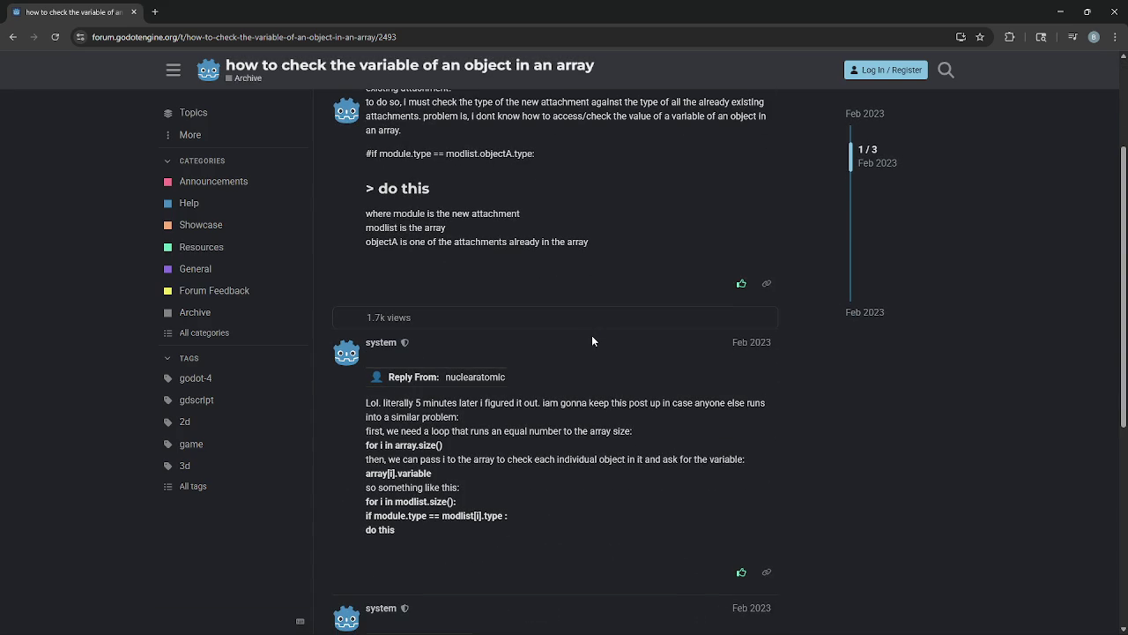
Close the browser and add a blank line right after 'for i in cards_in_hand:' in main.gd
{"action": "left_click", "coordinate": [1115, 12]}
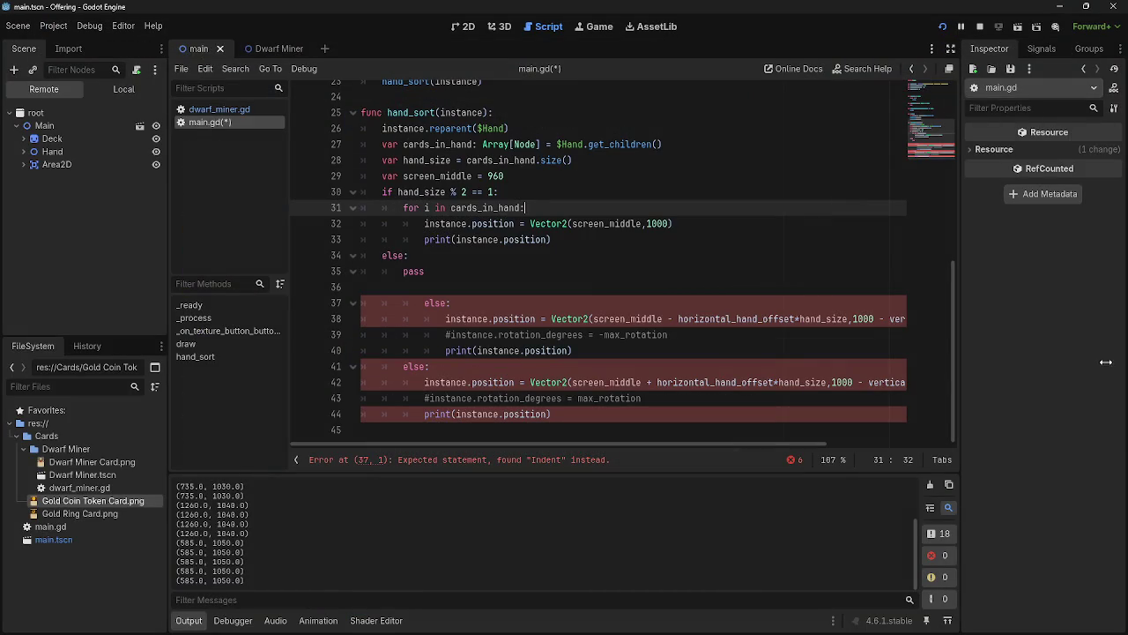
{"action": "left_click", "coordinate": [582, 370]}
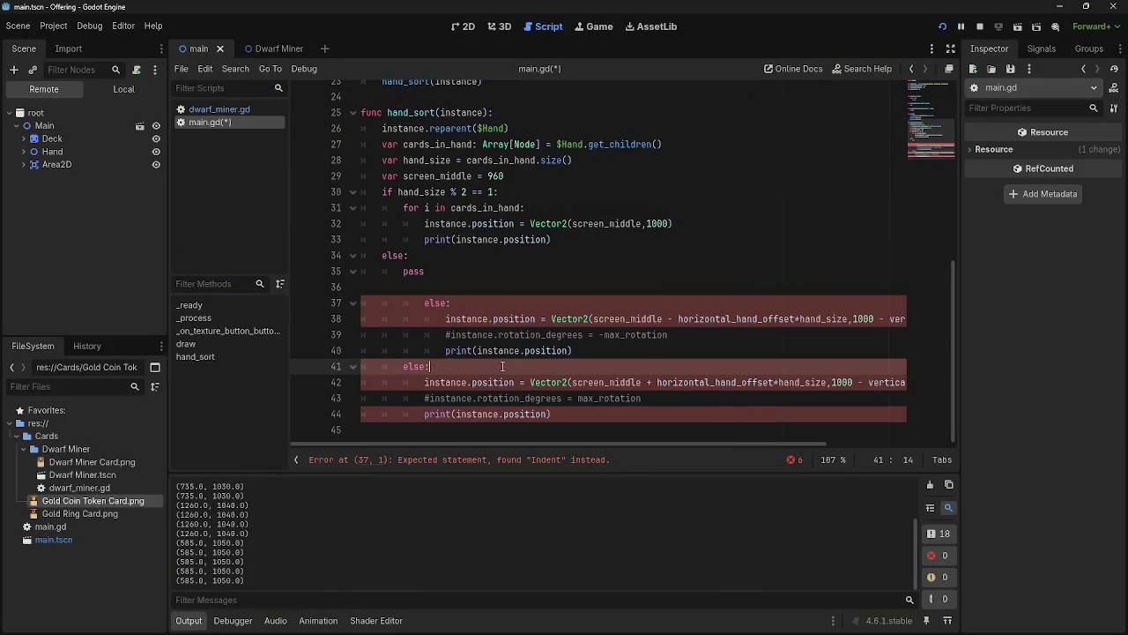
{"action": "left_click", "coordinate": [468, 302]}
{"action": "scroll", "coordinate": [588, 301], "scroll_direction": "up", "scroll_amount": 2}
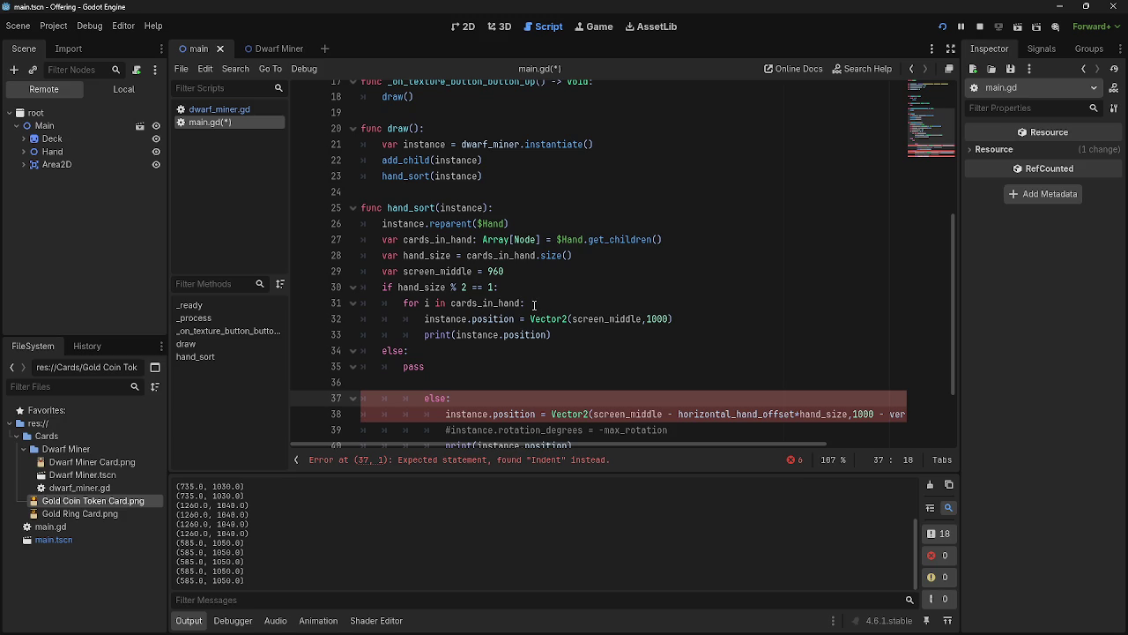
{"action": "left_click", "coordinate": [534, 303]}
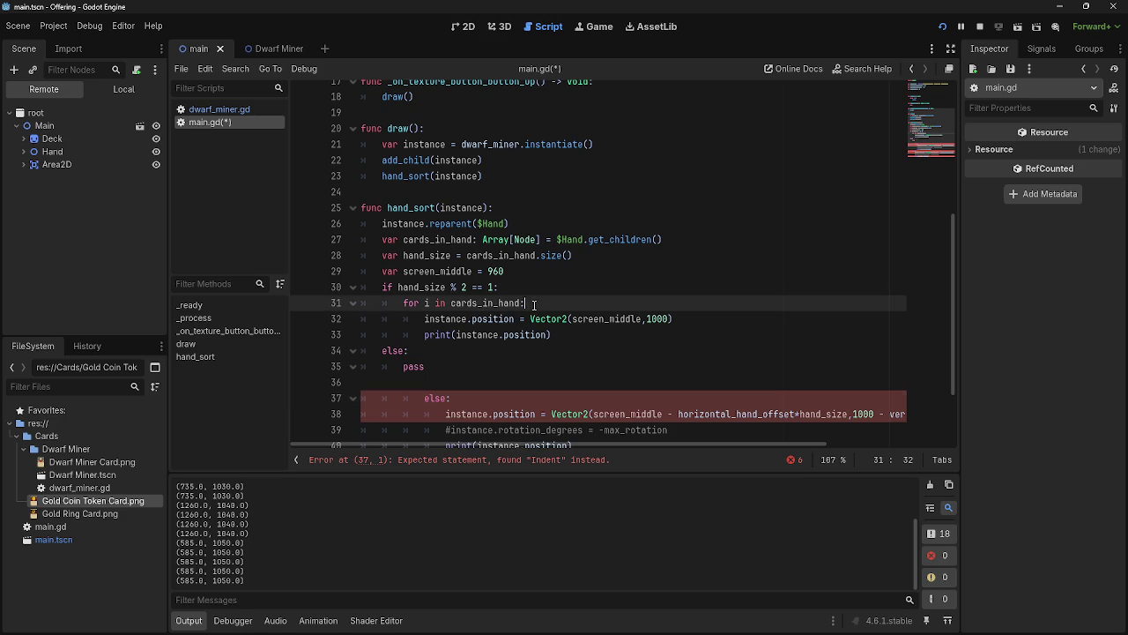
{"action": "left_click_drag", "start_coordinate": [425, 319], "coordinate": [722, 315]}
{"action": "left_click", "coordinate": [711, 314]}
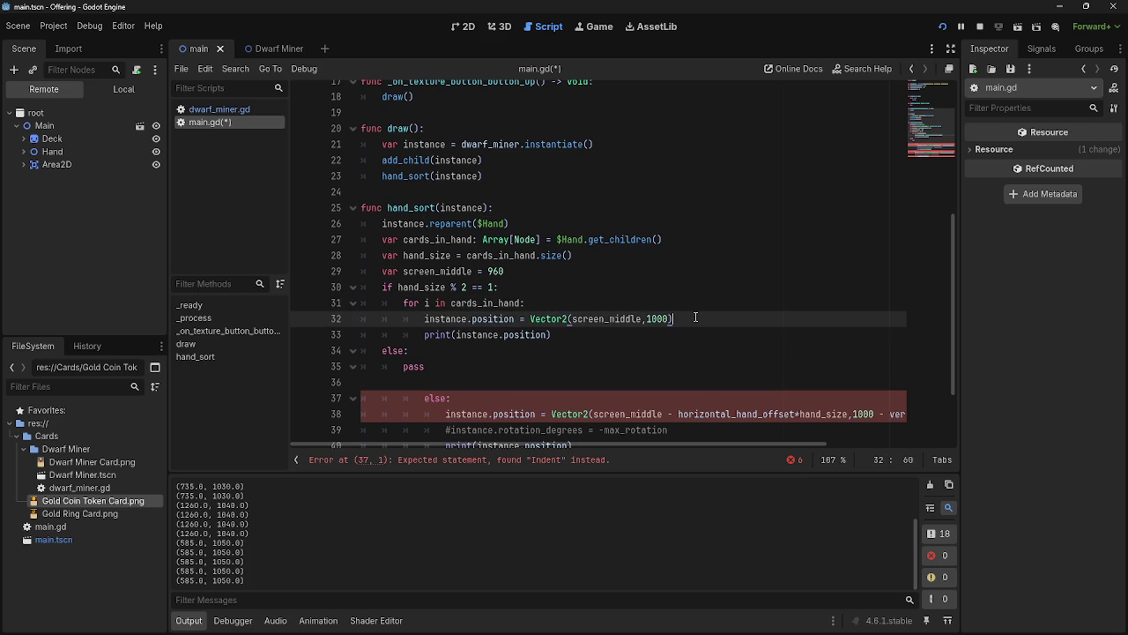
{"action": "left_click_drag", "start_coordinate": [394, 303], "coordinate": [592, 302]}
{"action": "left_click", "coordinate": [592, 302]}
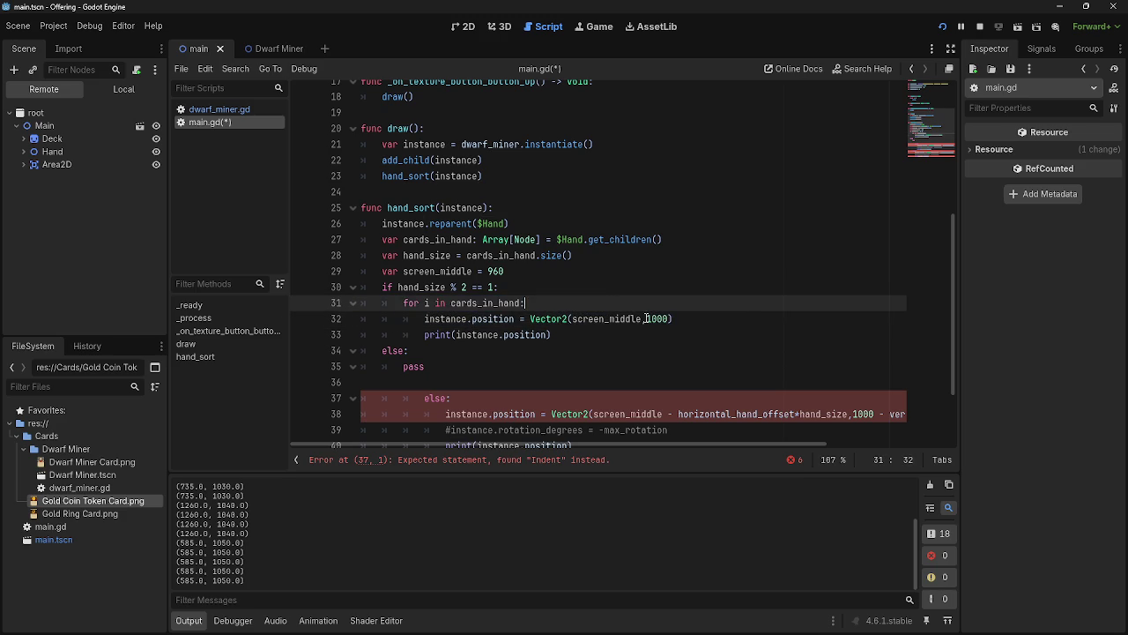
{"action": "left_click", "coordinate": [693, 318]}
{"action": "left_click_drag", "start_coordinate": [693, 319], "coordinate": [407, 318]}
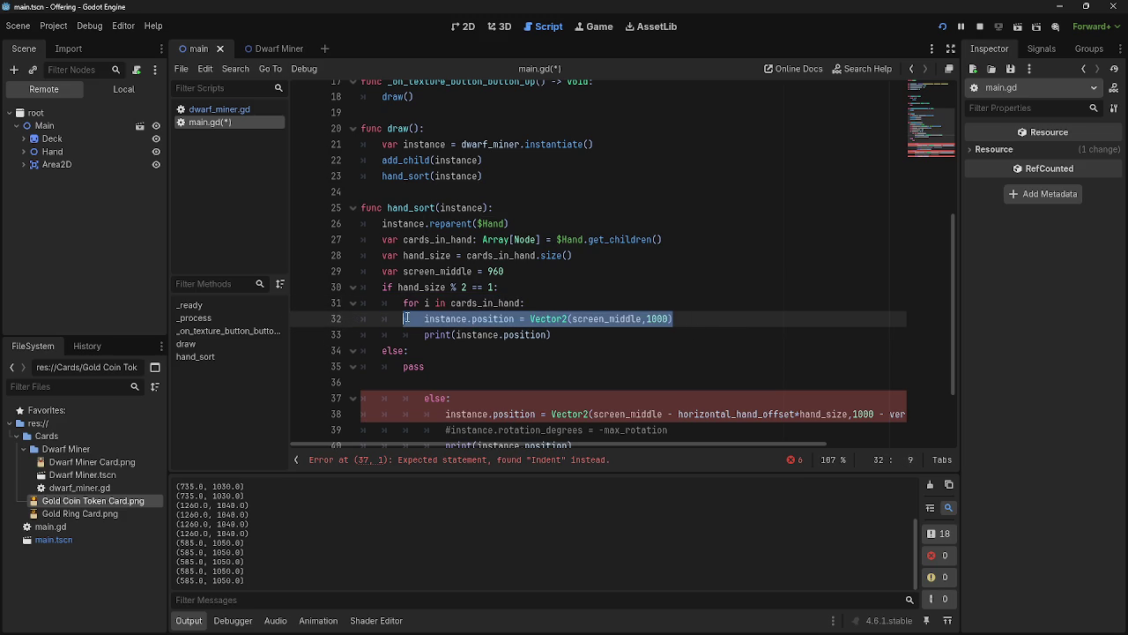
{"action": "left_click", "coordinate": [573, 310]}
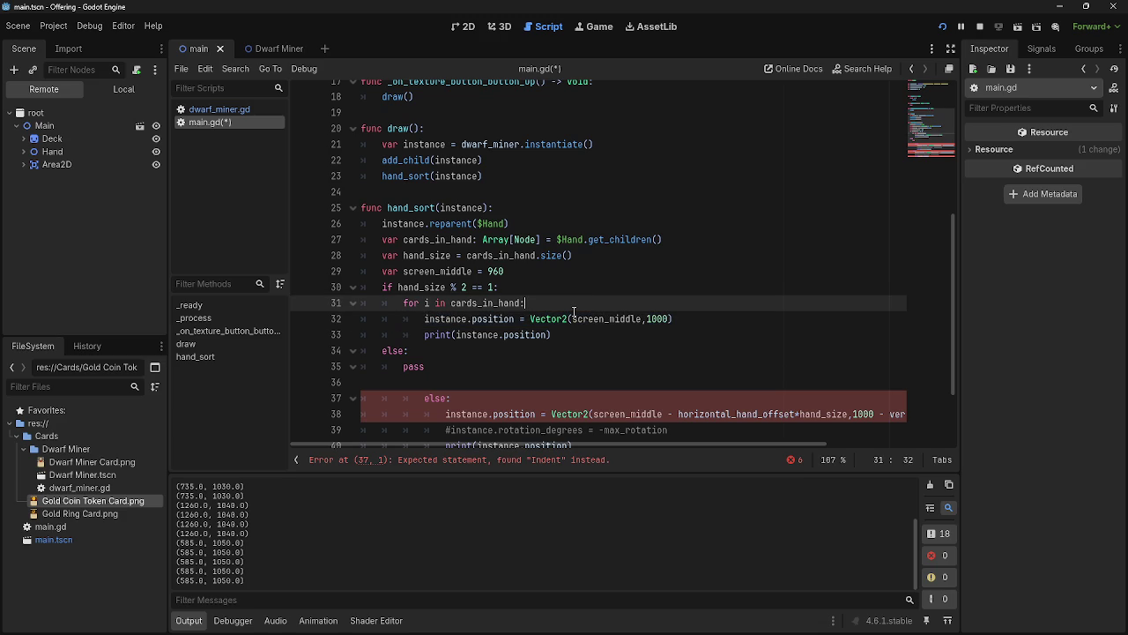
{"action": "key", "text": "Return"}
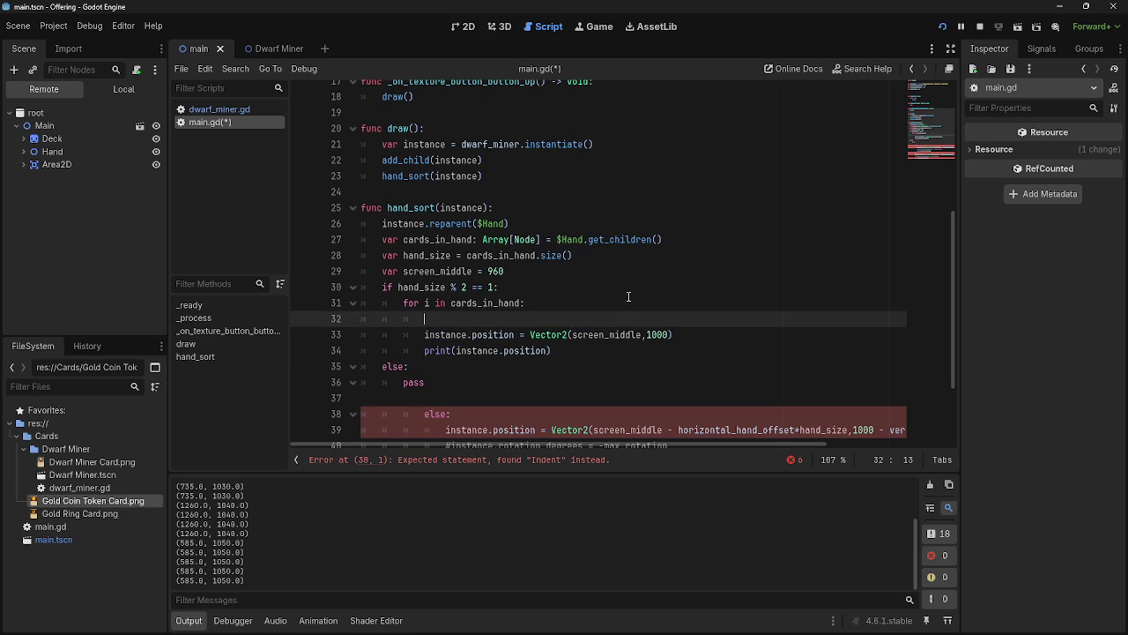
Write the condition `if cards_in_hand == 1:` and indent the assignment and print lines under it
{"action": "type", "text": "if cards"}
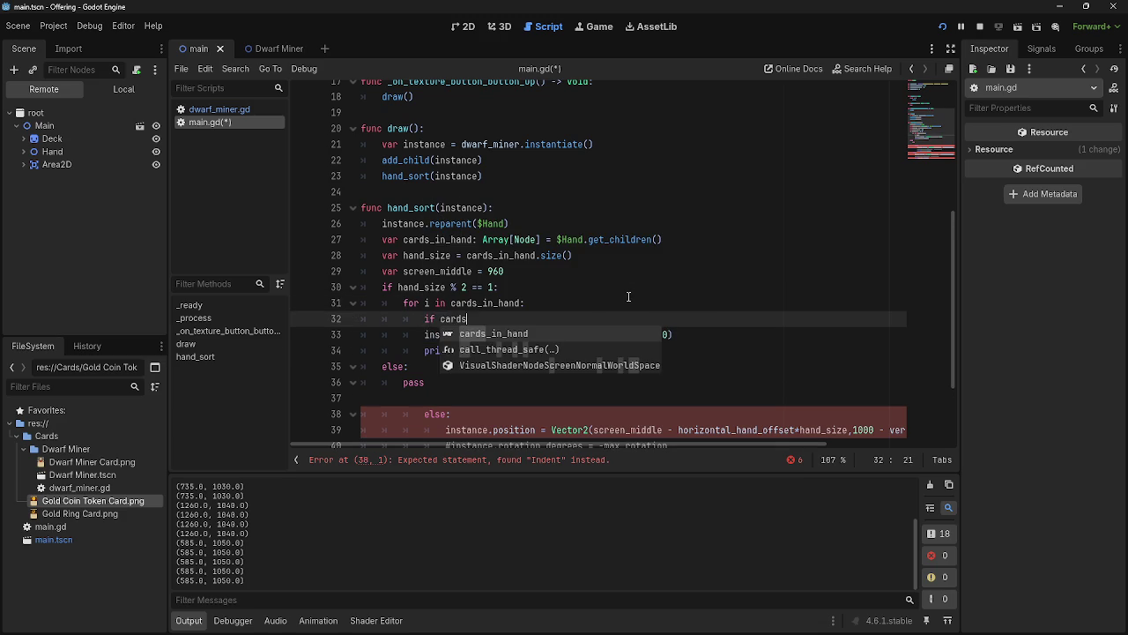
{"action": "key", "text": "Return"}
{"action": "type", "text": "="}
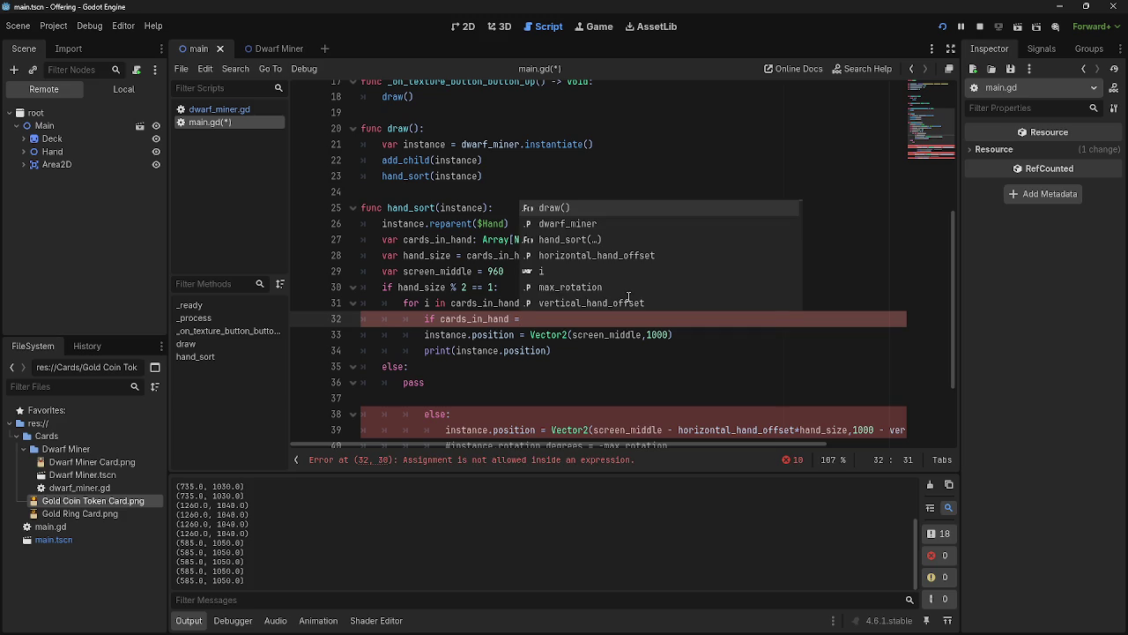
{"action": "type", "text": " 1"}
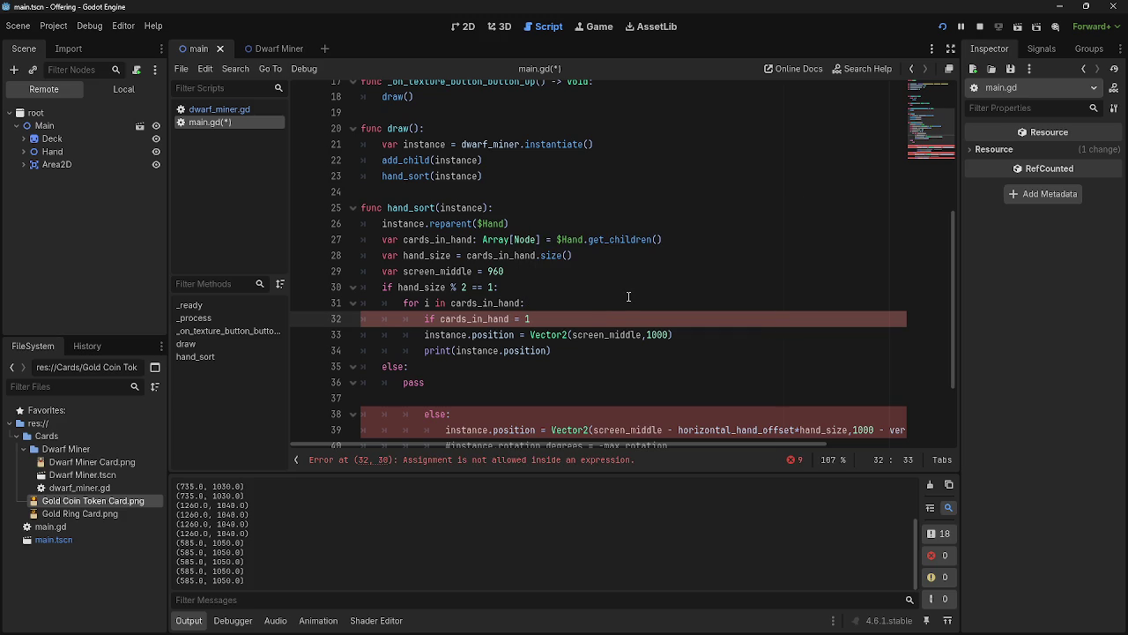
{"action": "key", "text": "Left"}
{"action": "key", "text": "Left"}
{"action": "type", "text": "="}
{"action": "key", "text": "End"}
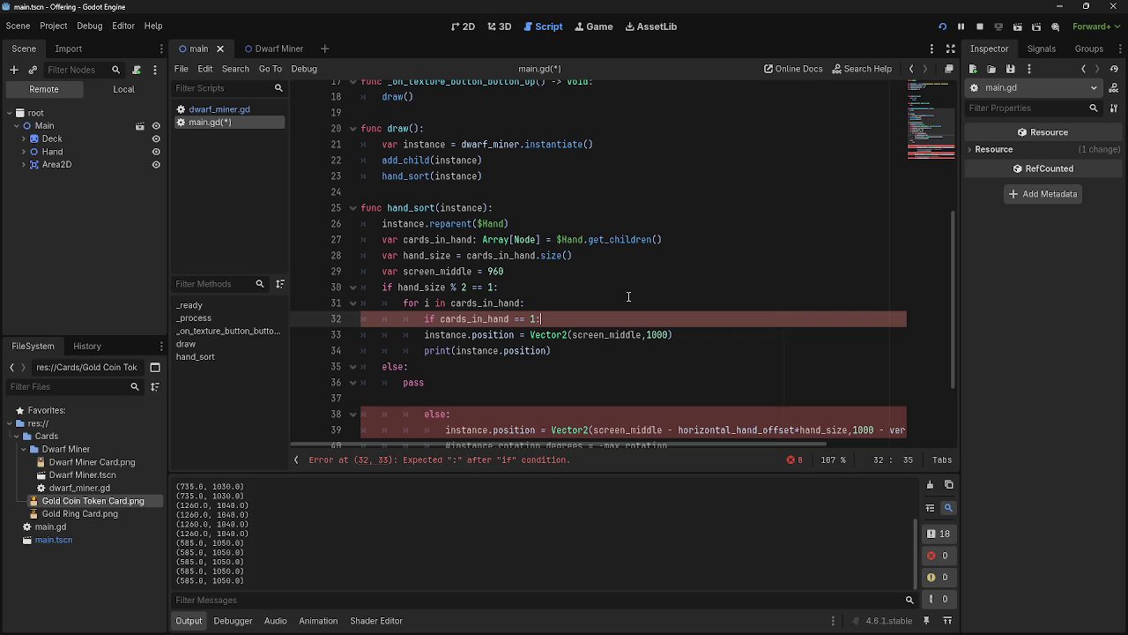
{"action": "left_click_drag", "start_coordinate": [424, 335], "coordinate": [608, 350]}
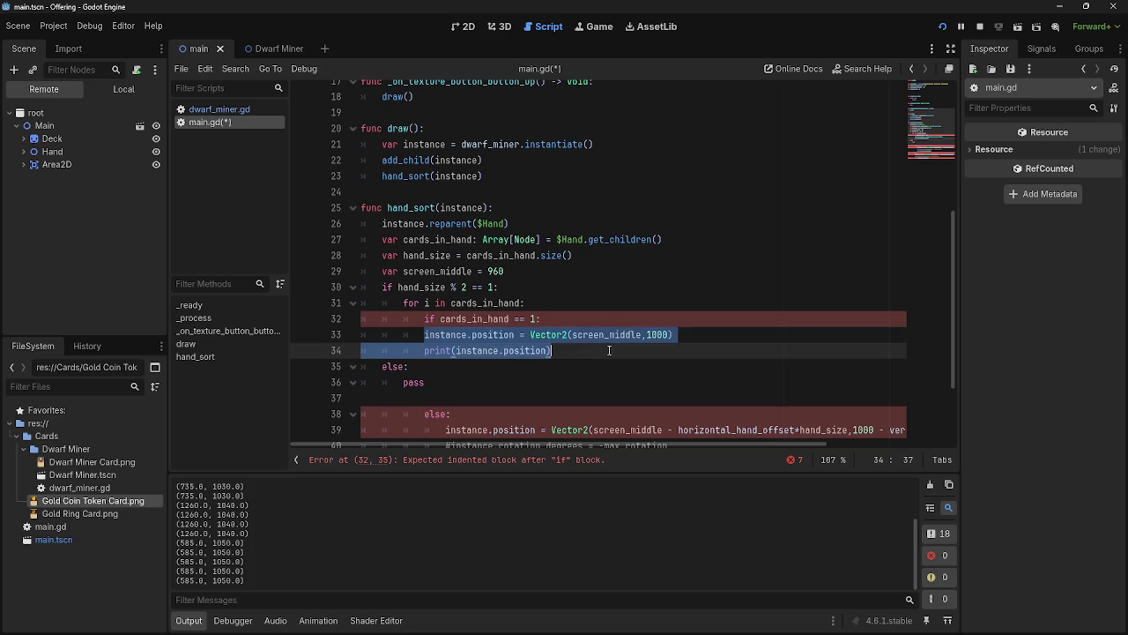
{"action": "key", "text": "Tab"}
{"action": "left_click", "coordinate": [674, 351]}
{"action": "key", "text": "Return"}
Move the else block up with Alt+Up and delete the stray duplicate else and blank line
{"action": "scroll", "coordinate": [668, 328], "scroll_direction": "down", "scroll_amount": 2}
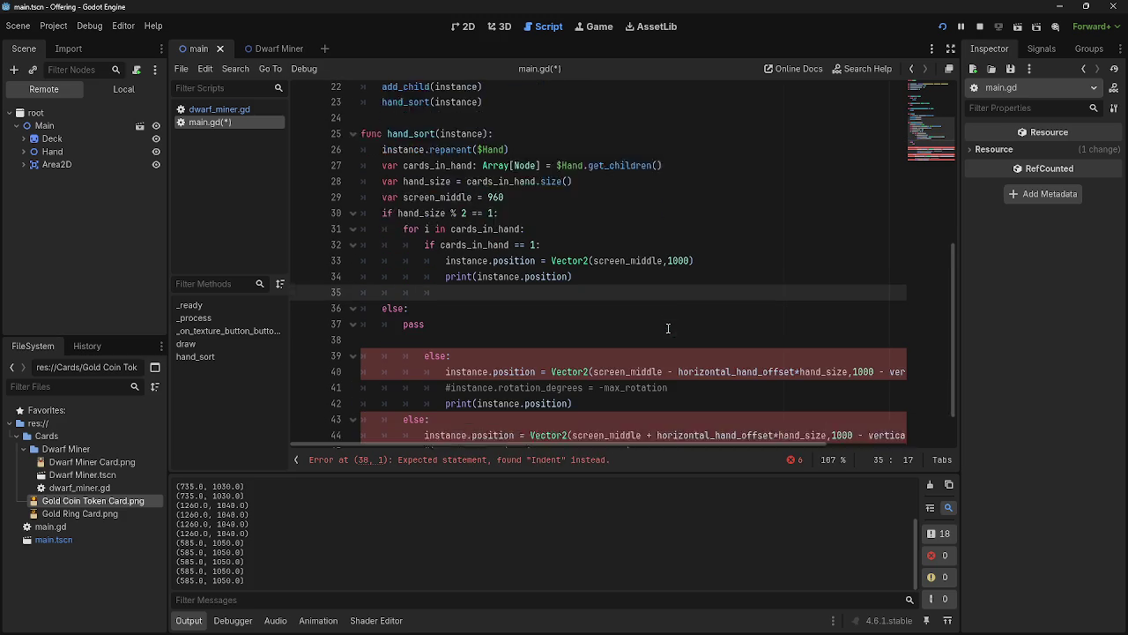
{"action": "scroll", "coordinate": [668, 328], "scroll_direction": "down", "scroll_amount": 1}
{"action": "left_click", "coordinate": [427, 336]}
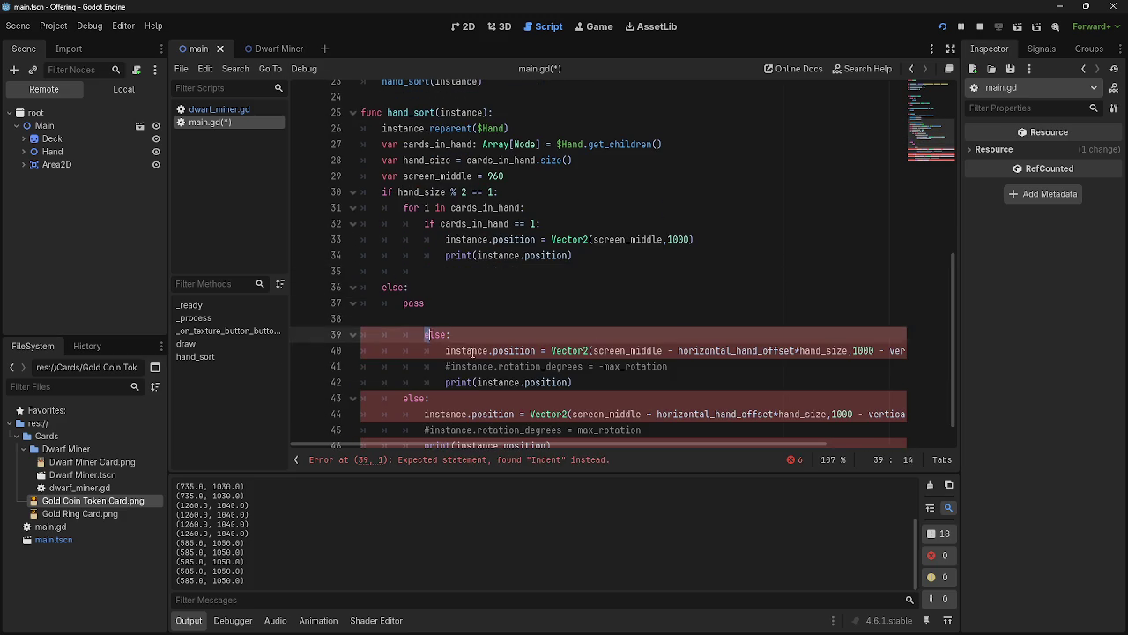
{"action": "left_click", "coordinate": [573, 382], "text": "shift"}
{"action": "key", "text": "alt+Up"}
{"action": "key", "text": "alt+Up"}
{"action": "key", "text": "alt+Up"}
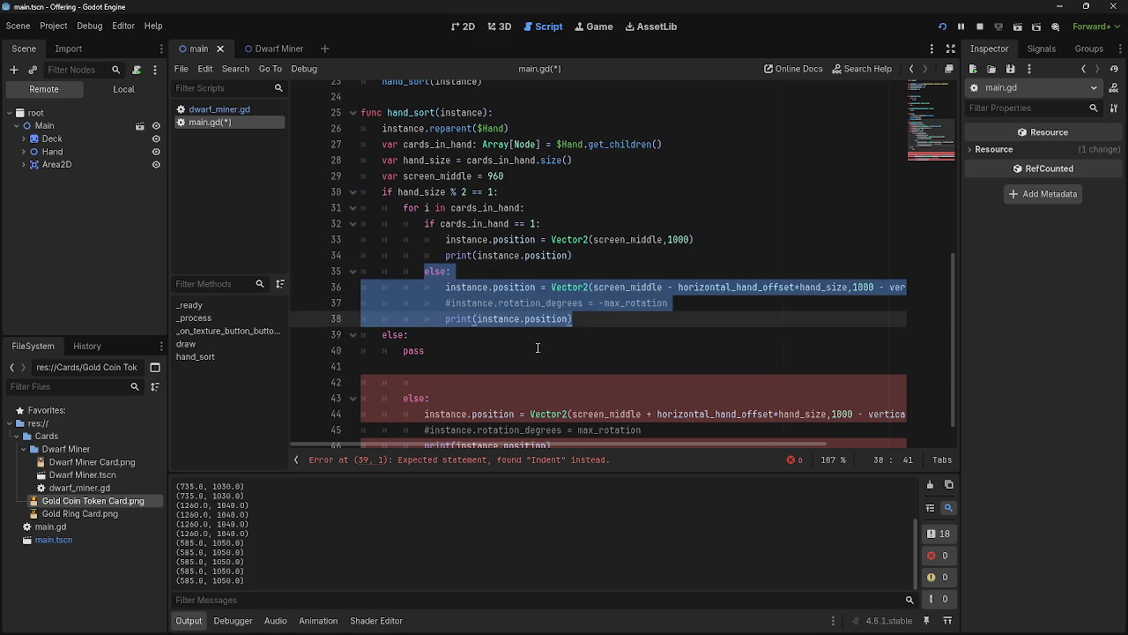
{"action": "left_click", "coordinate": [531, 340]}
{"action": "scroll", "coordinate": [626, 326], "scroll_direction": "down", "scroll_amount": 1}
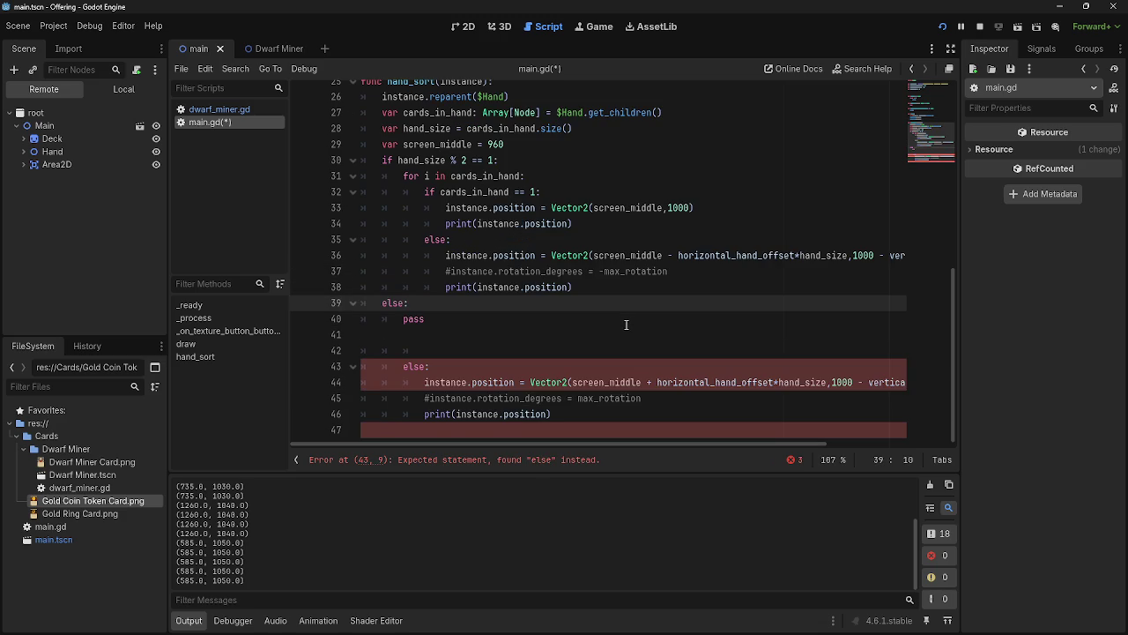
{"action": "left_click", "coordinate": [407, 318]}
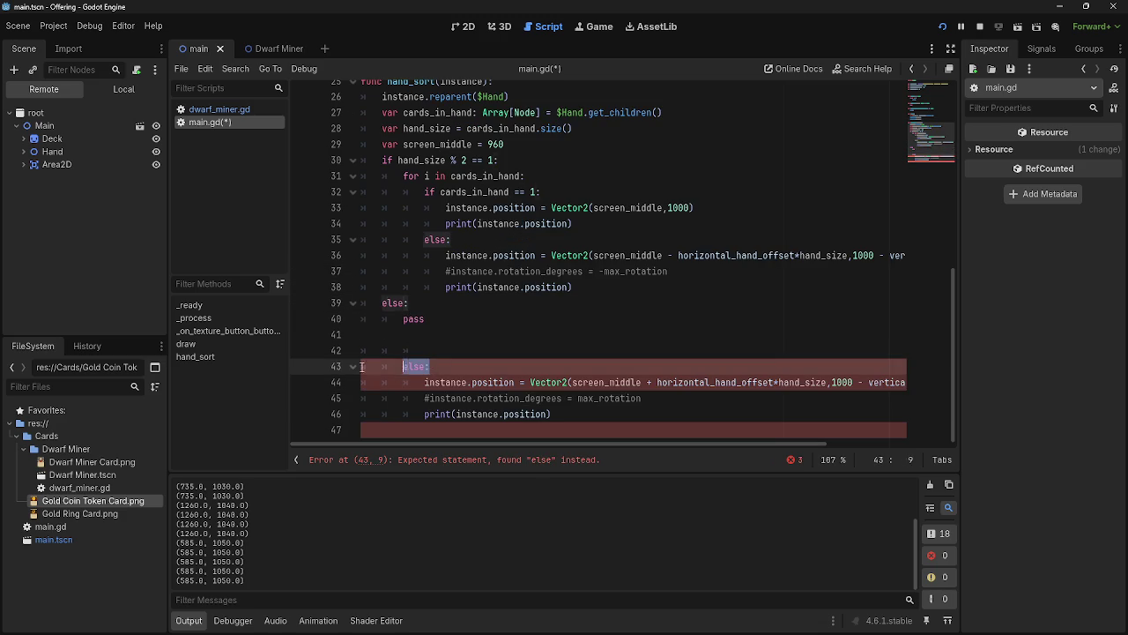
{"action": "left_click_drag", "start_coordinate": [429, 366], "coordinate": [392, 355]}
{"action": "key", "text": "BackSpace"}
{"action": "key", "text": "BackSpace"}
{"action": "key", "text": "BackSpace"}
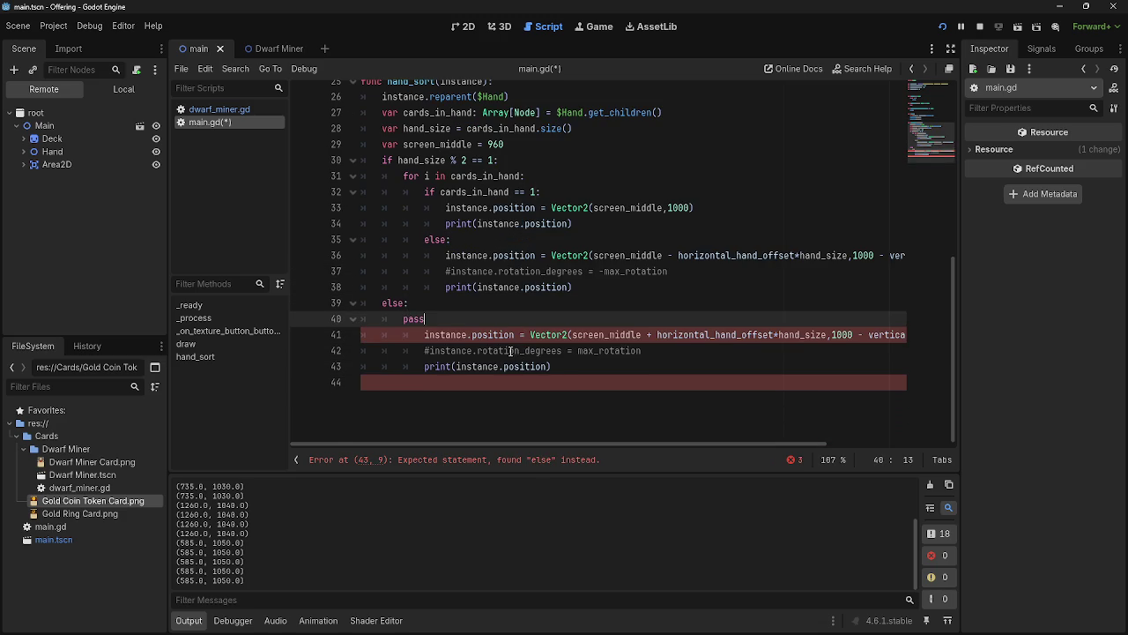
{"action": "scroll", "coordinate": [492, 350], "scroll_direction": "up", "scroll_amount": 3}
{"action": "scroll", "coordinate": [434, 361], "scroll_direction": "down", "scroll_amount": 1}
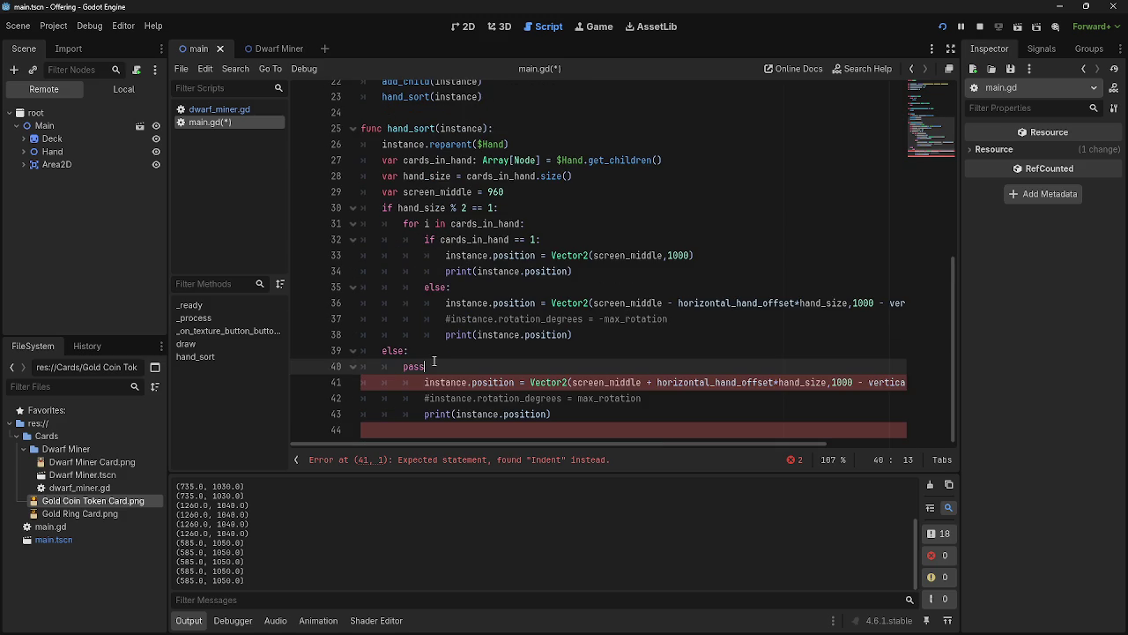
Delete the pass placeholder and dedent the three lines under else by one level
{"action": "left_click_drag", "start_coordinate": [434, 364], "coordinate": [362, 367]}
{"action": "key", "text": "BackSpace"}
{"action": "key", "text": "BackSpace"}
{"action": "left_click", "coordinate": [389, 367]}
{"action": "key", "text": "BackSpace"}
{"action": "left_click", "coordinate": [389, 383]}
{"action": "key", "text": "BackSpace"}
{"action": "left_click", "coordinate": [389, 398]}
{"action": "key", "text": "BackSpace"}
{"action": "left_click", "coordinate": [639, 398]}
Copy the `for i in cards_in_hand:` loop header line
{"action": "mouse_move", "coordinate": [398, 224]}
{"action": "left_mouse_down"}
{"action": "mouse_move", "coordinate": [544, 224]}
{"action": "mouse_move", "coordinate": [425, 240]}
{"action": "left_mouse_up"}
{"action": "left_click", "coordinate": [543, 224]}
{"action": "left_click", "coordinate": [570, 239]}
{"action": "mouse_move", "coordinate": [379, 208]}
{"action": "left_mouse_down"}
{"action": "mouse_move", "coordinate": [524, 224]}
{"action": "mouse_move", "coordinate": [395, 224]}
{"action": "left_mouse_up"}
{"action": "key", "text": "ctrl+c"}
{"action": "left_click", "coordinate": [537, 224]}
Paste the `for i in cards_in_hand:` loop under else and indent the three position lines into it
{"action": "left_click", "coordinate": [424, 353]}
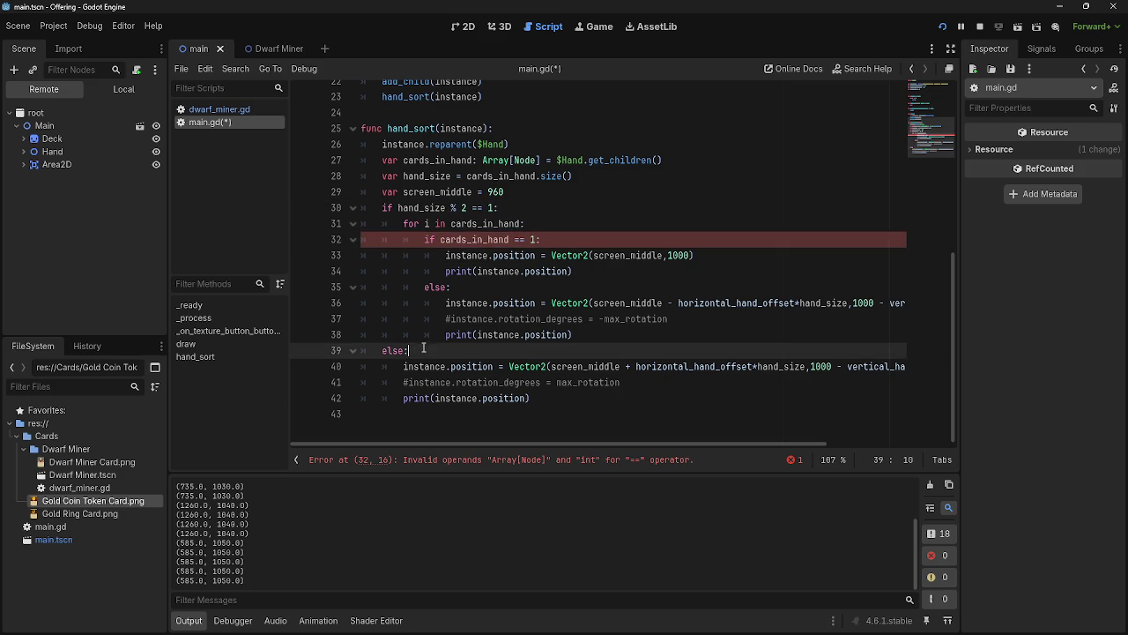
{"action": "key", "text": "Return"}
{"action": "key", "text": "ctrl+v"}
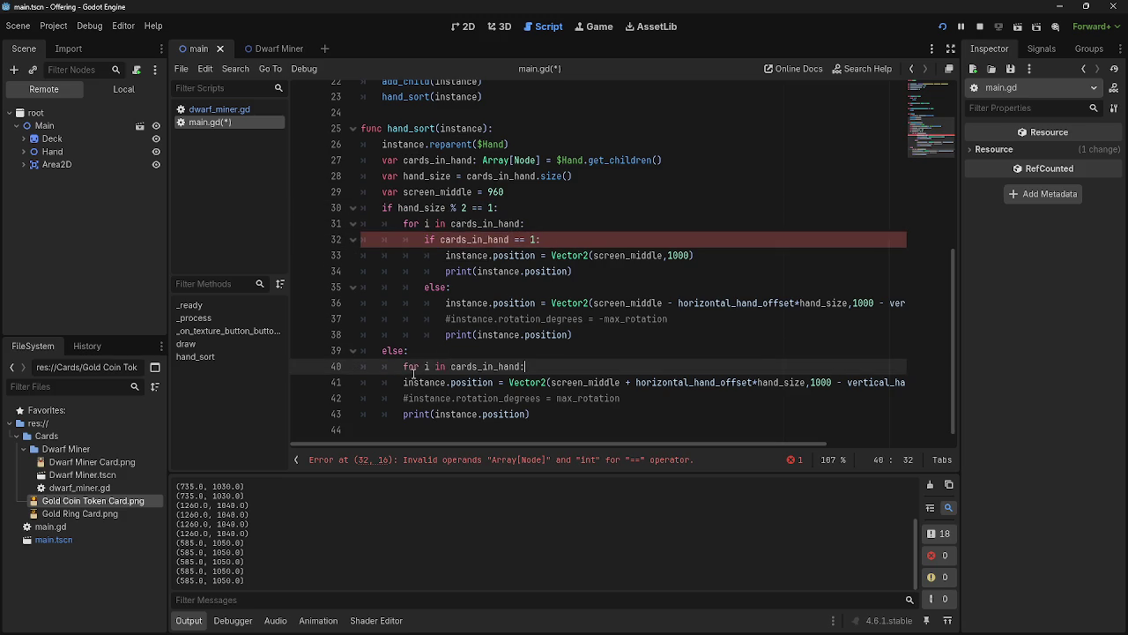
{"action": "left_click_drag", "start_coordinate": [404, 382], "coordinate": [530, 414]}
{"action": "key", "text": "Tab"}
{"action": "left_click", "coordinate": [552, 367]}
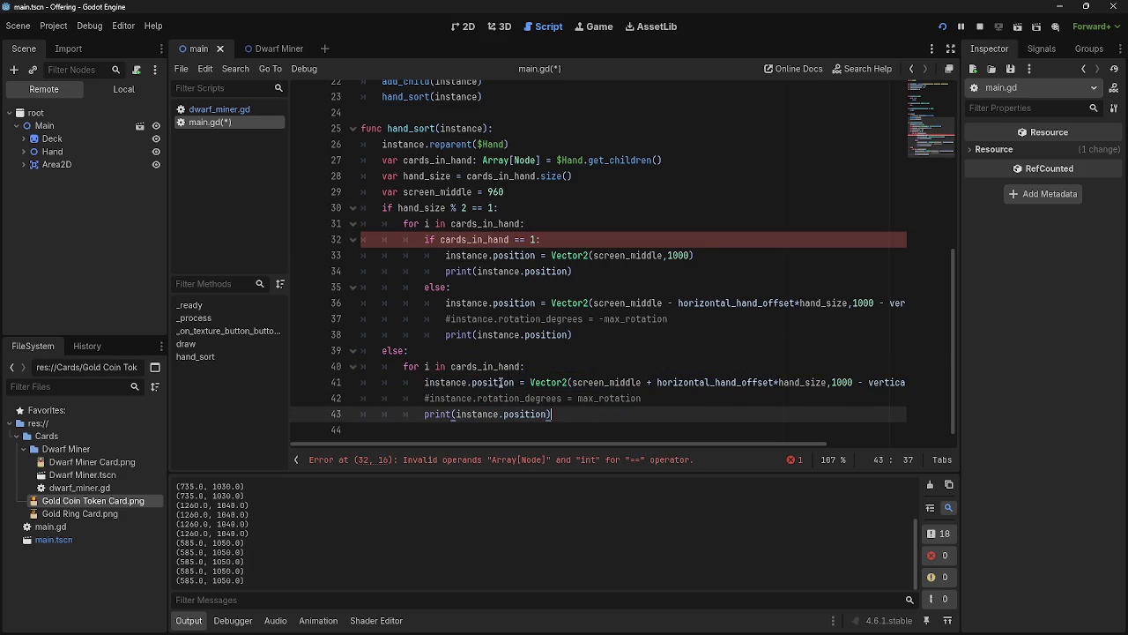
Change line 32's condition to `hand_size == 1` to clear the error, then stop the previous run
{"action": "left_click", "coordinate": [484, 461]}
{"action": "left_click", "coordinate": [504, 462]}
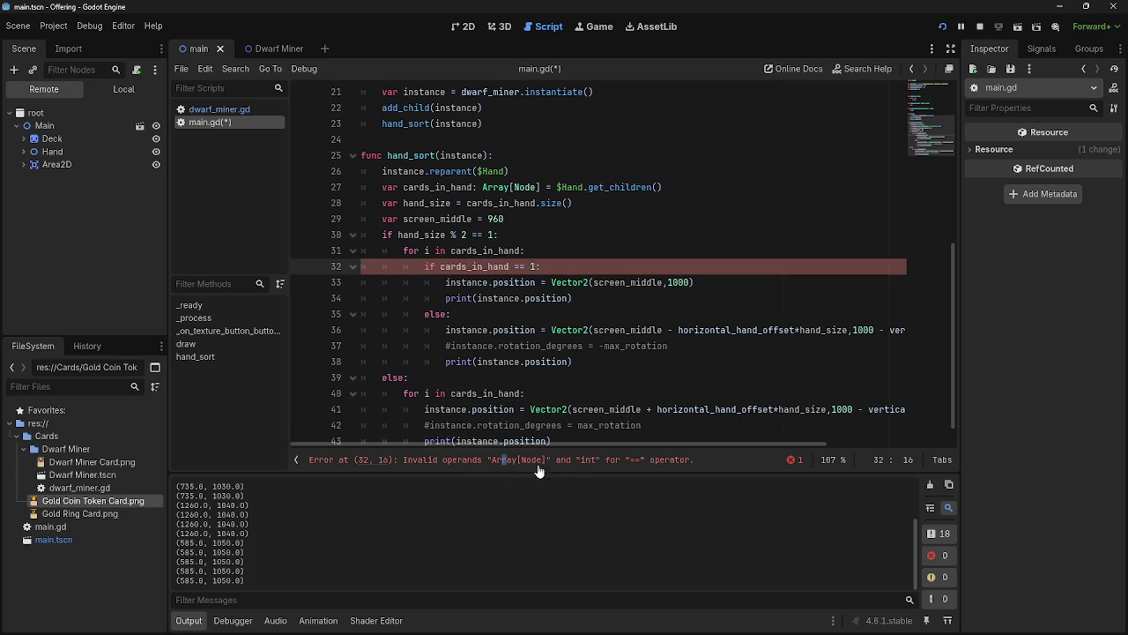
{"action": "left_click", "coordinate": [539, 268]}
{"action": "mouse_move", "coordinate": [474, 292]}
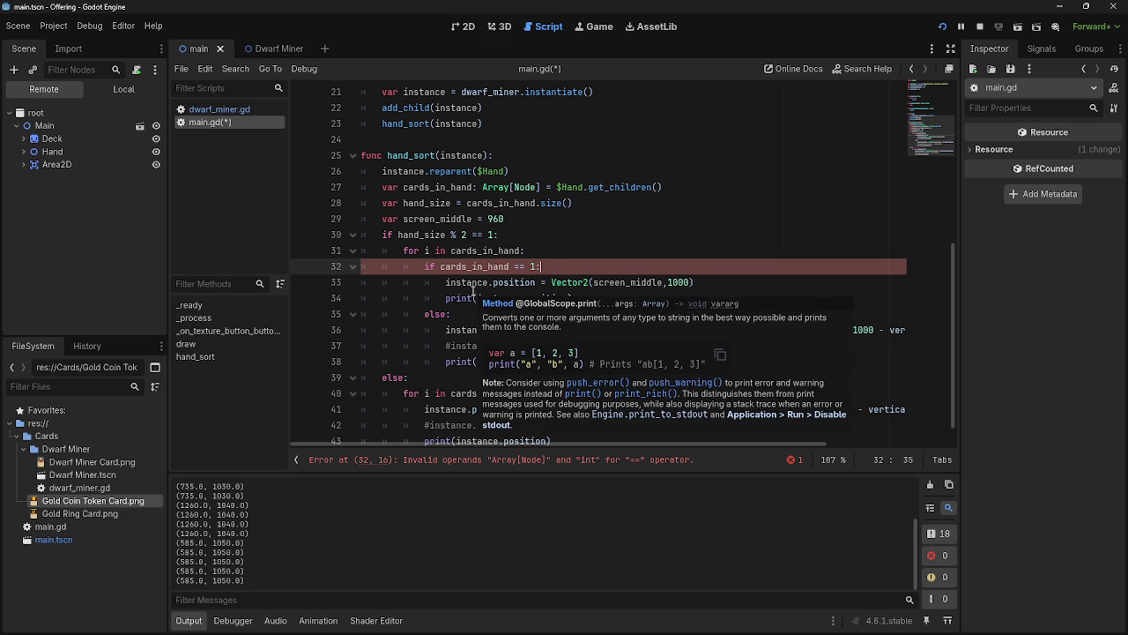
{"action": "left_click_drag", "start_coordinate": [509, 266], "coordinate": [441, 267]}
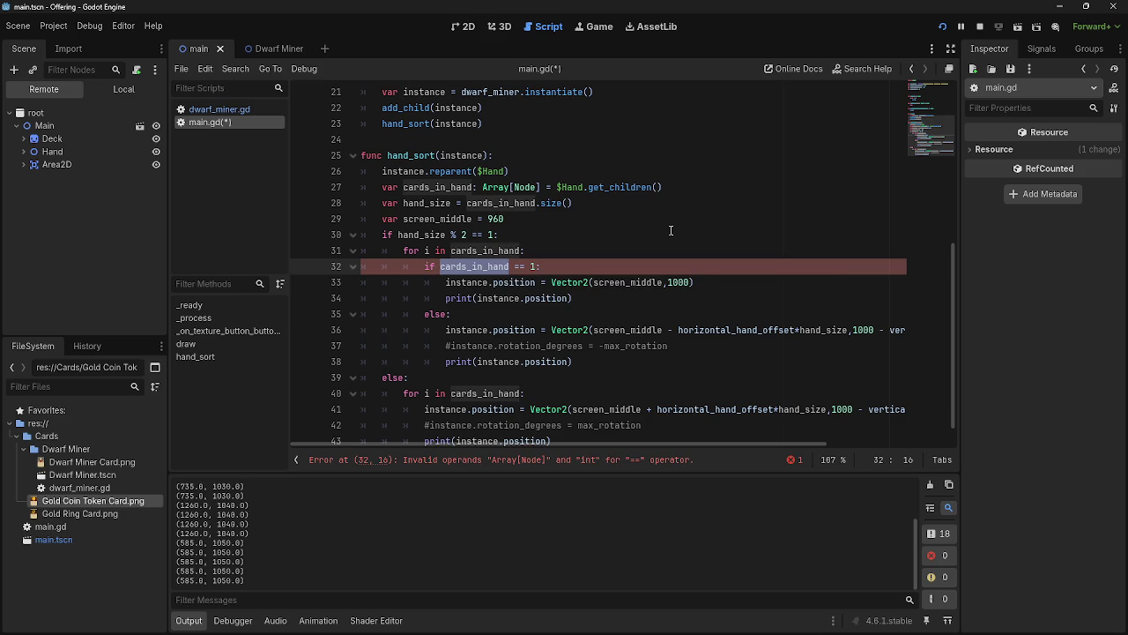
{"action": "type", "text": "hand"}
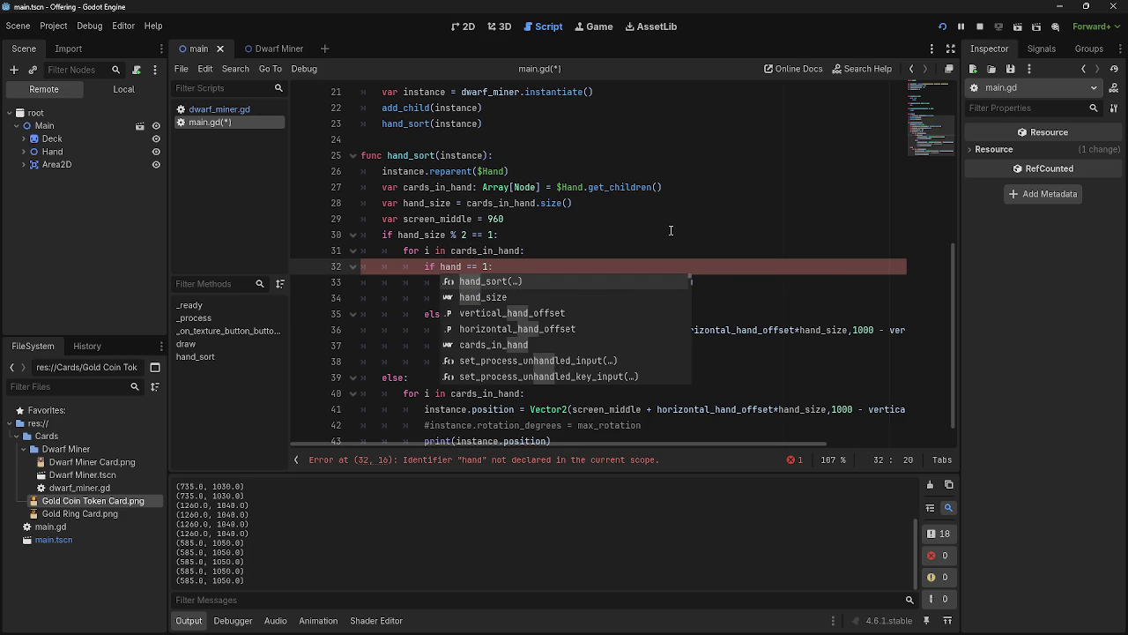
{"action": "type", "text": "_size"}
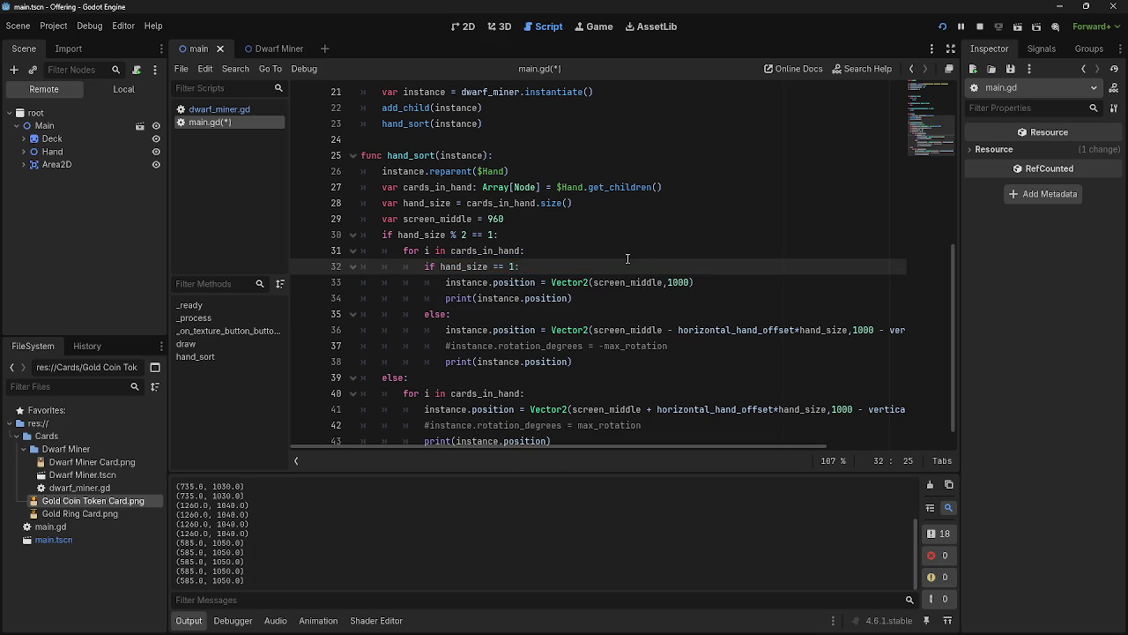
{"action": "left_click", "coordinate": [628, 256]}
{"action": "left_click", "coordinate": [617, 274]}
{"action": "scroll", "coordinate": [617, 274], "scroll_direction": "down", "scroll_amount": 1}
{"action": "left_click", "coordinate": [940, 28]}
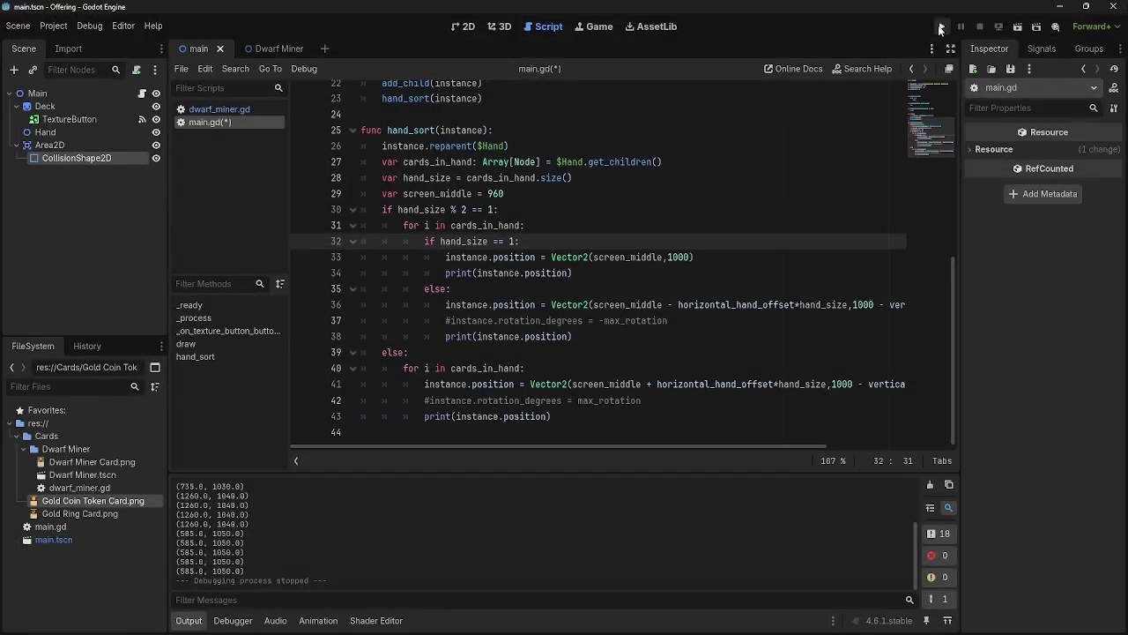
Run and close the game, then review Output positions from (960.0, 1000.0) to (585.0, 1050.0)
{"action": "left_click", "coordinate": [940, 28]}
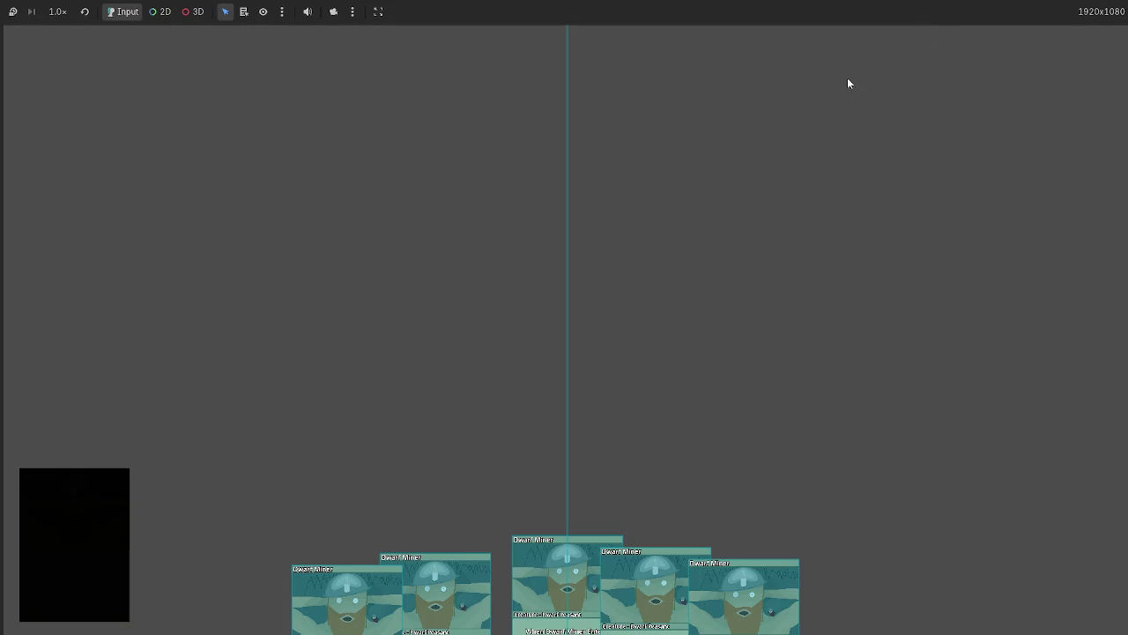
{"action": "key", "text": "F8"}
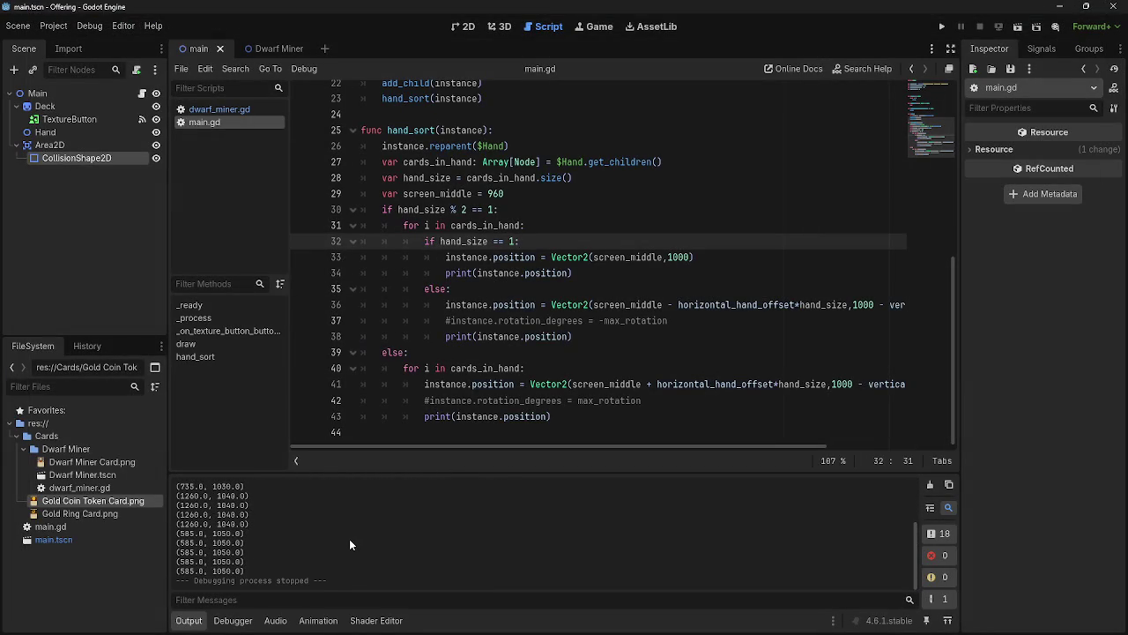
{"action": "scroll", "coordinate": [224, 557], "scroll_direction": "up", "scroll_amount": 2}
{"action": "scroll", "coordinate": [224, 556], "scroll_direction": "up", "scroll_amount": 1}
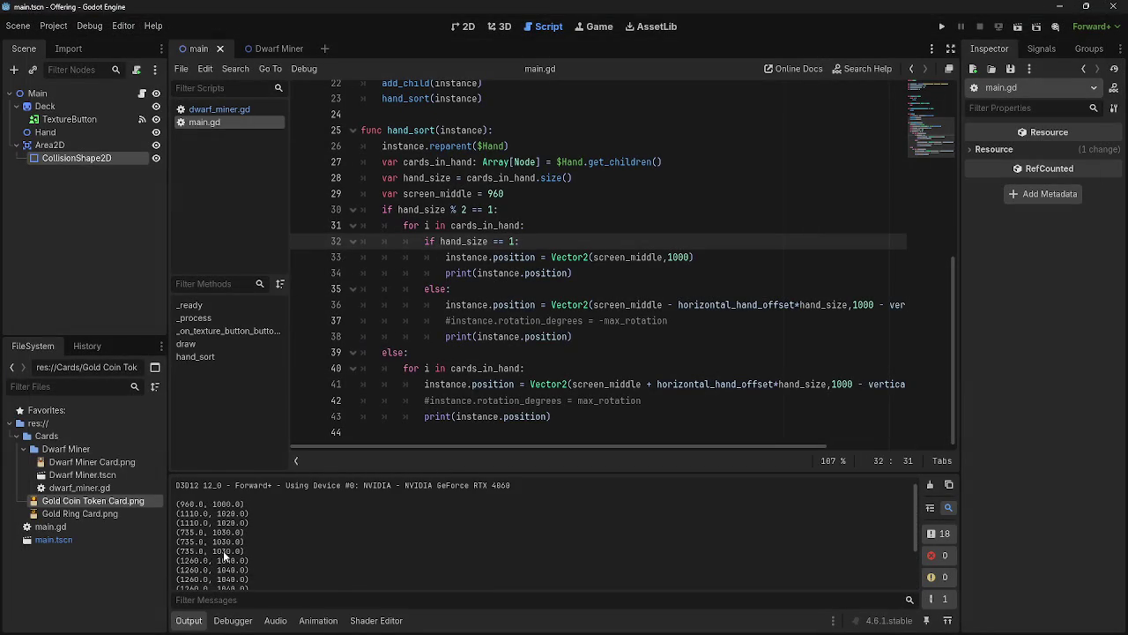
{"action": "scroll", "coordinate": [223, 550], "scroll_direction": "down", "scroll_amount": 5}
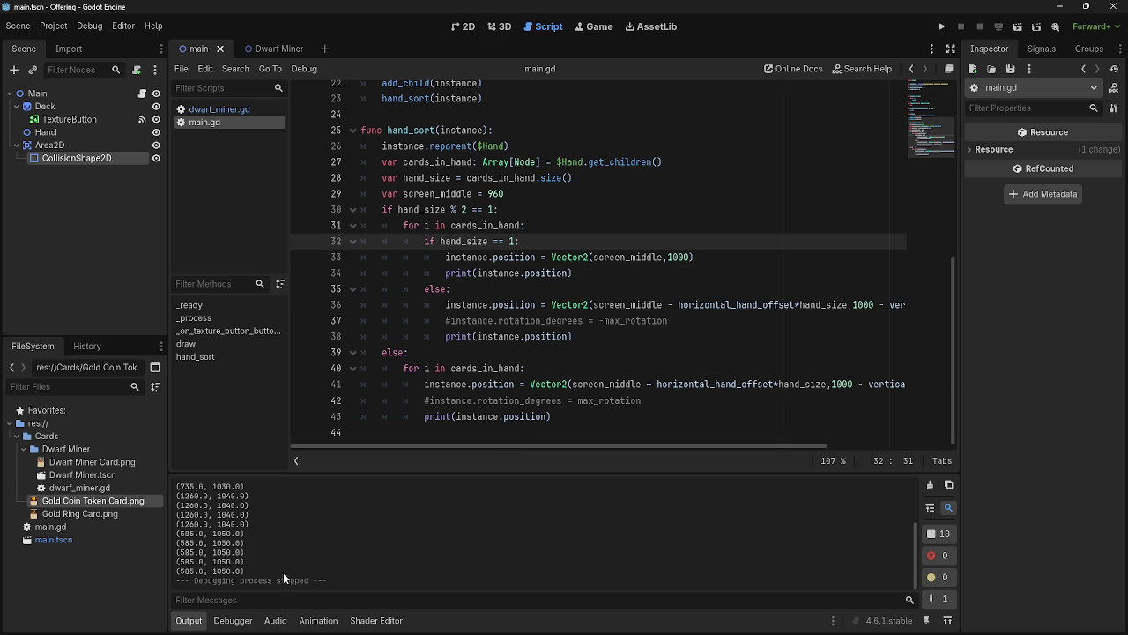
{"action": "scroll", "coordinate": [248, 536], "scroll_direction": "up", "scroll_amount": 2}
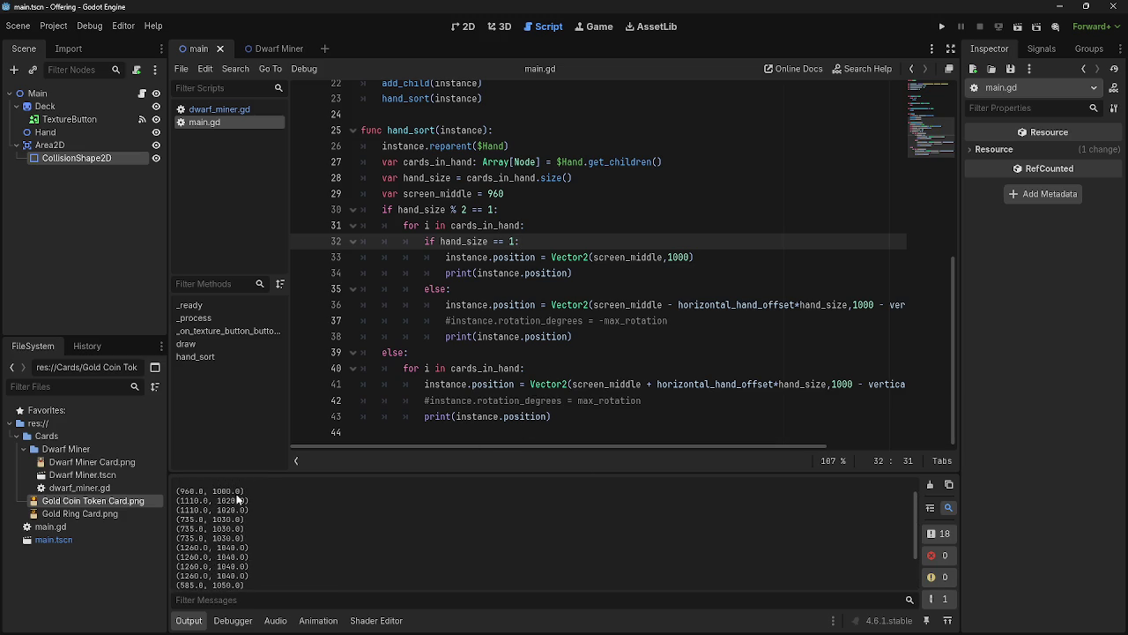
{"action": "scroll", "coordinate": [248, 543], "scroll_direction": "down", "scroll_amount": 1}
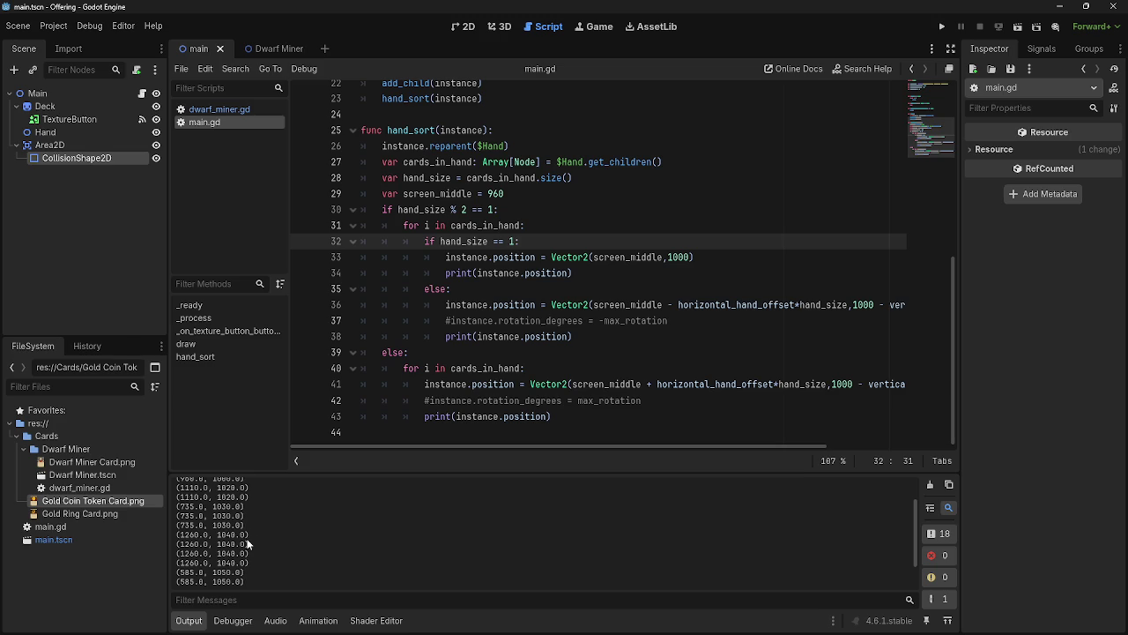
{"action": "scroll", "coordinate": [251, 539], "scroll_direction": "down", "scroll_amount": 3}
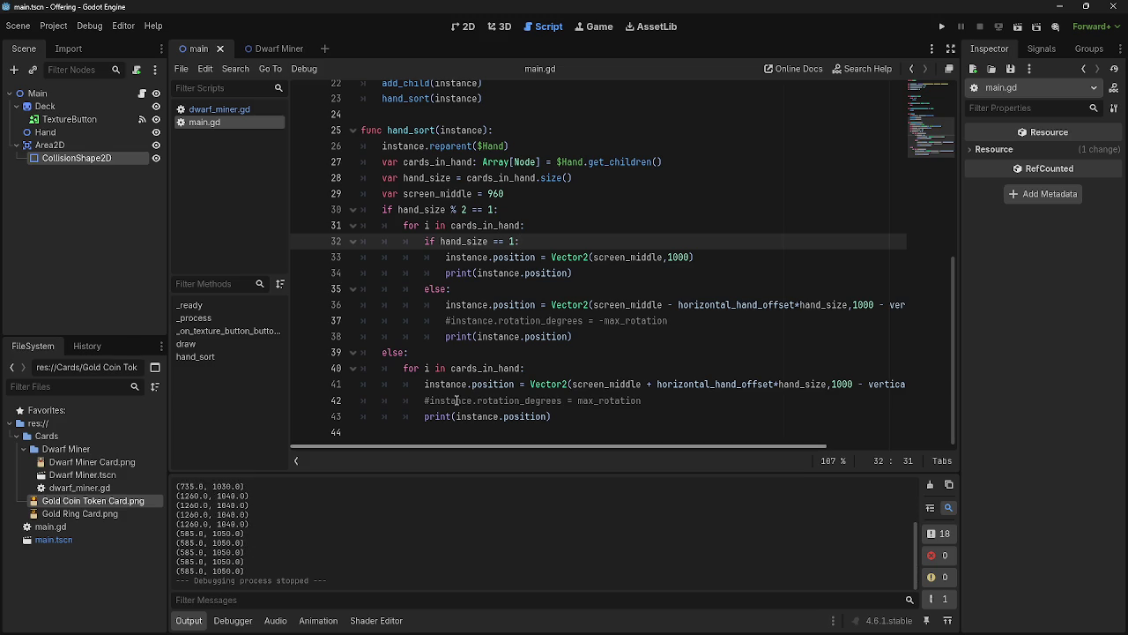
{"action": "scroll", "coordinate": [518, 349], "scroll_direction": "up", "scroll_amount": 2}
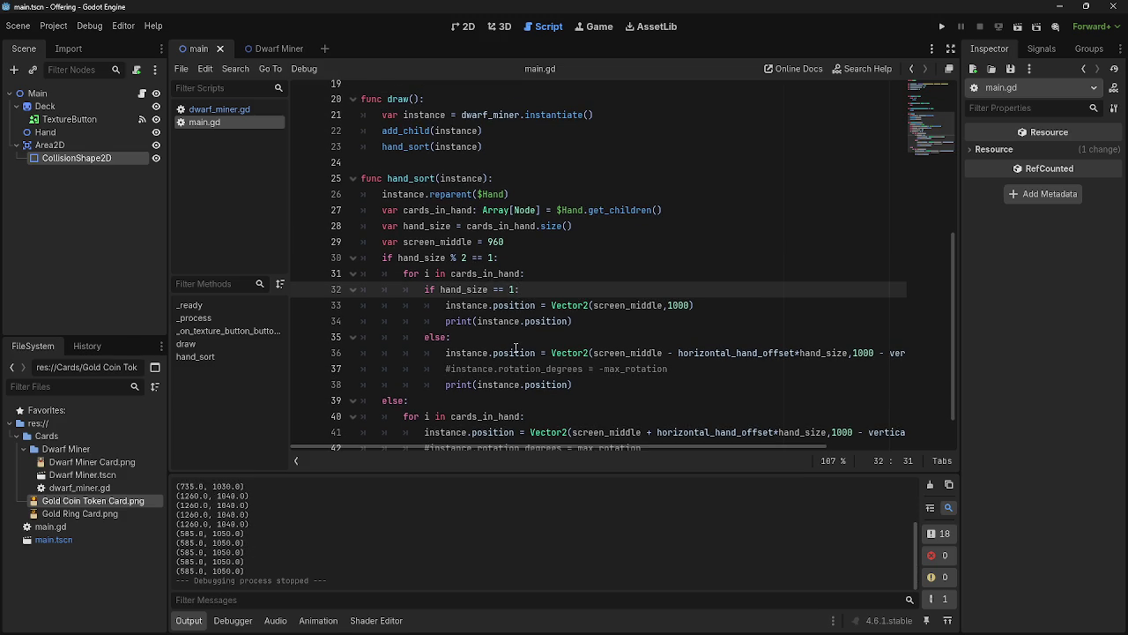
{"action": "left_click", "coordinate": [531, 273]}
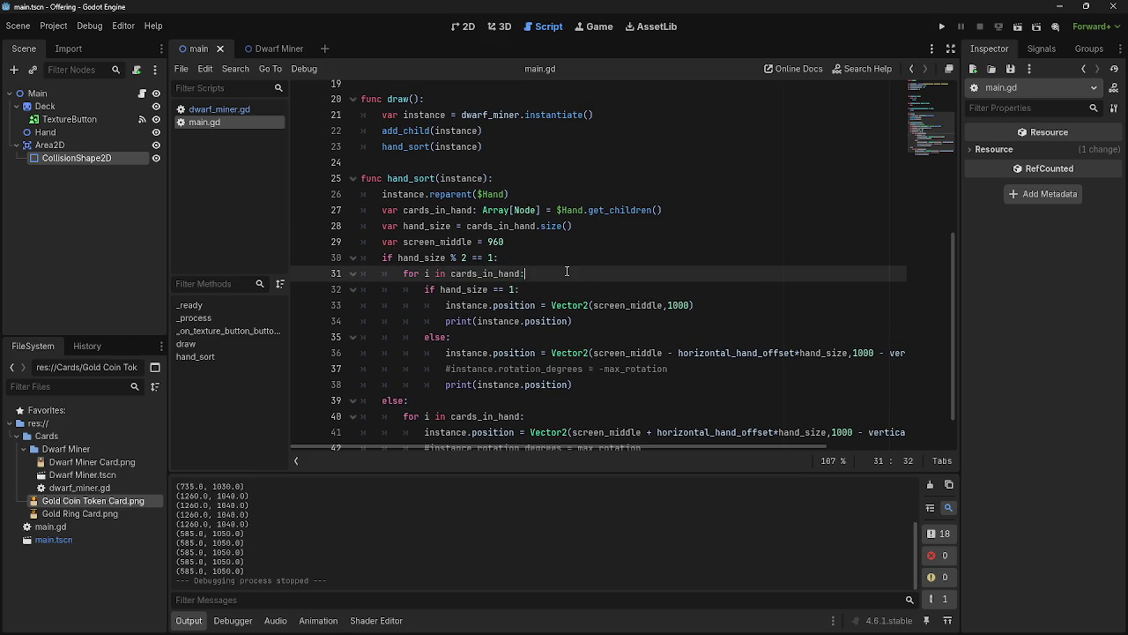
Restart the game and draw an extra Dwarf Miner card, logging new positions at (1410.0, 1060.0)
{"action": "left_click_drag", "start_coordinate": [374, 214], "coordinate": [715, 211]}
{"action": "left_click", "coordinate": [714, 212]}
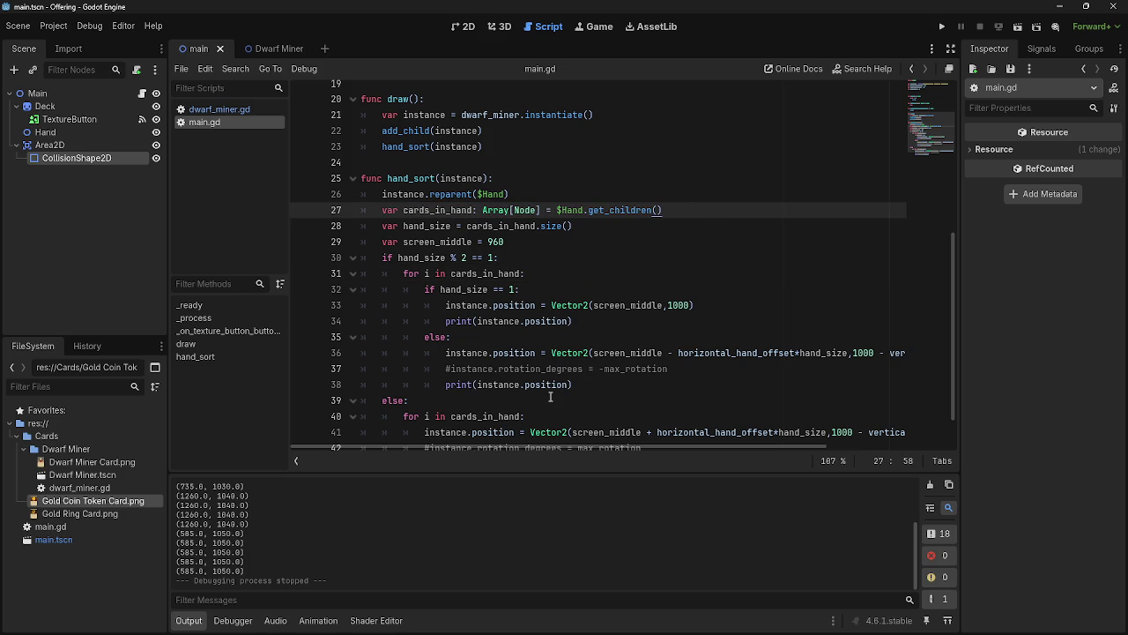
{"action": "scroll", "coordinate": [550, 396], "scroll_direction": "up", "scroll_amount": 5}
{"action": "left_click", "coordinate": [942, 27]}
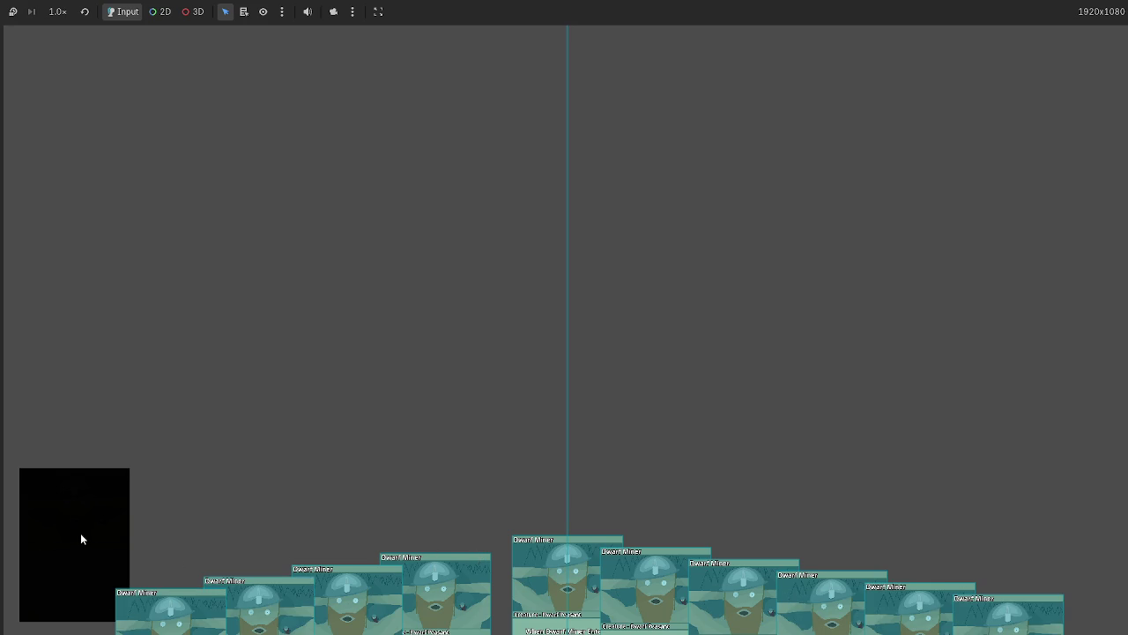
{"action": "key", "text": "F8"}
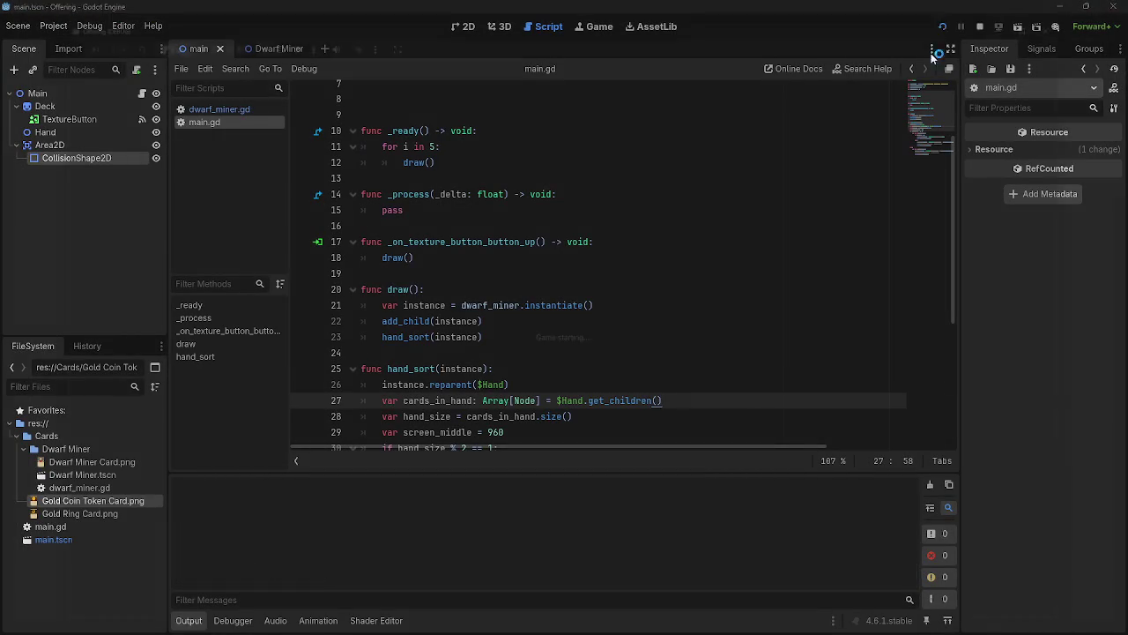
{"action": "left_click", "coordinate": [936, 30]}
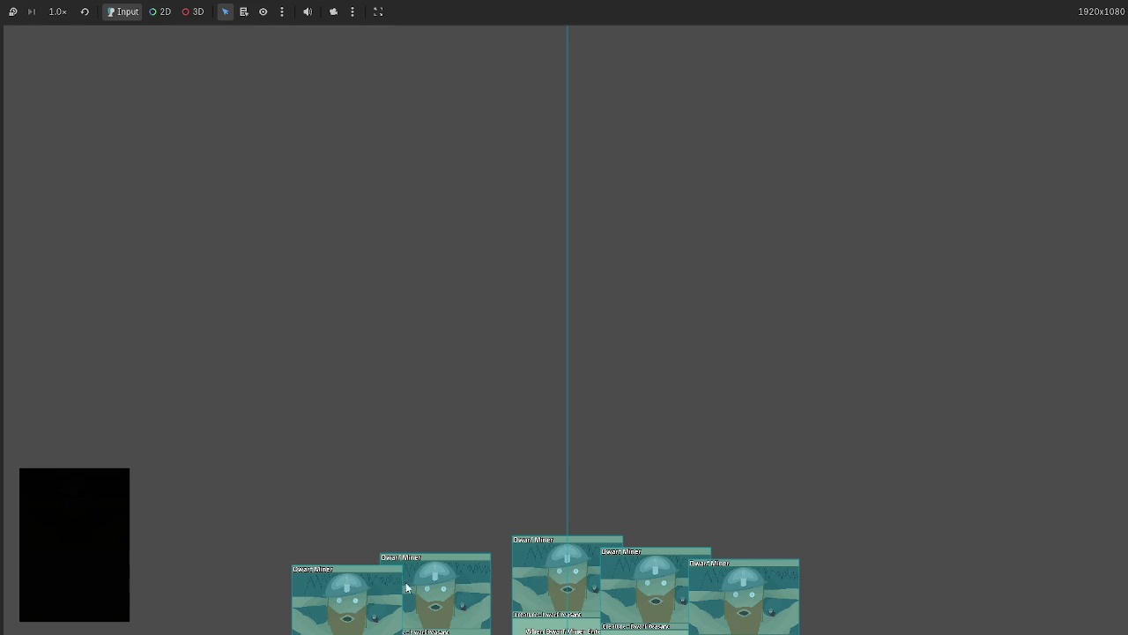
{"action": "left_click", "coordinate": [108, 507]}
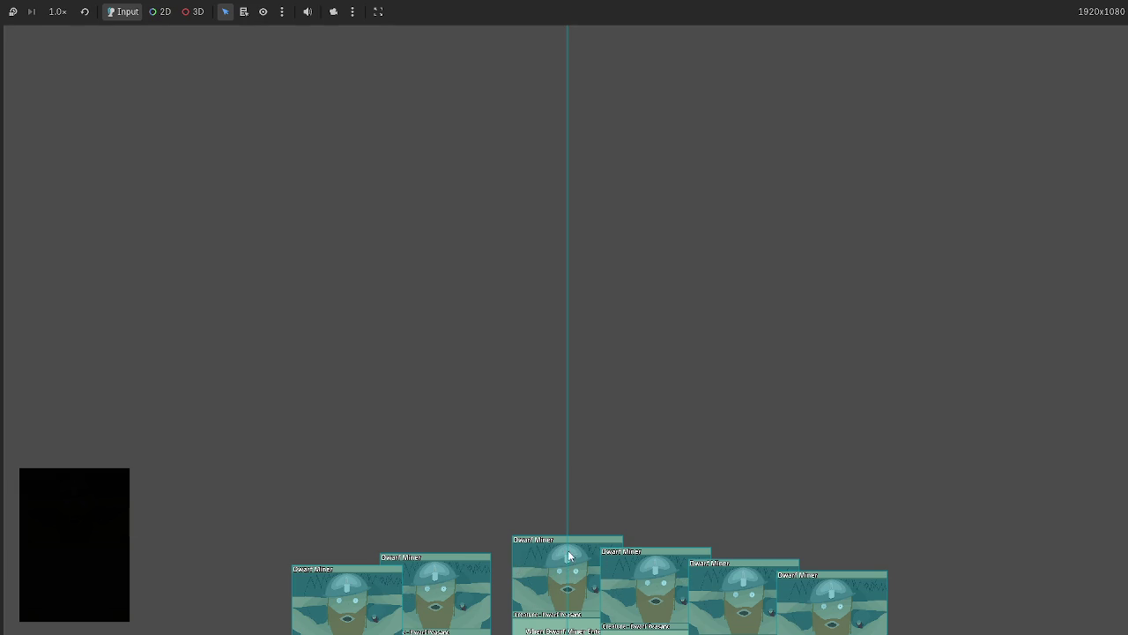
{"action": "key", "text": "F8"}
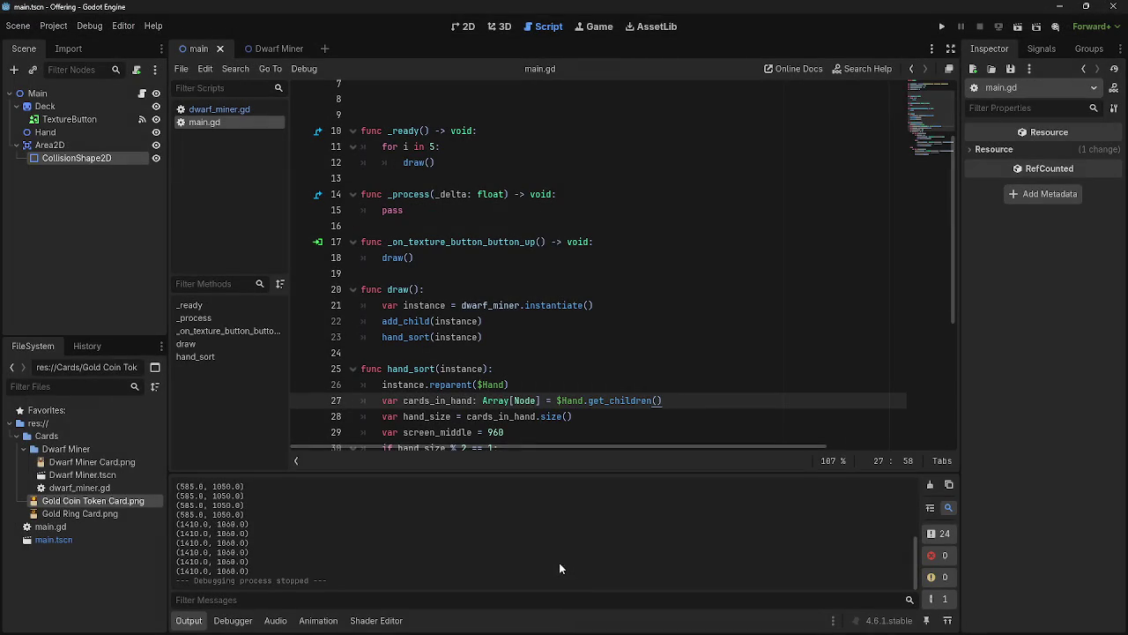
{"action": "scroll", "coordinate": [536, 431], "scroll_direction": "down", "scroll_amount": 2}
{"action": "scroll", "coordinate": [536, 431], "scroll_direction": "down", "scroll_amount": 3}
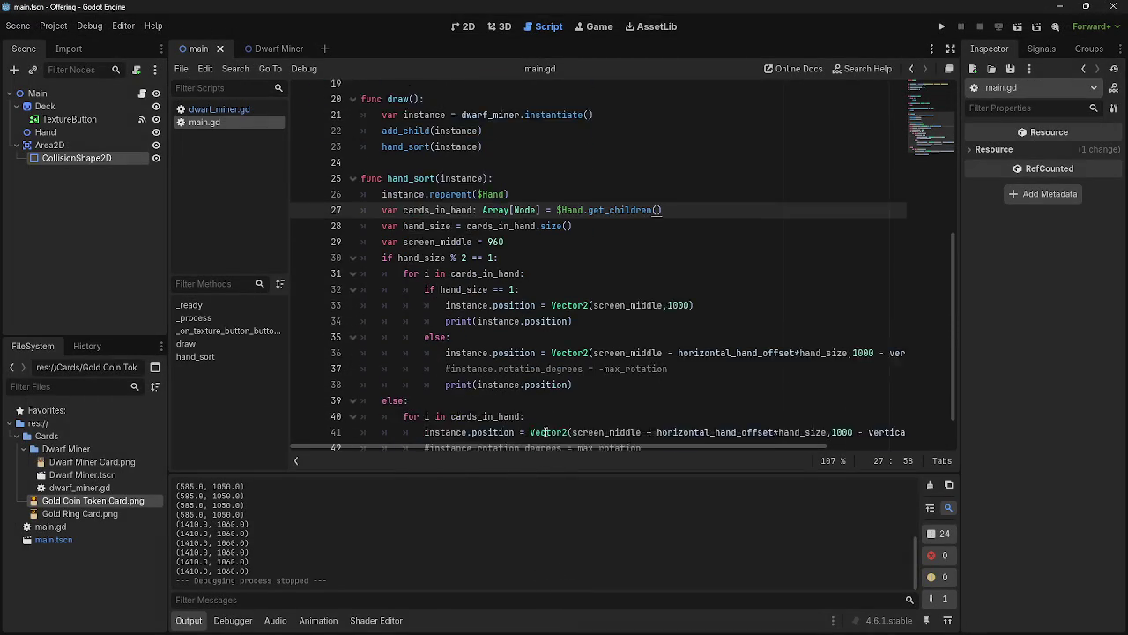
{"action": "left_click", "coordinate": [403, 226]}
{"action": "left_click_drag", "start_coordinate": [403, 226], "coordinate": [558, 240]}
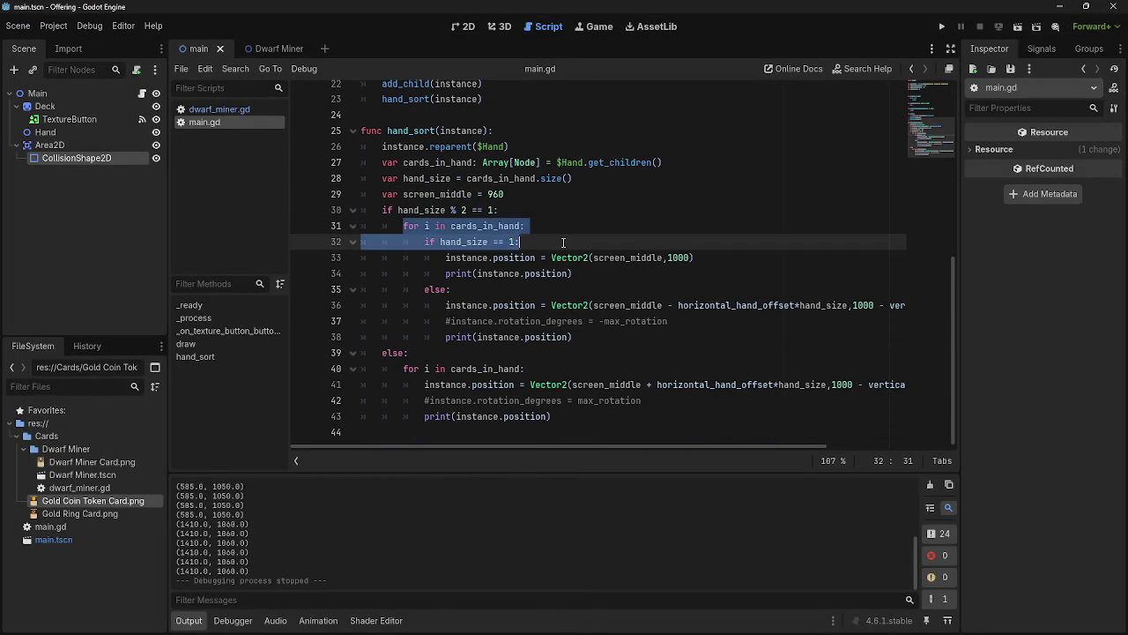
{"action": "left_click", "coordinate": [558, 237]}
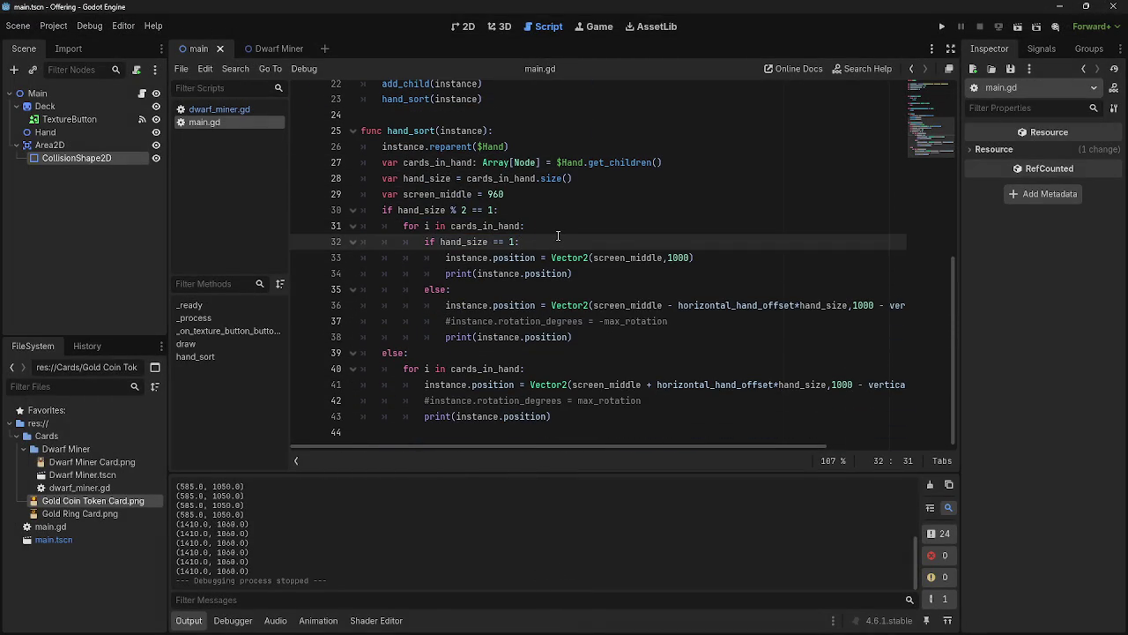
{"action": "left_click_drag", "start_coordinate": [424, 242], "coordinate": [609, 280]}
{"action": "left_click_drag", "start_coordinate": [424, 239], "coordinate": [596, 274]}
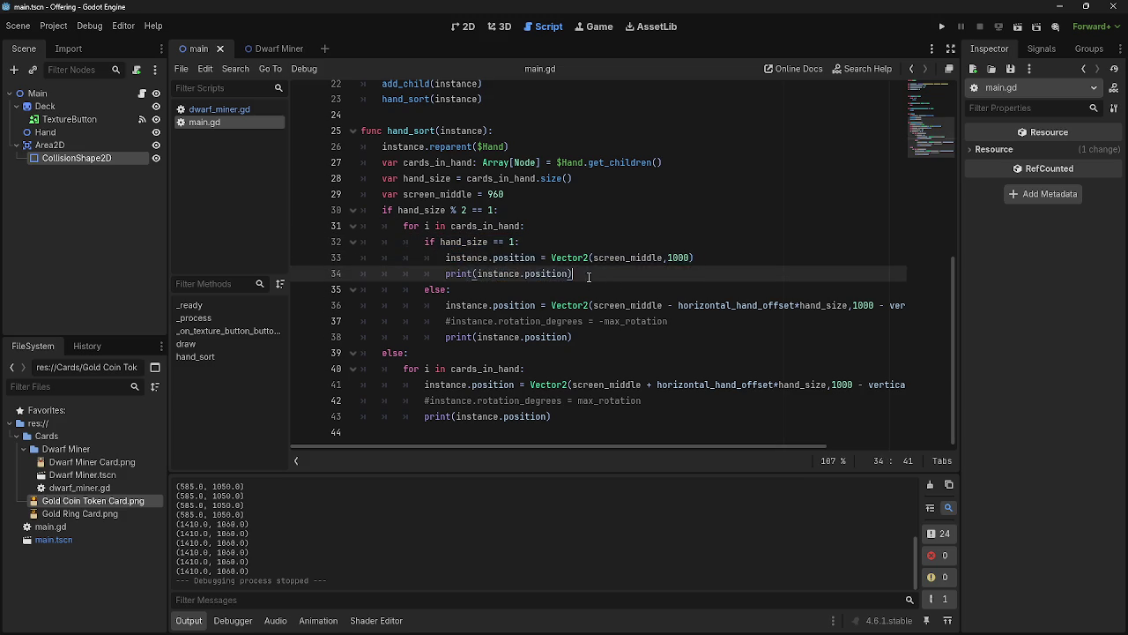
{"action": "key", "text": "Left"}
{"action": "mouse_move", "coordinate": [606, 276]}
{"action": "left_mouse_down"}
{"action": "mouse_move", "coordinate": [424, 241]}
{"action": "mouse_move", "coordinate": [582, 273]}
{"action": "left_mouse_up"}
{"action": "left_click", "coordinate": [424, 242]}
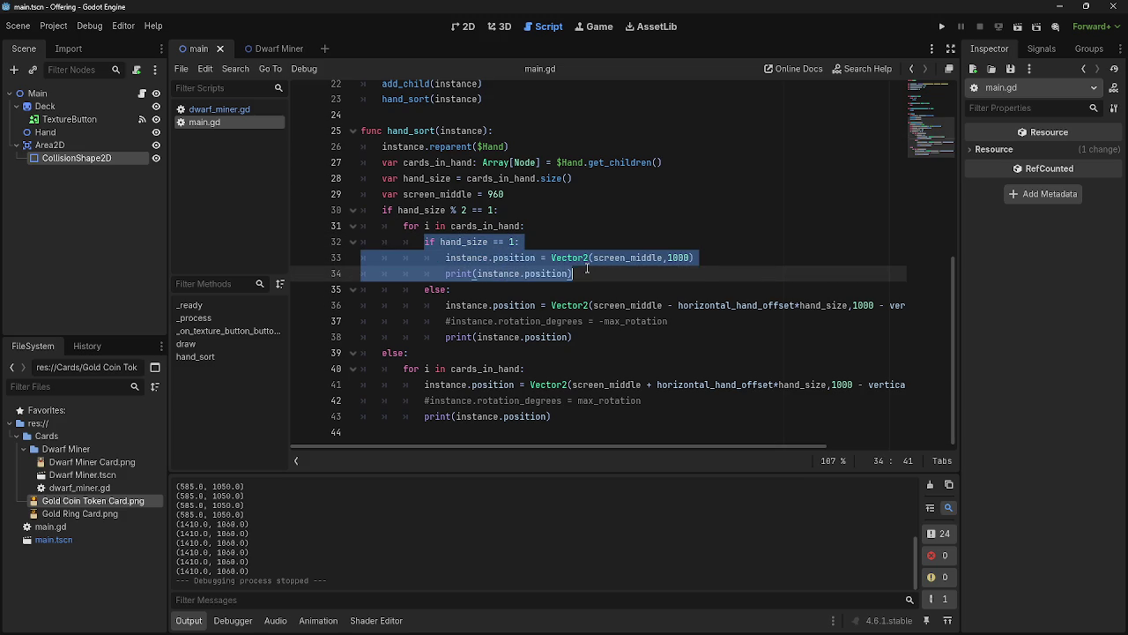
{"action": "left_click", "coordinate": [589, 271]}
{"action": "left_click", "coordinate": [425, 241], "text": "shift"}
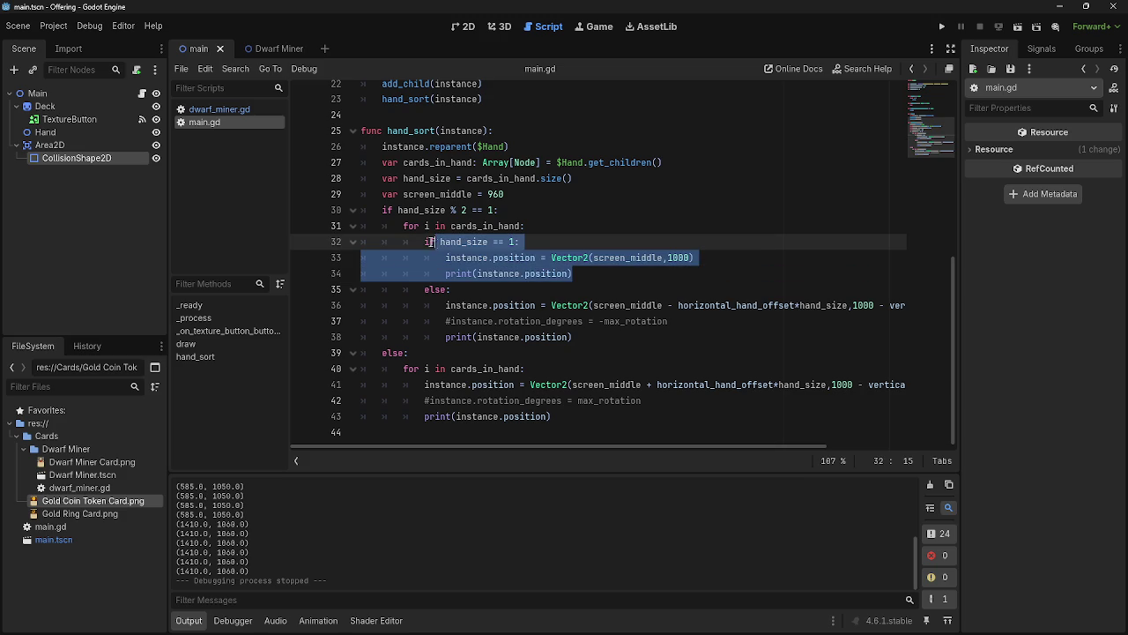
{"action": "left_click", "coordinate": [616, 274]}
{"action": "scroll", "coordinate": [612, 277], "scroll_direction": "up", "scroll_amount": 2}
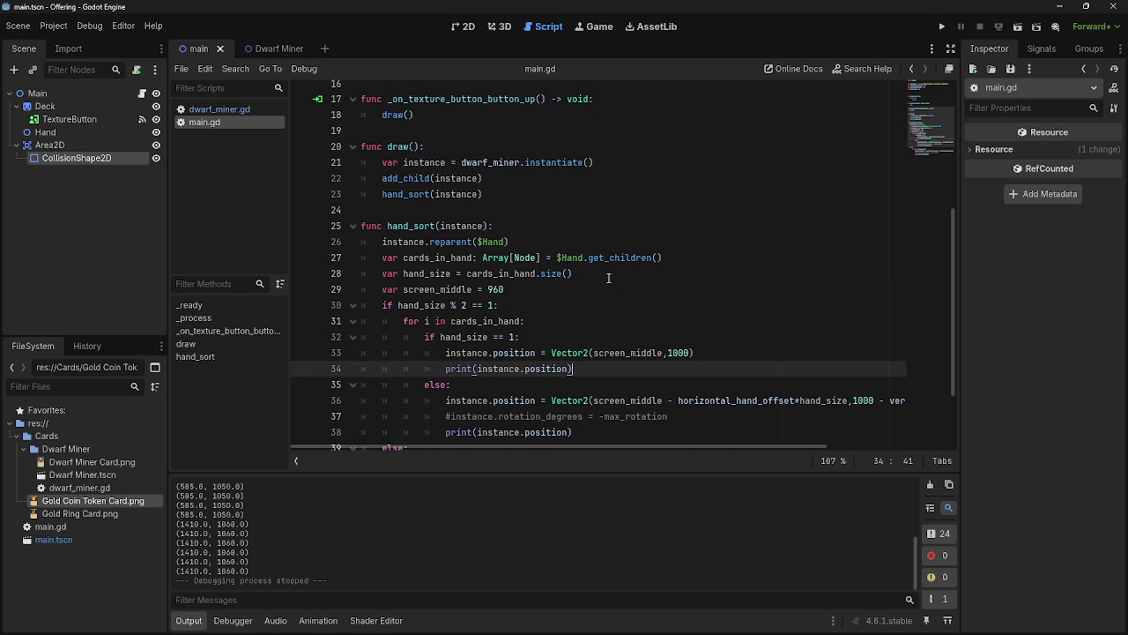
{"action": "left_click", "coordinate": [713, 257]}
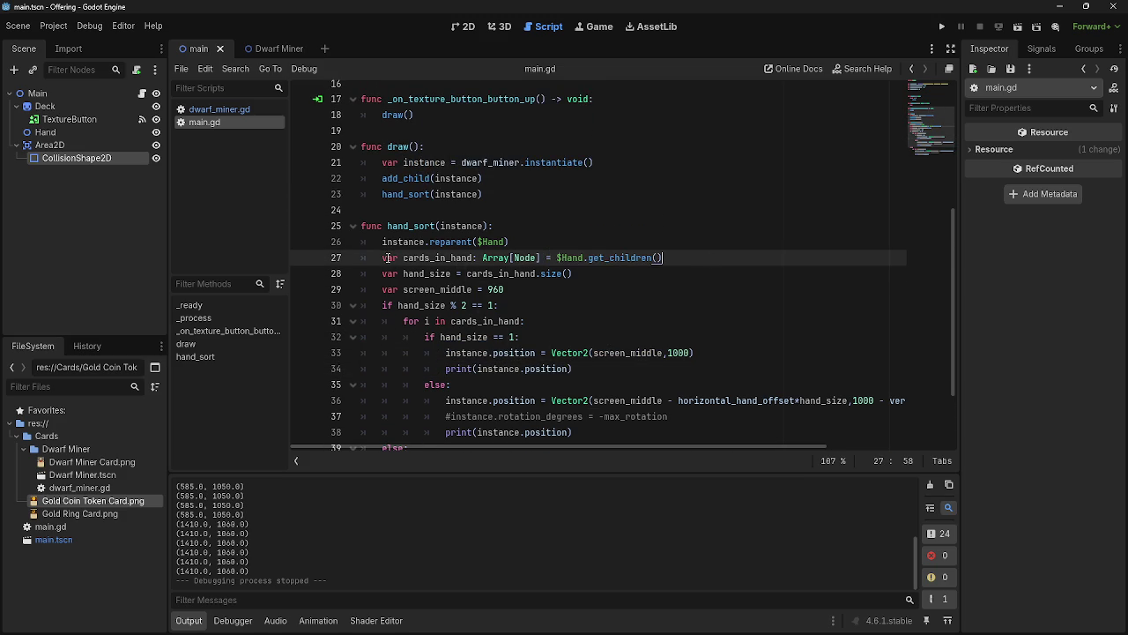
{"action": "key", "text": "alt+Tab"}
{"action": "key", "text": "alt+Tab"}
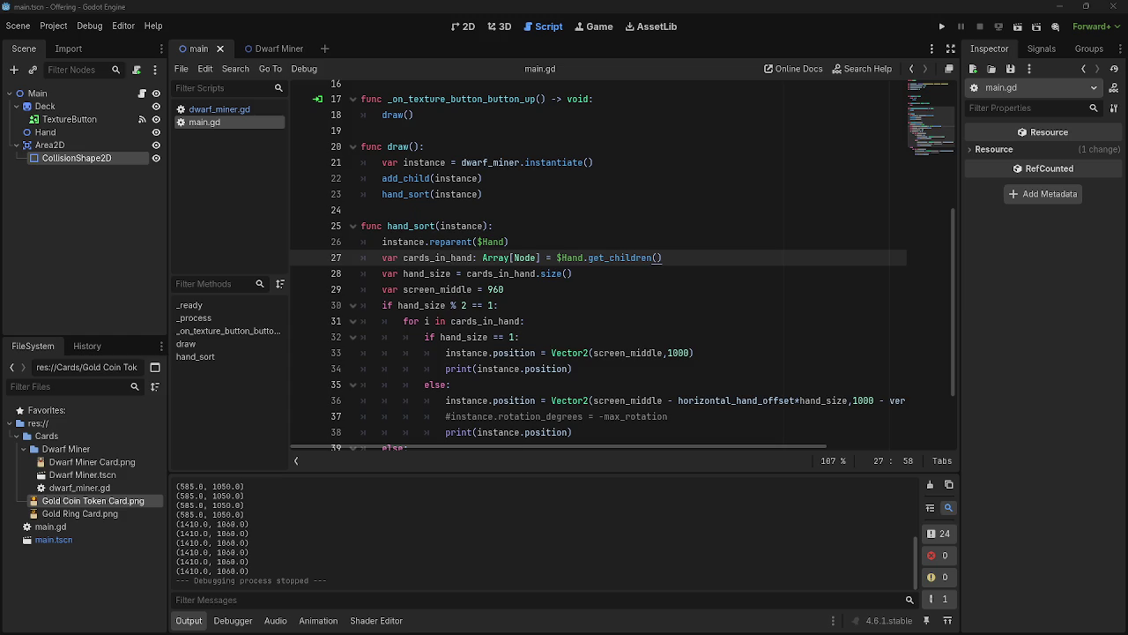
Cycle through the open windows with Alt+Tab to reach the Chrome YouTube tutorial
{"action": "key", "text": "alt+Tab"}
{"action": "key", "text": "alt+Tab"}
{"action": "key", "text": "alt+Tab"}
{"action": "key", "text": "alt+Tab"}
{"action": "key", "text": "alt+Tab"}
{"action": "key", "text": "alt+Tab"}
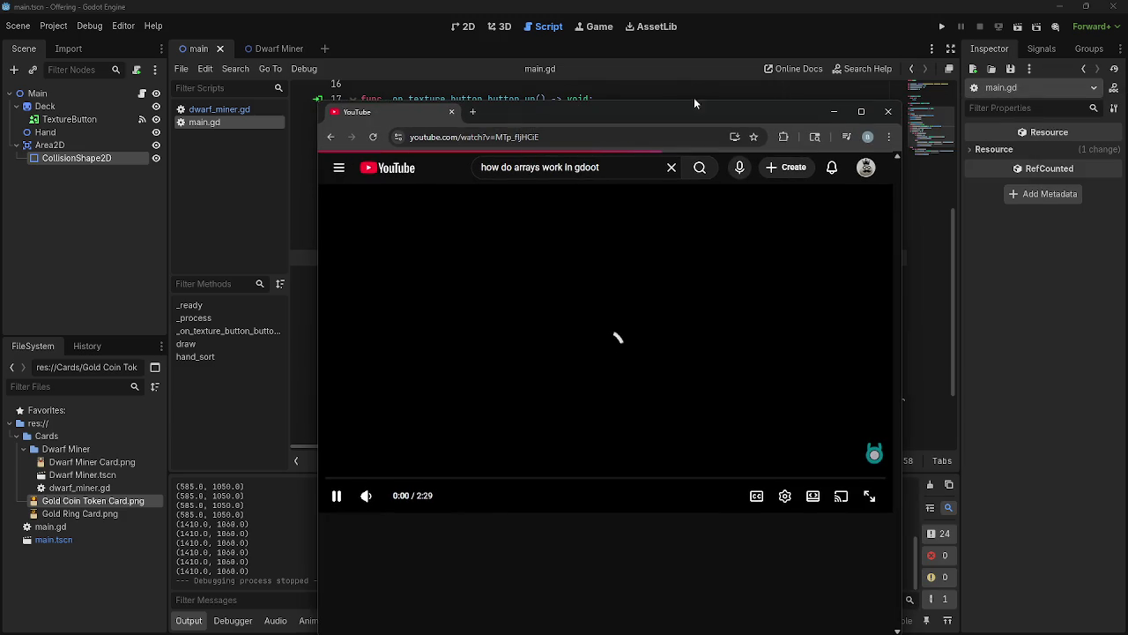
Maximize Chrome and let 'Godot 4 Dictionaries and Arrays Tutorial' play, glancing at the comments
{"action": "key", "text": "super+Up"}
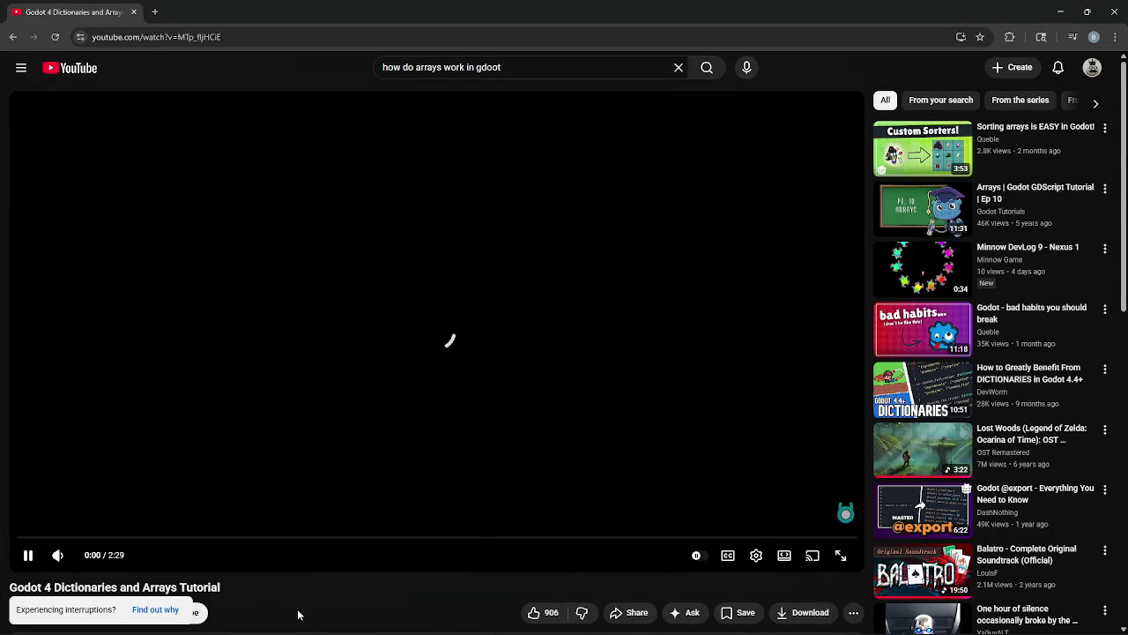
{"action": "scroll", "coordinate": [300, 605], "scroll_direction": "down", "scroll_amount": 4}
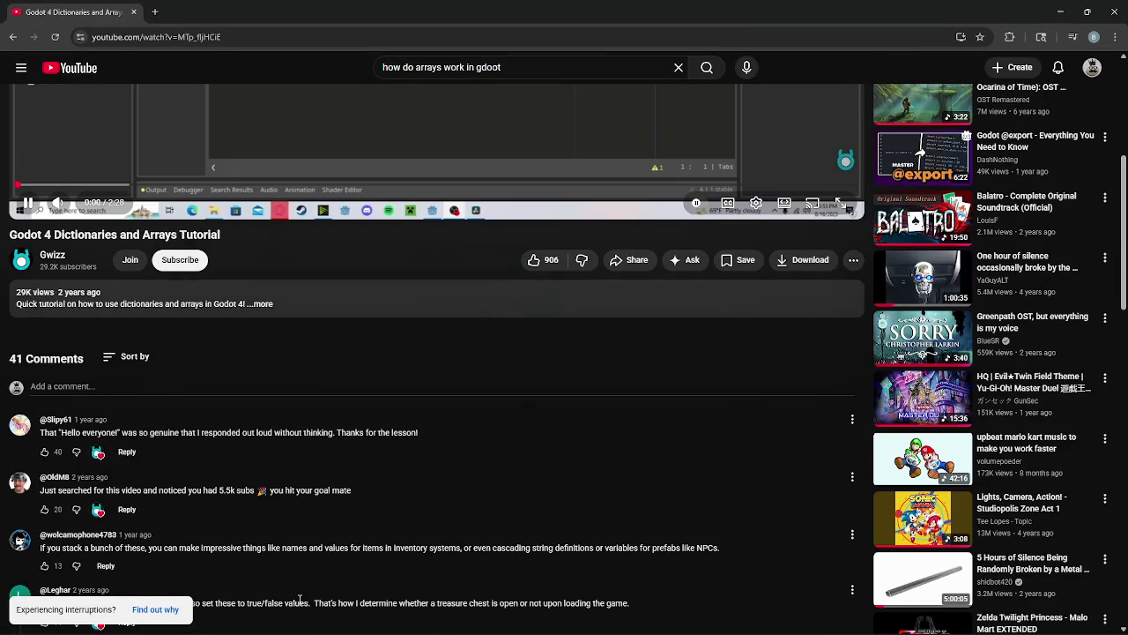
{"action": "scroll", "coordinate": [299, 604], "scroll_direction": "up", "scroll_amount": 4}
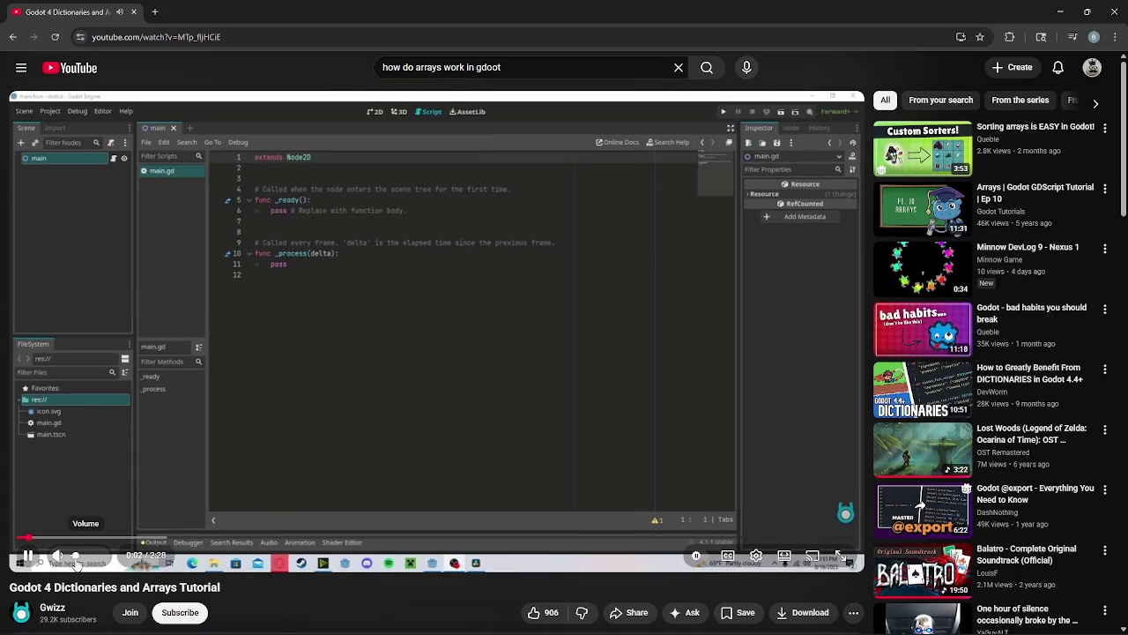
{"action": "mouse_move", "coordinate": [389, 620]}
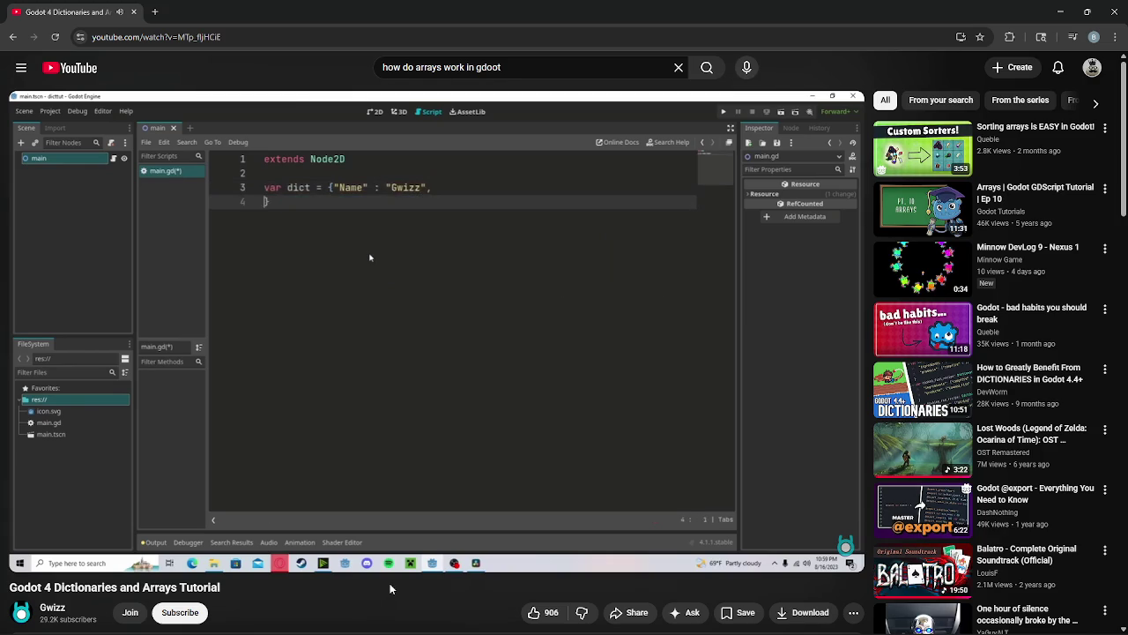
{"action": "mouse_move", "coordinate": [368, 392]}
Seek the tutorial to the nested ytStats dictionary (subCount 1000, subGoal 5000) and pause it
{"action": "key", "text": "l"}
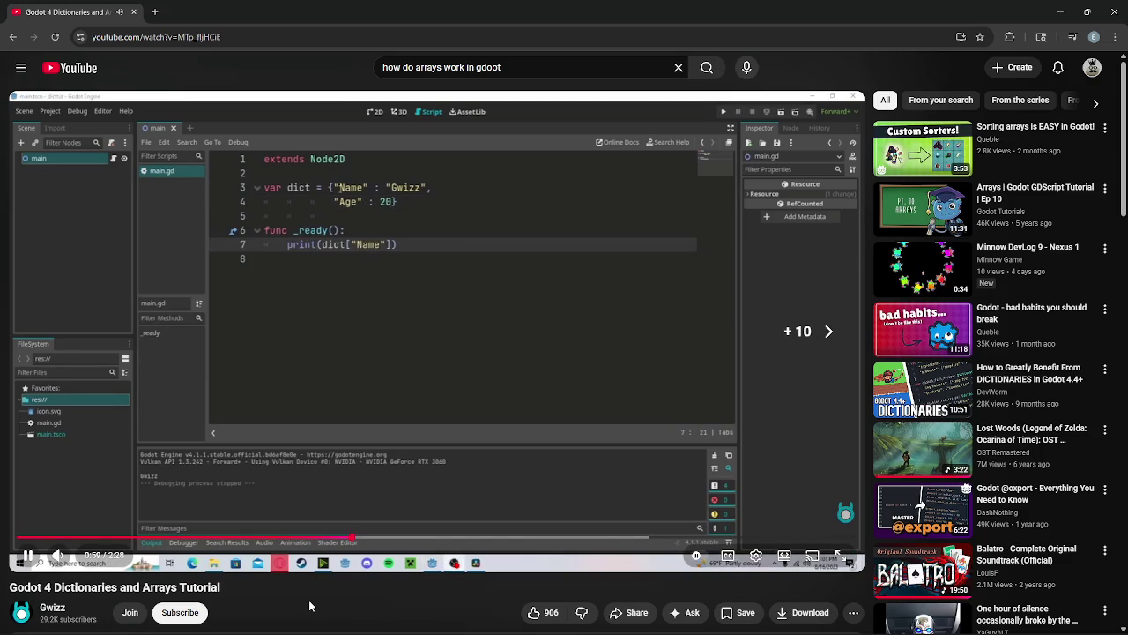
{"action": "key", "text": "Right"}
{"action": "key", "text": "Right"}
{"action": "key", "text": "Right"}
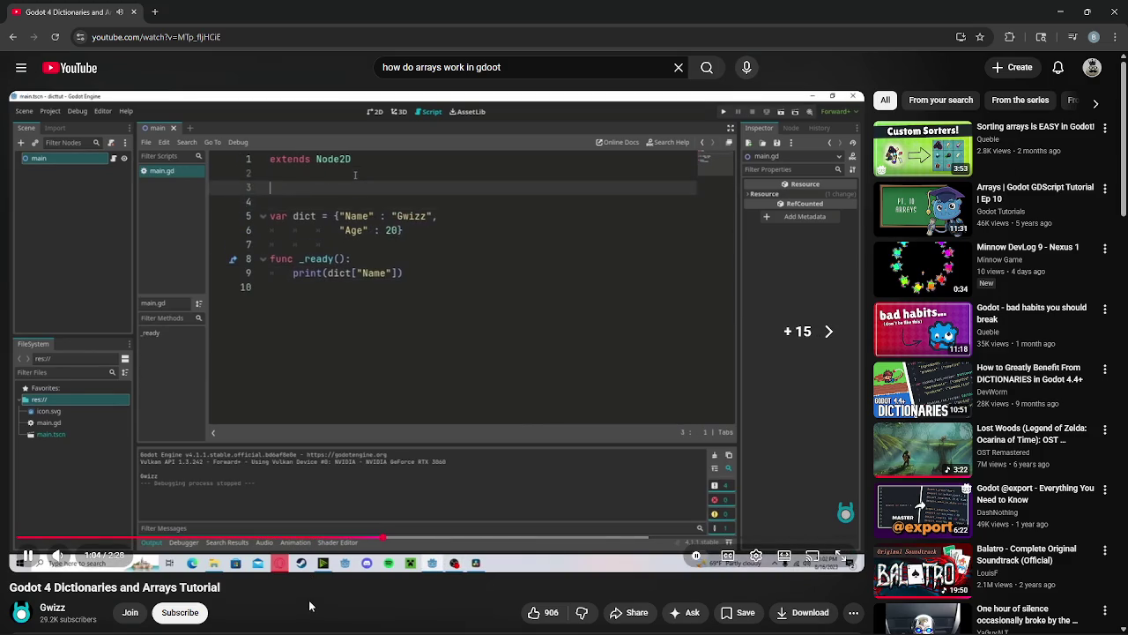
{"action": "key", "text": "Right"}
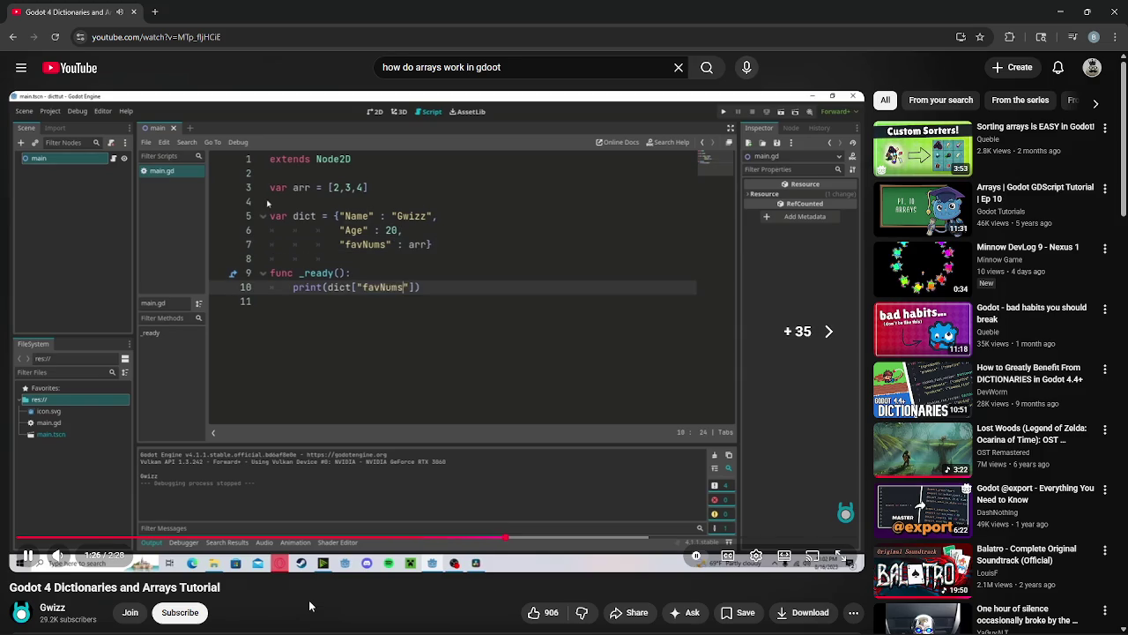
{"action": "key", "text": "Left"}
{"action": "key", "text": "Left"}
{"action": "key", "text": "Left"}
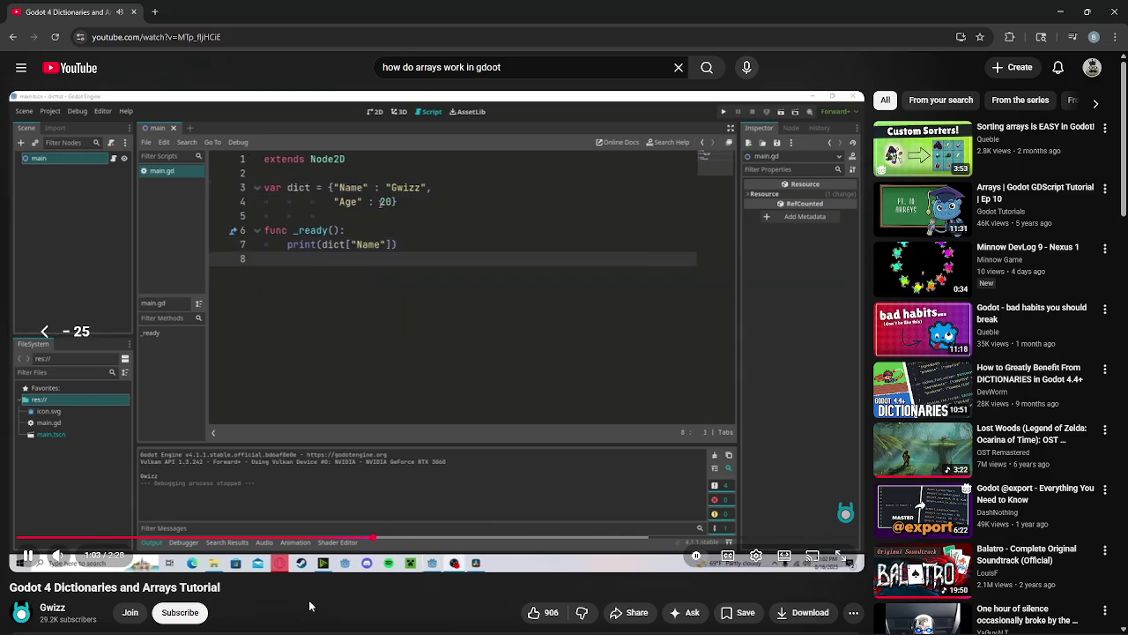
{"action": "key", "text": "Right"}
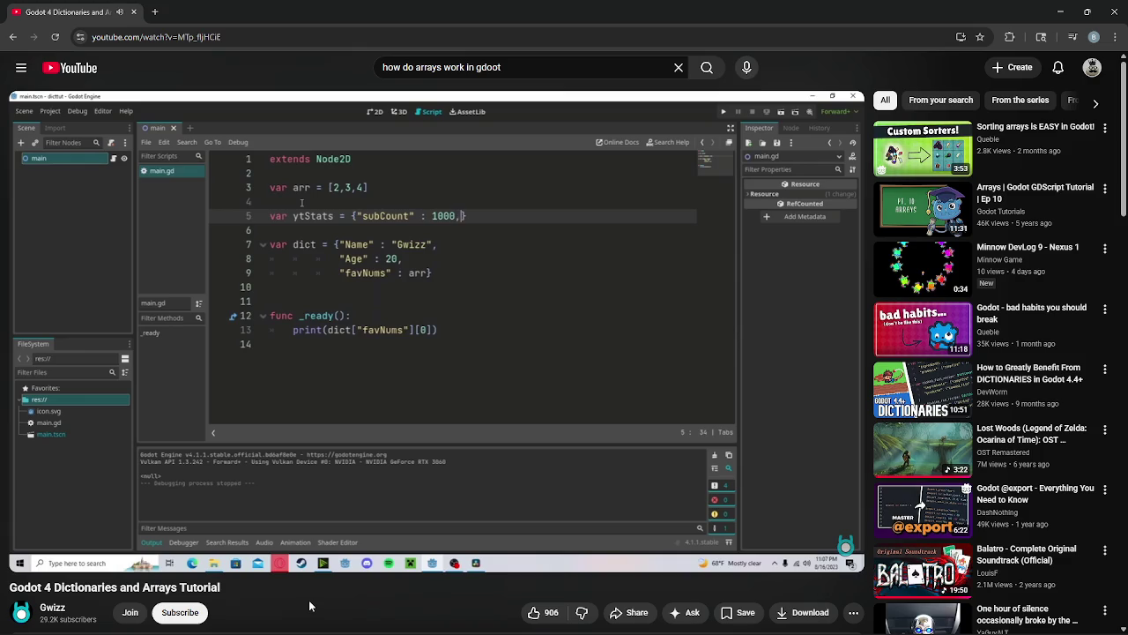
{"action": "key", "text": "Right"}
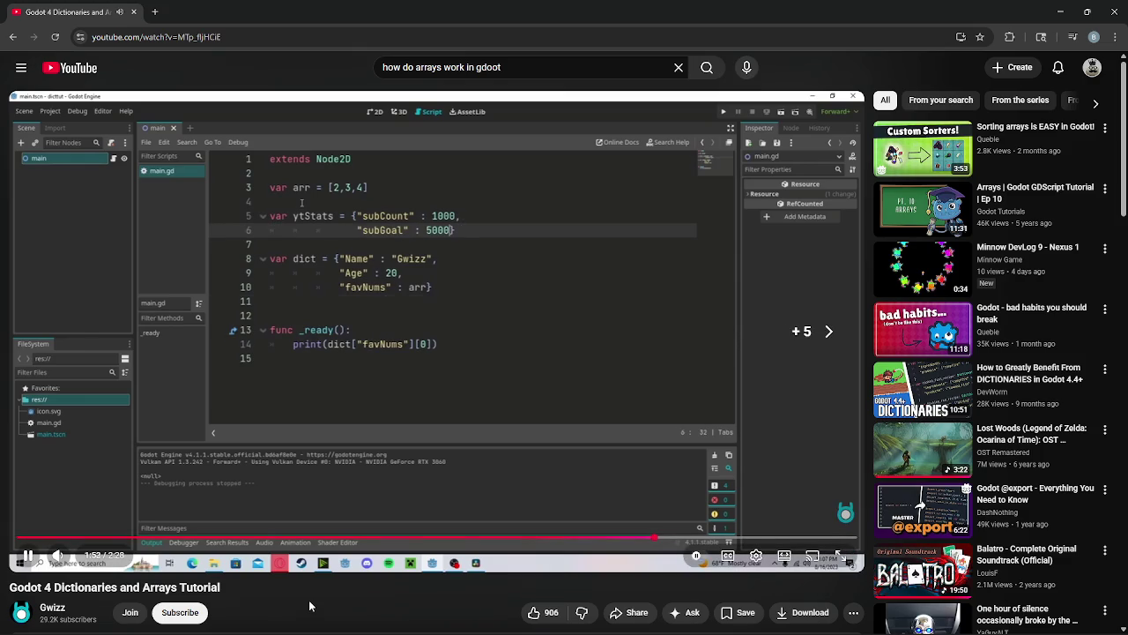
{"action": "key", "text": "Right"}
{"action": "key", "text": "Right"}
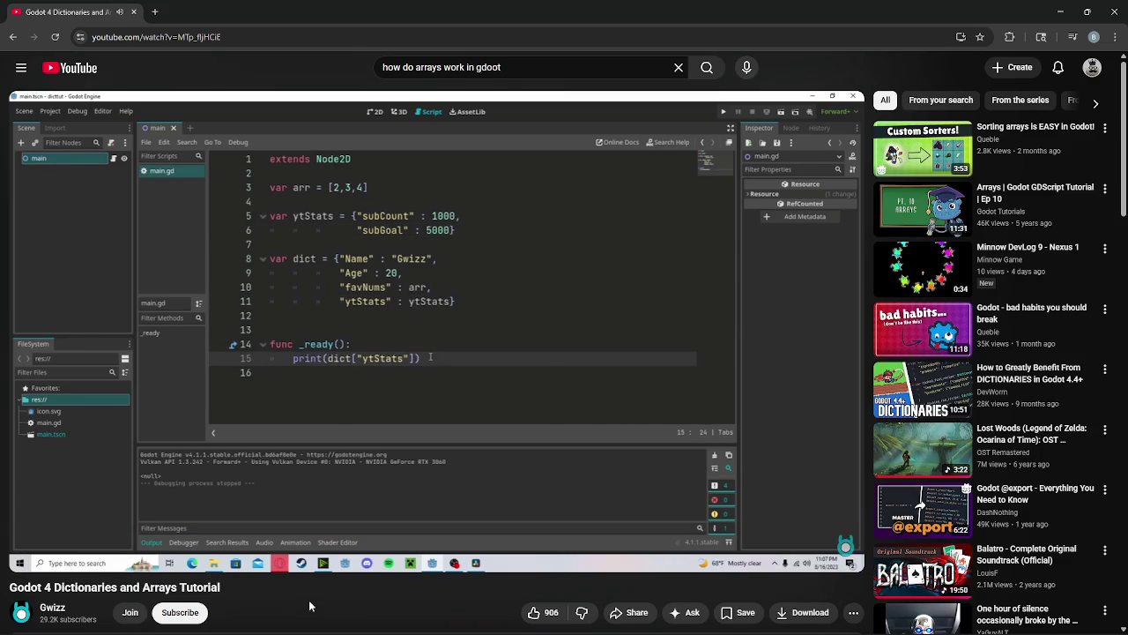
{"action": "left_click", "coordinate": [420, 376]}
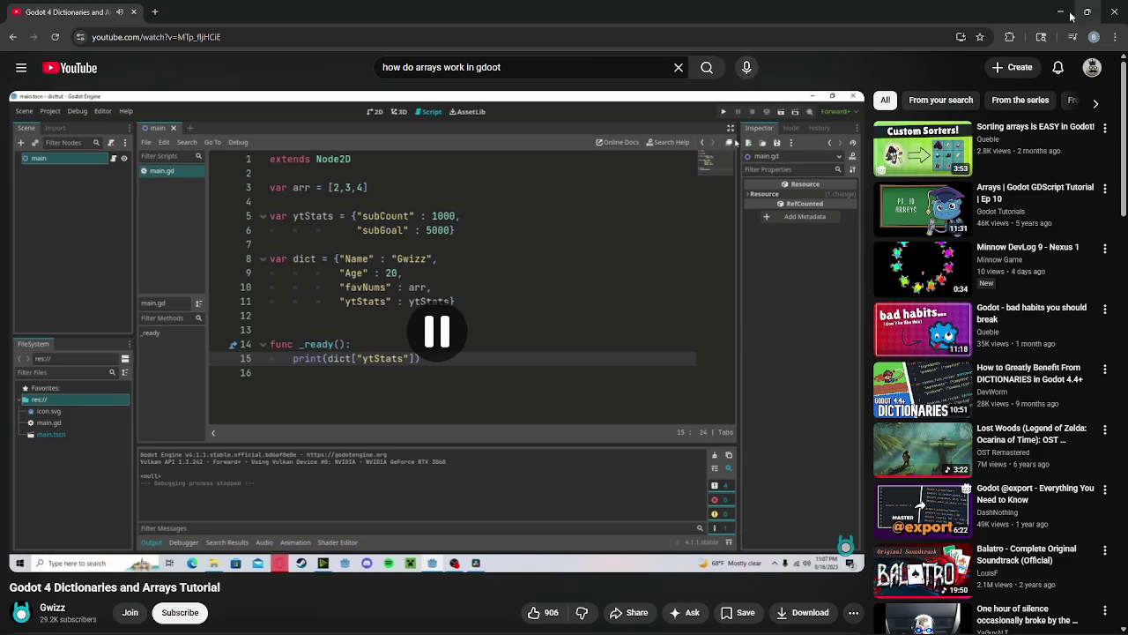
{"action": "key", "text": "alt+Tab"}
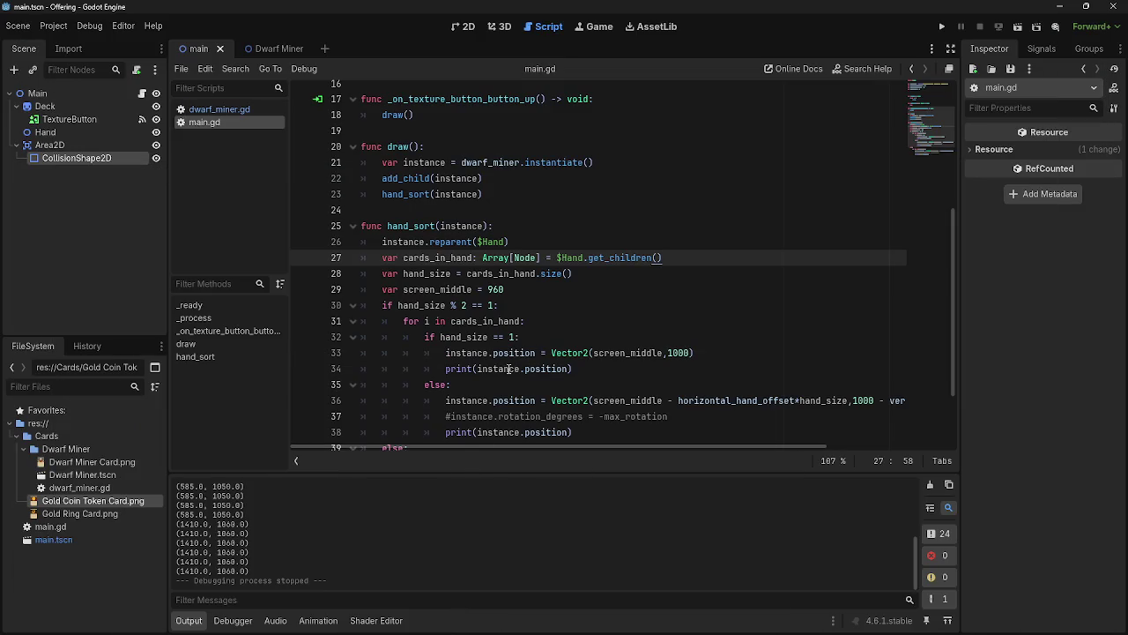
Review hand_sort, highlighting the line 34 print, line 40 for loop and line 33 instance.position
{"action": "left_click", "coordinate": [585, 291]}
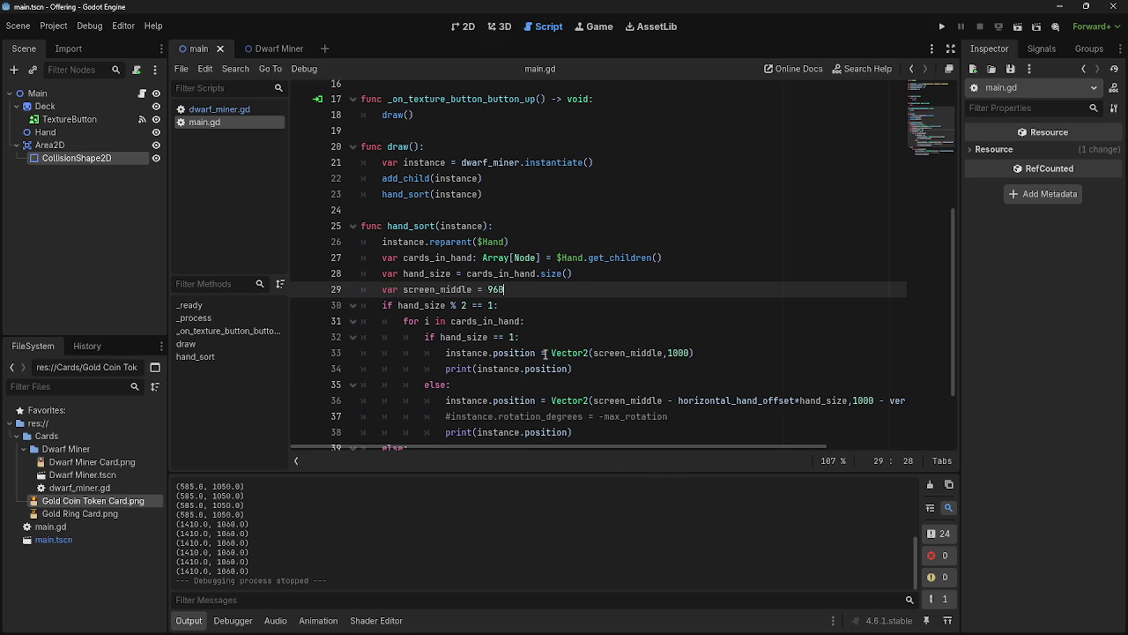
{"action": "scroll", "coordinate": [549, 369], "scroll_direction": "down", "scroll_amount": 2}
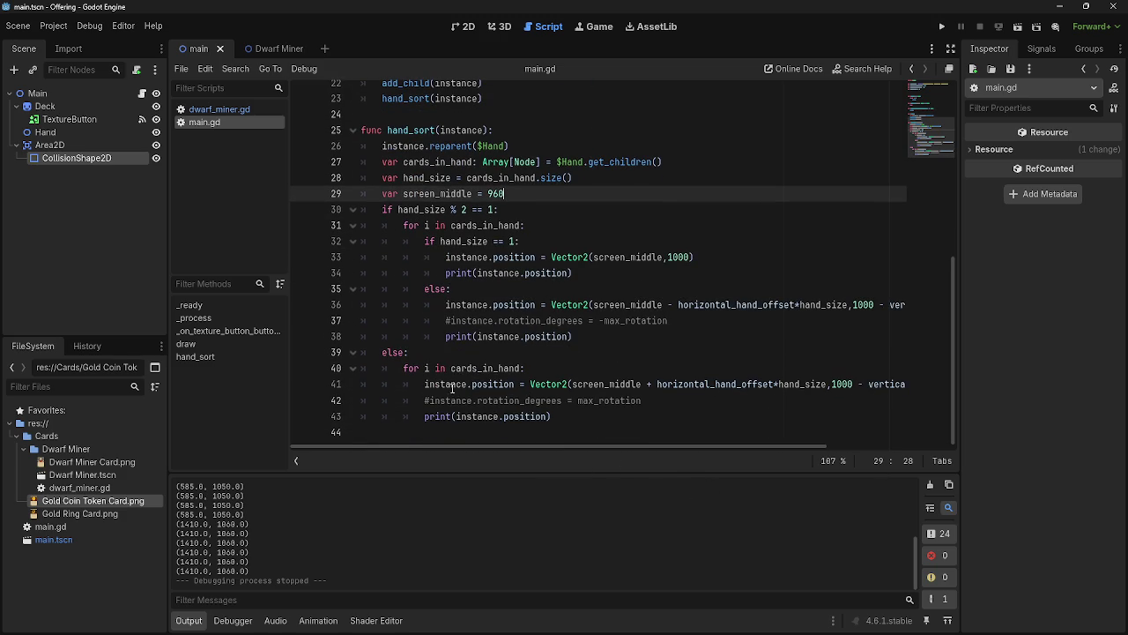
{"action": "scroll", "coordinate": [455, 359], "scroll_direction": "up", "scroll_amount": 1}
{"action": "scroll", "coordinate": [476, 366], "scroll_direction": "down", "scroll_amount": 1}
{"action": "left_click", "coordinate": [582, 338]}
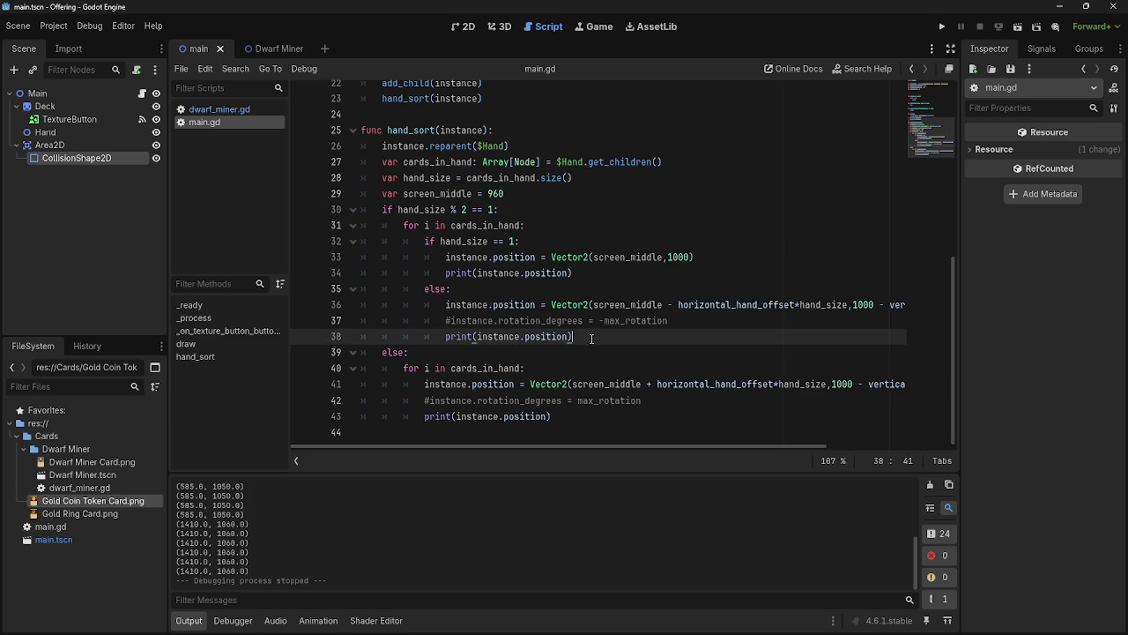
{"action": "left_click_drag", "start_coordinate": [446, 273], "coordinate": [573, 273]}
{"action": "left_click", "coordinate": [573, 273]}
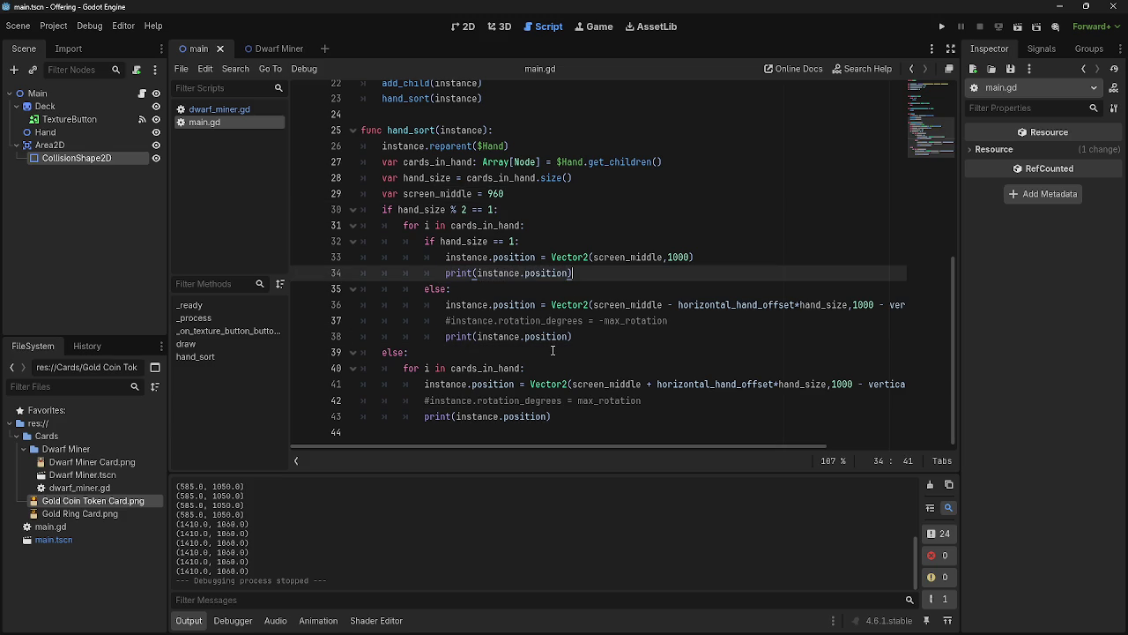
{"action": "left_click_drag", "start_coordinate": [404, 368], "coordinate": [545, 364]}
{"action": "left_click", "coordinate": [544, 364]}
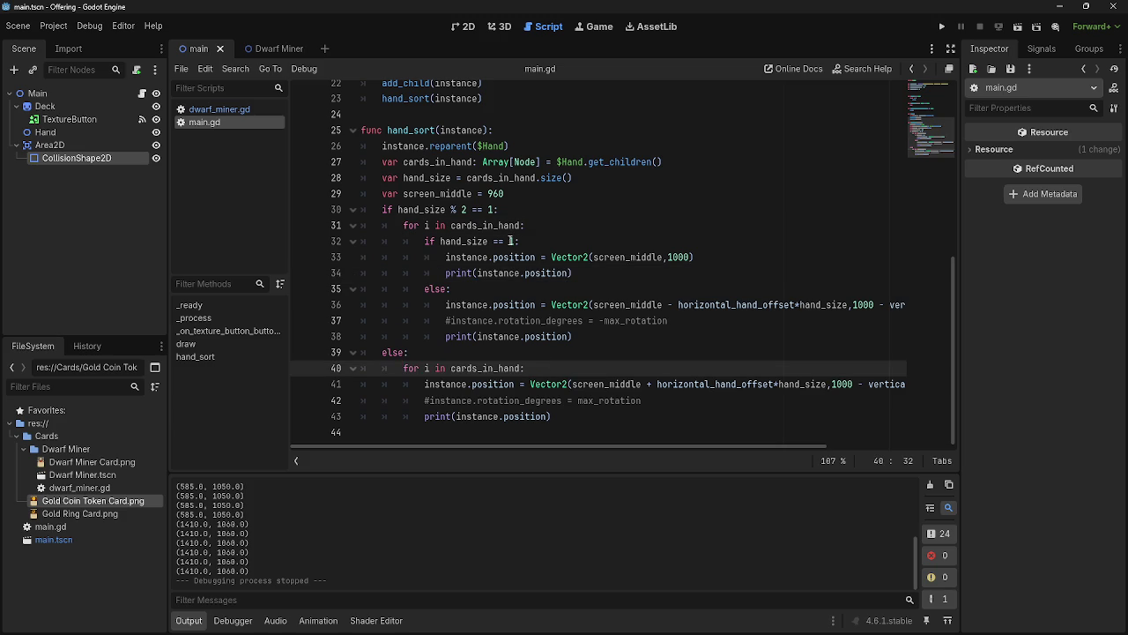
{"action": "left_click_drag", "start_coordinate": [445, 256], "coordinate": [536, 256]}
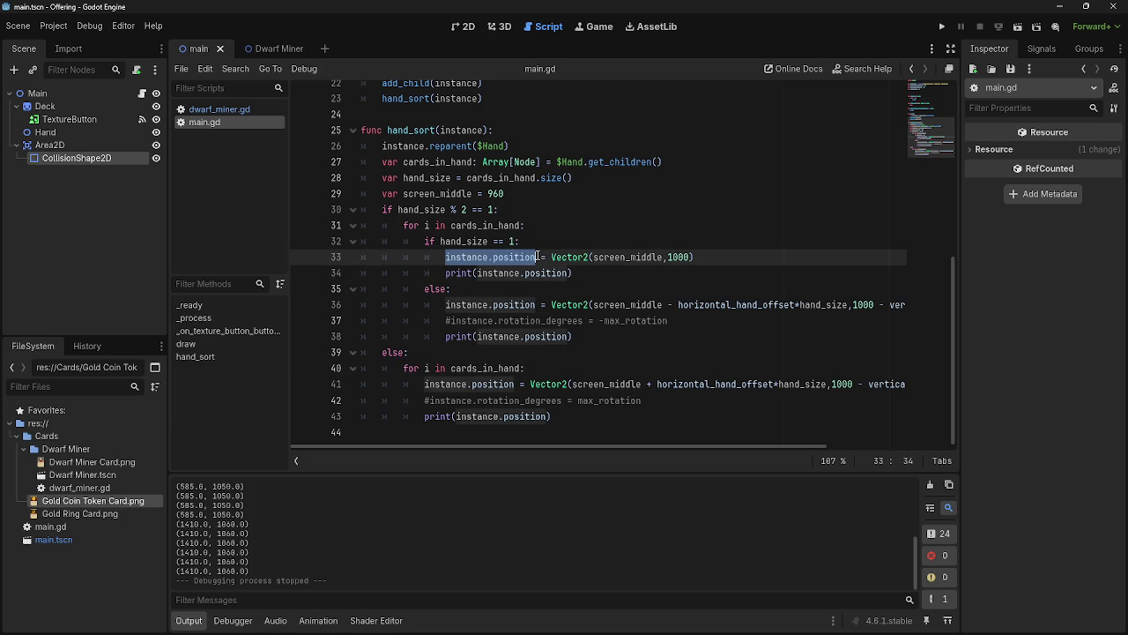
{"action": "left_click", "coordinate": [538, 257]}
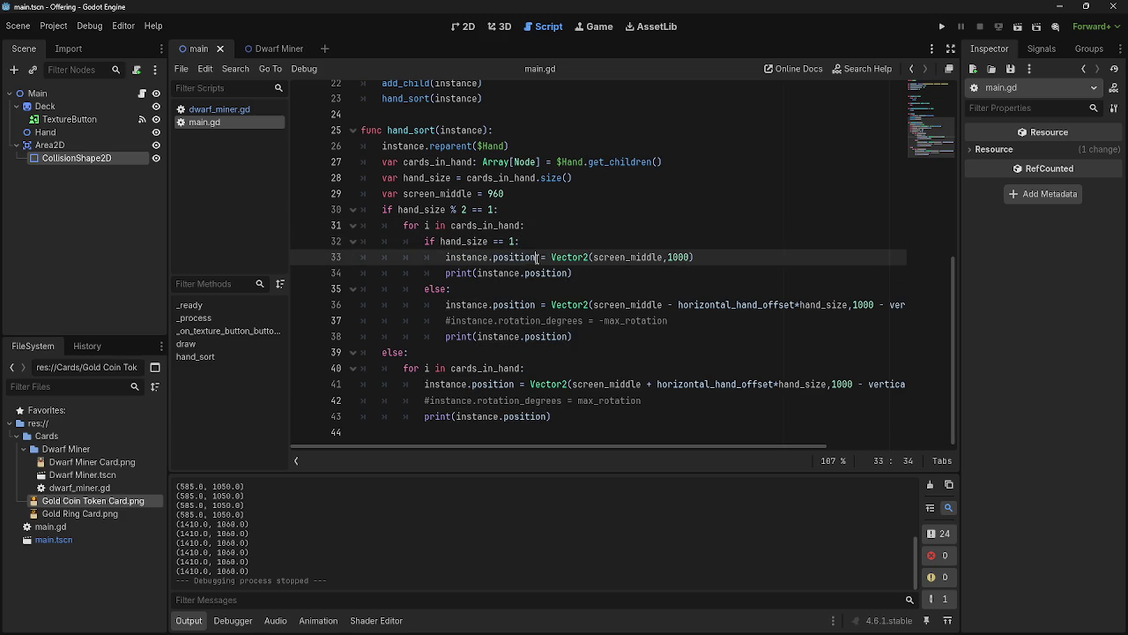
{"action": "left_click_drag", "start_coordinate": [538, 256], "coordinate": [533, 238]}
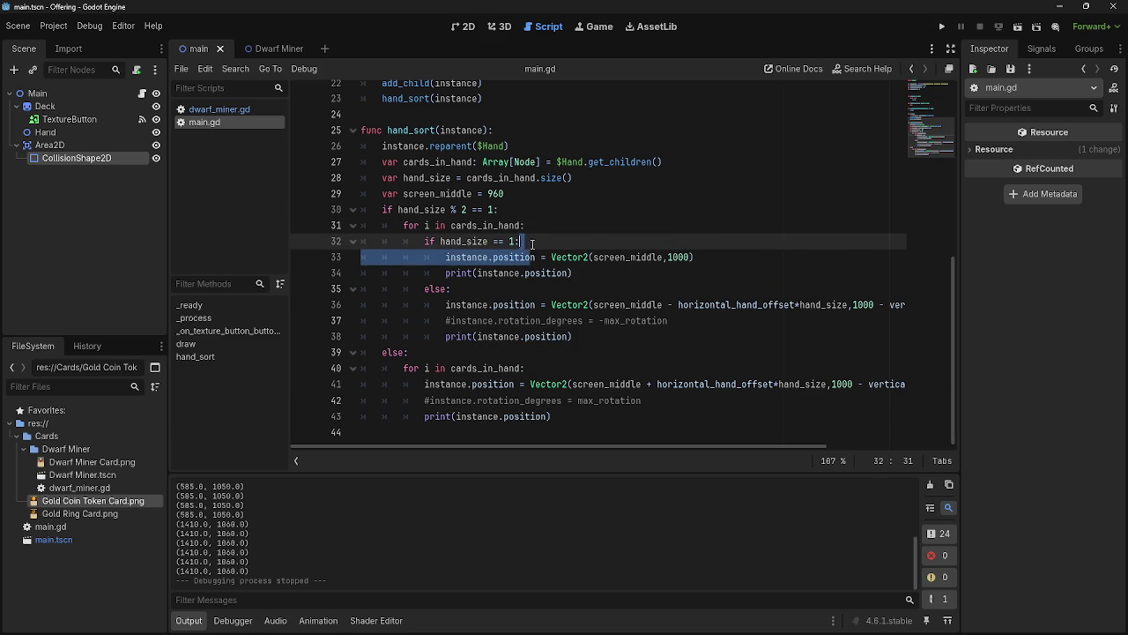
Cut and restore the hand-size branching block, undoing an accidental '$' replacement
{"action": "mouse_move", "coordinate": [379, 209]}
{"action": "left_mouse_down"}
{"action": "mouse_move", "coordinate": [573, 375]}
{"action": "mouse_move", "coordinate": [584, 420]}
{"action": "left_mouse_up"}
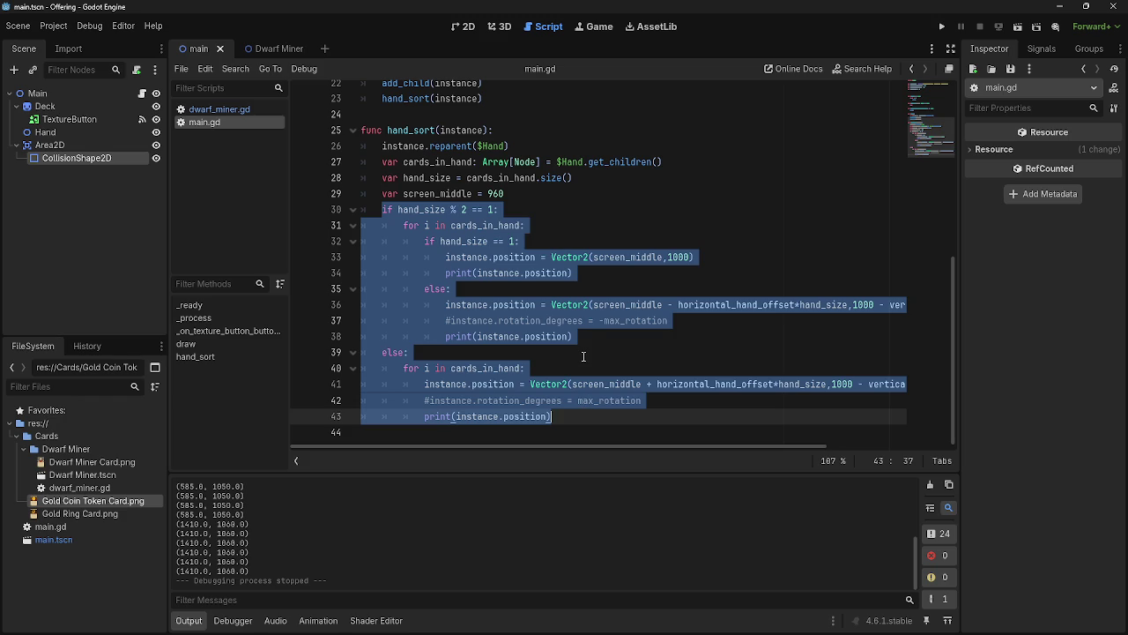
{"action": "key", "text": "ctrl+x"}
{"action": "key", "text": "ctrl+z"}
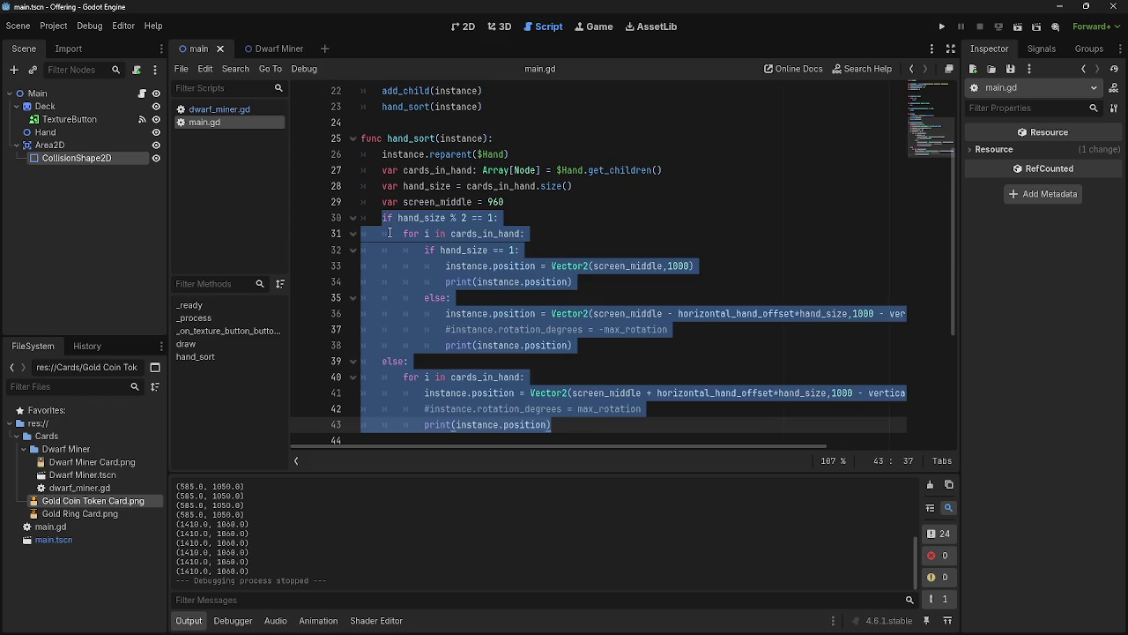
{"action": "left_click", "coordinate": [363, 216]}
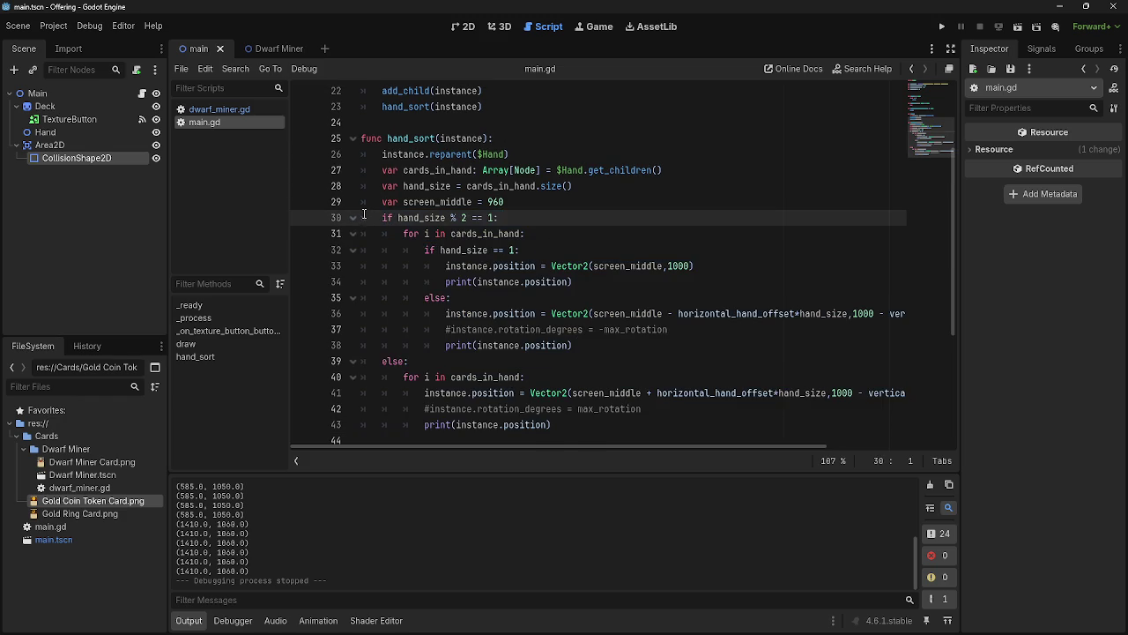
{"action": "mouse_move", "coordinate": [364, 216]}
{"action": "left_mouse_down"}
{"action": "mouse_move", "coordinate": [410, 362]}
{"action": "mouse_move", "coordinate": [404, 425]}
{"action": "mouse_move", "coordinate": [600, 427]}
{"action": "left_mouse_up"}
{"action": "type", "text": "$"}
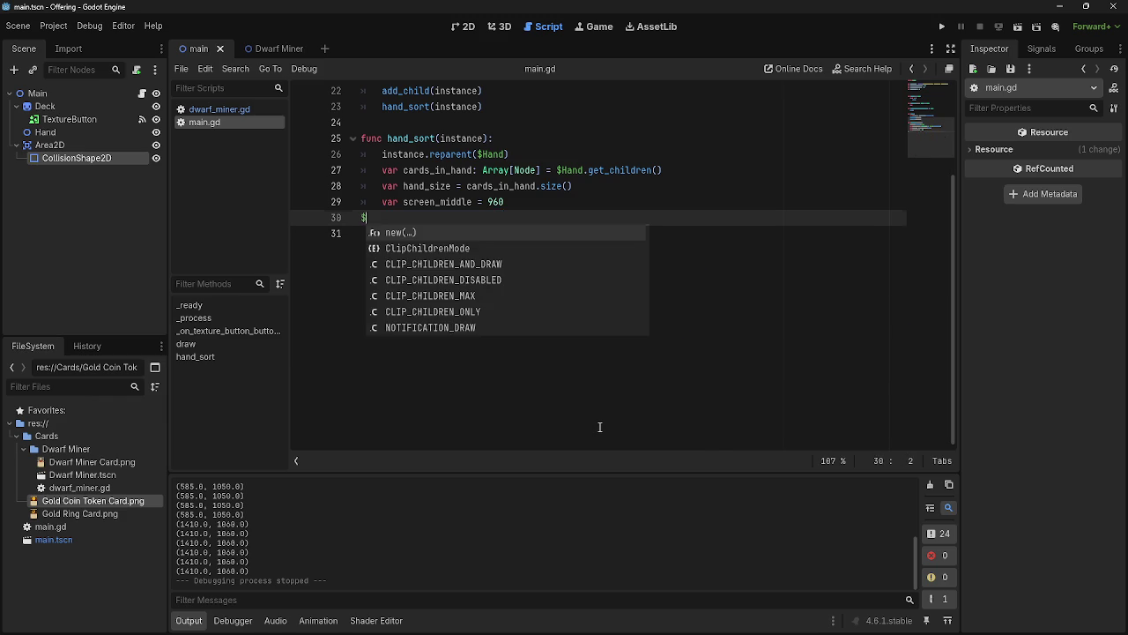
{"action": "key", "text": "ctrl+z"}
{"action": "left_click", "coordinate": [557, 250]}
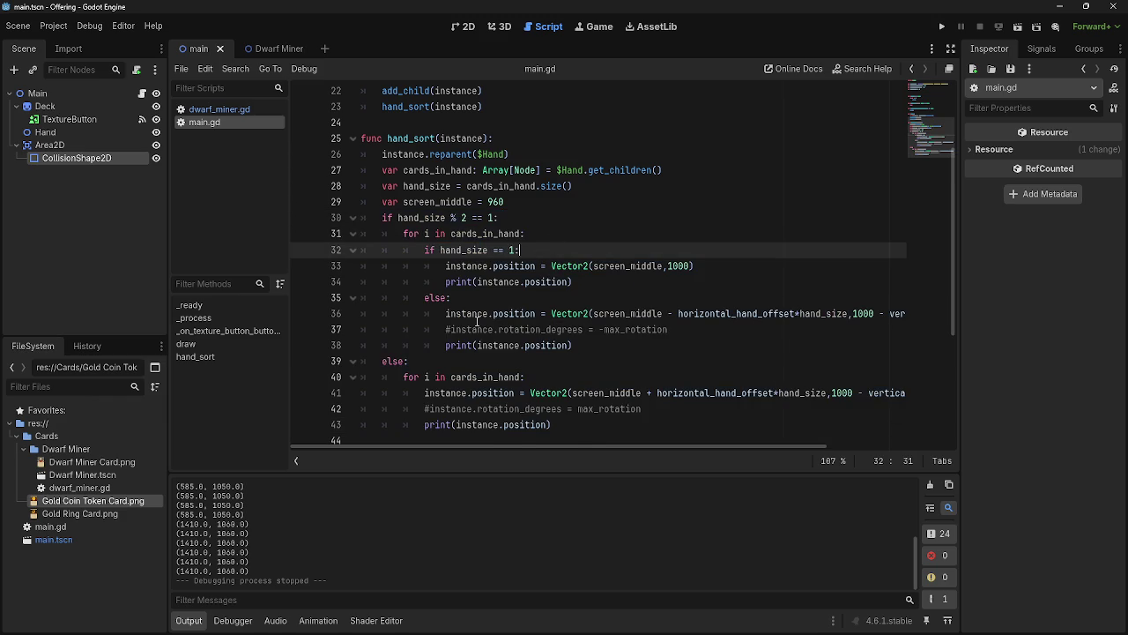
Add an empty line after `var screen_middle = 960`, above the parity check
{"action": "mouse_move", "coordinate": [381, 218]}
{"action": "left_mouse_down"}
{"action": "mouse_move", "coordinate": [494, 234]}
{"action": "mouse_move", "coordinate": [601, 440]}
{"action": "left_mouse_up"}
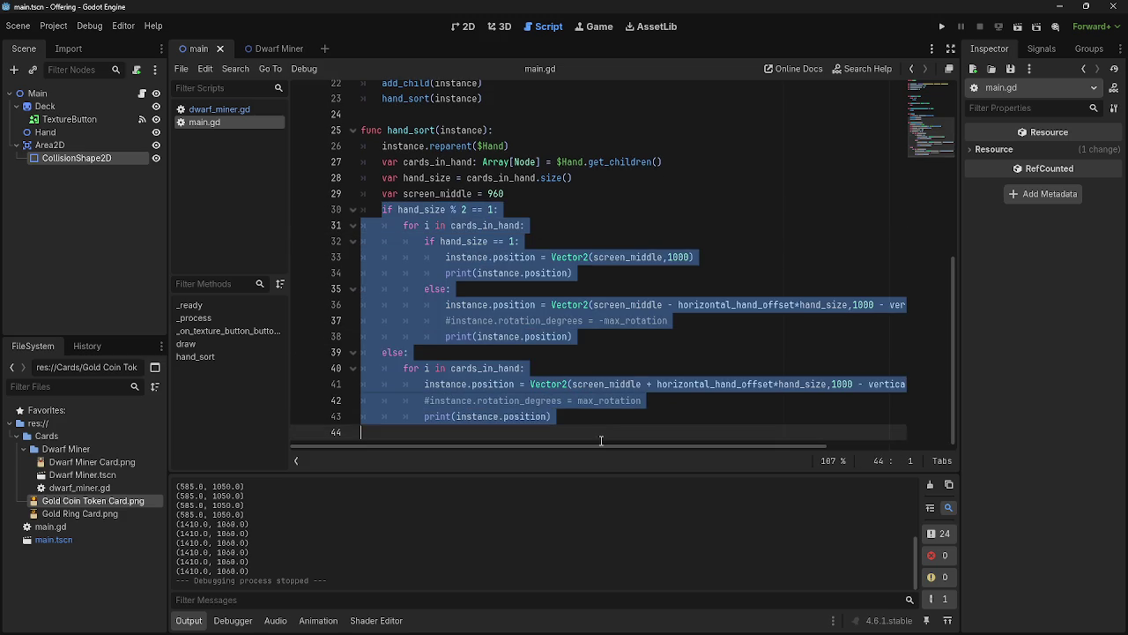
{"action": "left_click", "coordinate": [589, 223]}
{"action": "left_click", "coordinate": [579, 207]}
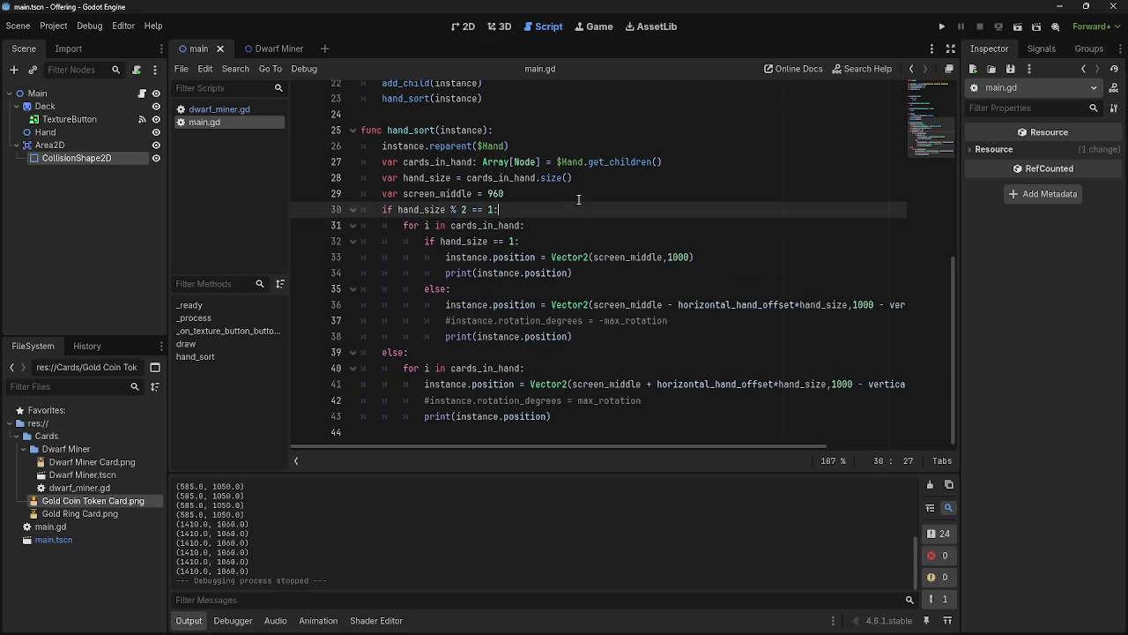
{"action": "left_click", "coordinate": [580, 201]}
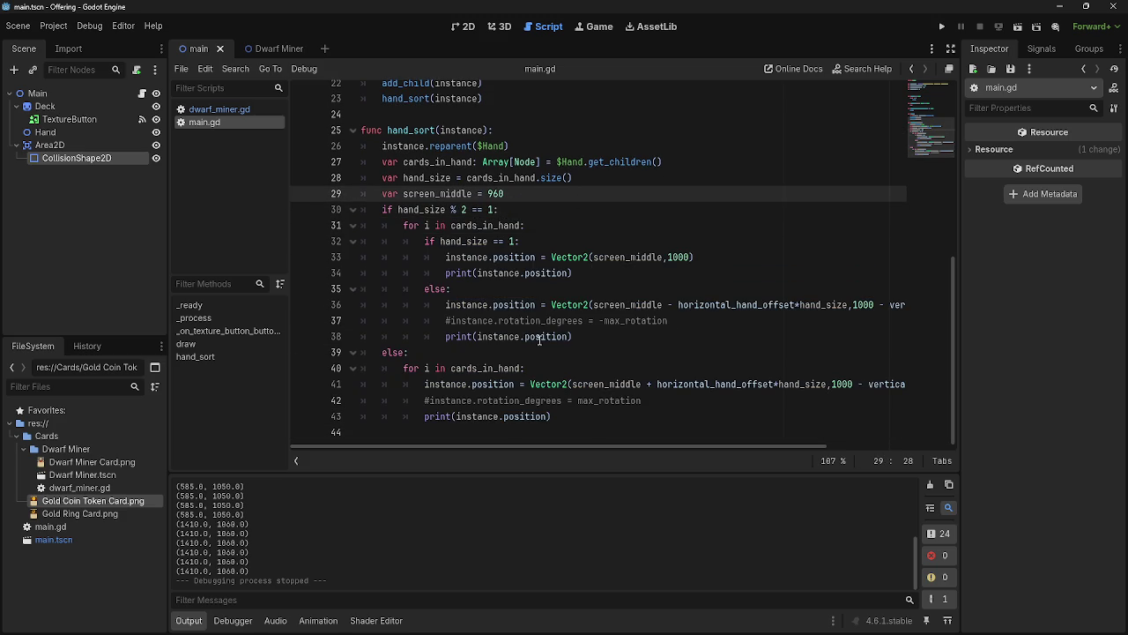
{"action": "key", "text": "Return"}
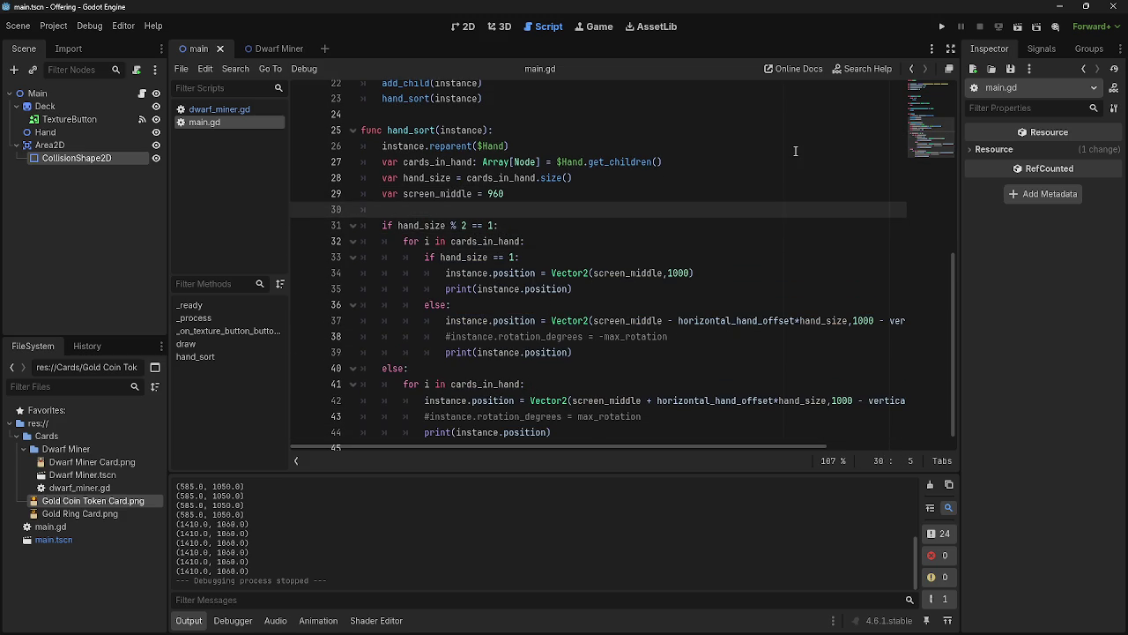
Start a `print(` call on line 30 and delete the three print(instance.position) lines
{"action": "type", "text": "print("}
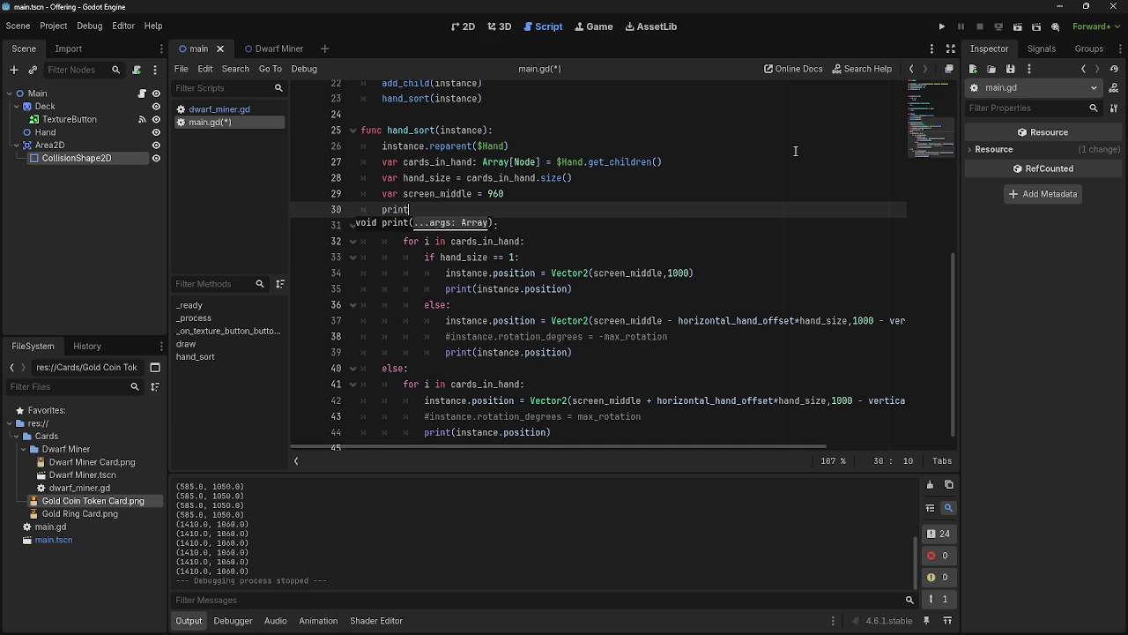
{"action": "left_click", "coordinate": [594, 300]}
{"action": "key", "text": "shift+Home"}
{"action": "key", "text": "shift+Home"}
{"action": "key", "text": "BackSpace"}
{"action": "key", "text": "BackSpace"}
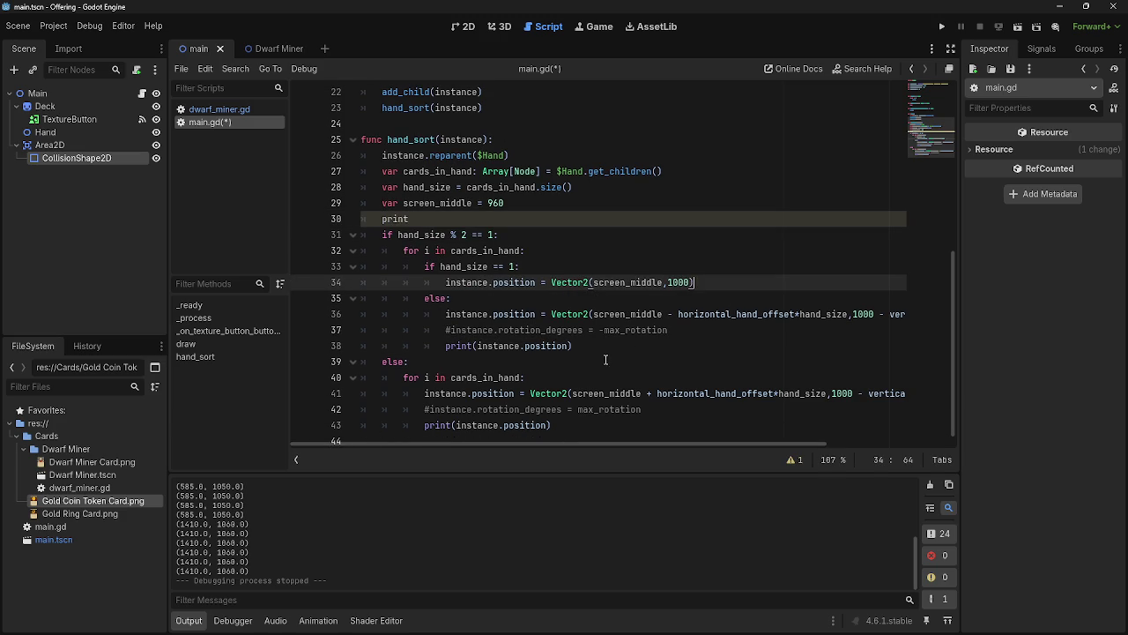
{"action": "left_click", "coordinate": [606, 346]}
{"action": "key", "text": "shift+Home"}
{"action": "key", "text": "shift+Home"}
{"action": "key", "text": "BackSpace"}
{"action": "key", "text": "BackSpace"}
{"action": "left_click_drag", "start_coordinate": [566, 401], "coordinate": [371, 400]}
{"action": "key", "text": "shift+Home"}
{"action": "key", "text": "BackSpace"}
{"action": "key", "text": "shift+Home"}
{"action": "key", "text": "BackSpace"}
{"action": "key", "text": "BackSpace"}
Complete line 30 as `print(cards_in_hand)` and run the game to log the hand arrays
{"action": "scroll", "coordinate": [529, 403], "scroll_direction": "up", "scroll_amount": 2}
{"action": "left_click", "coordinate": [465, 398]}
{"action": "left_click", "coordinate": [461, 382]}
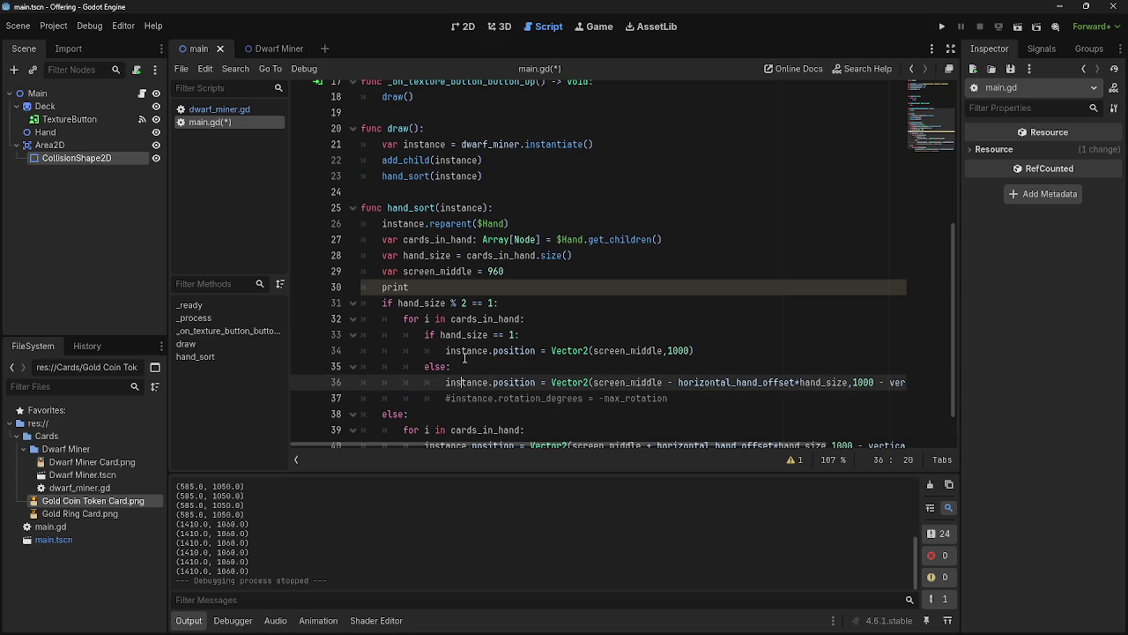
{"action": "left_click", "coordinate": [494, 286]}
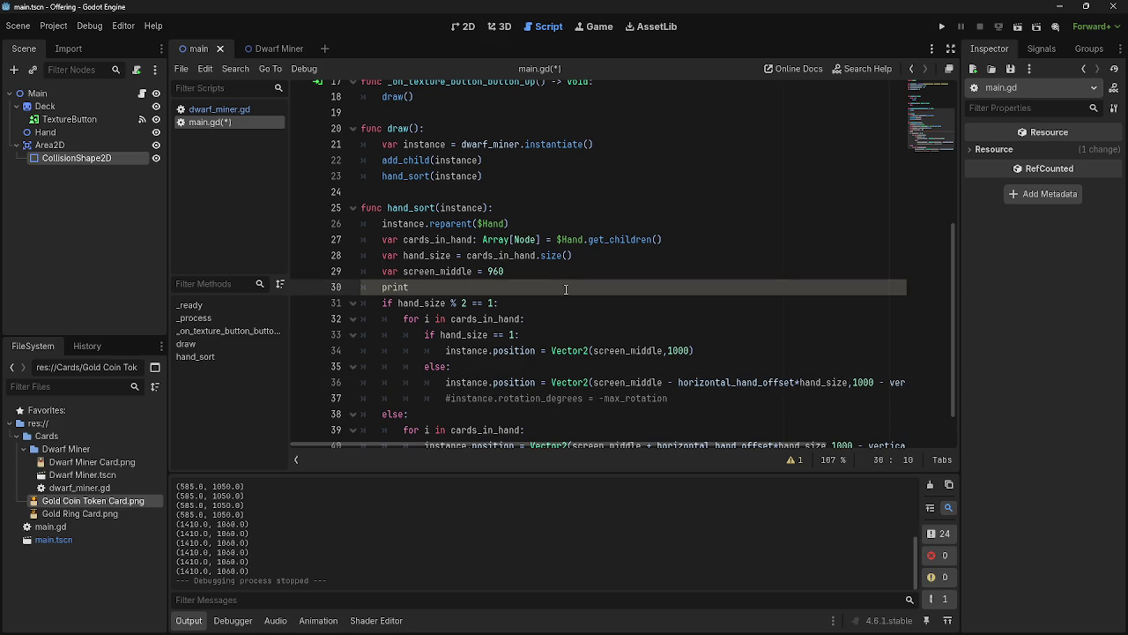
{"action": "left_click_drag", "start_coordinate": [409, 288], "coordinate": [344, 289]}
{"action": "left_click", "coordinate": [465, 286]}
{"action": "type", "text": "(card"}
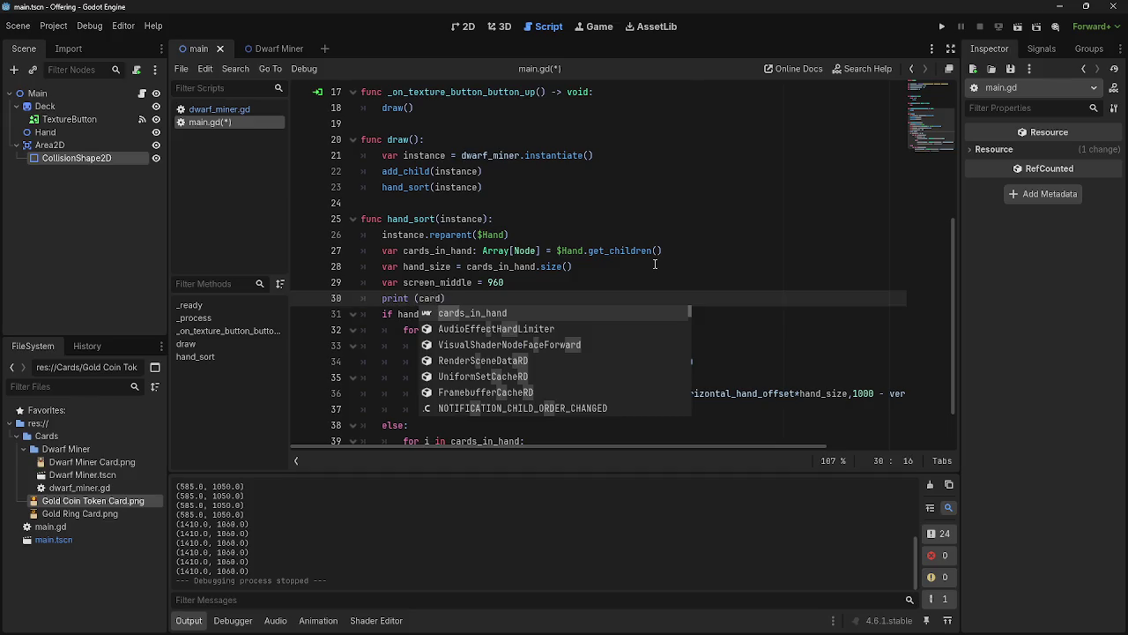
{"action": "key", "text": "Return"}
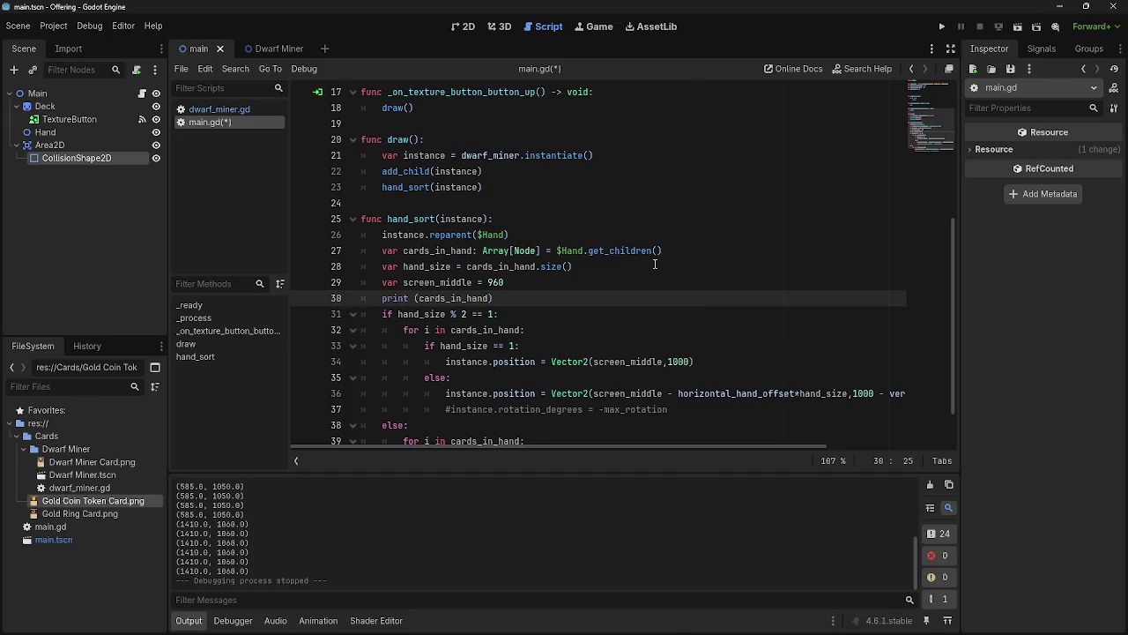
{"action": "left_click", "coordinate": [942, 26]}
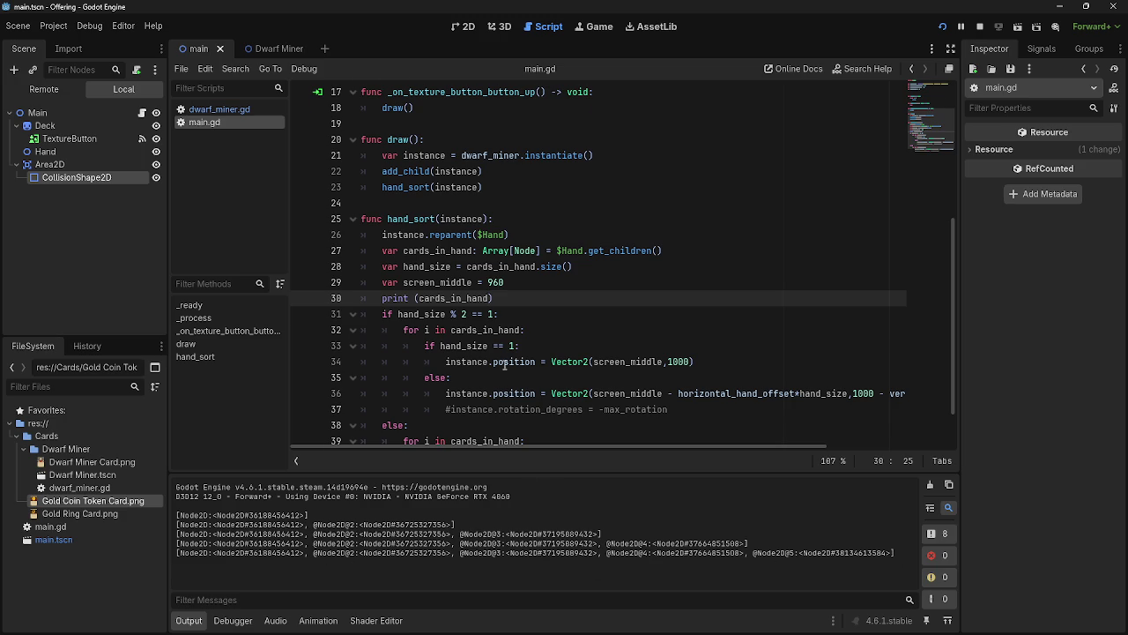
Stop the game and run it again to test printing a cards_in_hand entry on line 30
{"action": "scroll", "coordinate": [406, 214], "scroll_direction": "up", "scroll_amount": 5}
{"action": "scroll", "coordinate": [539, 319], "scroll_direction": "down", "scroll_amount": 6}
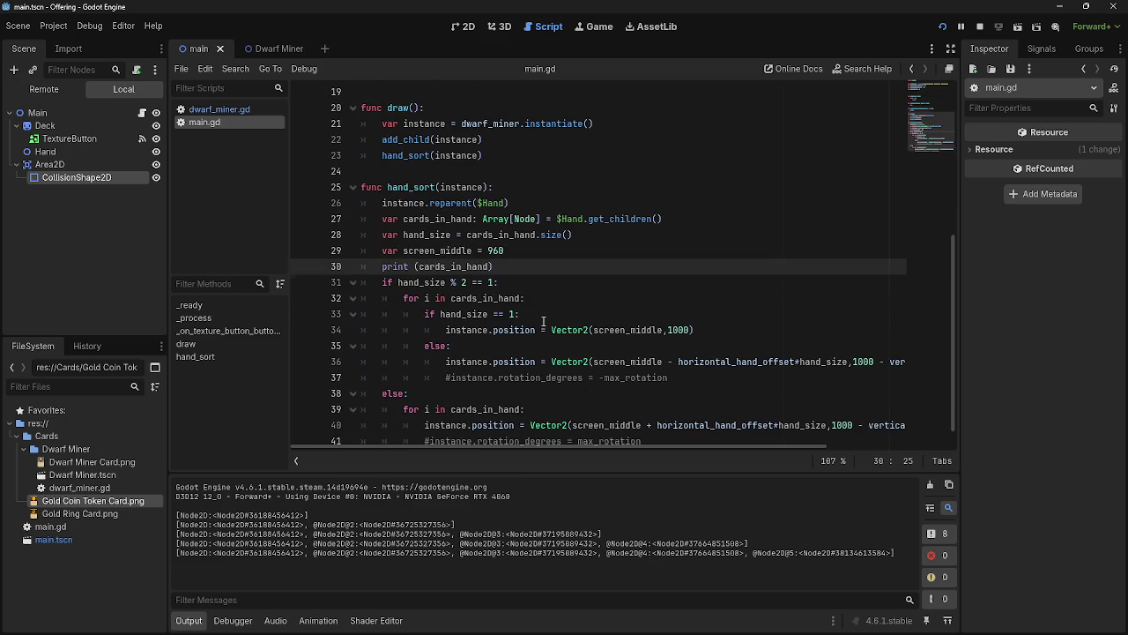
{"action": "left_click", "coordinate": [977, 29]}
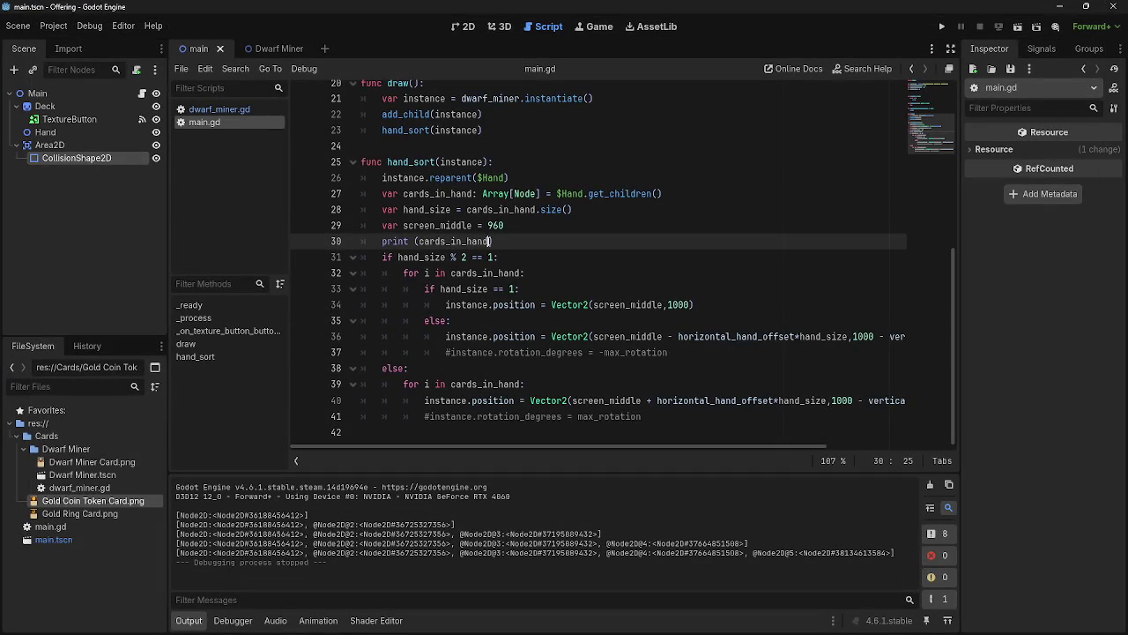
{"action": "left_click_drag", "start_coordinate": [491, 241], "coordinate": [418, 241]}
{"action": "left_click", "coordinate": [491, 247]}
{"action": "type", "text": "[0]"}
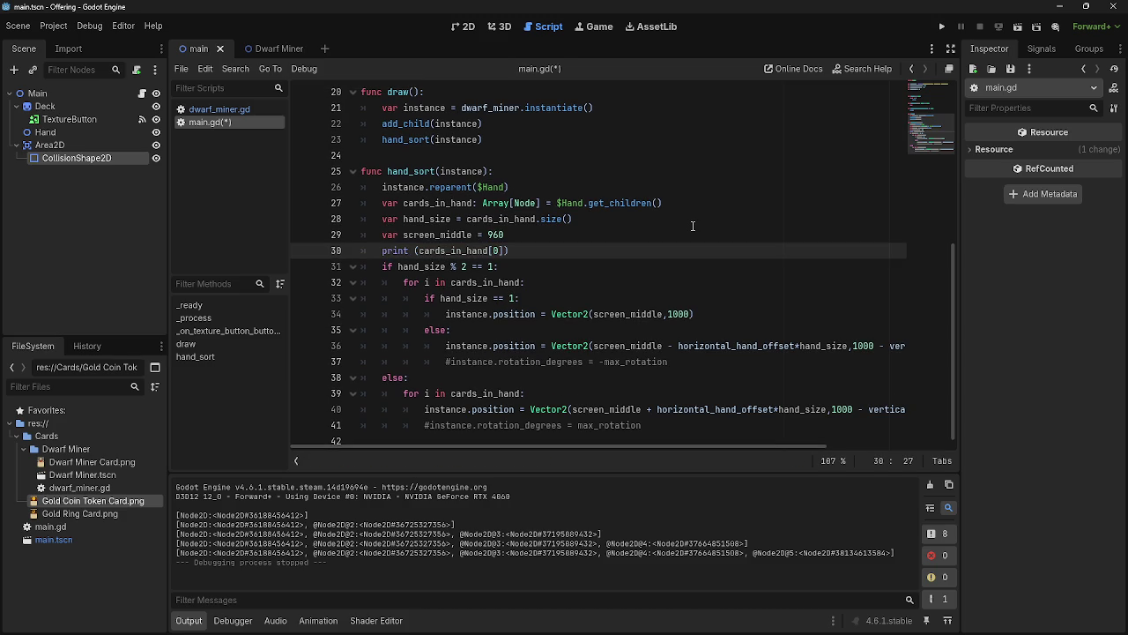
{"action": "key", "text": "F5"}
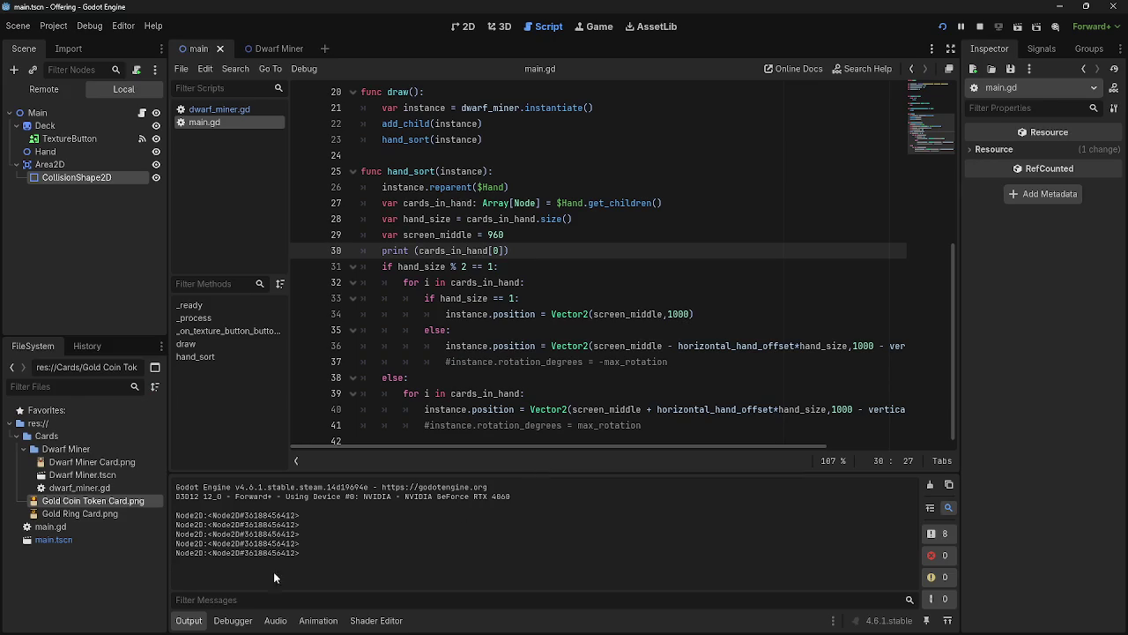
{"action": "key", "text": "F5"}
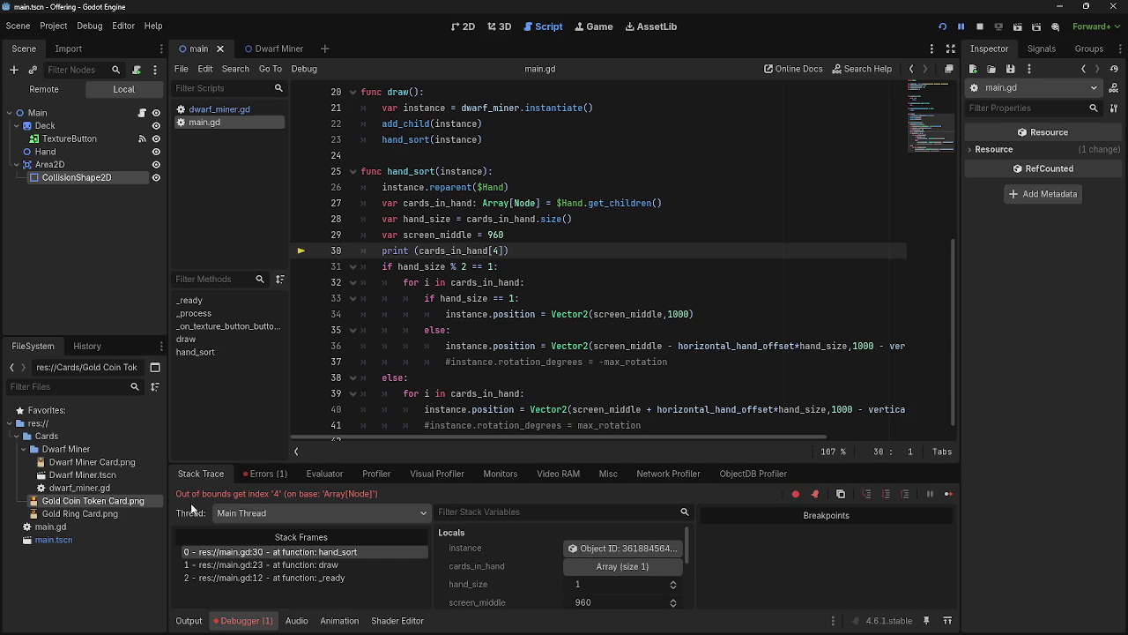
Try indices 4 and 1, which raise out-of-bounds errors, then set line 30 back to print(cards_in_hand[0])
{"action": "left_click_drag", "start_coordinate": [188, 493], "coordinate": [379, 494]}
{"action": "left_click", "coordinate": [377, 492]}
{"action": "double_click", "coordinate": [494, 251]}
{"action": "key", "text": "F5"}
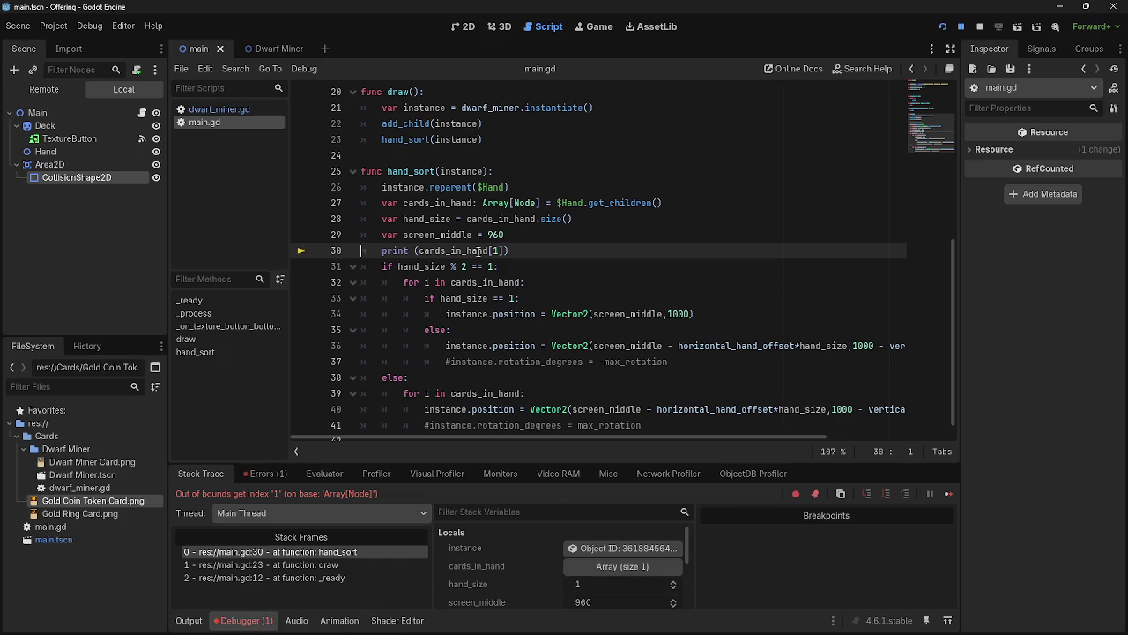
{"action": "left_click", "coordinate": [494, 250]}
{"action": "key", "text": "Delete"}
{"action": "type", "text": "0"}
{"action": "key", "text": "ctrl+z"}
{"action": "key", "text": "ctrl+shift+z"}
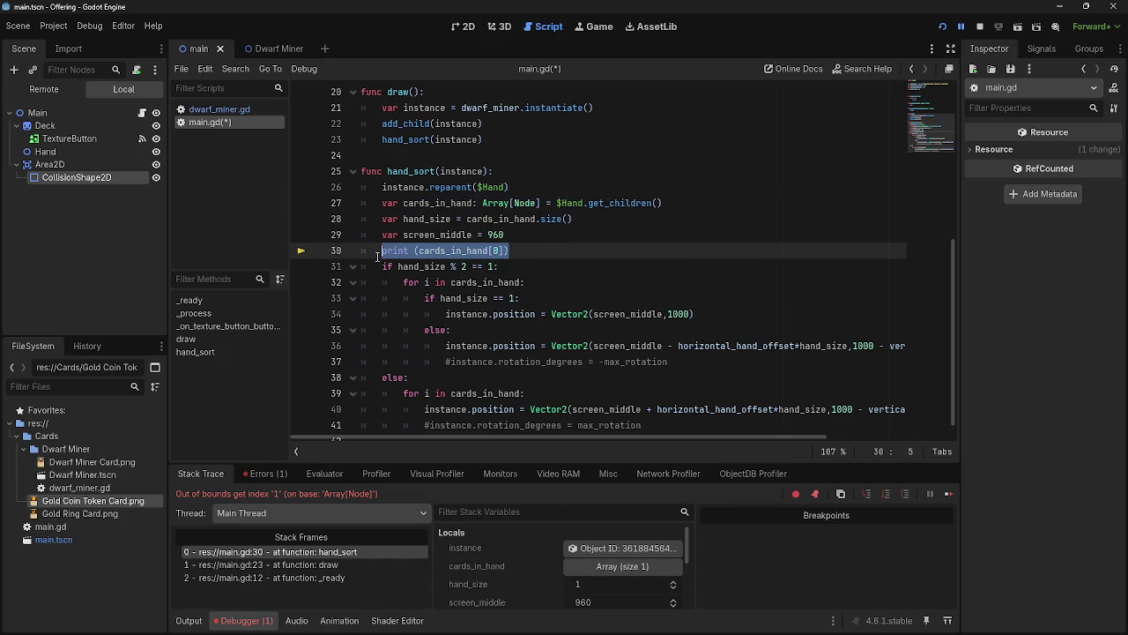
{"action": "left_click_drag", "start_coordinate": [419, 251], "coordinate": [505, 251]}
{"action": "left_click", "coordinate": [533, 251]}
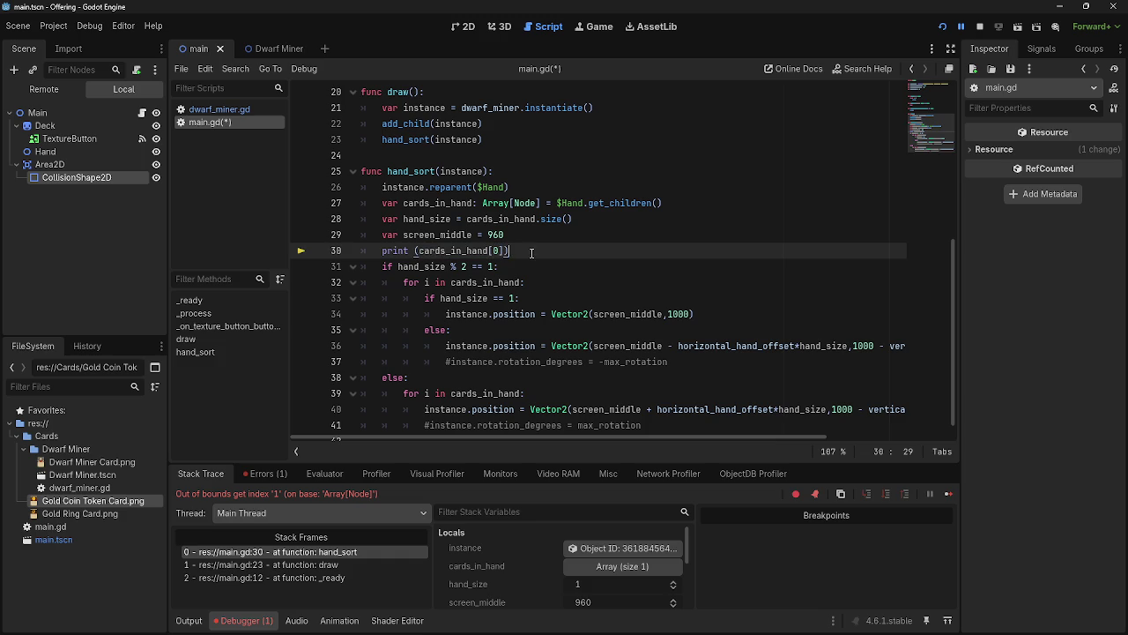
{"action": "left_click", "coordinate": [551, 282]}
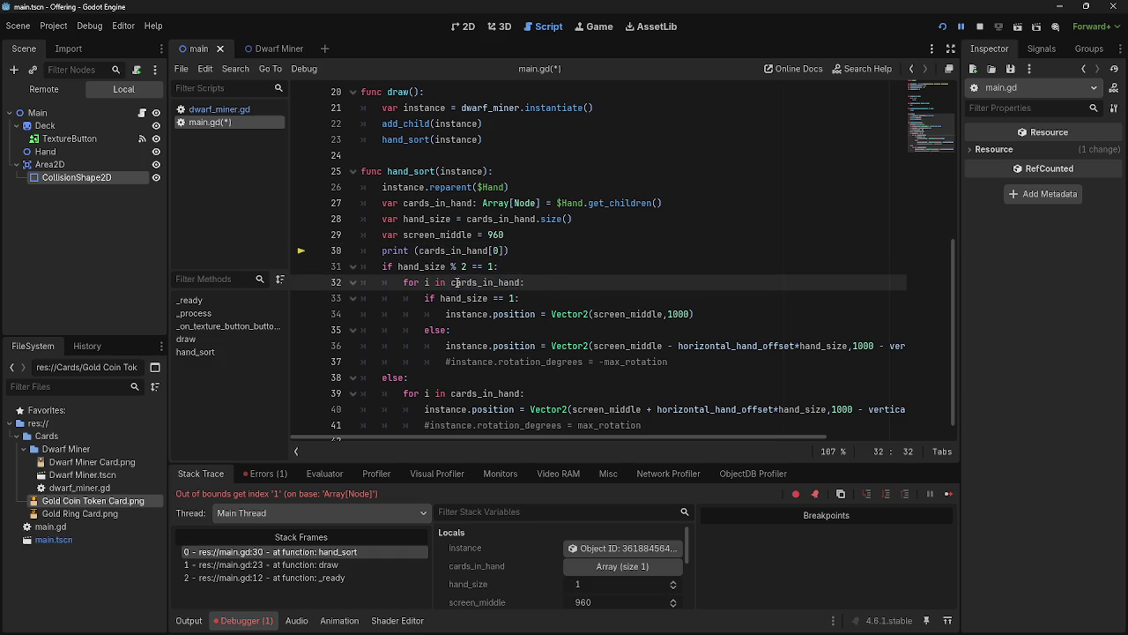
{"action": "left_click_drag", "start_coordinate": [370, 265], "coordinate": [526, 282]}
{"action": "left_click", "coordinate": [549, 284]}
{"action": "scroll", "coordinate": [549, 284], "scroll_direction": "down", "scroll_amount": 1}
{"action": "mouse_move", "coordinate": [382, 250]}
{"action": "left_mouse_down"}
{"action": "mouse_move", "coordinate": [529, 377]}
{"action": "mouse_move", "coordinate": [670, 406]}
{"action": "left_mouse_up"}
{"action": "left_click", "coordinate": [670, 405]}
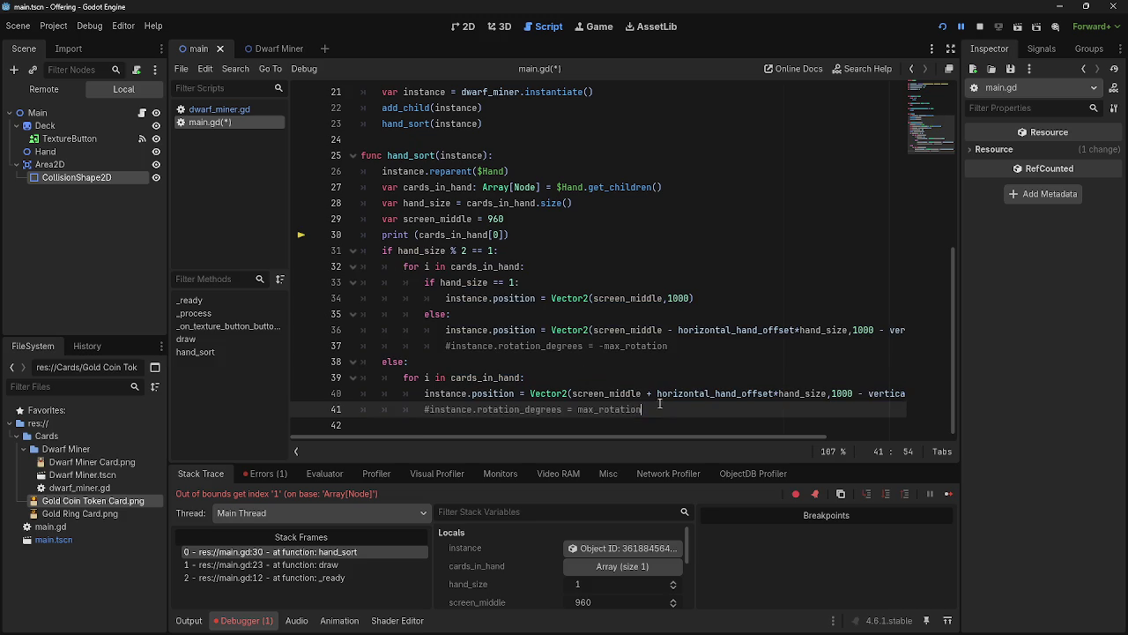
{"action": "left_click", "coordinate": [399, 270]}
{"action": "left_click_drag", "start_coordinate": [381, 250], "coordinate": [427, 282]}
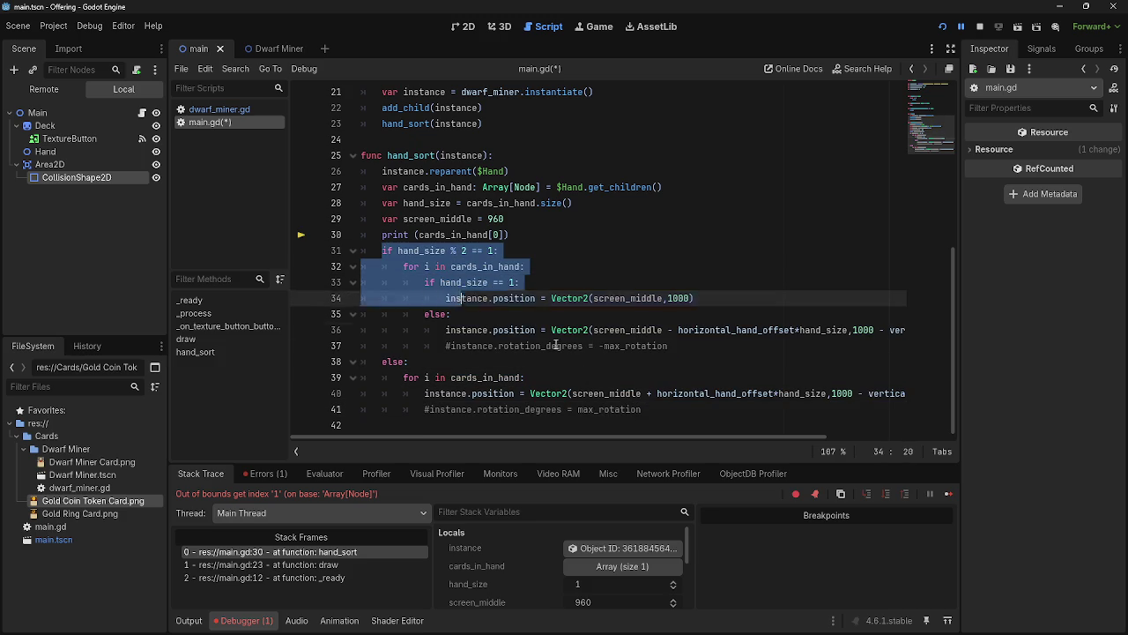
{"action": "left_click_drag", "start_coordinate": [514, 329], "coordinate": [653, 409]}
{"action": "left_click", "coordinate": [652, 410]}
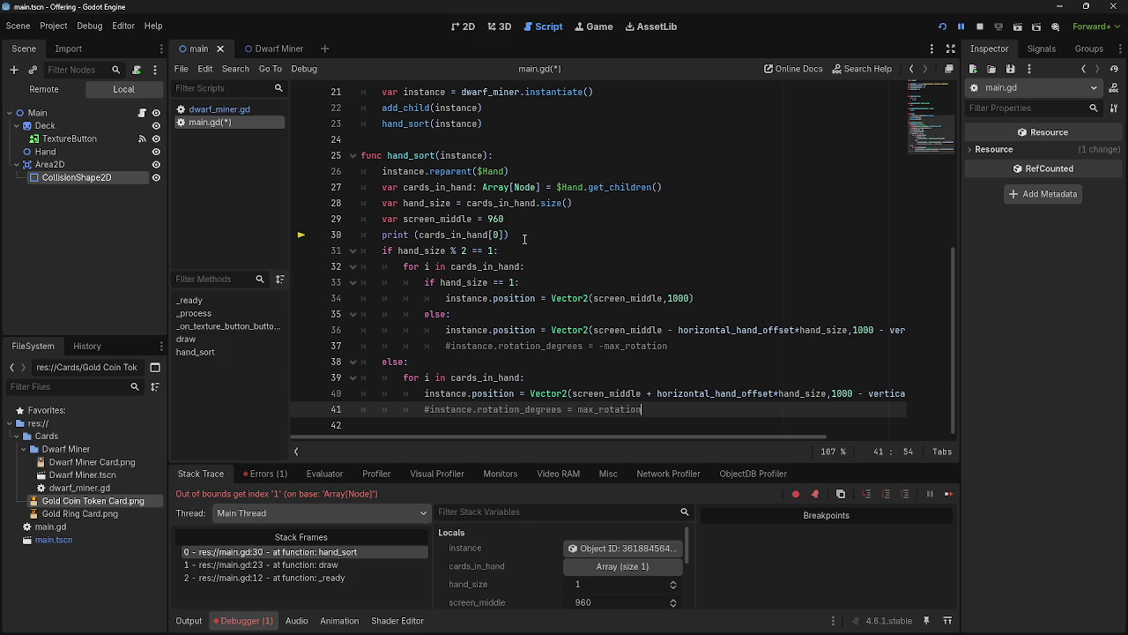
{"action": "left_click", "coordinate": [383, 221]}
{"action": "mouse_move", "coordinate": [384, 220]}
{"action": "left_mouse_down"}
{"action": "mouse_move", "coordinate": [517, 220]}
{"action": "mouse_move", "coordinate": [385, 221]}
{"action": "left_mouse_up"}
{"action": "left_click", "coordinate": [525, 220]}
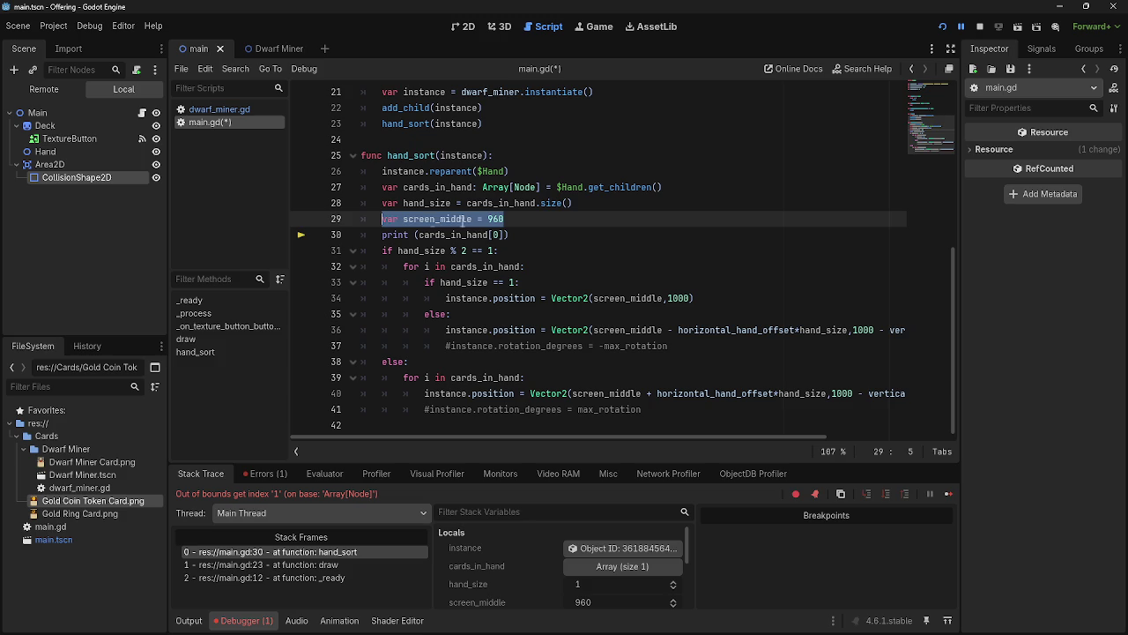
{"action": "left_click", "coordinate": [512, 221]}
{"action": "left_click_drag", "start_coordinate": [519, 220], "coordinate": [392, 225]}
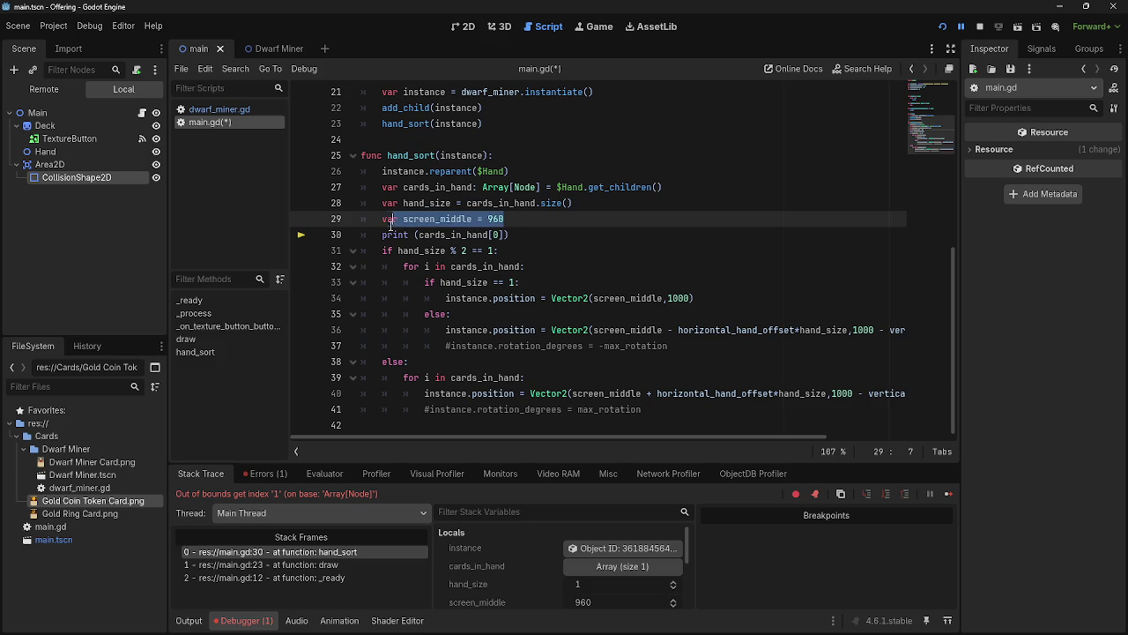
{"action": "left_click", "coordinate": [544, 231]}
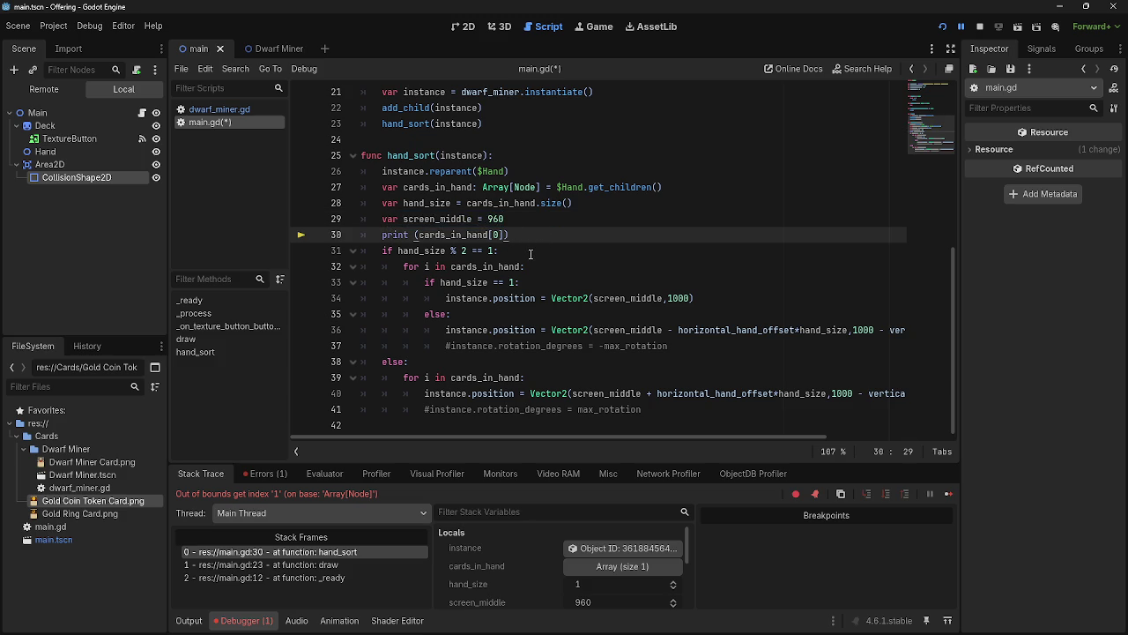
{"action": "left_click_drag", "start_coordinate": [513, 235], "coordinate": [385, 234]}
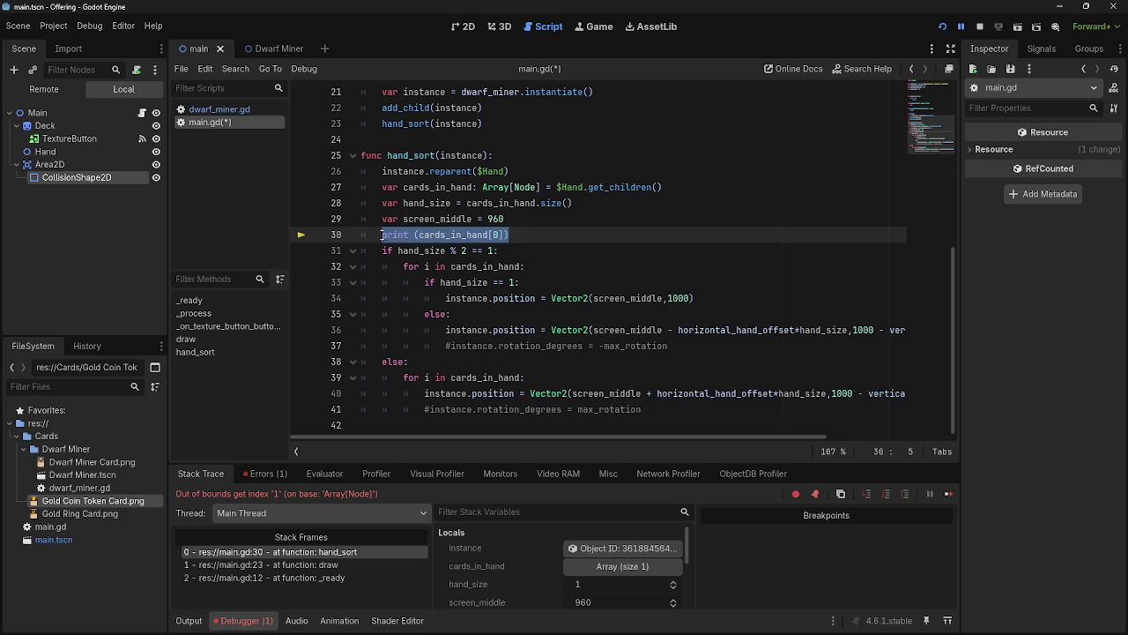
{"action": "left_click", "coordinate": [528, 236]}
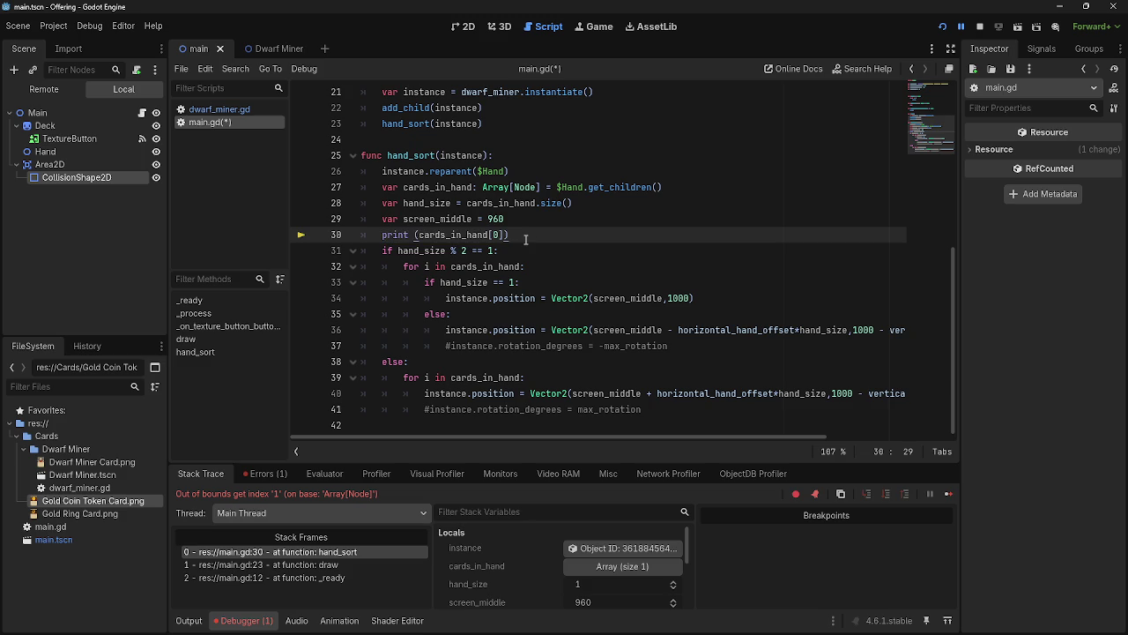
{"action": "left_click_drag", "start_coordinate": [510, 234], "coordinate": [384, 234]}
{"action": "left_click", "coordinate": [512, 236]}
{"action": "left_click_drag", "start_coordinate": [514, 235], "coordinate": [388, 234]}
{"action": "left_click", "coordinate": [513, 236]}
{"action": "left_click_drag", "start_coordinate": [509, 235], "coordinate": [383, 234]}
{"action": "left_click", "coordinate": [512, 237]}
{"action": "left_click", "coordinate": [496, 235]}
{"action": "scroll", "coordinate": [562, 345], "scroll_direction": "up", "scroll_amount": 4}
{"action": "scroll", "coordinate": [563, 346], "scroll_direction": "down", "scroll_amount": 4}
{"action": "scroll", "coordinate": [565, 336], "scroll_direction": "up", "scroll_amount": 2}
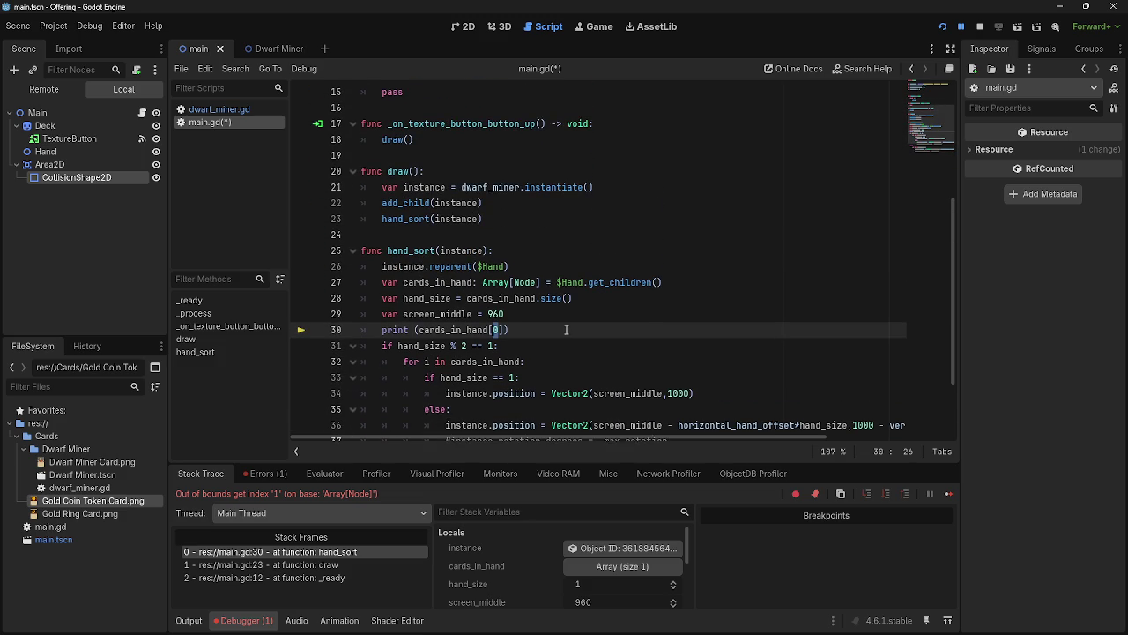
{"action": "scroll", "coordinate": [682, 261], "scroll_direction": "down", "scroll_amount": 2}
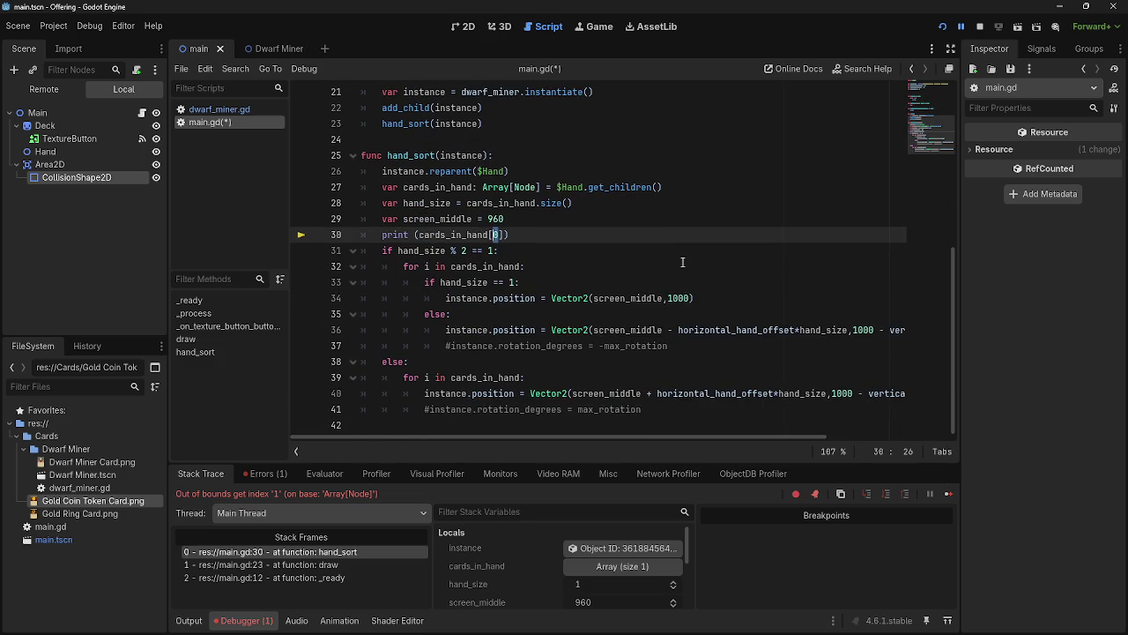
{"action": "left_click_drag", "start_coordinate": [382, 235], "coordinate": [416, 234]}
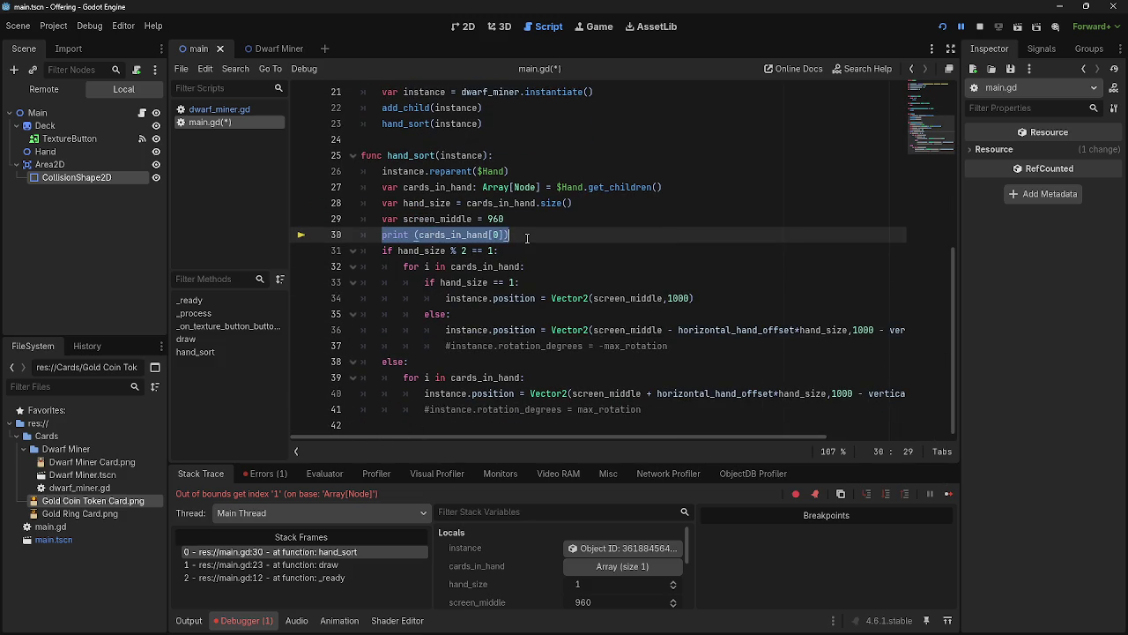
{"action": "left_click", "coordinate": [527, 238]}
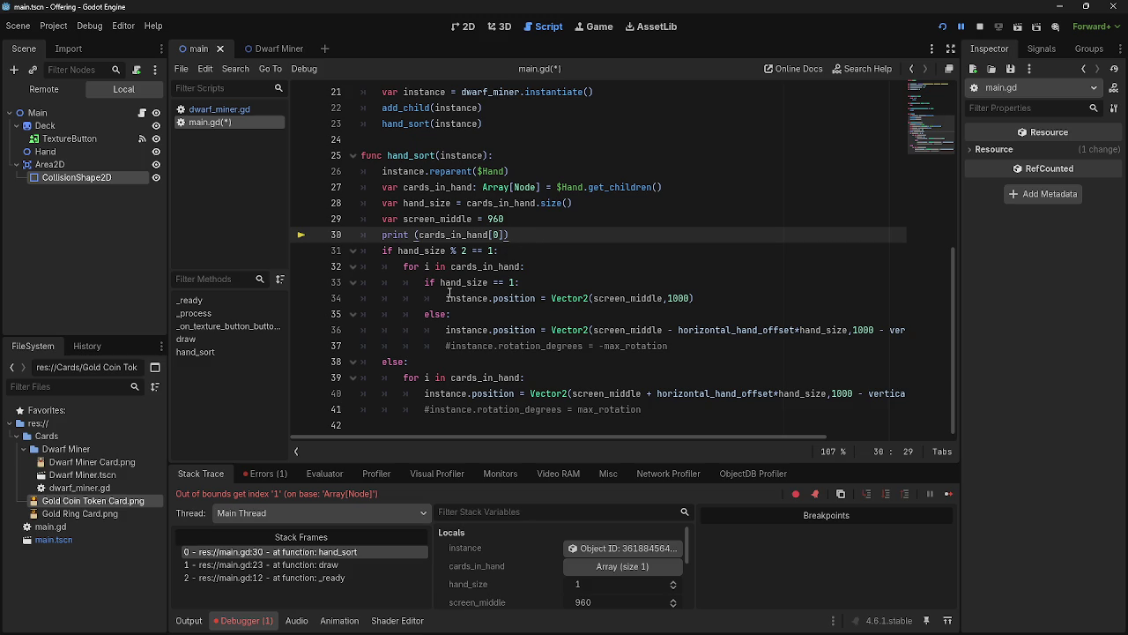
{"action": "scroll", "coordinate": [426, 250], "scroll_direction": "up", "scroll_amount": 7}
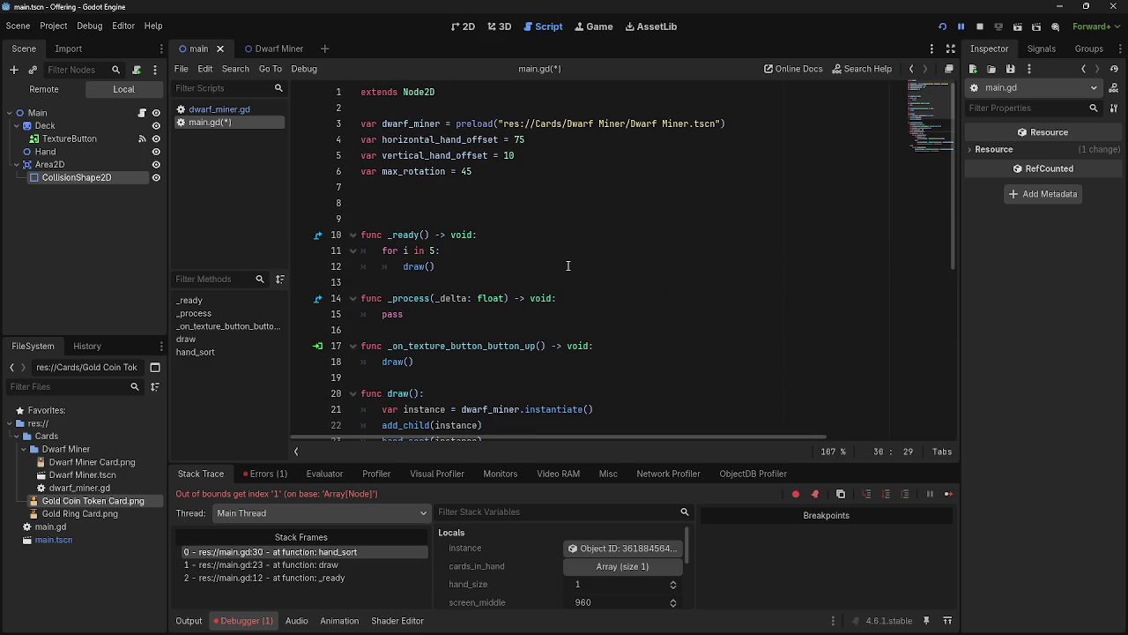
Add a blank line after the dwarf_miner preload and trim the extra blank lines after max_rotation
{"action": "left_click", "coordinate": [752, 128]}
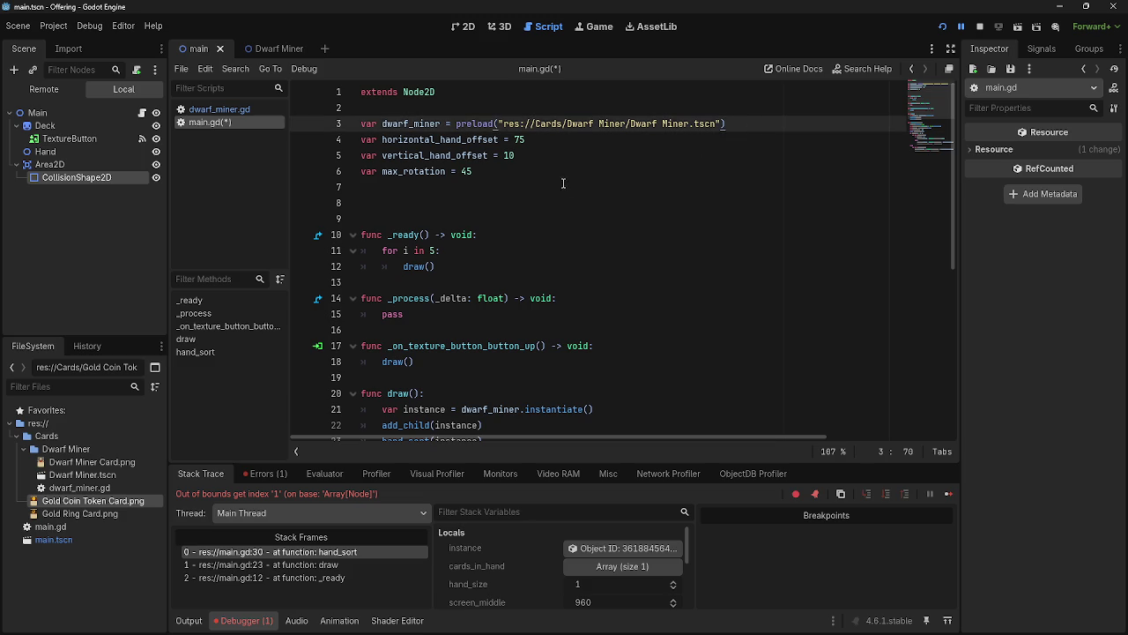
{"action": "key", "text": "Return"}
{"action": "left_click", "coordinate": [507, 192]}
{"action": "key", "text": "Return"}
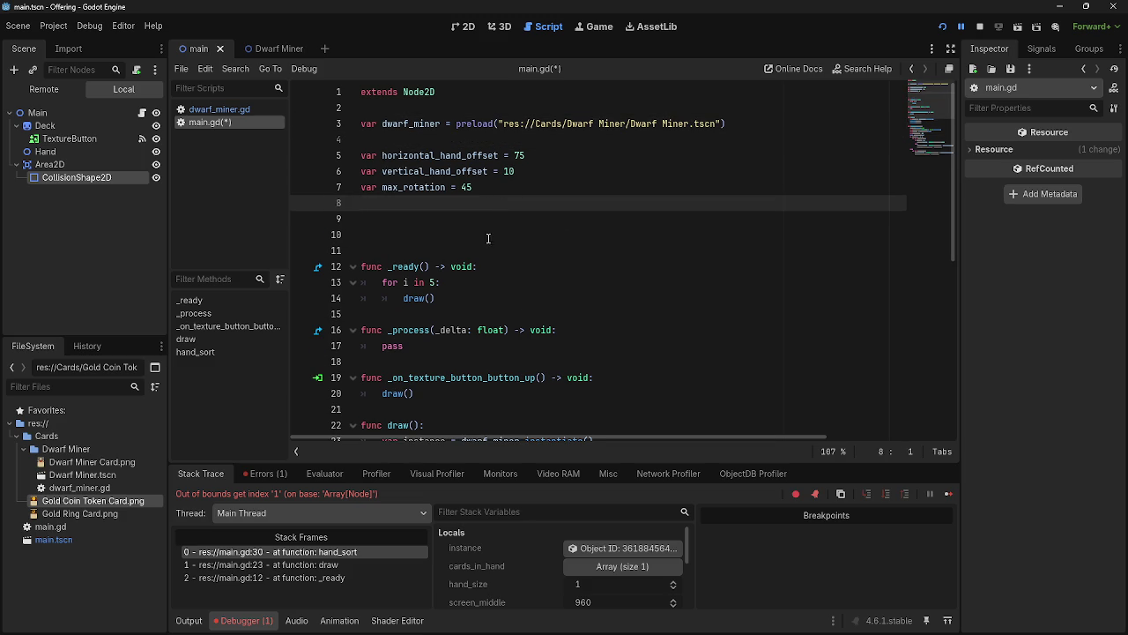
{"action": "key", "text": "Return"}
{"action": "key", "text": "BackSpace"}
{"action": "key", "text": "BackSpace"}
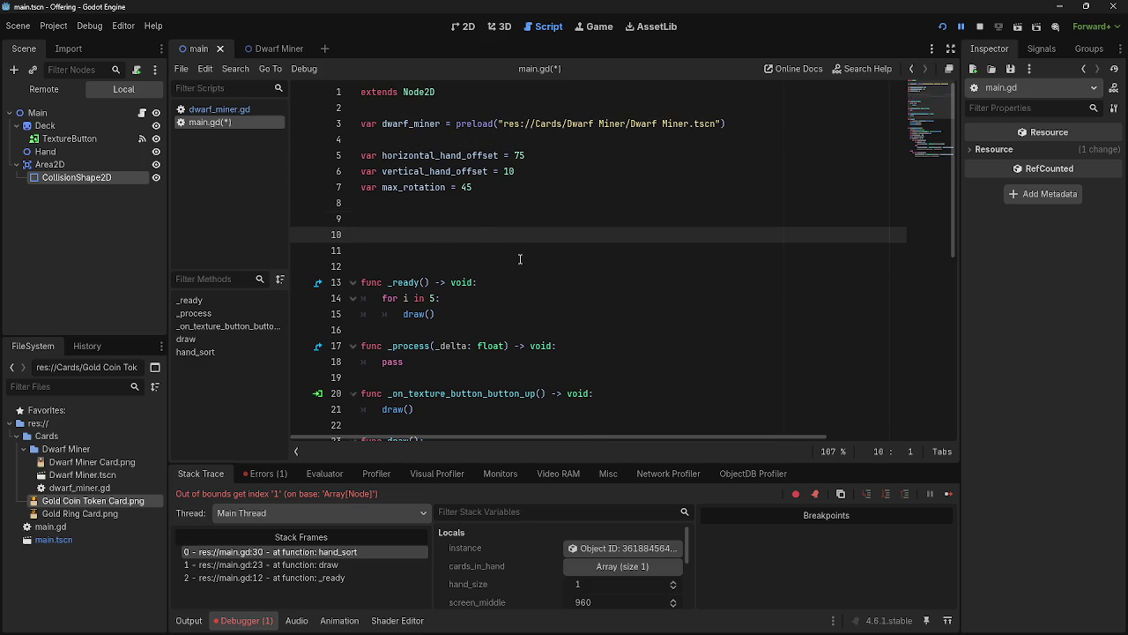
Review the screen_middle declaration and the print(cards_in_hand[0]) statement on line 31
{"action": "scroll", "coordinate": [520, 259], "scroll_direction": "down", "scroll_amount": 7}
{"action": "left_click", "coordinate": [532, 219]}
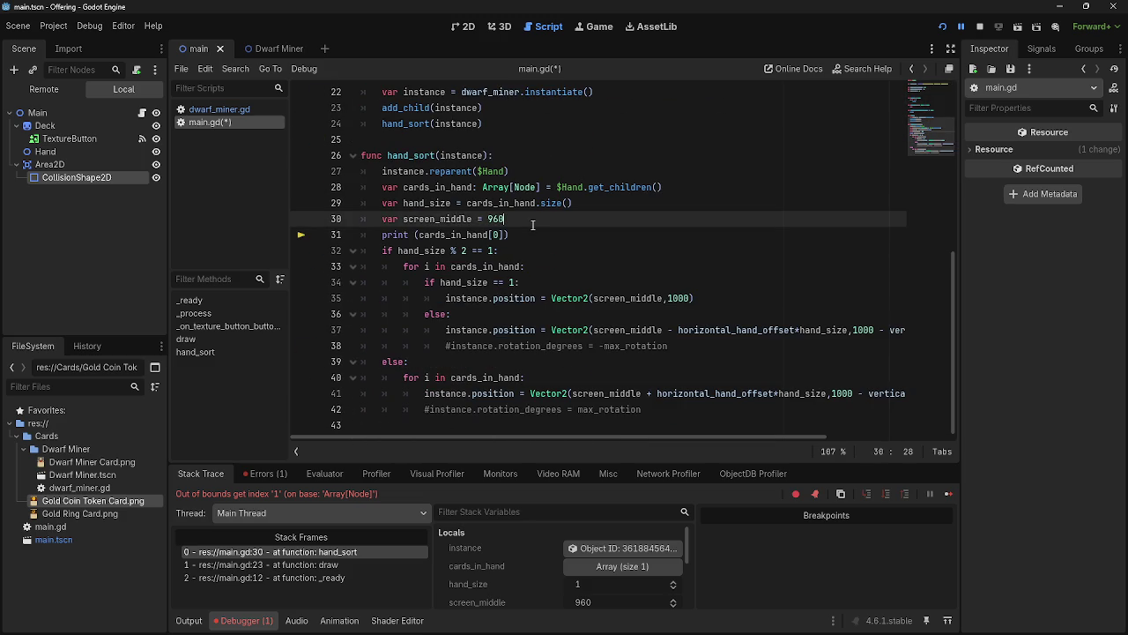
{"action": "scroll", "coordinate": [529, 229], "scroll_direction": "up", "scroll_amount": 7}
{"action": "scroll", "coordinate": [515, 327], "scroll_direction": "down", "scroll_amount": 7}
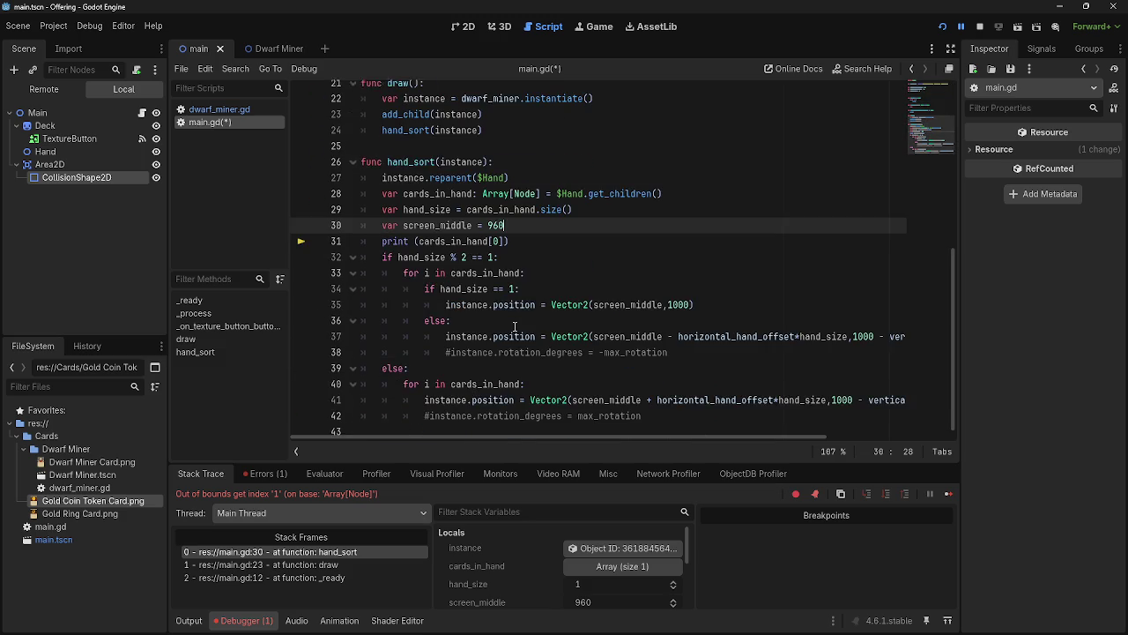
{"action": "mouse_move", "coordinate": [381, 234]}
{"action": "left_mouse_down"}
{"action": "mouse_move", "coordinate": [474, 234]}
{"action": "mouse_move", "coordinate": [381, 234]}
{"action": "left_mouse_up"}
{"action": "left_click", "coordinate": [540, 233]}
{"action": "left_click_drag", "start_coordinate": [511, 234], "coordinate": [381, 237]}
{"action": "left_click_drag", "start_coordinate": [504, 239], "coordinate": [382, 234]}
{"action": "left_click", "coordinate": [435, 235]}
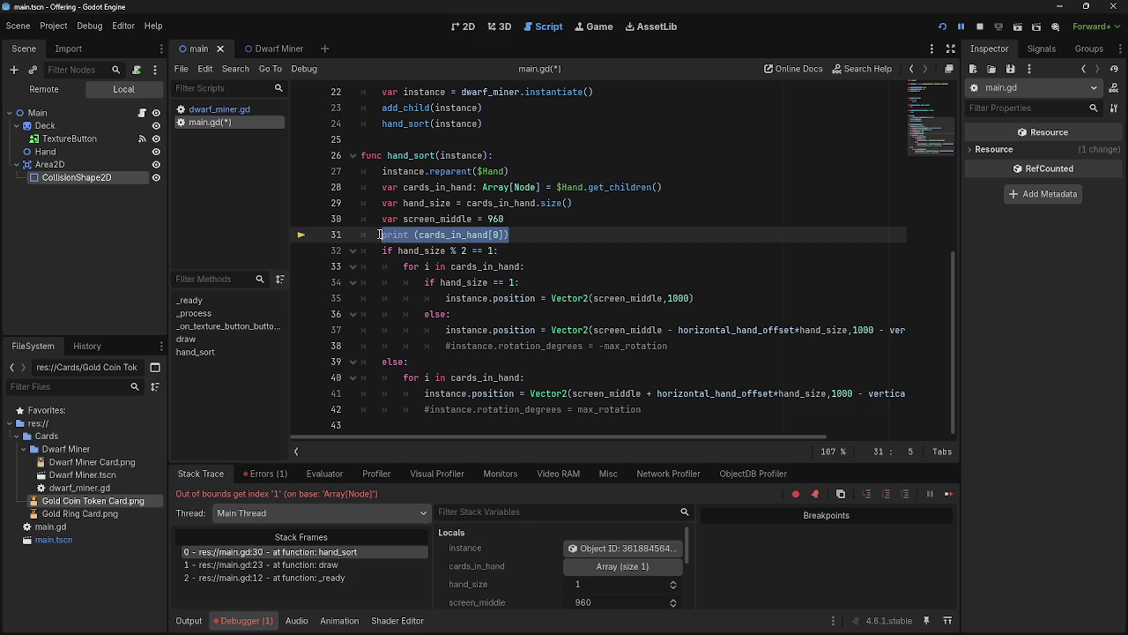
Review the for loop, the cards_in_hand declaration and the uses of instance in hand_sort
{"action": "mouse_move", "coordinate": [510, 234]}
{"action": "left_mouse_down"}
{"action": "mouse_move", "coordinate": [381, 235]}
{"action": "mouse_move", "coordinate": [414, 253]}
{"action": "mouse_move", "coordinate": [696, 300]}
{"action": "mouse_move", "coordinate": [652, 402]}
{"action": "mouse_move", "coordinate": [660, 410]}
{"action": "left_mouse_up"}
{"action": "left_click", "coordinate": [511, 235]}
{"action": "left_click", "coordinate": [660, 410]}
{"action": "left_click_drag", "start_coordinate": [404, 266], "coordinate": [525, 267]}
{"action": "left_click", "coordinate": [526, 267]}
{"action": "left_click_drag", "start_coordinate": [386, 187], "coordinate": [690, 191]}
{"action": "left_click", "coordinate": [696, 191]}
{"action": "left_click_drag", "start_coordinate": [445, 298], "coordinate": [494, 298]}
{"action": "left_click", "coordinate": [548, 283]}
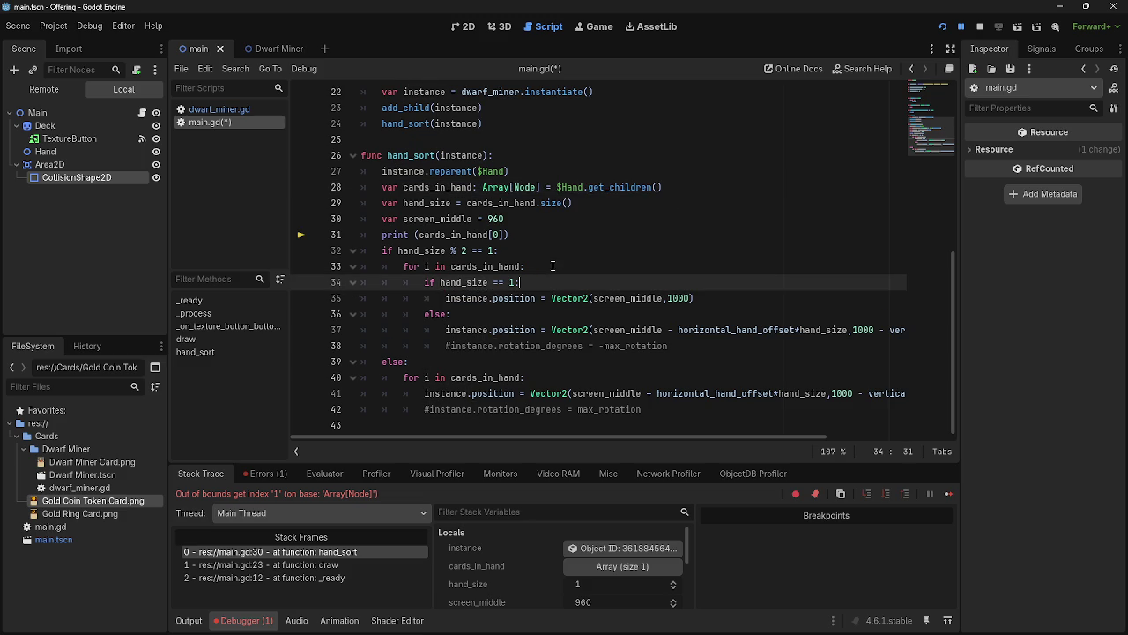
{"action": "left_click", "coordinate": [551, 266]}
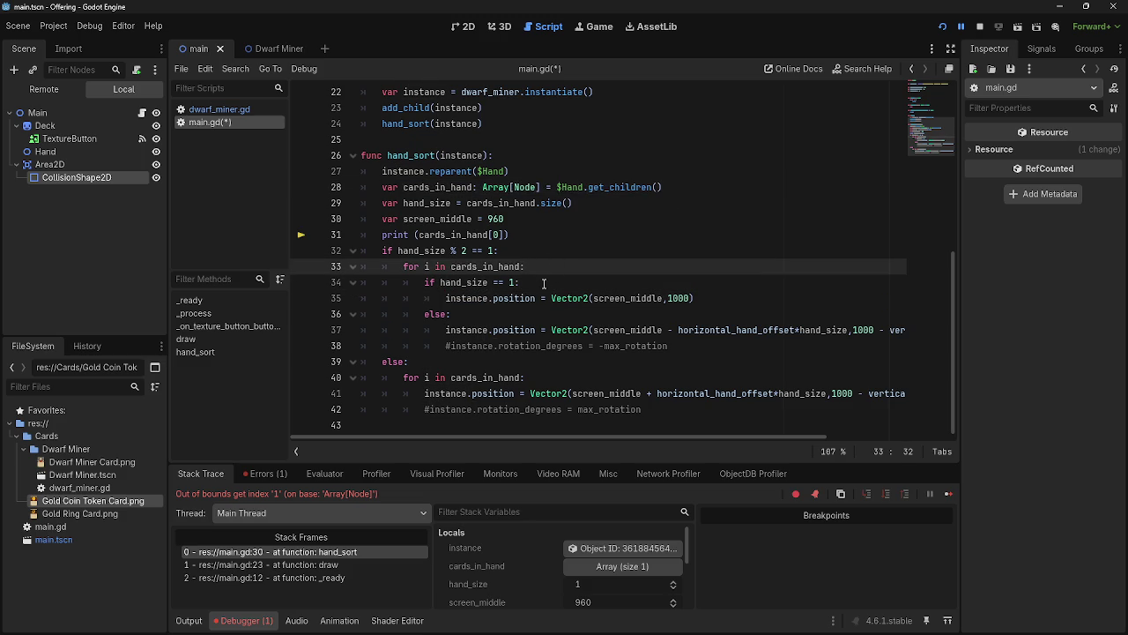
Add 'var card = cards_in_hand[0]' as line 34 inside the for loop
{"action": "key", "text": "Return"}
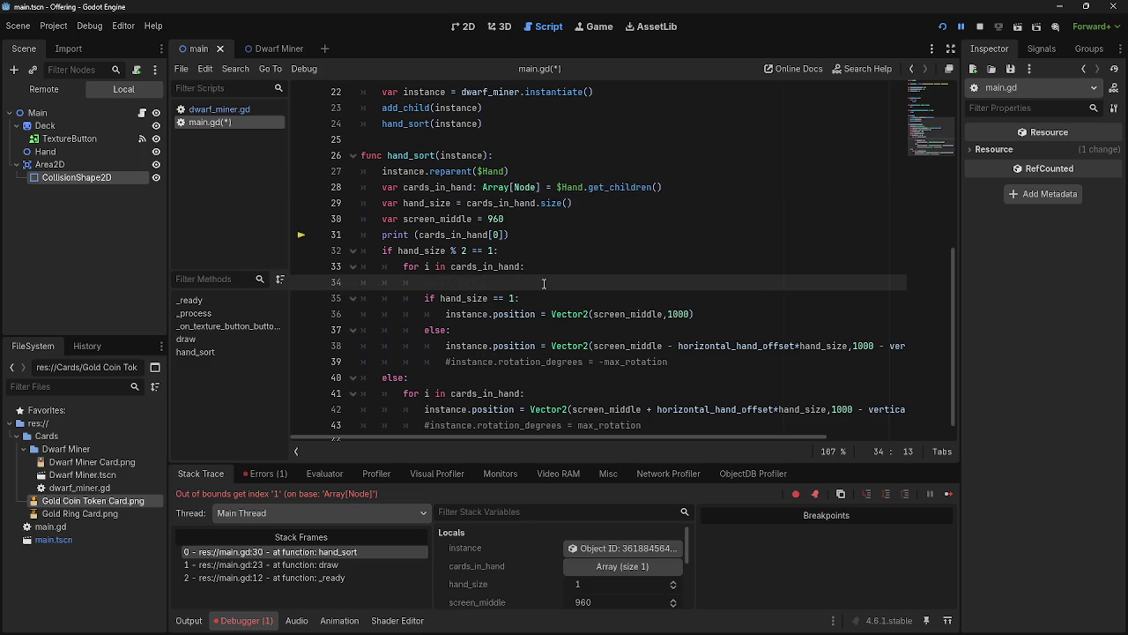
{"action": "type", "text": "instance"}
{"action": "key", "text": "Escape"}
{"action": "key", "text": "BackSpace"}
{"action": "key", "text": "BackSpace"}
{"action": "key", "text": "BackSpace"}
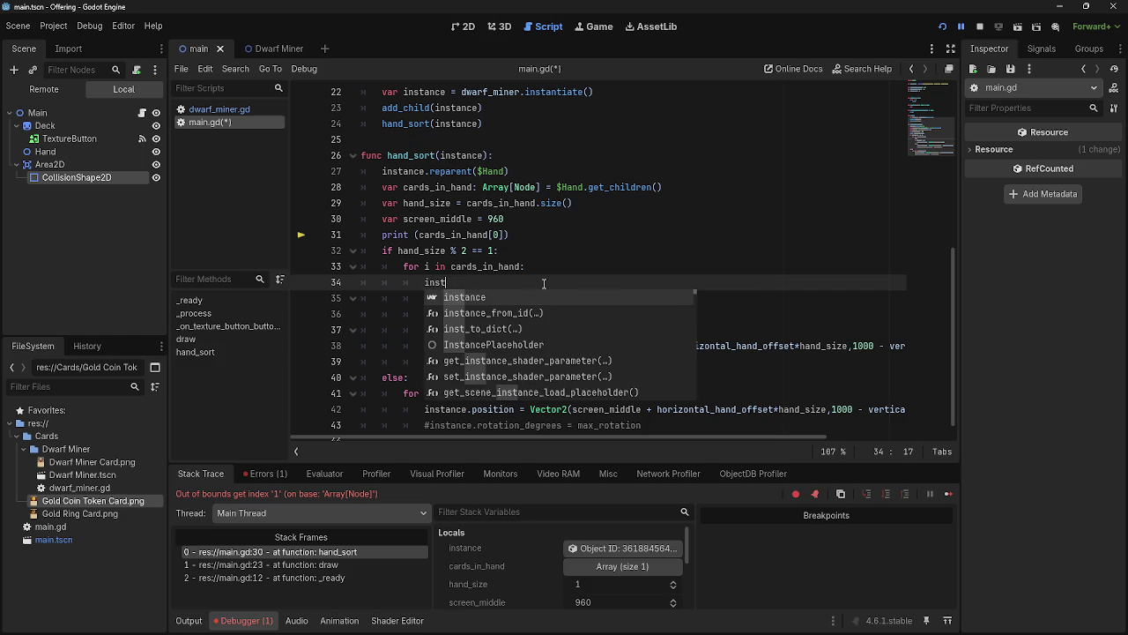
{"action": "type", "text": "card "}
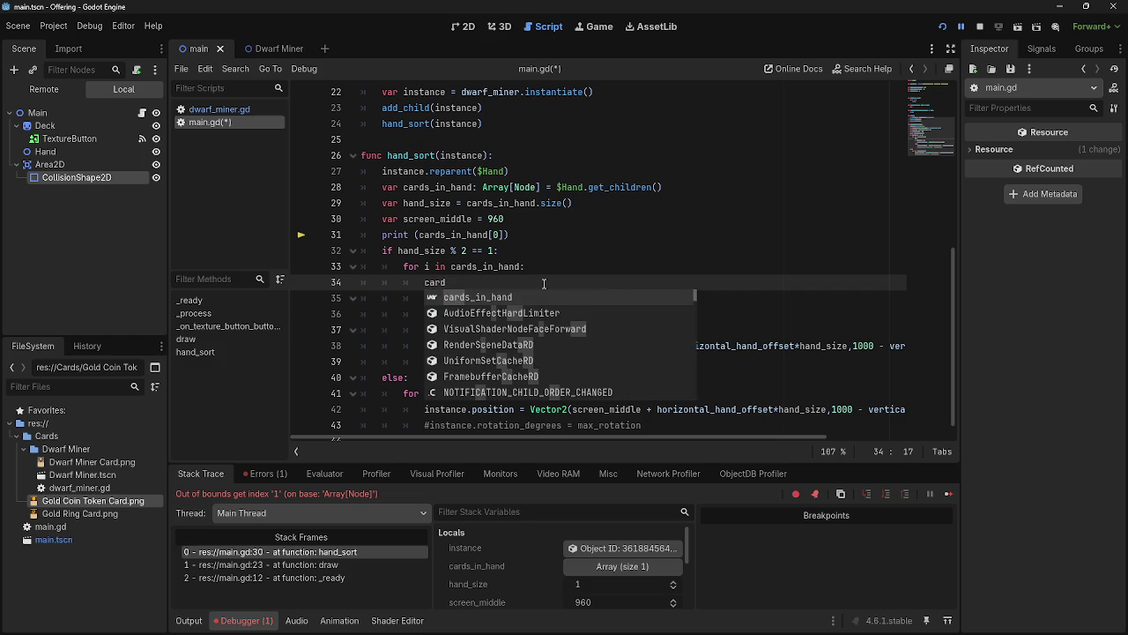
{"action": "type", "text": "="}
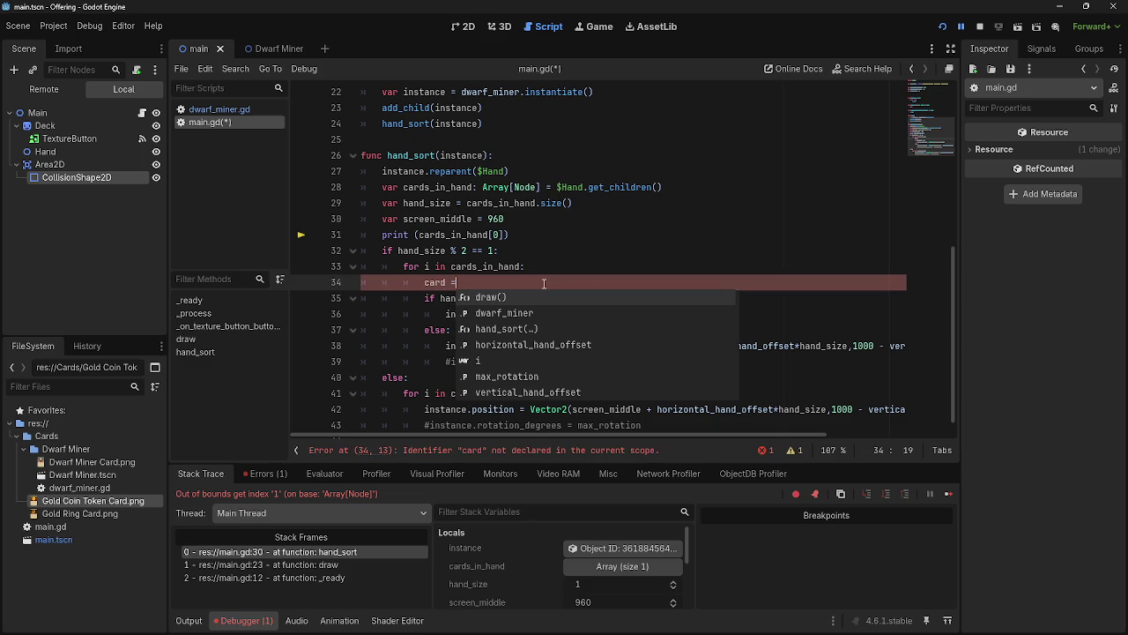
{"action": "type", "text": " ("}
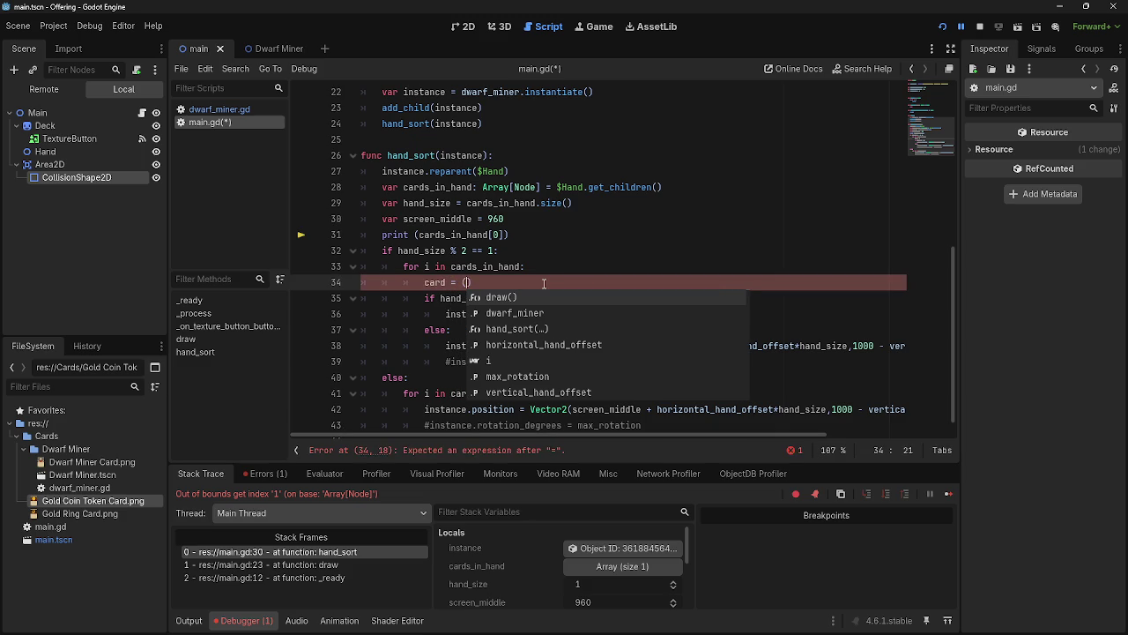
{"action": "key", "text": "BackSpace"}
{"action": "type", "text": "cards"}
{"action": "key", "text": "Return"}
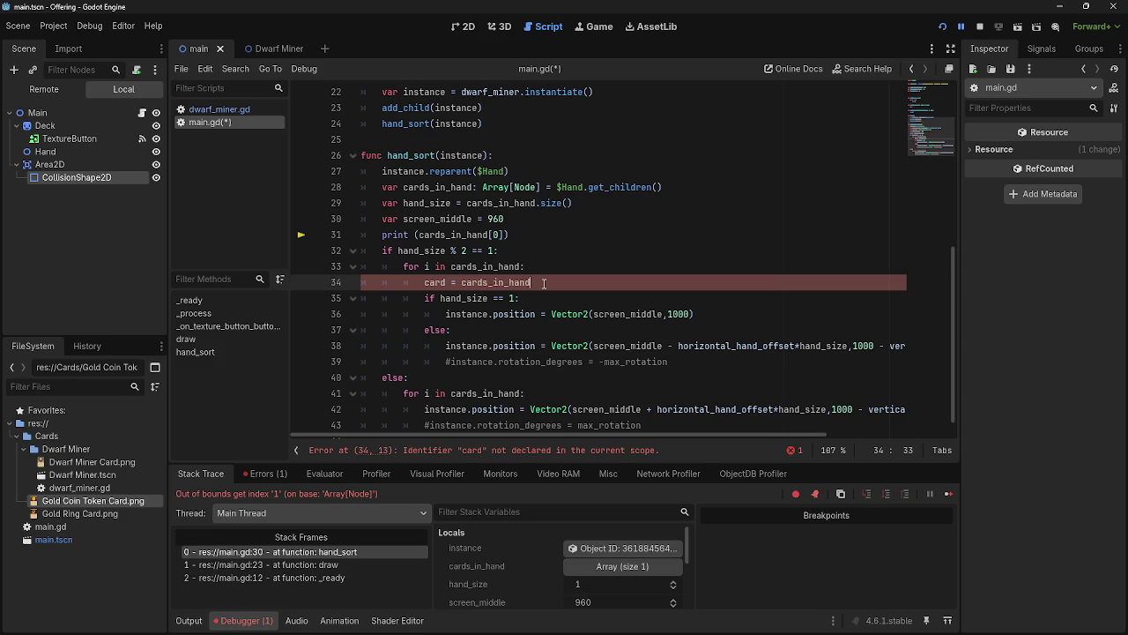
{"action": "left_click", "coordinate": [423, 282]}
{"action": "type", "text": "var"}
{"action": "left_click", "coordinate": [563, 283]}
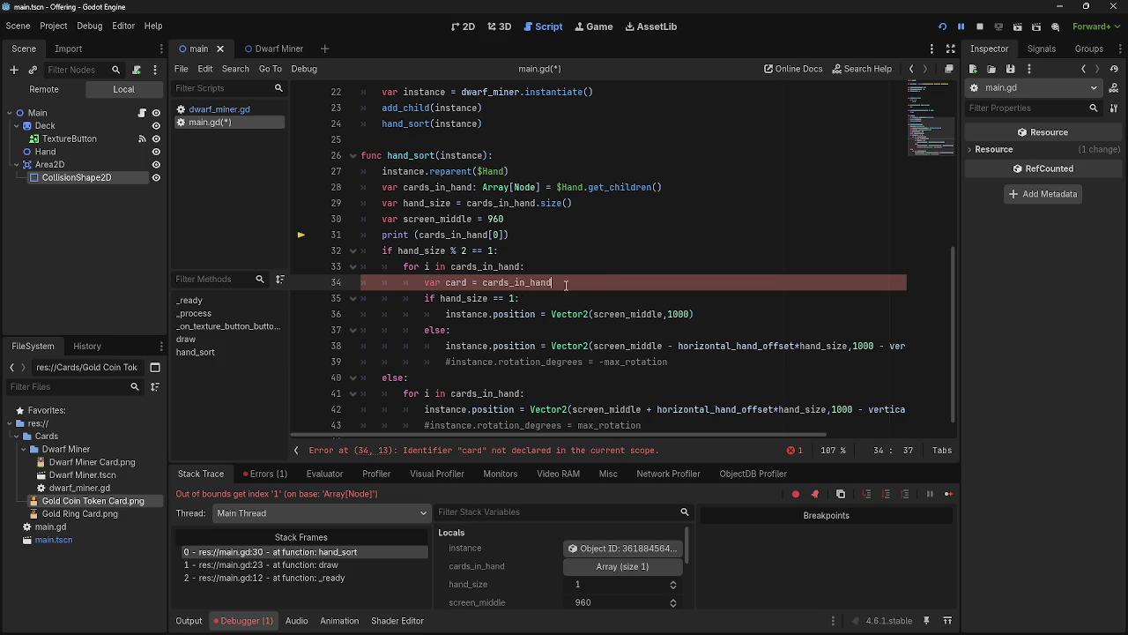
{"action": "type", "text": "["}
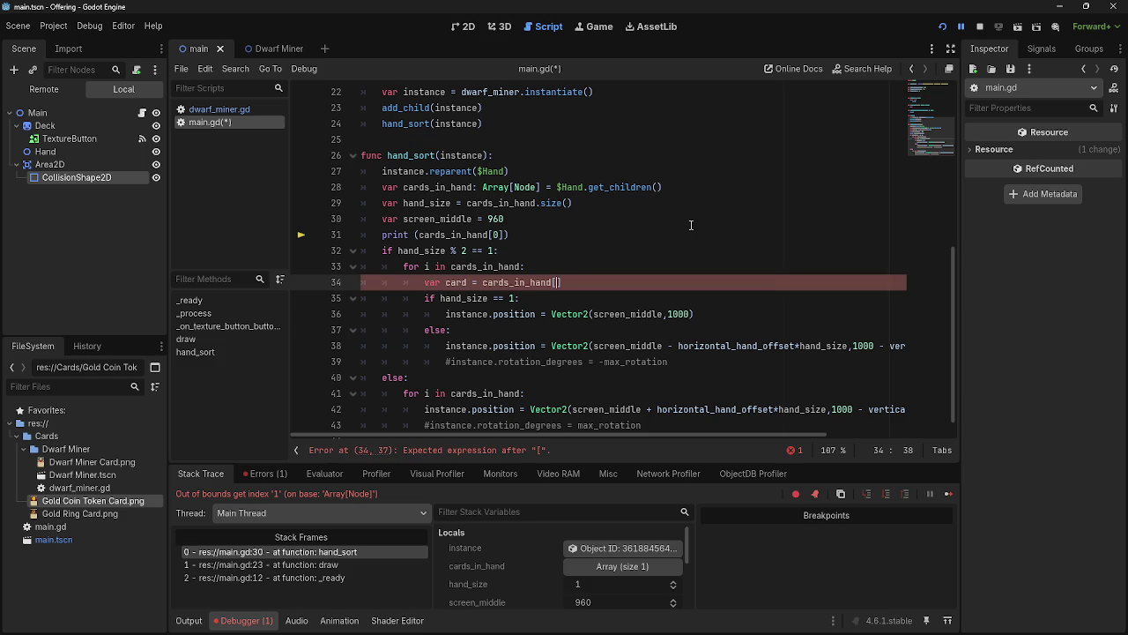
{"action": "type", "text": "0"}
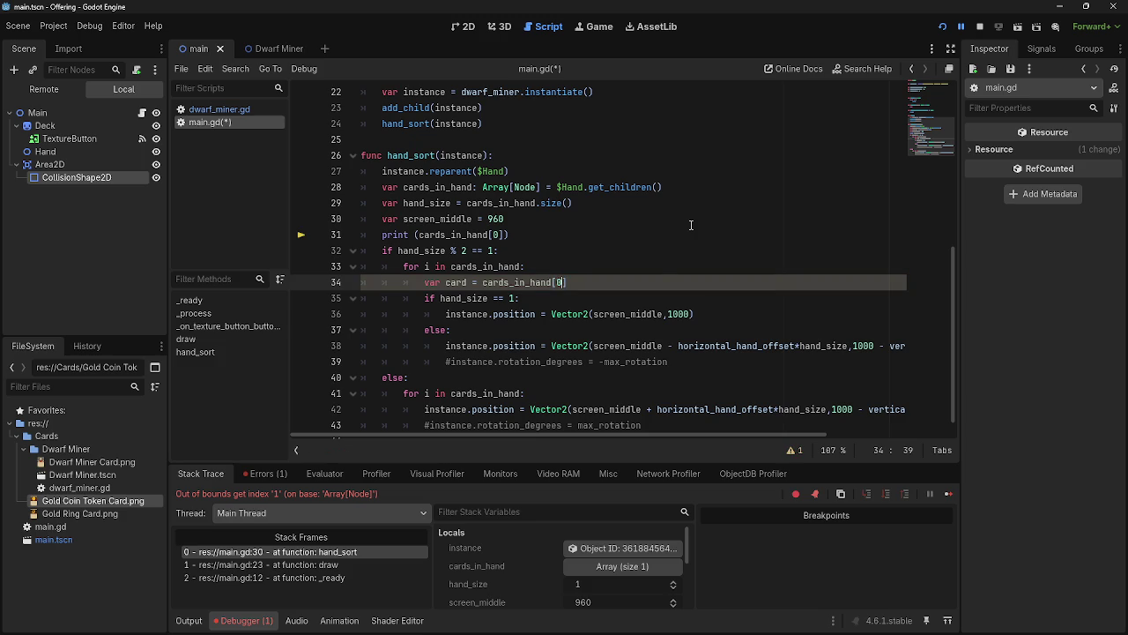
Test-run the game while changing the line 34 index, ending with an out-of-bounds index 2 error
{"action": "left_click", "coordinate": [979, 26]}
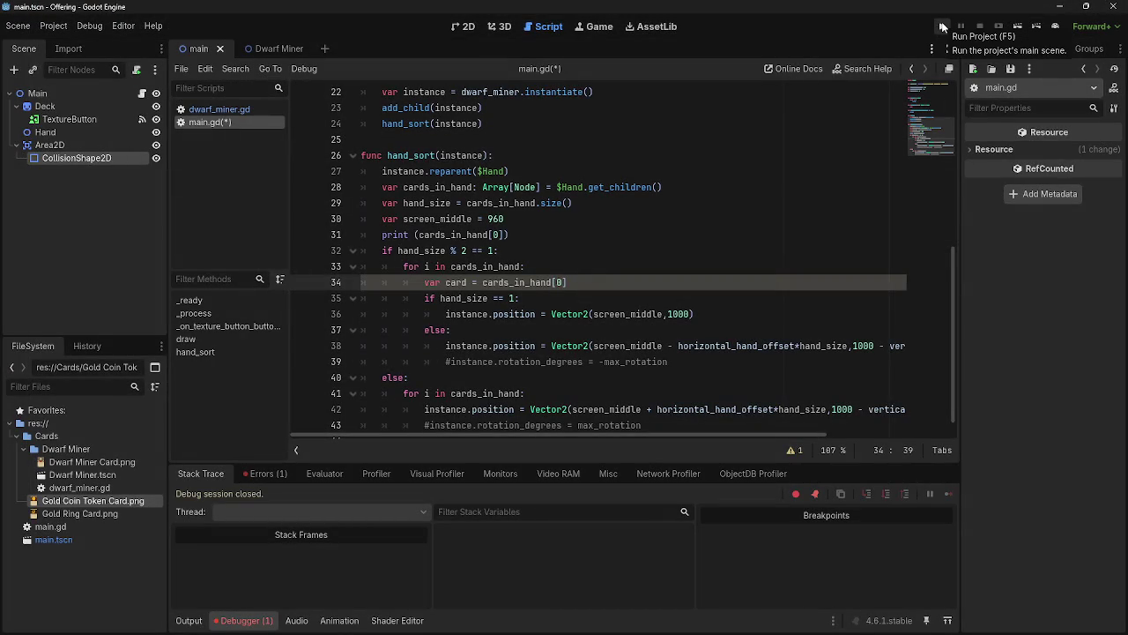
{"action": "left_click", "coordinate": [942, 26]}
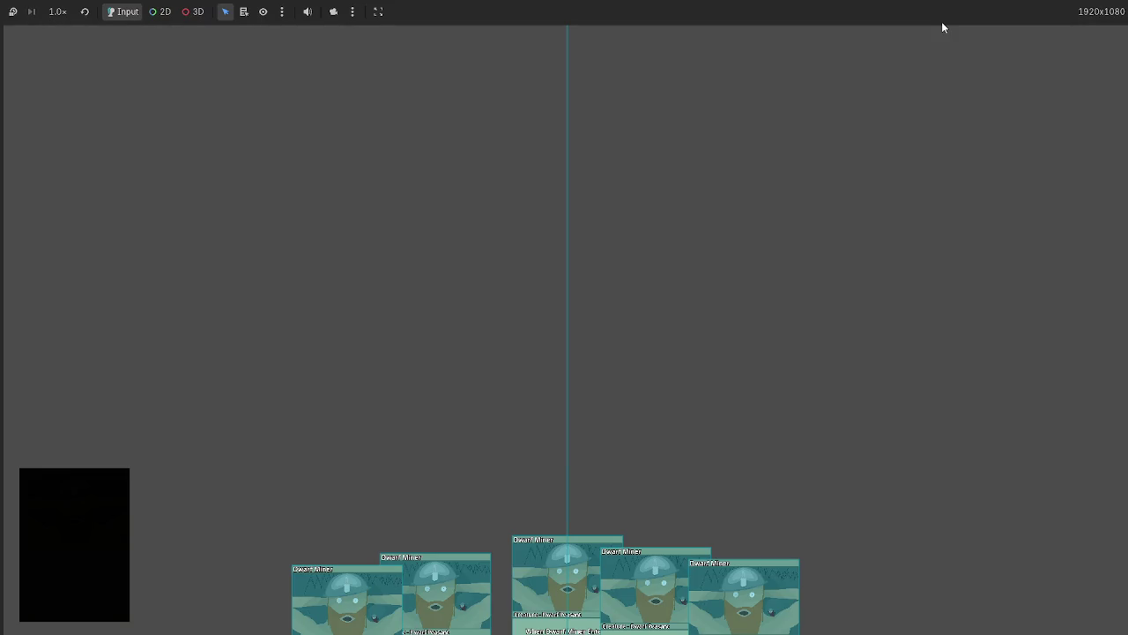
{"action": "key", "text": "F8"}
{"action": "key", "text": "BackSpace"}
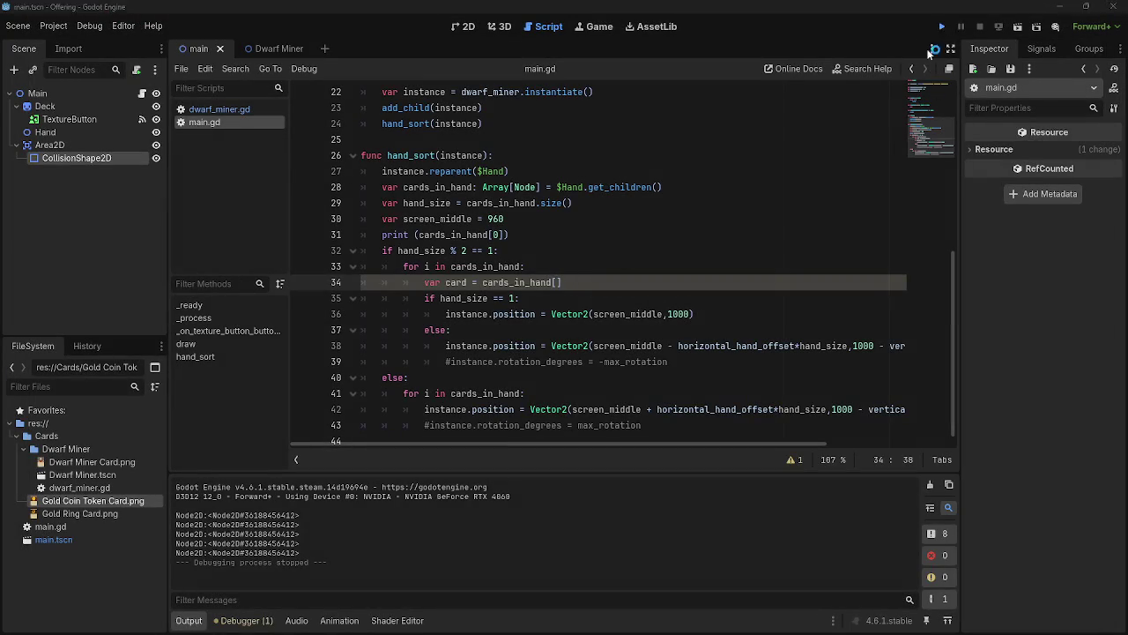
{"action": "left_click", "coordinate": [942, 26]}
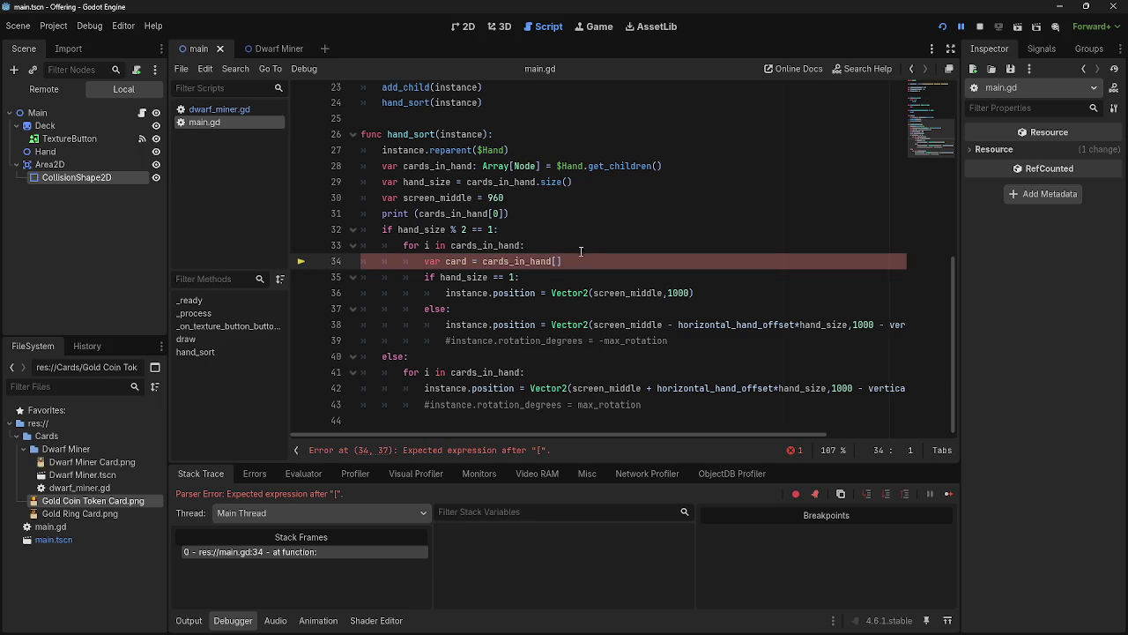
{"action": "left_click", "coordinate": [941, 26]}
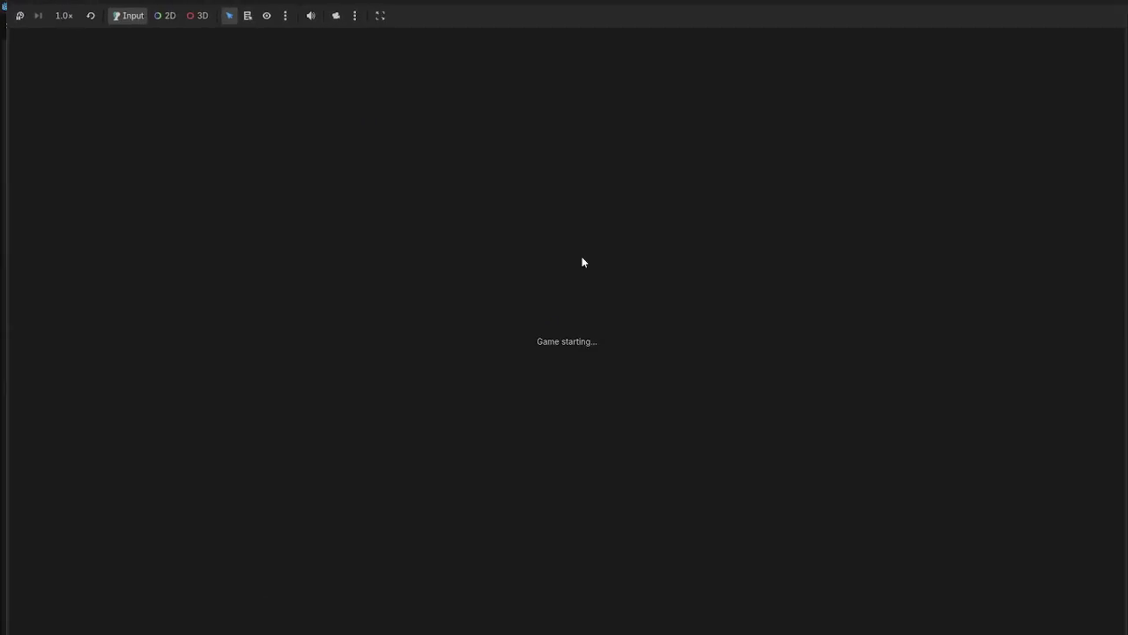
{"action": "key", "text": "F8"}
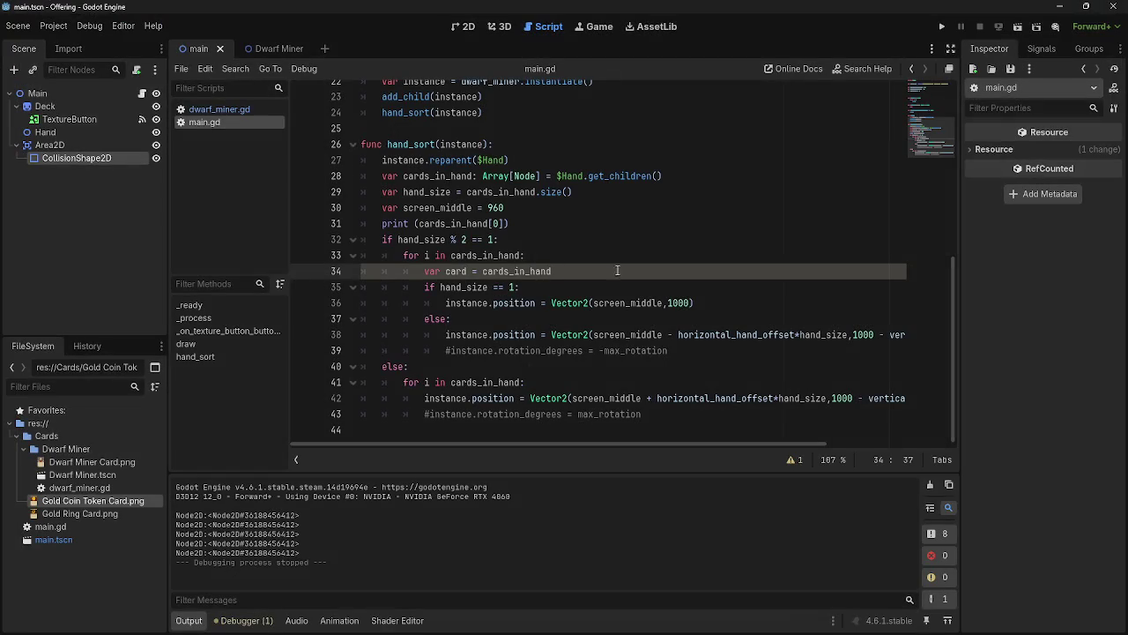
{"action": "type", "text": "["}
{"action": "type", "text": "i"}
{"action": "left_click", "coordinate": [942, 27]}
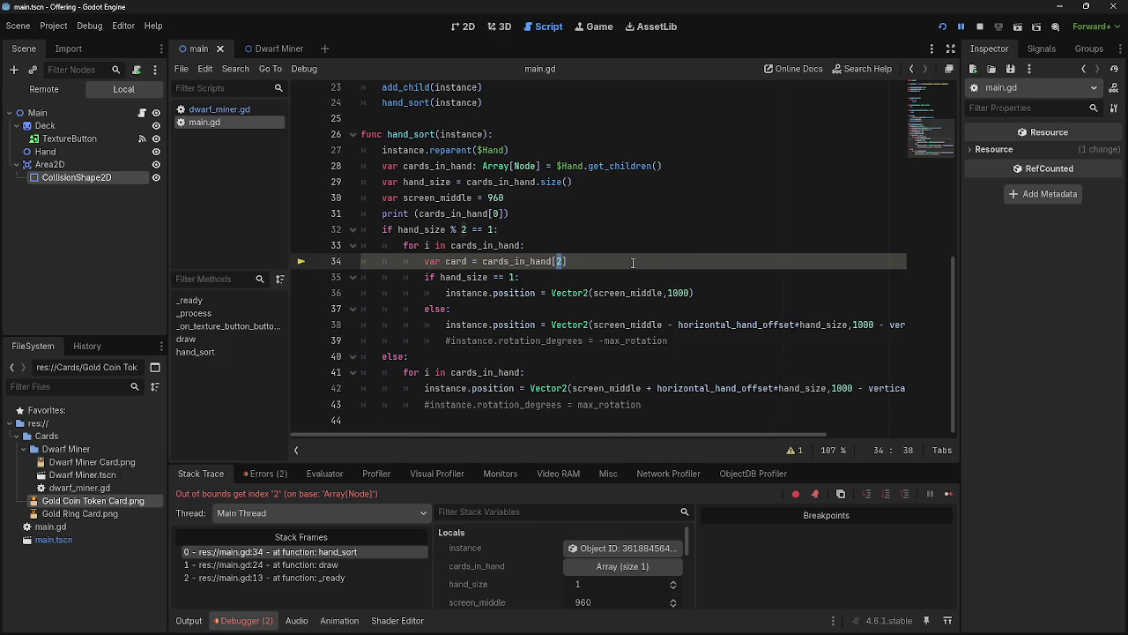
Make line 34 index cards_in_hand with hand_size
{"action": "scroll", "coordinate": [632, 263], "scroll_direction": "up", "scroll_amount": 1}
{"action": "type", "text": "ca"}
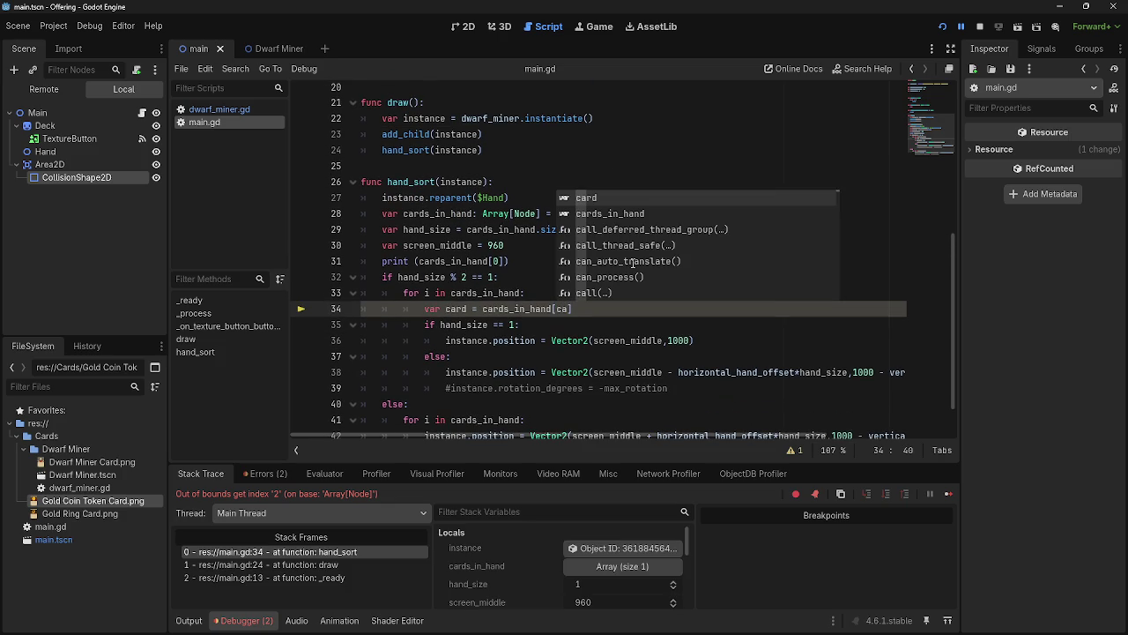
{"action": "key", "text": "BackSpace"}
{"action": "key", "text": "BackSpace"}
{"action": "type", "text": "hand"}
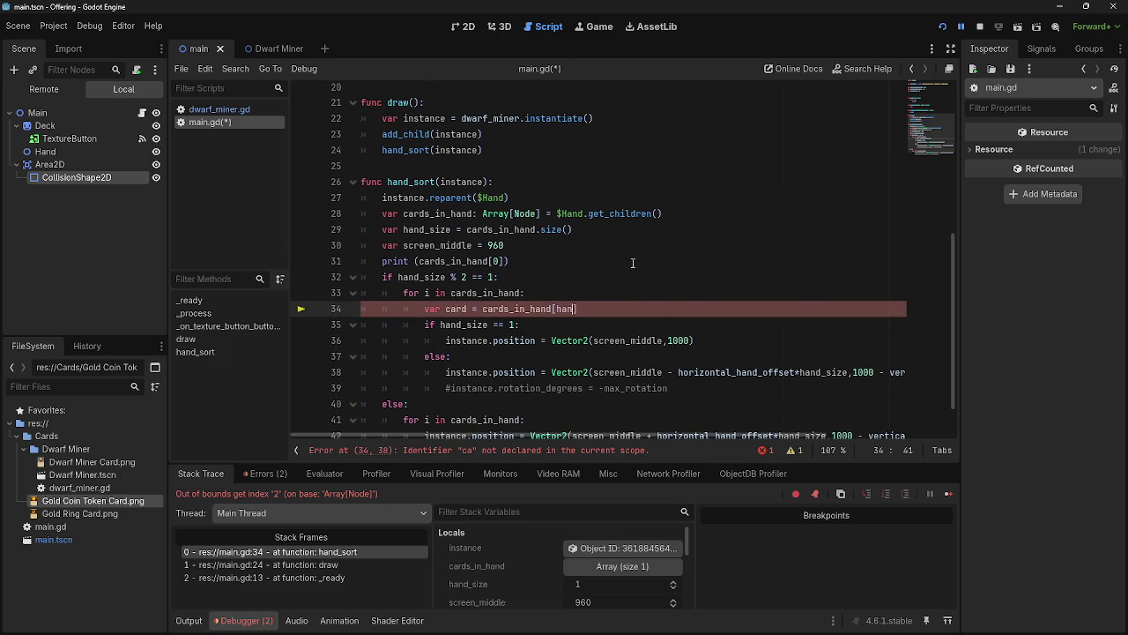
{"action": "key", "text": "Down"}
{"action": "key", "text": "Return"}
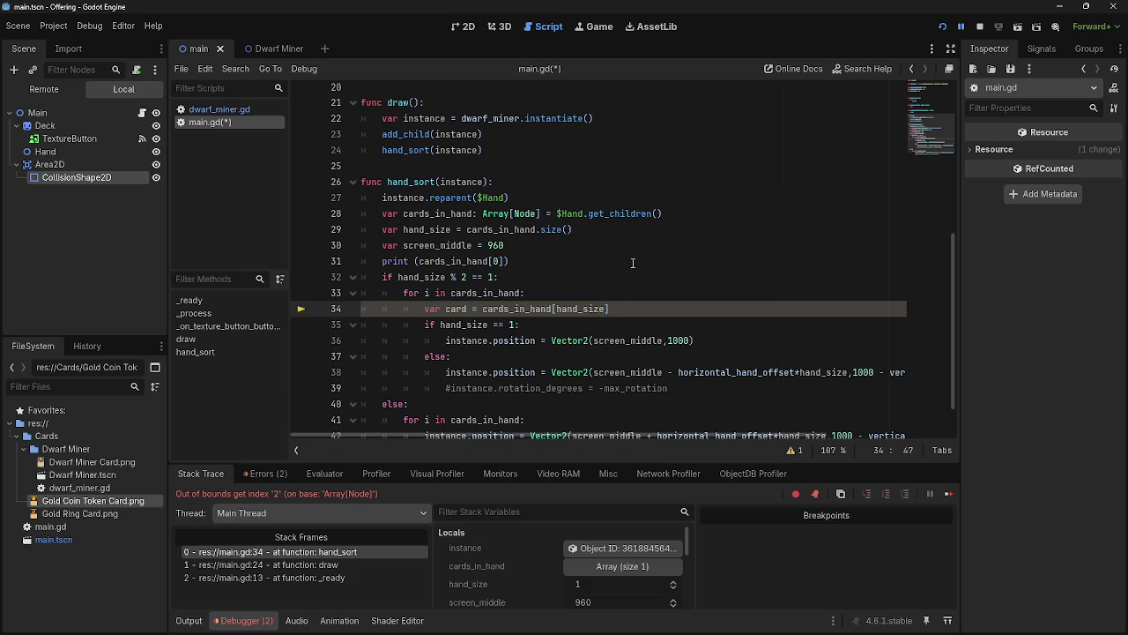
Rename instance to card on lines 36, 38 and 42
{"action": "left_click", "coordinate": [476, 341]}
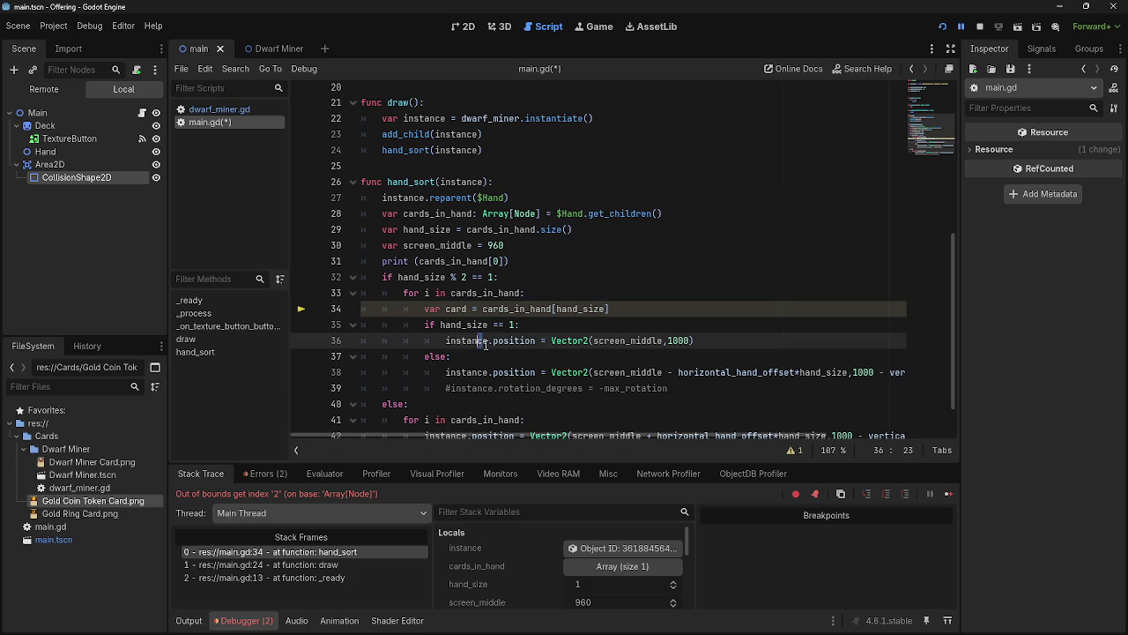
{"action": "double_click", "coordinate": [467, 342]}
{"action": "type", "text": "card"}
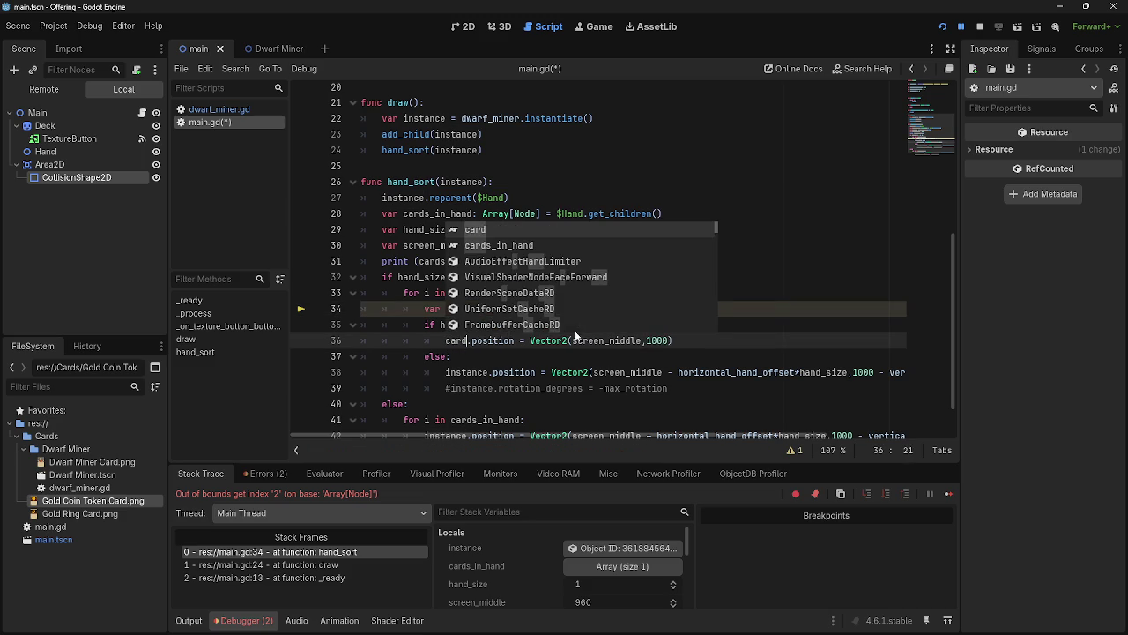
{"action": "key", "text": "Escape"}
{"action": "scroll", "coordinate": [555, 396], "scroll_direction": "down", "scroll_amount": 1}
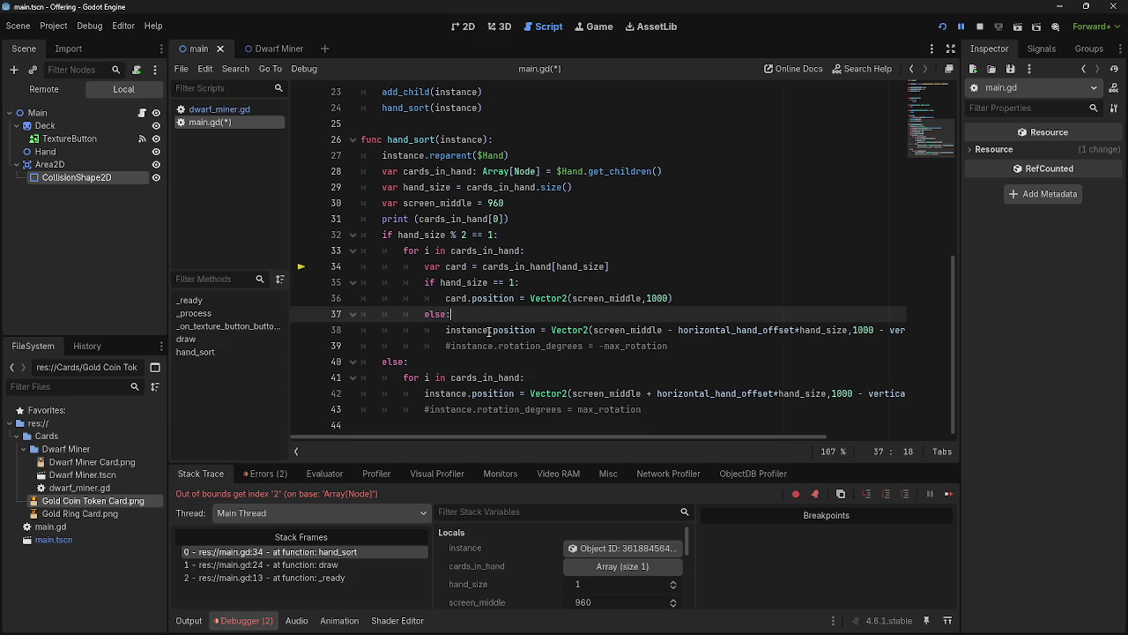
{"action": "left_click_drag", "start_coordinate": [490, 331], "coordinate": [449, 332]}
{"action": "double_click", "coordinate": [449, 332]}
{"action": "type", "text": "card"}
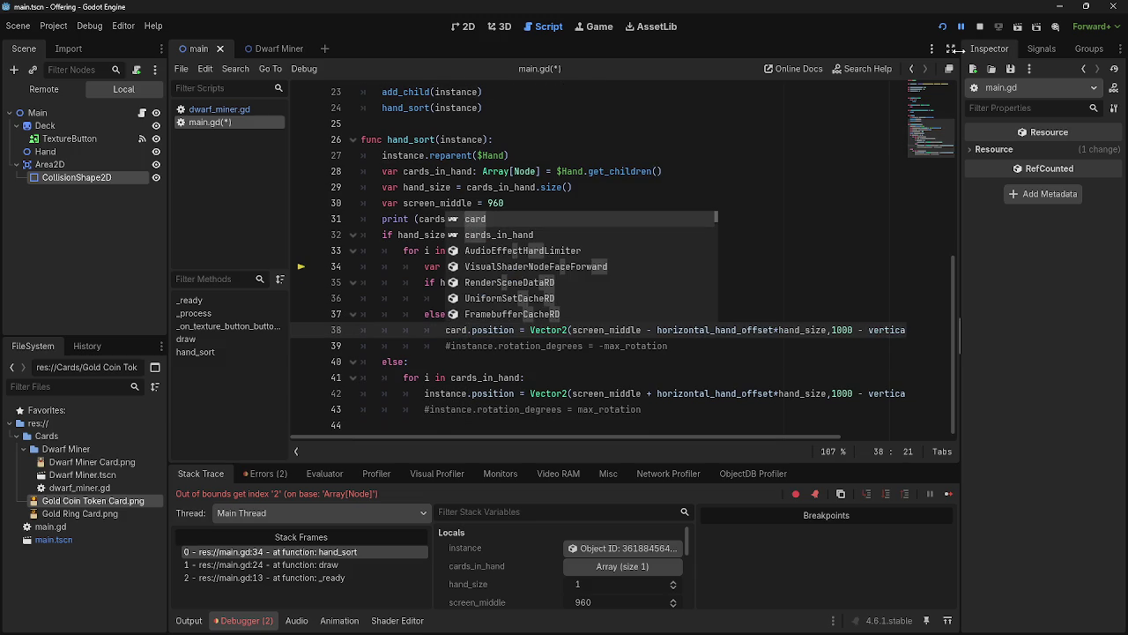
{"action": "key", "text": "Escape"}
{"action": "left_click_drag", "start_coordinate": [470, 396], "coordinate": [424, 396]}
{"action": "type", "text": "card"}
Copy the card lookup line into the else loop and rerun, which reports invalid index 1
{"action": "left_click_drag", "start_coordinate": [609, 266], "coordinate": [431, 270]}
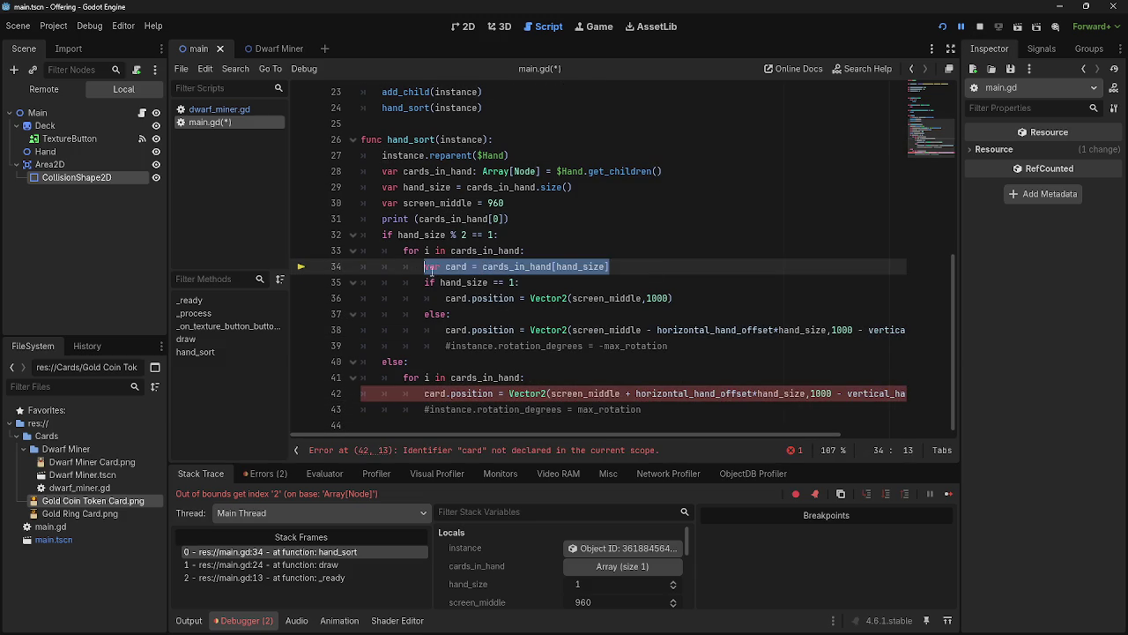
{"action": "key", "text": "ctrl+c"}
{"action": "left_click", "coordinate": [546, 377]}
{"action": "key", "text": "Return"}
{"action": "key", "text": "ctrl+v"}
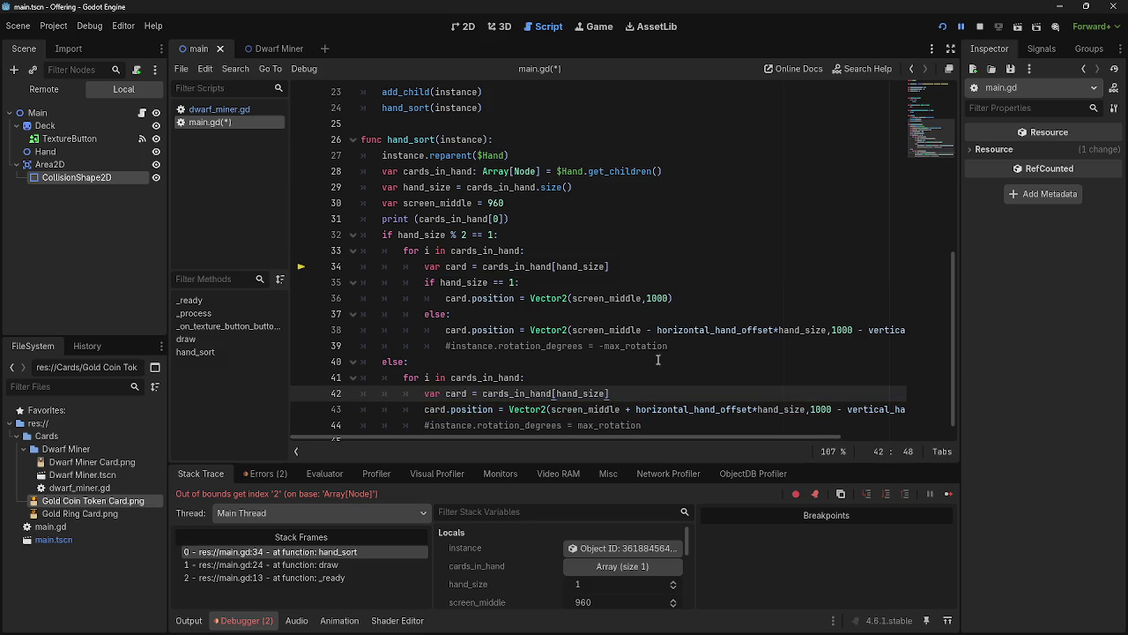
{"action": "key", "text": "F5"}
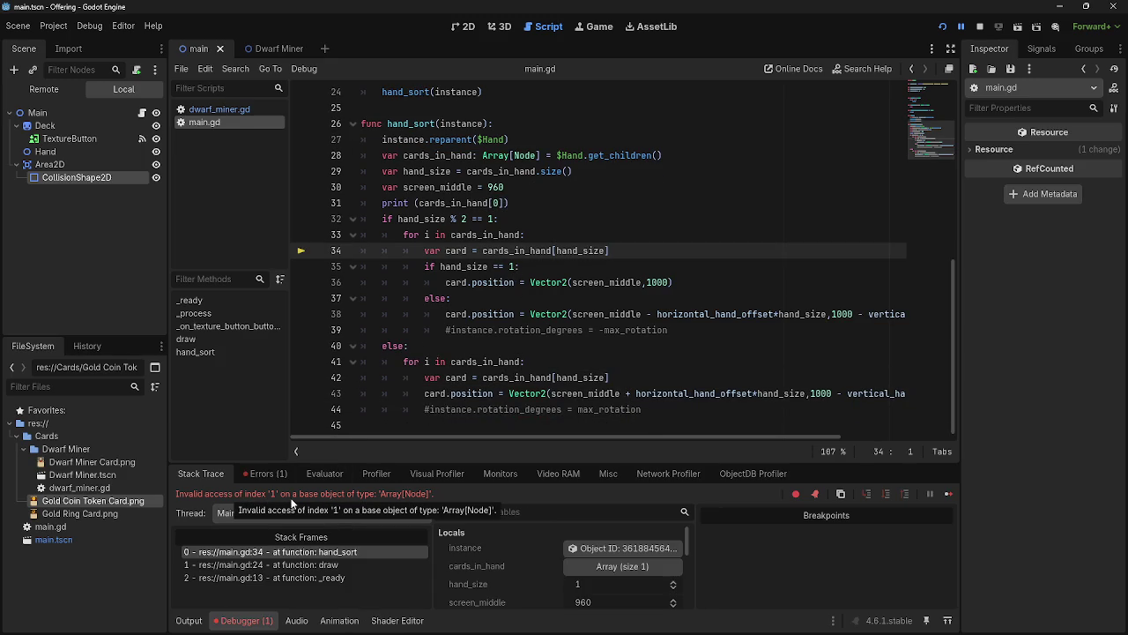
Append -1 after hand_size on lines 34 and 42, then run the game to see the Dwarf Miner row
{"action": "left_click", "coordinate": [610, 252]}
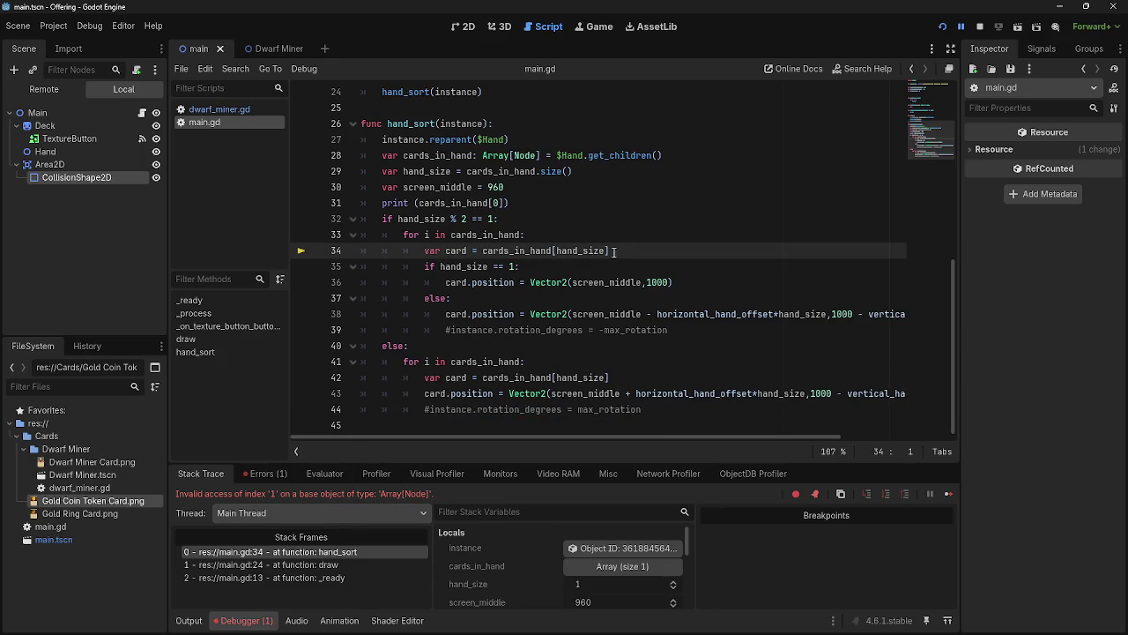
{"action": "type", "text": "-`"}
{"action": "key", "text": "BackSpace"}
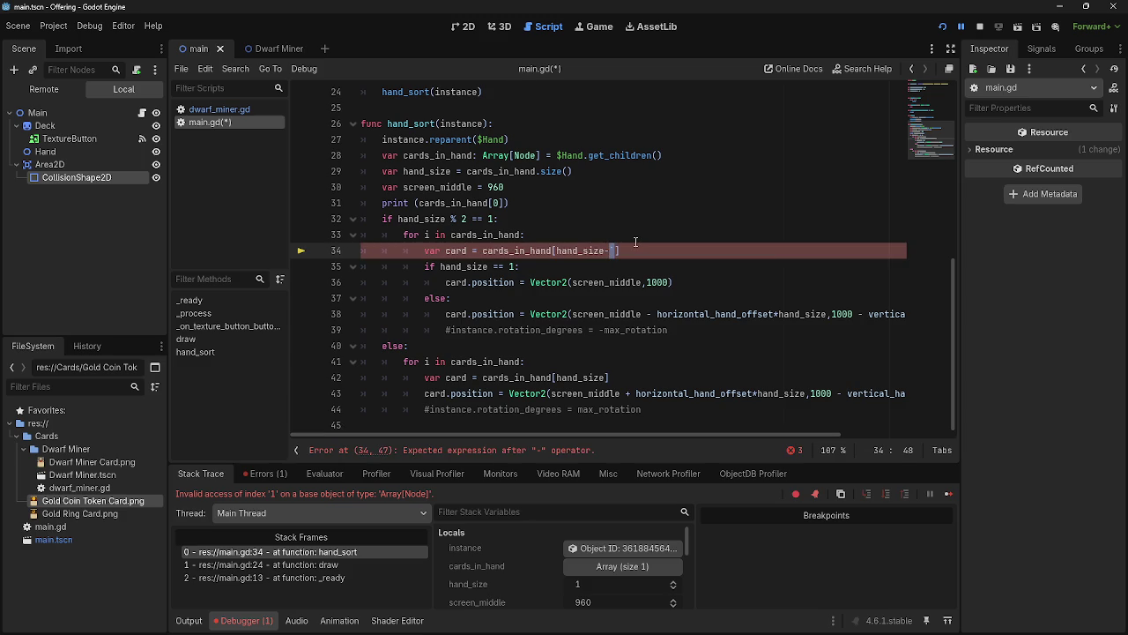
{"action": "type", "text": "1"}
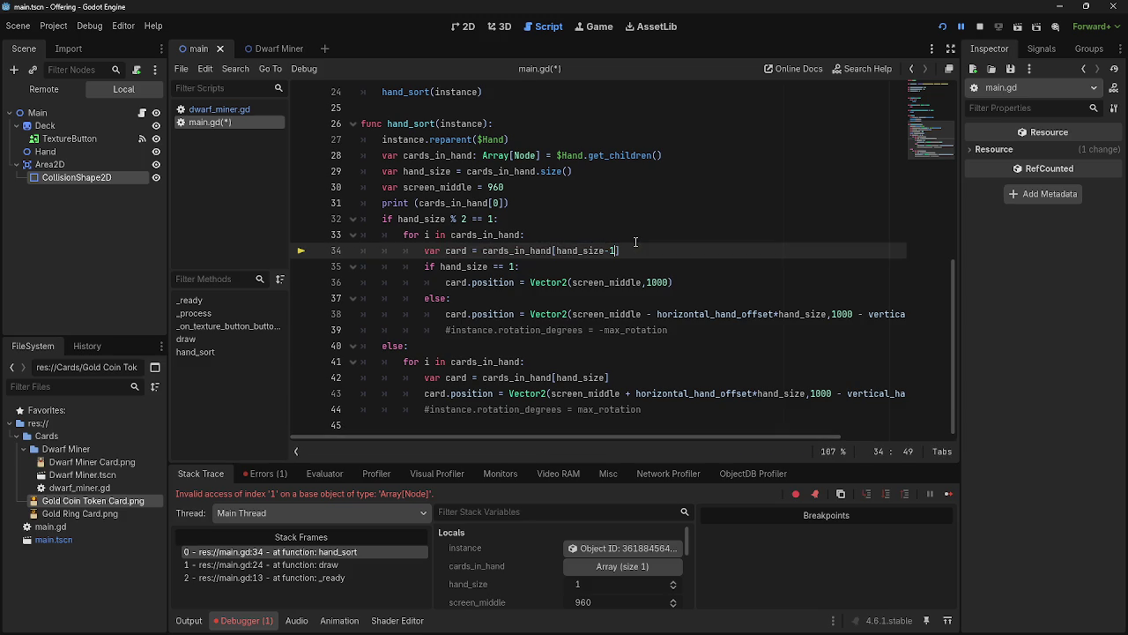
{"action": "left_click", "coordinate": [605, 378]}
{"action": "type", "text": "-1"}
{"action": "left_click", "coordinate": [942, 26]}
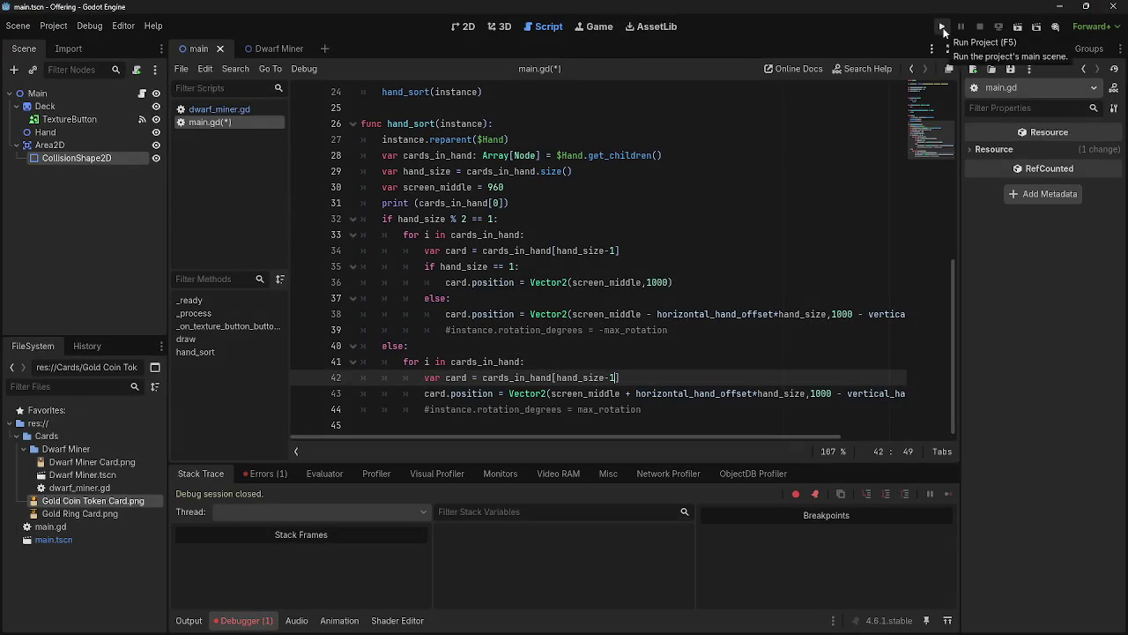
{"action": "left_click", "coordinate": [943, 28]}
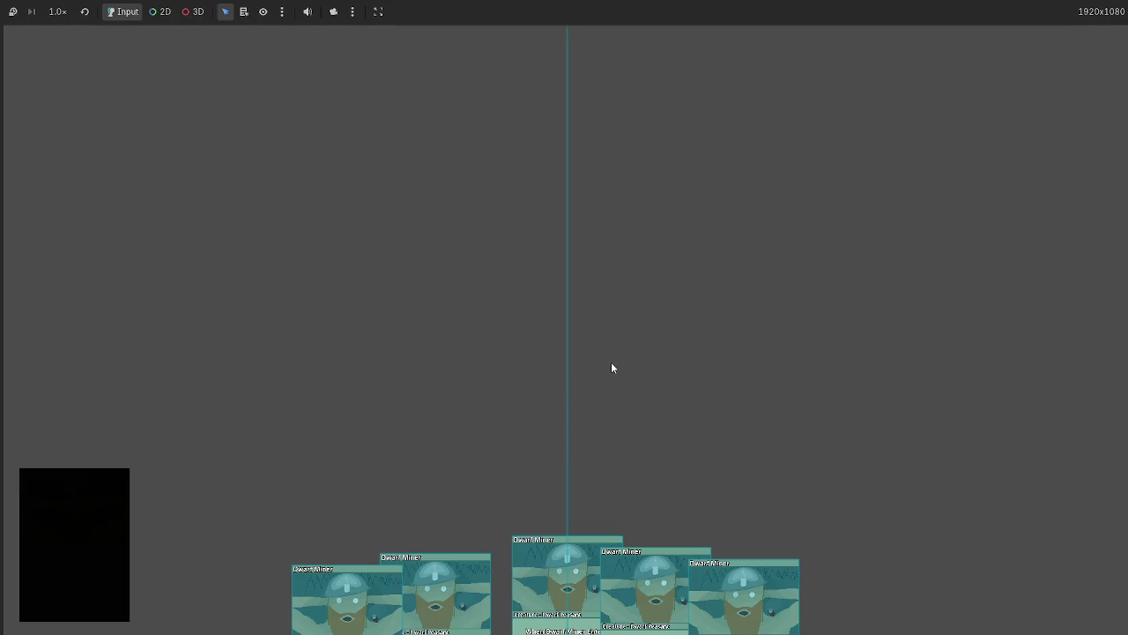
{"action": "key", "text": "F8"}
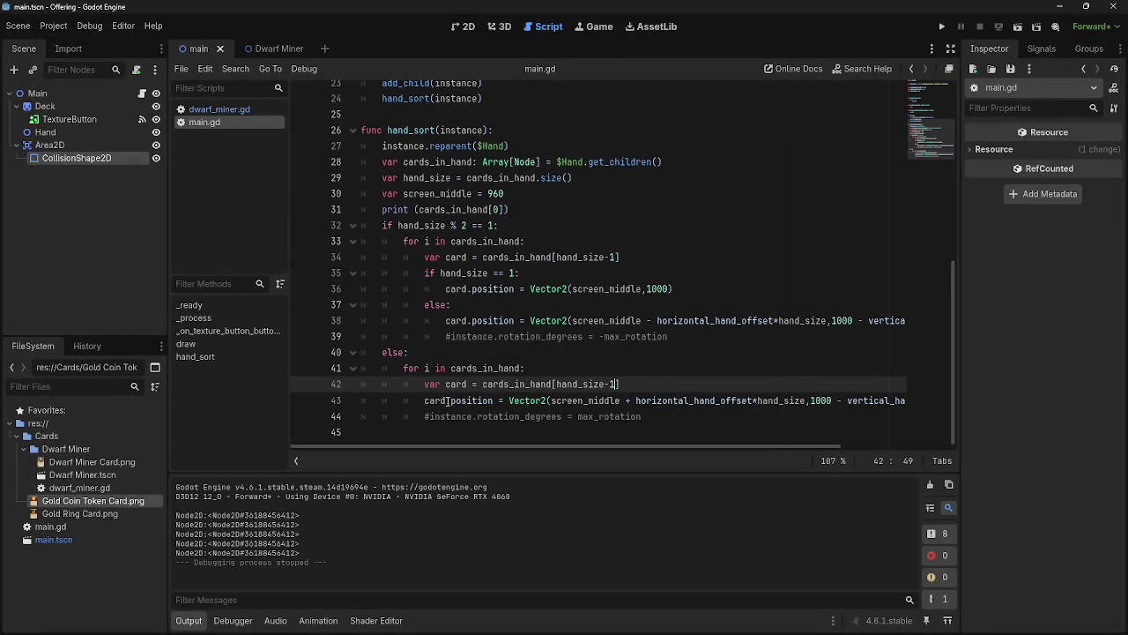
Change horizontal_hand_offset on line 5 from 75 to 50
{"action": "left_click_drag", "start_coordinate": [739, 447], "coordinate": [814, 443]}
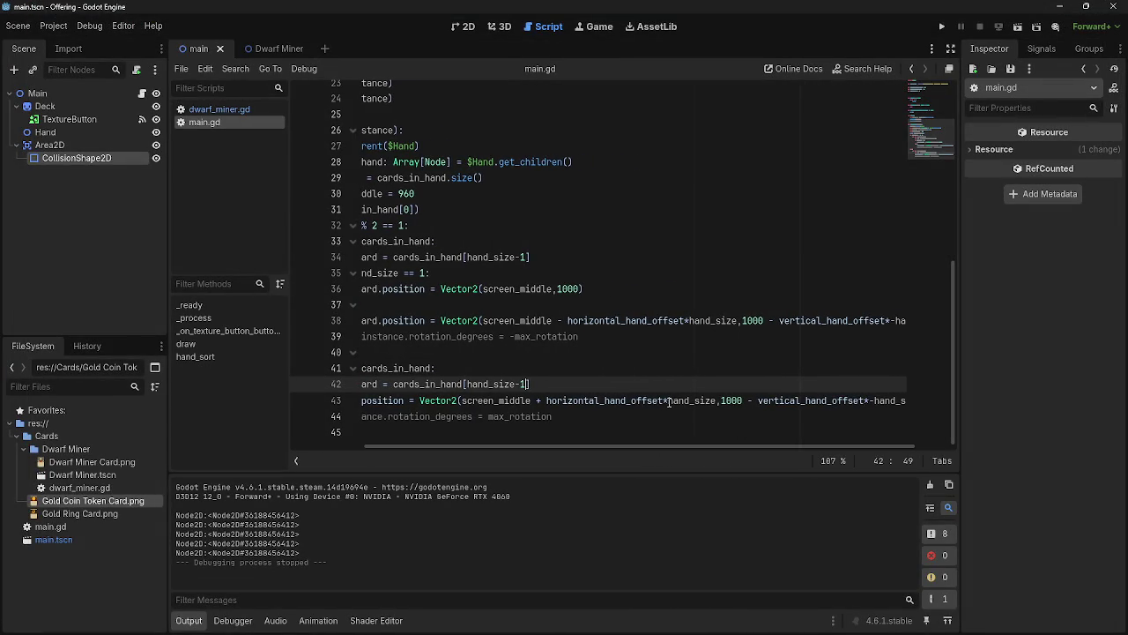
{"action": "scroll", "coordinate": [564, 417], "scroll_direction": "up", "scroll_amount": 7}
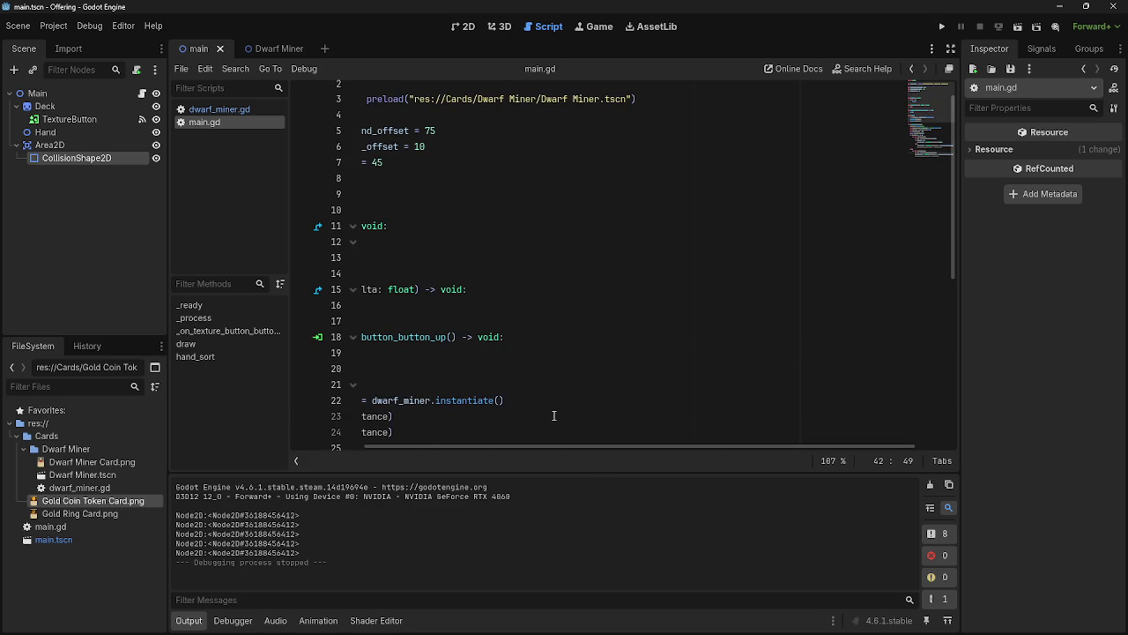
{"action": "left_click_drag", "start_coordinate": [505, 445], "coordinate": [432, 445]}
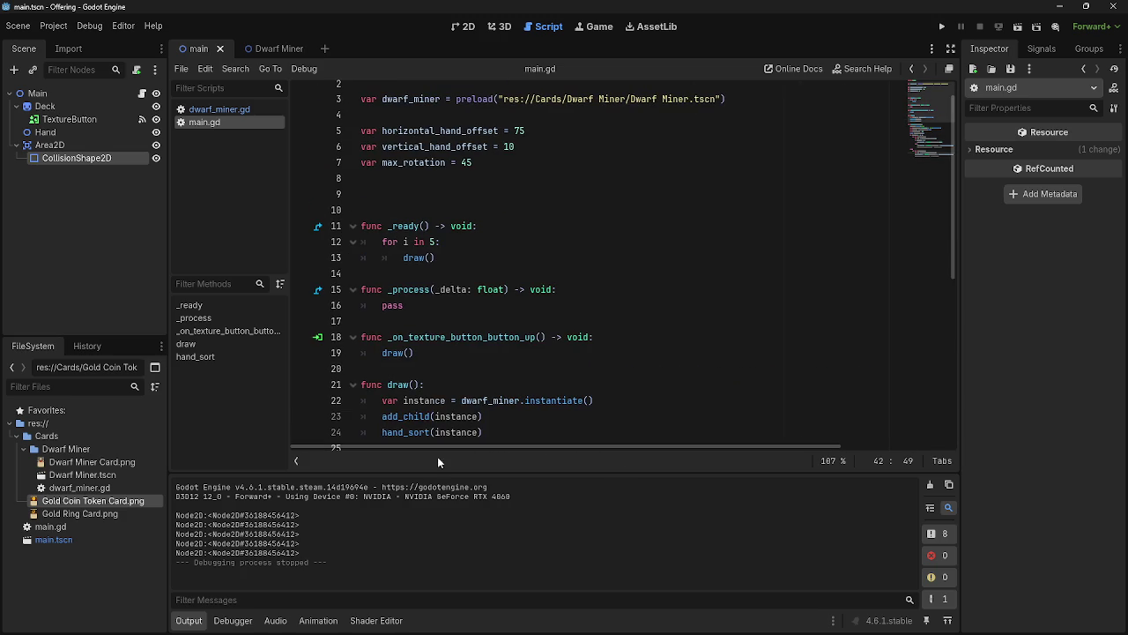
{"action": "double_click", "coordinate": [530, 137]}
{"action": "type", "text": "50"}
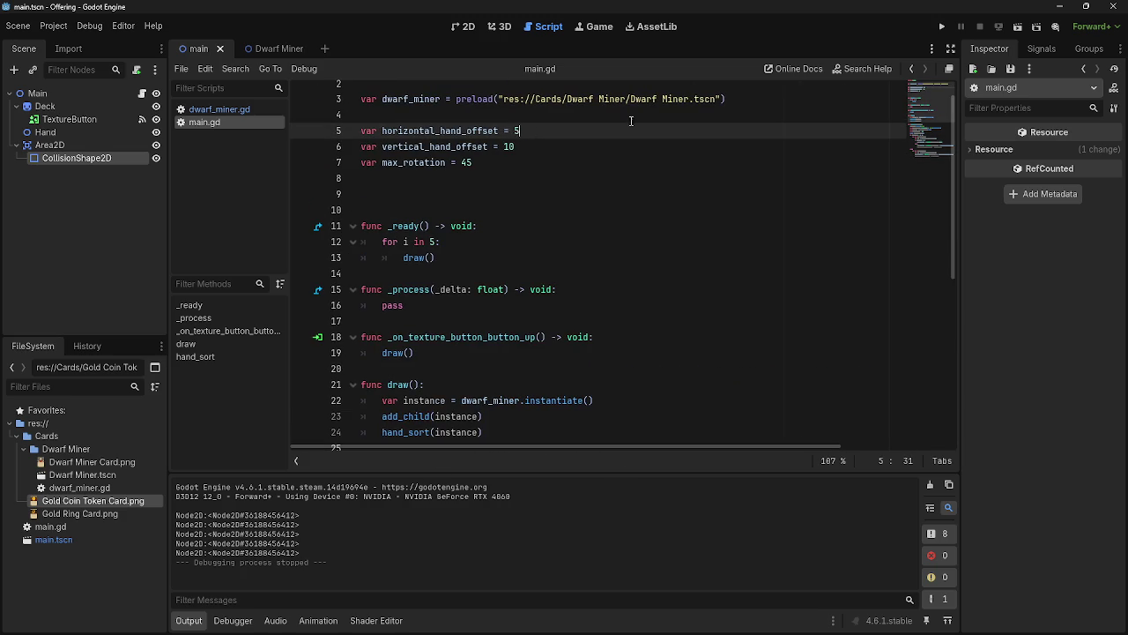
Run the game, drag and play Dwarf Miner cards in the hand, then stop it
{"action": "left_click", "coordinate": [941, 27]}
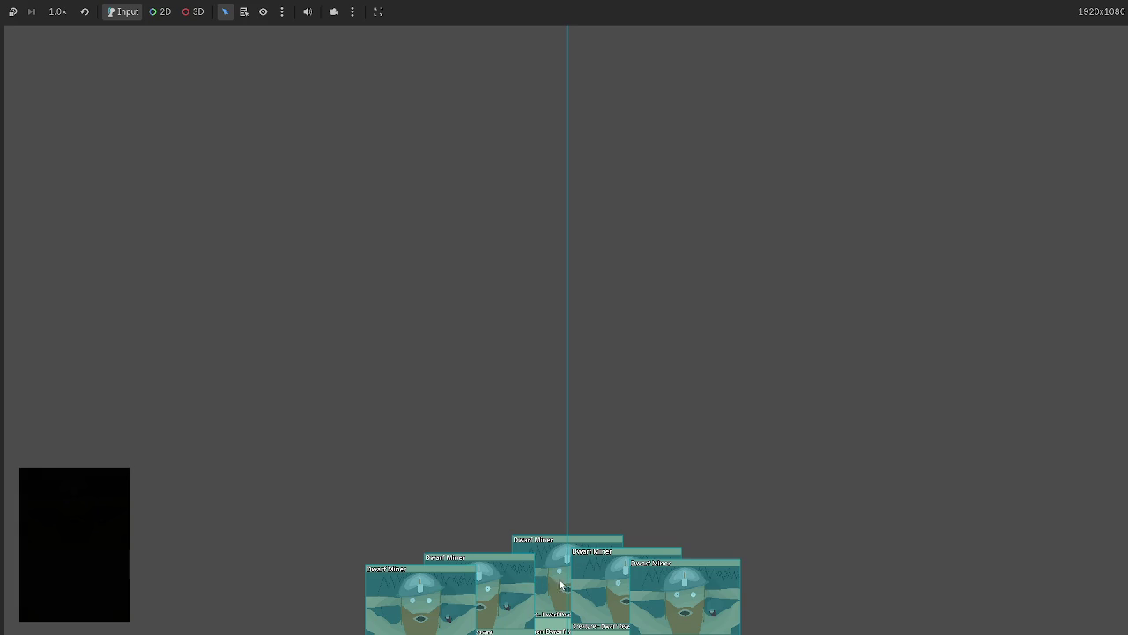
{"action": "mouse_move", "coordinate": [499, 592]}
{"action": "left_mouse_down"}
{"action": "mouse_move", "coordinate": [490, 603]}
{"action": "mouse_move", "coordinate": [524, 626]}
{"action": "mouse_move", "coordinate": [510, 629]}
{"action": "left_mouse_up"}
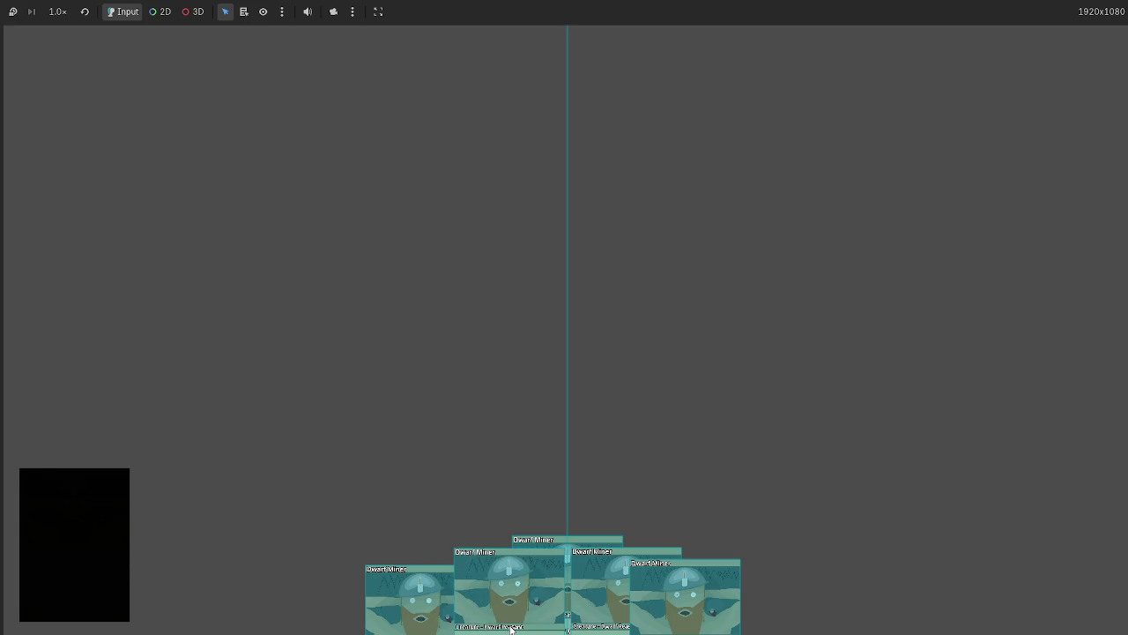
{"action": "mouse_move", "coordinate": [441, 620]}
{"action": "left_mouse_down"}
{"action": "mouse_move", "coordinate": [489, 624]}
{"action": "mouse_move", "coordinate": [478, 624]}
{"action": "left_mouse_up"}
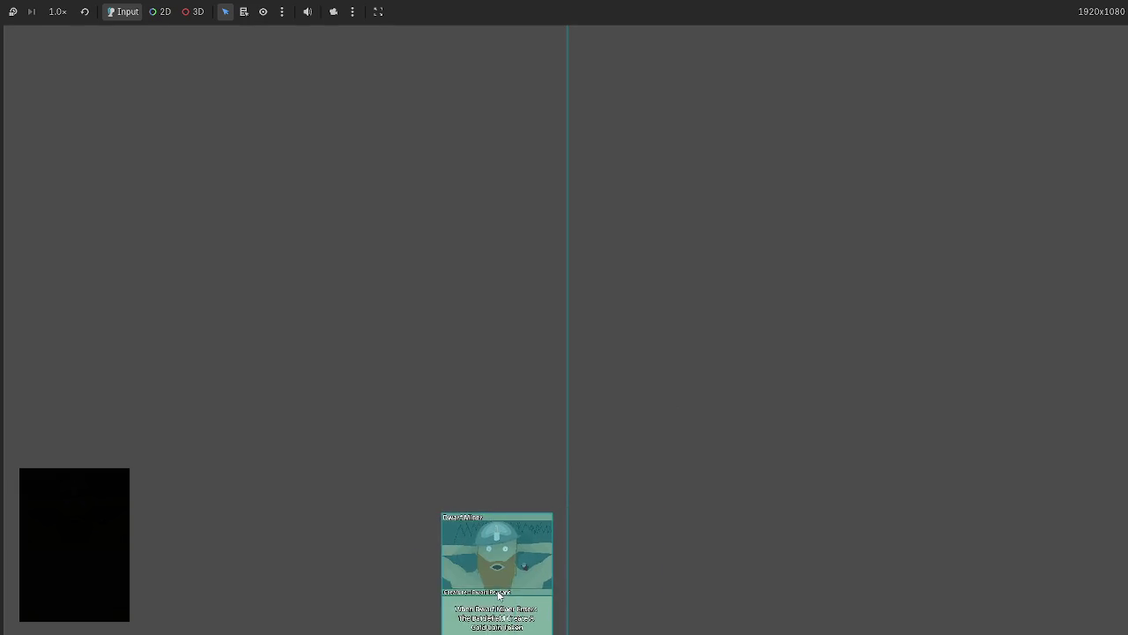
{"action": "left_click", "coordinate": [834, 514]}
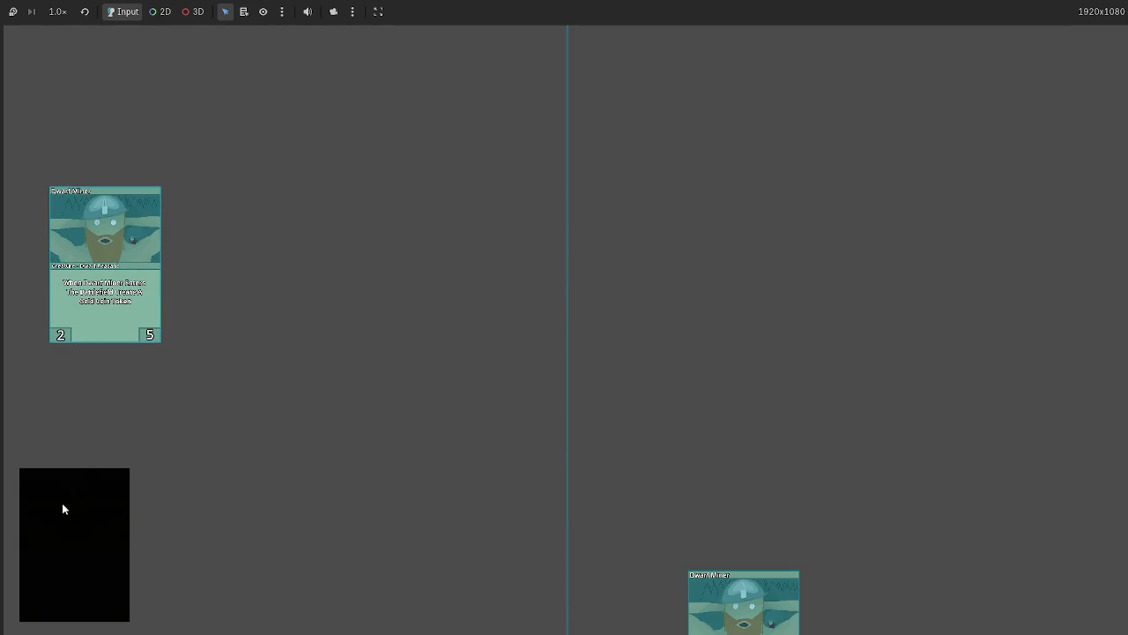
{"action": "key", "text": "F5"}
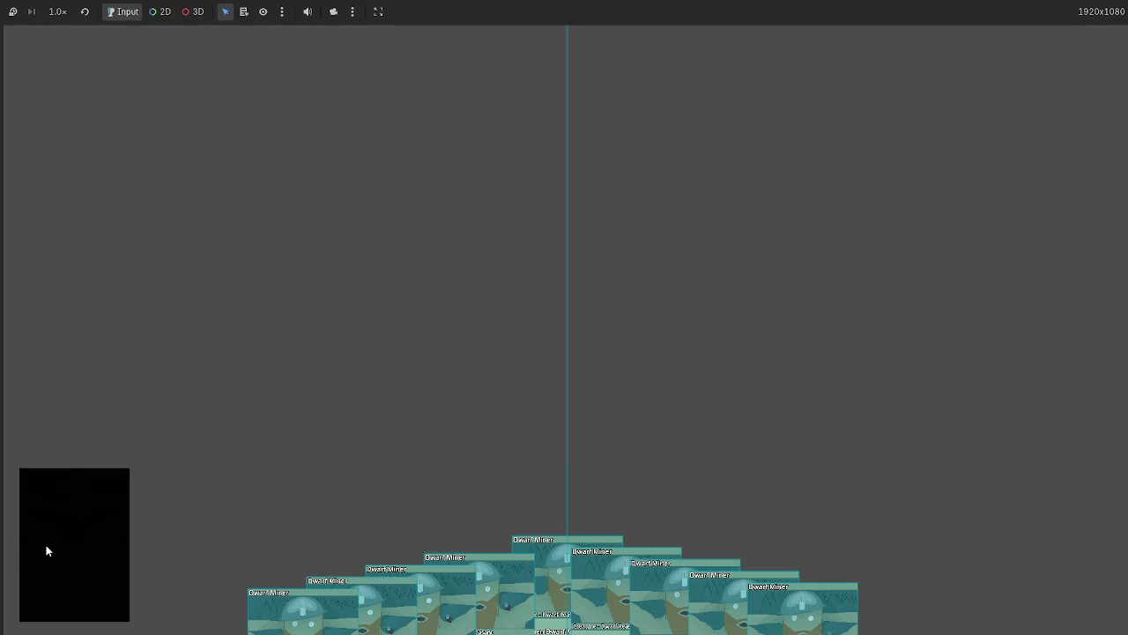
{"action": "key", "text": "F8"}
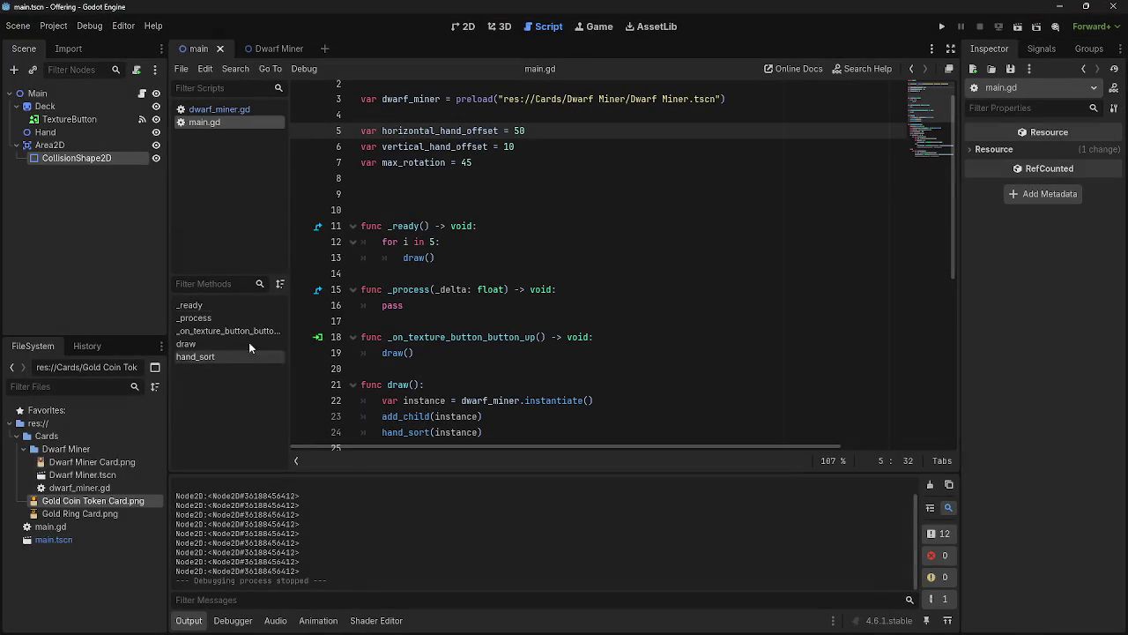
Try new horizontal_hand_offset values, ending at 55, and test-run the game after each change
{"action": "left_click_drag", "start_coordinate": [527, 130], "coordinate": [514, 131]}
{"action": "type", "text": "0"}
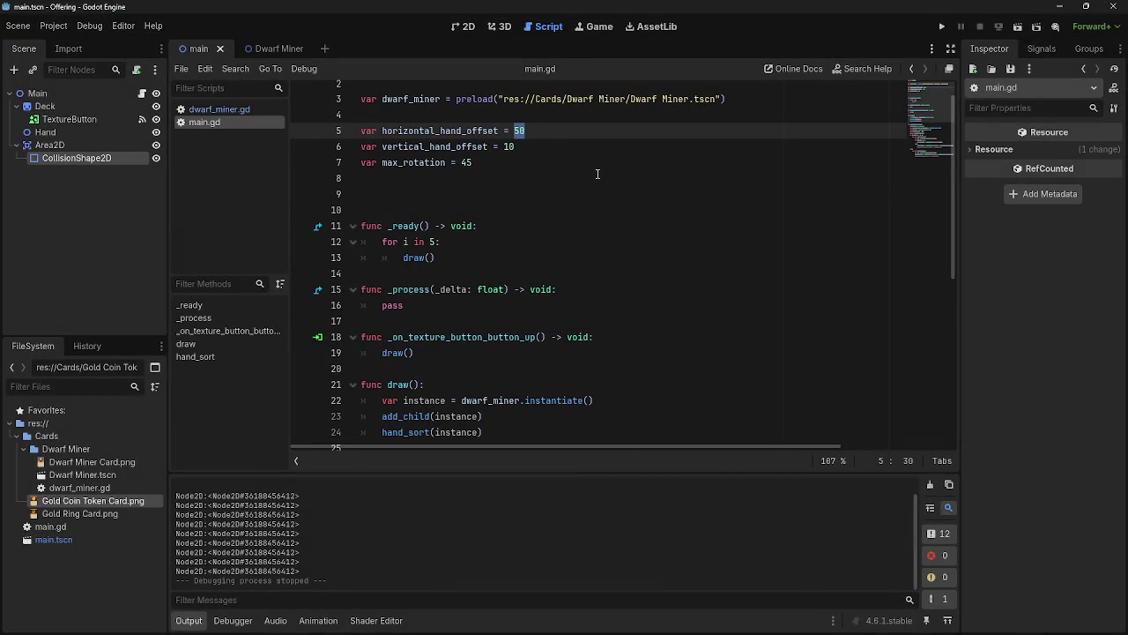
{"action": "left_click", "coordinate": [941, 27]}
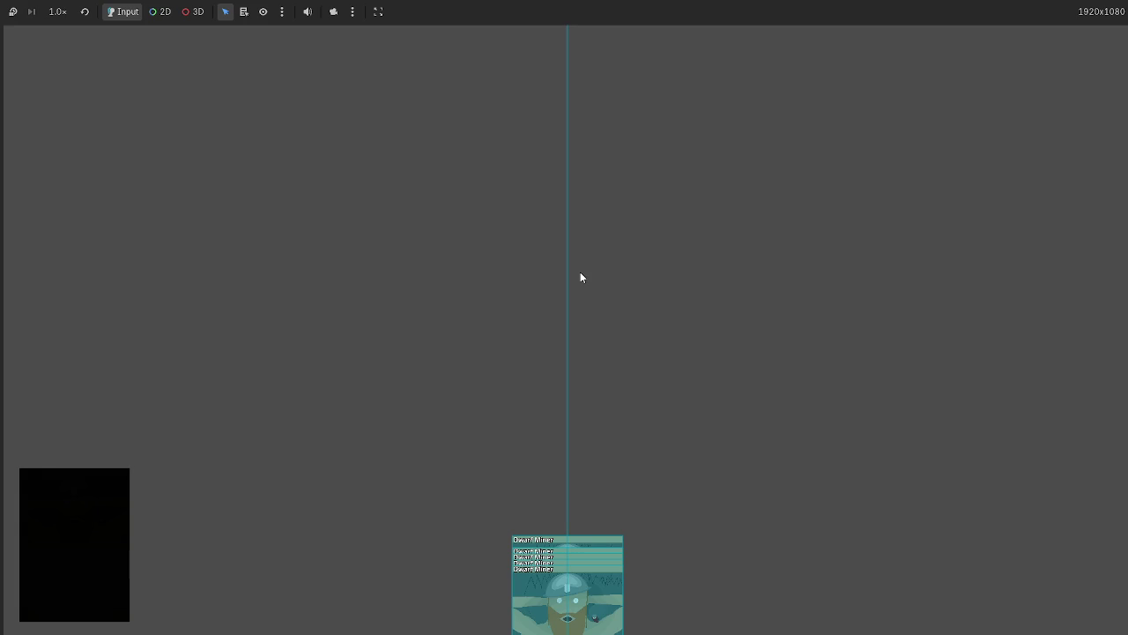
{"action": "key", "text": "F8"}
{"action": "left_click", "coordinate": [941, 27]}
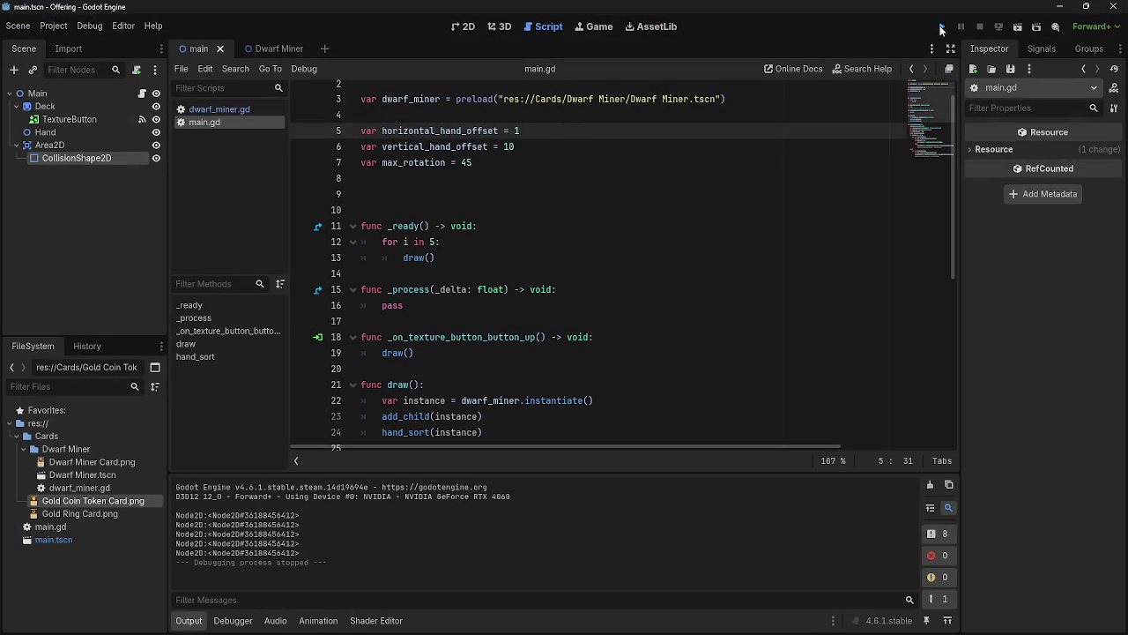
{"action": "key", "text": "F8"}
{"action": "type", "text": "55"}
{"action": "left_click", "coordinate": [942, 28]}
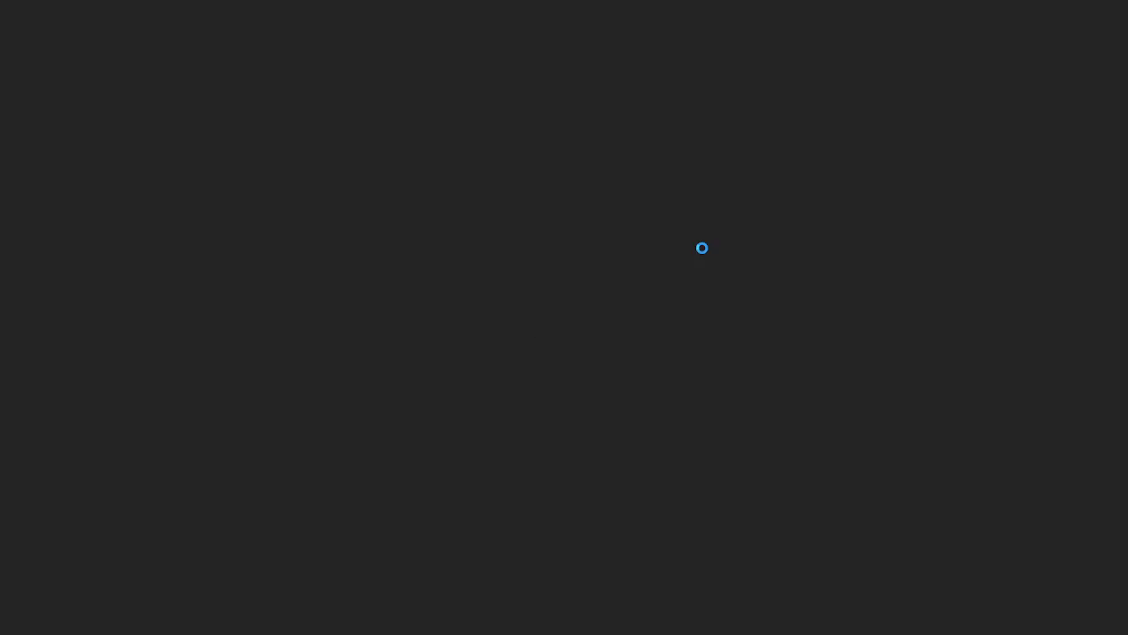
{"action": "key", "text": "F8"}
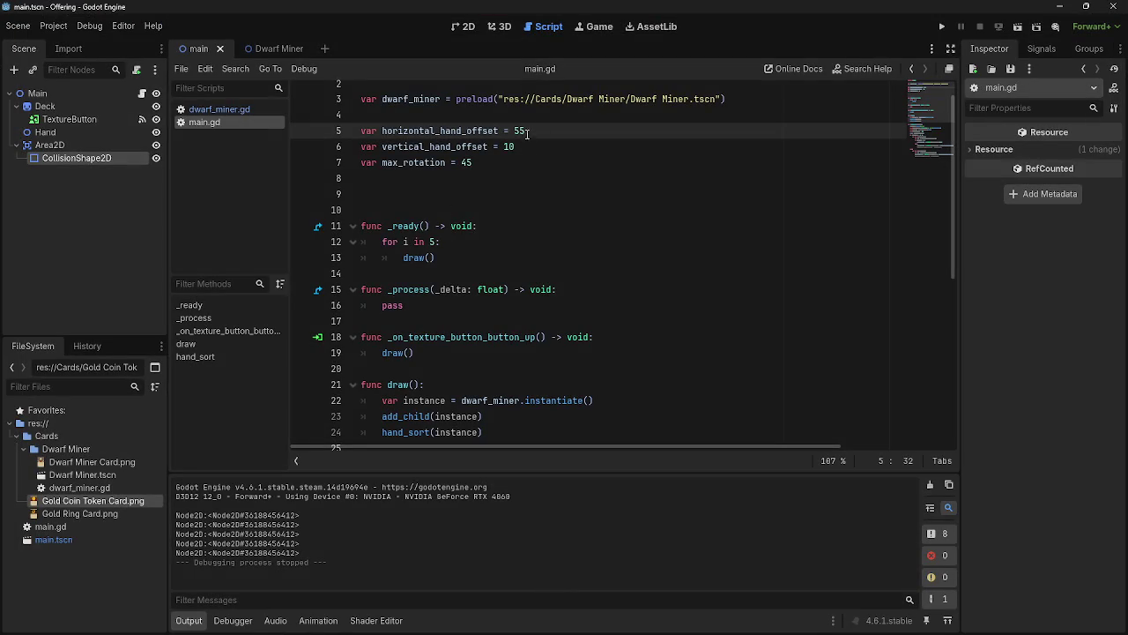
Set horizontal_hand_offset to 75 and test-run the wider-spaced hand
{"action": "left_click_drag", "start_coordinate": [527, 131], "coordinate": [514, 130]}
{"action": "type", "text": "75"}
{"action": "left_click", "coordinate": [941, 26]}
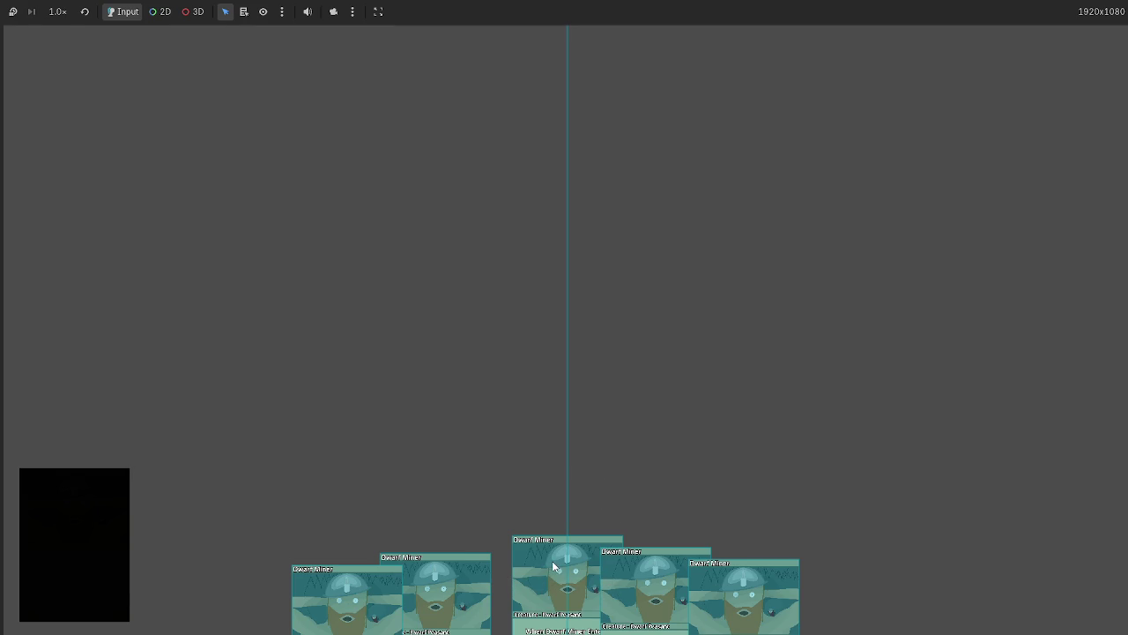
{"action": "key", "text": "F8"}
{"action": "scroll", "coordinate": [555, 372], "scroll_direction": "down", "scroll_amount": 5}
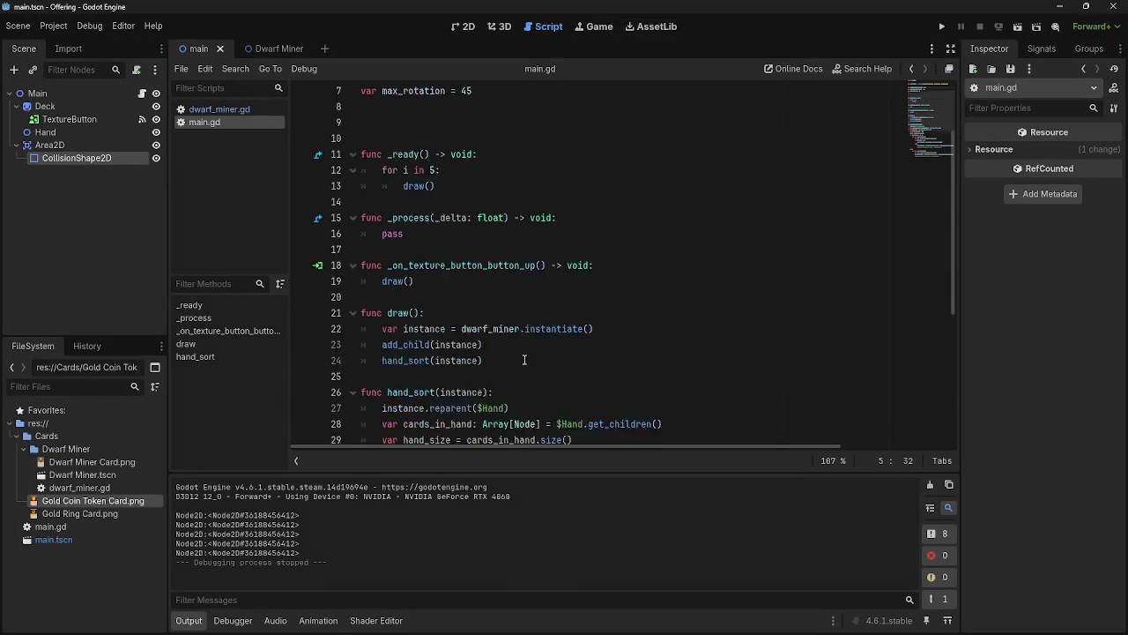
Delete the print(cards_in_hand[0]) debug line from hand_sort
{"action": "left_click", "coordinate": [514, 292]}
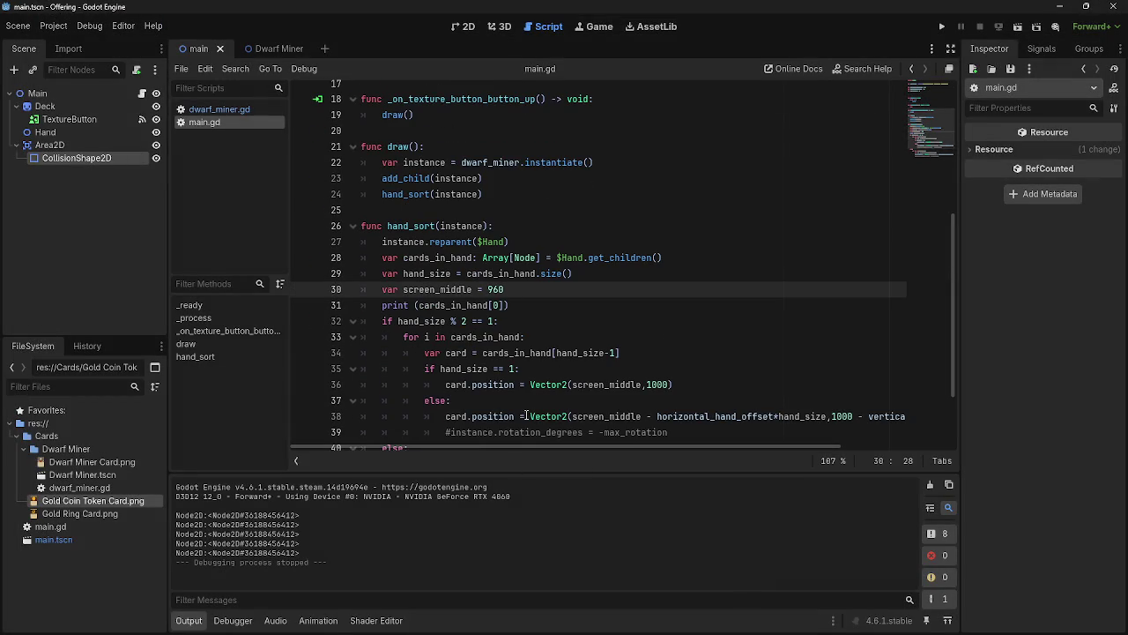
{"action": "scroll", "coordinate": [543, 393], "scroll_direction": "down", "scroll_amount": 2}
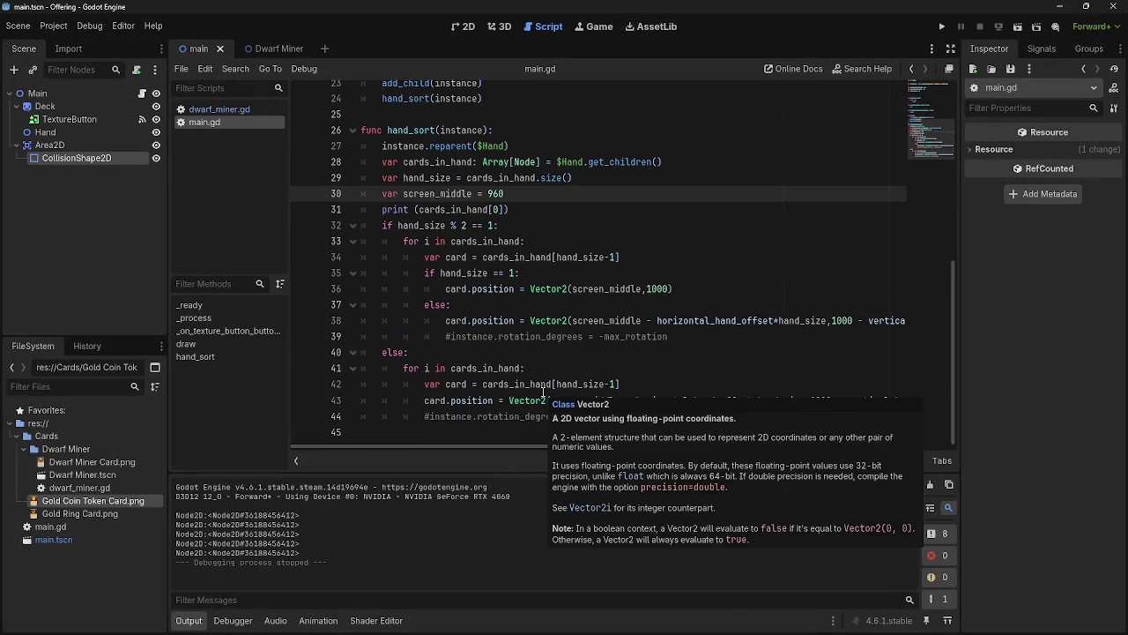
{"action": "left_click", "coordinate": [529, 208]}
{"action": "key", "text": "shift+Home"}
{"action": "key", "text": "BackSpace"}
{"action": "key", "text": "BackSpace"}
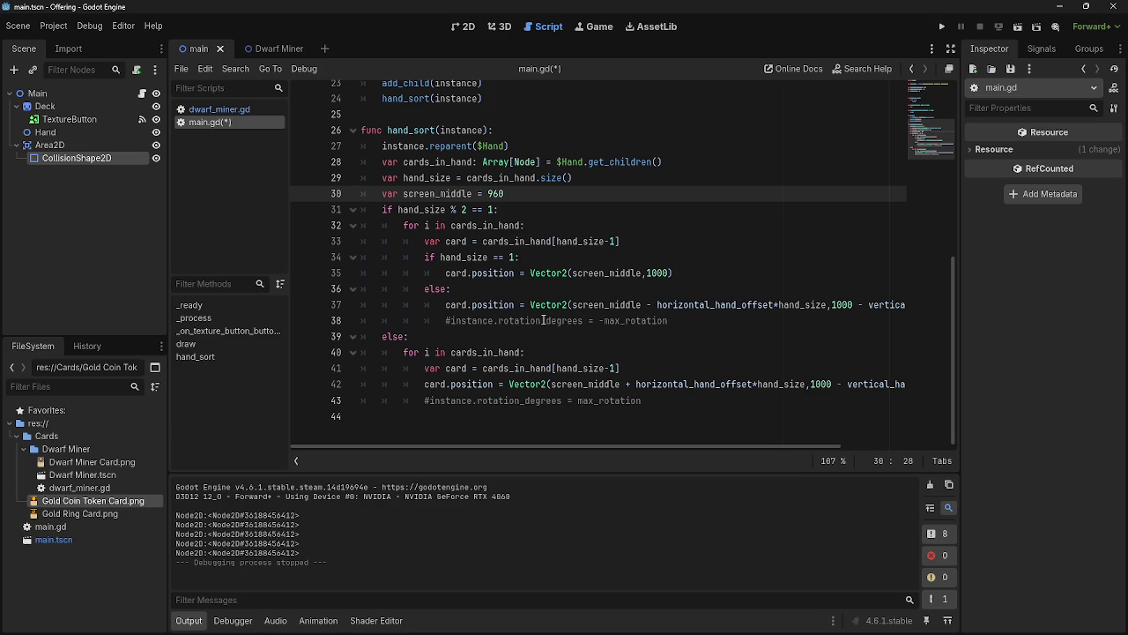
Select the whole var screen_middle = 960 line in hand_sort
{"action": "scroll", "coordinate": [578, 317], "scroll_direction": "up", "scroll_amount": 6}
{"action": "scroll", "coordinate": [580, 344], "scroll_direction": "down", "scroll_amount": 3}
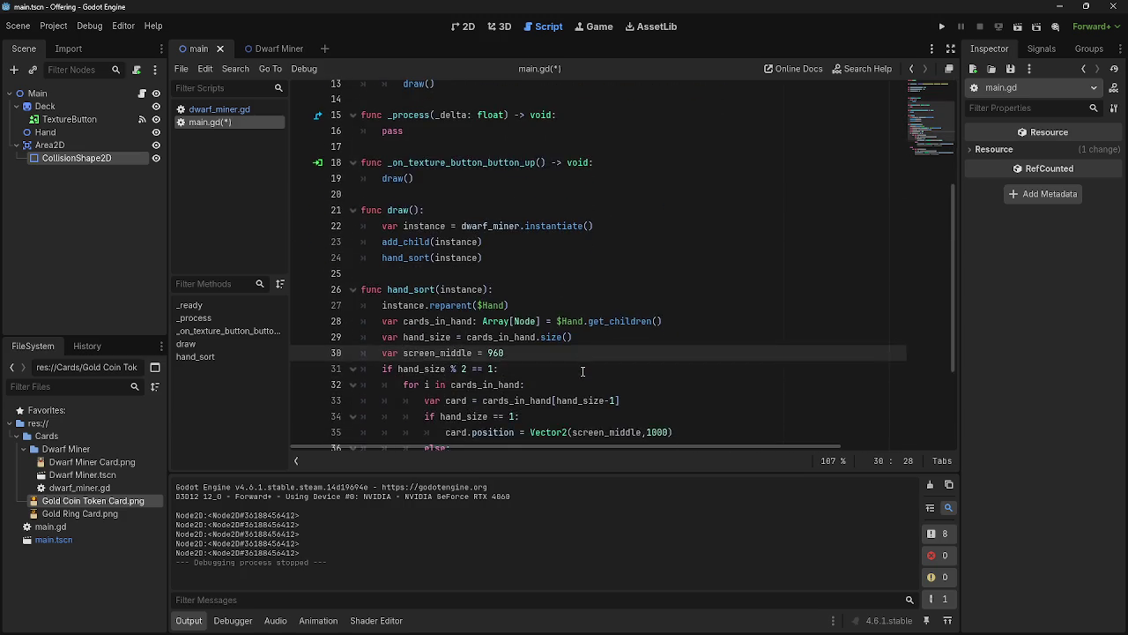
{"action": "scroll", "coordinate": [582, 371], "scroll_direction": "up", "scroll_amount": 4}
{"action": "scroll", "coordinate": [583, 371], "scroll_direction": "down", "scroll_amount": 7}
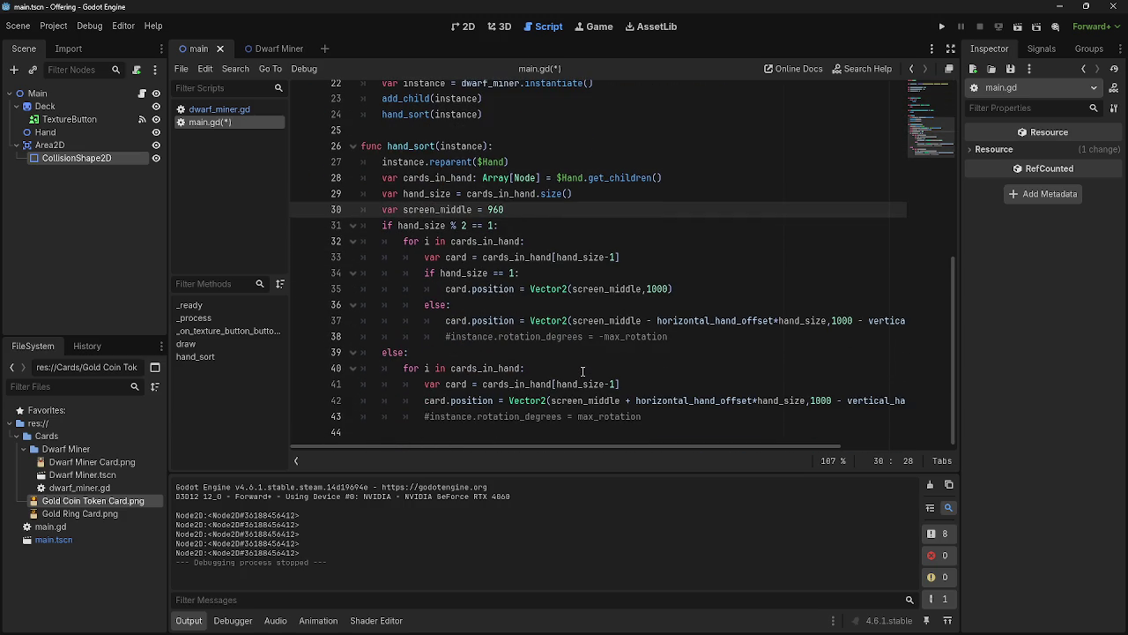
{"action": "left_click_drag", "start_coordinate": [513, 211], "coordinate": [356, 211]}
{"action": "key", "text": "ctrl+c"}
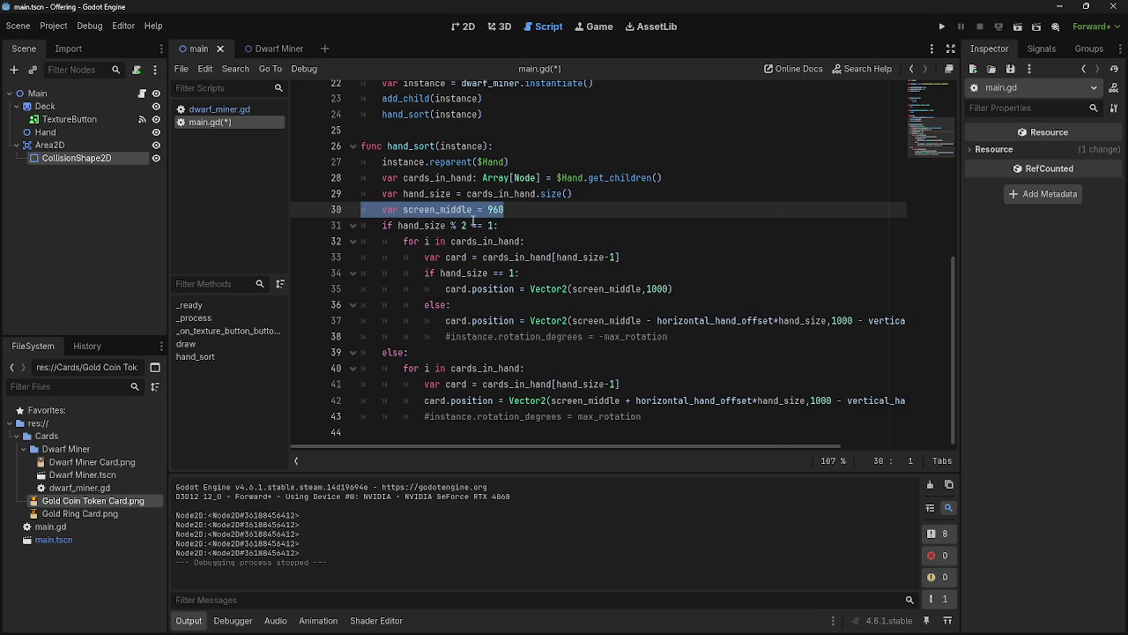
Paste var screen_middle = 960 unindented under max_rotation on line 8, then test-run the game
{"action": "key", "text": "BackSpace"}
{"action": "key", "text": "BackSpace"}
{"action": "scroll", "coordinate": [582, 224], "scroll_direction": "up", "scroll_amount": 7}
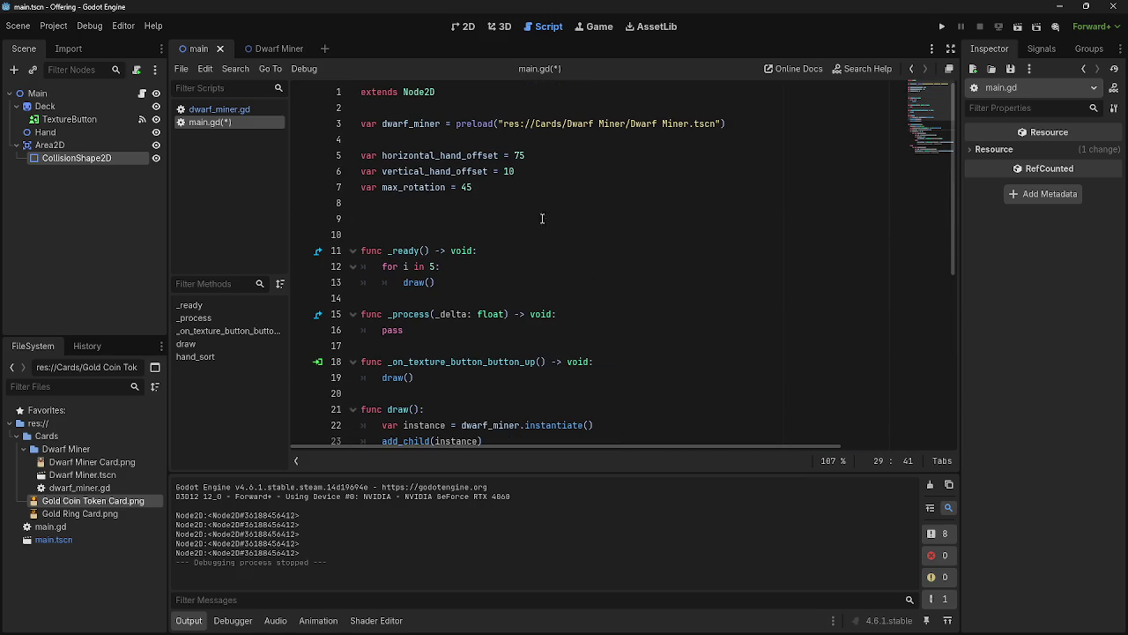
{"action": "left_click", "coordinate": [476, 187]}
{"action": "key", "text": "Return"}
{"action": "key", "text": "ctrl+v"}
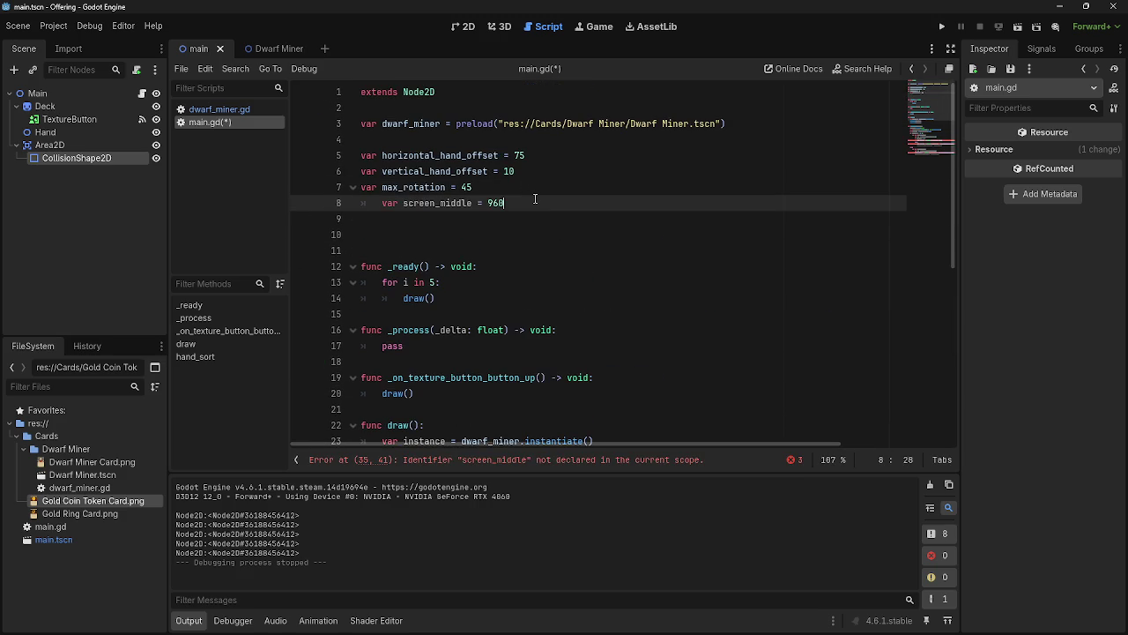
{"action": "key", "text": "shift+Tab"}
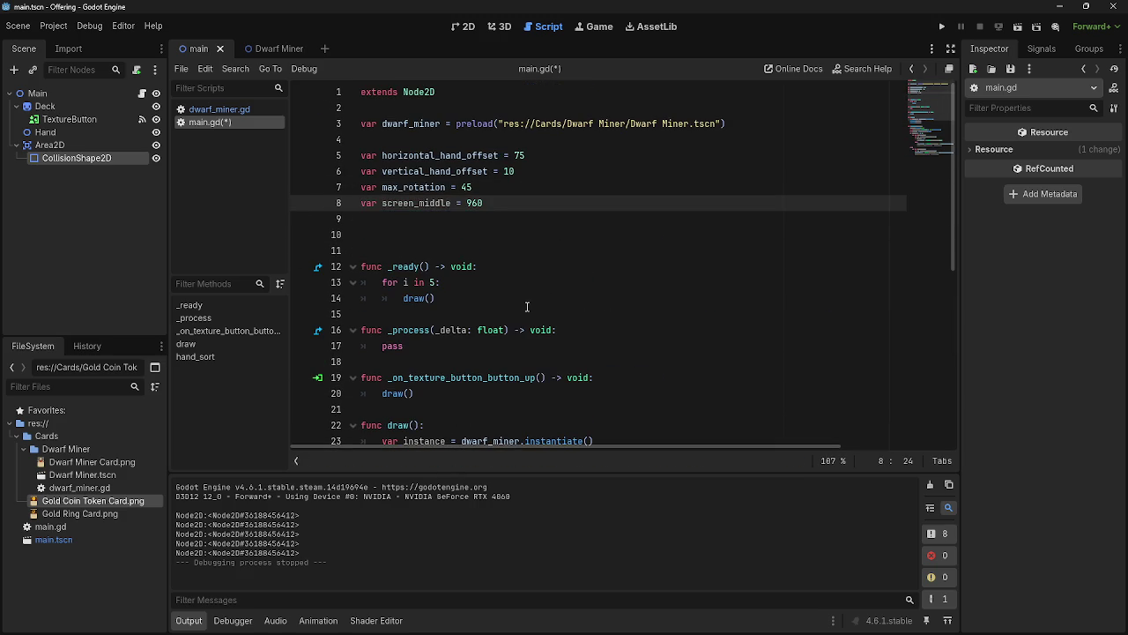
{"action": "left_click", "coordinate": [531, 234]}
{"action": "key", "text": "Up"}
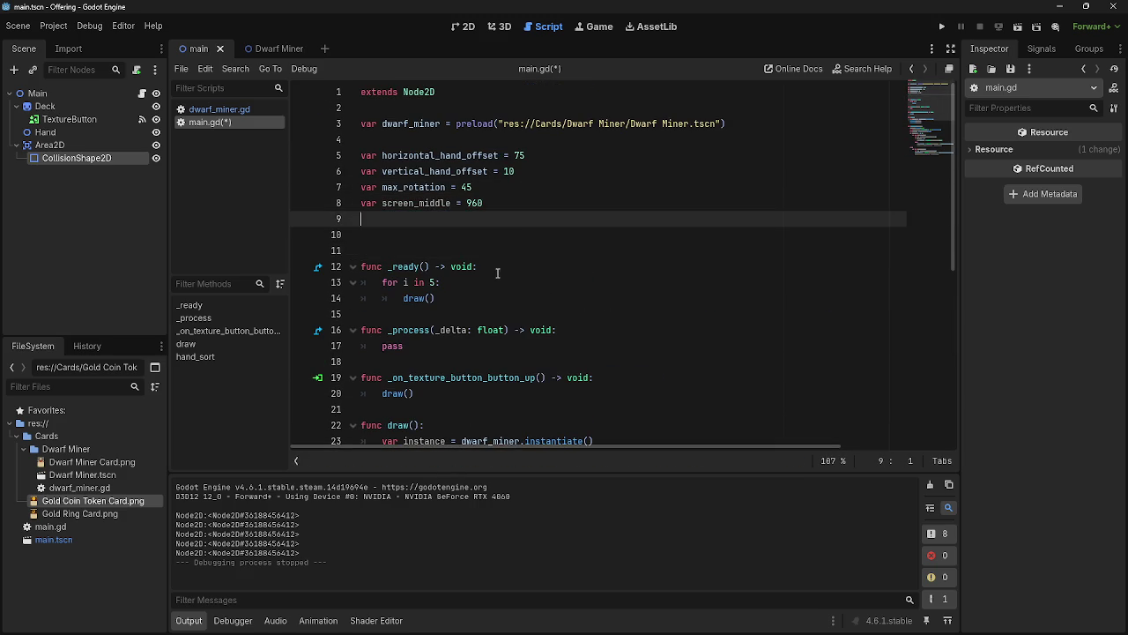
{"action": "scroll", "coordinate": [498, 274], "scroll_direction": "down", "scroll_amount": 7}
{"action": "left_click", "coordinate": [941, 27]}
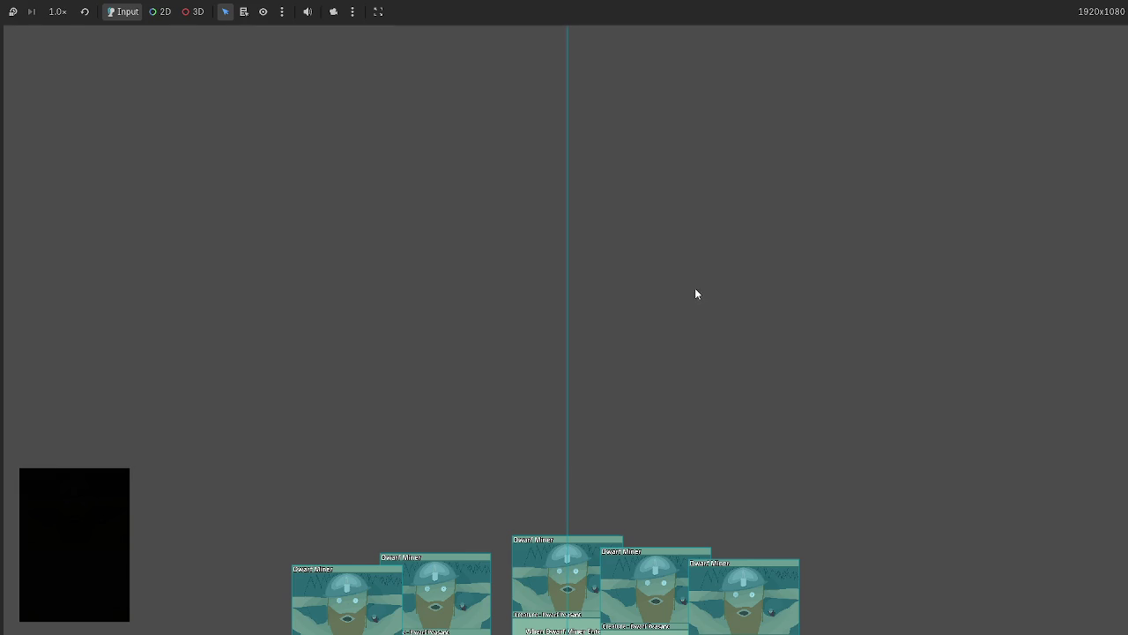
{"action": "key", "text": "F8"}
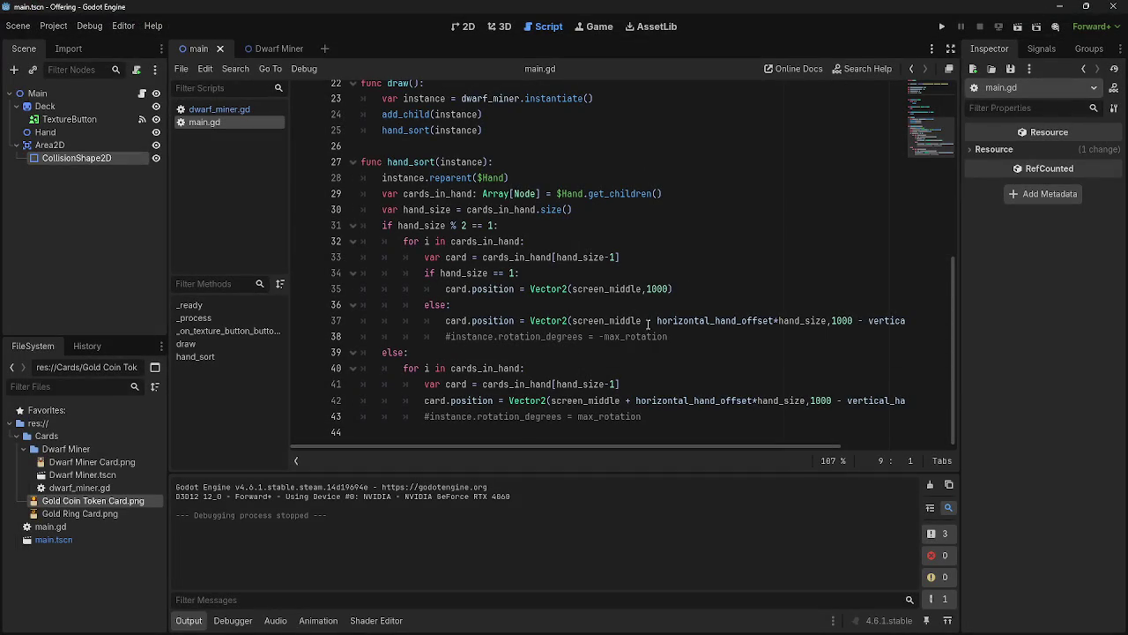
Inspect the screen_middle subtraction on line 37 of hand_sort
{"action": "left_click_drag", "start_coordinate": [574, 323], "coordinate": [679, 323]}
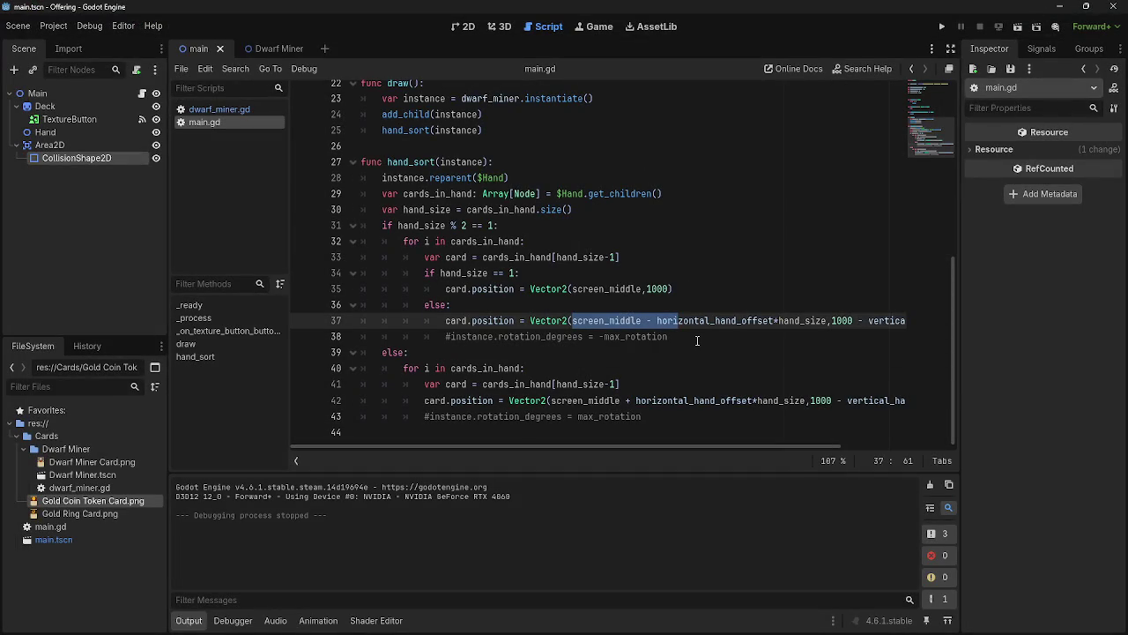
{"action": "left_click", "coordinate": [696, 339]}
{"action": "left_click_drag", "start_coordinate": [578, 322], "coordinate": [657, 322]}
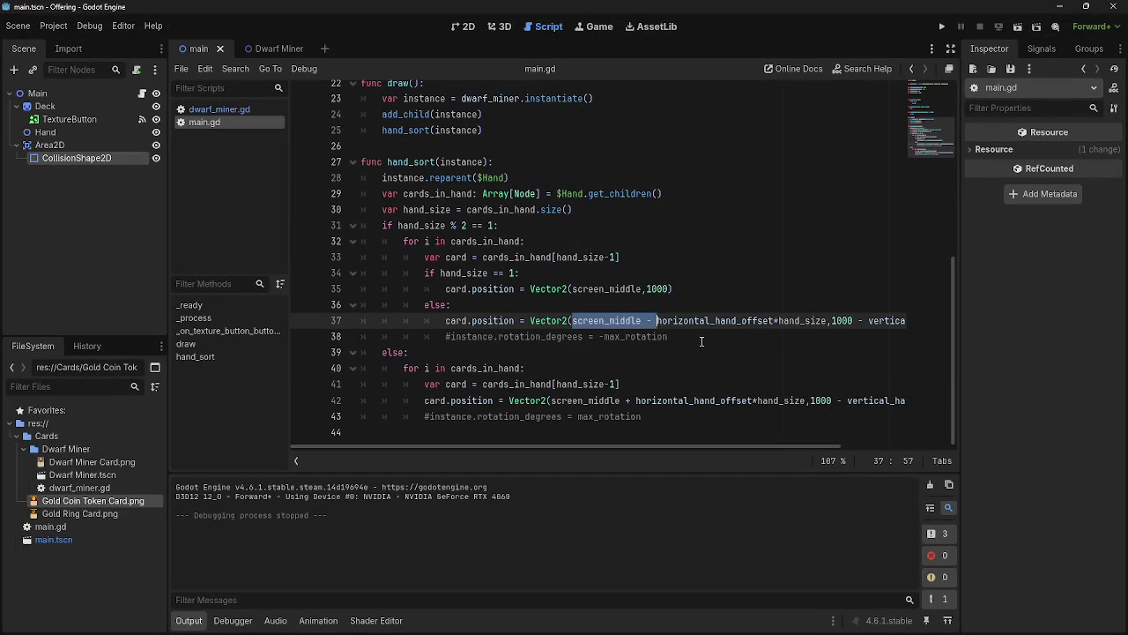
{"action": "left_click", "coordinate": [702, 343]}
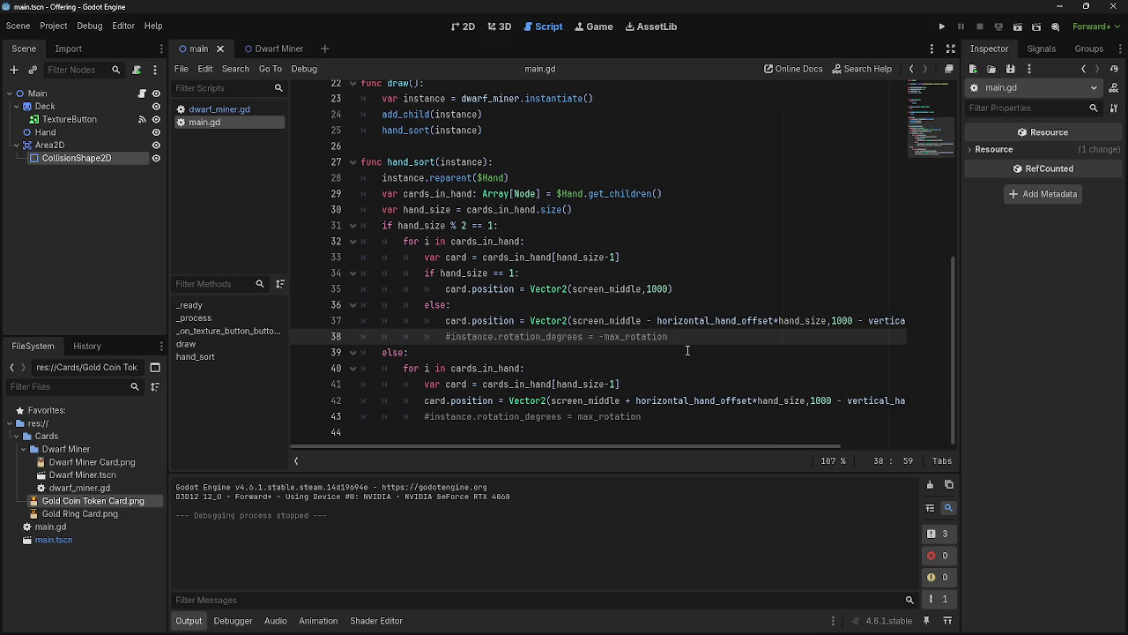
{"action": "scroll", "coordinate": [662, 332], "scroll_direction": "up", "scroll_amount": 7}
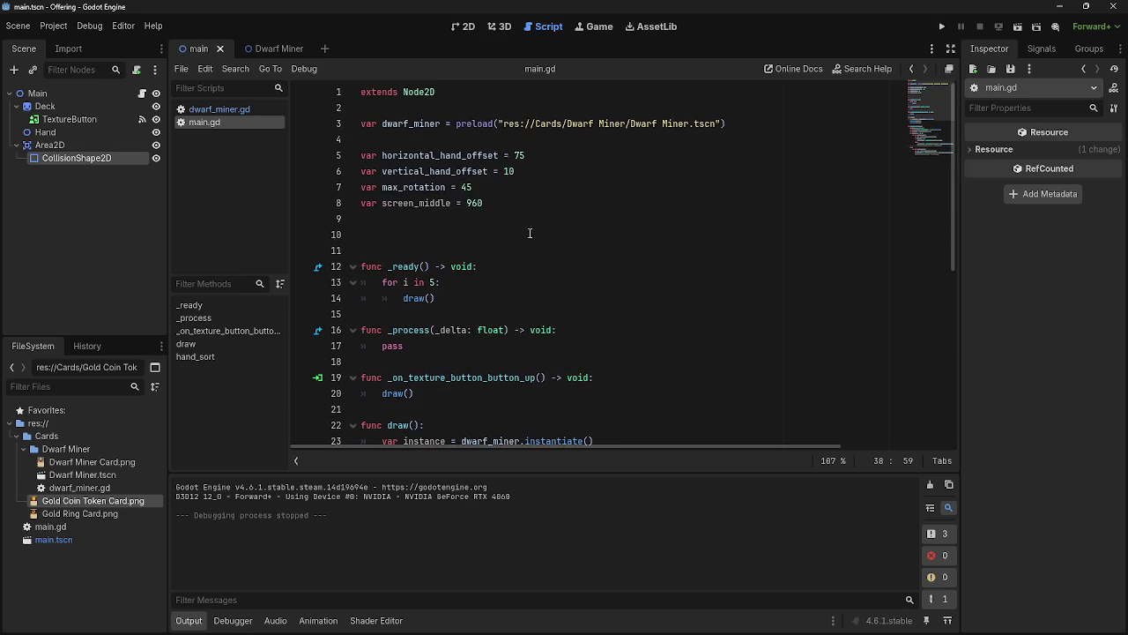
{"action": "scroll", "coordinate": [484, 327], "scroll_direction": "down", "scroll_amount": 3}
{"action": "scroll", "coordinate": [490, 338], "scroll_direction": "down", "scroll_amount": 4}
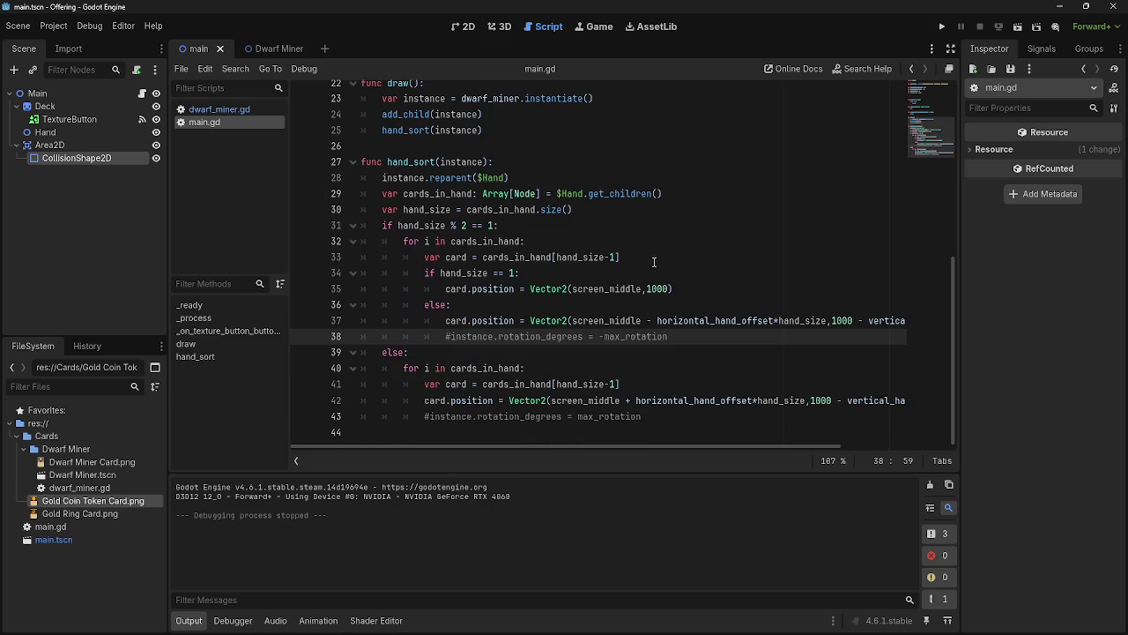
Add a print(screen_middle) line after the hand_size line, using autocomplete
{"action": "left_click", "coordinate": [631, 193]}
{"action": "key", "text": "Return"}
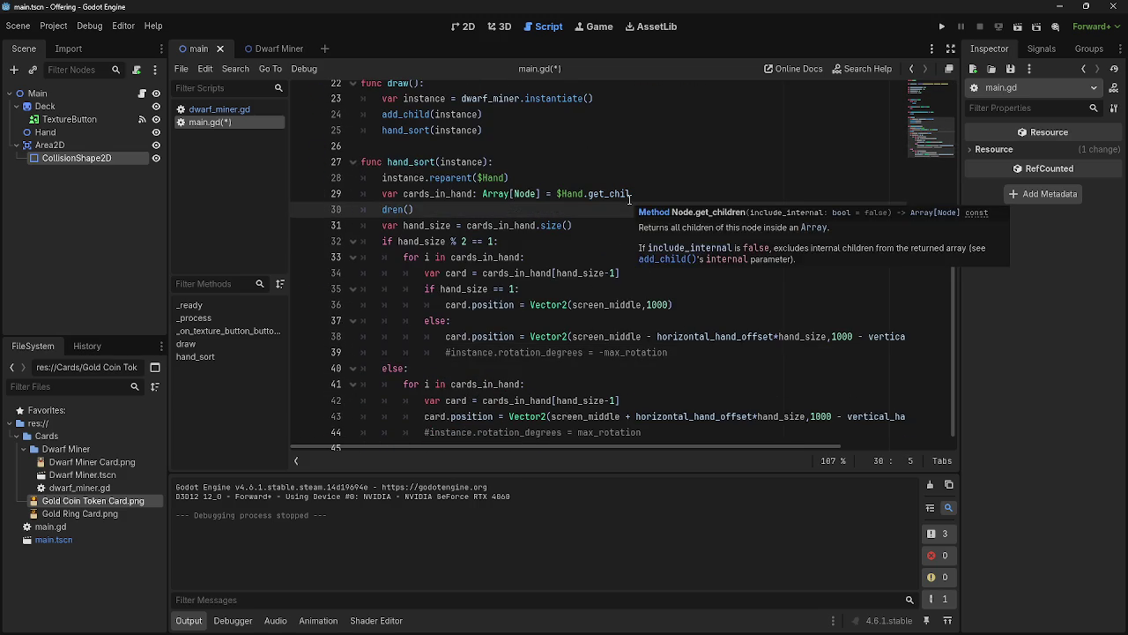
{"action": "key", "text": "BackSpace"}
{"action": "left_click", "coordinate": [631, 209]}
{"action": "key", "text": "Return"}
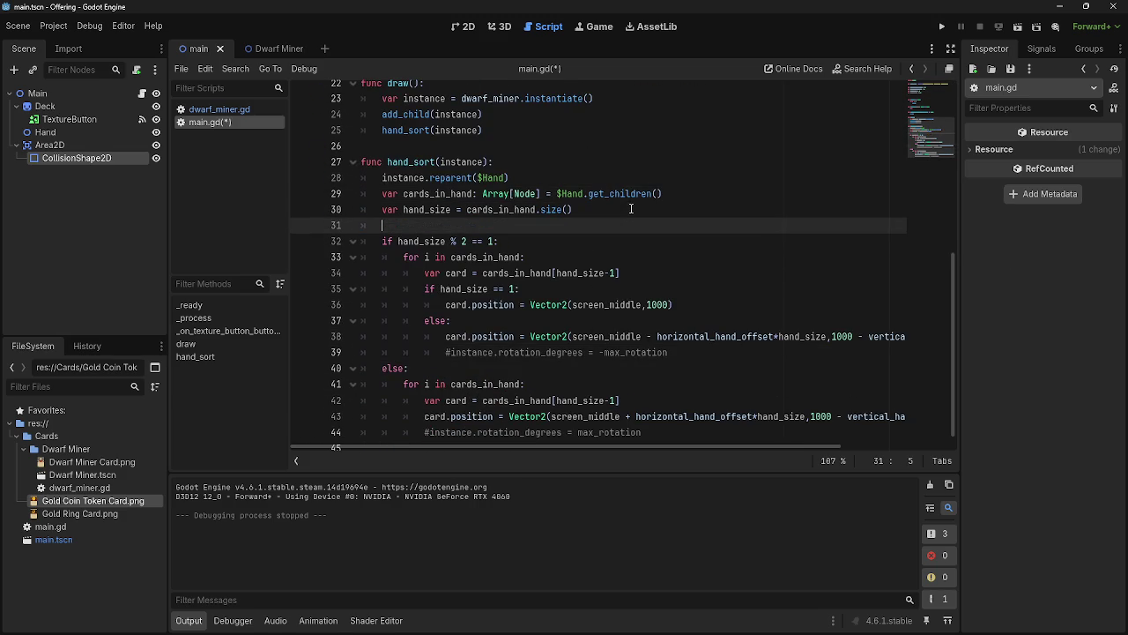
{"action": "type", "text": "print "}
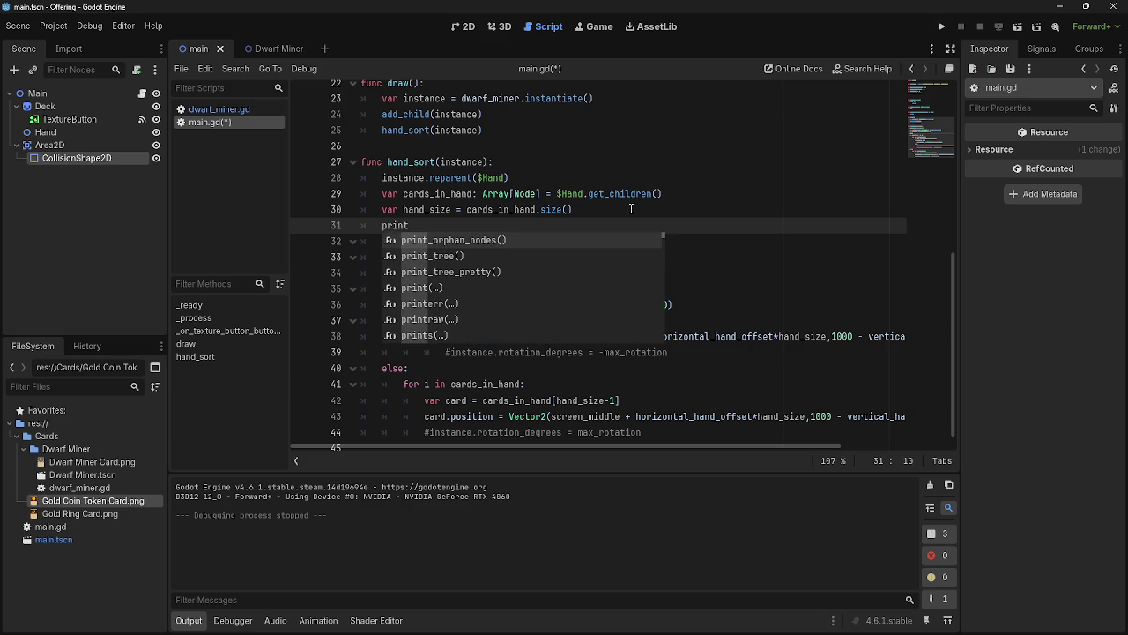
{"action": "type", "text": "(screen"}
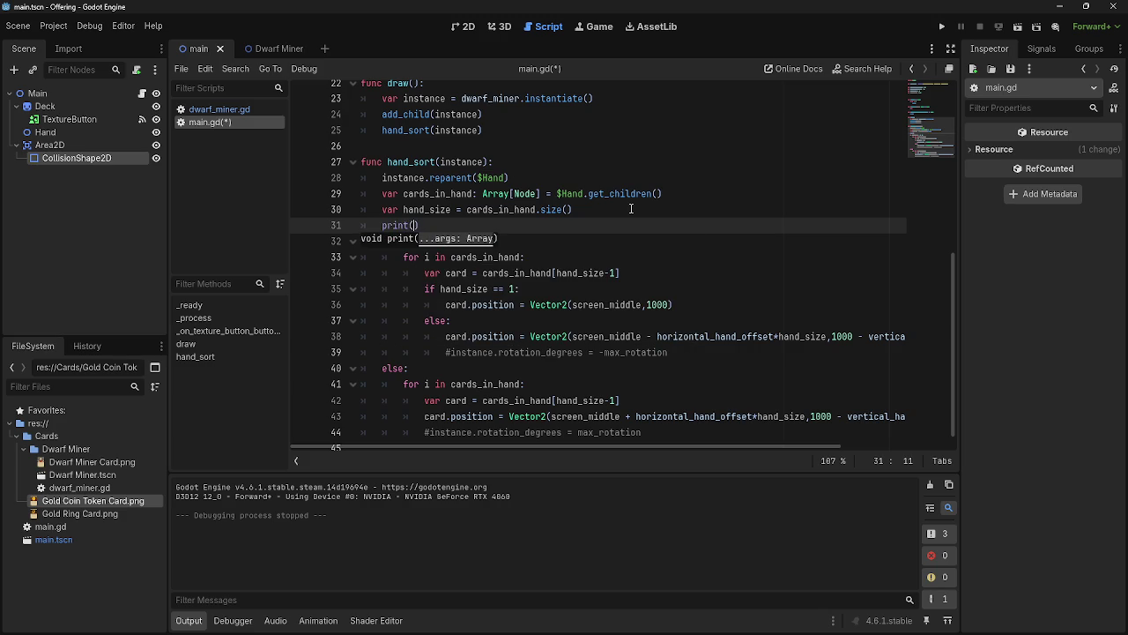
{"action": "key", "text": "Return"}
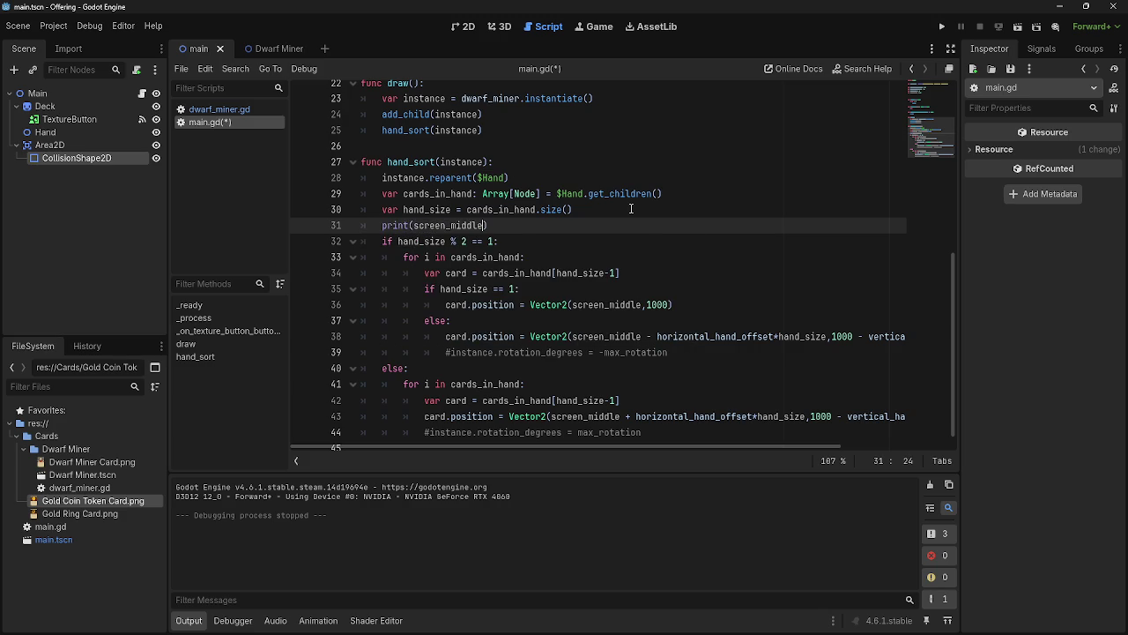
Run the game, confirm the output shows 960, then stop it and delete the print line
{"action": "left_click", "coordinate": [942, 26]}
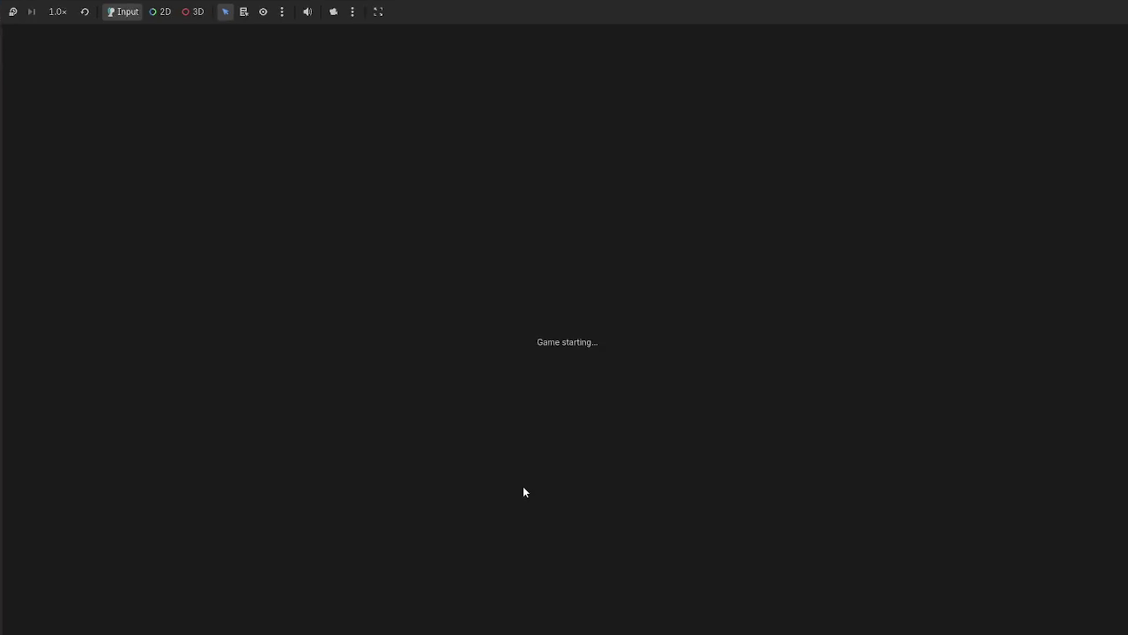
{"action": "key", "text": "alt+Tab"}
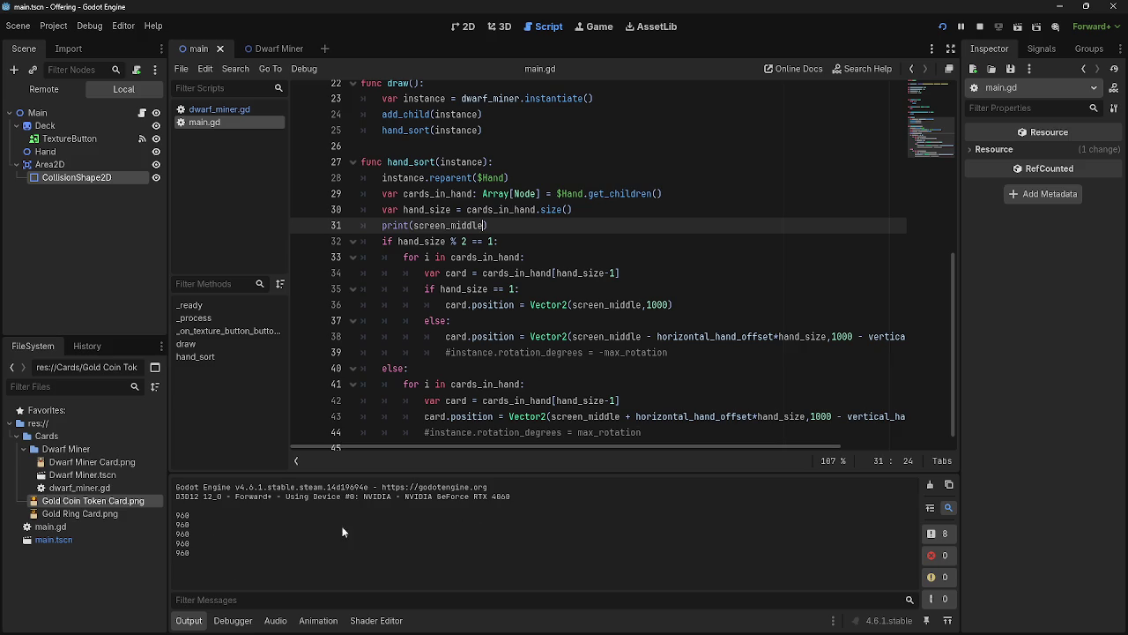
{"action": "key", "text": "alt+Tab"}
{"action": "key", "text": "alt+F4"}
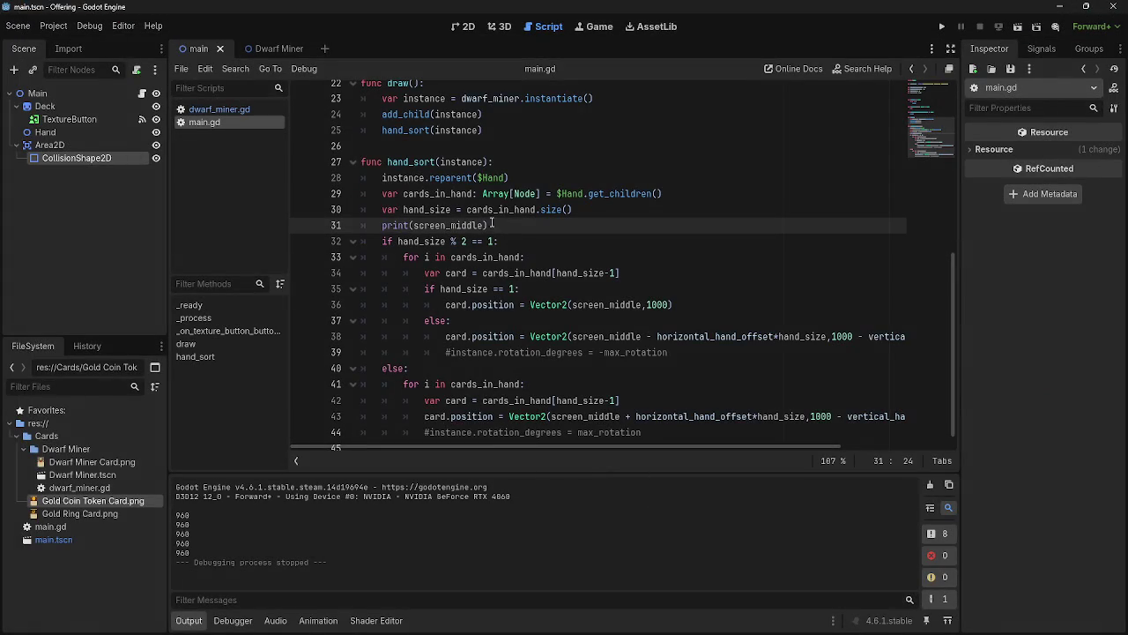
{"action": "key", "text": "shift+Home"}
{"action": "key", "text": "shift+Home"}
{"action": "key", "text": "BackSpace"}
{"action": "key", "text": "BackSpace"}
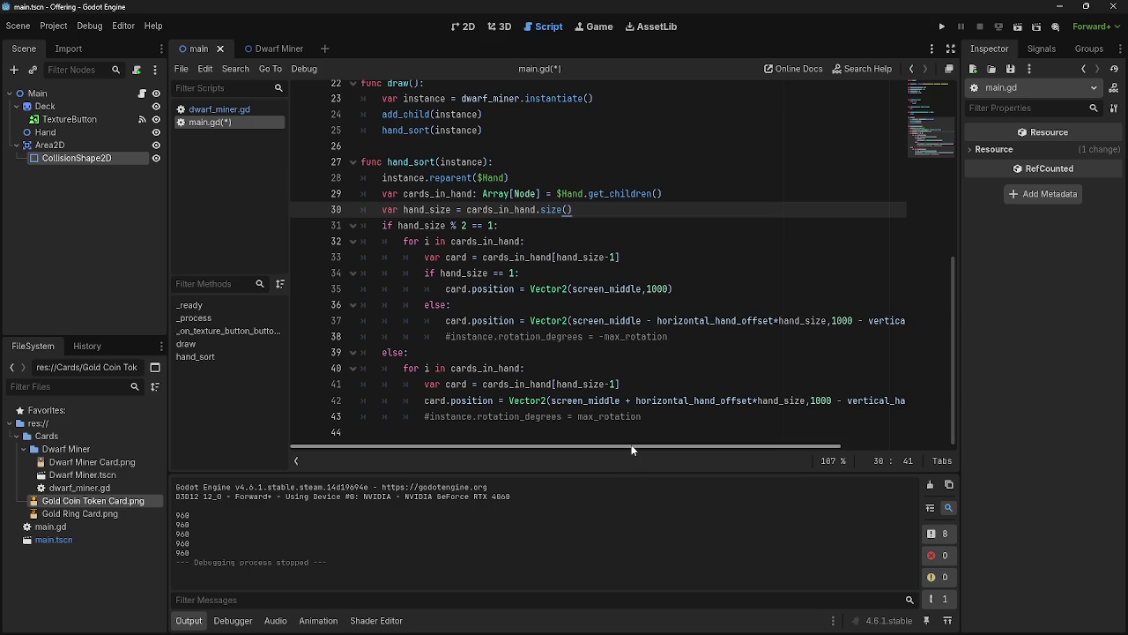
Review the hand_sort for loop, the card lookup on line 33 and the single-card position line
{"action": "left_click", "coordinate": [427, 256]}
{"action": "left_click", "coordinate": [639, 243]}
{"action": "left_click_drag", "start_coordinate": [621, 256], "coordinate": [424, 257]}
{"action": "left_click", "coordinate": [715, 256]}
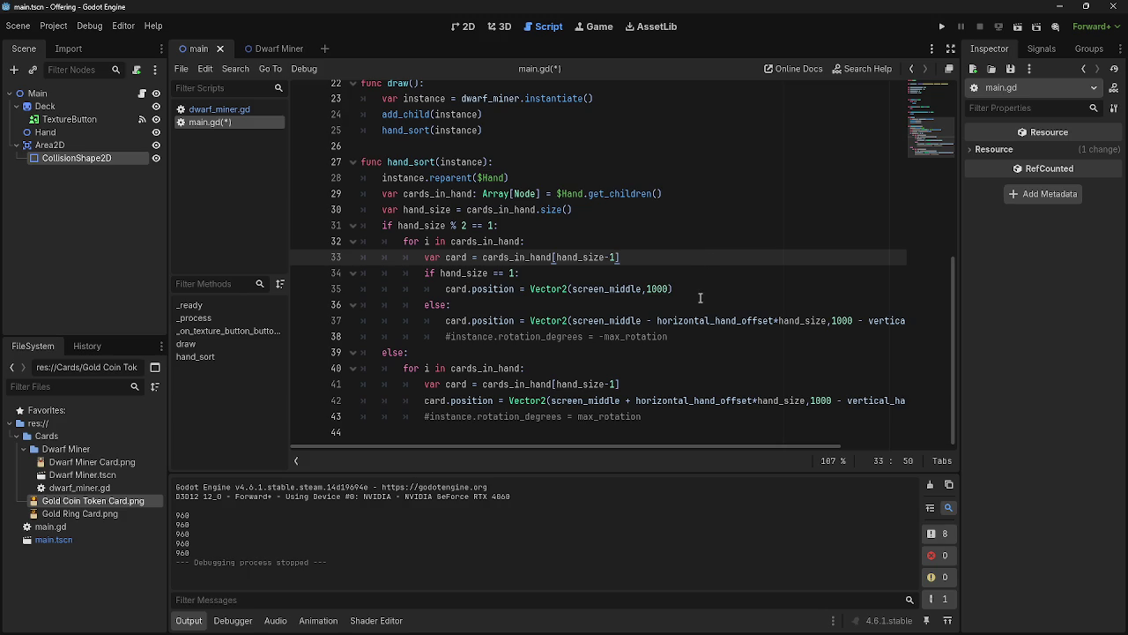
{"action": "left_click", "coordinate": [799, 243]}
{"action": "left_click", "coordinate": [788, 259]}
{"action": "left_click", "coordinate": [783, 273]}
{"action": "left_click", "coordinate": [777, 291]}
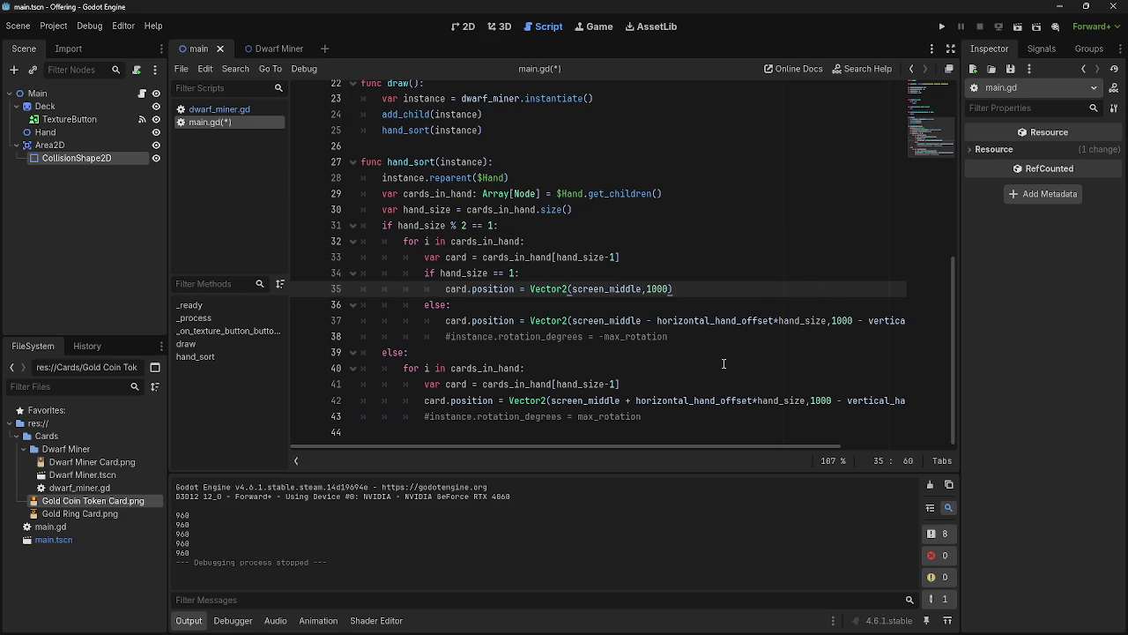
{"action": "left_click_drag", "start_coordinate": [550, 448], "coordinate": [736, 449]}
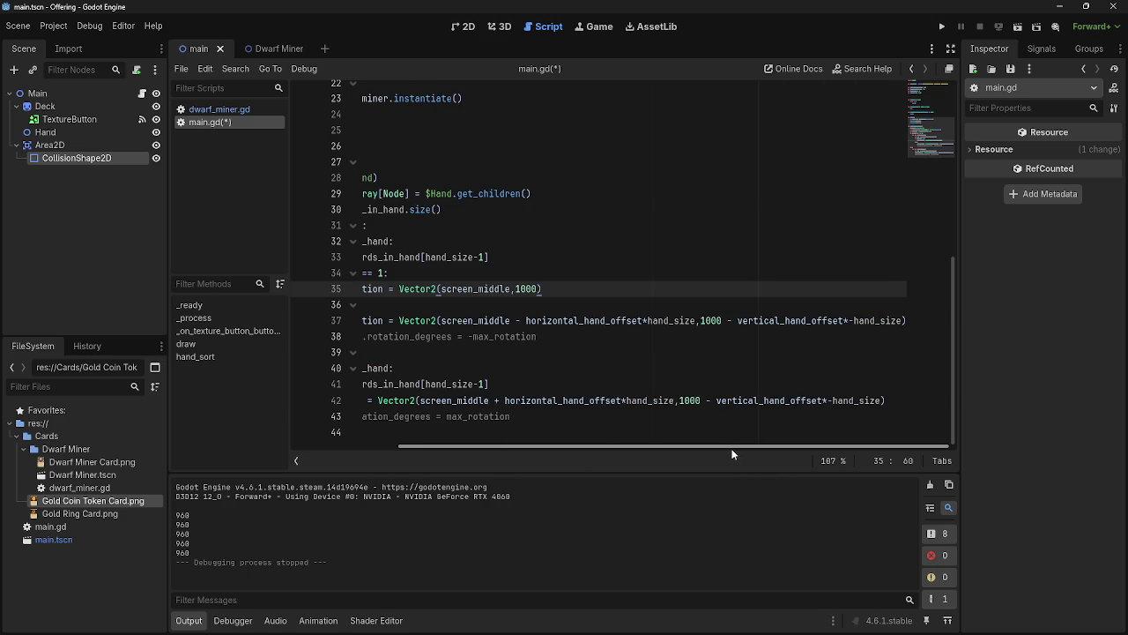
{"action": "left_click_drag", "start_coordinate": [727, 449], "coordinate": [458, 443]}
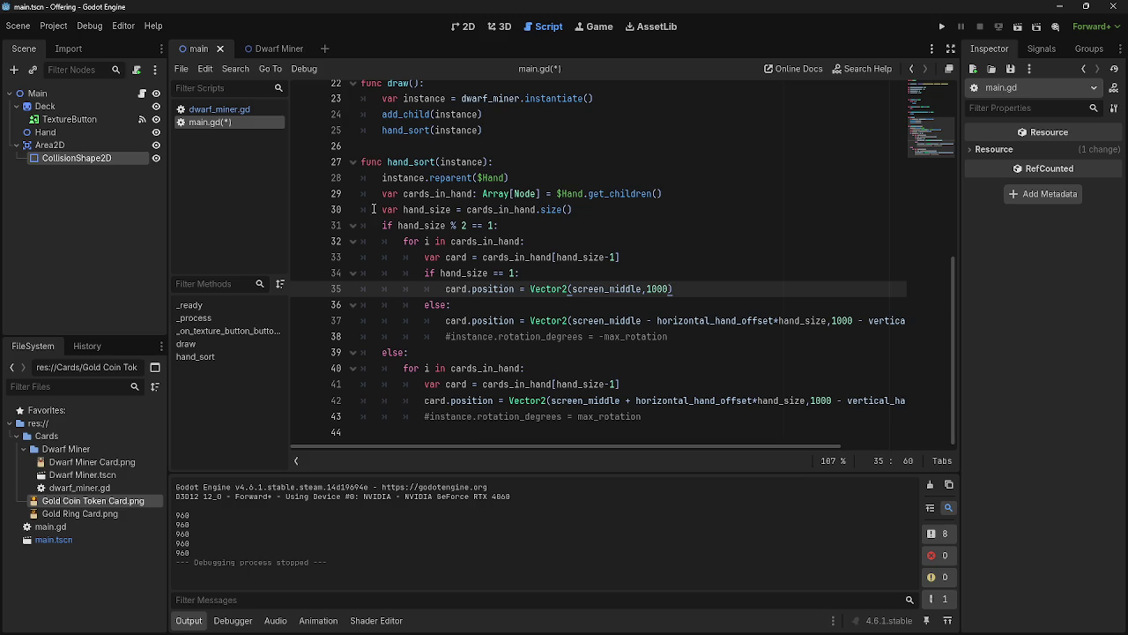
Review the hand_size declarations and odd-hand check, then test-run the card hand and stop it with F8
{"action": "left_click_drag", "start_coordinate": [382, 209], "coordinate": [594, 213]}
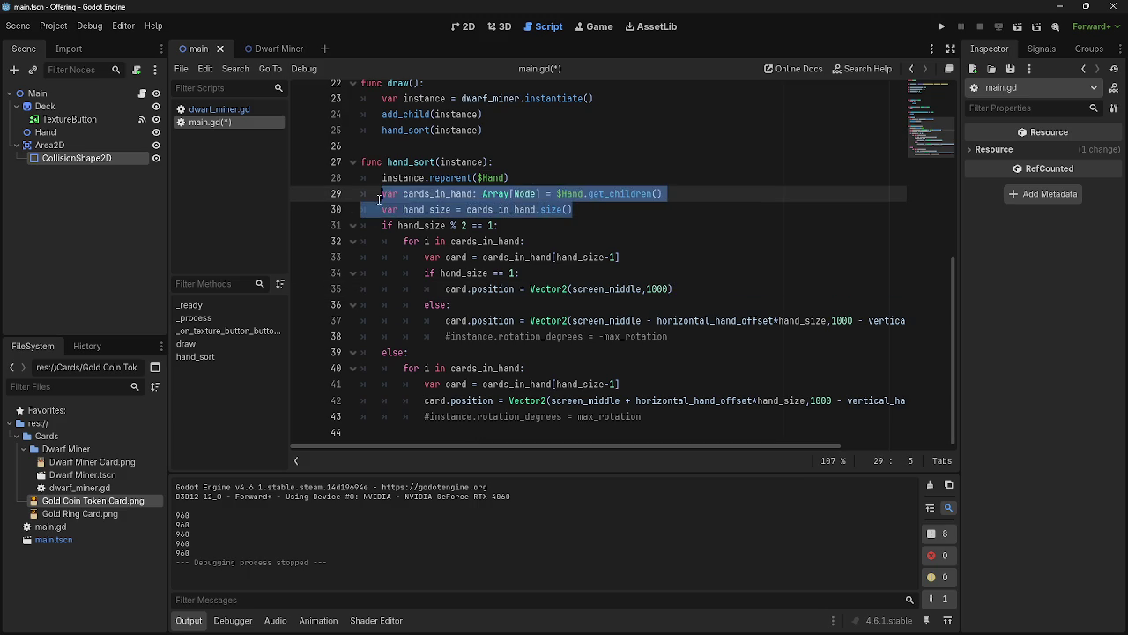
{"action": "left_click", "coordinate": [614, 218]}
{"action": "left_click", "coordinate": [616, 215]}
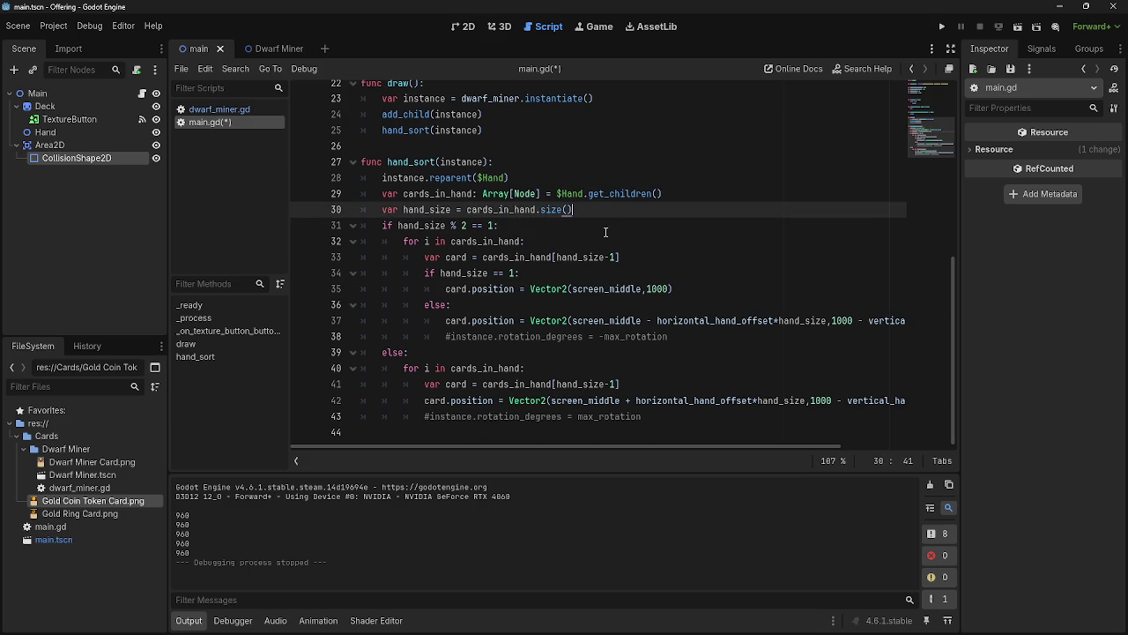
{"action": "left_click", "coordinate": [611, 224]}
{"action": "left_click", "coordinate": [613, 217]}
{"action": "left_click", "coordinate": [608, 226]}
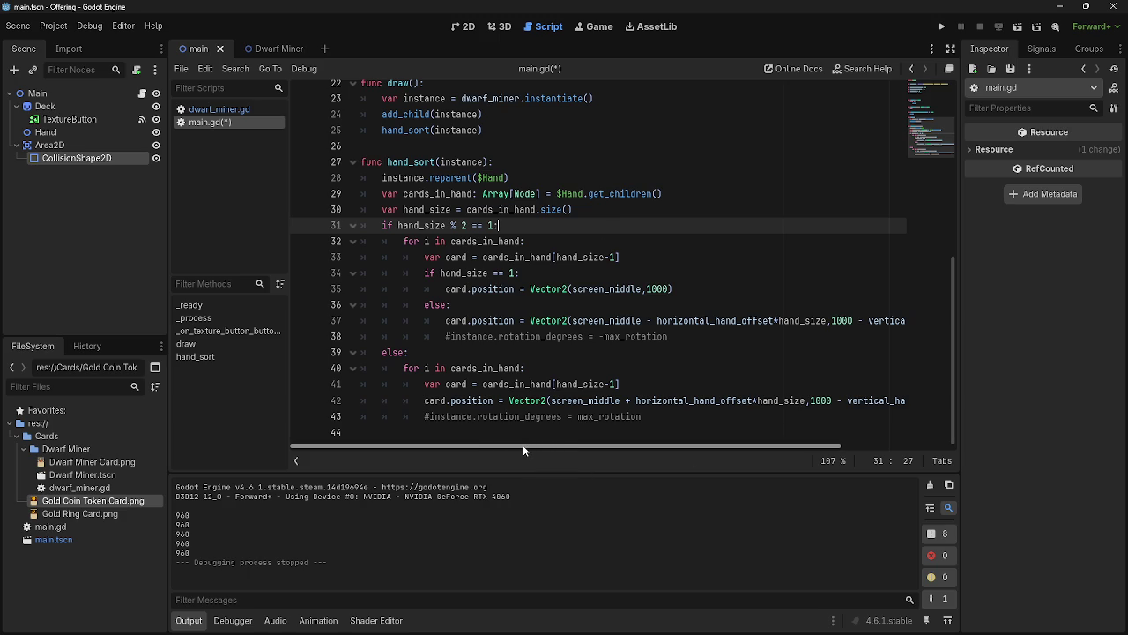
{"action": "mouse_move", "coordinate": [523, 445]}
{"action": "left_mouse_down"}
{"action": "mouse_move", "coordinate": [654, 446]}
{"action": "mouse_move", "coordinate": [608, 456]}
{"action": "left_mouse_up"}
{"action": "left_click", "coordinate": [943, 27]}
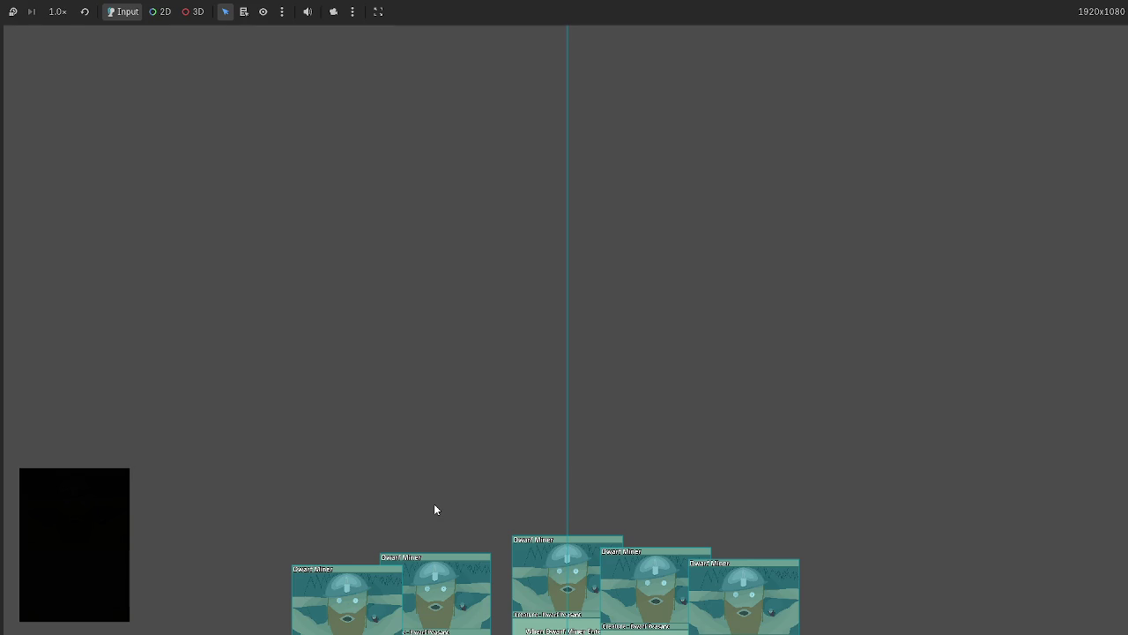
{"action": "key", "text": "F8"}
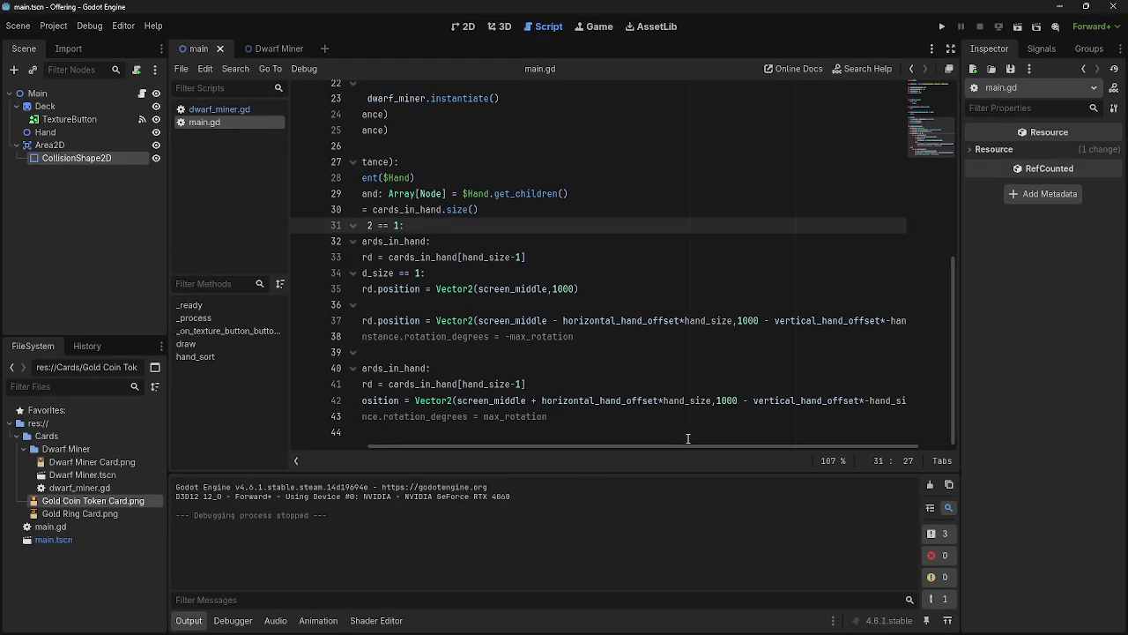
Remove the *hand_size multiplier from lines 42 and 37, then test-run the game
{"action": "left_click_drag", "start_coordinate": [659, 402], "coordinate": [712, 402]}
{"action": "key", "text": "BackSpace"}
{"action": "left_click", "coordinate": [733, 321]}
{"action": "left_click_drag", "start_coordinate": [732, 321], "coordinate": [680, 321]}
{"action": "key", "text": "BackSpace"}
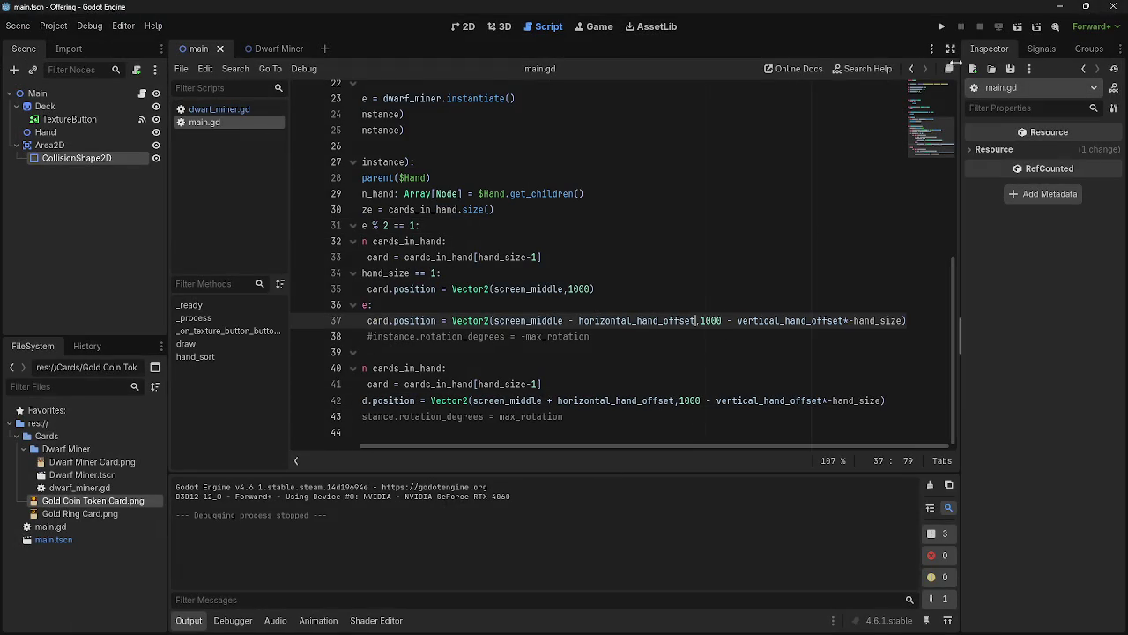
{"action": "left_click", "coordinate": [942, 27]}
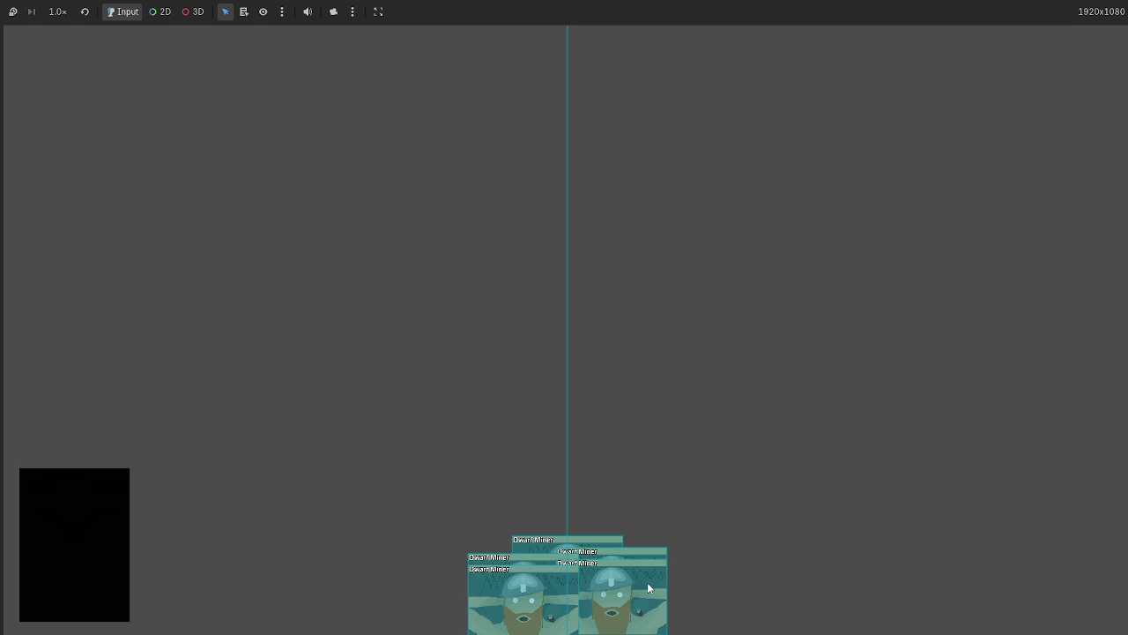
{"action": "key", "text": "F8"}
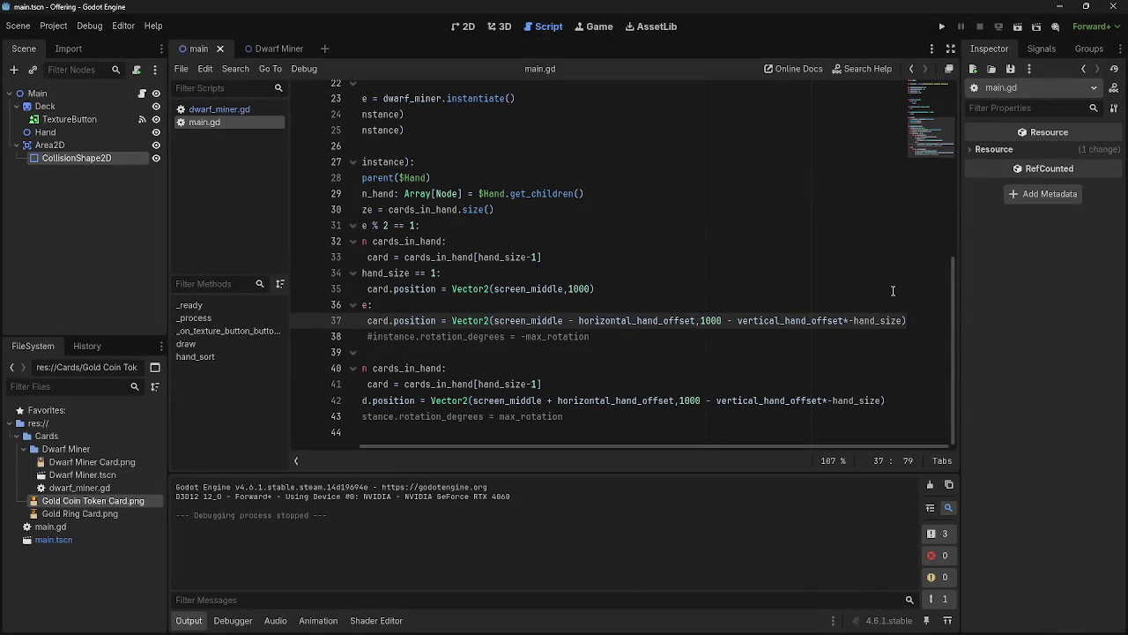
Make lines 37 and 42 use horizontal_hand_offset*2, then stop the running game
{"action": "type", "text": "+*hand_size"}
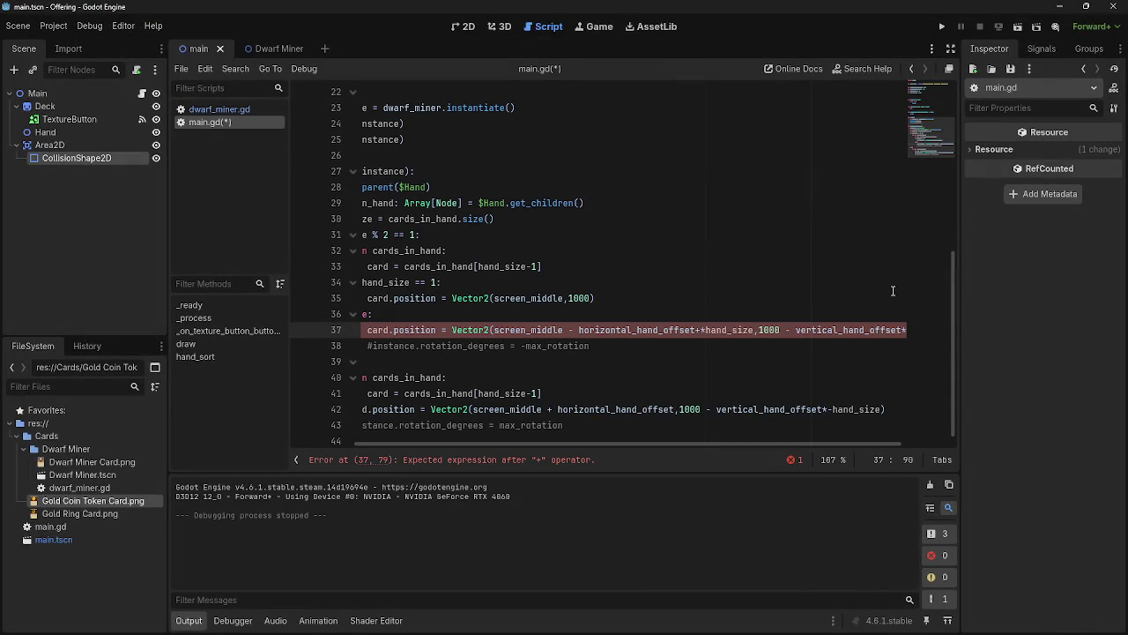
{"action": "key", "text": "BackSpace"}
{"action": "key", "text": "BackSpace"}
{"action": "key", "text": "BackSpace"}
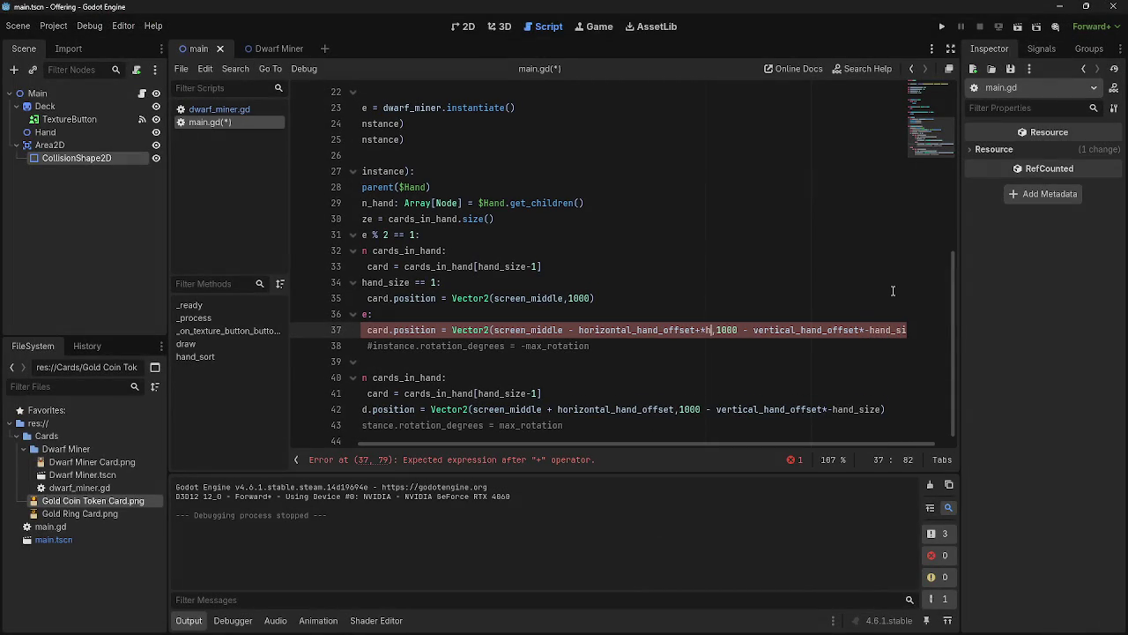
{"action": "key", "text": "BackSpace"}
{"action": "type", "text": "*hand_size"}
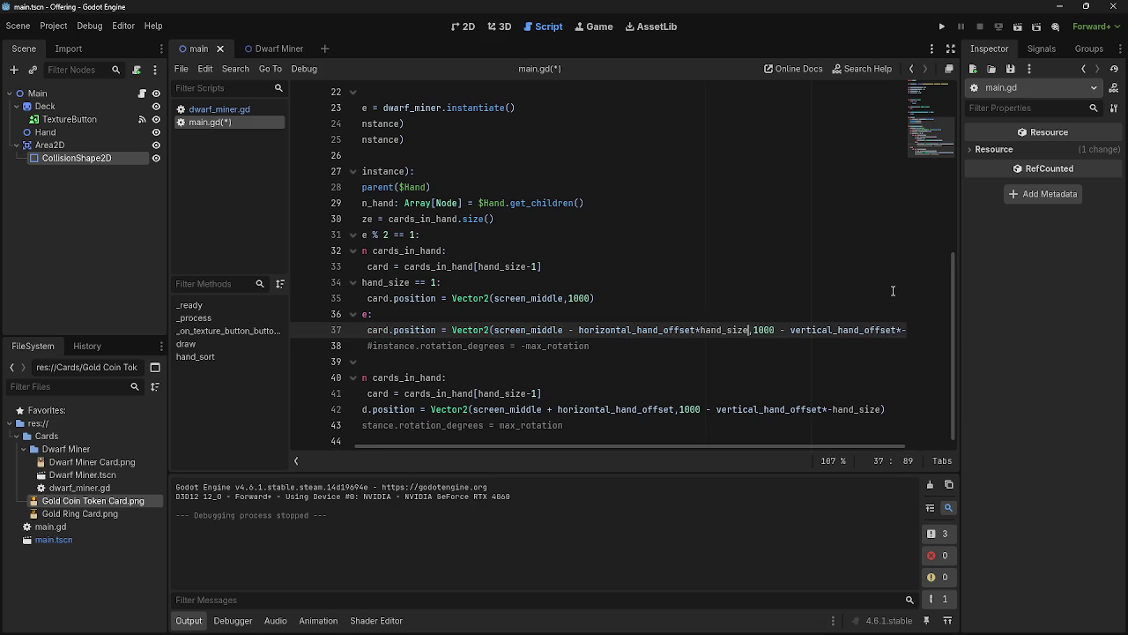
{"action": "key", "text": "ctrl+z"}
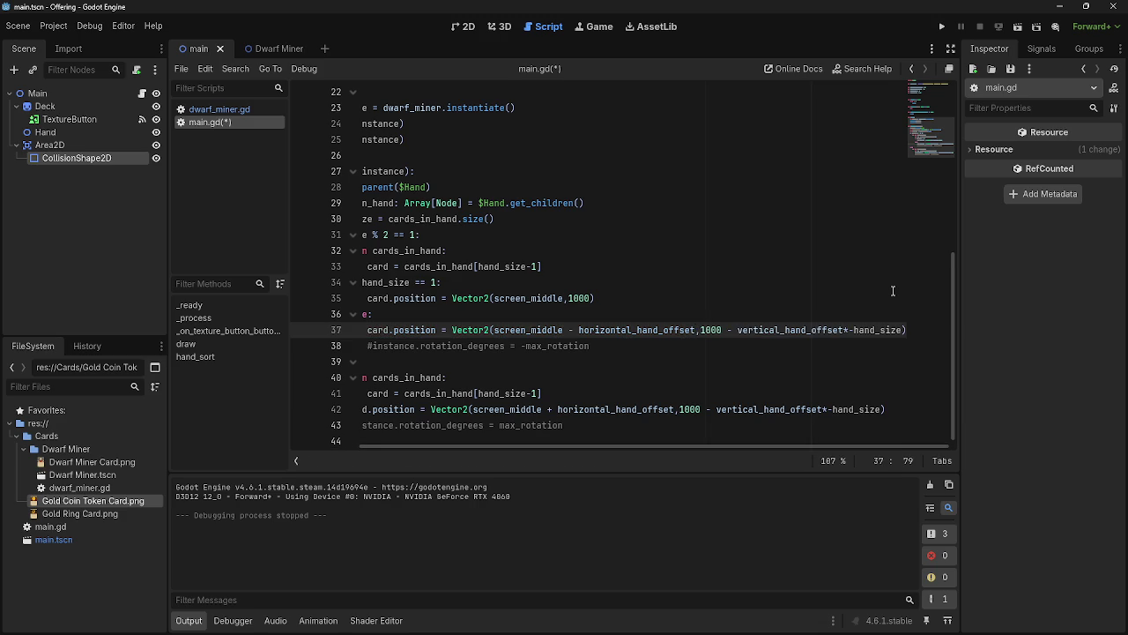
{"action": "type", "text": "*2"}
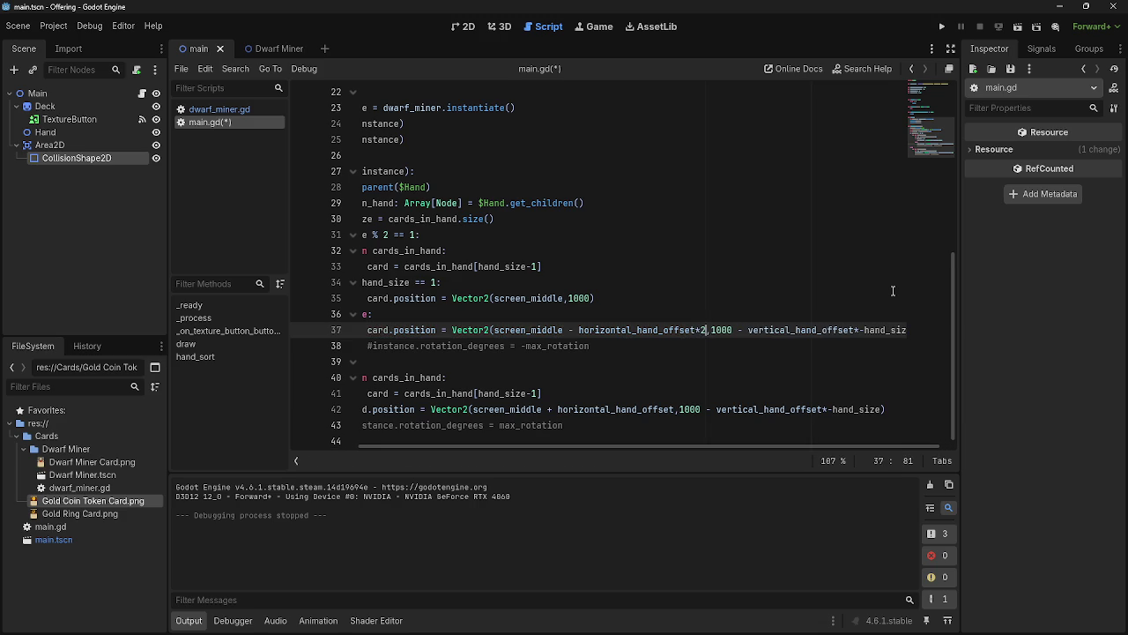
{"action": "left_click", "coordinate": [672, 406]}
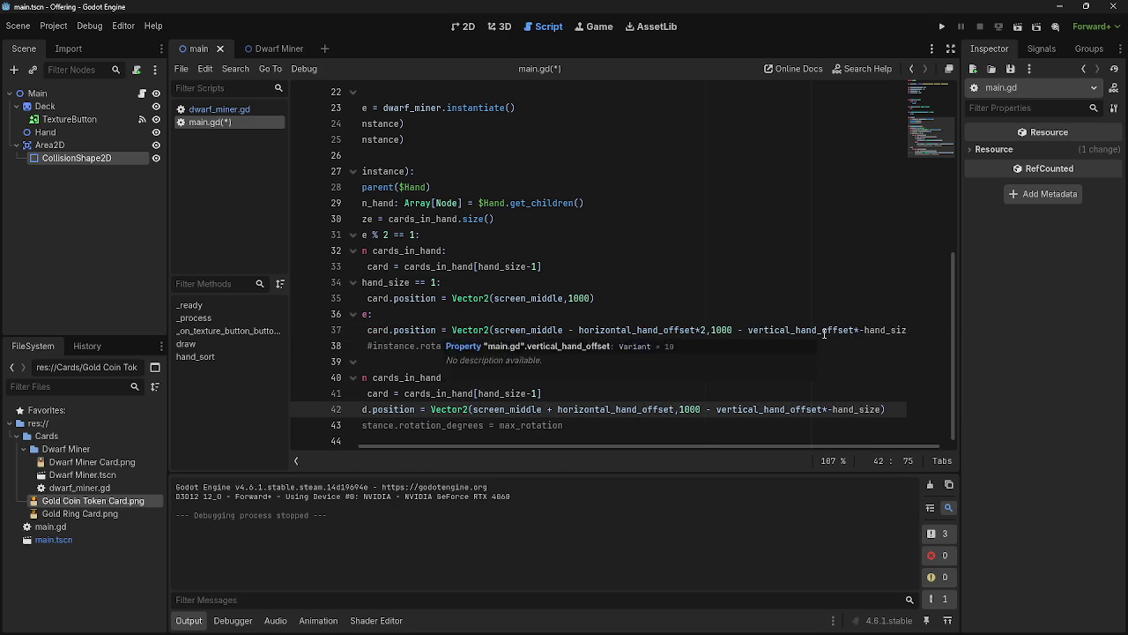
{"action": "type", "text": "*2"}
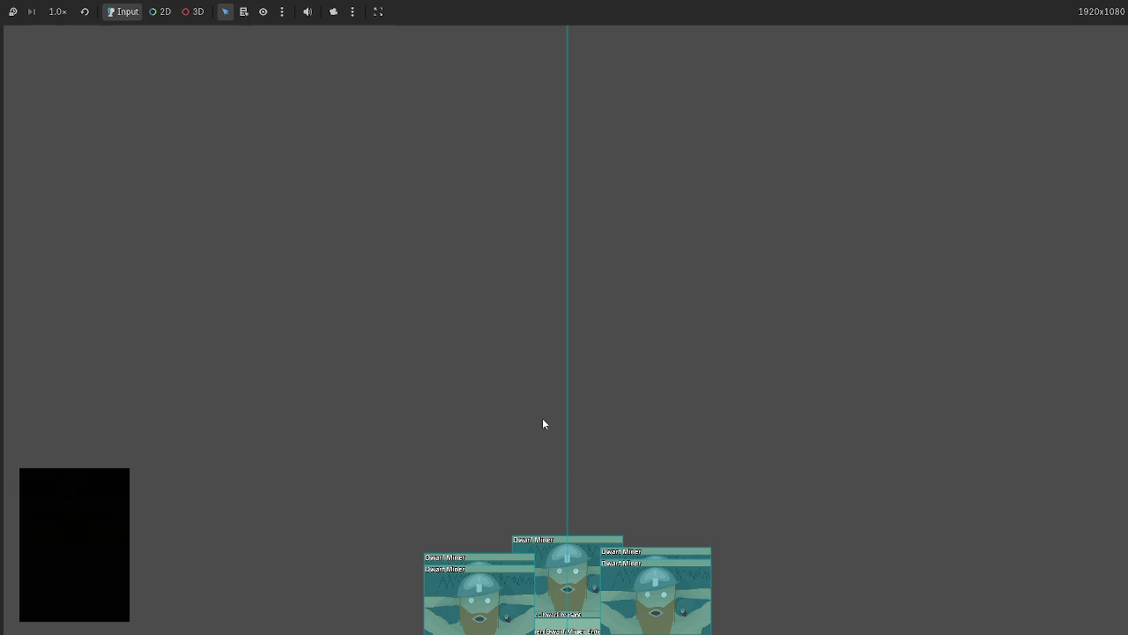
{"action": "key", "text": "F8"}
Select the multiplication sign in horizontal_hand_offset*2 on line 42
{"action": "left_click_drag", "start_coordinate": [633, 330], "coordinate": [739, 329]}
{"action": "left_click", "coordinate": [725, 361]}
{"action": "left_click_drag", "start_coordinate": [741, 411], "coordinate": [781, 421]}
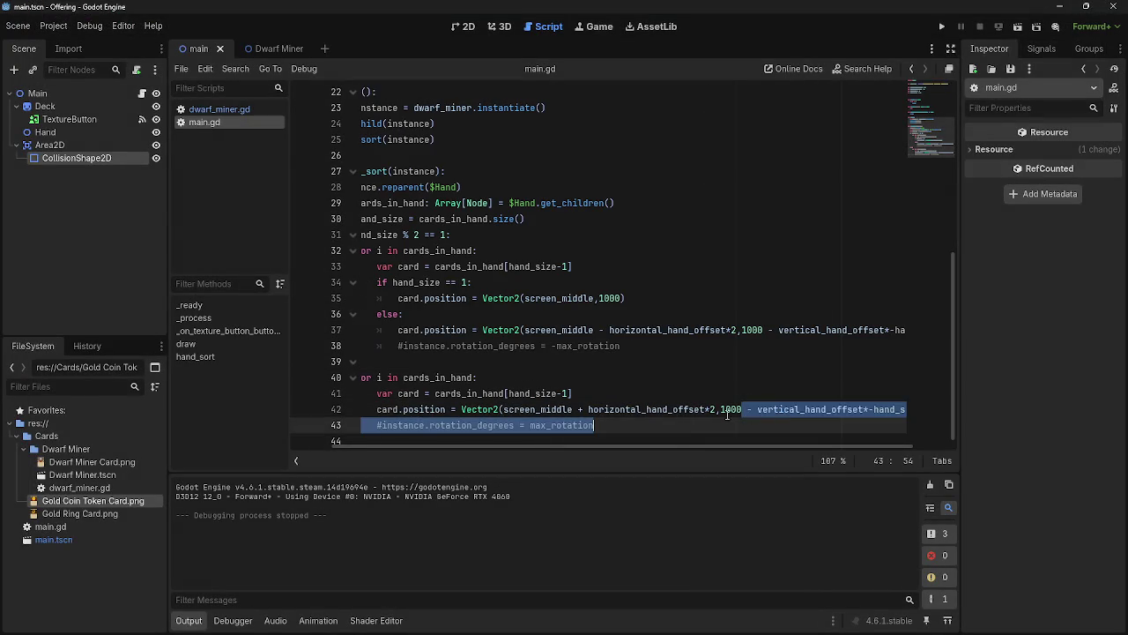
{"action": "left_click", "coordinate": [708, 410]}
{"action": "left_click_drag", "start_coordinate": [711, 409], "coordinate": [706, 409]}
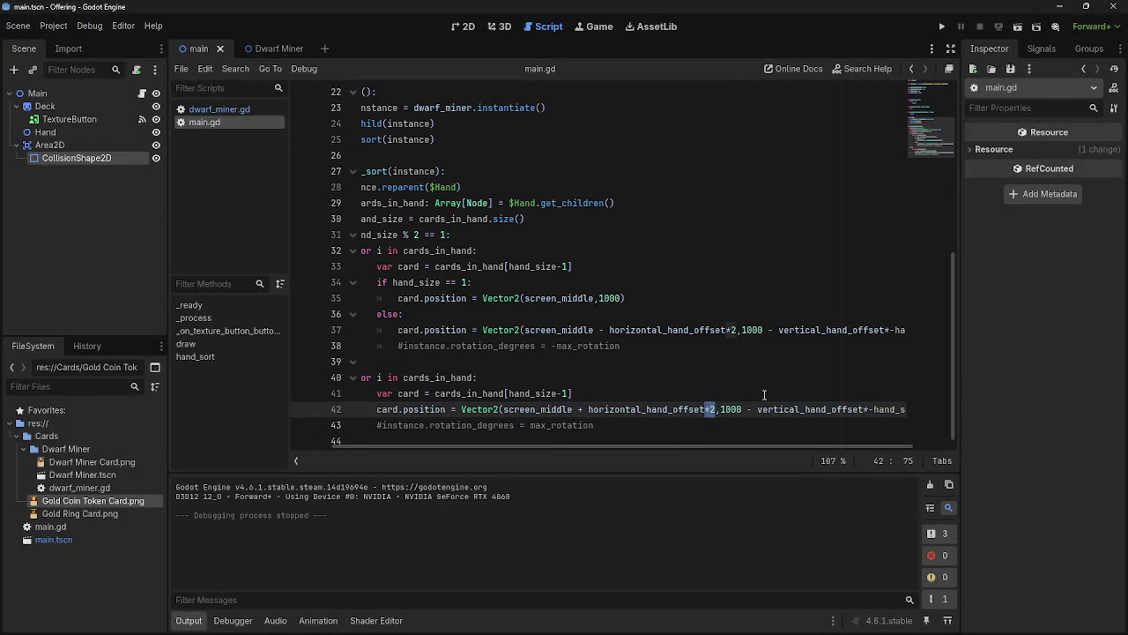
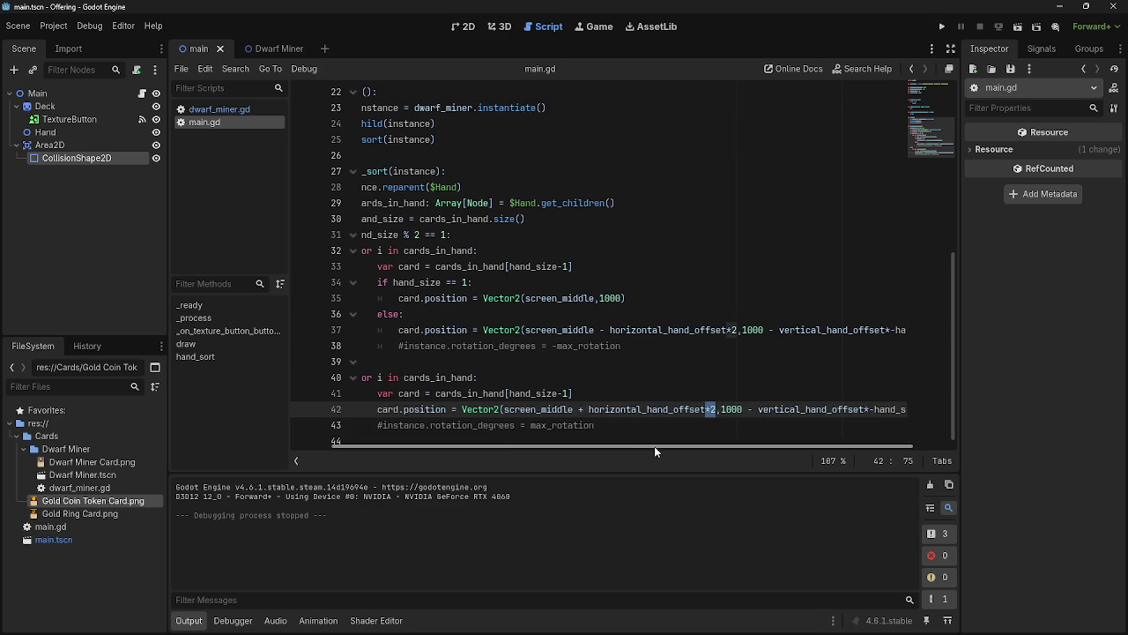
Run the game to check the current card layout, then stop it
{"action": "left_click_drag", "start_coordinate": [654, 446], "coordinate": [519, 444]}
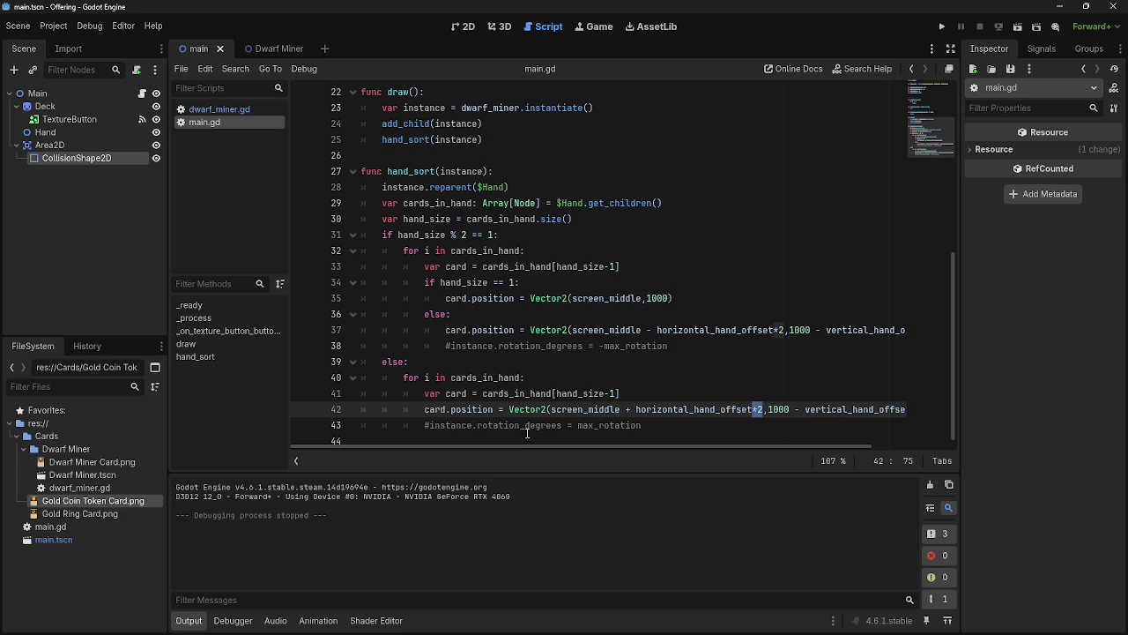
{"action": "left_click", "coordinate": [941, 26]}
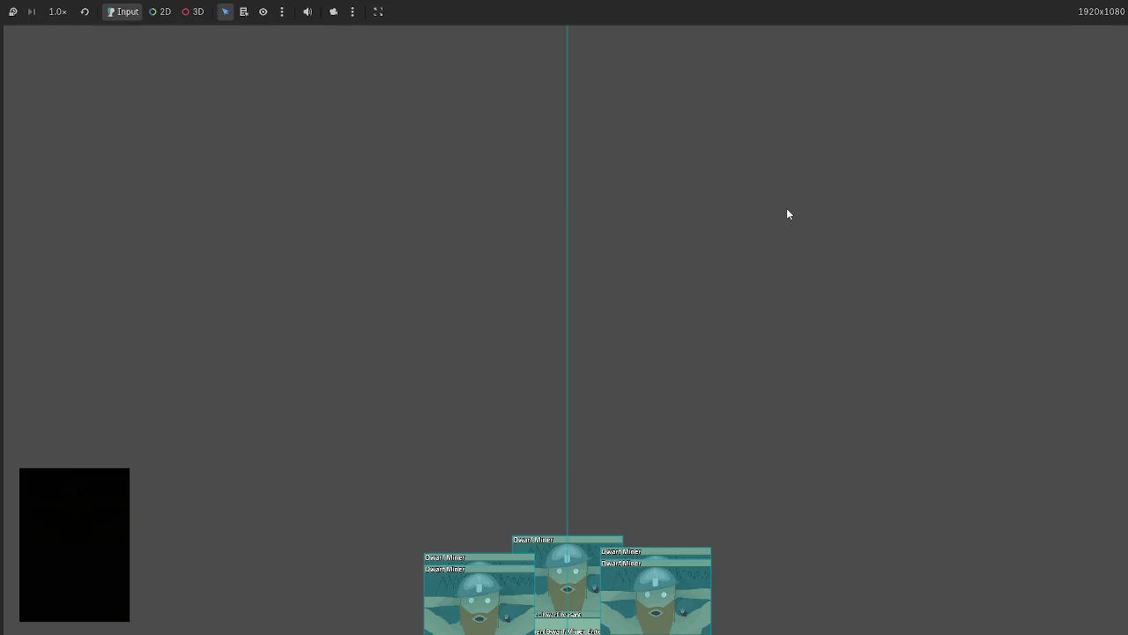
{"action": "key", "text": "F8"}
Replace the *2 multiplier with *hand_size on lines 42 and 37, then test-run the spread
{"action": "key", "text": "BackSpace"}
{"action": "type", "text": "hand_size"}
{"action": "left_click_drag", "start_coordinate": [784, 330], "coordinate": [776, 330]}
{"action": "type", "text": "hand_size"}
{"action": "left_click", "coordinate": [766, 409]}
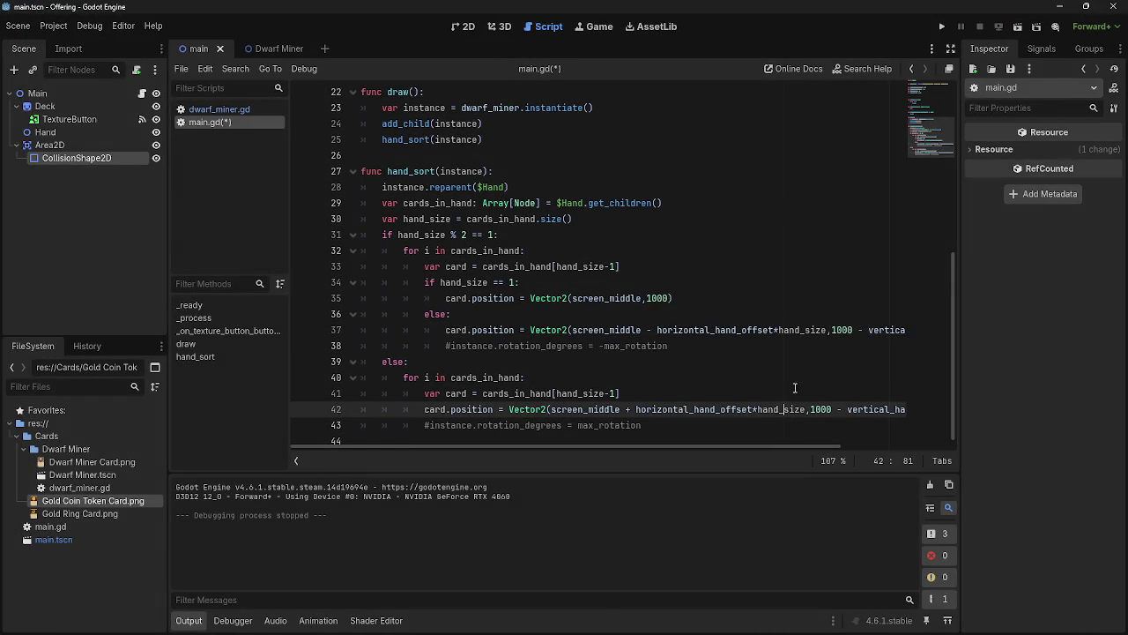
{"action": "left_click_drag", "start_coordinate": [808, 344], "coordinate": [806, 335]}
{"action": "left_click", "coordinate": [776, 409]}
{"action": "key", "text": "Up"}
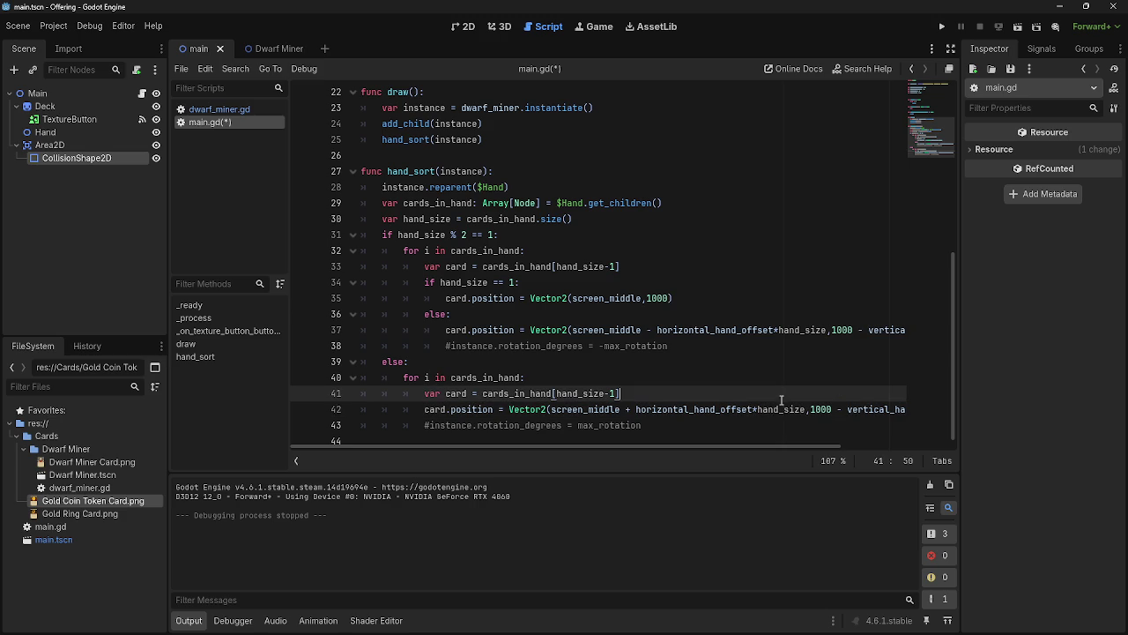
{"action": "left_click", "coordinate": [942, 27]}
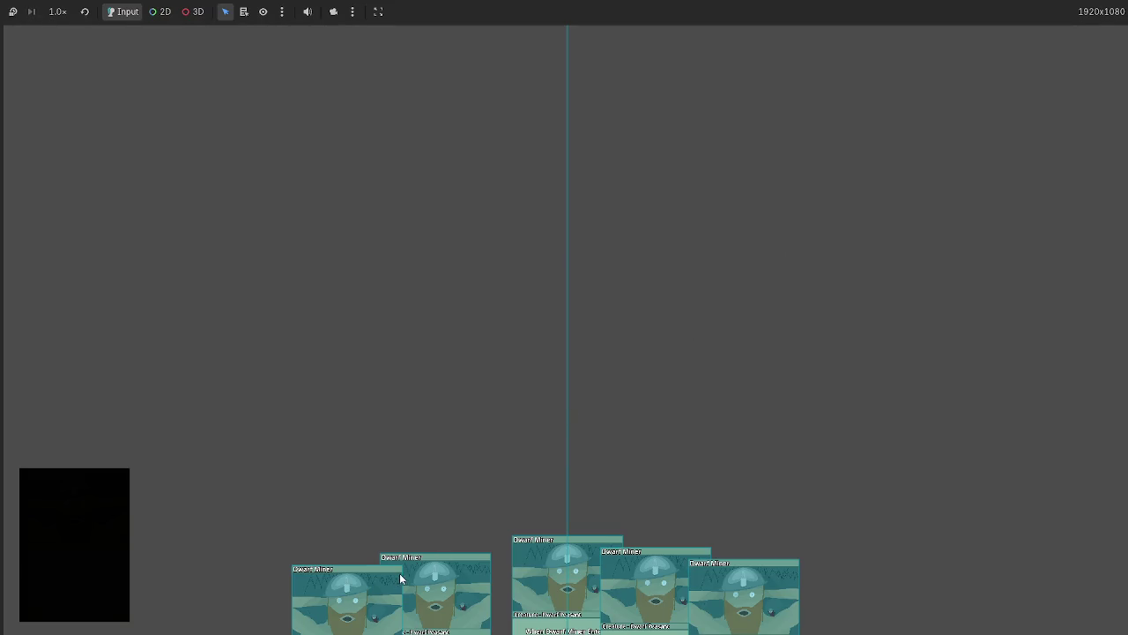
{"action": "key", "text": "F8"}
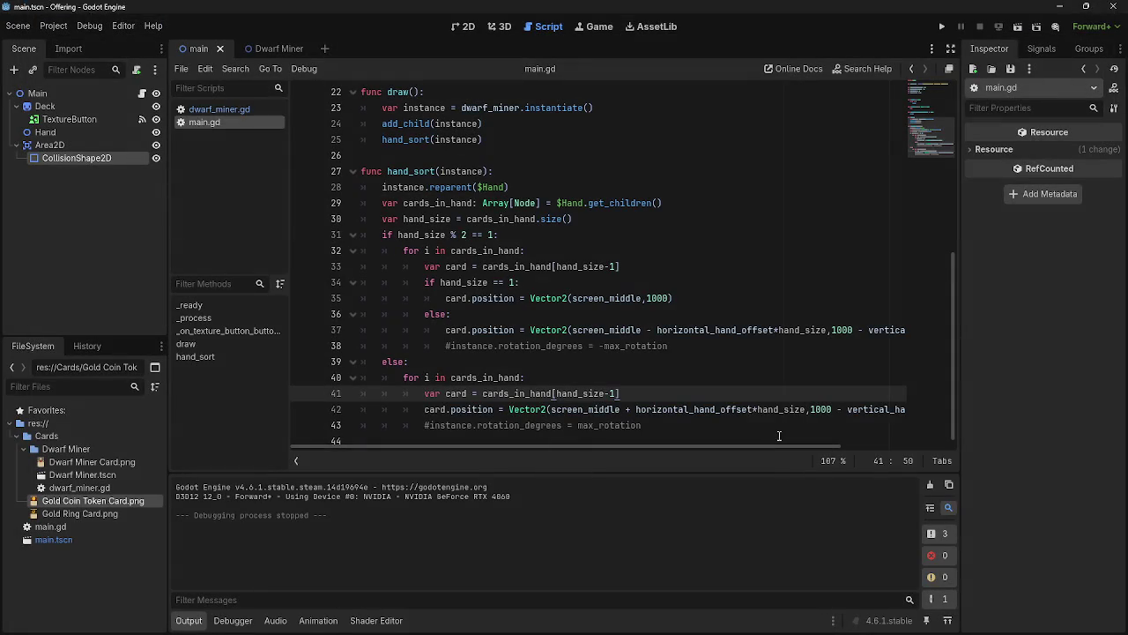
Append a subtracted offset after hand_size on line 42, then test-run the game
{"action": "left_click", "coordinate": [804, 408]}
{"action": "type", "text": "-"}
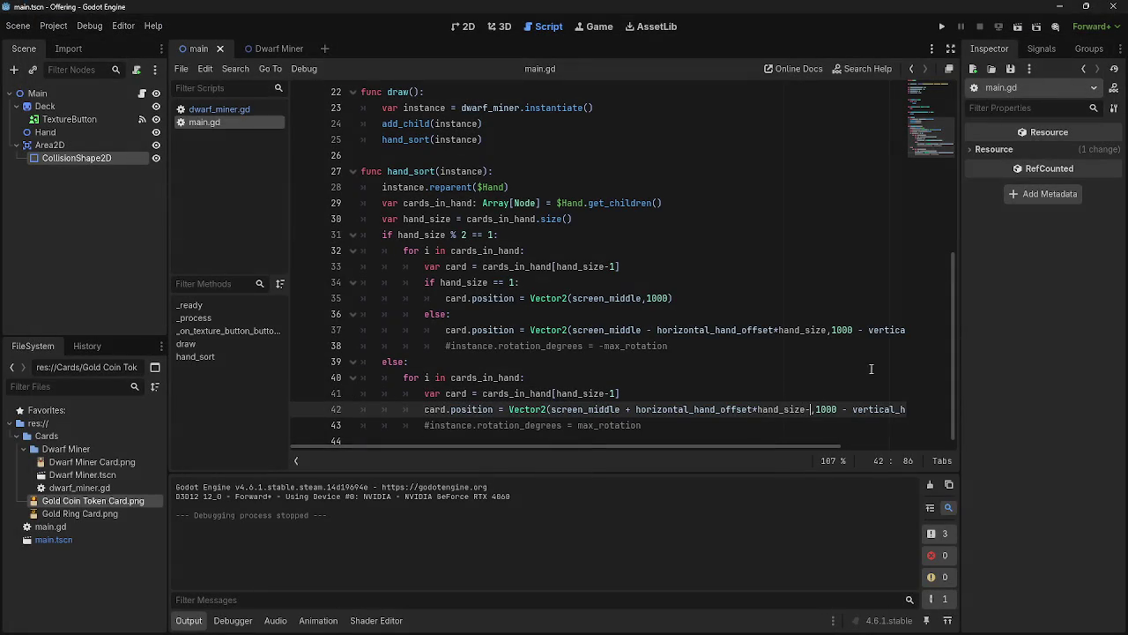
{"action": "scroll", "coordinate": [617, 379], "scroll_direction": "up", "scroll_amount": 7}
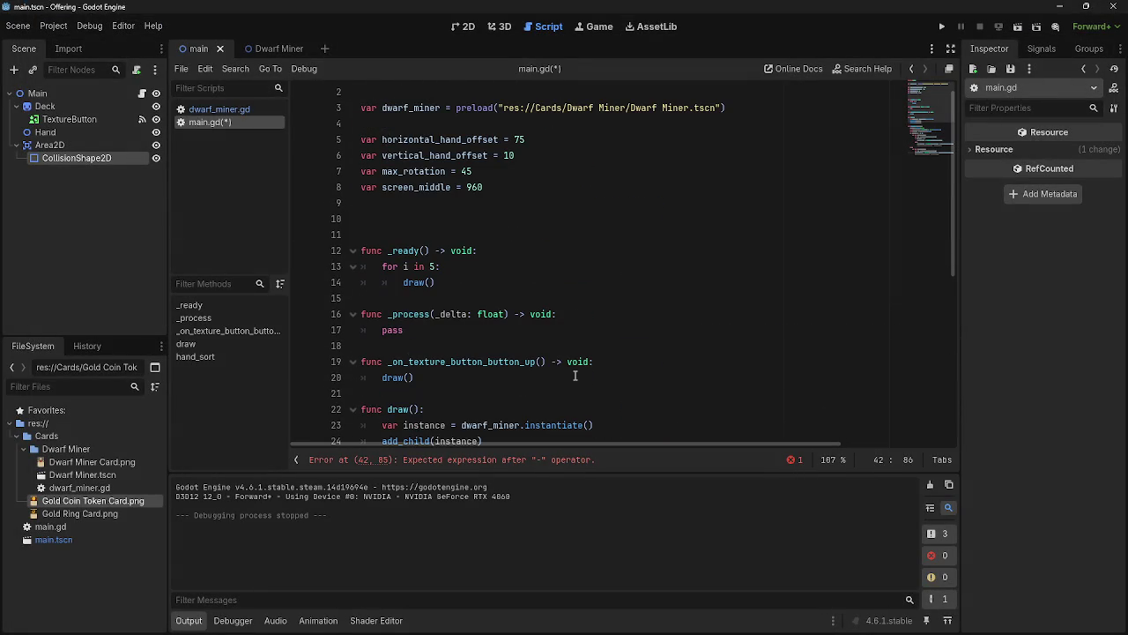
{"action": "scroll", "coordinate": [574, 375], "scroll_direction": "down", "scroll_amount": 7}
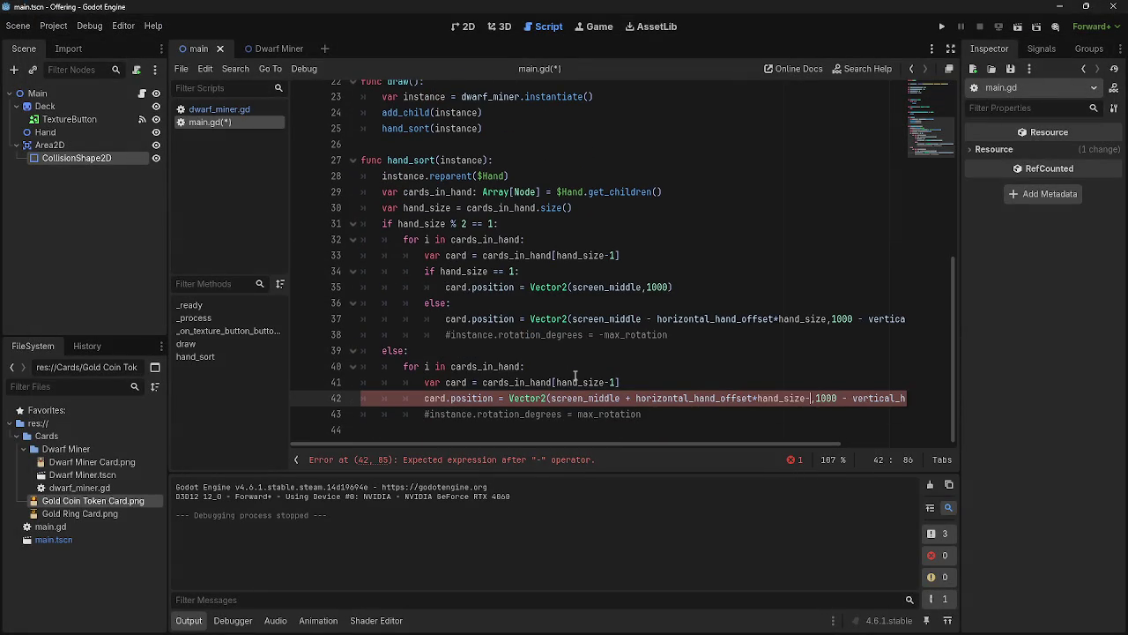
{"action": "type", "text": "10"}
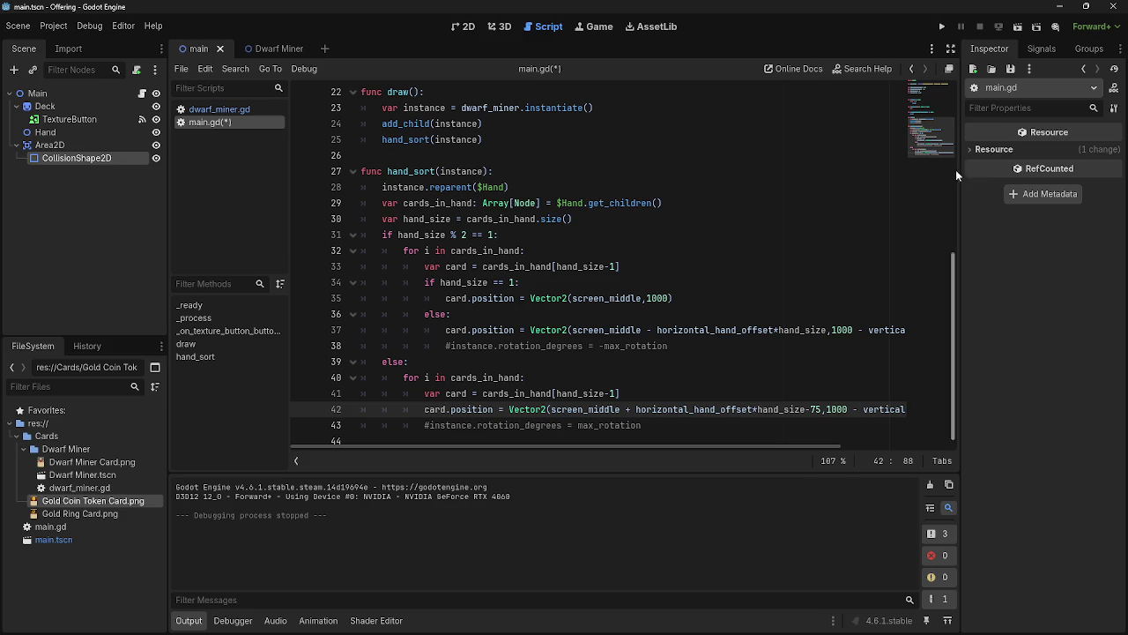
{"action": "left_click", "coordinate": [942, 26]}
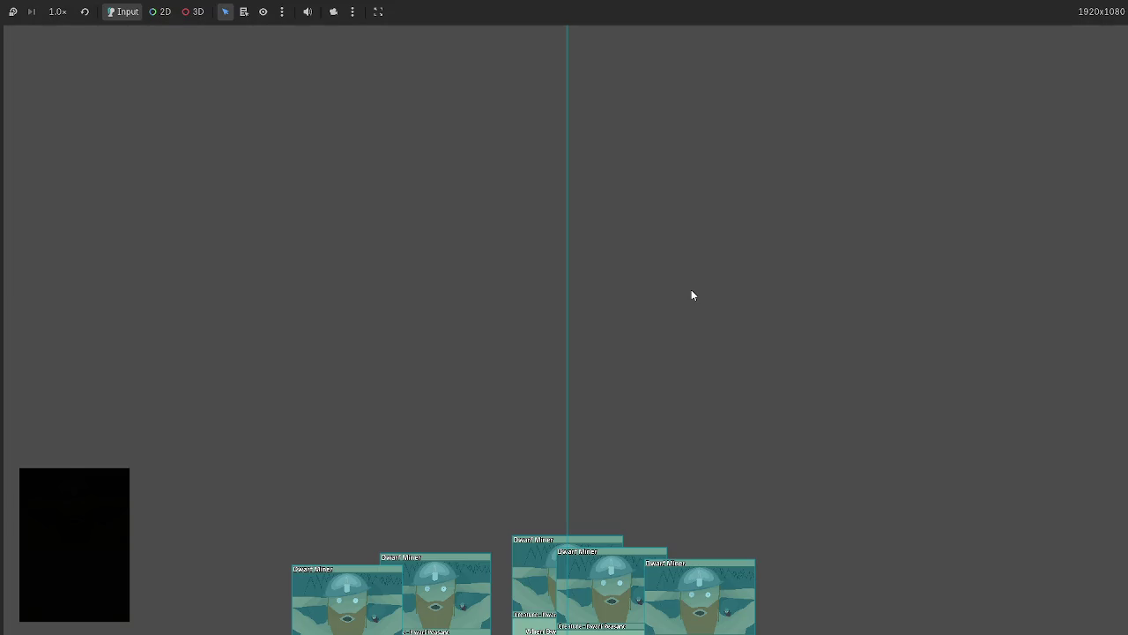
{"action": "key", "text": "F8"}
Remove the offset from line 42, append -75 on line 37, then test-run the odd-hand spread
{"action": "double_click", "coordinate": [817, 409]}
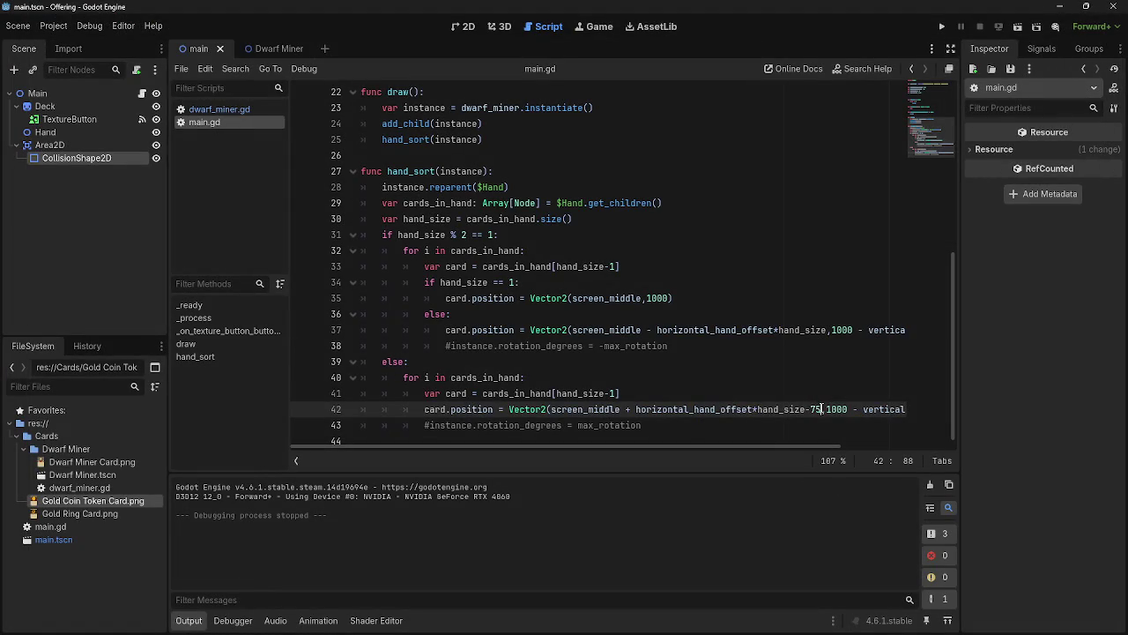
{"action": "key", "text": "BackSpace"}
{"action": "key", "text": "BackSpace"}
{"action": "left_click", "coordinate": [830, 329]}
{"action": "type", "text": "-75"}
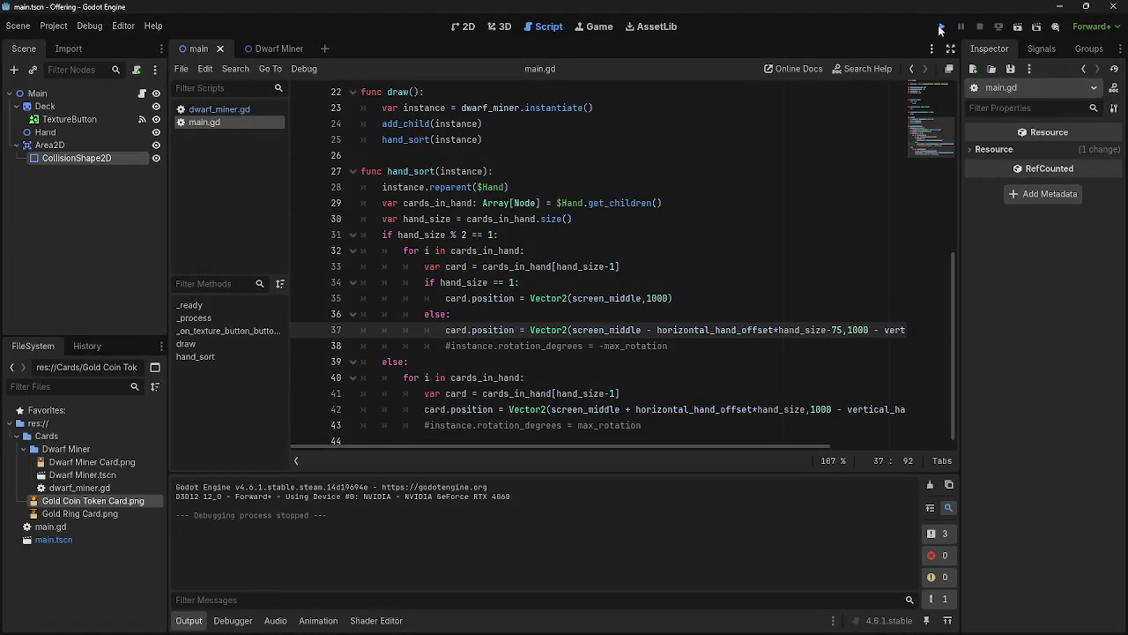
{"action": "left_click", "coordinate": [941, 27]}
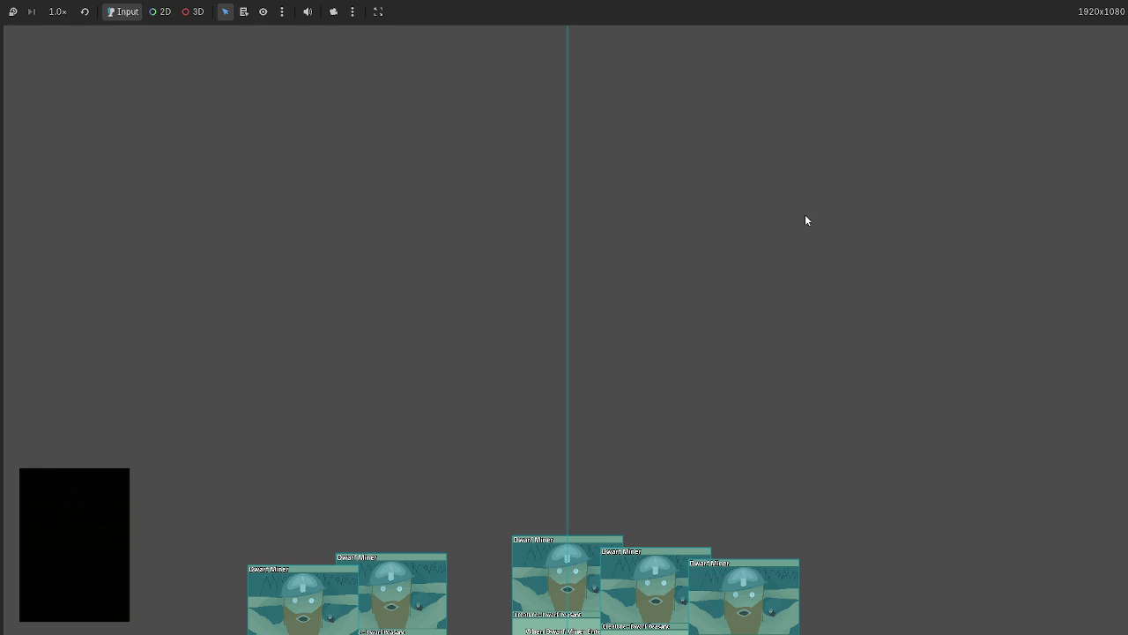
{"action": "key", "text": "F8"}
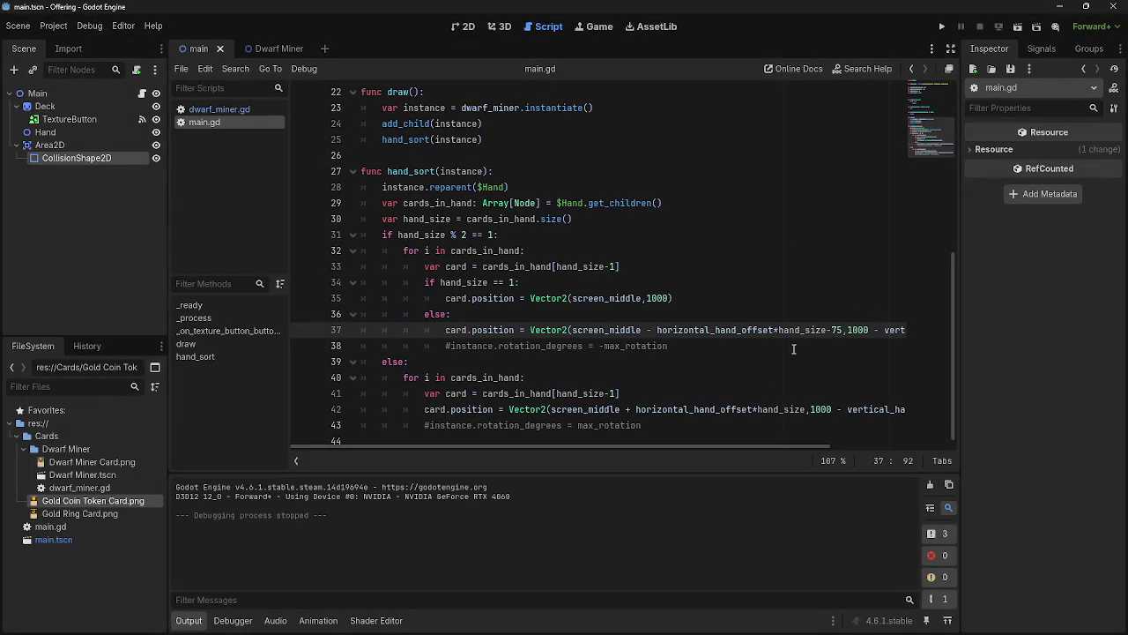
{"action": "left_click_drag", "start_coordinate": [832, 331], "coordinate": [828, 332]}
Change line 37 to hand_size+75 and run the game to see the wider spread
{"action": "type", "text": "+"}
{"action": "left_click", "coordinate": [941, 26]}
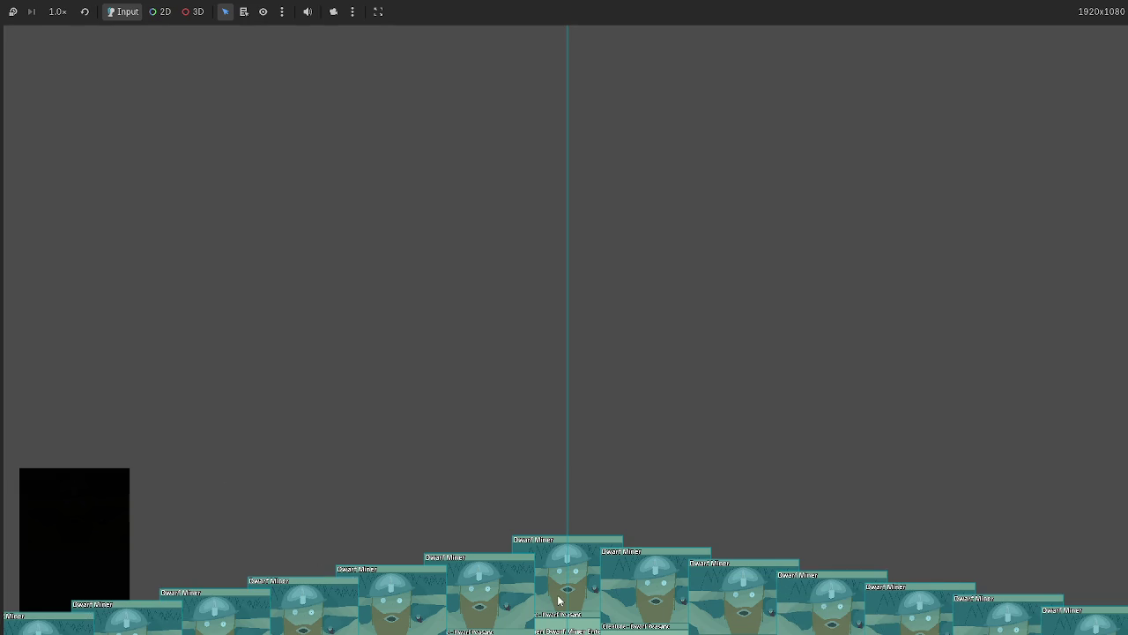
{"action": "key", "text": "F8"}
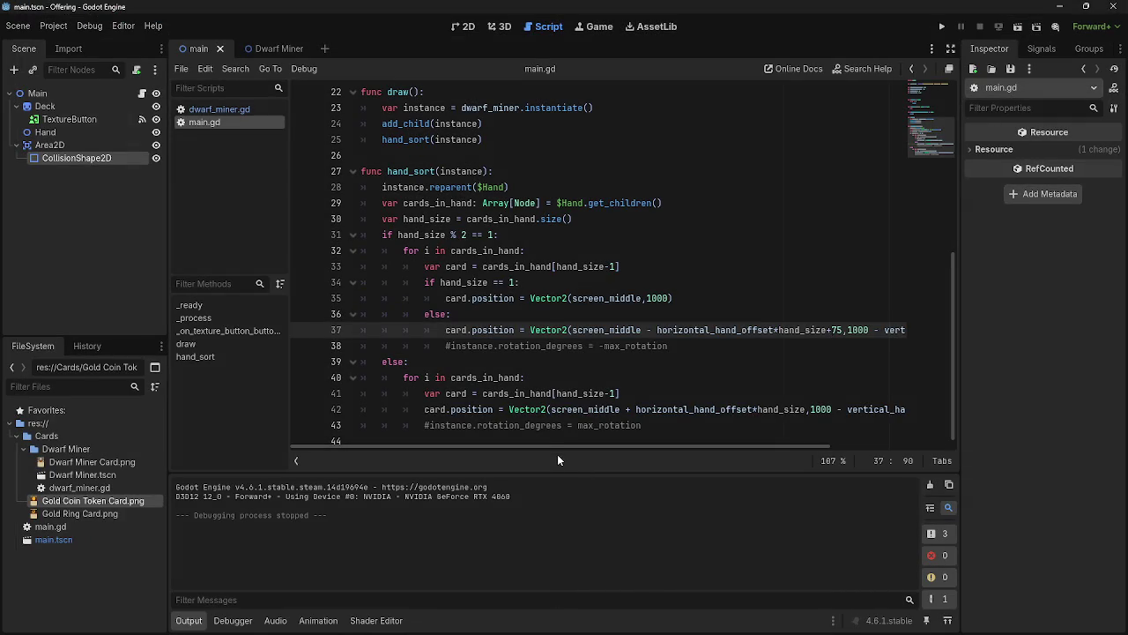
{"action": "left_click_drag", "start_coordinate": [466, 266], "coordinate": [644, 266]}
{"action": "left_click", "coordinate": [643, 266]}
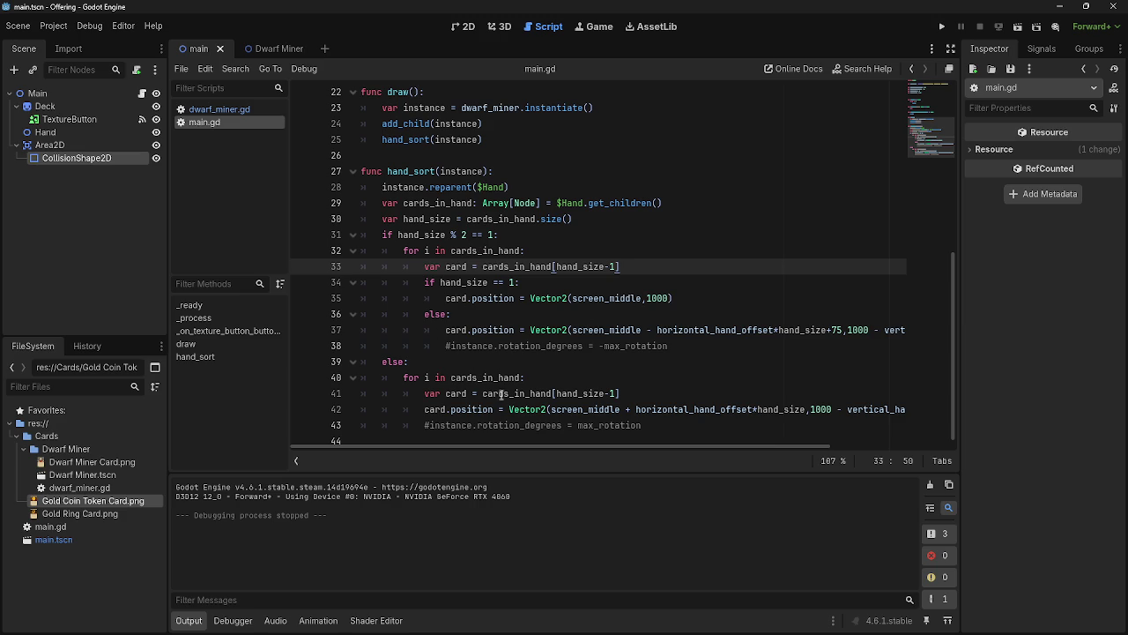
{"action": "left_click", "coordinate": [942, 26]}
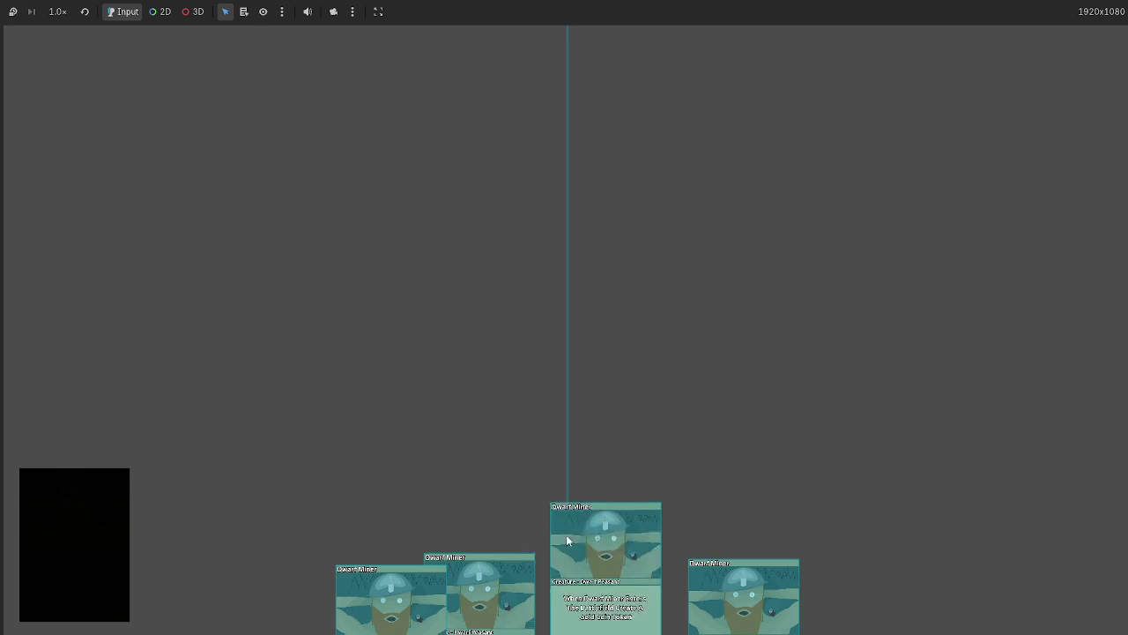
{"action": "left_click", "coordinate": [568, 541]}
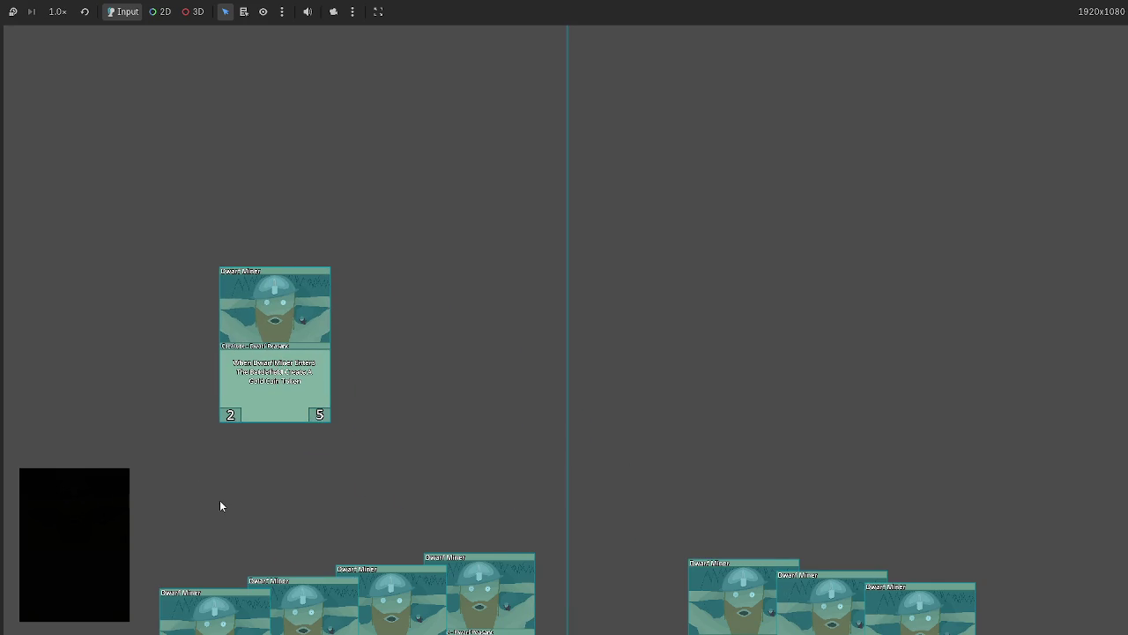
{"action": "key", "text": "F8"}
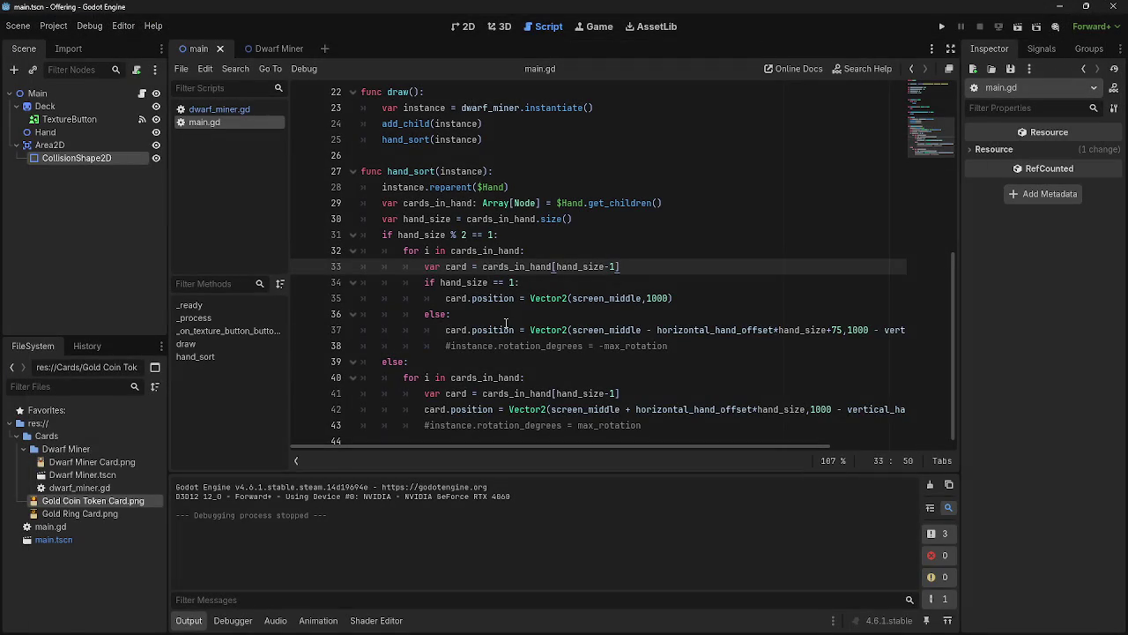
{"action": "left_click", "coordinate": [941, 31]}
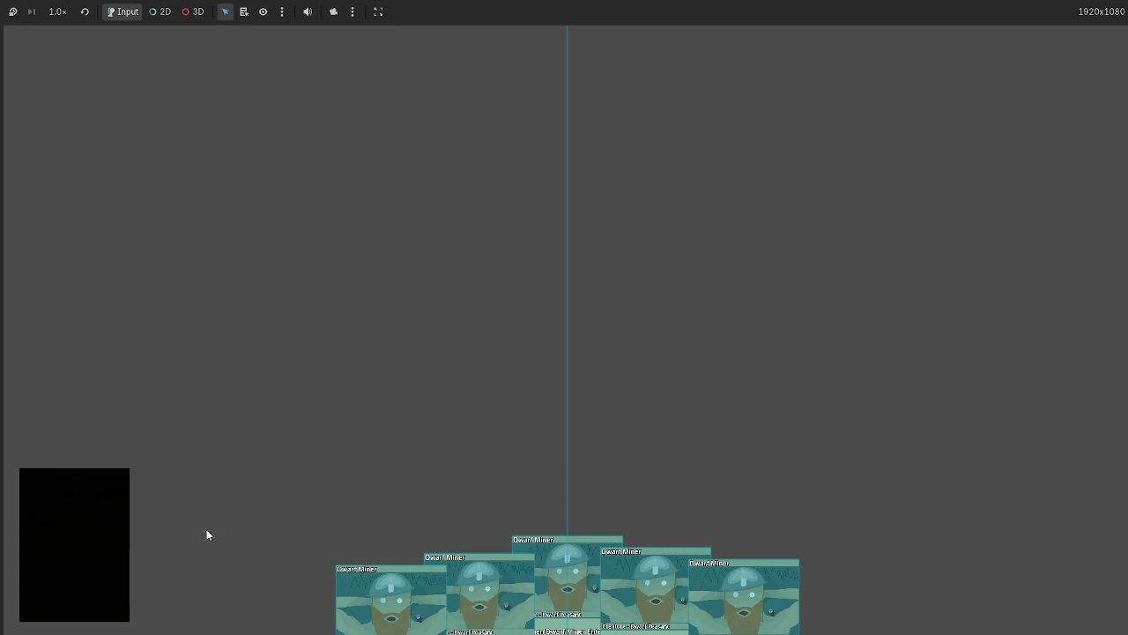
{"action": "left_click_drag", "start_coordinate": [346, 327], "coordinate": [280, 301]}
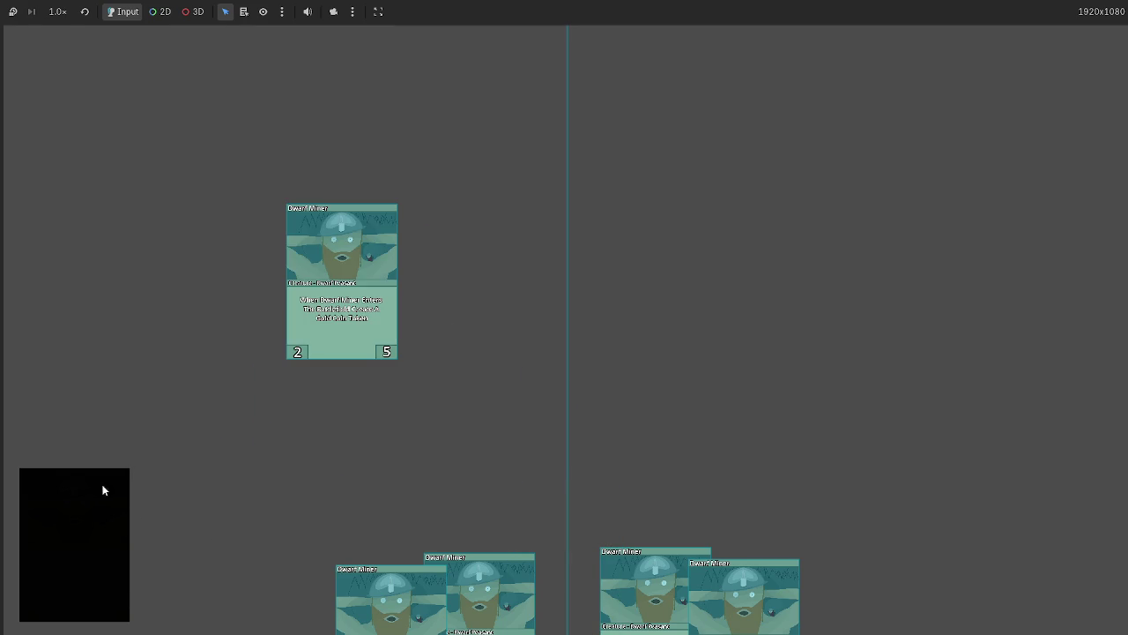
{"action": "left_click", "coordinate": [97, 520]}
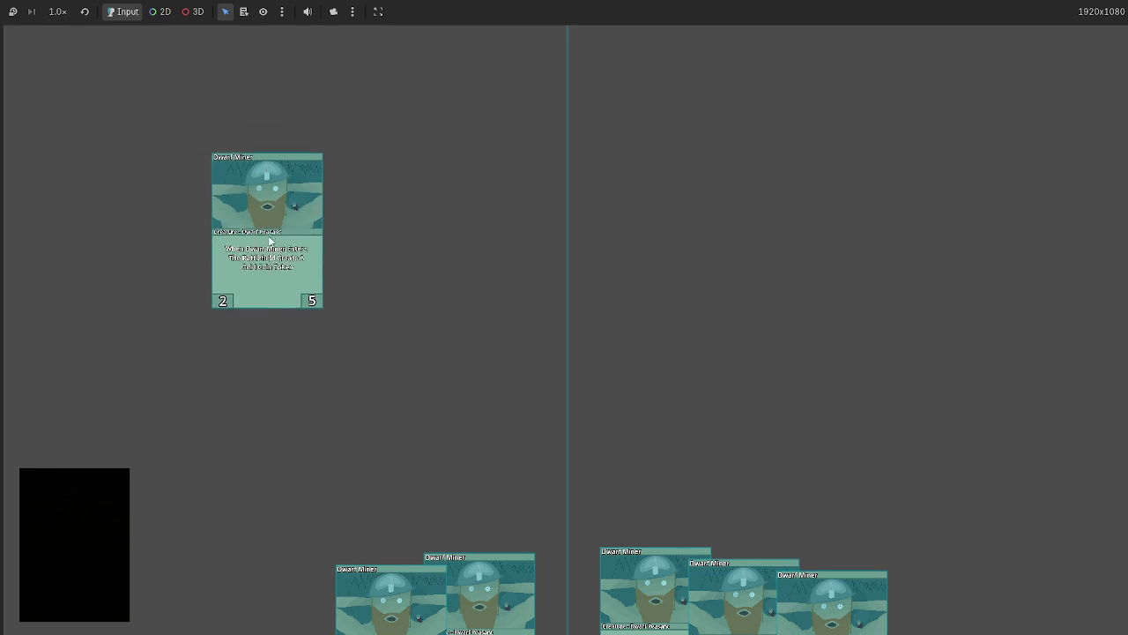
{"action": "mouse_move", "coordinate": [818, 585]}
{"action": "left_mouse_down"}
{"action": "mouse_move", "coordinate": [739, 540]}
{"action": "mouse_move", "coordinate": [585, 558]}
{"action": "mouse_move", "coordinate": [822, 509]}
{"action": "left_mouse_up"}
{"action": "mouse_move", "coordinate": [1033, 583]}
{"action": "left_mouse_down"}
{"action": "mouse_move", "coordinate": [624, 370]}
{"action": "mouse_move", "coordinate": [209, 336]}
{"action": "left_mouse_up"}
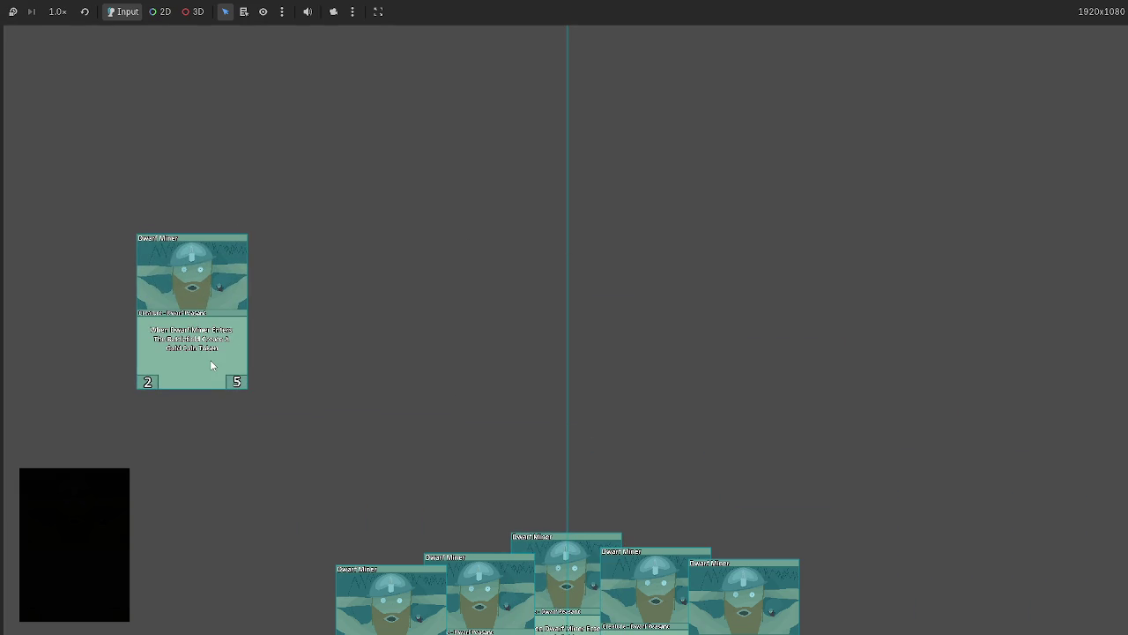
{"action": "key", "text": "F8"}
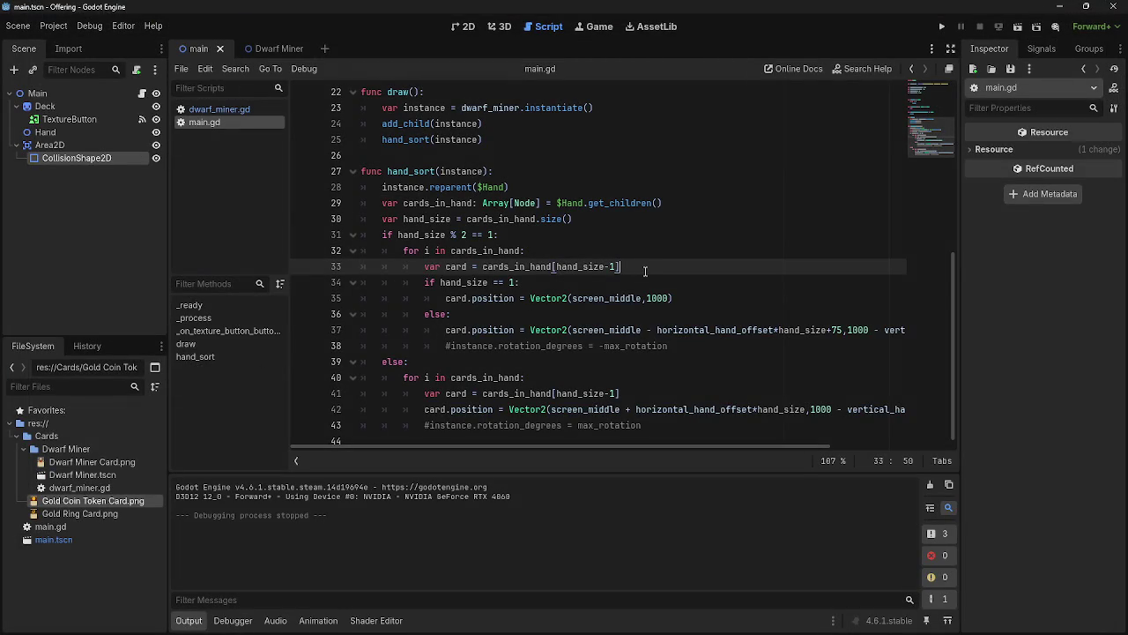
{"action": "left_click_drag", "start_coordinate": [445, 298], "coordinate": [723, 298]}
{"action": "left_click", "coordinate": [723, 298]}
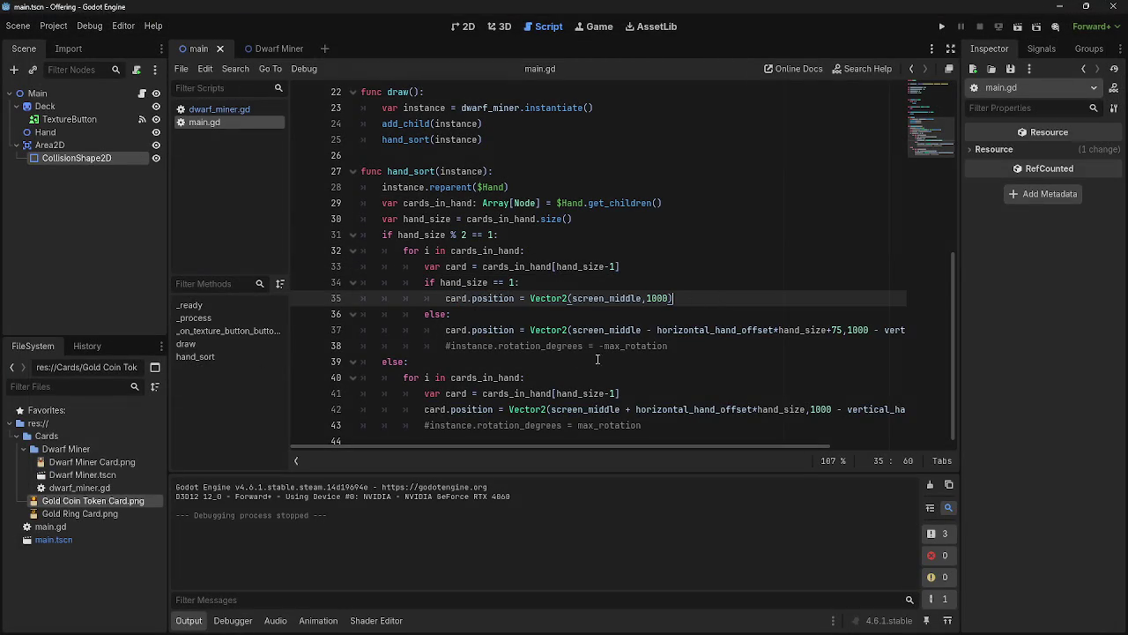
{"action": "mouse_move", "coordinate": [552, 448]}
{"action": "left_mouse_down"}
{"action": "mouse_move", "coordinate": [650, 444]}
{"action": "mouse_move", "coordinate": [541, 432]}
{"action": "left_mouse_up"}
{"action": "left_click_drag", "start_coordinate": [477, 394], "coordinate": [670, 394]}
{"action": "left_click", "coordinate": [670, 394]}
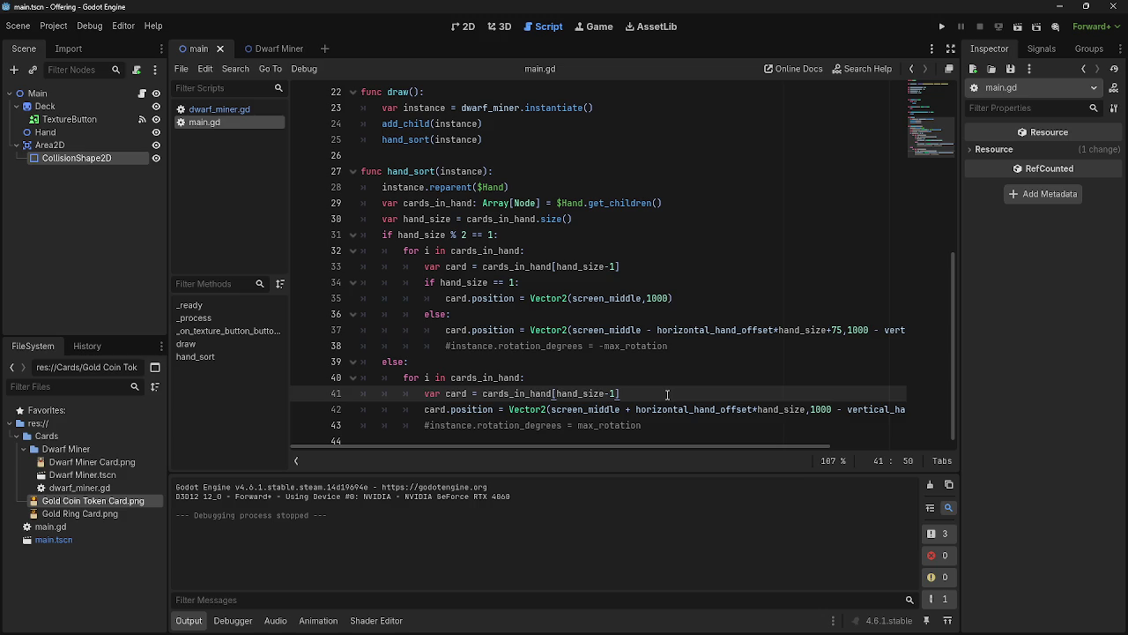
{"action": "left_click_drag", "start_coordinate": [403, 219], "coordinate": [564, 219]}
{"action": "left_click", "coordinate": [577, 219]}
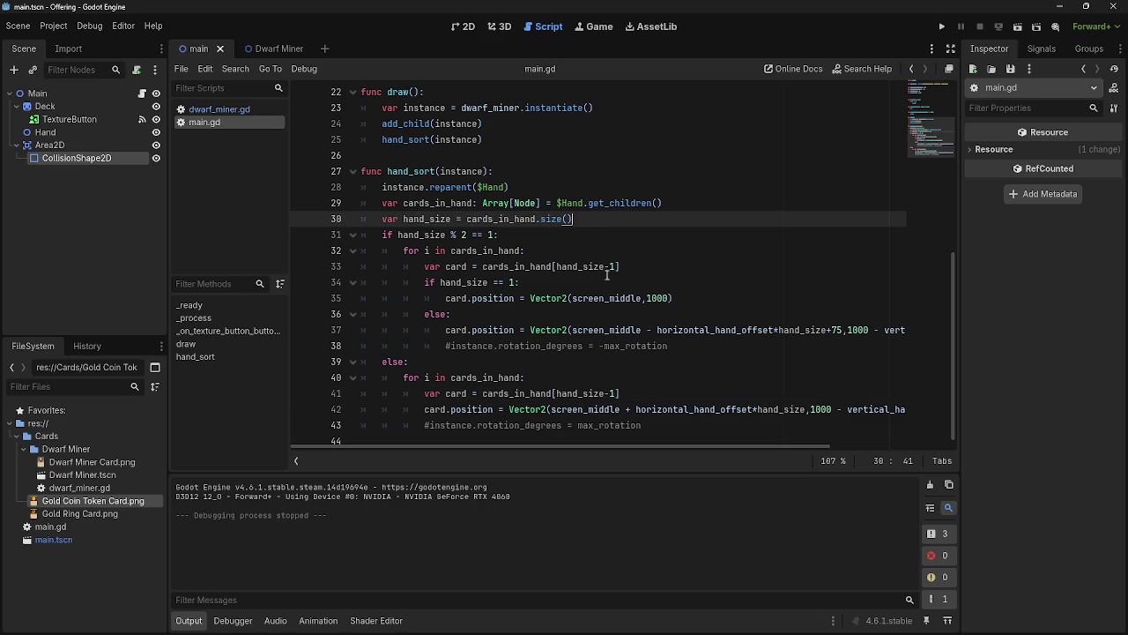
{"action": "mouse_move", "coordinate": [605, 271]}
{"action": "left_click_drag", "start_coordinate": [556, 267], "coordinate": [615, 266]}
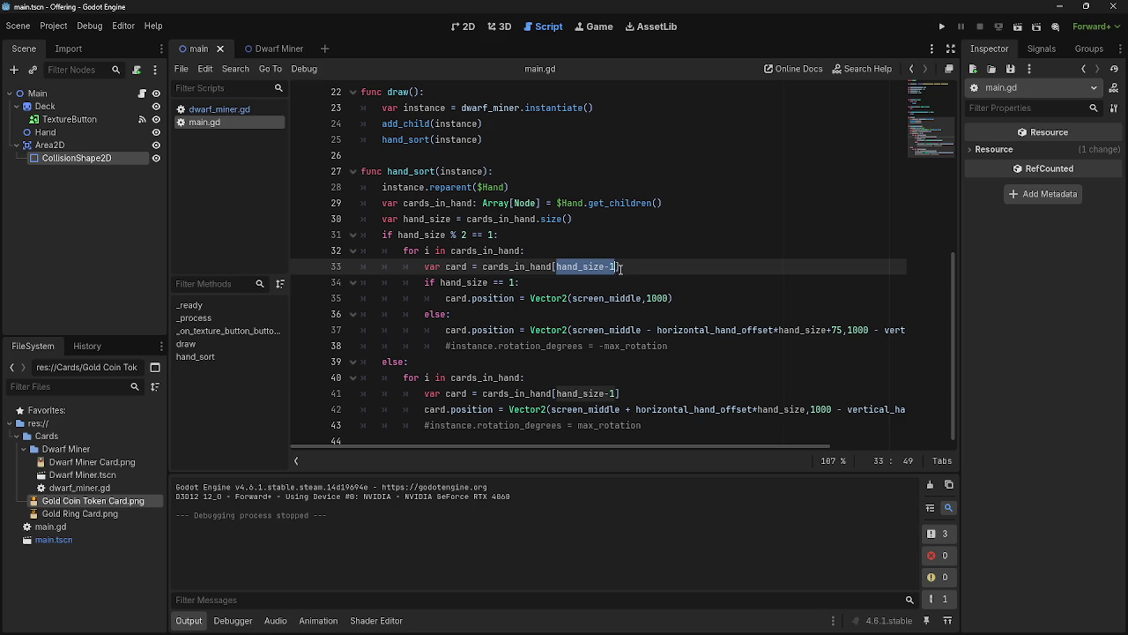
{"action": "mouse_move", "coordinate": [524, 254]}
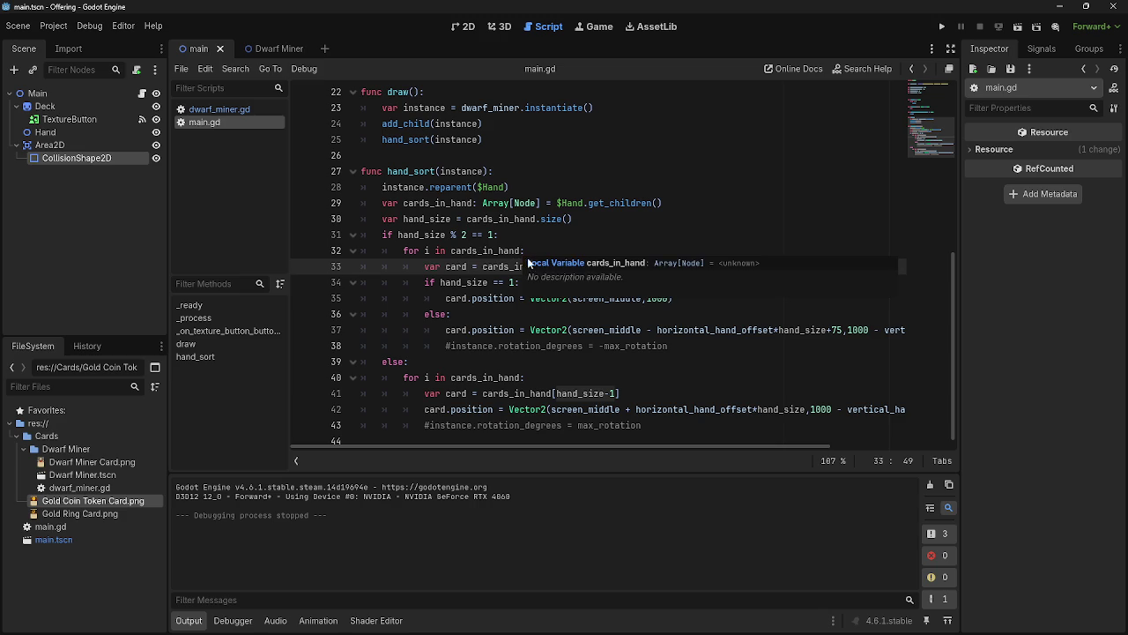
{"action": "key", "text": "alt+Tab"}
{"action": "key", "text": "alt+Tab"}
{"action": "key", "text": "alt+Tab"}
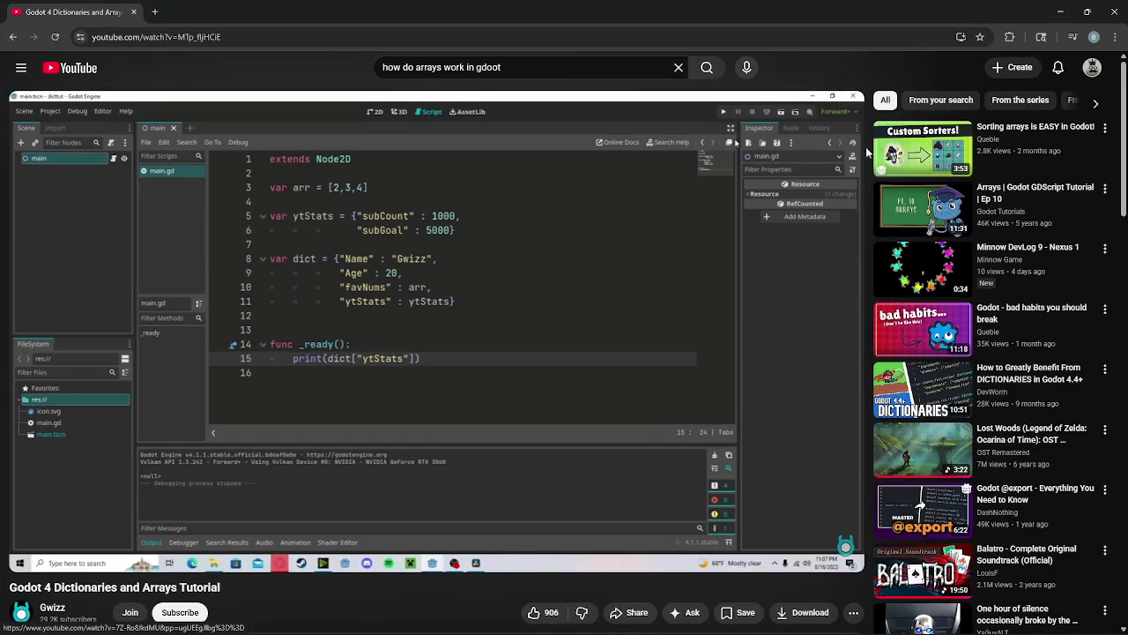
{"action": "left_click", "coordinate": [1058, 12]}
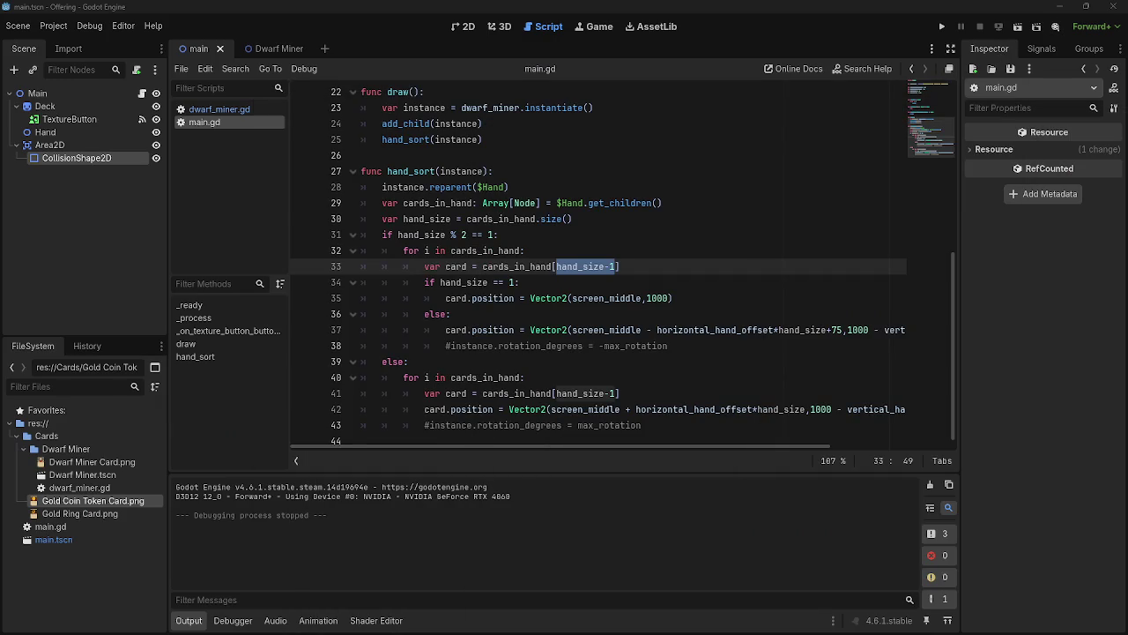
Inspect the hand_size-1 index and the uses of hand_size on line 33
{"action": "key", "text": "alt+Tab"}
{"action": "key", "text": "alt+Tab"}
{"action": "left_click", "coordinate": [637, 425]}
{"action": "left_click", "coordinate": [656, 282]}
{"action": "left_click", "coordinate": [662, 265]}
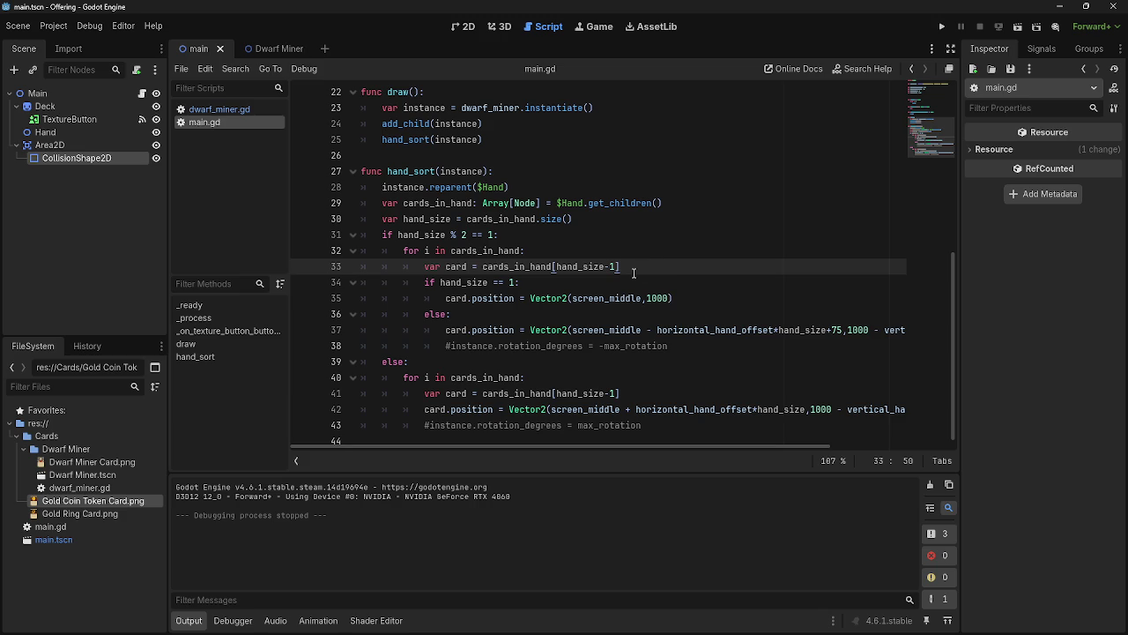
{"action": "left_click_drag", "start_coordinate": [557, 268], "coordinate": [621, 266]}
{"action": "left_click", "coordinate": [620, 266]}
{"action": "double_click", "coordinate": [582, 267]}
{"action": "left_click", "coordinate": [641, 271]}
{"action": "mouse_move", "coordinate": [564, 271]}
{"action": "left_click_drag", "start_coordinate": [424, 266], "coordinate": [511, 267]}
Launch the game to check how the drawn Dwarf Miner cards spread
{"action": "left_click", "coordinate": [583, 250]}
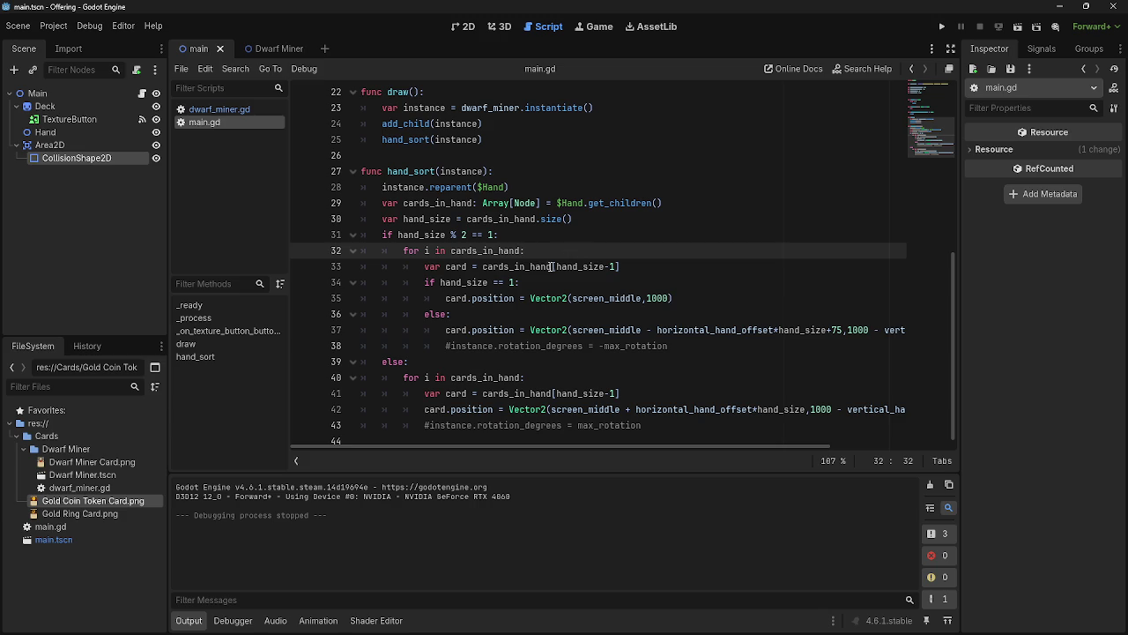
{"action": "left_click", "coordinate": [610, 266]}
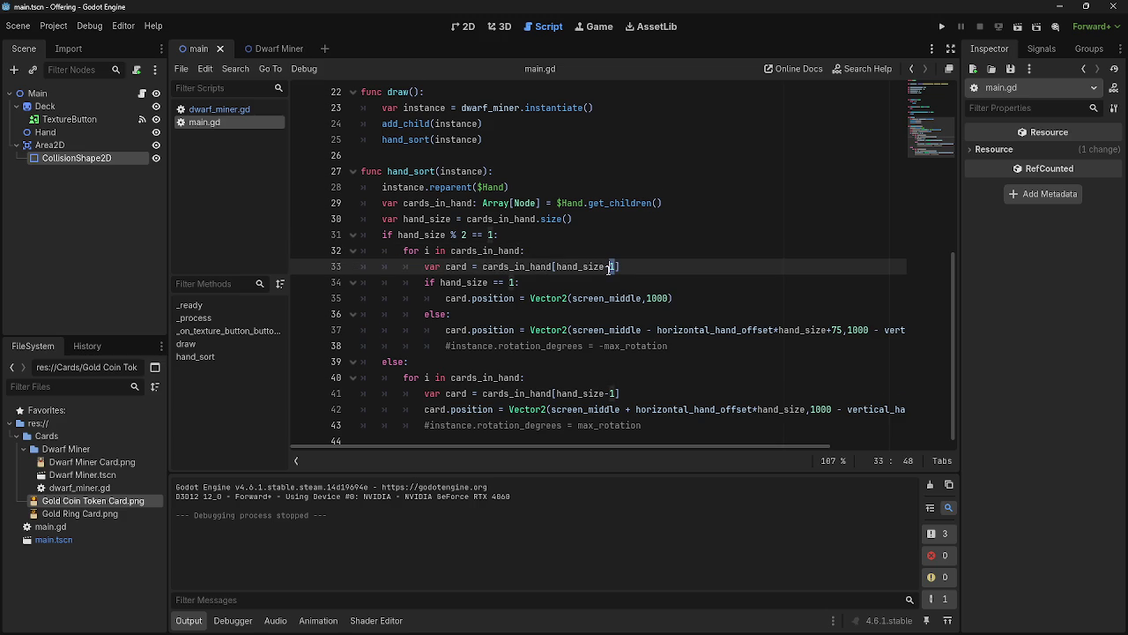
{"action": "scroll", "coordinate": [609, 269], "scroll_direction": "down", "scroll_amount": 1}
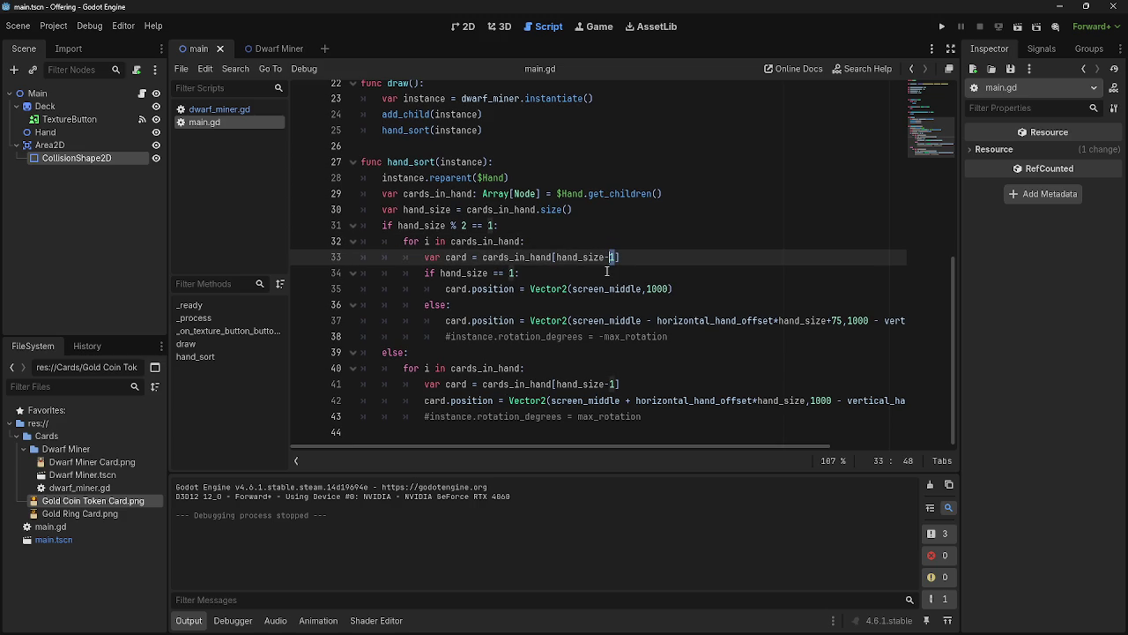
{"action": "left_click", "coordinate": [622, 256]}
{"action": "left_click", "coordinate": [942, 26]}
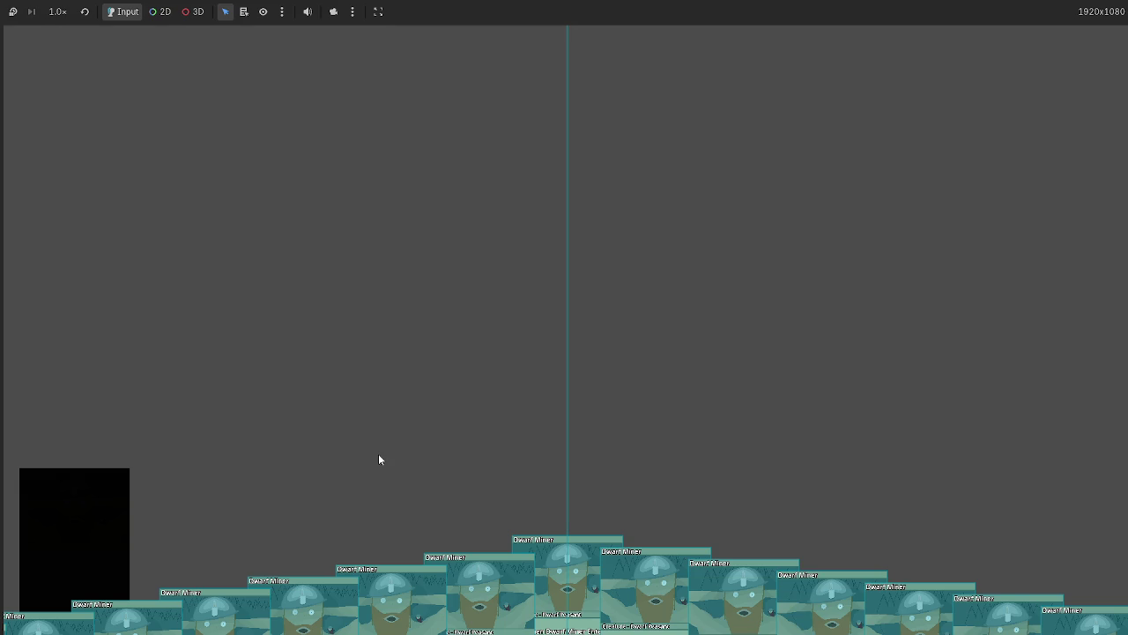
Restart for a fresh hand, stop the game, and scroll main.gd back to hand_sort
{"action": "key", "text": "F5"}
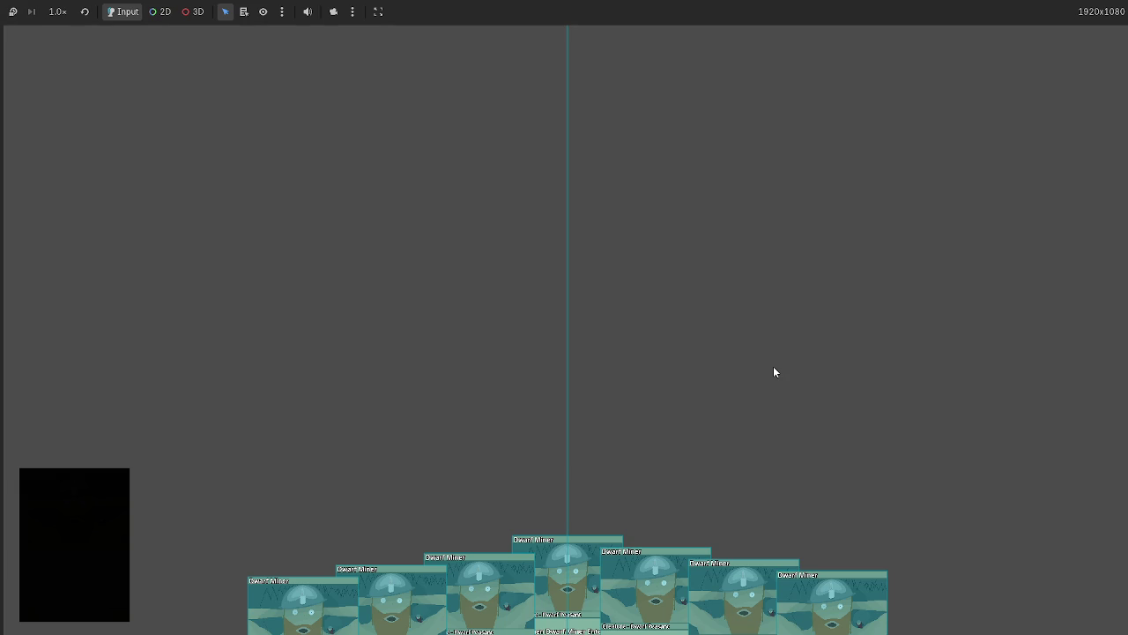
{"action": "key", "text": "F8"}
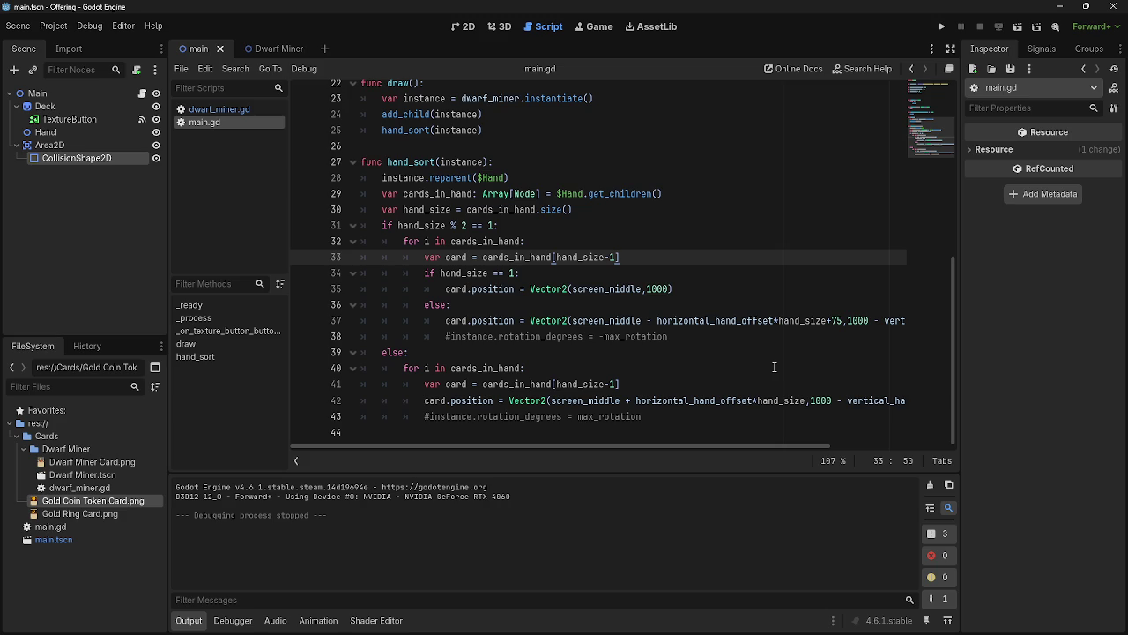
{"action": "scroll", "coordinate": [648, 264], "scroll_direction": "up", "scroll_amount": 5}
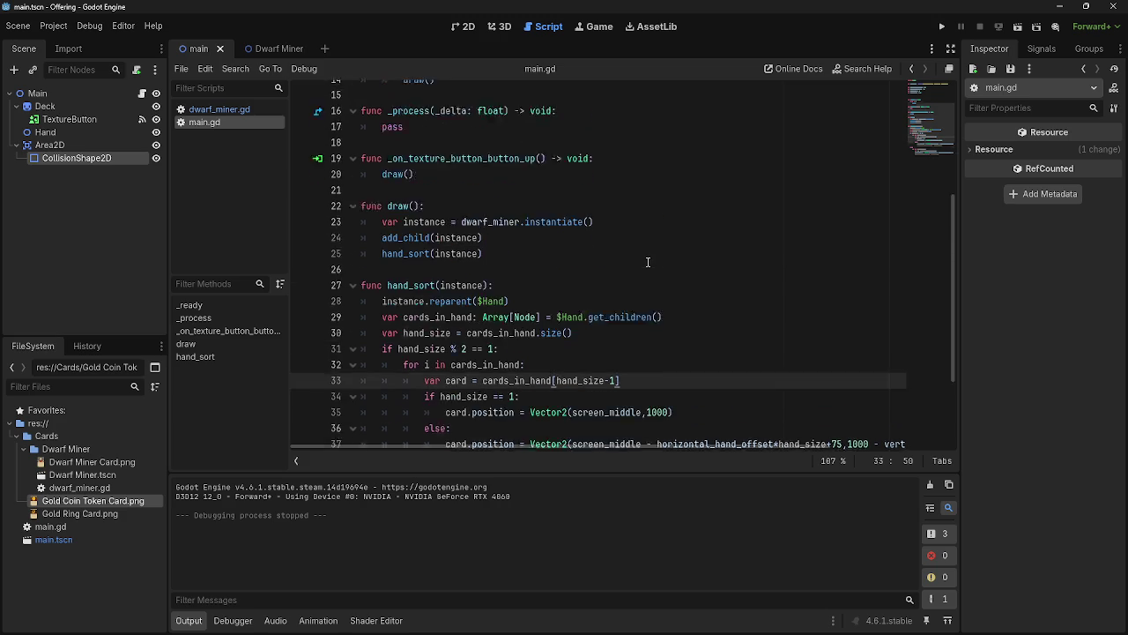
{"action": "scroll", "coordinate": [634, 298], "scroll_direction": "up", "scroll_amount": 2}
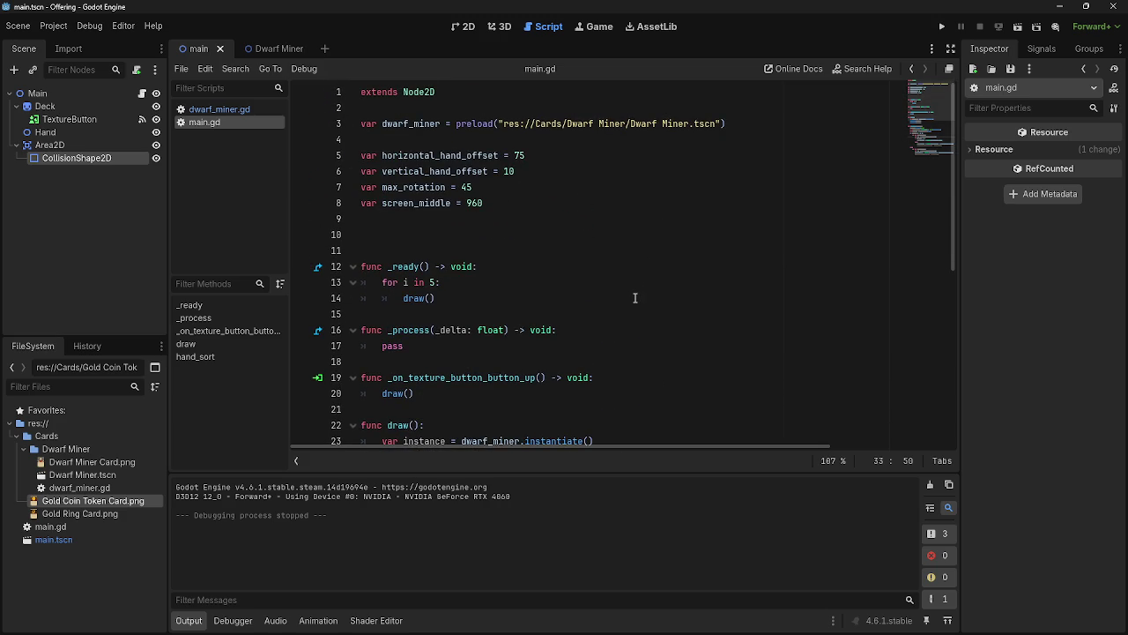
{"action": "scroll", "coordinate": [635, 298], "scroll_direction": "down", "scroll_amount": 7}
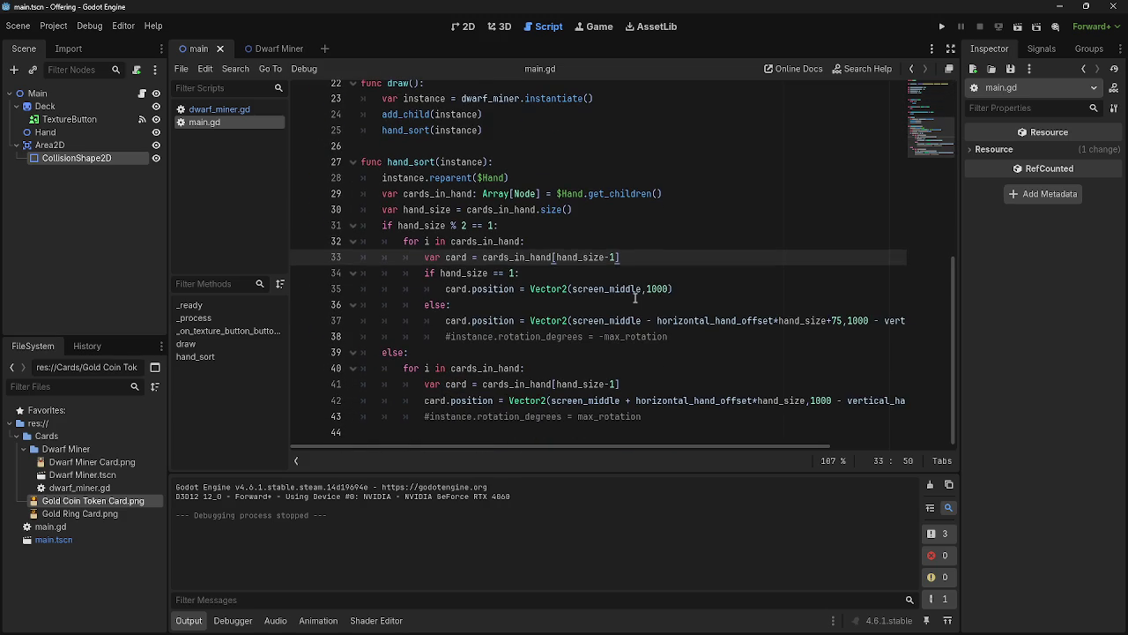
{"action": "key", "text": "Home"}
{"action": "key", "text": "ctrl+shift+Right"}
{"action": "key", "text": "shift+End"}
{"action": "key", "text": "End"}
{"action": "left_click", "coordinate": [609, 388]}
{"action": "key", "text": "Home"}
{"action": "key", "text": "ctrl+shift+Right"}
{"action": "key", "text": "shift+End"}
{"action": "key", "text": "End"}
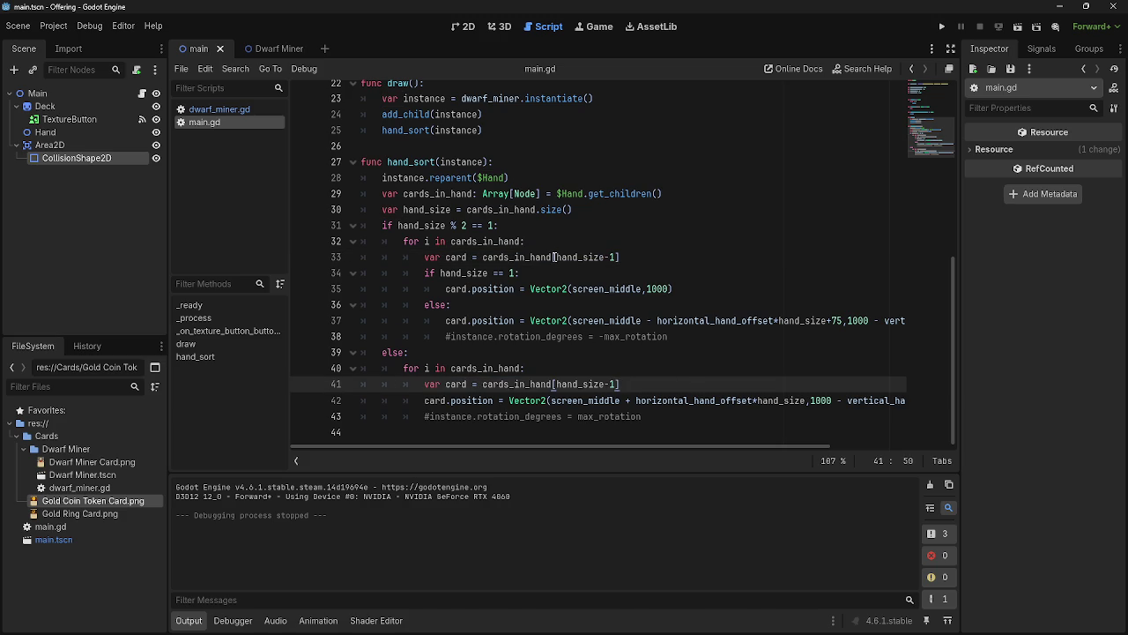
{"action": "left_click_drag", "start_coordinate": [551, 256], "coordinate": [638, 258]}
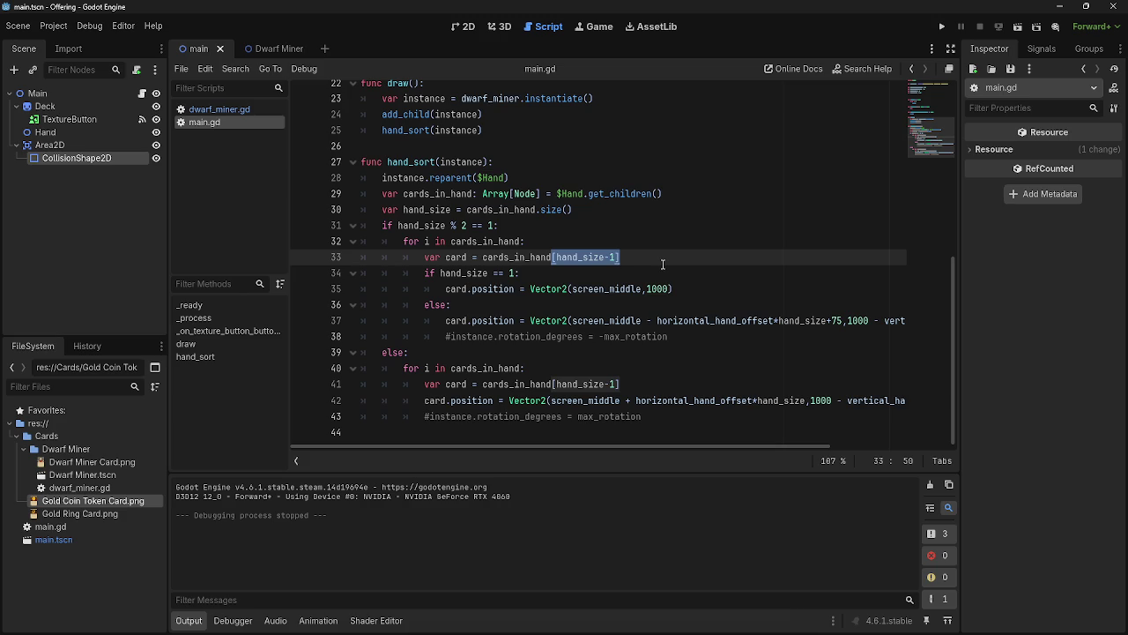
{"action": "left_click", "coordinate": [662, 260]}
{"action": "left_click_drag", "start_coordinate": [617, 256], "coordinate": [554, 256]}
{"action": "left_click", "coordinate": [640, 257]}
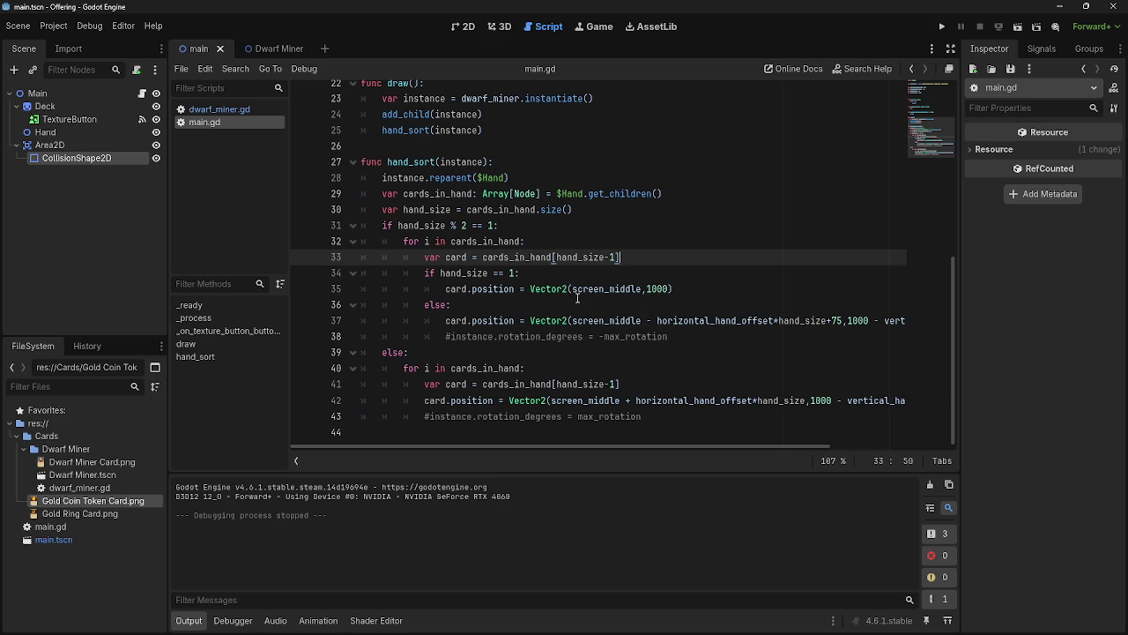
{"action": "left_click_drag", "start_coordinate": [403, 241], "coordinate": [565, 240]}
{"action": "left_click", "coordinate": [565, 239]}
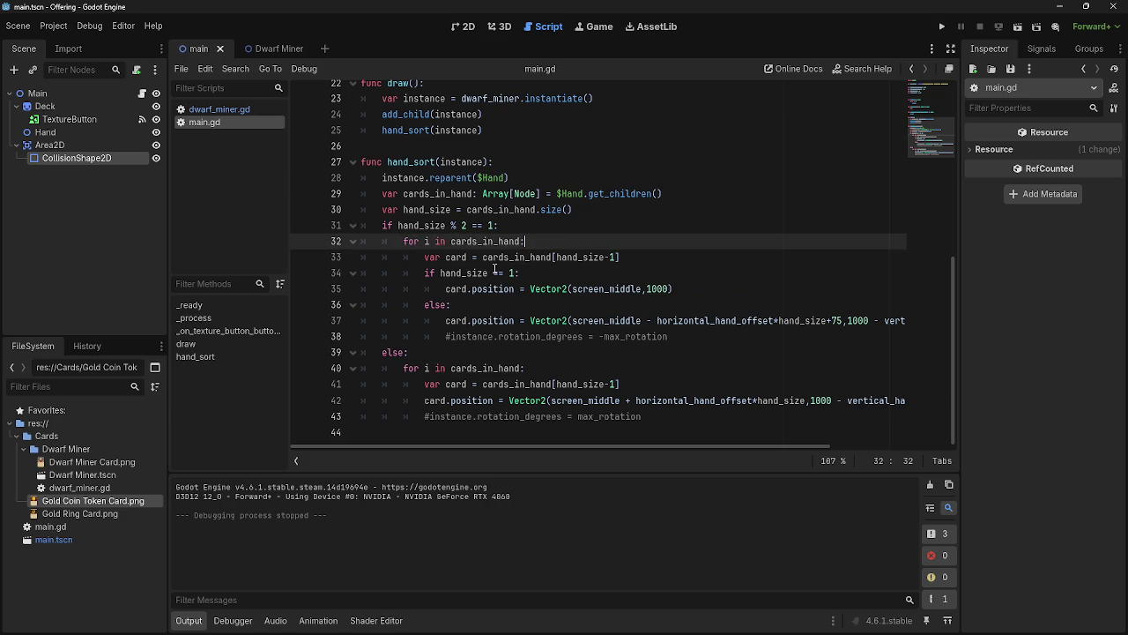
{"action": "left_click_drag", "start_coordinate": [403, 241], "coordinate": [527, 241]}
{"action": "left_click", "coordinate": [577, 238]}
{"action": "left_click", "coordinate": [942, 27]}
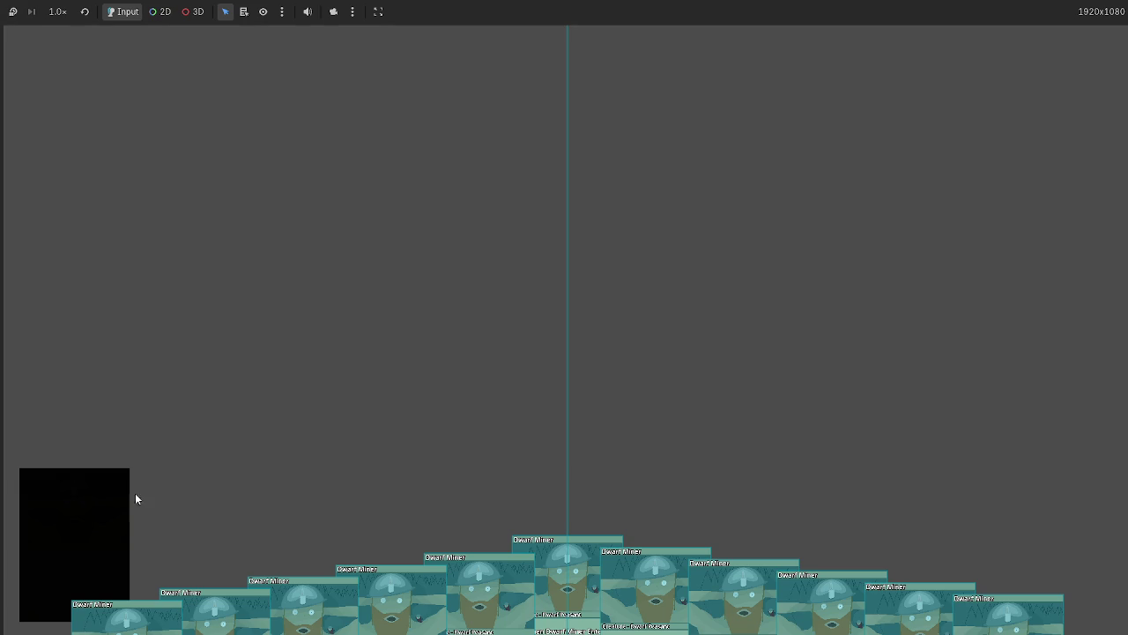
{"action": "mouse_move", "coordinate": [562, 582]}
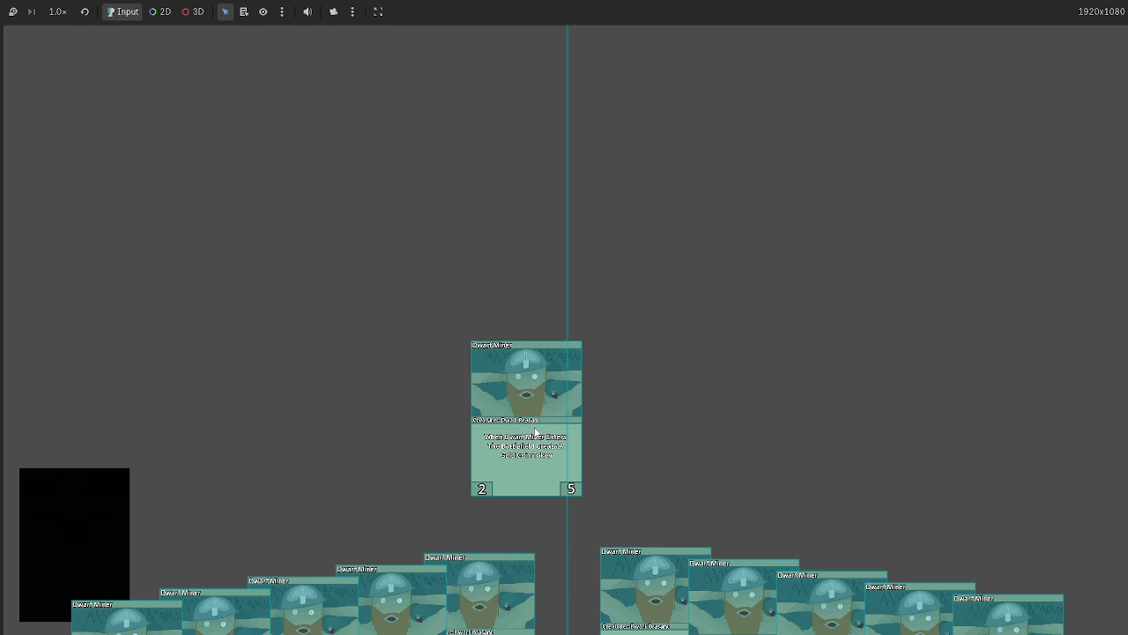
{"action": "mouse_move", "coordinate": [508, 426]}
{"action": "left_mouse_down"}
{"action": "mouse_move", "coordinate": [462, 411]}
{"action": "mouse_move", "coordinate": [464, 438]}
{"action": "left_mouse_up"}
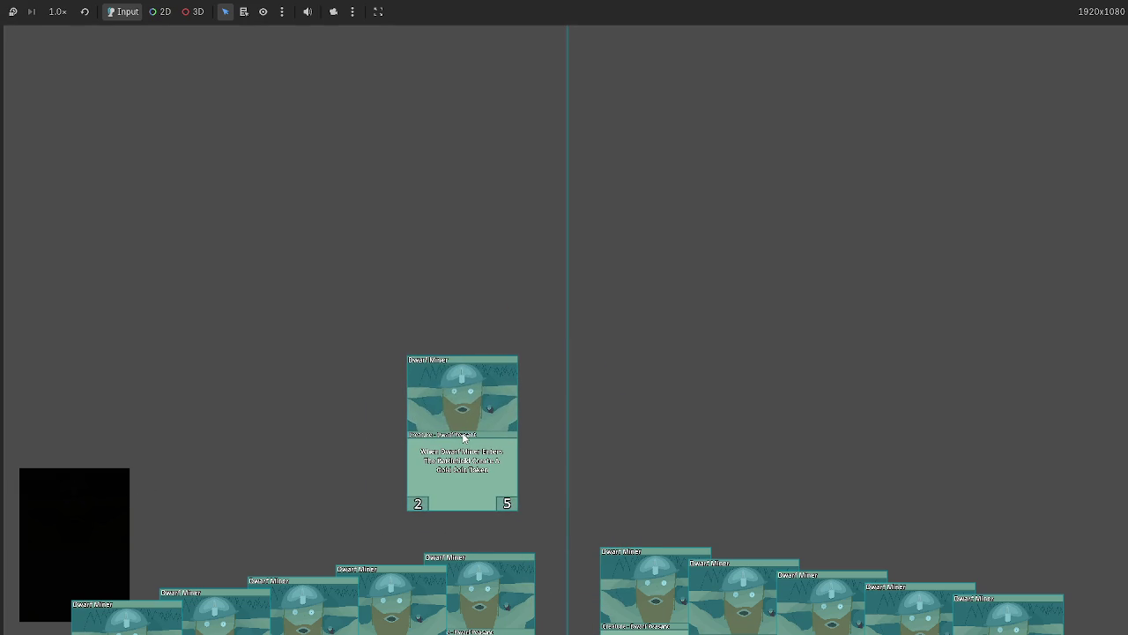
{"action": "key", "text": "F8"}
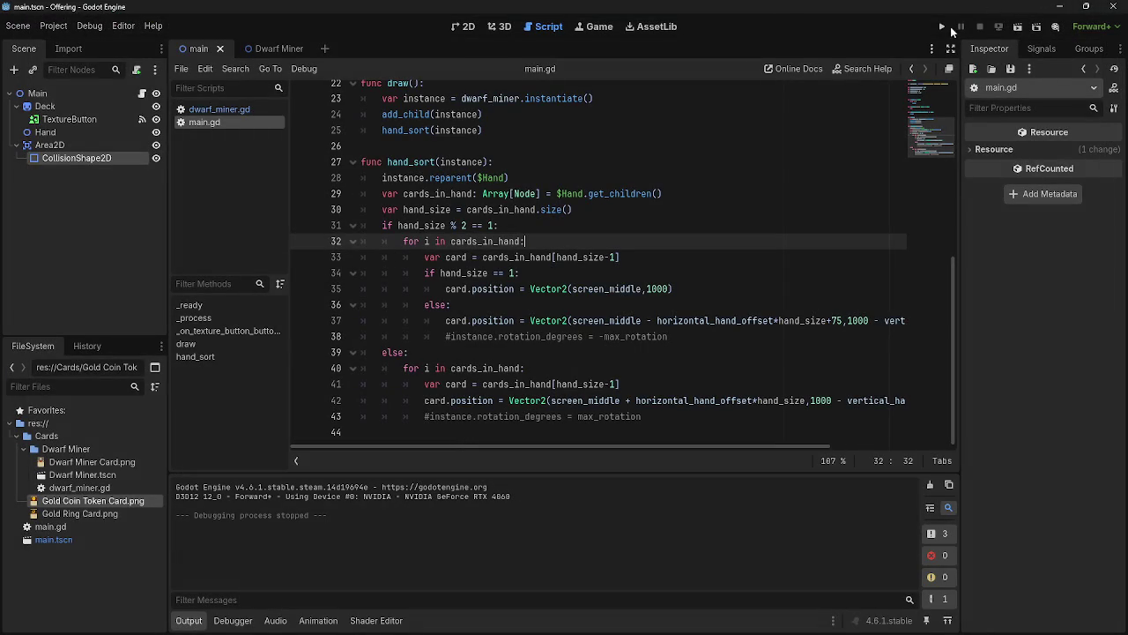
{"action": "left_click", "coordinate": [941, 27]}
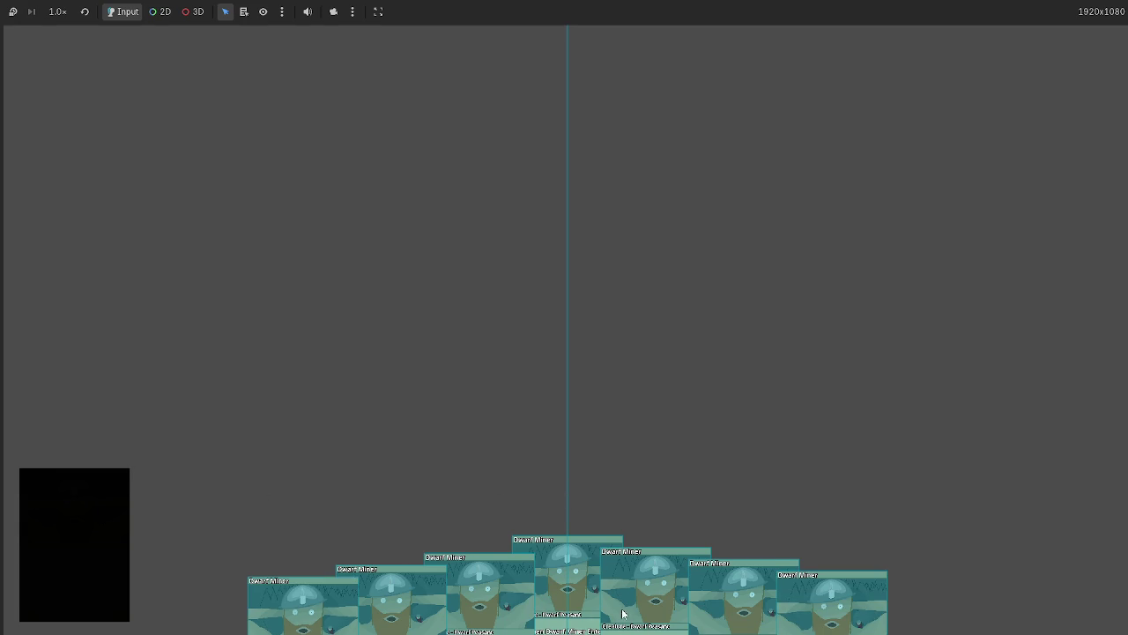
{"action": "left_click_drag", "start_coordinate": [589, 602], "coordinate": [642, 396]}
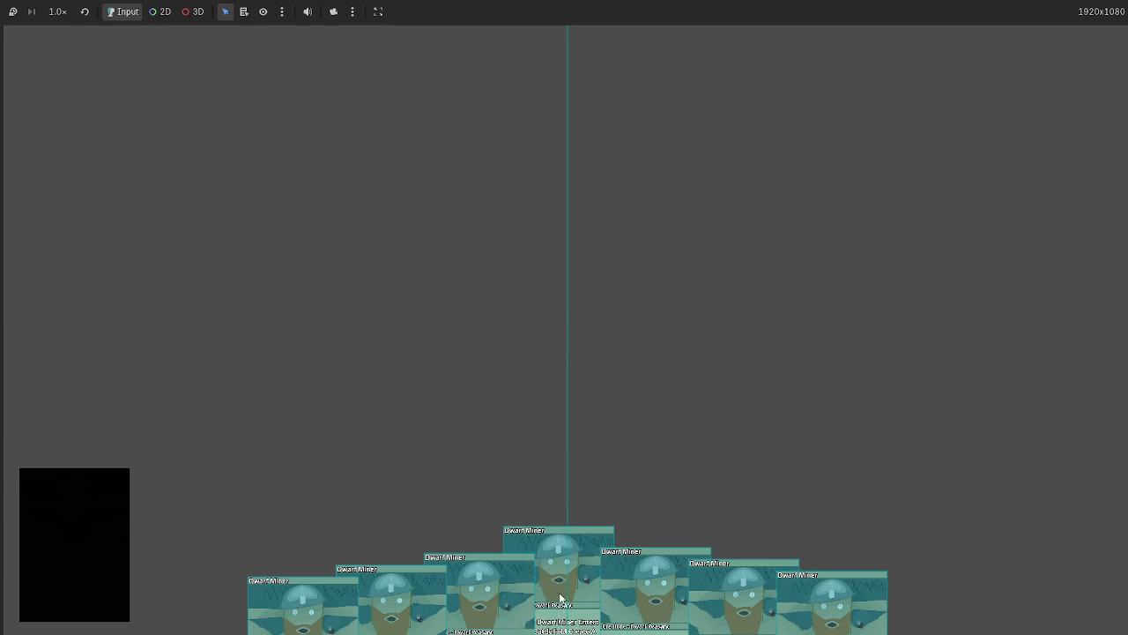
{"action": "left_click_drag", "start_coordinate": [565, 612], "coordinate": [637, 328]}
{"action": "left_click_drag", "start_coordinate": [670, 595], "coordinate": [709, 346]}
{"action": "left_click_drag", "start_coordinate": [745, 600], "coordinate": [761, 377]}
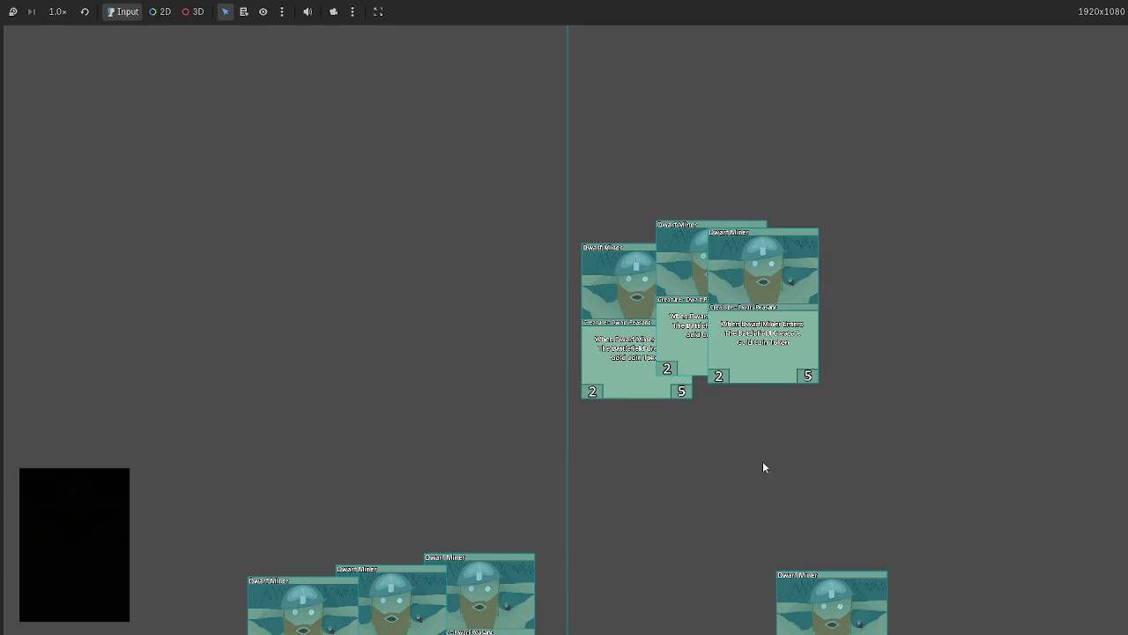
{"action": "left_click_drag", "start_coordinate": [832, 604], "coordinate": [622, 348]}
{"action": "left_click_drag", "start_coordinate": [391, 604], "coordinate": [500, 380]}
{"action": "left_click_drag", "start_coordinate": [480, 603], "coordinate": [592, 342]}
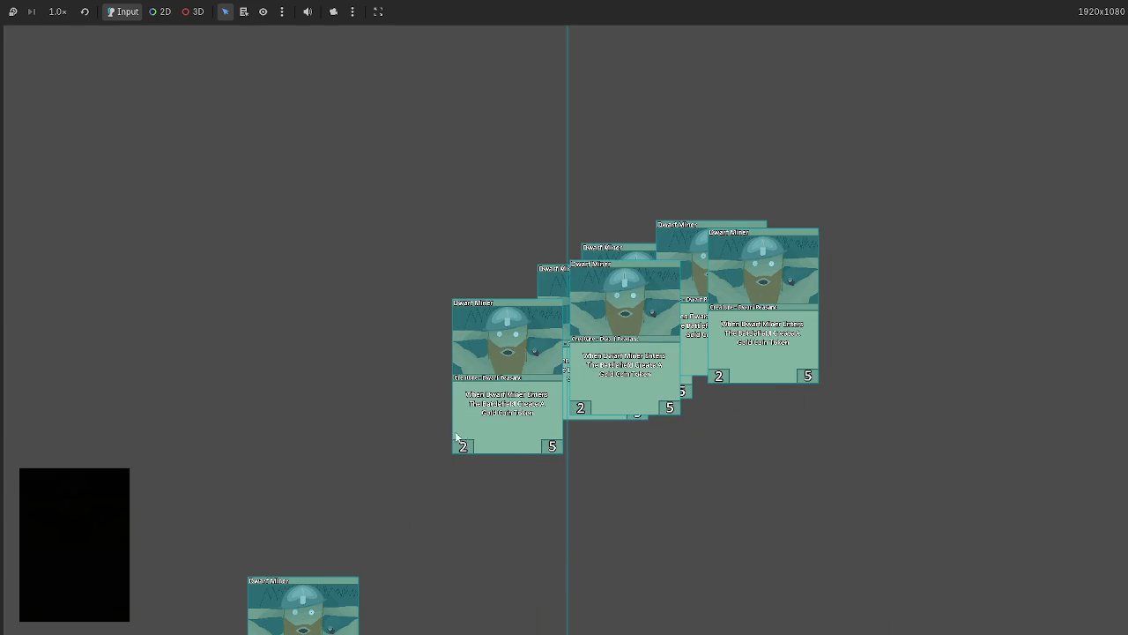
{"action": "left_click_drag", "start_coordinate": [303, 609], "coordinate": [444, 472]}
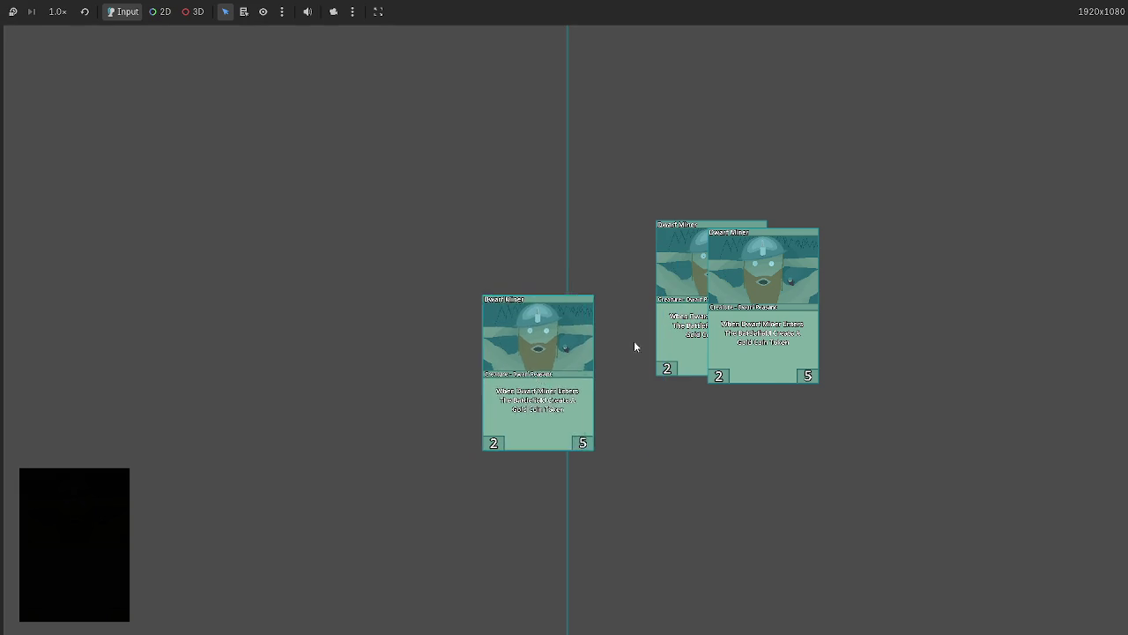
{"action": "mouse_move", "coordinate": [721, 327]}
{"action": "left_mouse_down"}
{"action": "mouse_move", "coordinate": [597, 449]}
{"action": "mouse_move", "coordinate": [617, 458]}
{"action": "mouse_move", "coordinate": [546, 438]}
{"action": "left_mouse_up"}
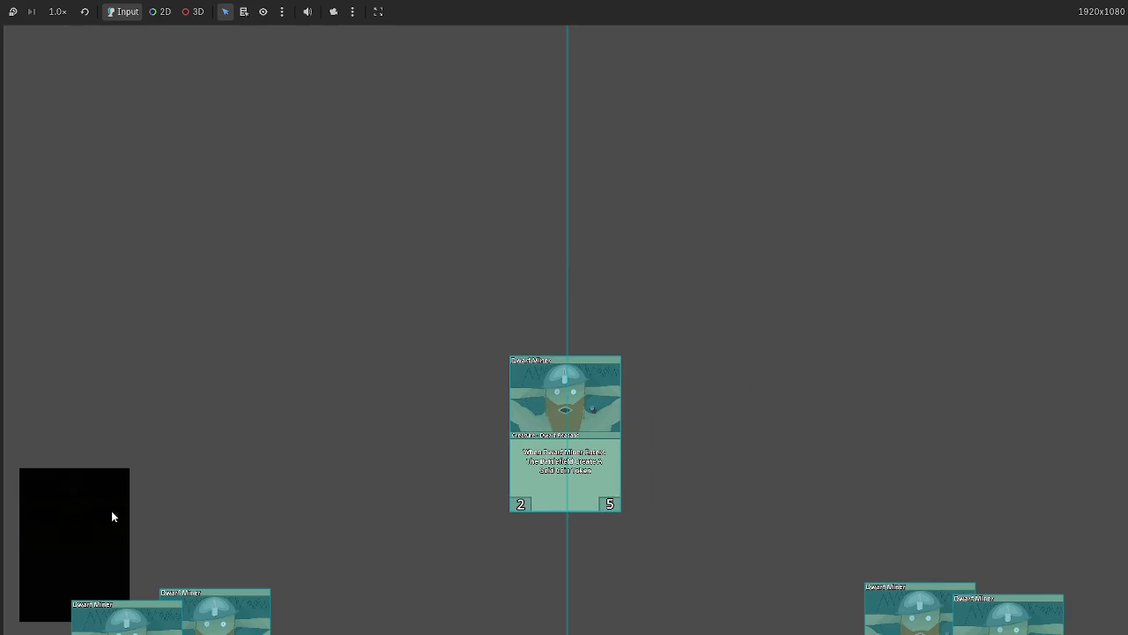
{"action": "key", "text": "F8"}
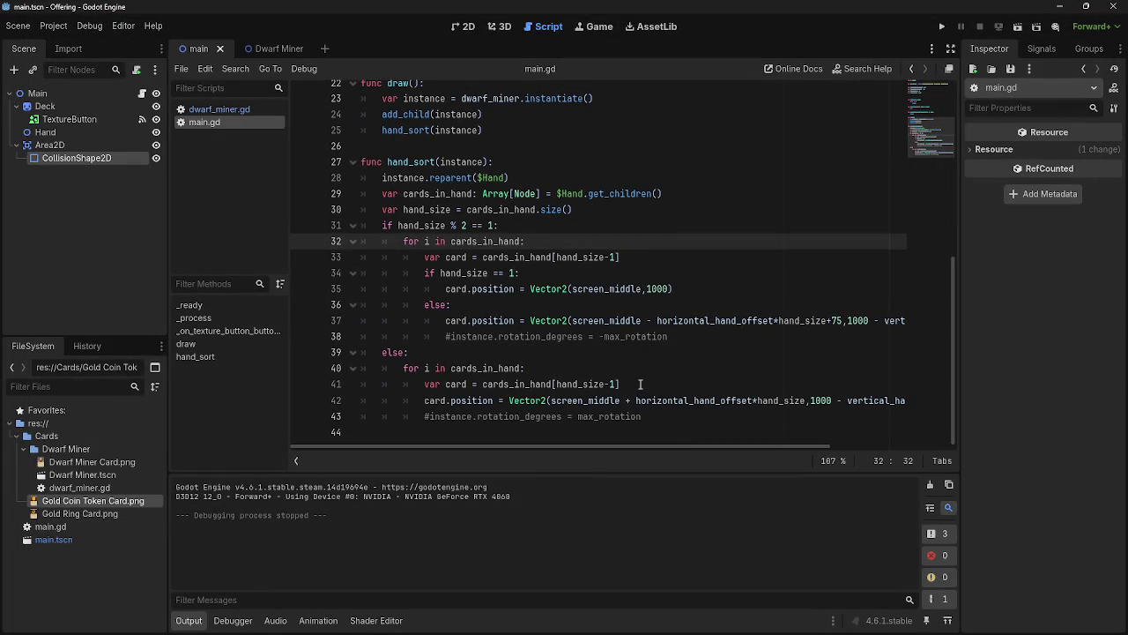
{"action": "scroll", "coordinate": [620, 339], "scroll_direction": "up", "scroll_amount": 4}
{"action": "scroll", "coordinate": [617, 338], "scroll_direction": "down", "scroll_amount": 4}
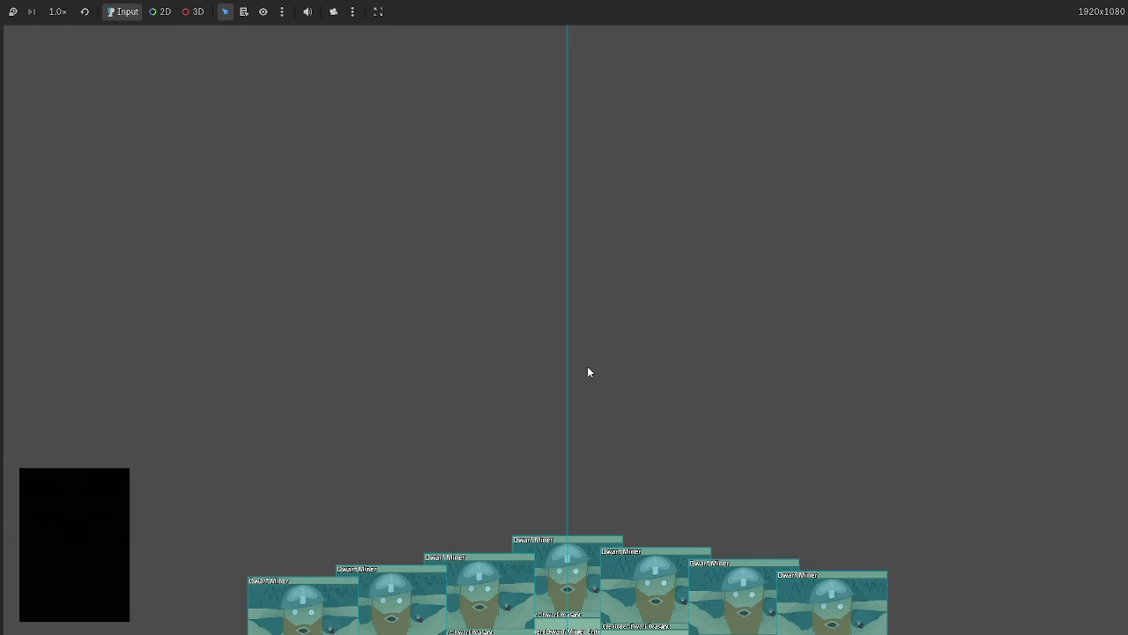
{"action": "key", "text": "F8"}
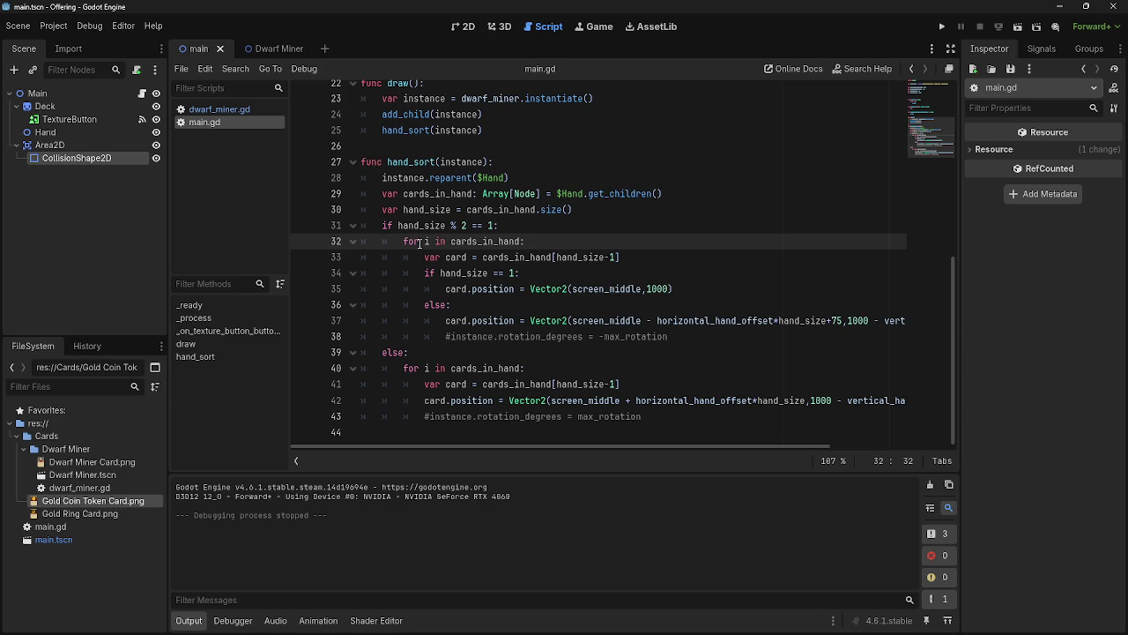
Uncomment the odd-branch rotation on line 38, then test-run it while drawing two more cards
{"action": "mouse_move", "coordinate": [400, 241]}
{"action": "left_mouse_down"}
{"action": "mouse_move", "coordinate": [511, 257]}
{"action": "mouse_move", "coordinate": [582, 320]}
{"action": "mouse_move", "coordinate": [667, 339]}
{"action": "left_mouse_up"}
{"action": "left_click", "coordinate": [668, 340]}
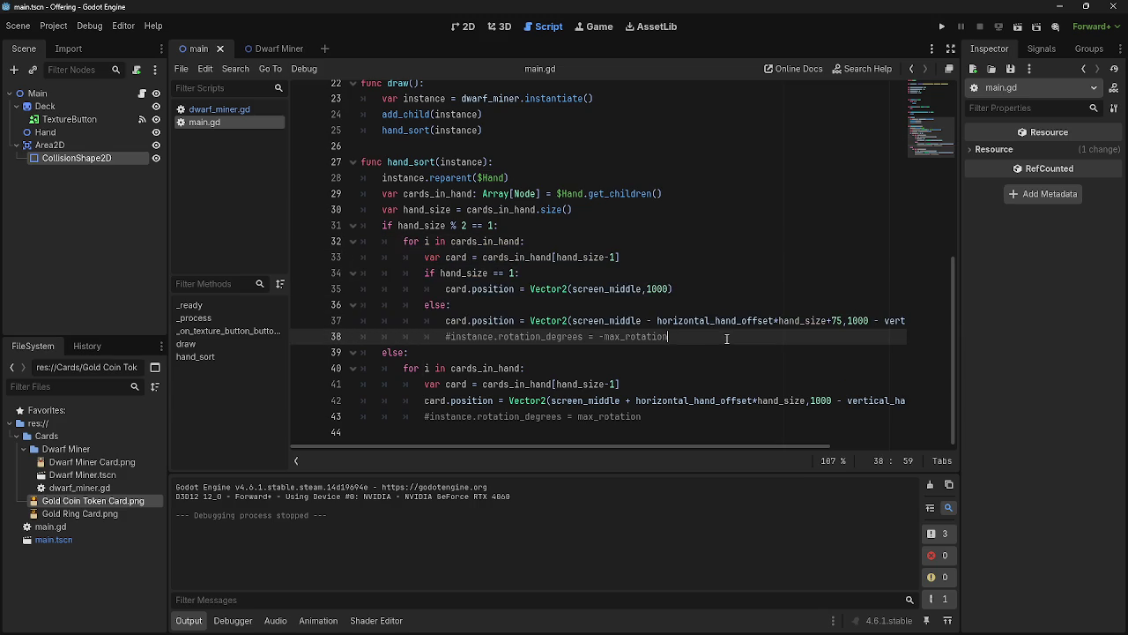
{"action": "key", "text": "Home"}
{"action": "key", "text": "BackSpace"}
{"action": "left_click", "coordinate": [430, 416]}
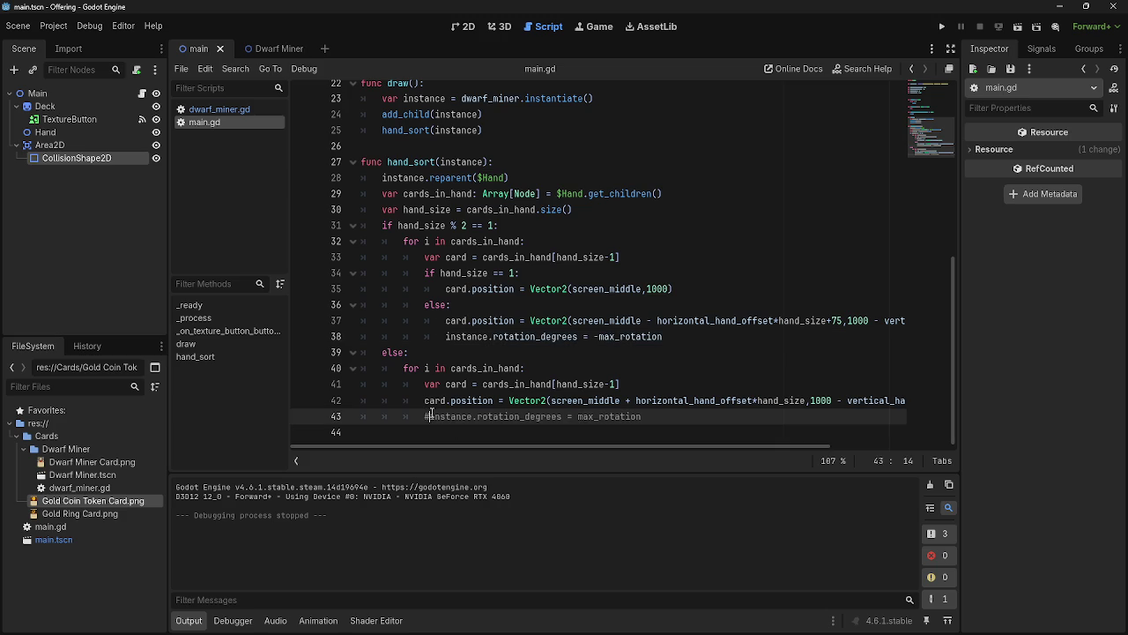
{"action": "key", "text": "F5"}
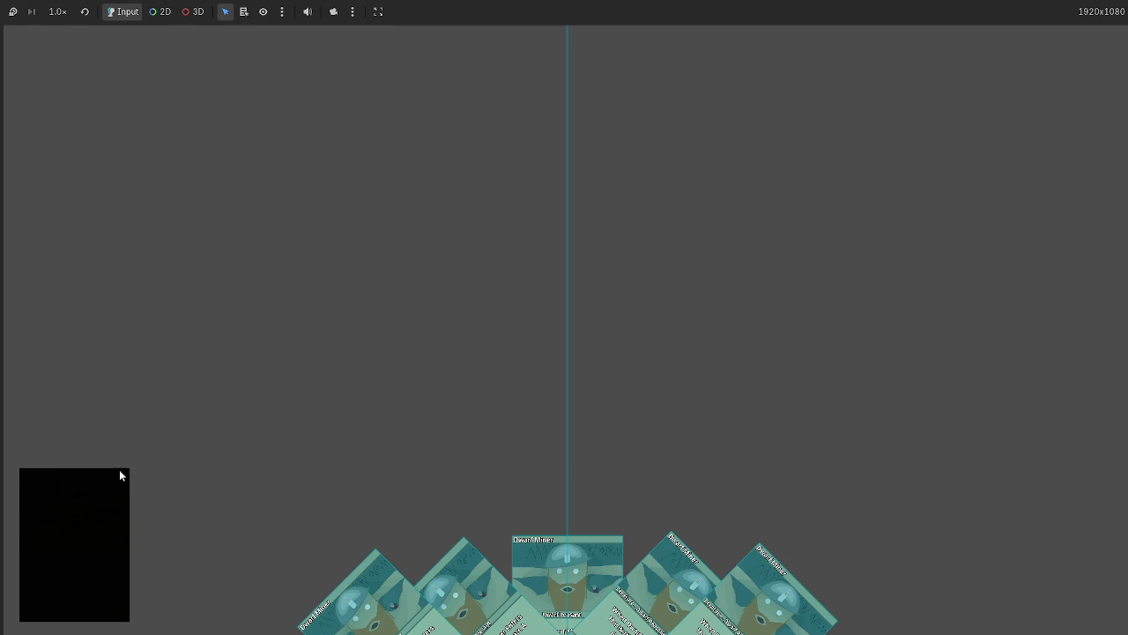
{"action": "left_click", "coordinate": [118, 488]}
{"action": "left_click", "coordinate": [118, 488]}
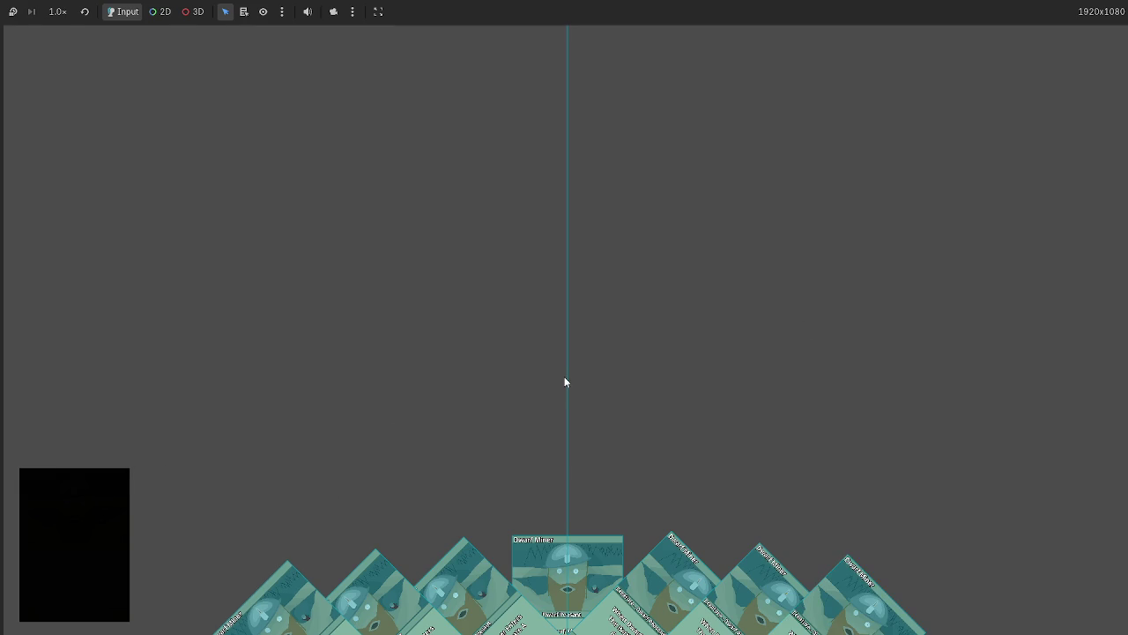
{"action": "key", "text": "F8"}
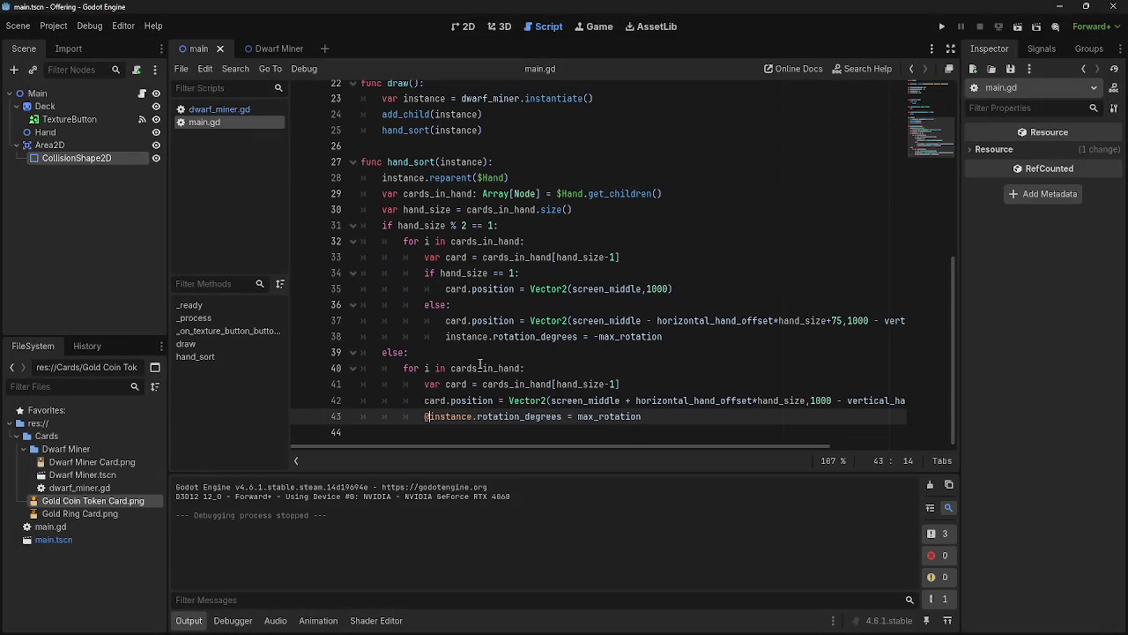
Comment line 38 back out with # and rerun the game with both rotations disabled
{"action": "type", "text": "@"}
{"action": "key", "text": "Escape"}
{"action": "left_click", "coordinate": [446, 346]}
{"action": "type", "text": "#"}
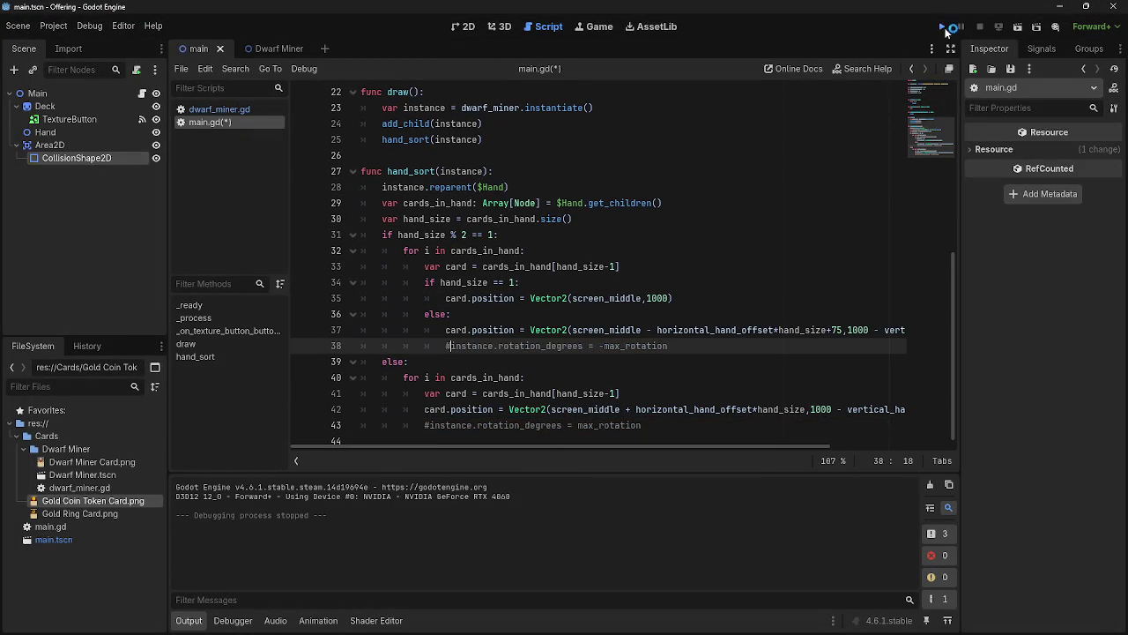
{"action": "left_click", "coordinate": [943, 29]}
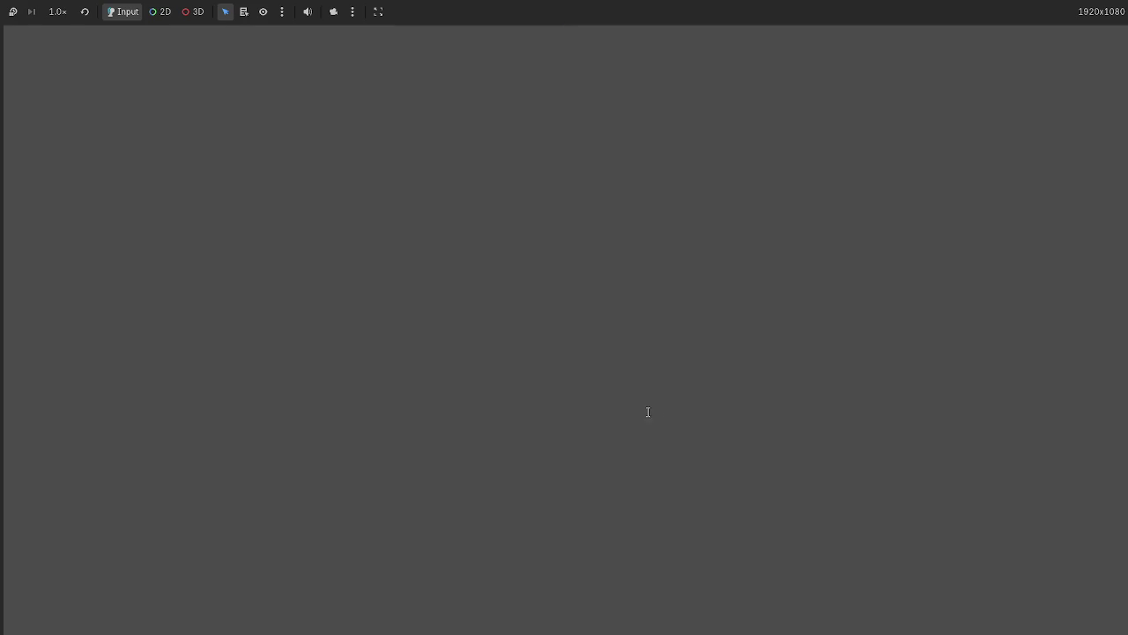
{"action": "key", "text": "F8"}
{"action": "left_click_drag", "start_coordinate": [623, 452], "coordinate": [751, 441]}
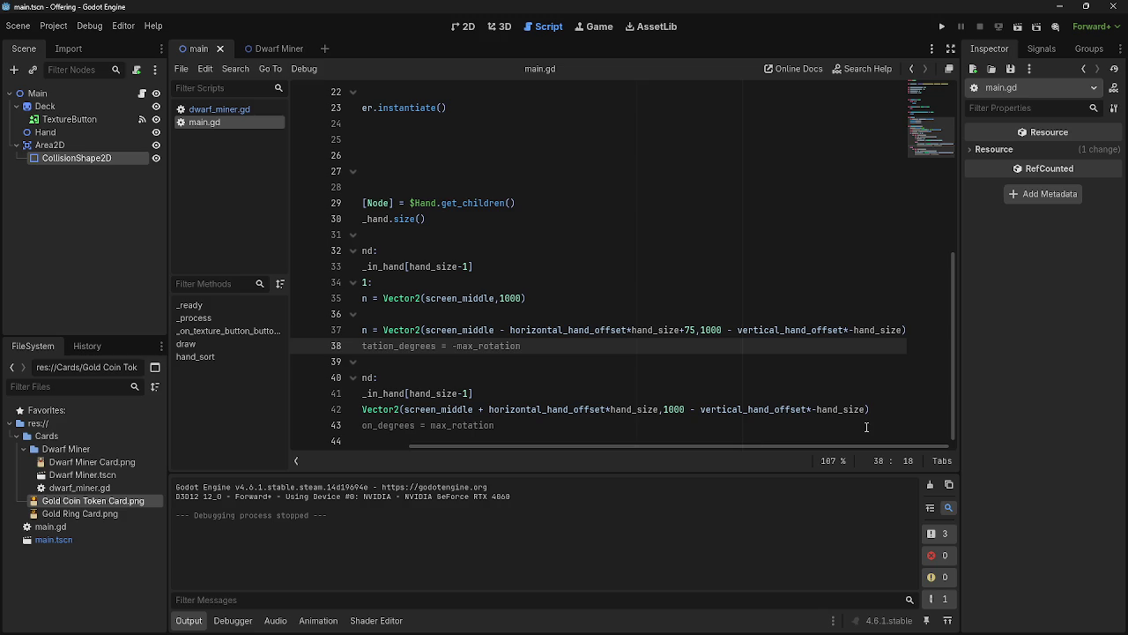
{"action": "scroll", "coordinate": [820, 411], "scroll_direction": "up", "scroll_amount": 7}
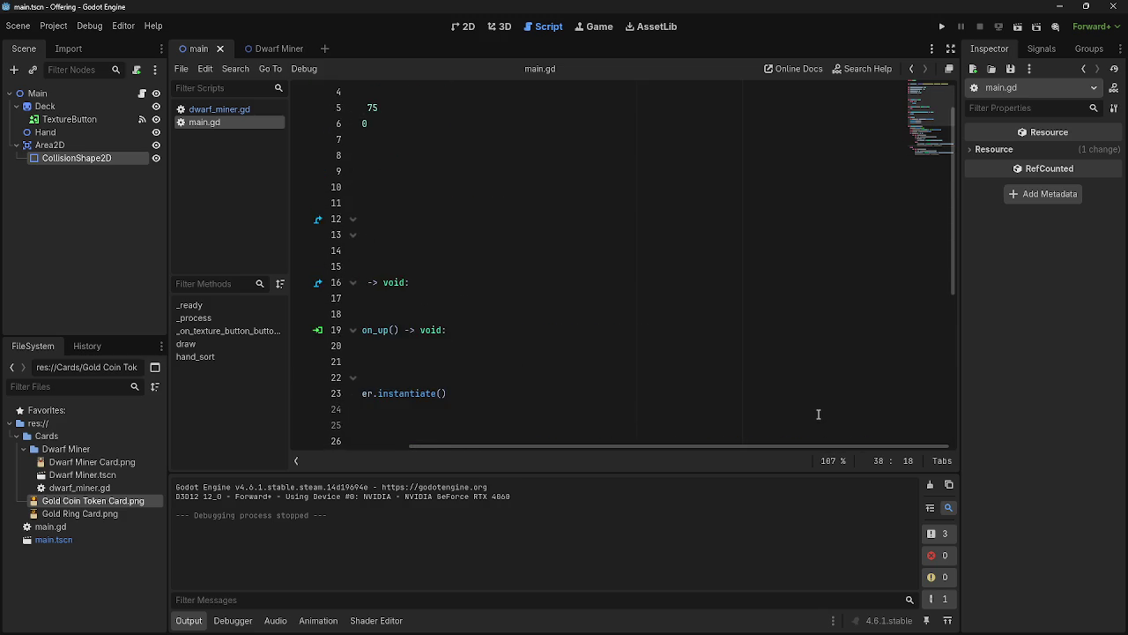
{"action": "scroll", "coordinate": [750, 345], "scroll_direction": "down", "scroll_amount": 7}
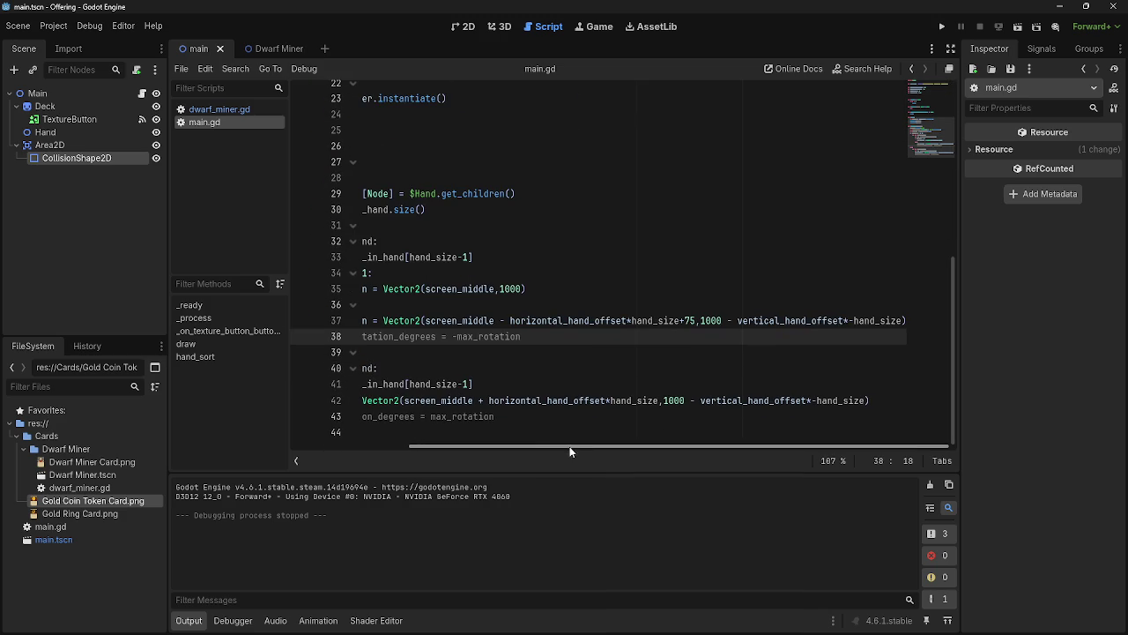
{"action": "left_click_drag", "start_coordinate": [582, 445], "coordinate": [485, 446]}
{"action": "left_click", "coordinate": [941, 27]}
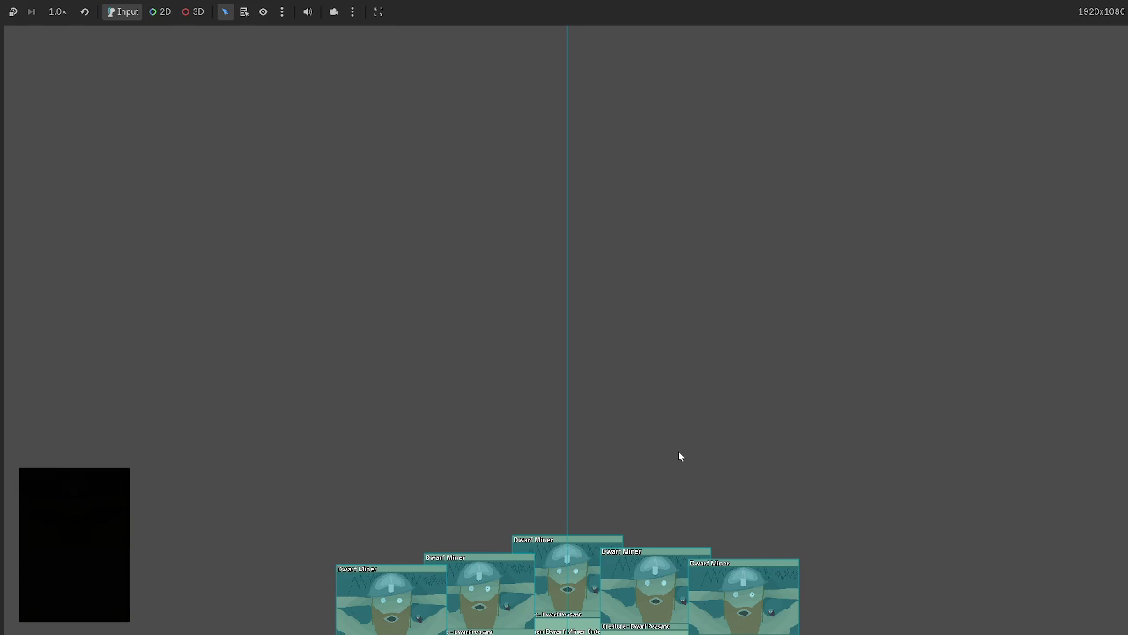
{"action": "key", "text": "F8"}
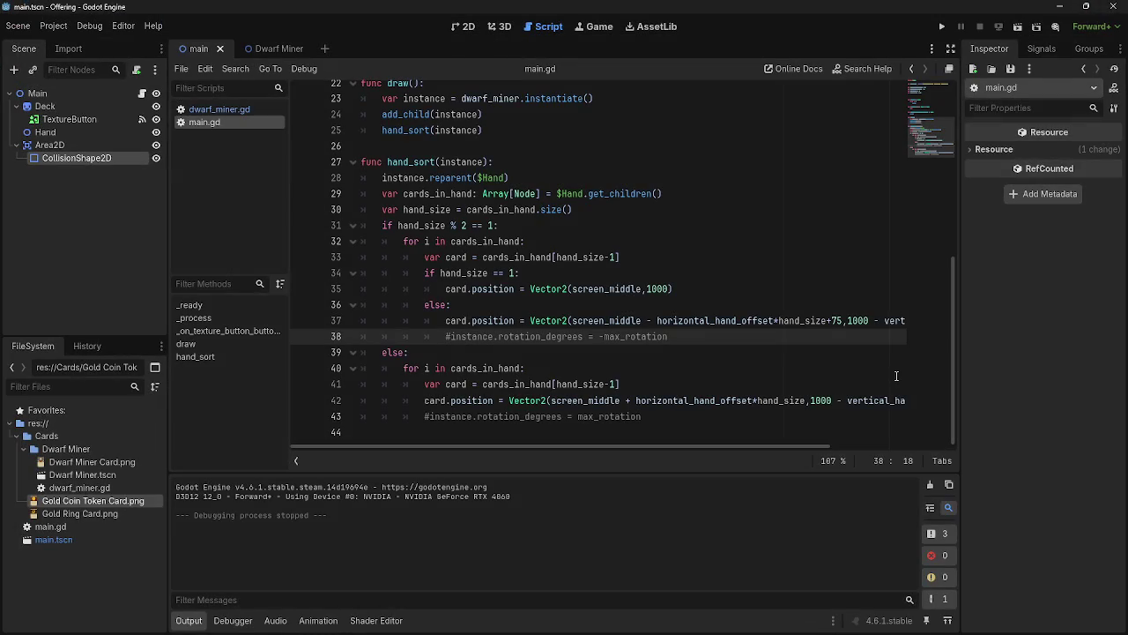
{"action": "left_click", "coordinate": [888, 446]}
{"action": "left_click", "coordinate": [888, 446]}
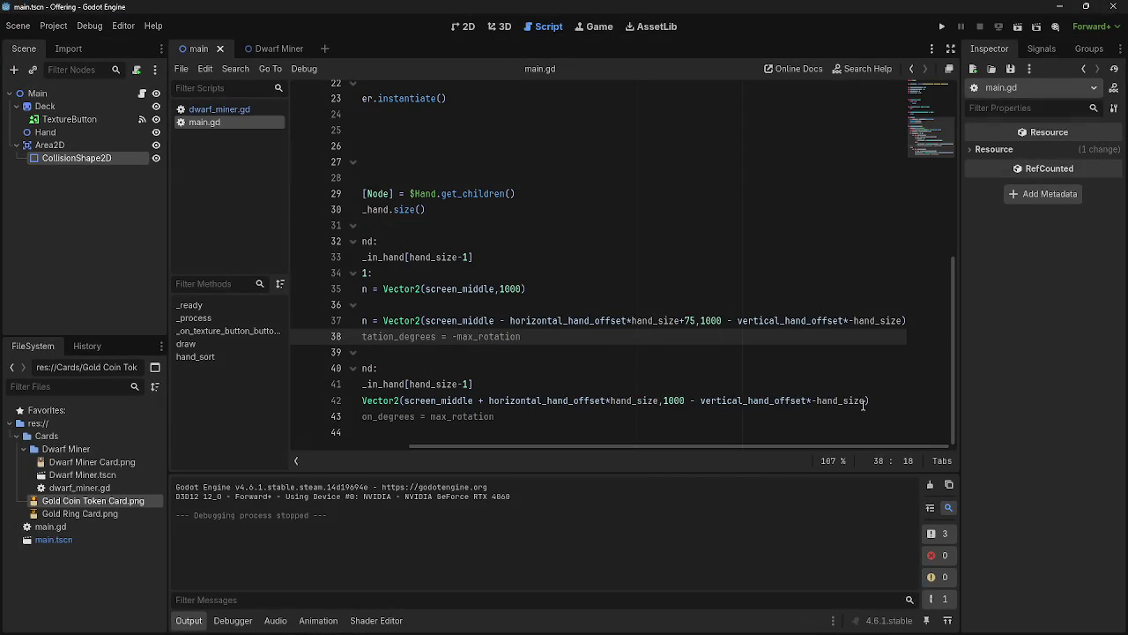
{"action": "left_click", "coordinate": [903, 321]}
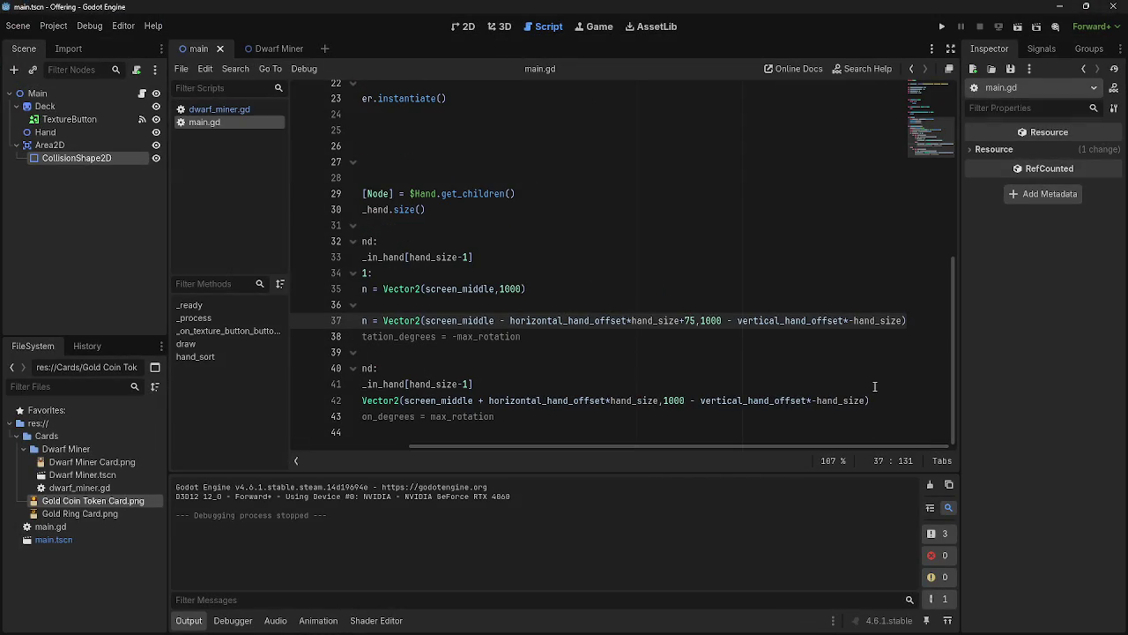
{"action": "type", "text": "+"}
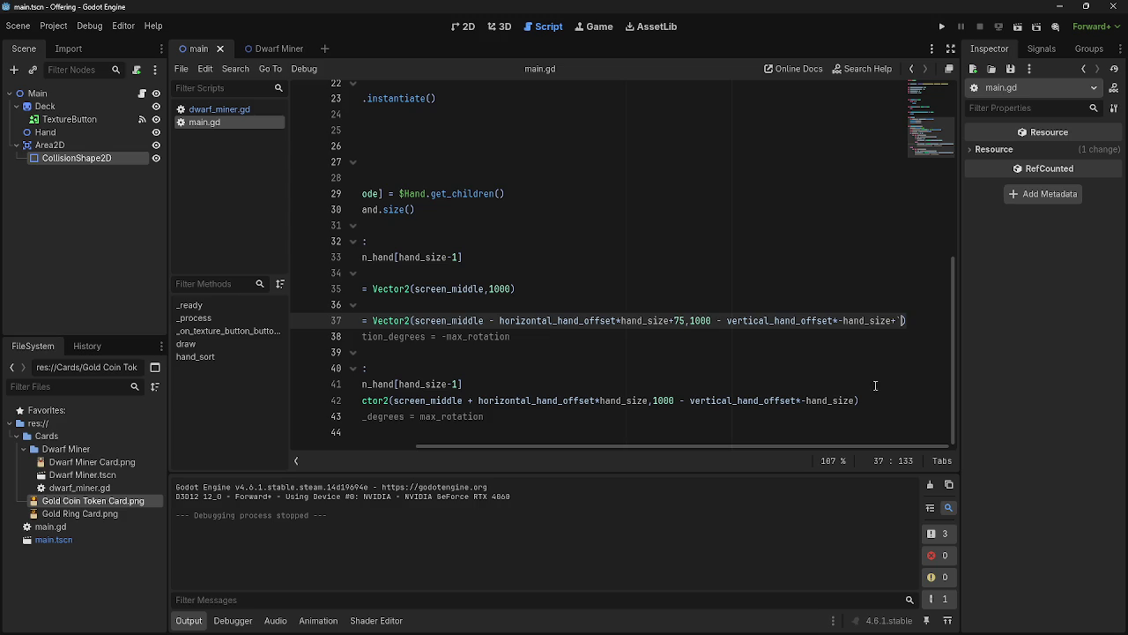
{"action": "type", "text": "1"}
{"action": "left_click", "coordinate": [941, 27]}
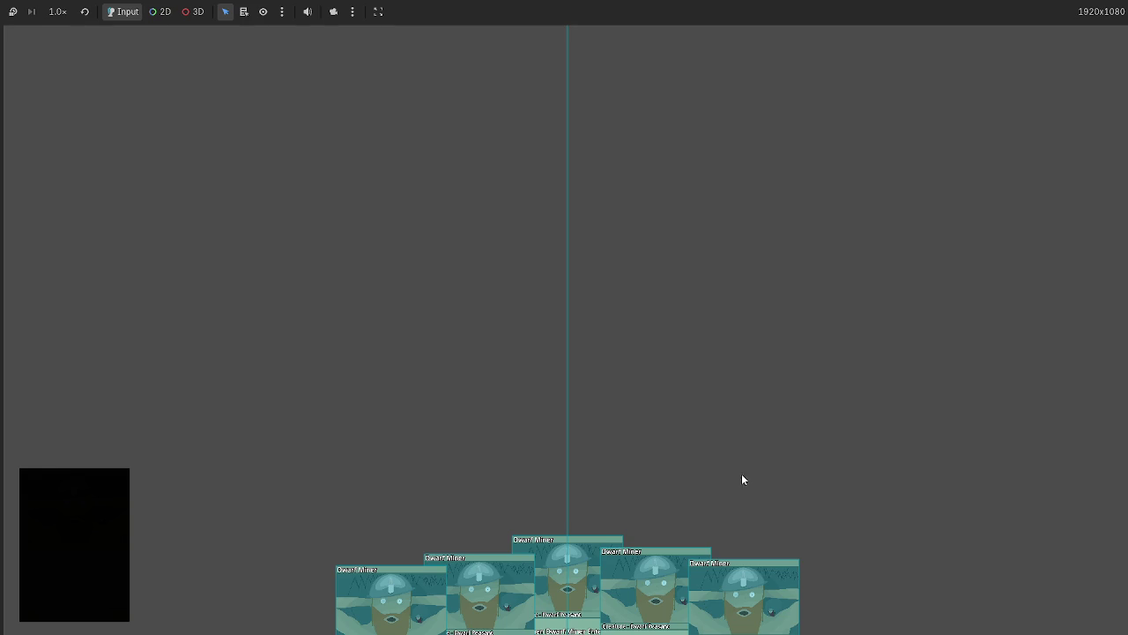
{"action": "key", "text": "F8"}
{"action": "left_click", "coordinate": [897, 329]}
{"action": "left_click_drag", "start_coordinate": [898, 330], "coordinate": [893, 330]}
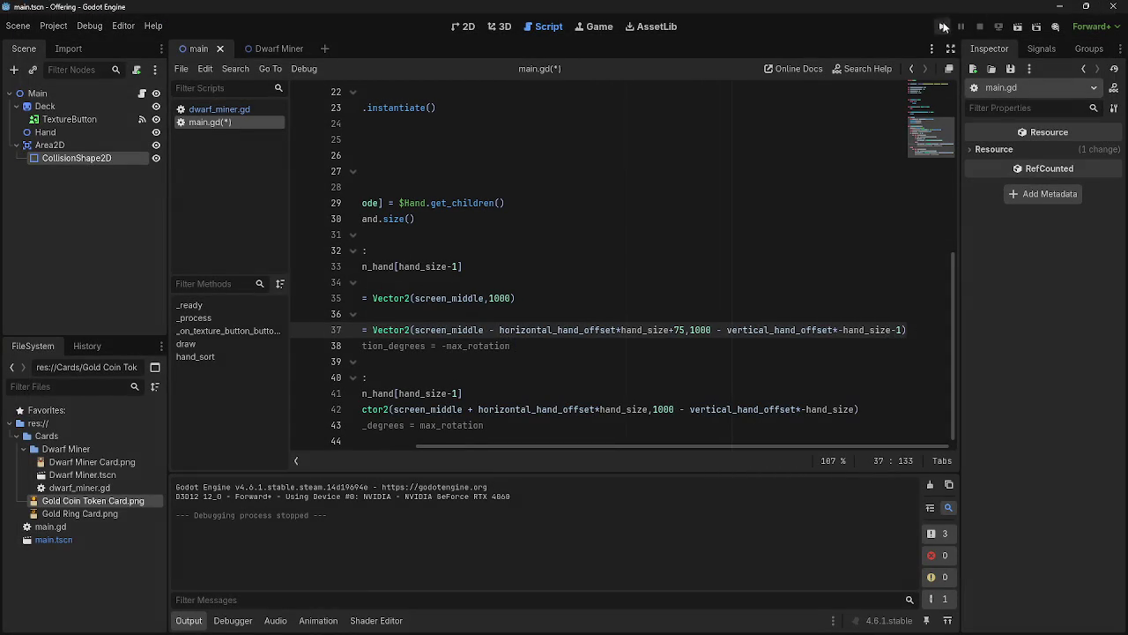
{"action": "left_click", "coordinate": [942, 27]}
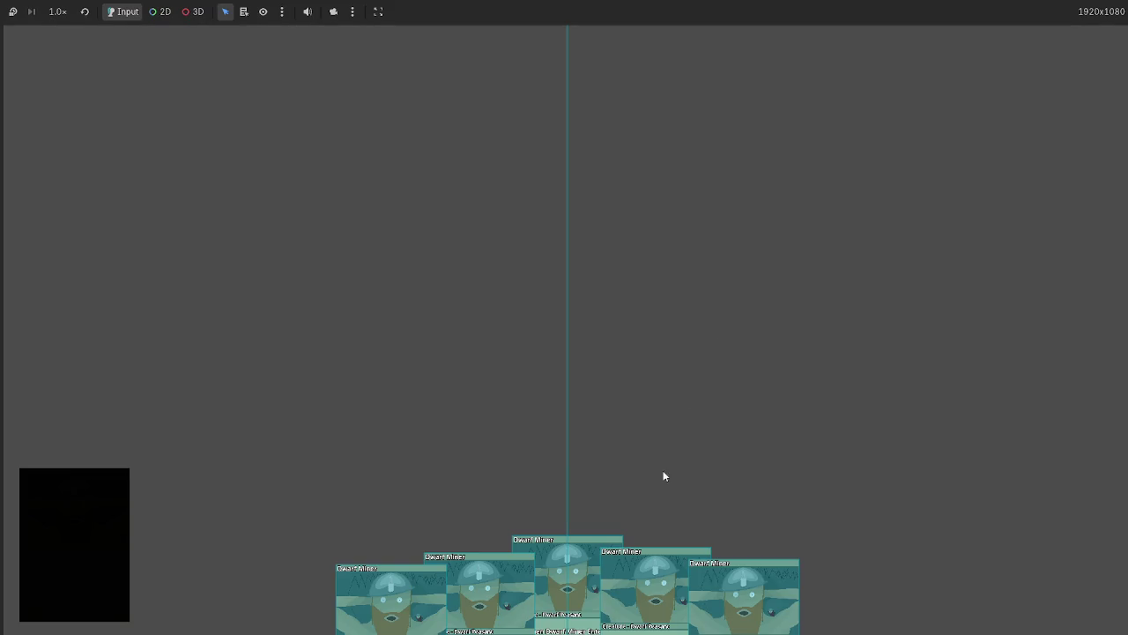
{"action": "key", "text": "F8"}
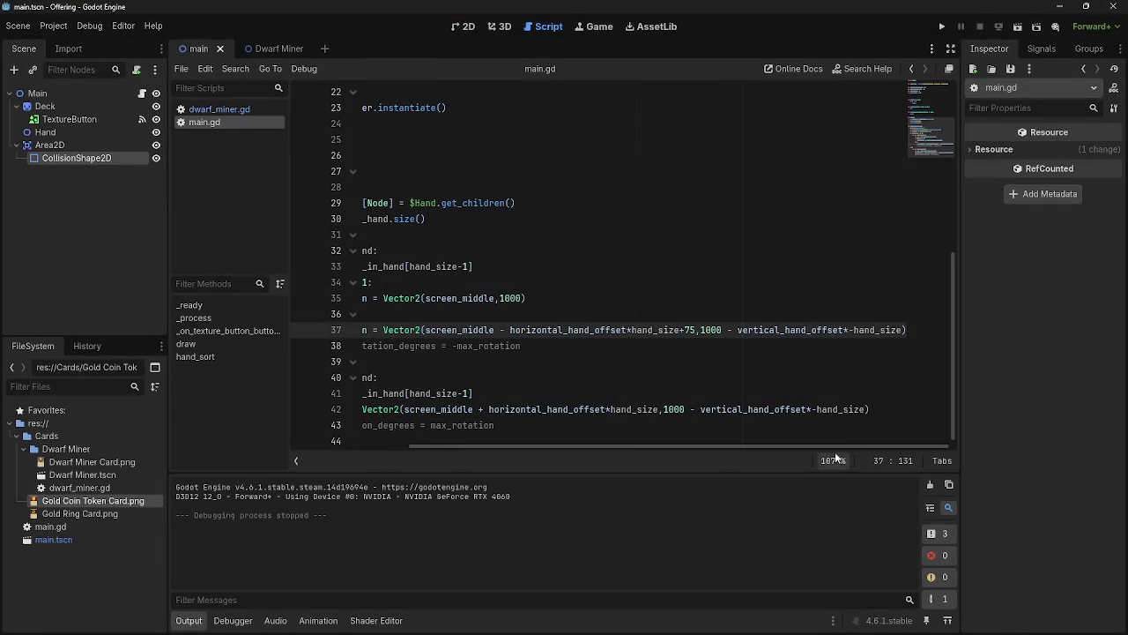
{"action": "left_click", "coordinate": [787, 441]}
{"action": "left_click_drag", "start_coordinate": [786, 447], "coordinate": [905, 447]}
Delete the minus before hand_size on lines 42 and 37, then test-run the offsets
{"action": "left_click", "coordinate": [701, 401]}
{"action": "scroll", "coordinate": [739, 401], "scroll_direction": "up", "scroll_amount": 7}
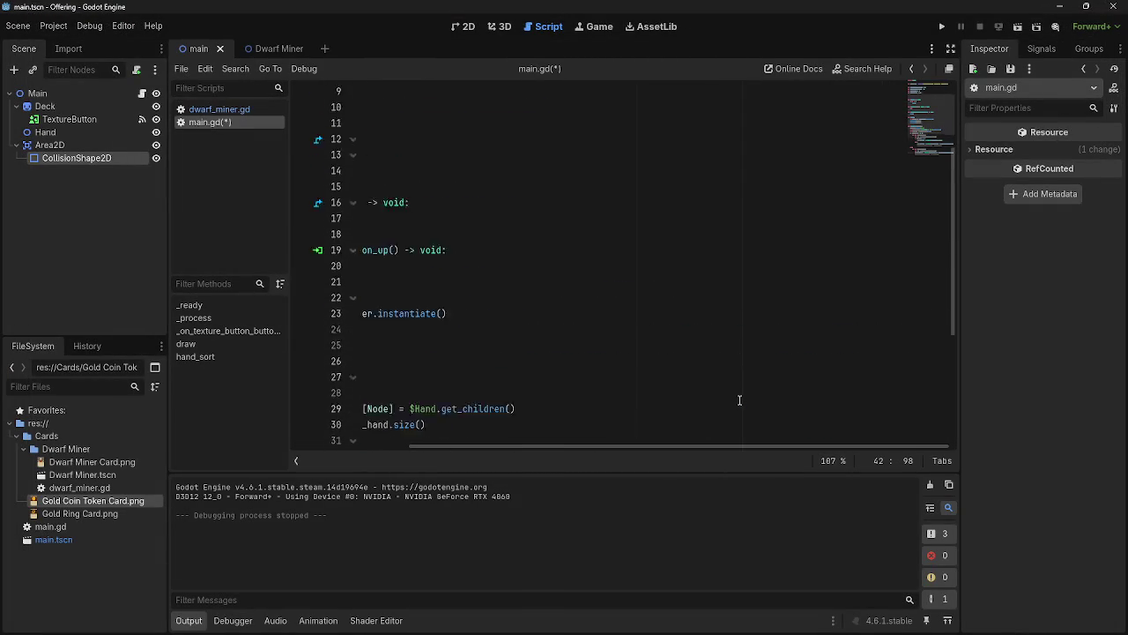
{"action": "left_click_drag", "start_coordinate": [635, 442], "coordinate": [445, 441]}
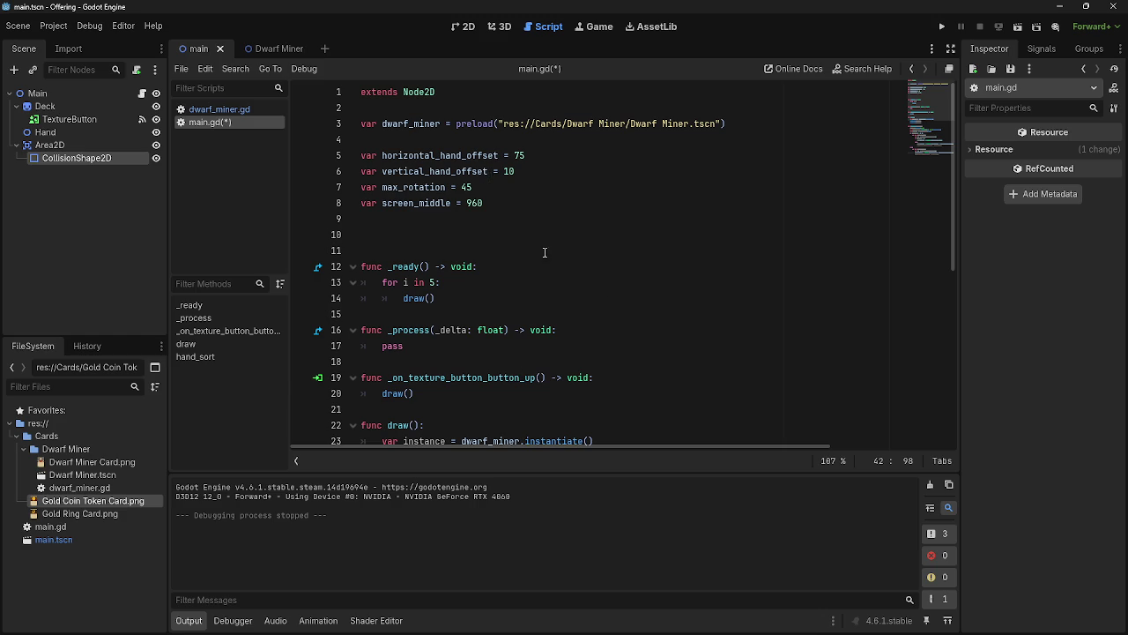
{"action": "scroll", "coordinate": [520, 228], "scroll_direction": "down", "scroll_amount": 7}
{"action": "scroll", "coordinate": [721, 376], "scroll_direction": "up", "scroll_amount": 7}
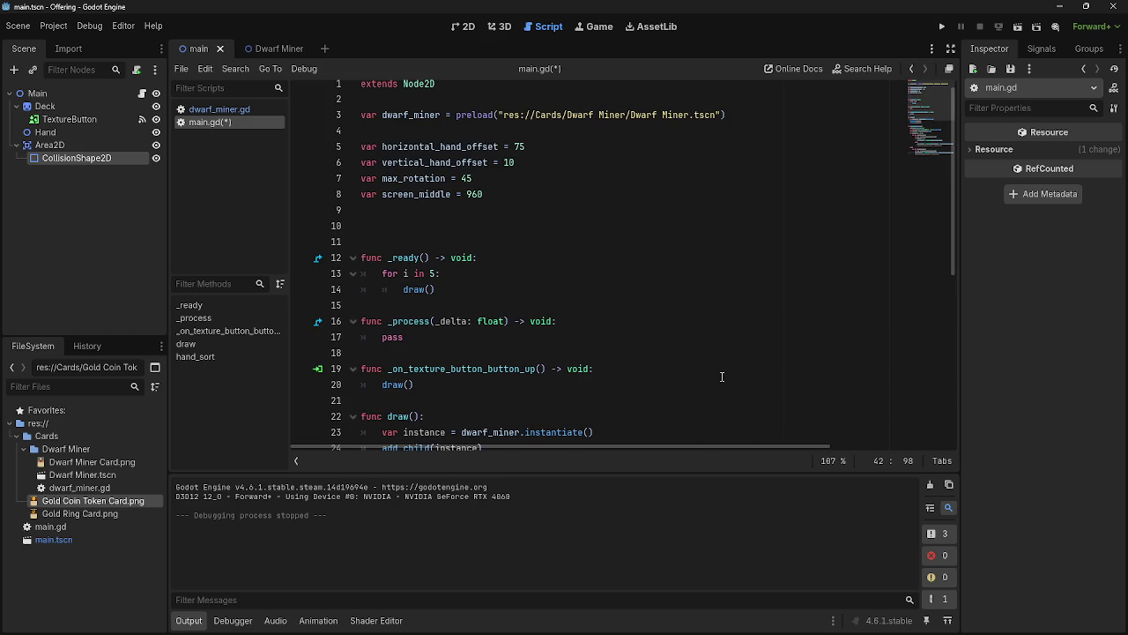
{"action": "scroll", "coordinate": [721, 377], "scroll_direction": "down", "scroll_amount": 7}
{"action": "left_click_drag", "start_coordinate": [755, 441], "coordinate": [876, 445]}
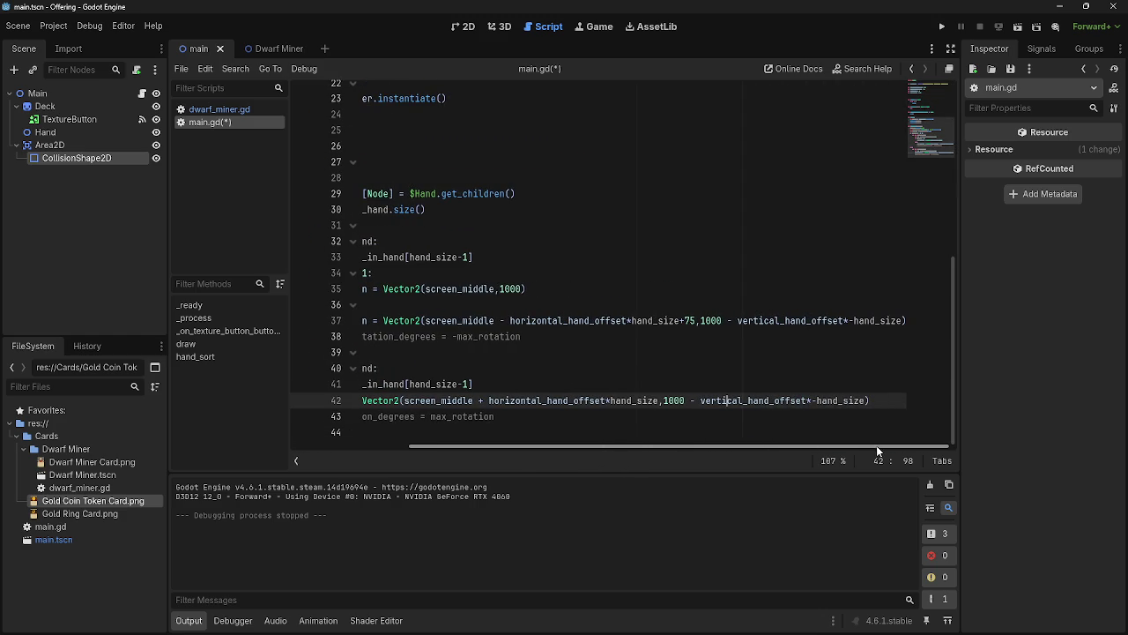
{"action": "left_click", "coordinate": [816, 402]}
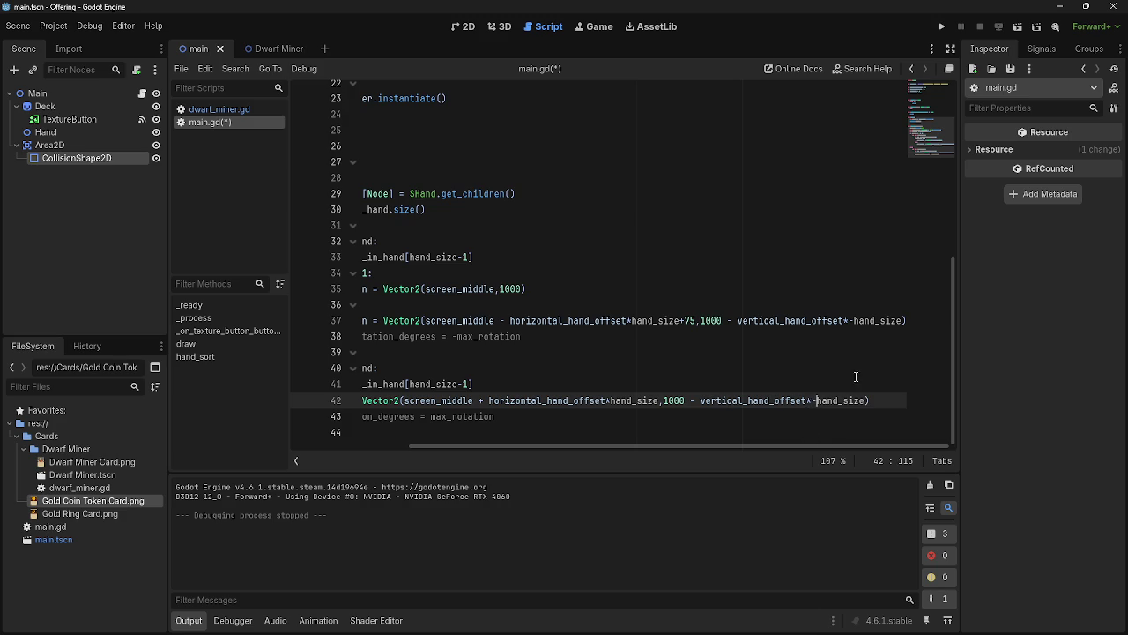
{"action": "key", "text": "BackSpace"}
{"action": "left_click", "coordinate": [855, 321]}
{"action": "key", "text": "BackSpace"}
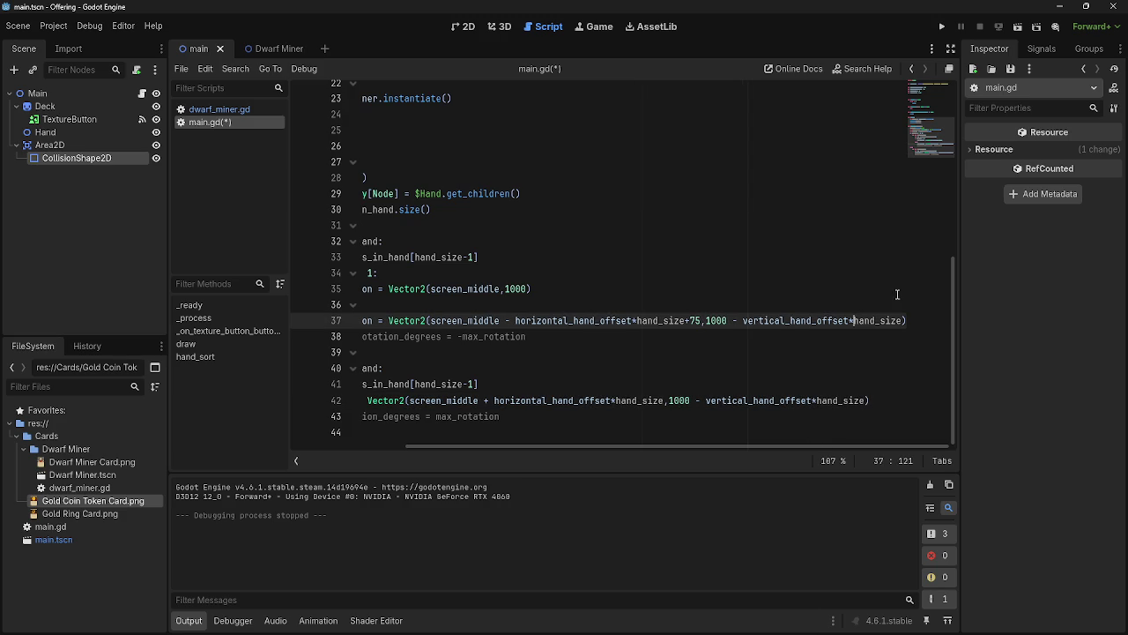
{"action": "scroll", "coordinate": [609, 423], "scroll_direction": "up", "scroll_amount": 7}
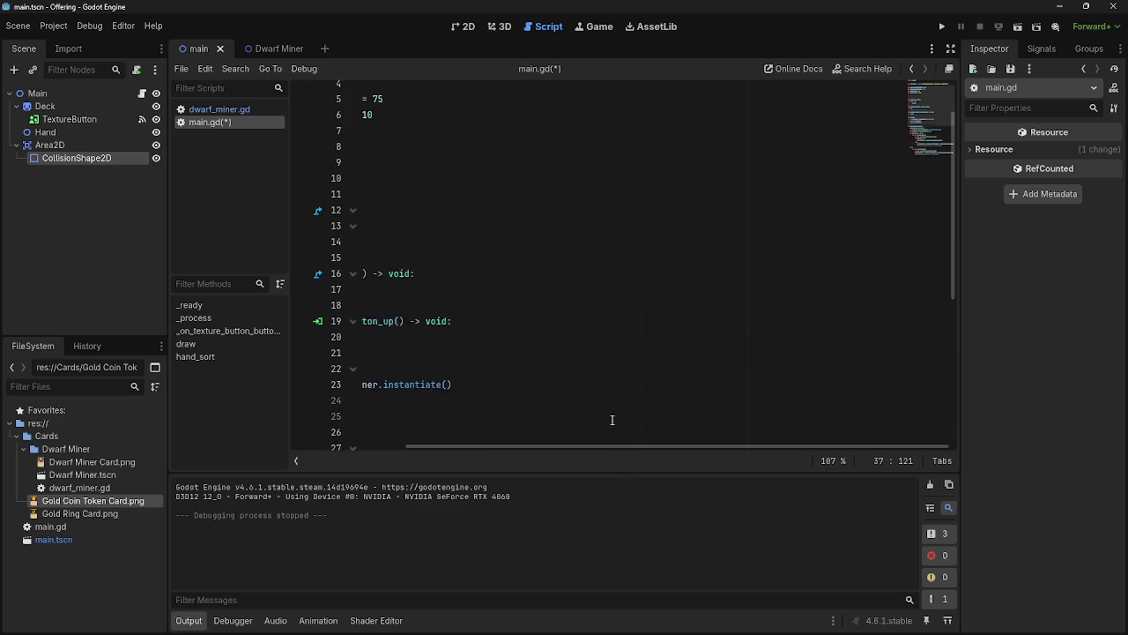
{"action": "left_click", "coordinate": [941, 27]}
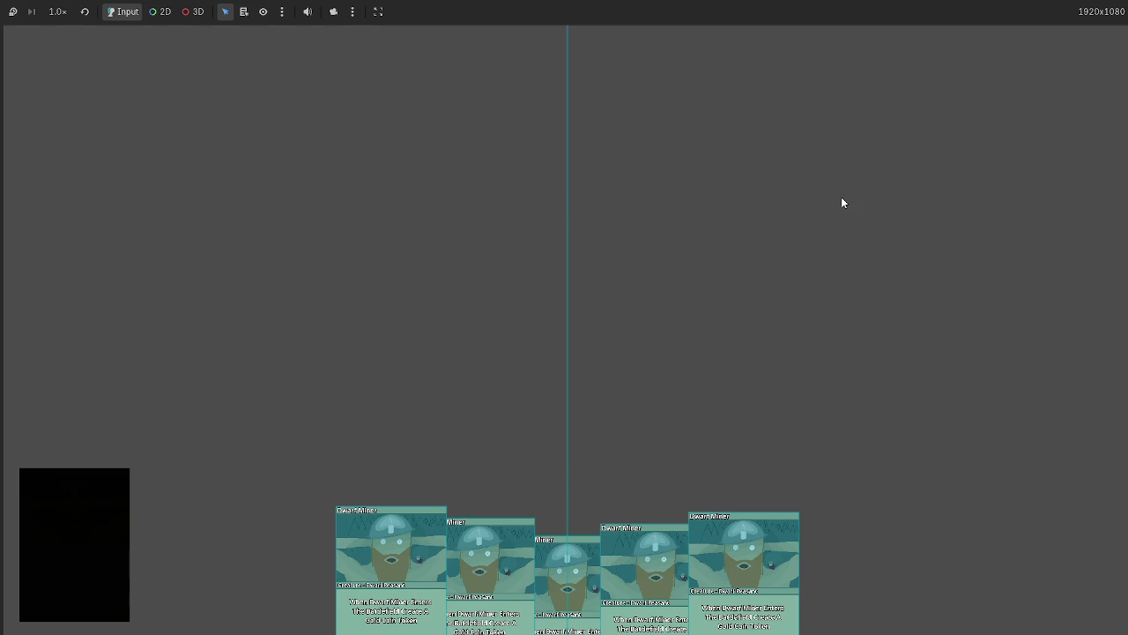
{"action": "key", "text": "F8"}
Restore the minus before hand_size and change the operator after 1000 to + on lines 37 and 42
{"action": "scroll", "coordinate": [824, 282], "scroll_direction": "down", "scroll_amount": 7}
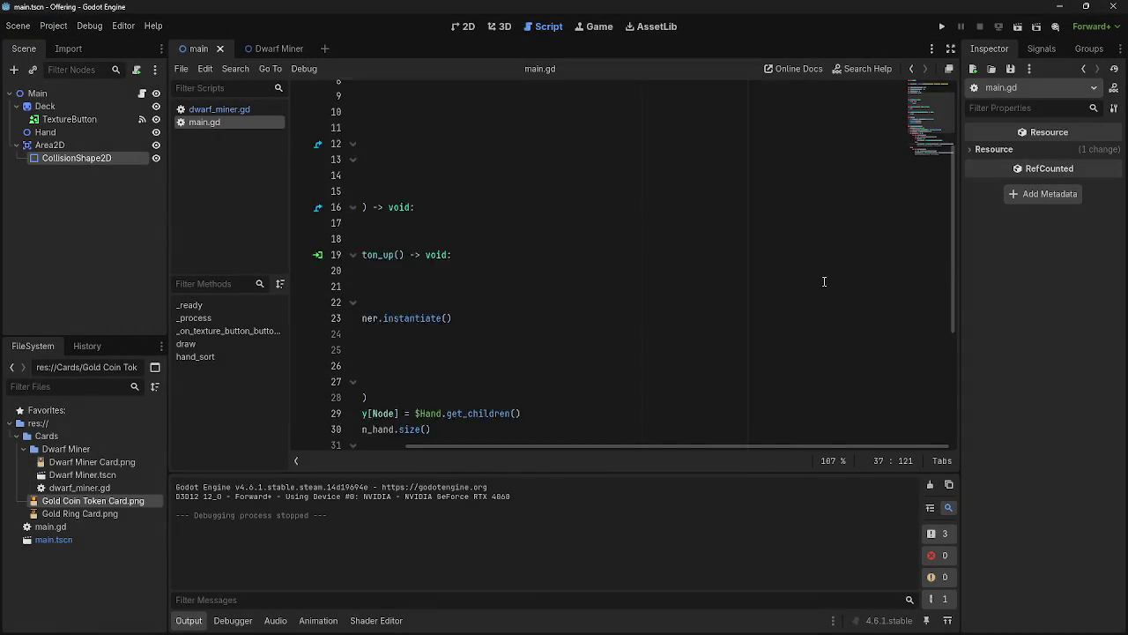
{"action": "type", "text": "-"}
{"action": "key", "text": "Down"}
{"action": "key", "text": "Down"}
{"action": "key", "text": "Down"}
{"action": "type", "text": "-"}
{"action": "left_click", "coordinate": [899, 402]}
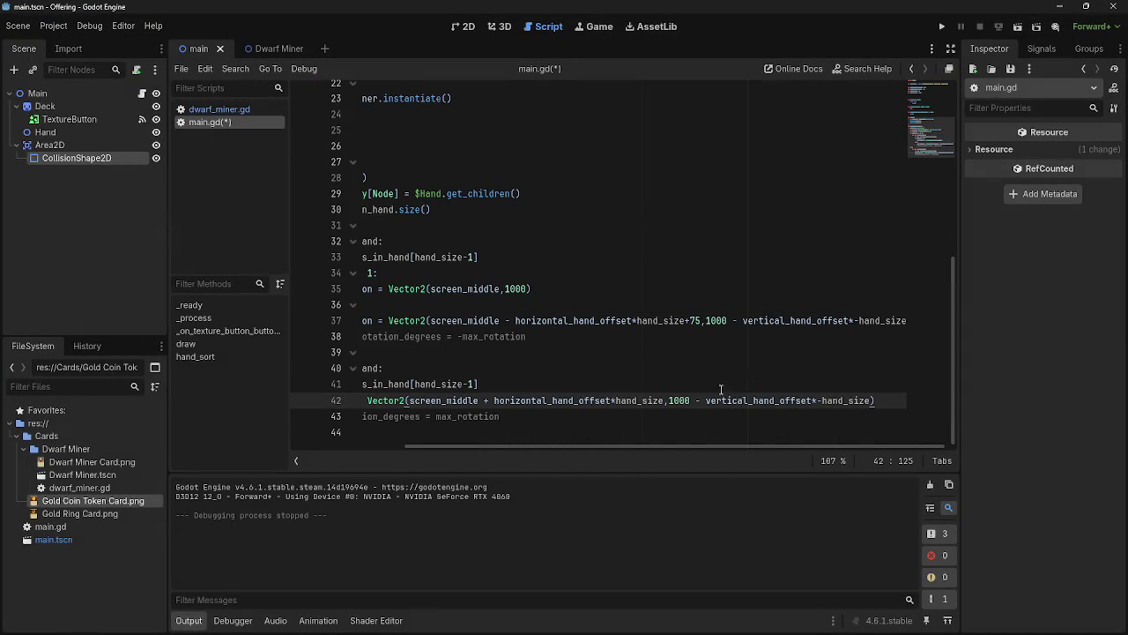
{"action": "double_click", "coordinate": [696, 401]}
{"action": "type", "text": "_"}
{"action": "left_click", "coordinate": [738, 320]}
{"action": "double_click", "coordinate": [735, 331]}
{"action": "type", "text": "="}
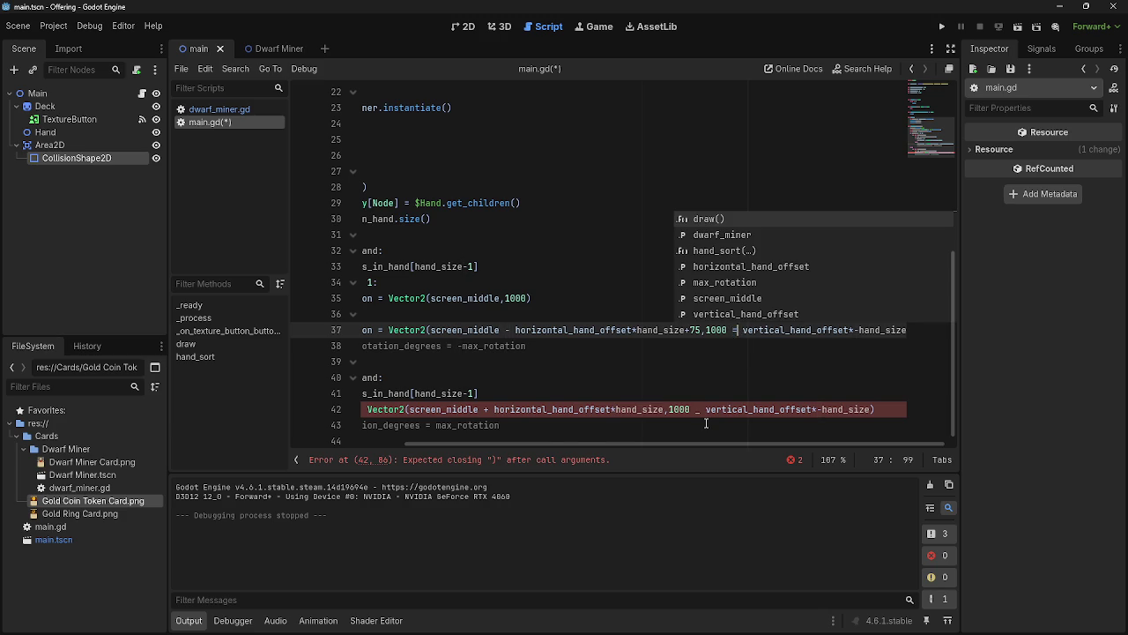
{"action": "type", "text": "+"}
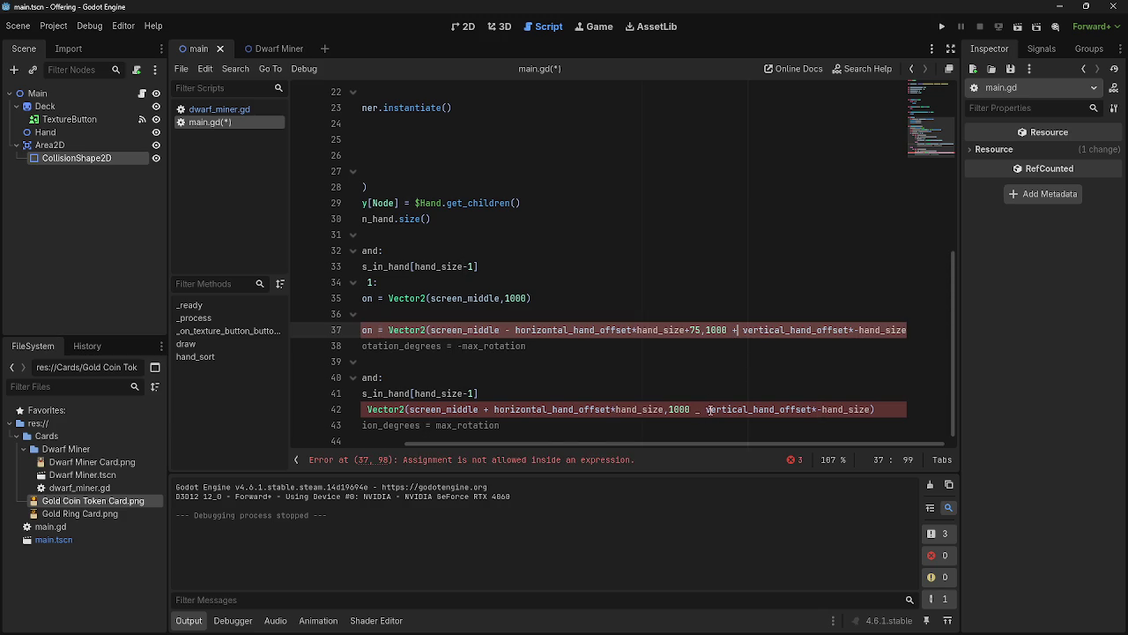
Make both lines read 1000 + vertical_hand_offset*hand_size, test-run, then switch to the 2D view
{"action": "double_click", "coordinate": [698, 409]}
{"action": "type", "text": "+"}
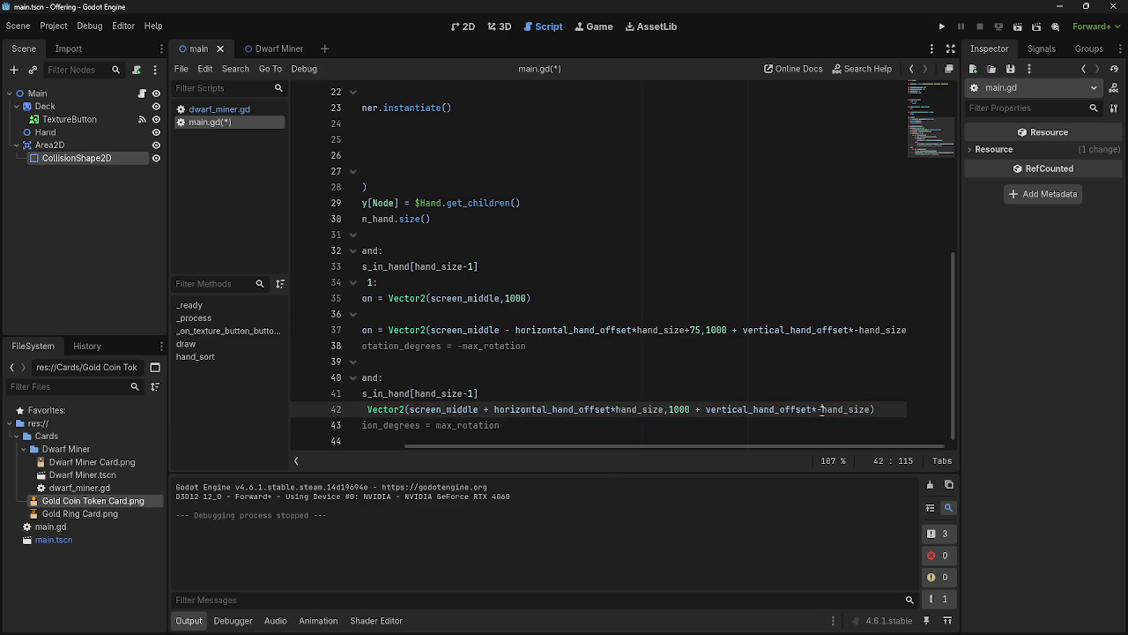
{"action": "key", "text": "BackSpace"}
{"action": "left_click", "coordinate": [857, 332]}
{"action": "key", "text": "BackSpace"}
{"action": "left_click", "coordinate": [941, 26]}
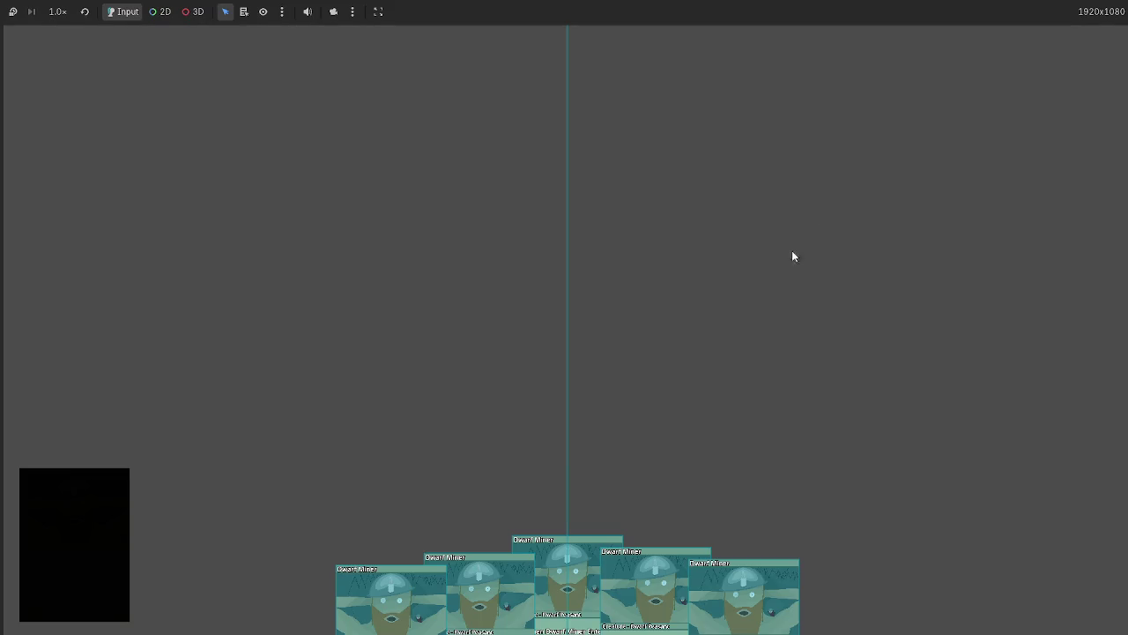
{"action": "key", "text": "F8"}
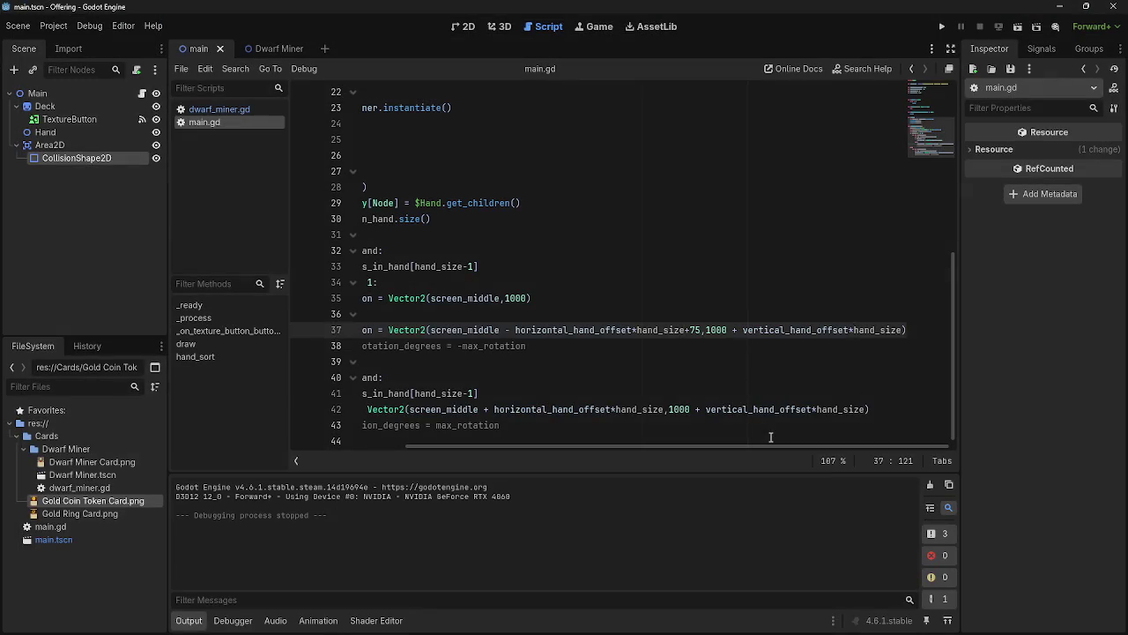
{"action": "left_click", "coordinate": [470, 29]}
{"action": "left_click_drag", "start_coordinate": [584, 234], "coordinate": [718, 347]}
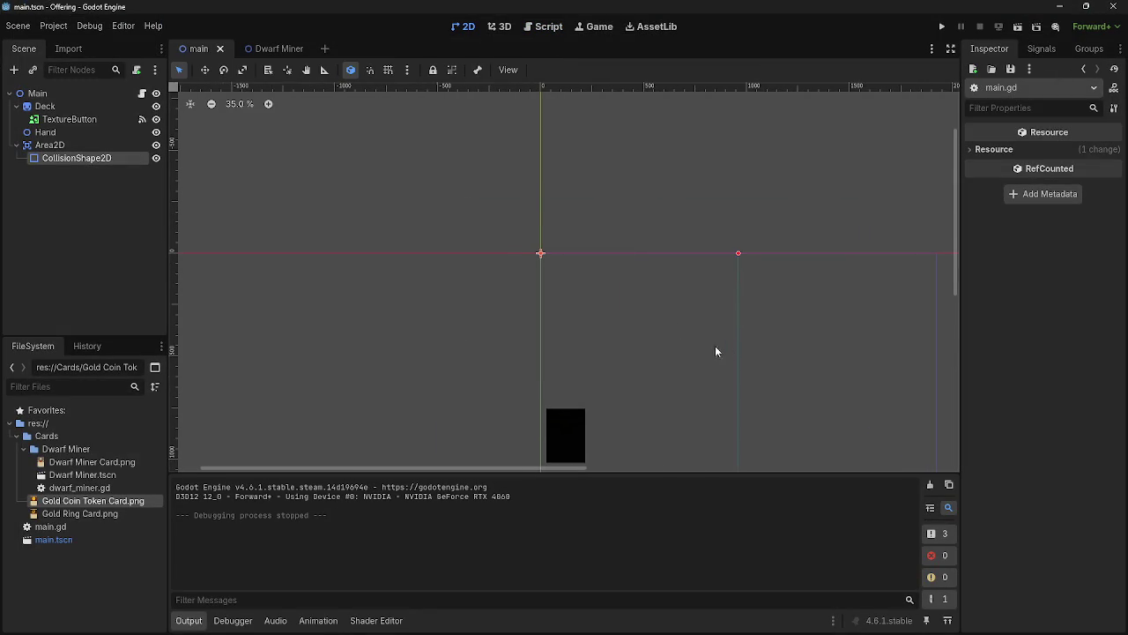
Pan the 2D canvas and test-run the game to see the fanned Dwarf Miner cards
{"action": "left_click_drag", "start_coordinate": [508, 254], "coordinate": [352, 204]}
{"action": "left_click_drag", "start_coordinate": [467, 282], "coordinate": [618, 341]}
{"action": "left_click_drag", "start_coordinate": [507, 312], "coordinate": [365, 255]}
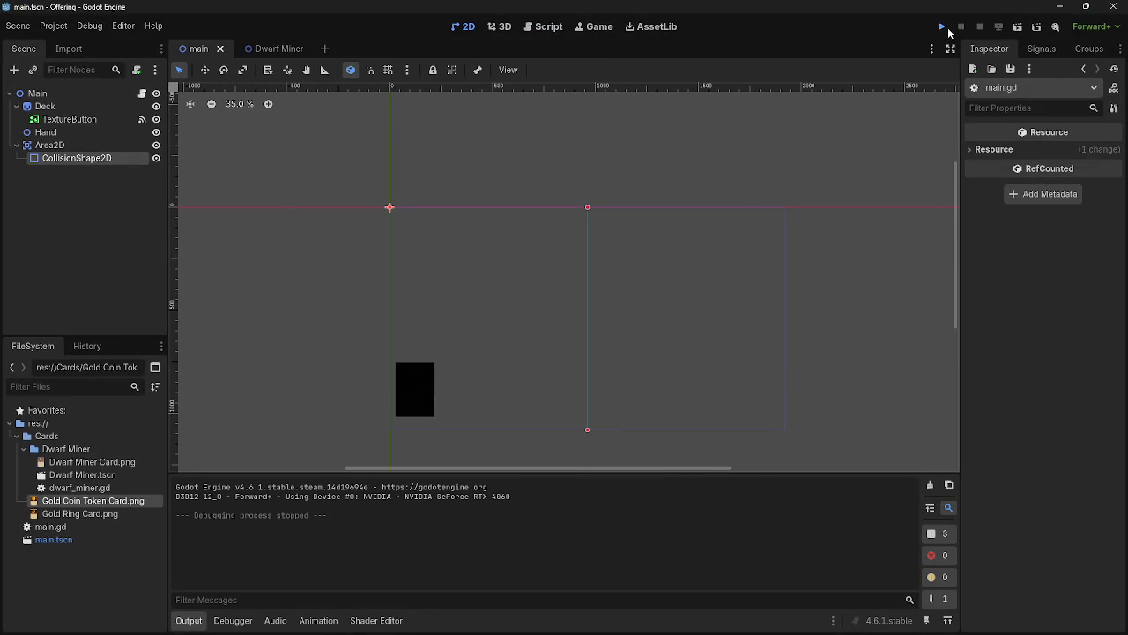
{"action": "left_click", "coordinate": [943, 27]}
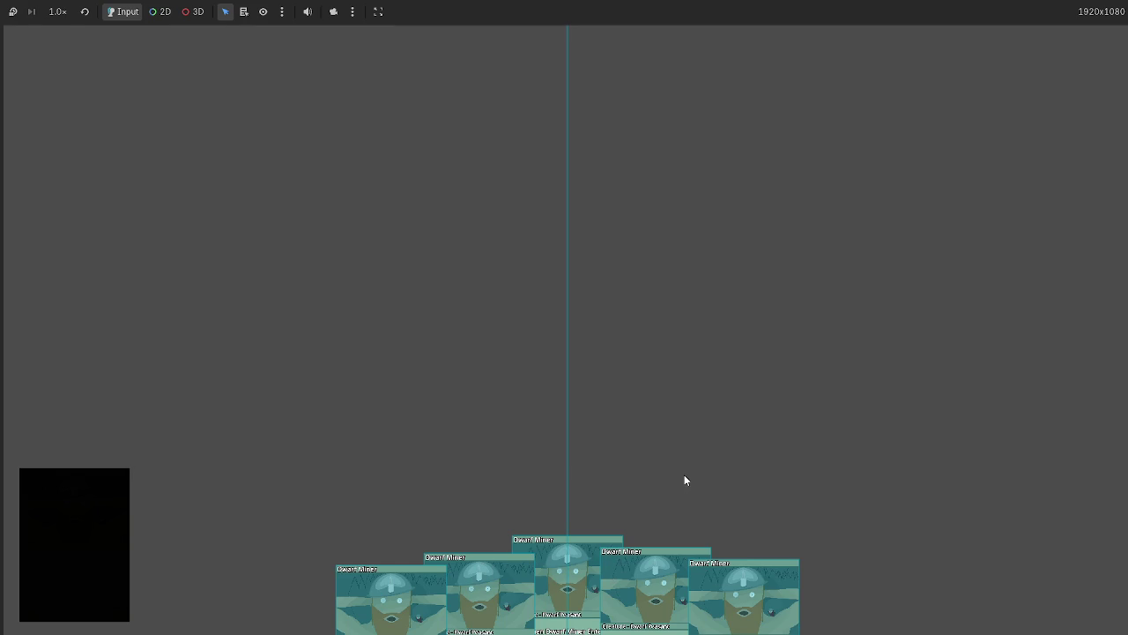
{"action": "key", "text": "F8"}
Return to the main.gd script at the end of line 42
{"action": "left_click", "coordinate": [552, 27]}
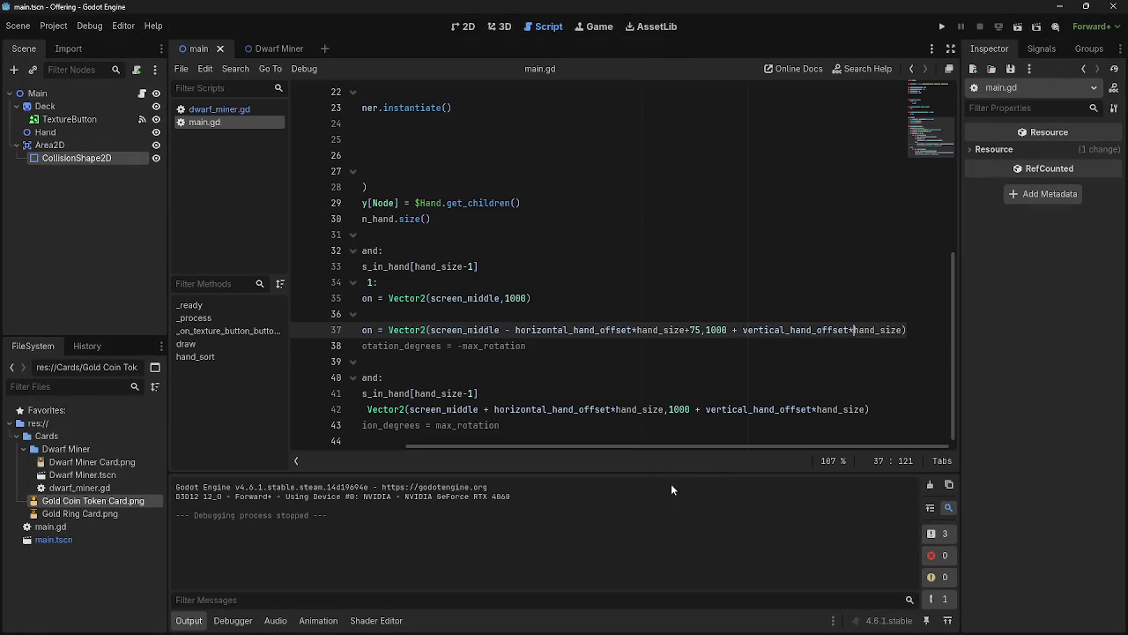
{"action": "left_click_drag", "start_coordinate": [715, 447], "coordinate": [487, 466]}
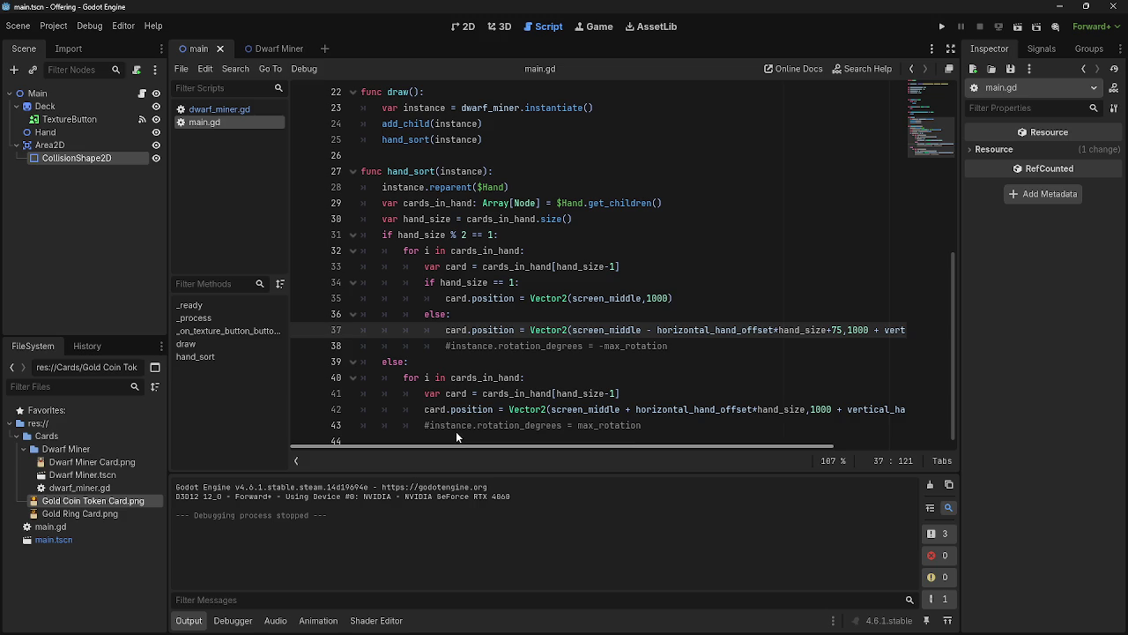
{"action": "left_click_drag", "start_coordinate": [602, 446], "coordinate": [796, 432]}
{"action": "left_click", "coordinate": [819, 410]}
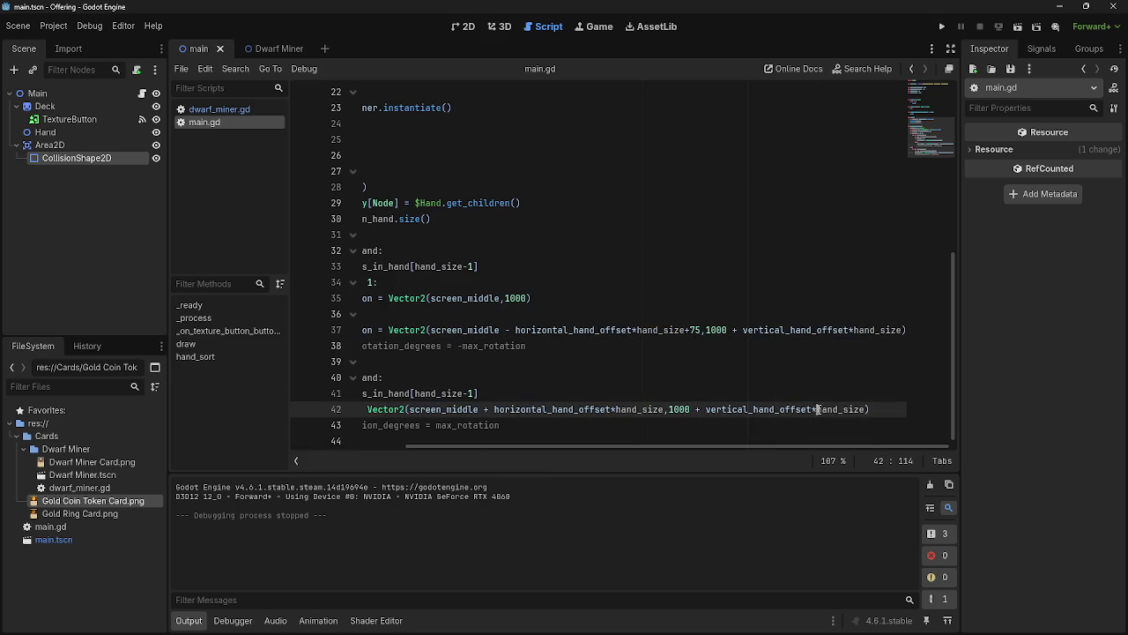
After a quick test run, restore line 37 to end in vertical_hand_offset*hand_size and add an empty line below
{"action": "left_click", "coordinate": [901, 330]}
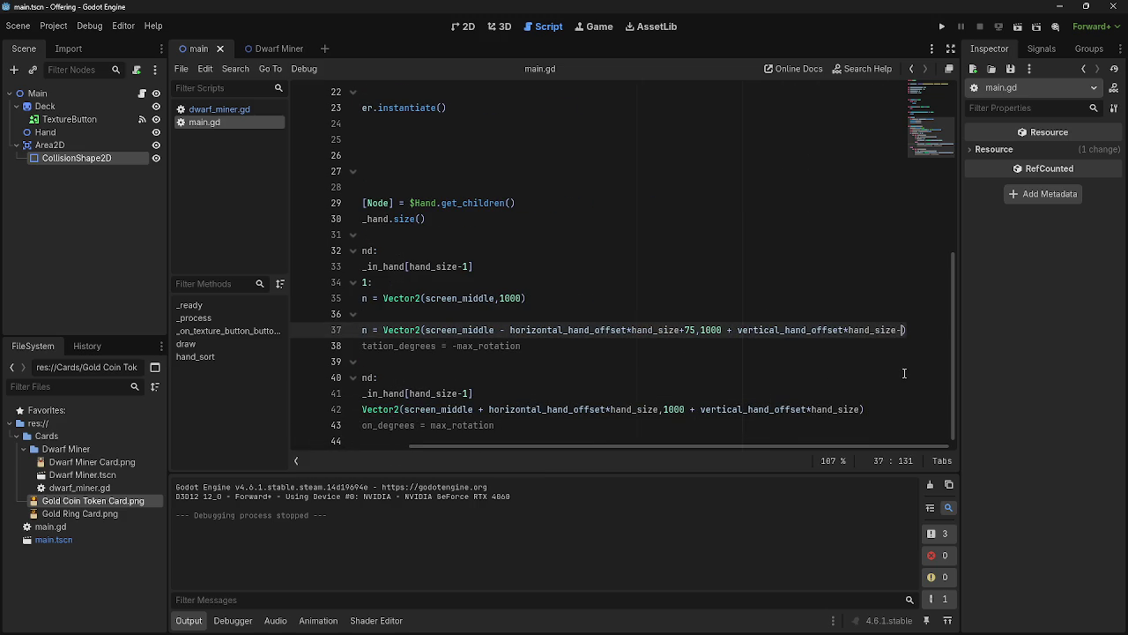
{"action": "left_click", "coordinate": [942, 27]}
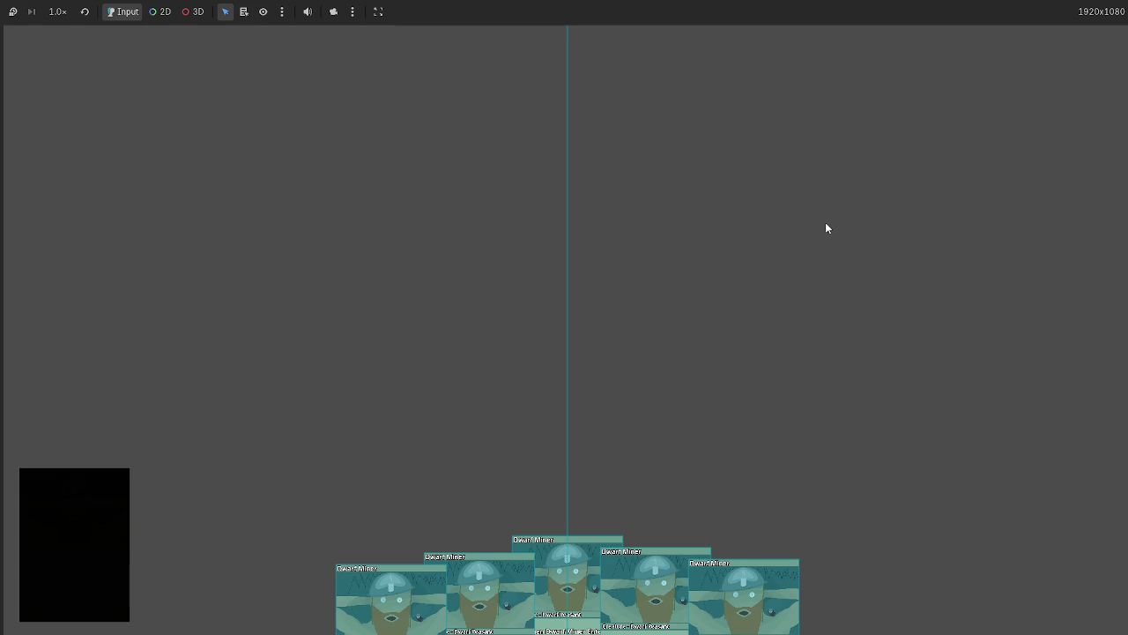
{"action": "key", "text": "F8"}
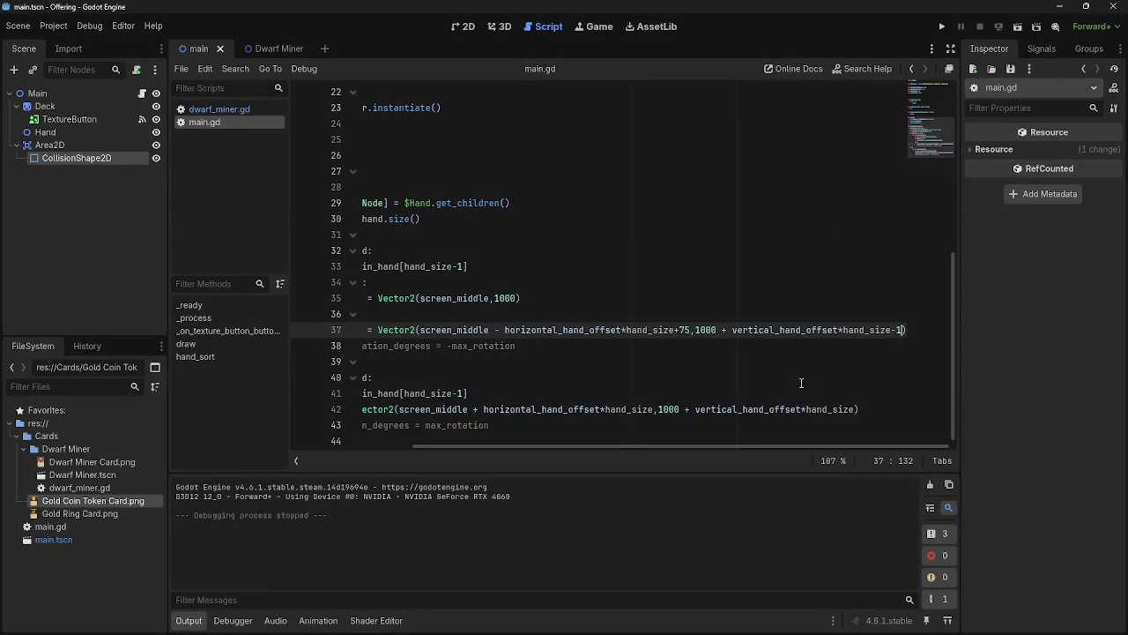
{"action": "key", "text": "BackSpace"}
{"action": "scroll", "coordinate": [573, 347], "scroll_direction": "up", "scroll_amount": 2}
{"action": "scroll", "coordinate": [573, 347], "scroll_direction": "down", "scroll_amount": 2}
{"action": "left_click", "coordinate": [906, 330]}
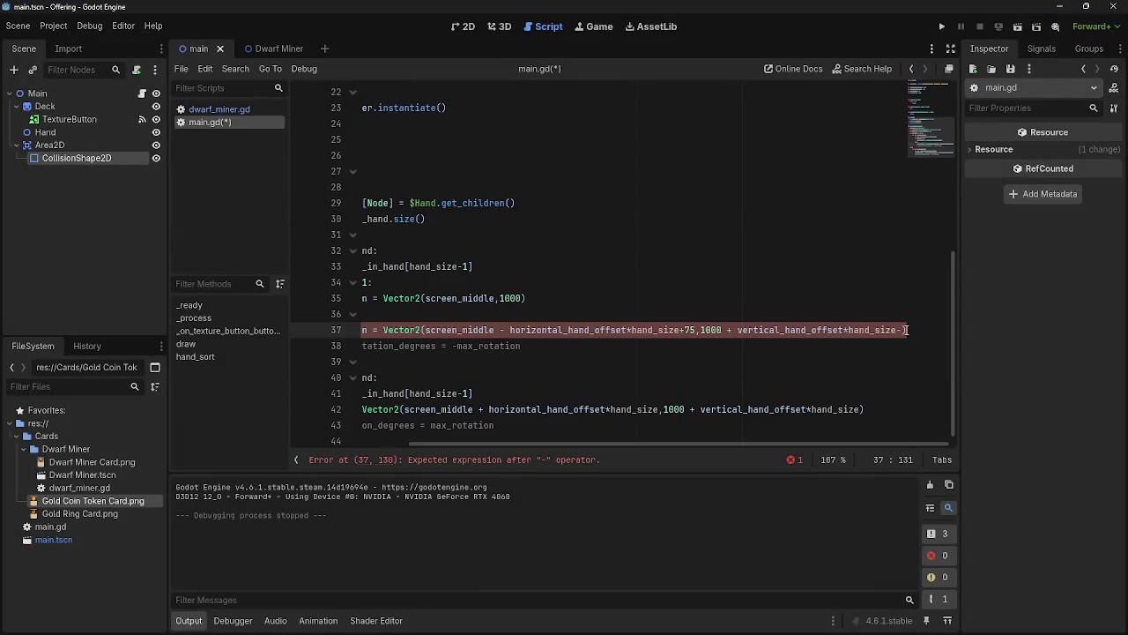
{"action": "type", "text": "1"}
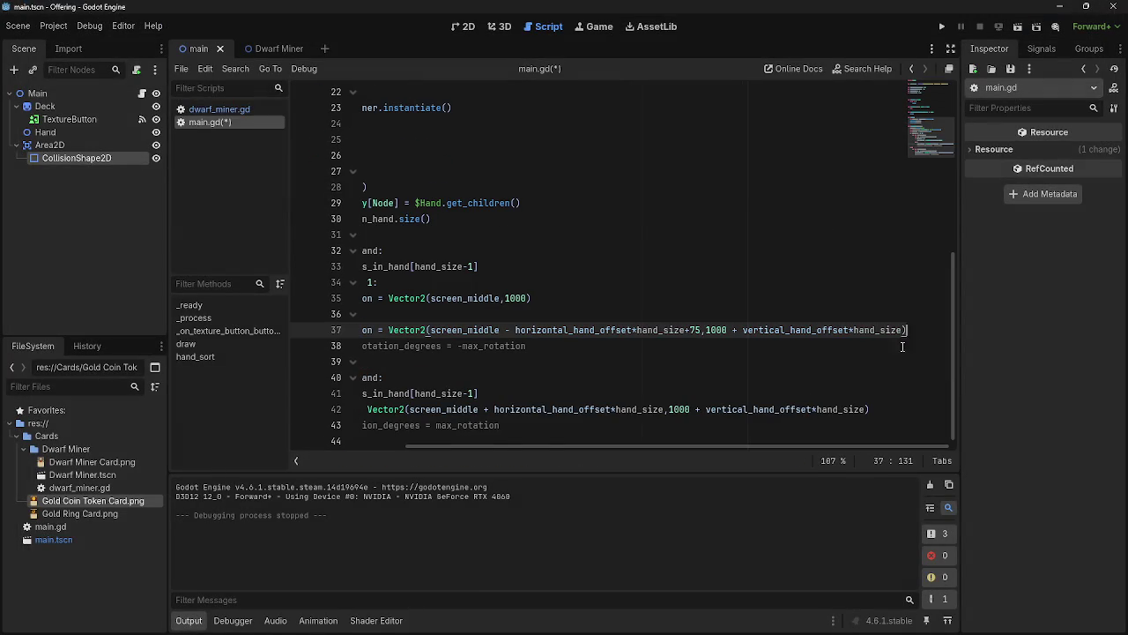
{"action": "key", "text": "Return"}
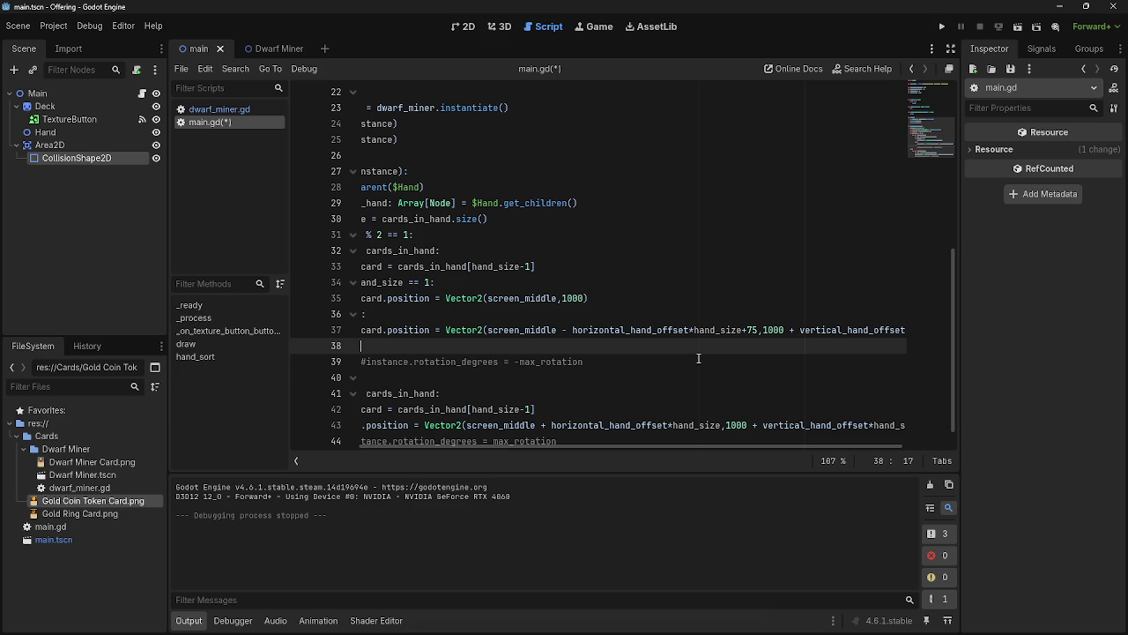
Add print (card.position) on line 38, fixing the 'positon' typo, and select it
{"action": "type", "text": "print "}
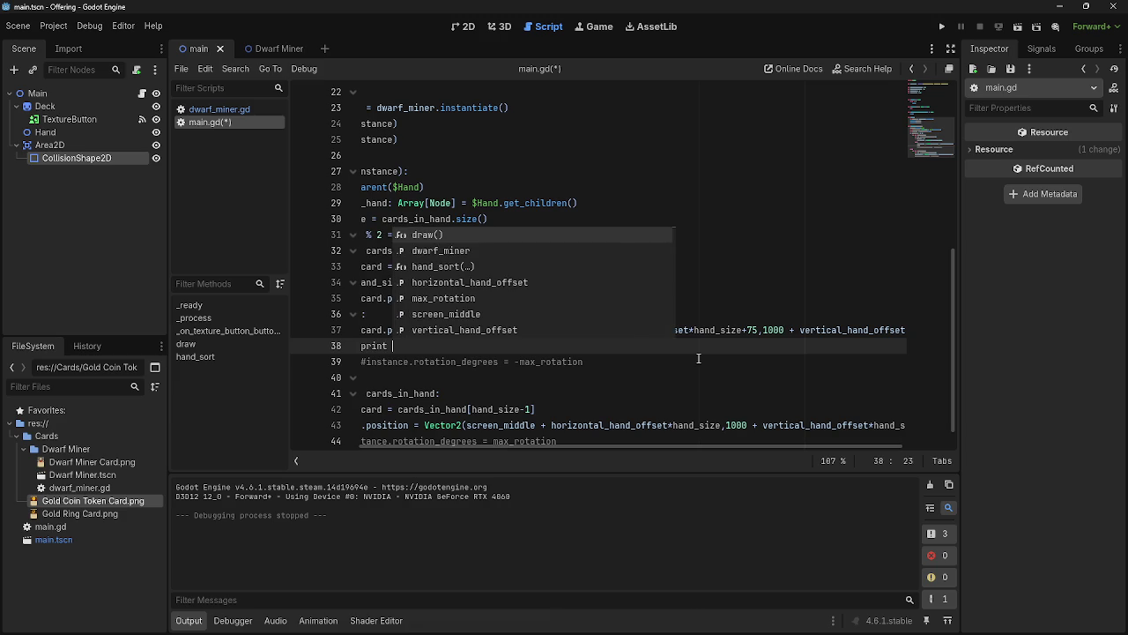
{"action": "type", "text": "card."}
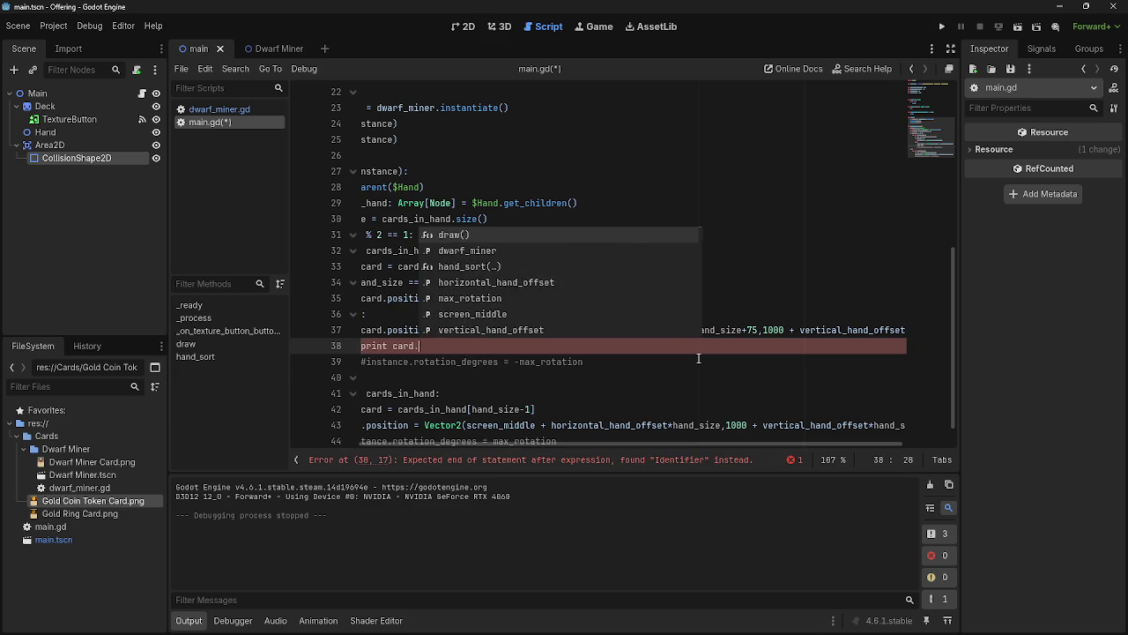
{"action": "key", "text": "Escape"}
{"action": "key", "text": "BackSpace"}
{"action": "key", "text": "BackSpace"}
{"action": "key", "text": "BackSpace"}
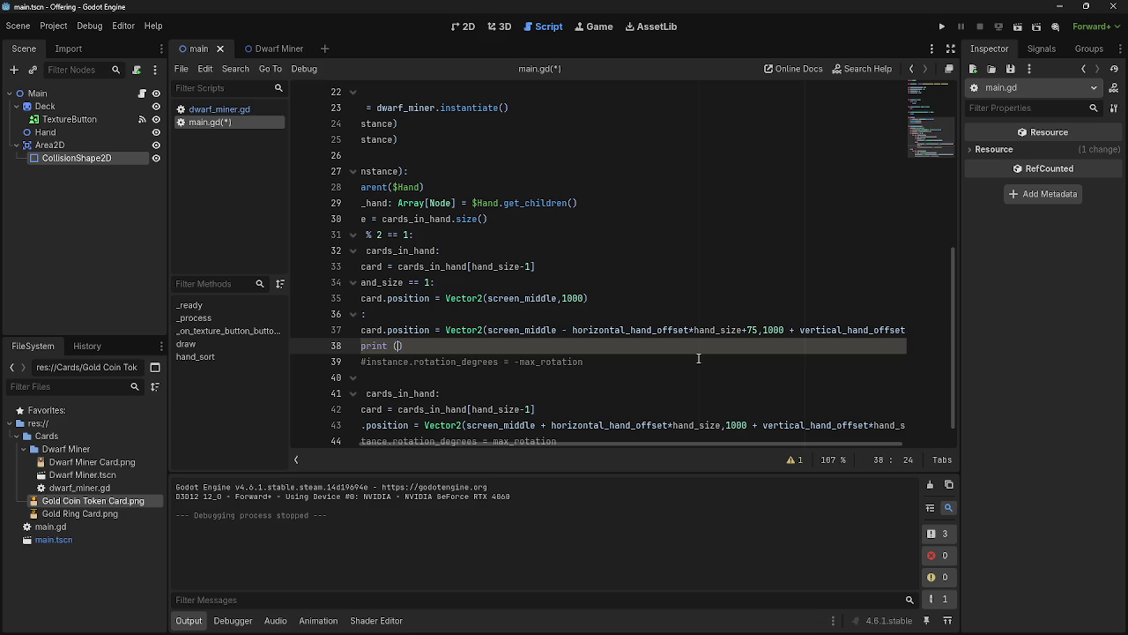
{"action": "type", "text": "("}
{"action": "type", "text": "d.positon"}
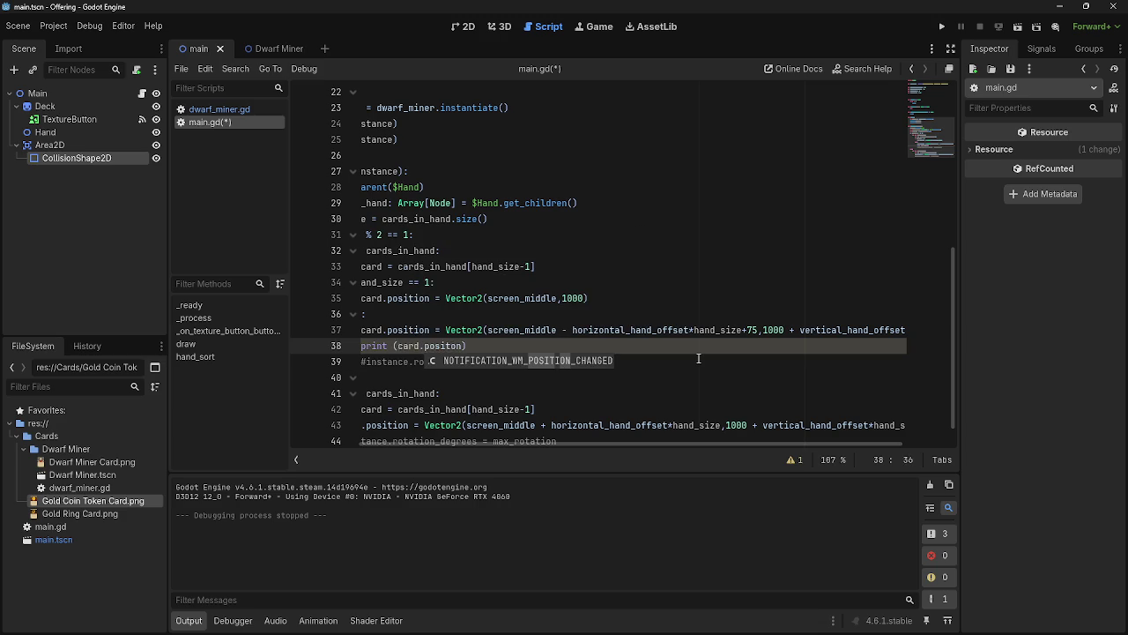
{"action": "left_click_drag", "start_coordinate": [599, 353], "coordinate": [375, 346]}
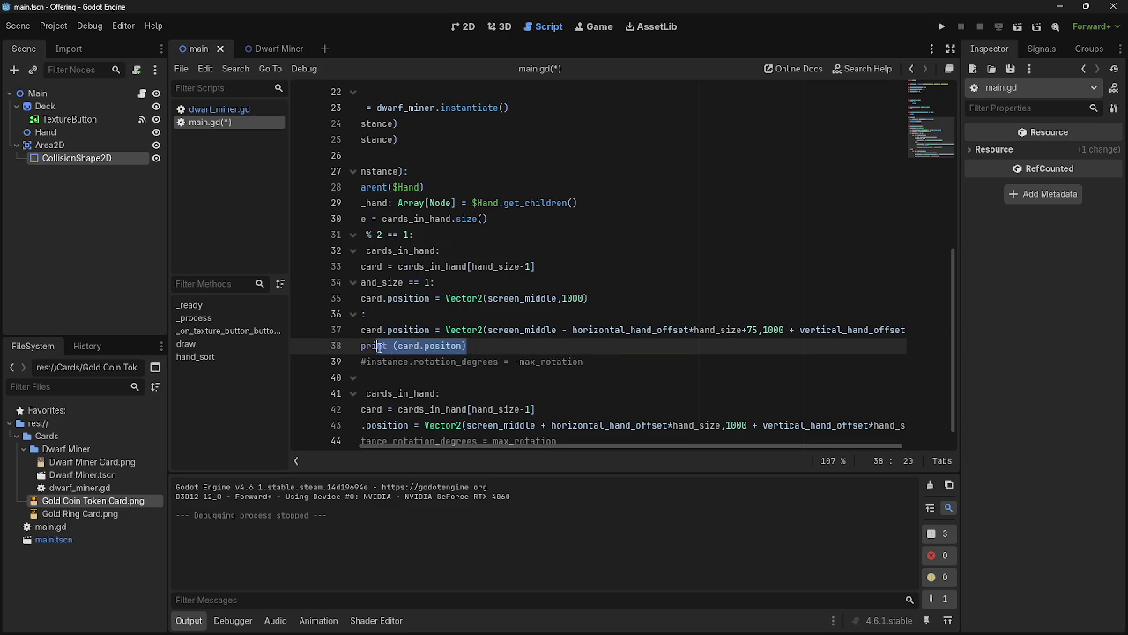
{"action": "left_click", "coordinate": [451, 350]}
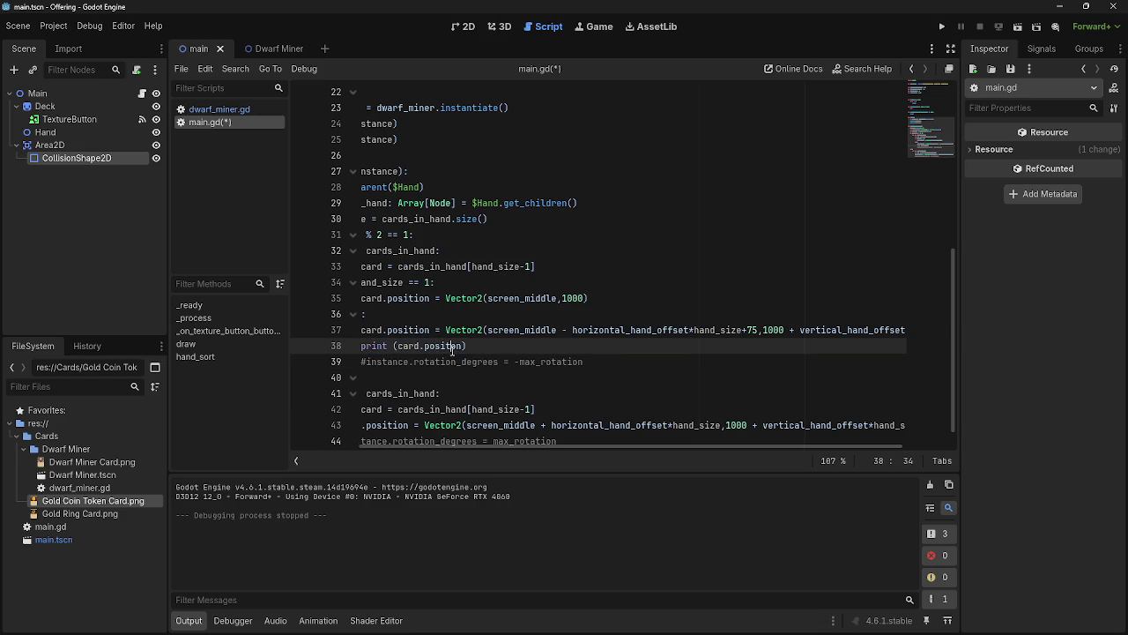
{"action": "type", "text": "i"}
{"action": "left_click_drag", "start_coordinate": [473, 347], "coordinate": [360, 347]}
{"action": "key", "text": "ctrl+c"}
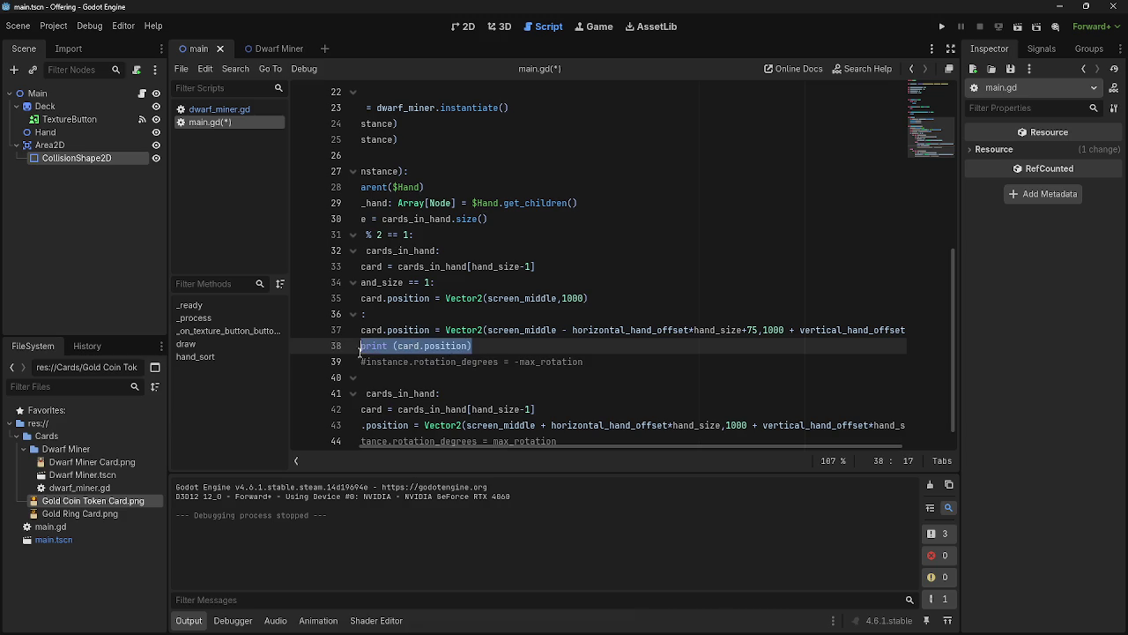
Paste print (card.position) on a new line below line 43 in the even-hand branch
{"action": "scroll", "coordinate": [494, 418], "scroll_direction": "down", "scroll_amount": 1}
{"action": "left_click", "coordinate": [535, 386]}
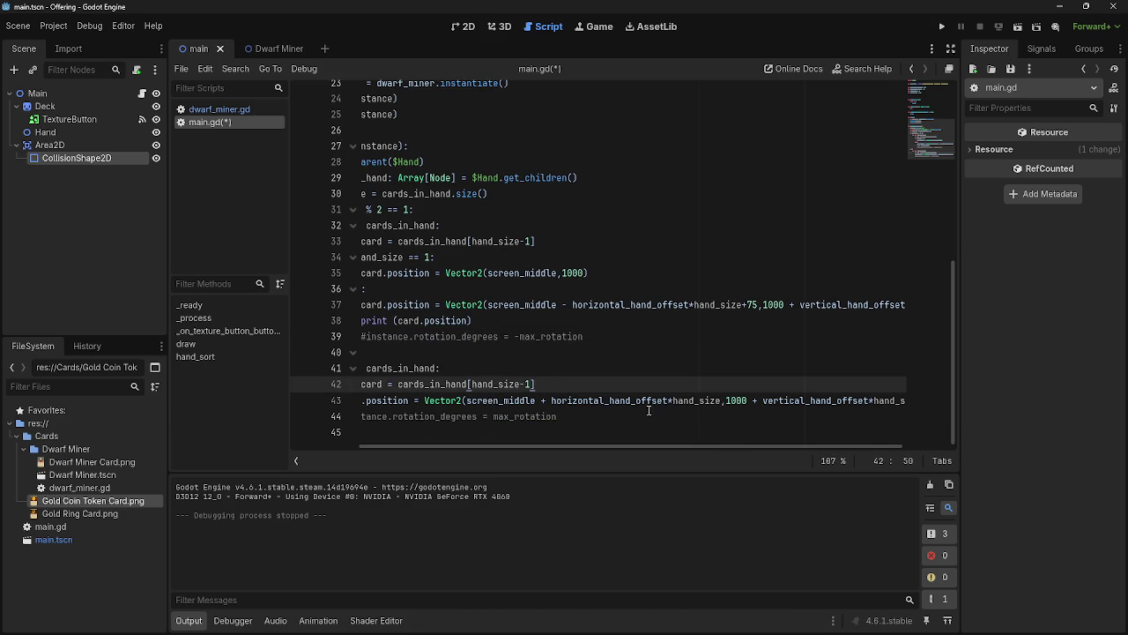
{"action": "left_click", "coordinate": [882, 402]}
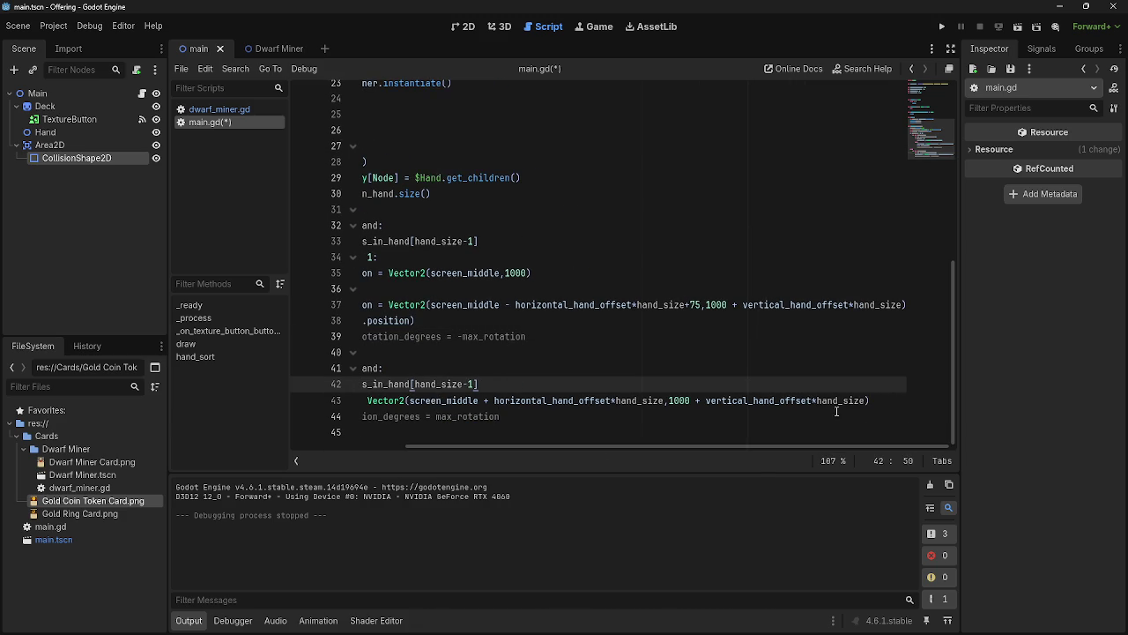
{"action": "key", "text": "Return"}
{"action": "key", "text": "ctrl+v"}
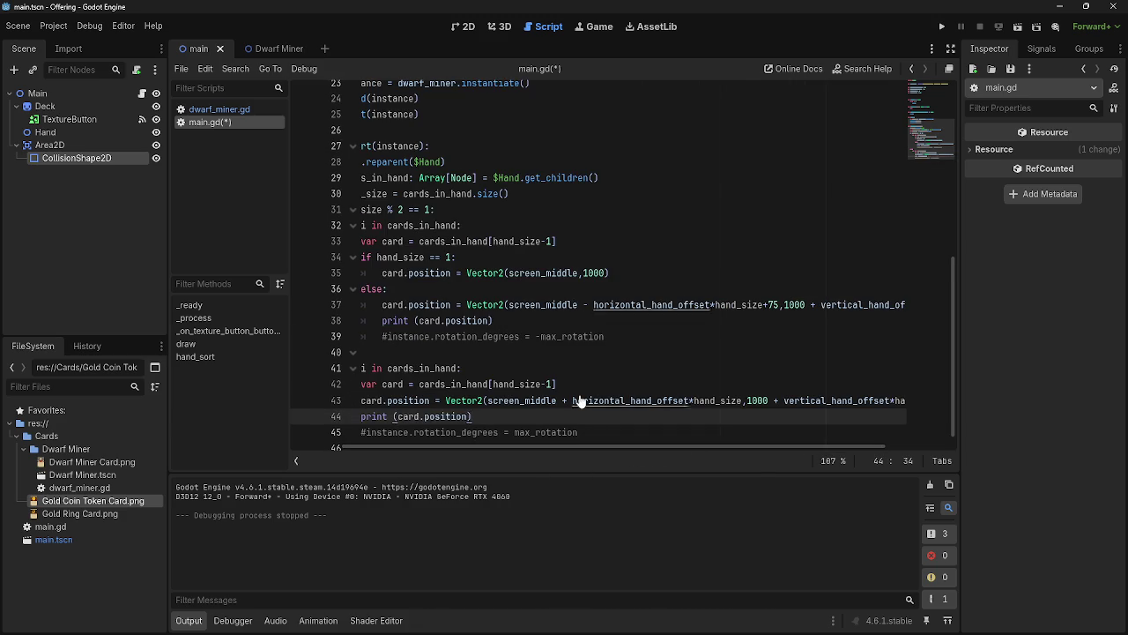
{"action": "scroll", "coordinate": [579, 396], "scroll_direction": "down", "scroll_amount": 2, "text": "ctrl"}
{"action": "scroll", "coordinate": [523, 411], "scroll_direction": "up", "scroll_amount": 3, "text": "ctrl"}
{"action": "scroll", "coordinate": [522, 411], "scroll_direction": "down", "scroll_amount": 2, "text": "ctrl"}
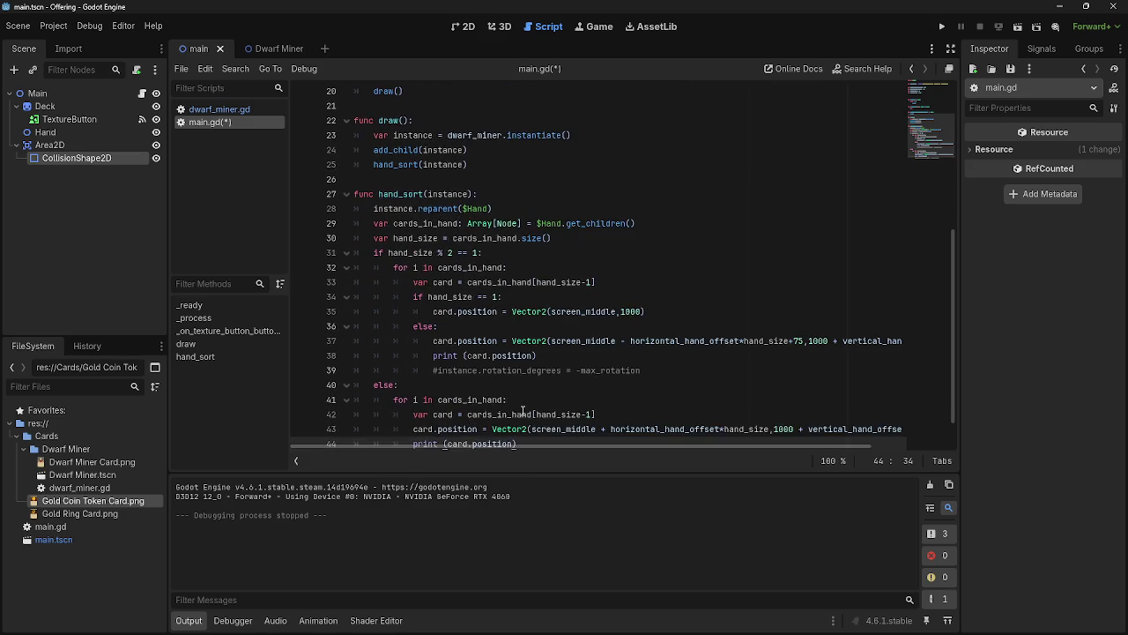
{"action": "scroll", "coordinate": [523, 411], "scroll_direction": "up", "scroll_amount": 1, "text": "ctrl"}
{"action": "mouse_move", "coordinate": [509, 445]}
{"action": "left_mouse_down"}
{"action": "mouse_move", "coordinate": [651, 439]}
{"action": "mouse_move", "coordinate": [581, 445]}
{"action": "left_mouse_up"}
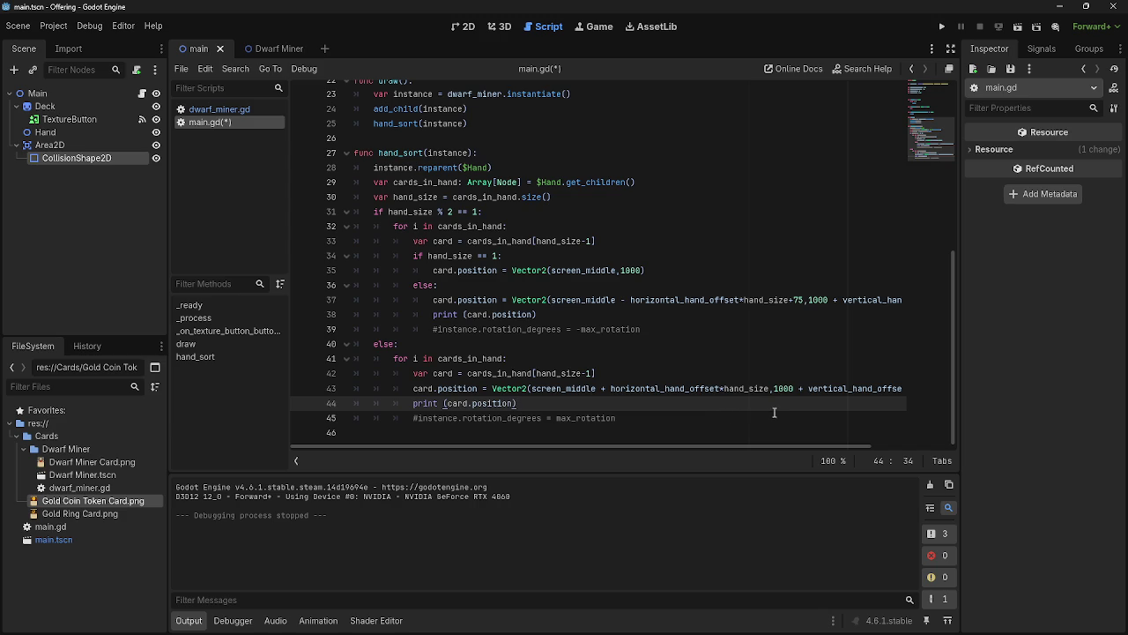
Run the project to view the five fanned Dwarf Miner cards
{"action": "scroll", "coordinate": [639, 365], "scroll_direction": "up", "scroll_amount": 8, "text": "ctrl"}
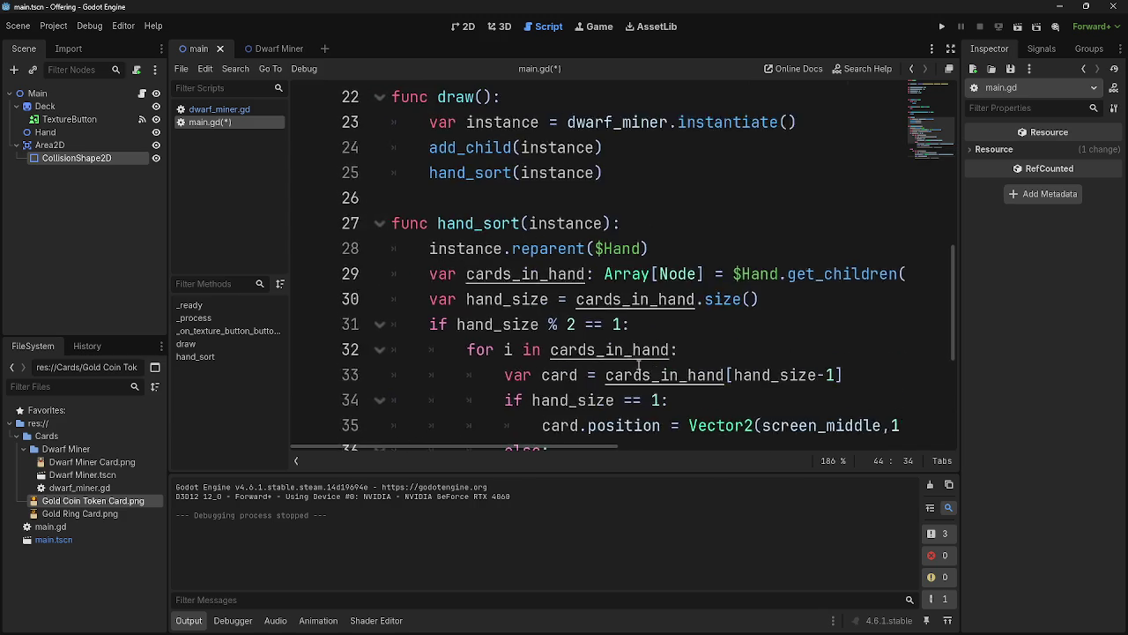
{"action": "scroll", "coordinate": [640, 364], "scroll_direction": "down", "scroll_amount": 2, "text": "ctrl"}
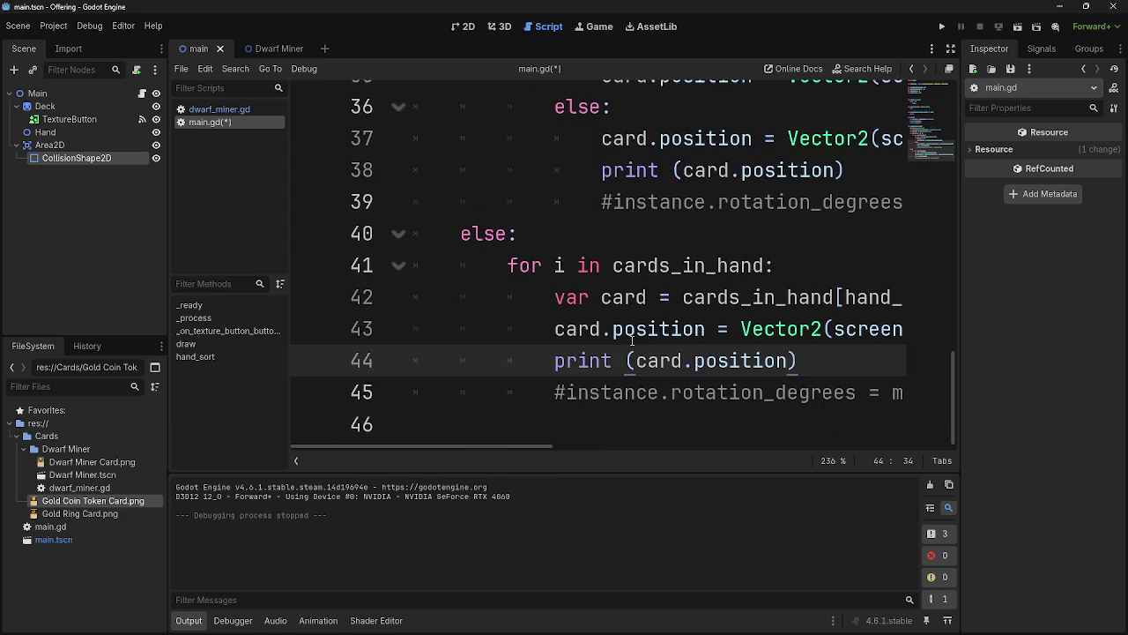
{"action": "scroll", "coordinate": [633, 340], "scroll_direction": "down", "scroll_amount": 5, "text": "ctrl"}
{"action": "scroll", "coordinate": [632, 341], "scroll_direction": "down", "scroll_amount": 3, "text": "ctrl"}
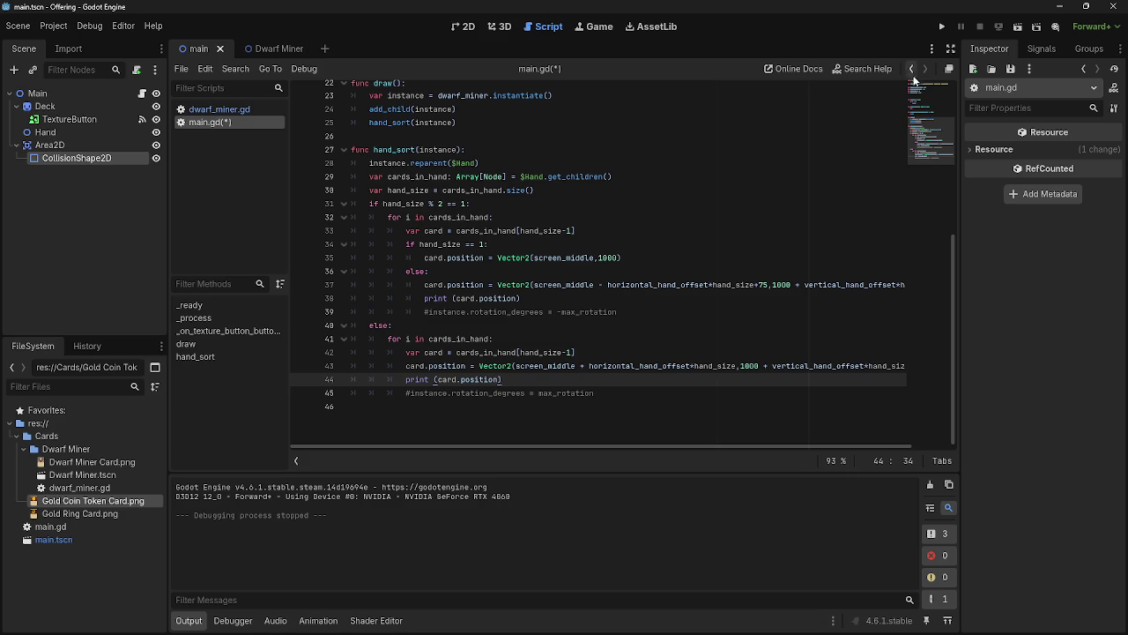
{"action": "scroll", "coordinate": [787, 188], "scroll_direction": "up", "scroll_amount": 1, "text": "ctrl"}
{"action": "left_click", "coordinate": [941, 26]}
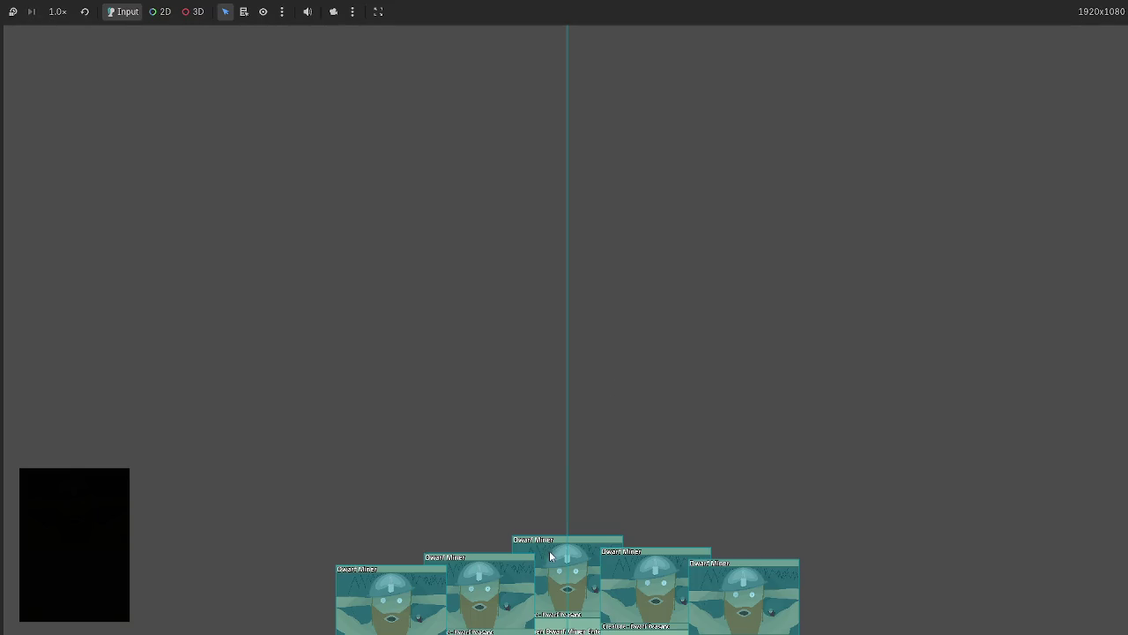
Stop the game and change line 43's offset to vertical_hand_offset*hand_size+1
{"action": "key", "text": "F8"}
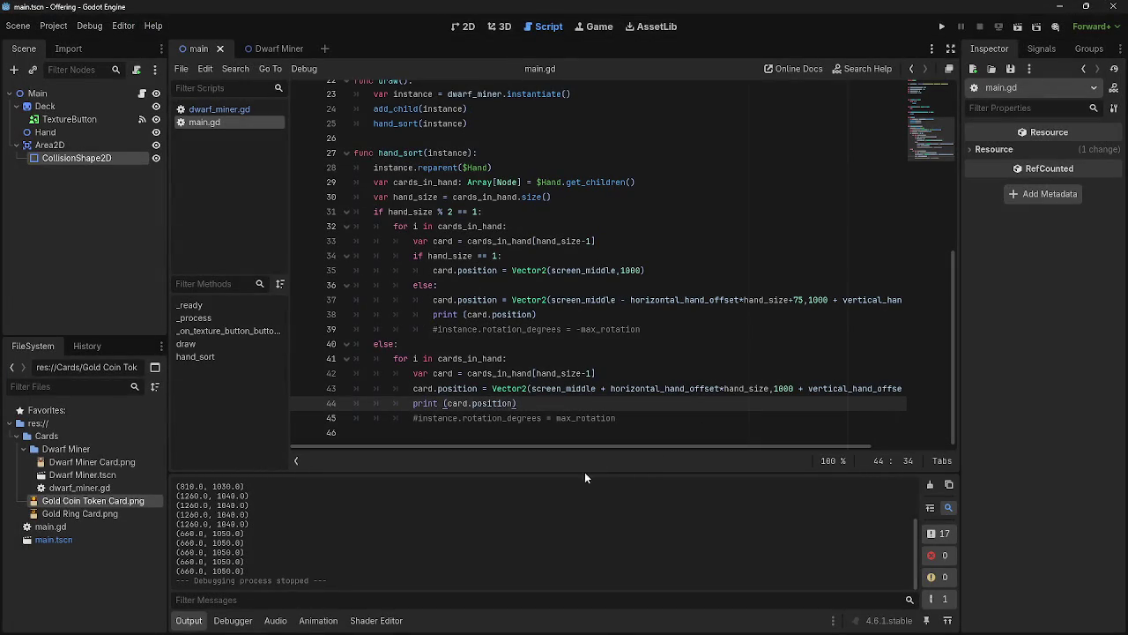
{"action": "scroll", "coordinate": [226, 527], "scroll_direction": "up", "scroll_amount": 2}
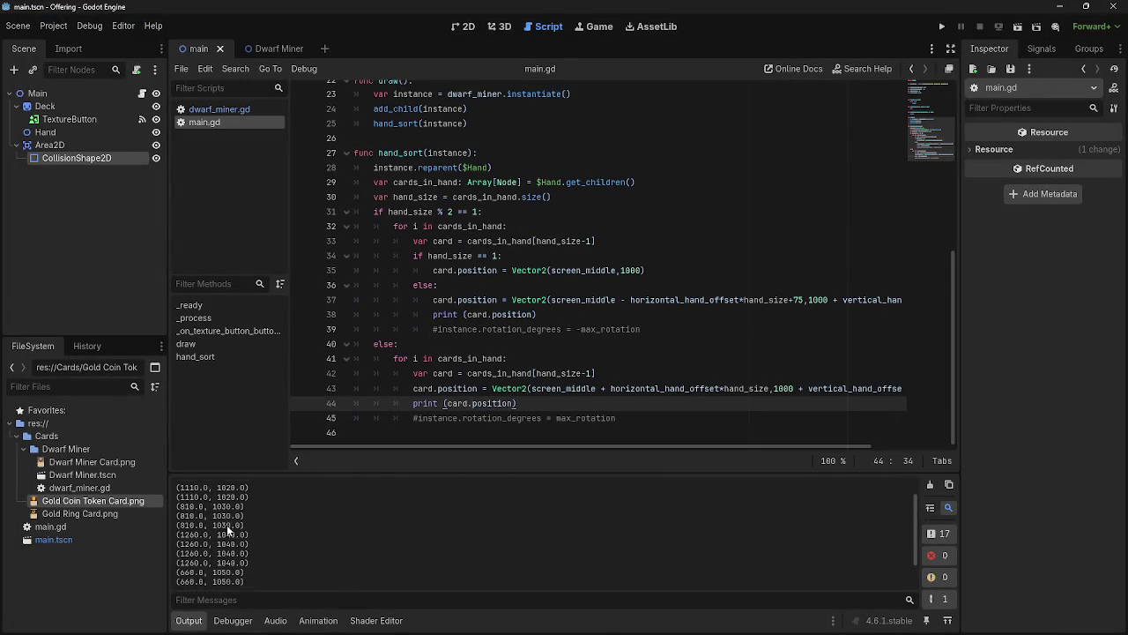
{"action": "scroll", "coordinate": [226, 527], "scroll_direction": "up", "scroll_amount": 1}
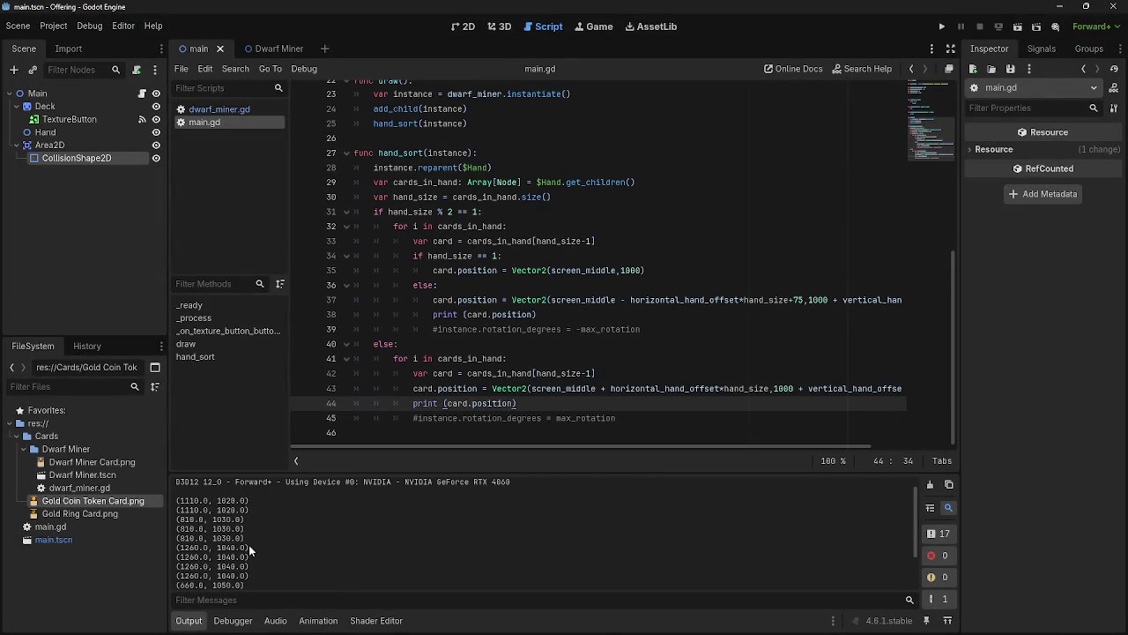
{"action": "scroll", "coordinate": [254, 570], "scroll_direction": "down", "scroll_amount": 1}
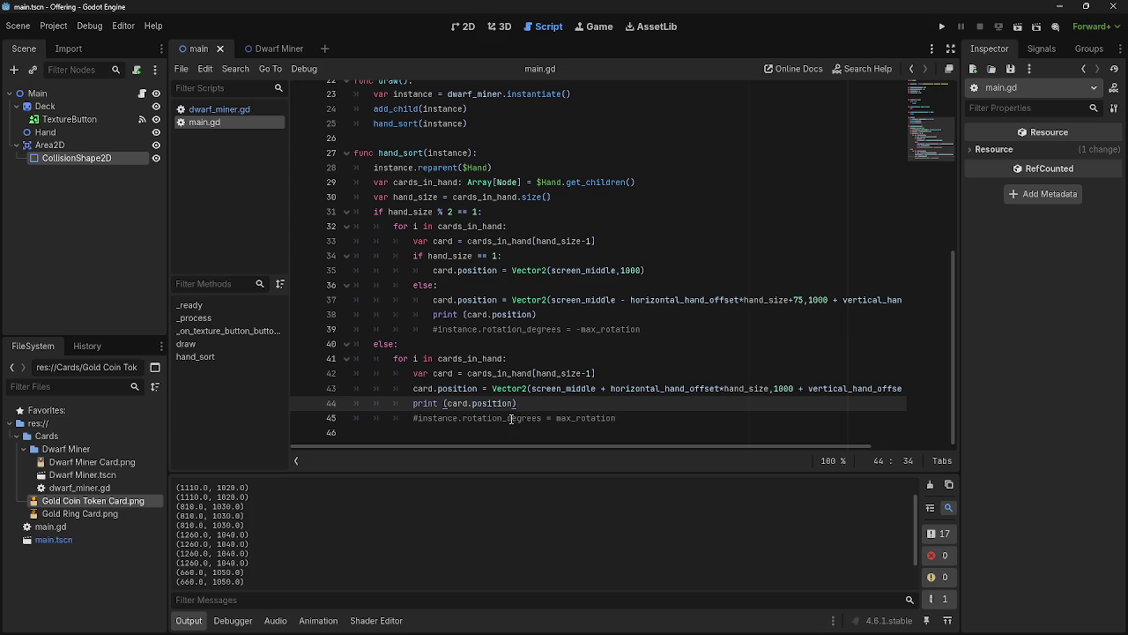
{"action": "left_click_drag", "start_coordinate": [513, 446], "coordinate": [701, 450]}
{"action": "left_click", "coordinate": [868, 393]}
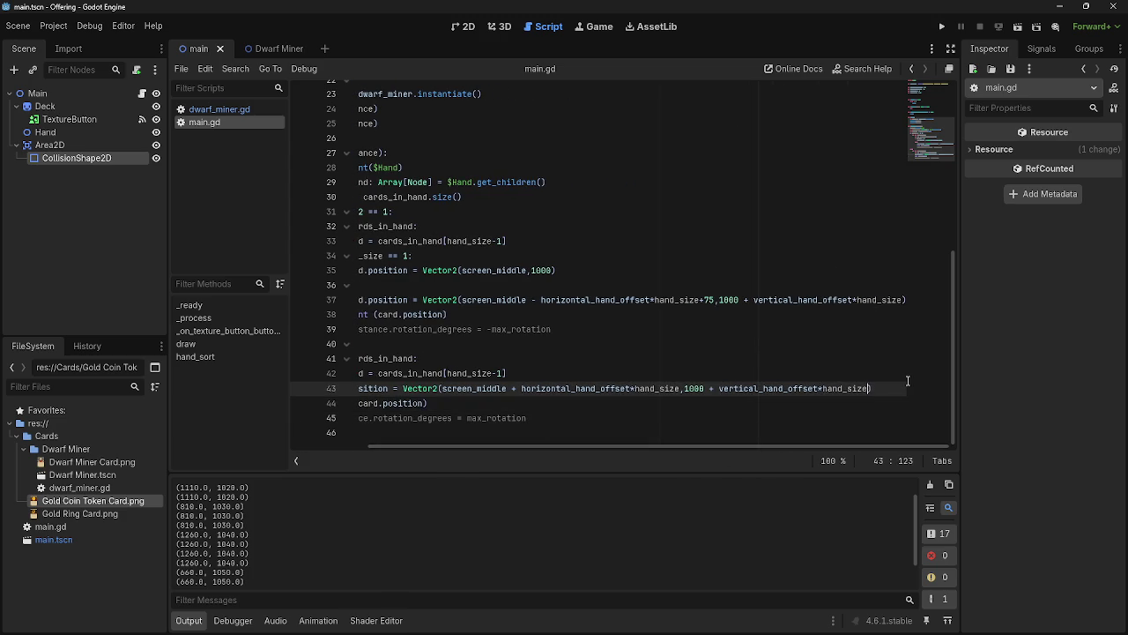
{"action": "type", "text": "="}
{"action": "key", "text": "BackSpace"}
{"action": "type", "text": "+1"}
Run the game to test the new even-hand vertical offset
{"action": "left_click", "coordinate": [942, 27]}
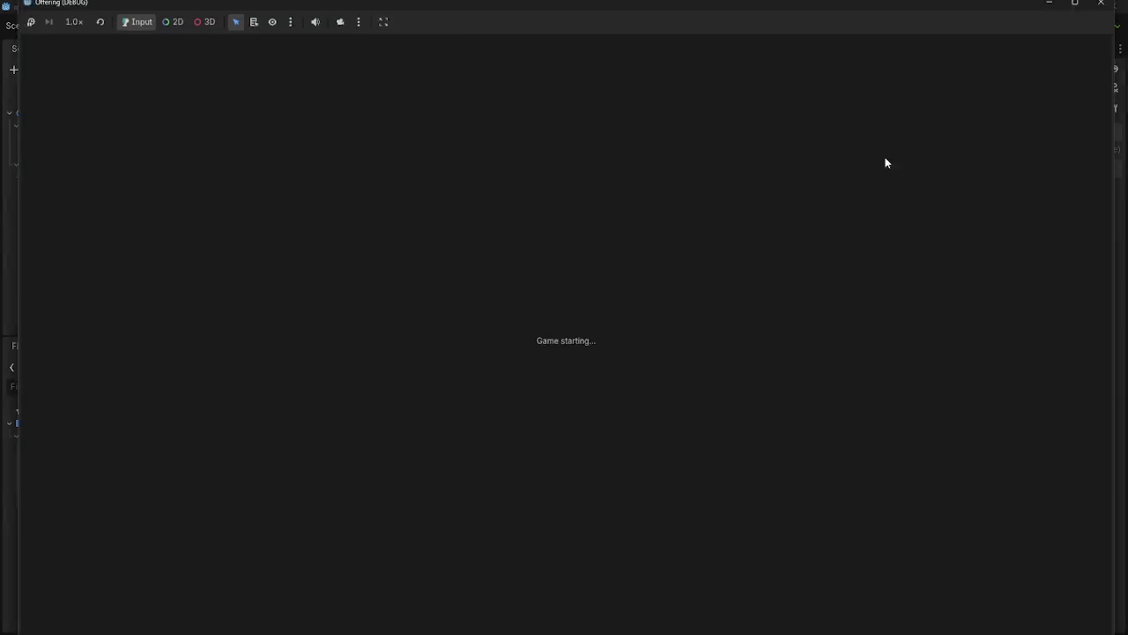
{"action": "scroll", "coordinate": [289, 562], "scroll_direction": "up", "scroll_amount": 5}
{"action": "scroll", "coordinate": [289, 562], "scroll_direction": "down", "scroll_amount": 2}
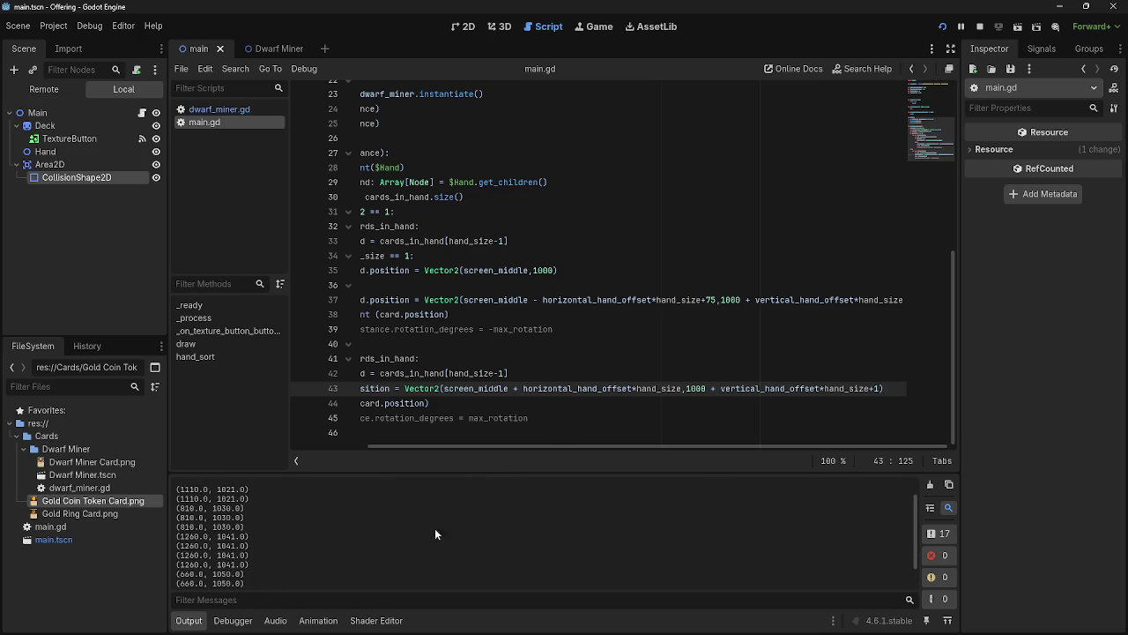
{"action": "left_click", "coordinate": [875, 390]}
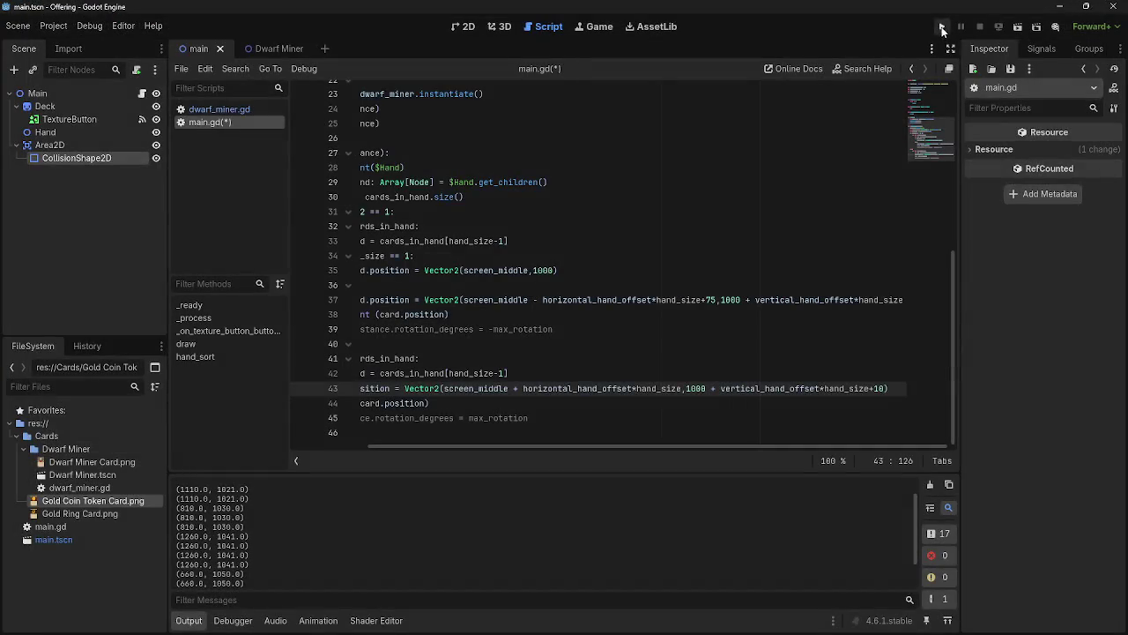
Change line 43's +10 offset to -10 and relaunch the game to check the spread
{"action": "left_click", "coordinate": [943, 25]}
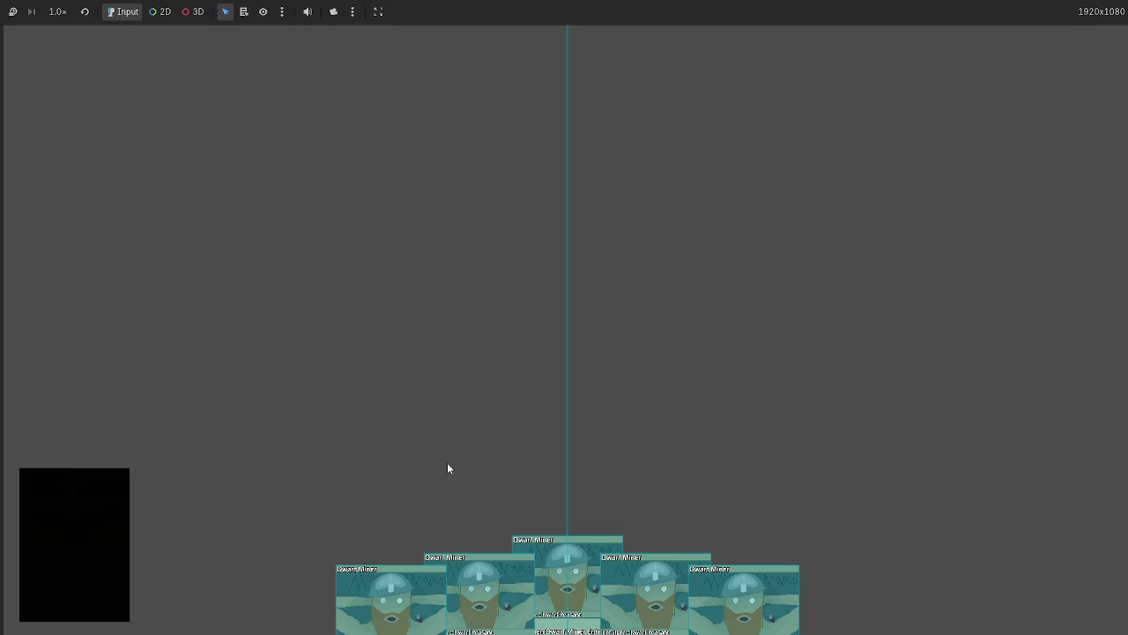
{"action": "key", "text": "alt+Tab"}
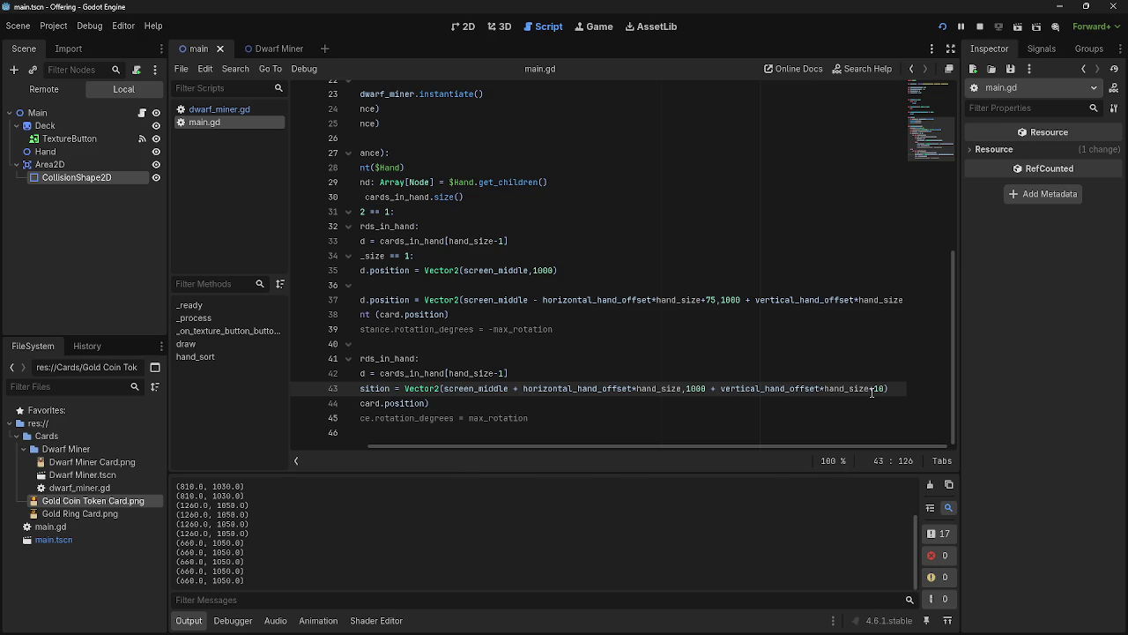
{"action": "double_click", "coordinate": [872, 389]}
{"action": "type", "text": "-"}
{"action": "left_click", "coordinate": [950, 27]}
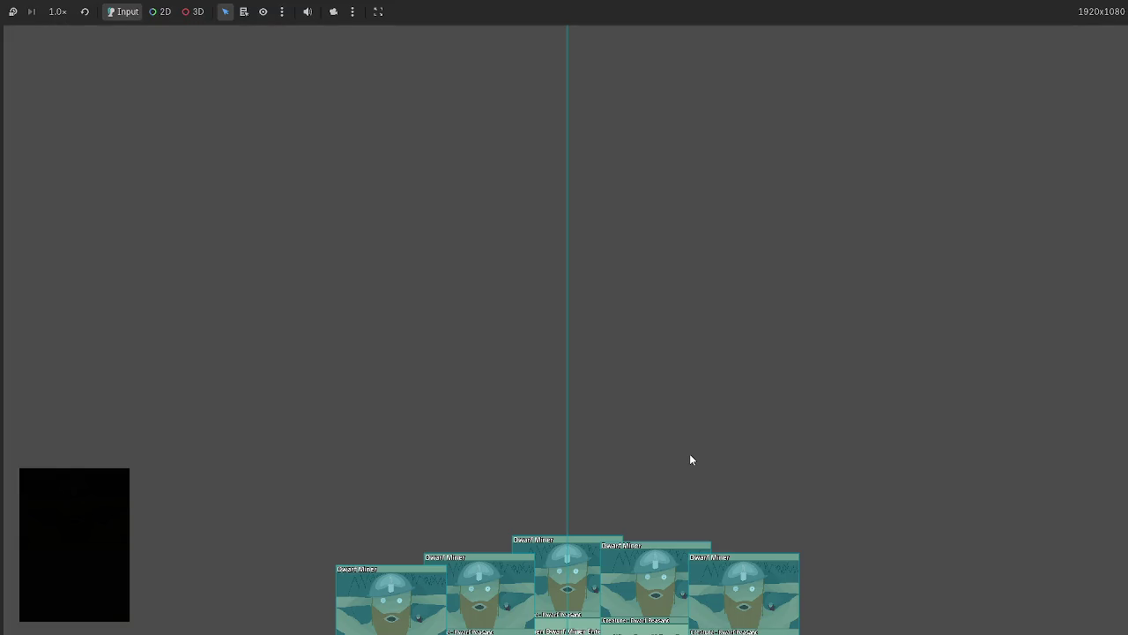
{"action": "key", "text": "F8"}
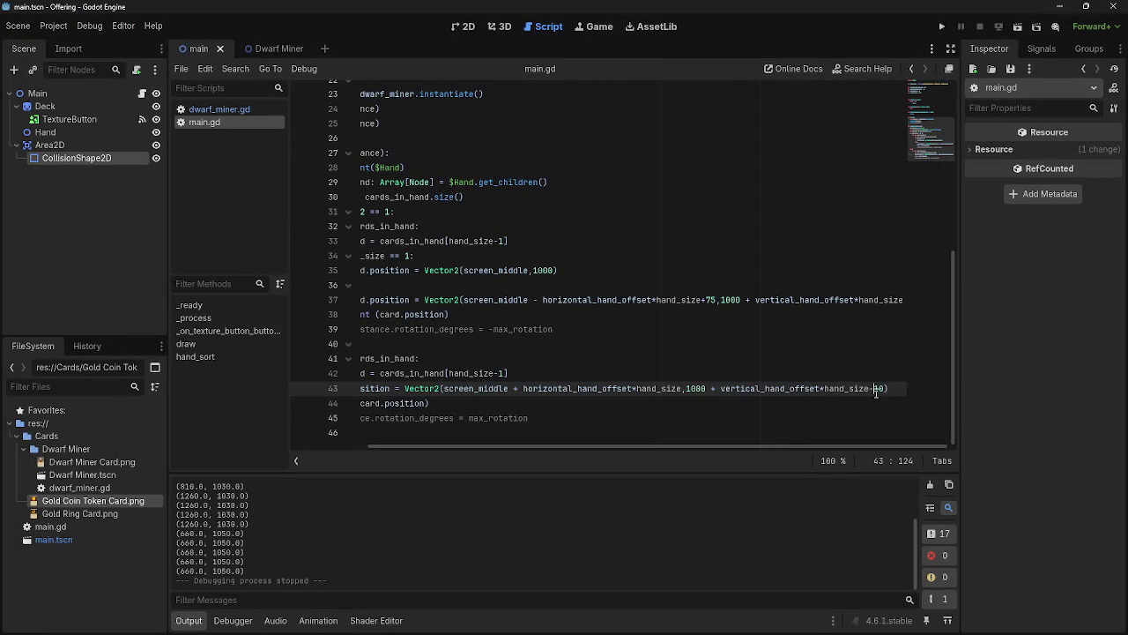
Set line 43's offset to -20, append -10 to line 37's vertical term, and test
{"action": "double_click", "coordinate": [871, 389]}
{"action": "type", "text": "20"}
{"action": "scroll", "coordinate": [895, 414], "scroll_direction": "up", "scroll_amount": 2}
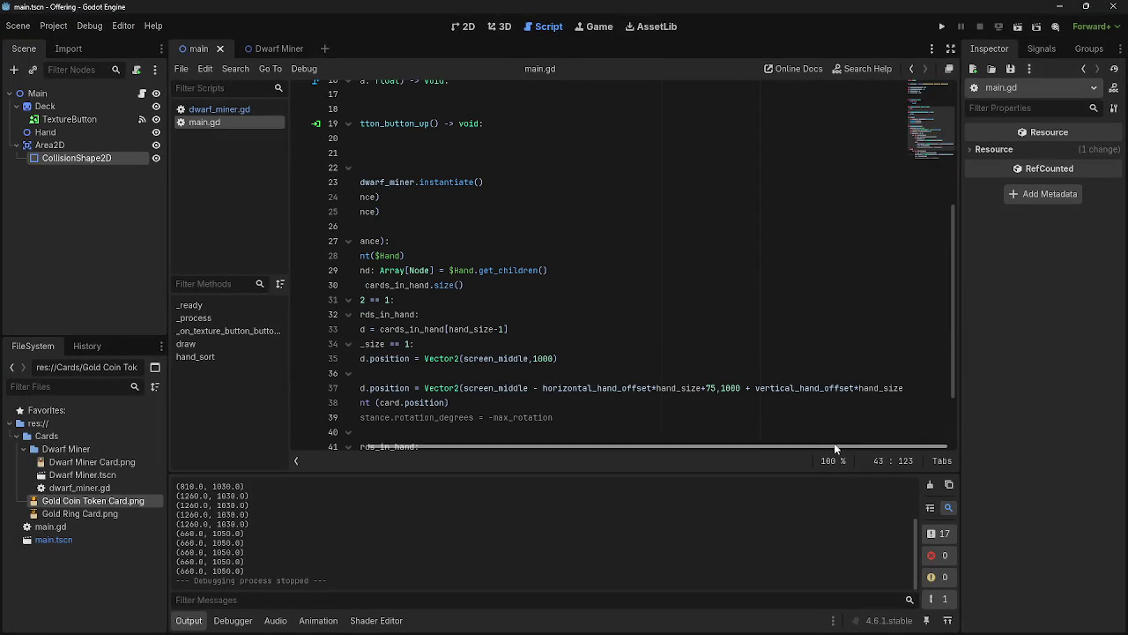
{"action": "left_click", "coordinate": [910, 388]}
{"action": "type", "text": "-10"}
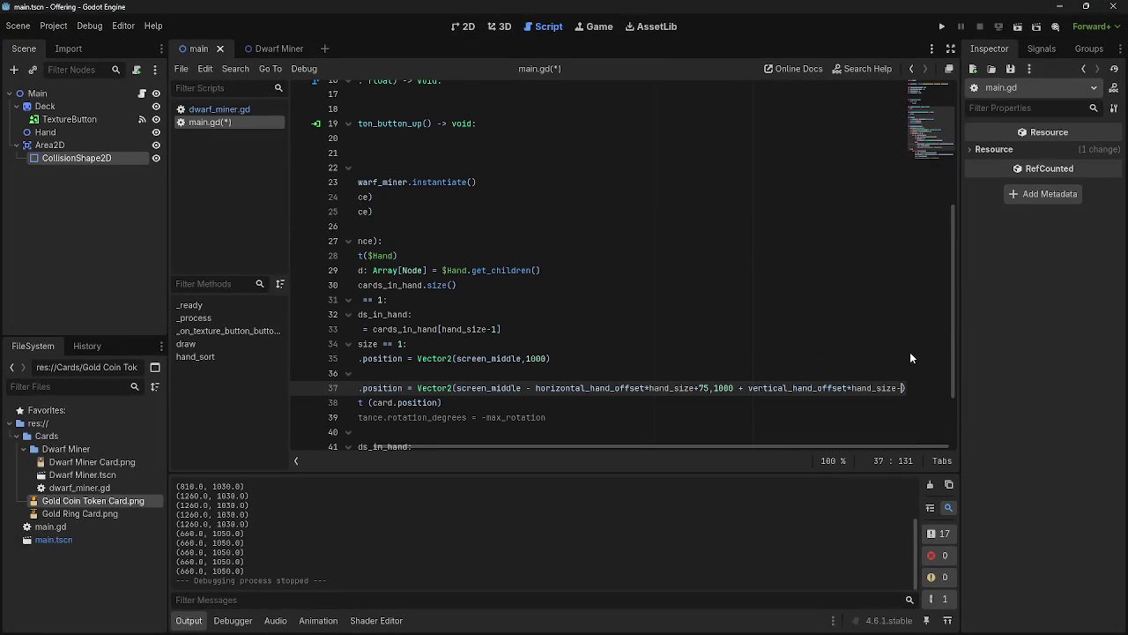
{"action": "left_click", "coordinate": [942, 26]}
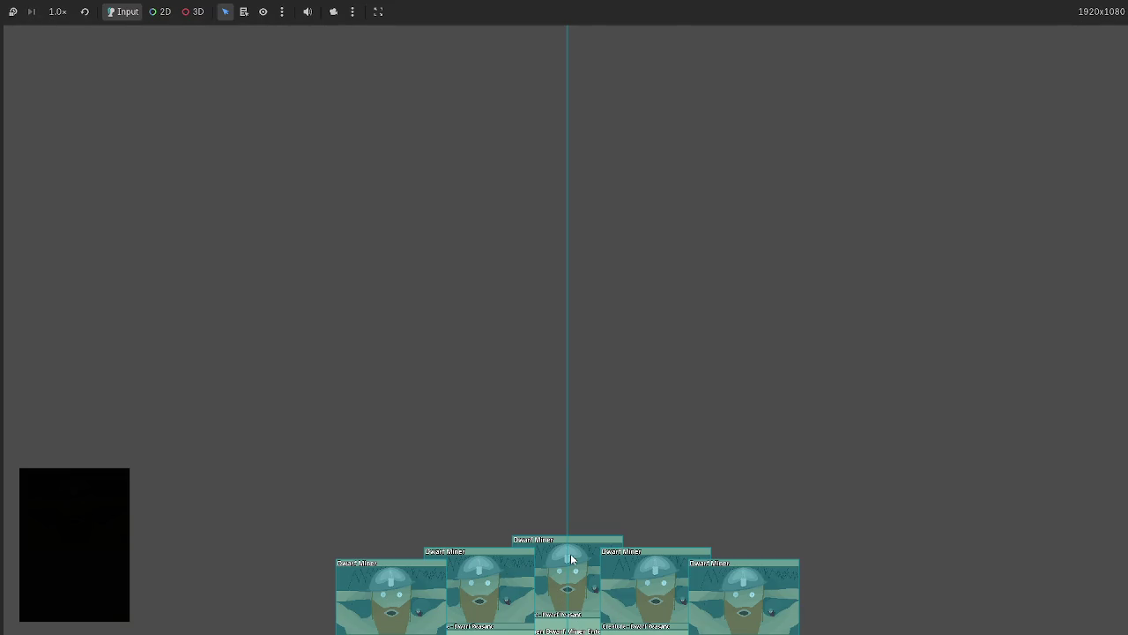
{"action": "key", "text": "F8"}
Delete both print (card.position) lines from hand_sort, then relaunch the game
{"action": "left_click_drag", "start_coordinate": [561, 399], "coordinate": [291, 402]}
{"action": "key", "text": "BackSpace"}
{"action": "key", "text": "BackSpace"}
{"action": "scroll", "coordinate": [476, 424], "scroll_direction": "down", "scroll_amount": 2}
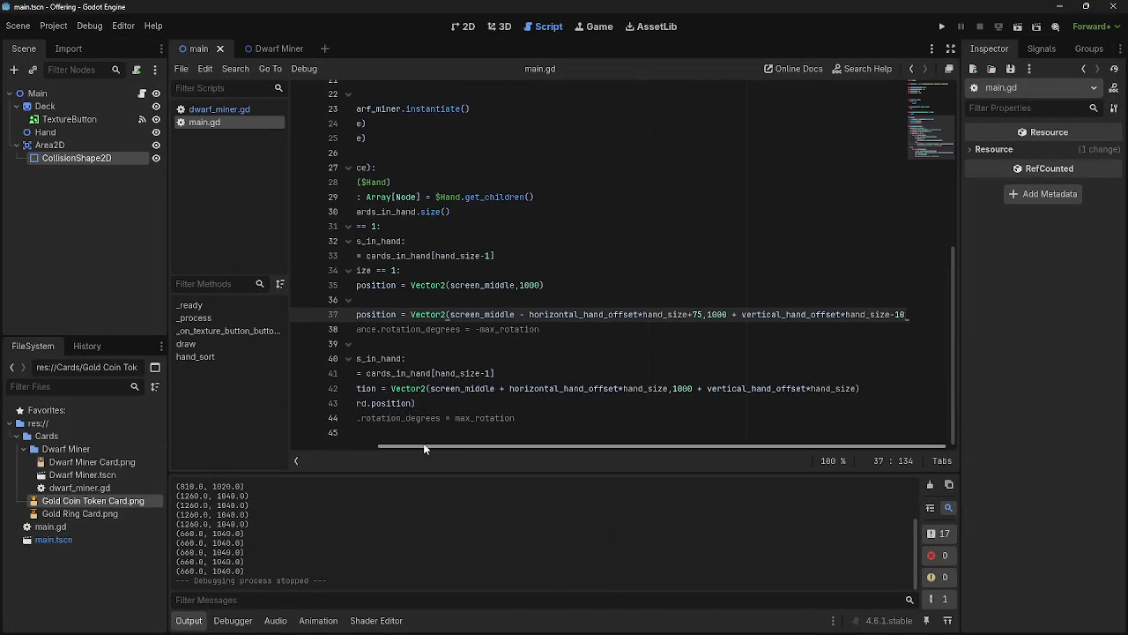
{"action": "left_click_drag", "start_coordinate": [439, 445], "coordinate": [350, 445]}
{"action": "left_click_drag", "start_coordinate": [599, 402], "coordinate": [355, 388]}
{"action": "key", "text": "BackSpace"}
{"action": "key", "text": "ctrl+z"}
{"action": "left_click_drag", "start_coordinate": [521, 403], "coordinate": [355, 403]}
{"action": "key", "text": "BackSpace"}
{"action": "key", "text": "BackSpace"}
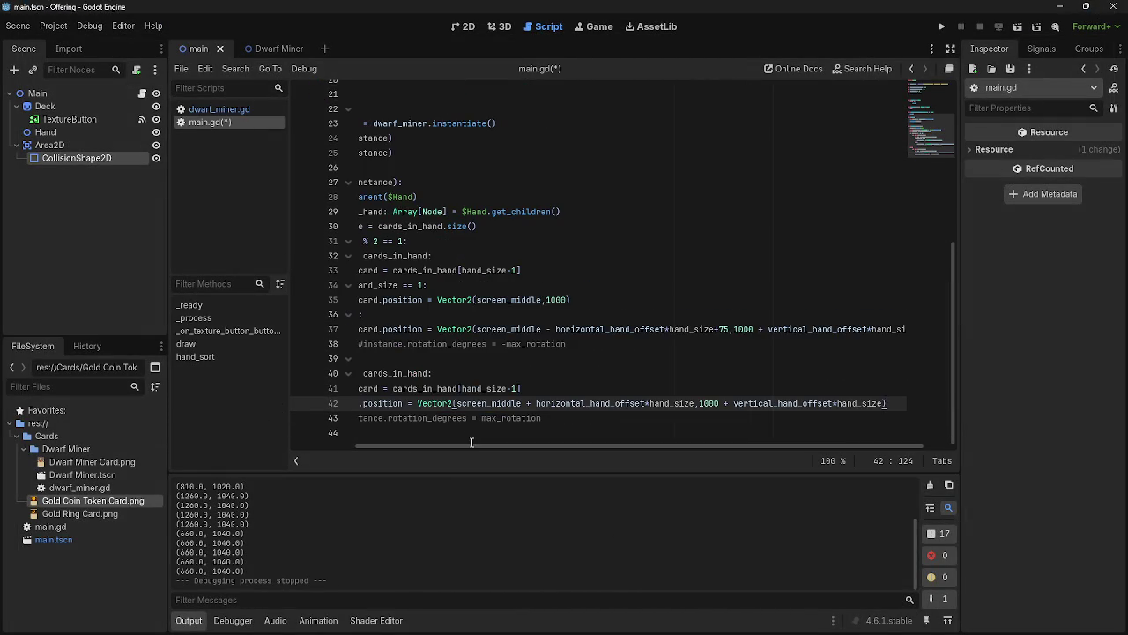
{"action": "left_click_drag", "start_coordinate": [468, 445], "coordinate": [353, 445]}
{"action": "left_click", "coordinate": [518, 344]}
{"action": "left_click", "coordinate": [676, 358]}
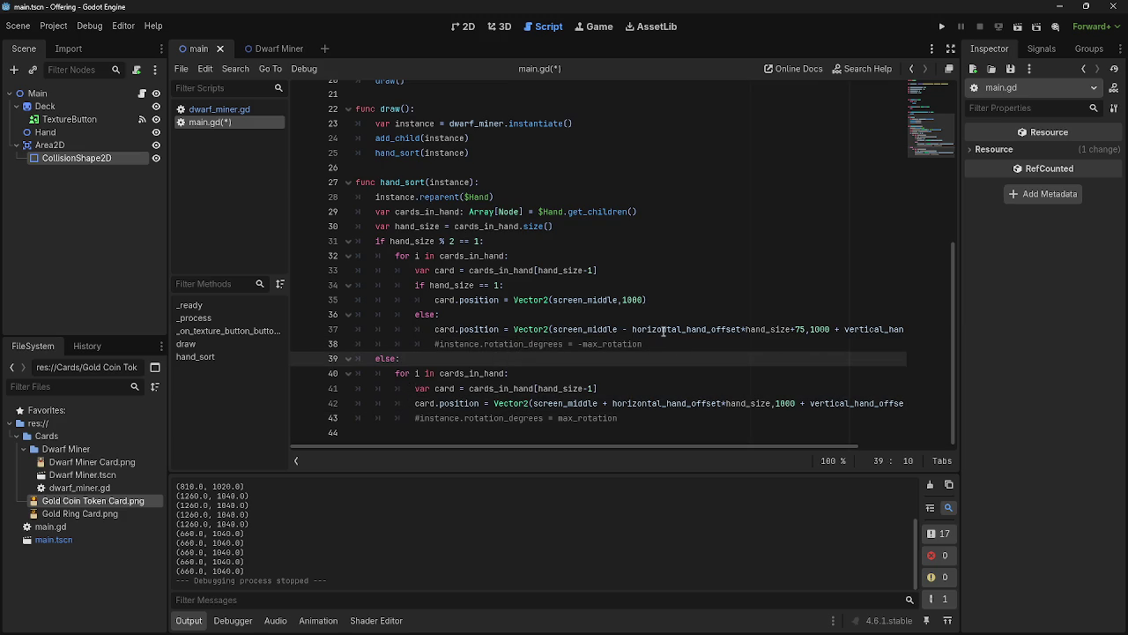
{"action": "key", "text": "F5"}
{"action": "key", "text": "F5"}
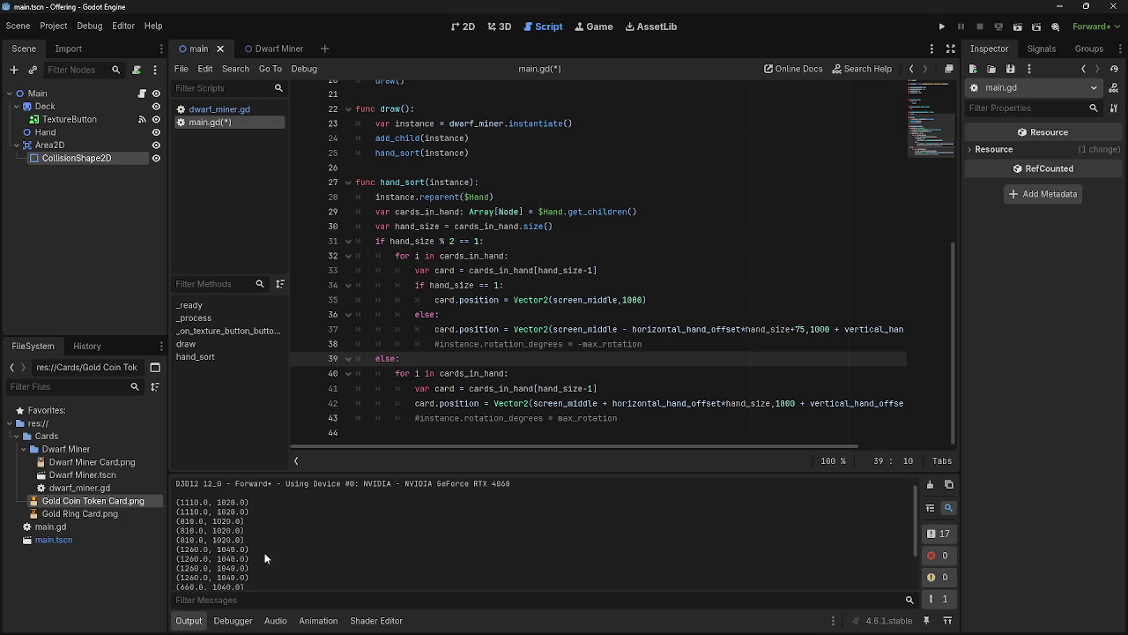
Search main.gd for 'print' to confirm no print calls remain
{"action": "scroll", "coordinate": [257, 546], "scroll_direction": "up", "scroll_amount": 3}
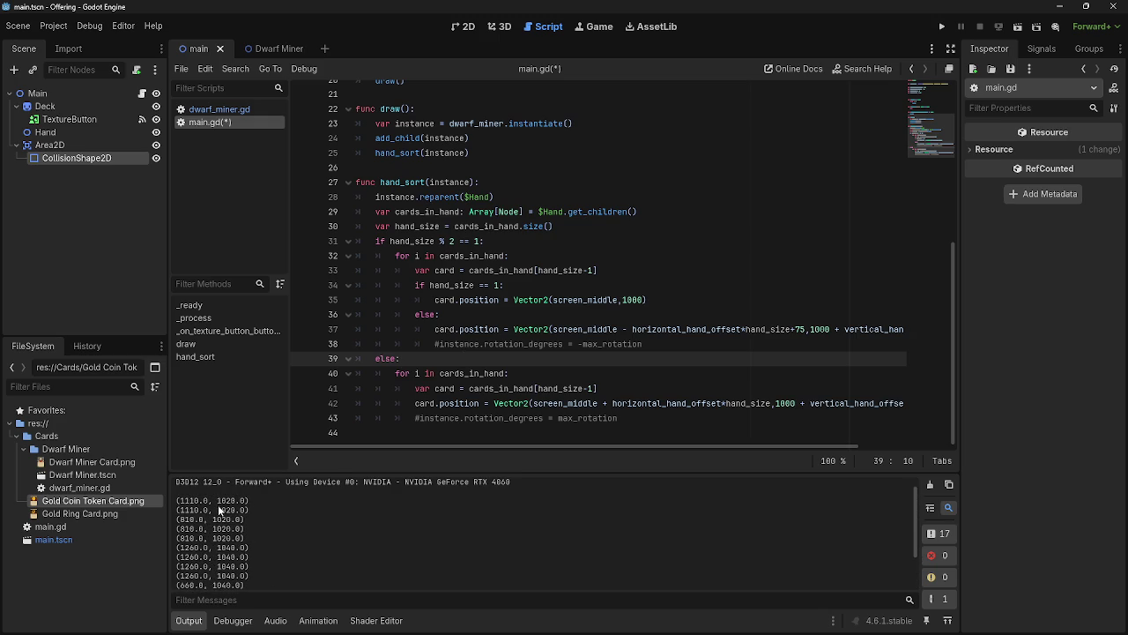
{"action": "scroll", "coordinate": [217, 505], "scroll_direction": "up", "scroll_amount": 1}
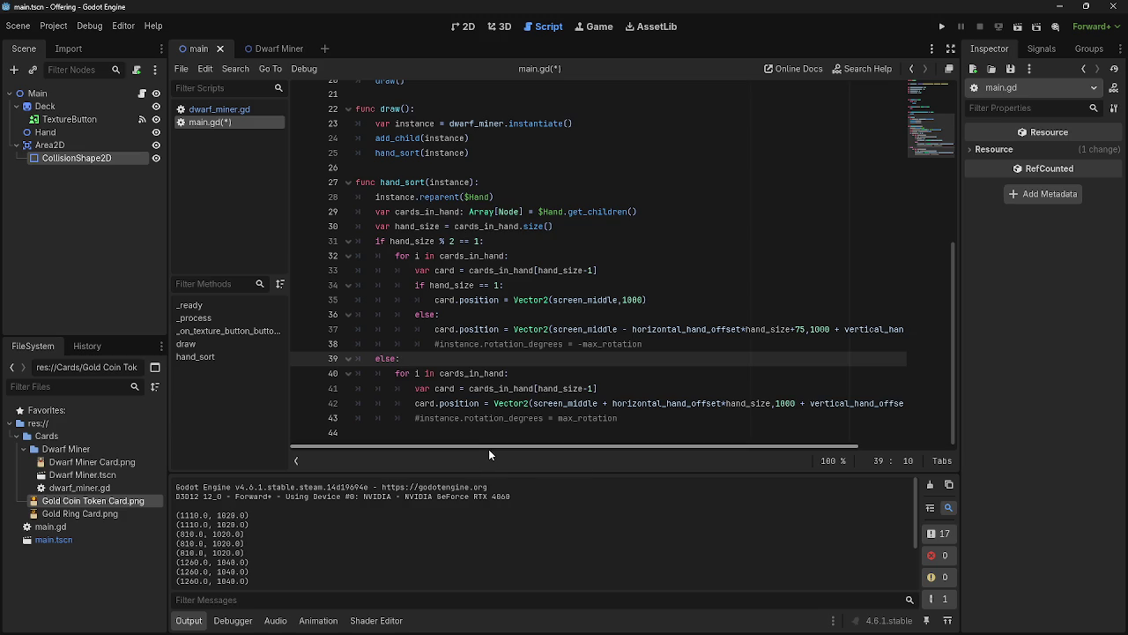
{"action": "left_click", "coordinate": [624, 272]}
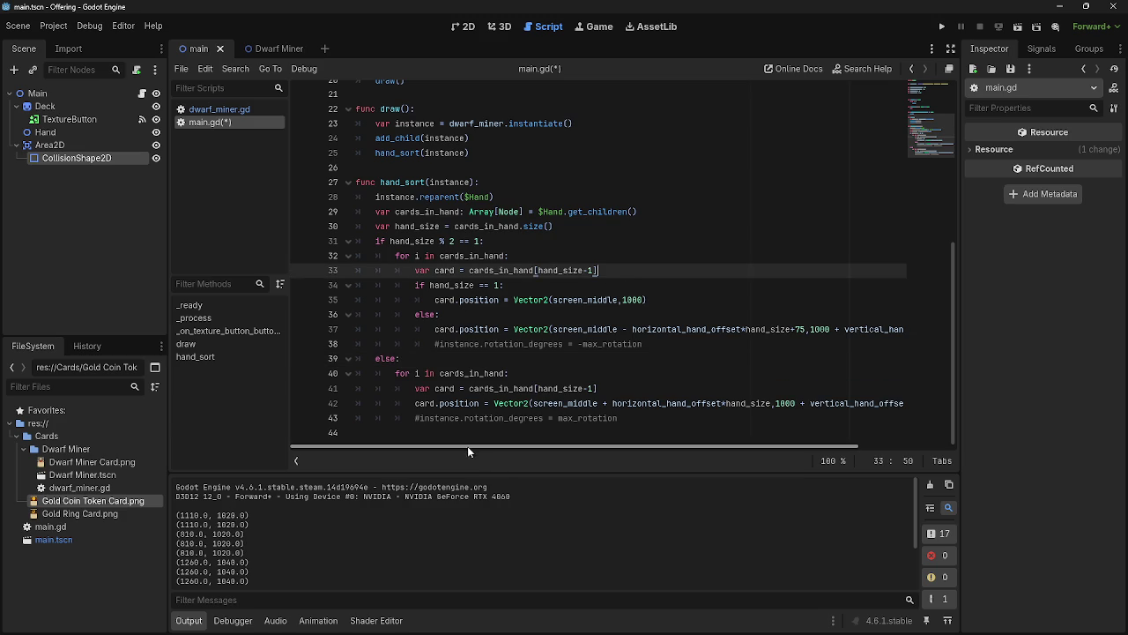
{"action": "scroll", "coordinate": [463, 423], "scroll_direction": "up", "scroll_amount": 5}
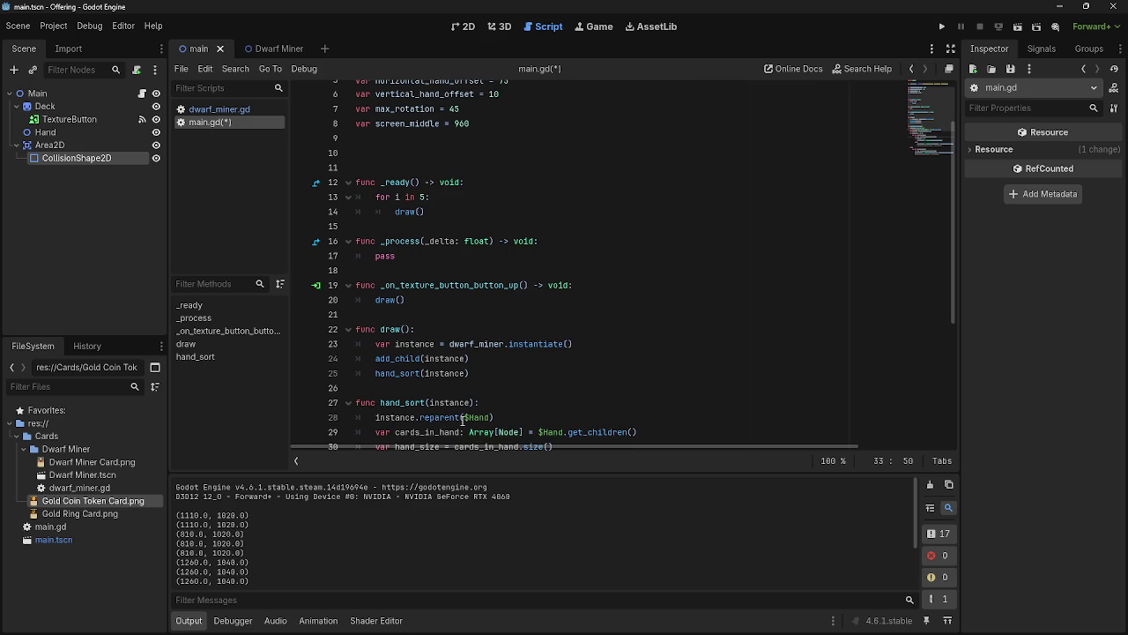
{"action": "scroll", "coordinate": [462, 421], "scroll_direction": "down", "scroll_amount": 5}
{"action": "mouse_move", "coordinate": [451, 448]}
{"action": "left_mouse_down"}
{"action": "mouse_move", "coordinate": [597, 448]}
{"action": "mouse_move", "coordinate": [424, 453]}
{"action": "left_mouse_up"}
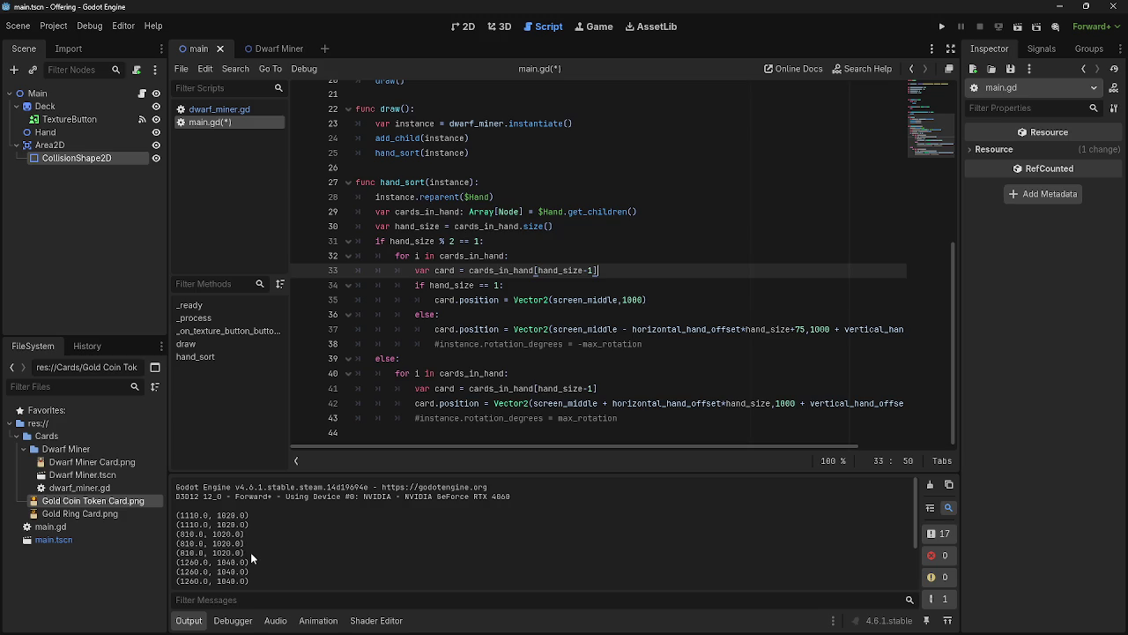
{"action": "mouse_move", "coordinate": [523, 401]}
{"action": "key", "text": "ctrl+f"}
{"action": "type", "text": "print"}
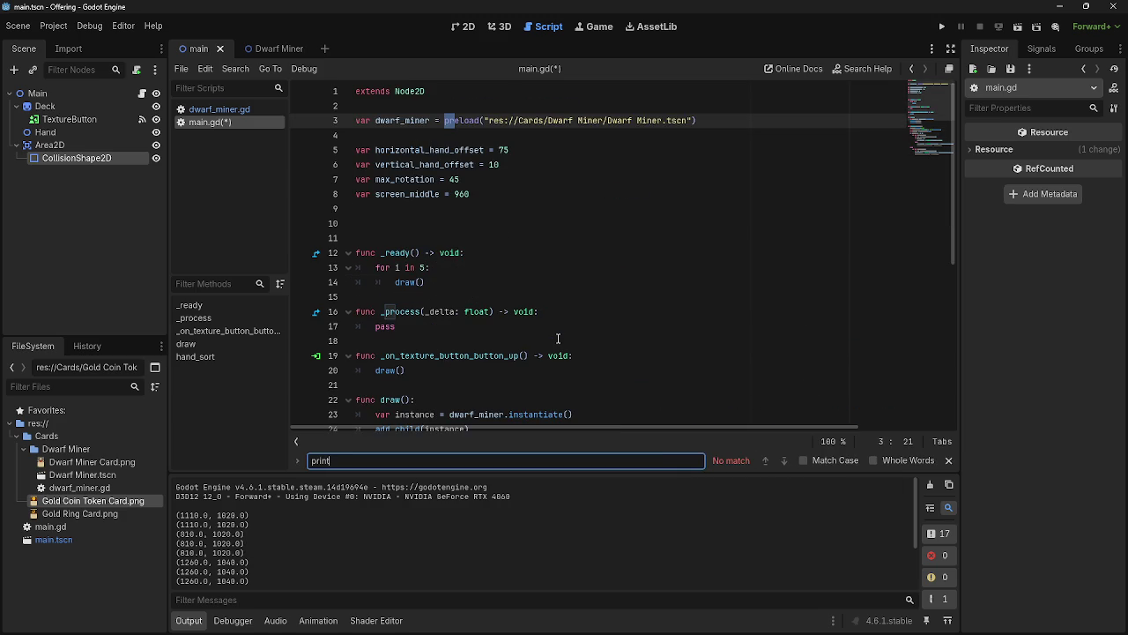
{"action": "left_click", "coordinate": [948, 460]}
Run the game again, stop it, and return to the end of line 33
{"action": "scroll", "coordinate": [934, 423], "scroll_direction": "down", "scroll_amount": 6}
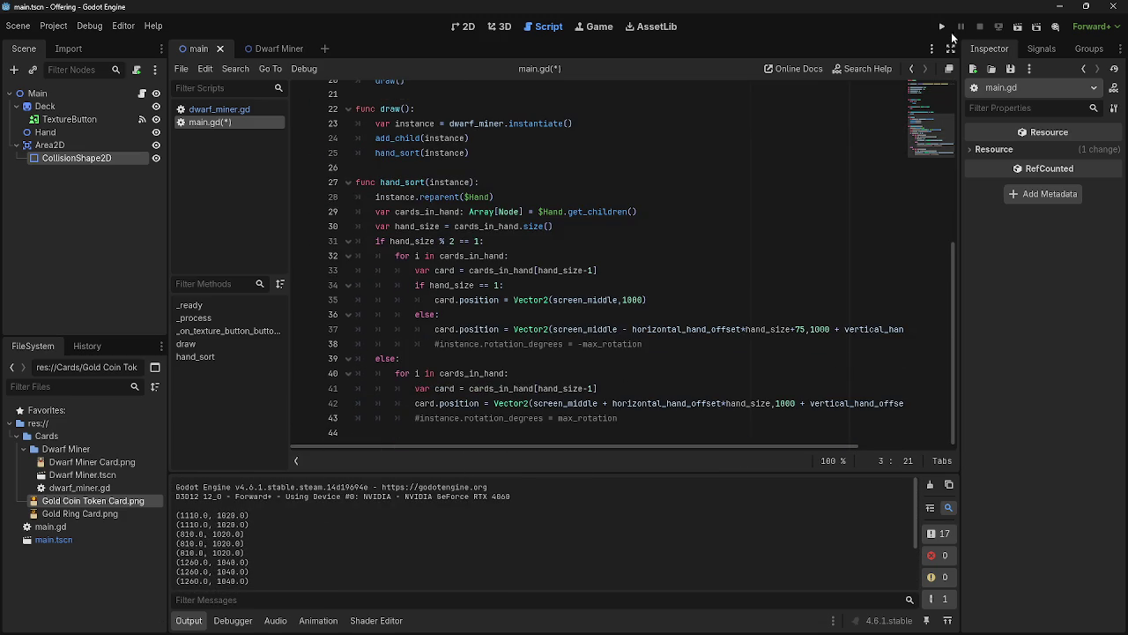
{"action": "left_click", "coordinate": [949, 28]}
{"action": "key", "text": "alt+Tab"}
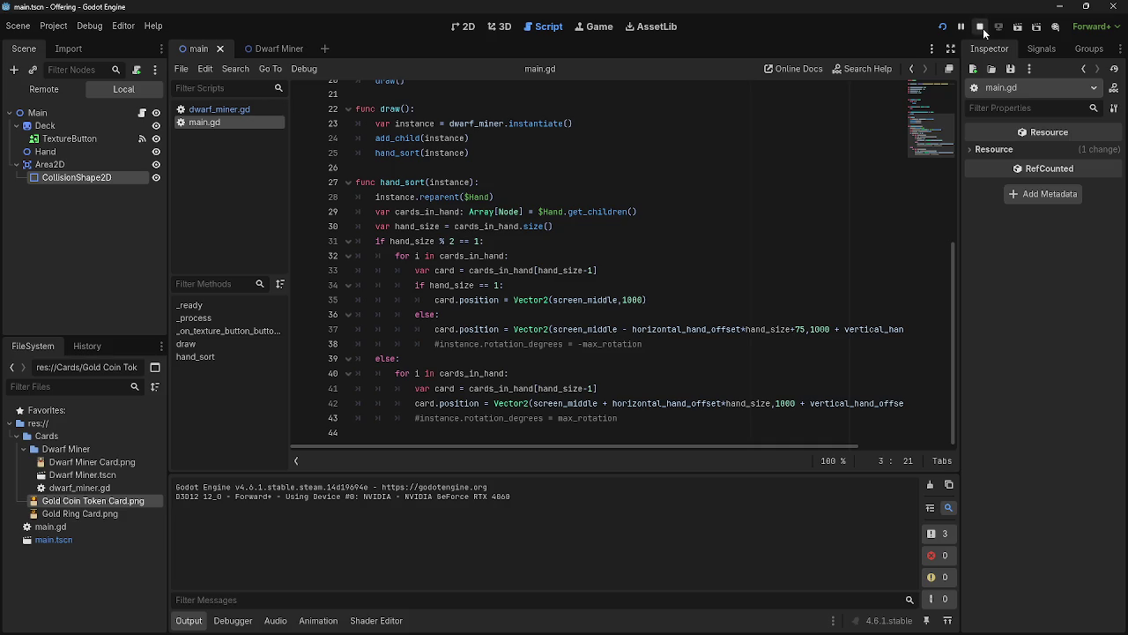
{"action": "left_click", "coordinate": [979, 26]}
{"action": "left_click", "coordinate": [407, 285]}
{"action": "left_click_drag", "start_coordinate": [411, 285], "coordinate": [717, 303]}
{"action": "left_click", "coordinate": [718, 302]}
{"action": "left_click", "coordinate": [691, 270]}
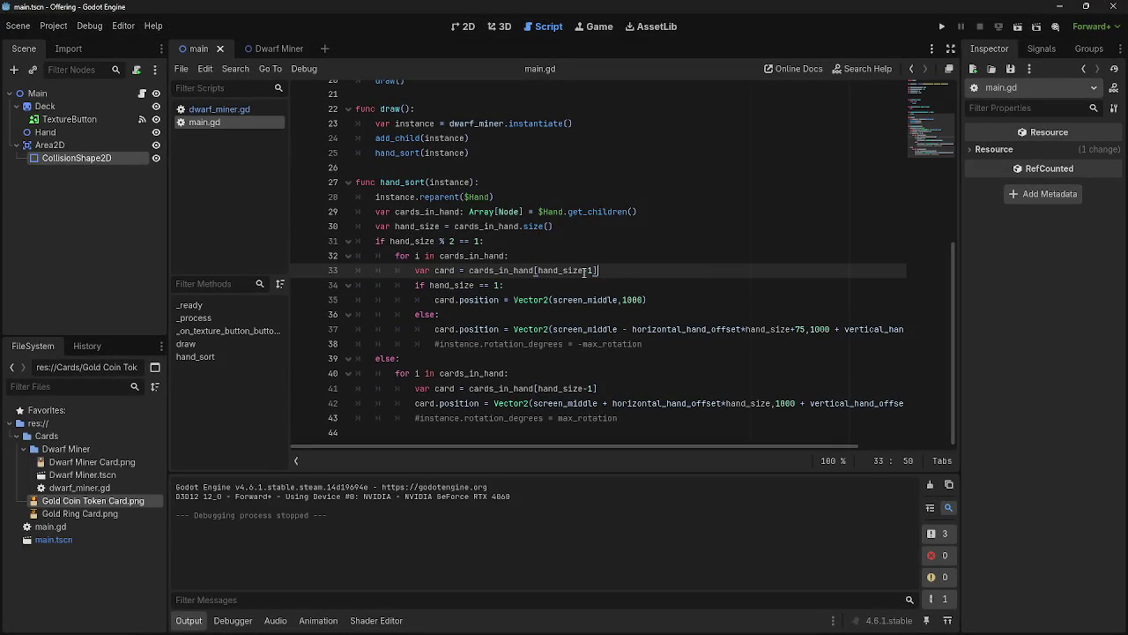
Try editing line 34's check, then revert it to card == cards_in_hand[0]
{"action": "double_click", "coordinate": [592, 271]}
{"action": "left_click", "coordinate": [613, 273]}
{"action": "left_click_drag", "start_coordinate": [473, 288], "coordinate": [429, 288]}
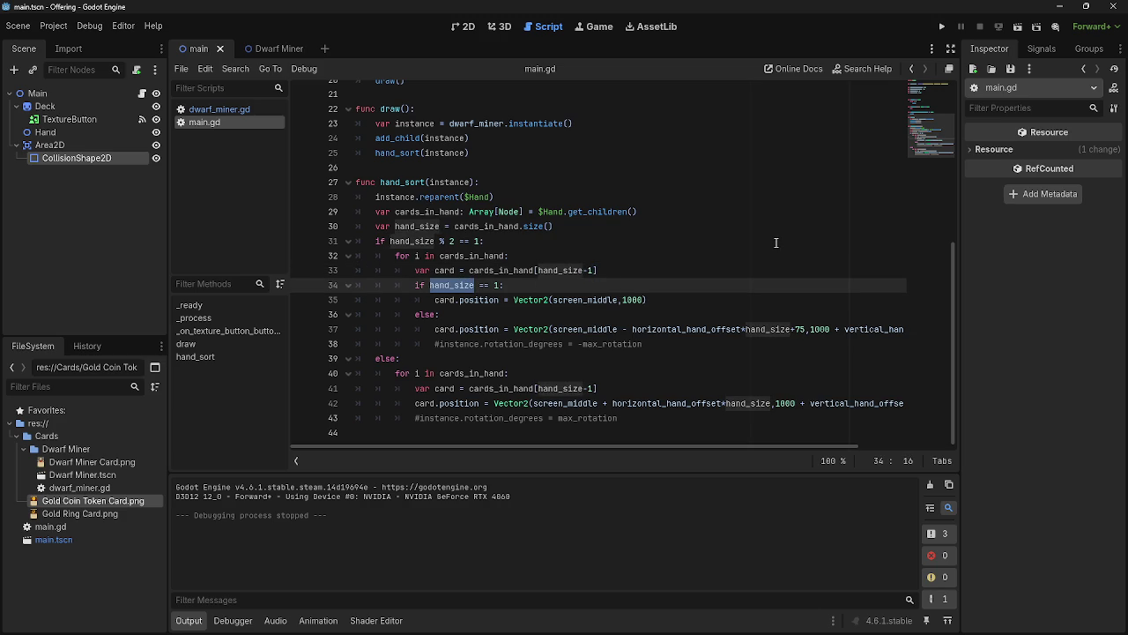
{"action": "type", "text": "cards_in_hand"}
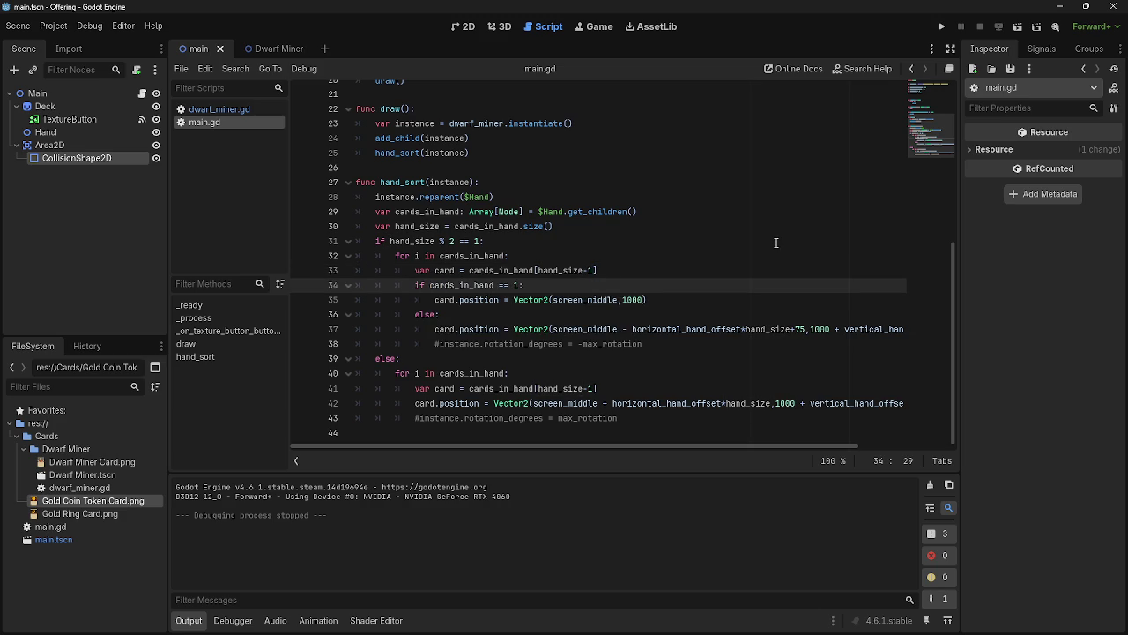
{"action": "left_click_drag", "start_coordinate": [522, 297], "coordinate": [494, 297]}
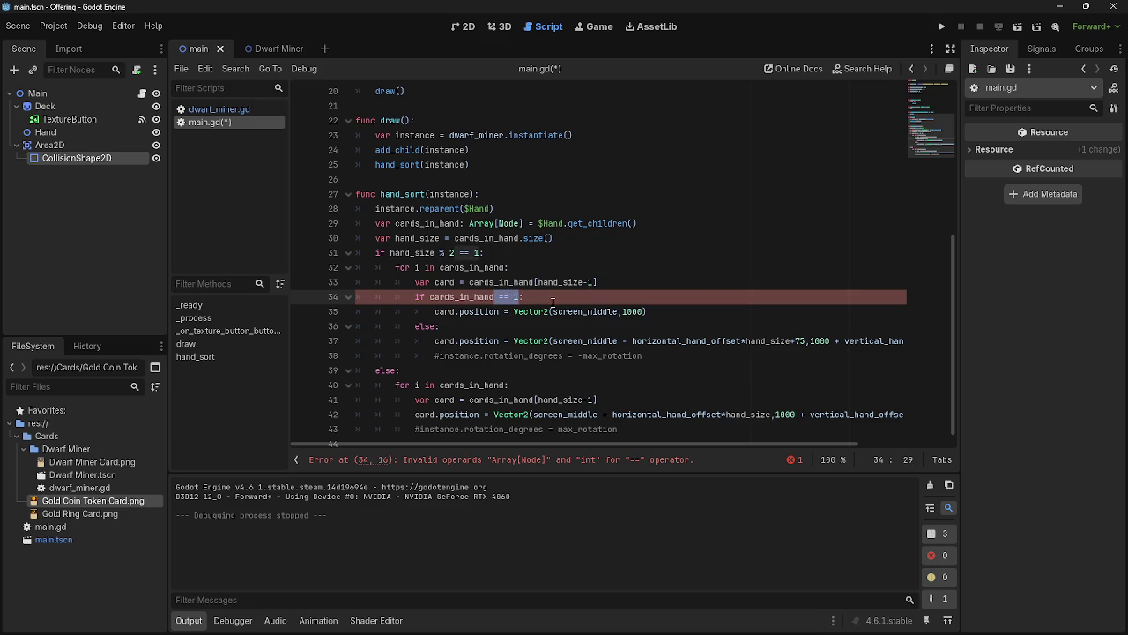
{"action": "left_click", "coordinate": [516, 297]}
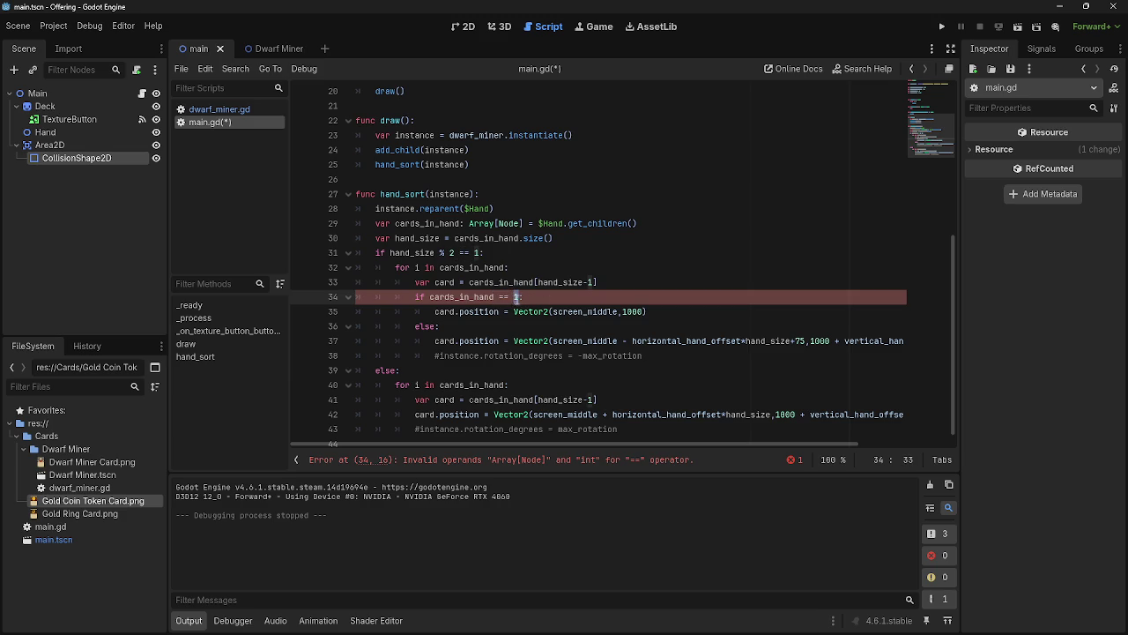
{"action": "left_click_drag", "start_coordinate": [522, 297], "coordinate": [495, 297]}
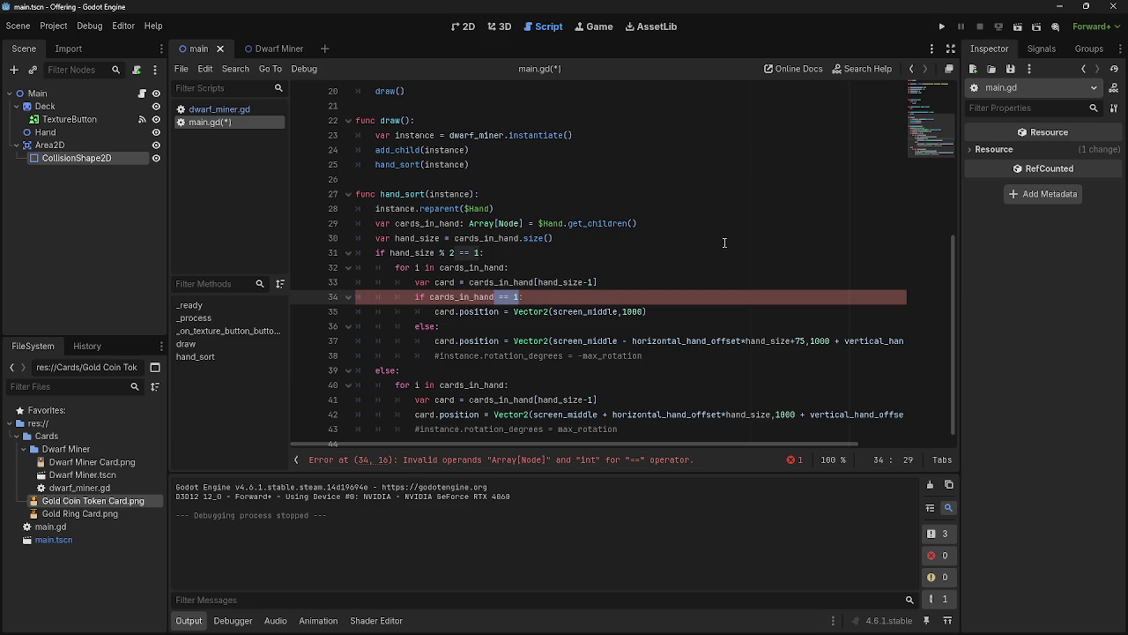
{"action": "key", "text": "ctrl+z"}
{"action": "key", "text": "ctrl+z"}
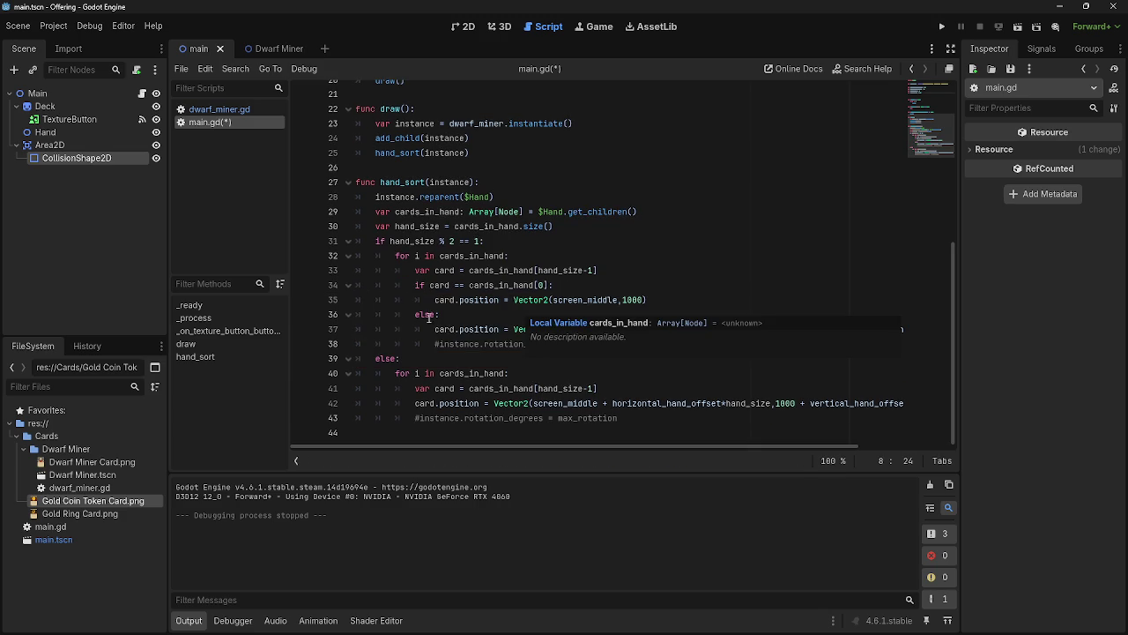
Insert blank lines after the centre-card position, rotation comment, even branch, and hand_size line
{"action": "left_click", "coordinate": [679, 300]}
{"action": "key", "text": "Return"}
{"action": "left_click", "coordinate": [655, 360]}
{"action": "key", "text": "Return"}
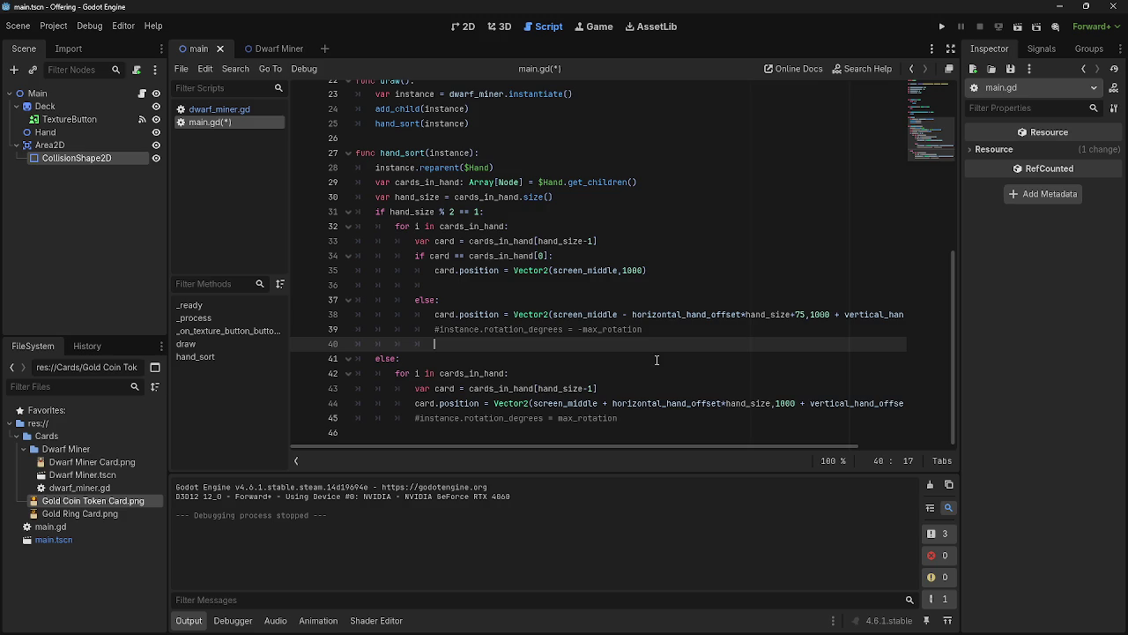
{"action": "left_click", "coordinate": [614, 421]}
{"action": "key", "text": "Return"}
{"action": "scroll", "coordinate": [585, 302], "scroll_direction": "up", "scroll_amount": 1}
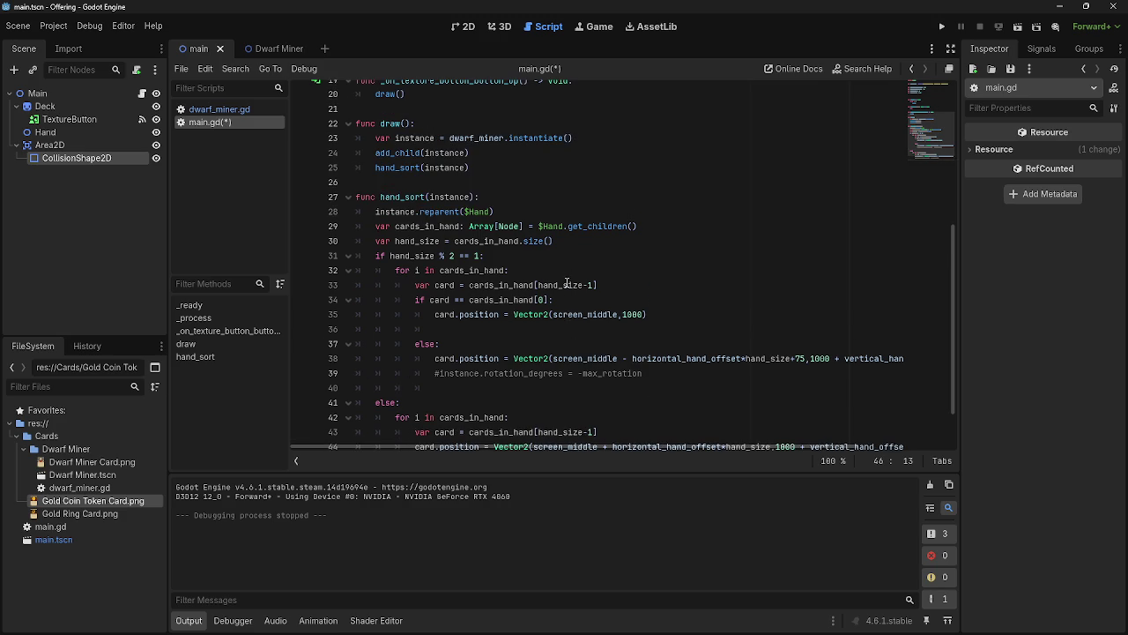
{"action": "left_click", "coordinate": [600, 241]}
{"action": "key", "text": "Return"}
Declare var card_selected = 0 below the hand_size line
{"action": "type", "text": "ba"}
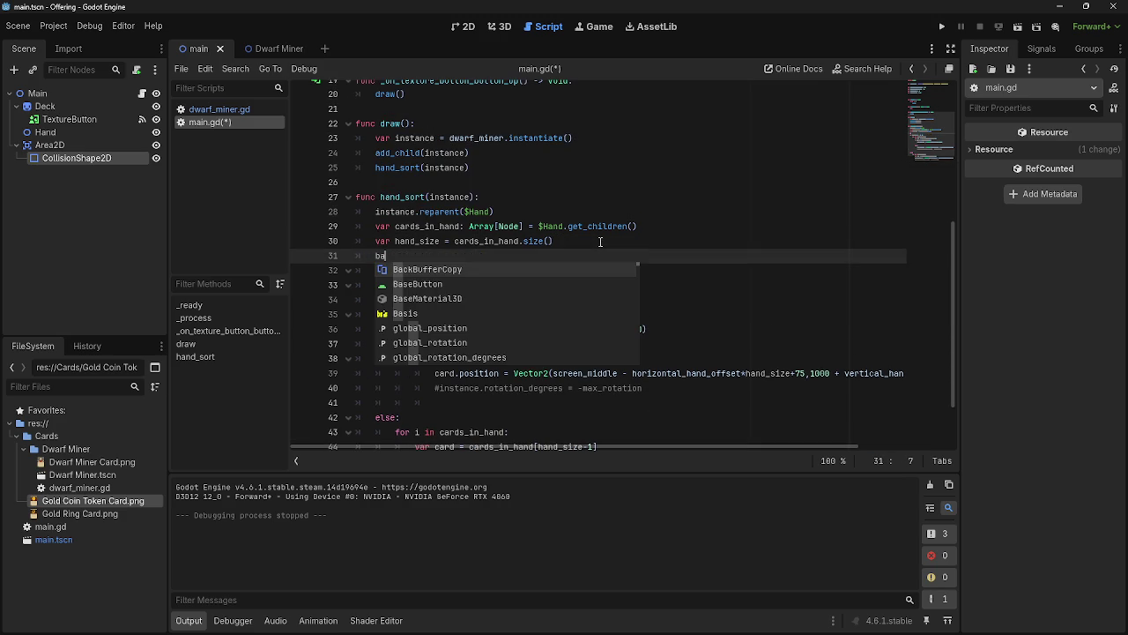
{"action": "key", "text": "BackSpace"}
{"action": "key", "text": "BackSpace"}
{"action": "type", "text": "var card_selecte"}
{"action": "type", "text": "d "}
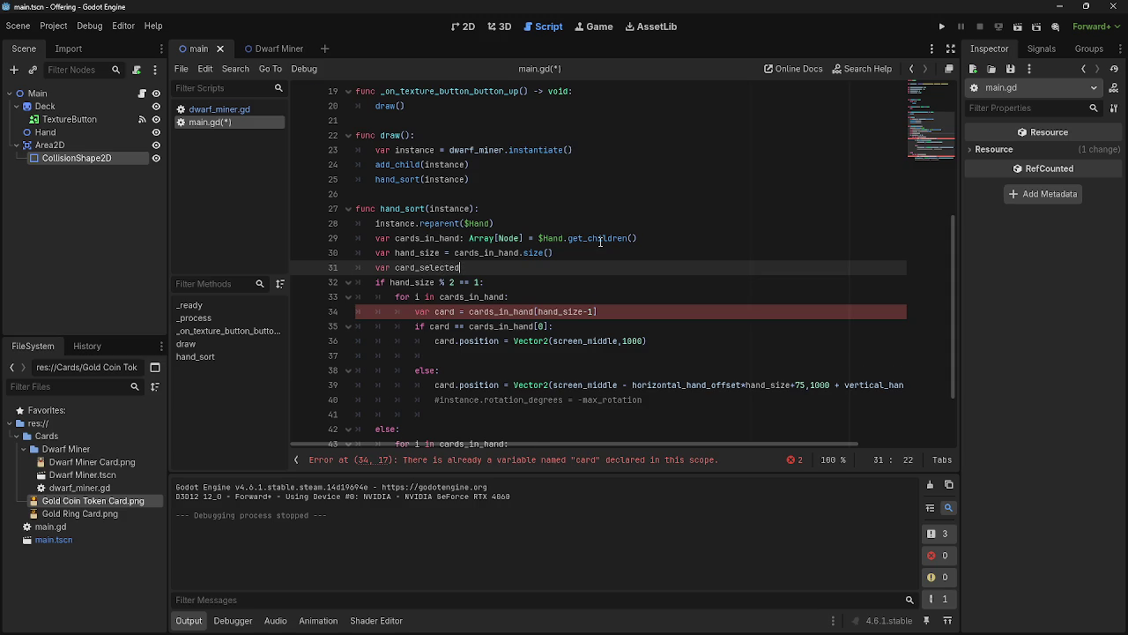
{"action": "type", "text": "= "}
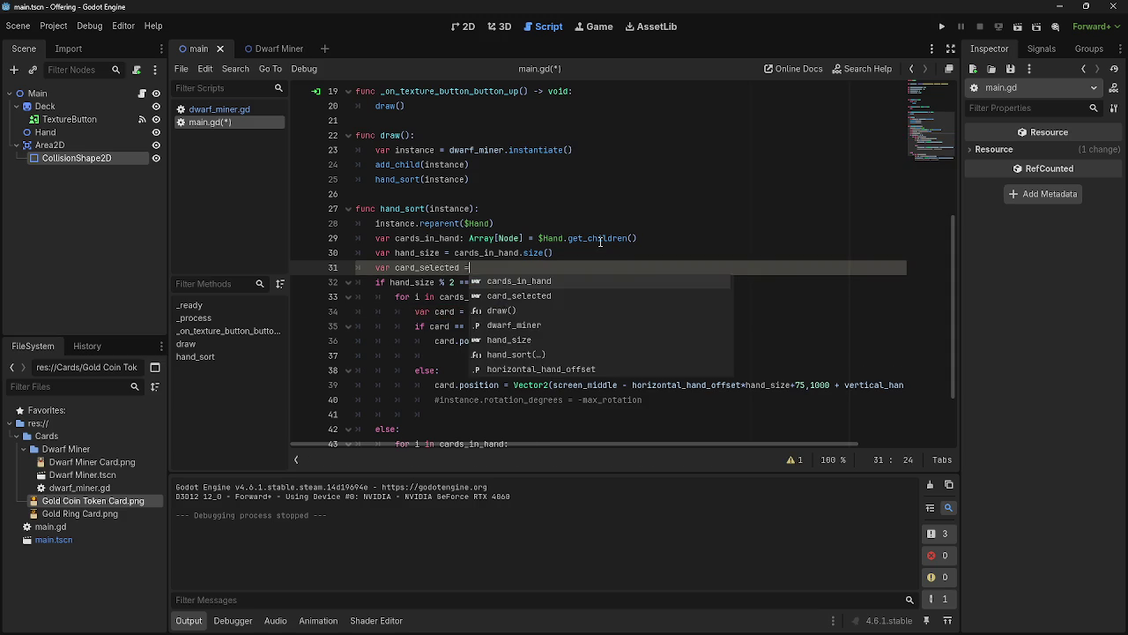
{"action": "type", "text": "0"}
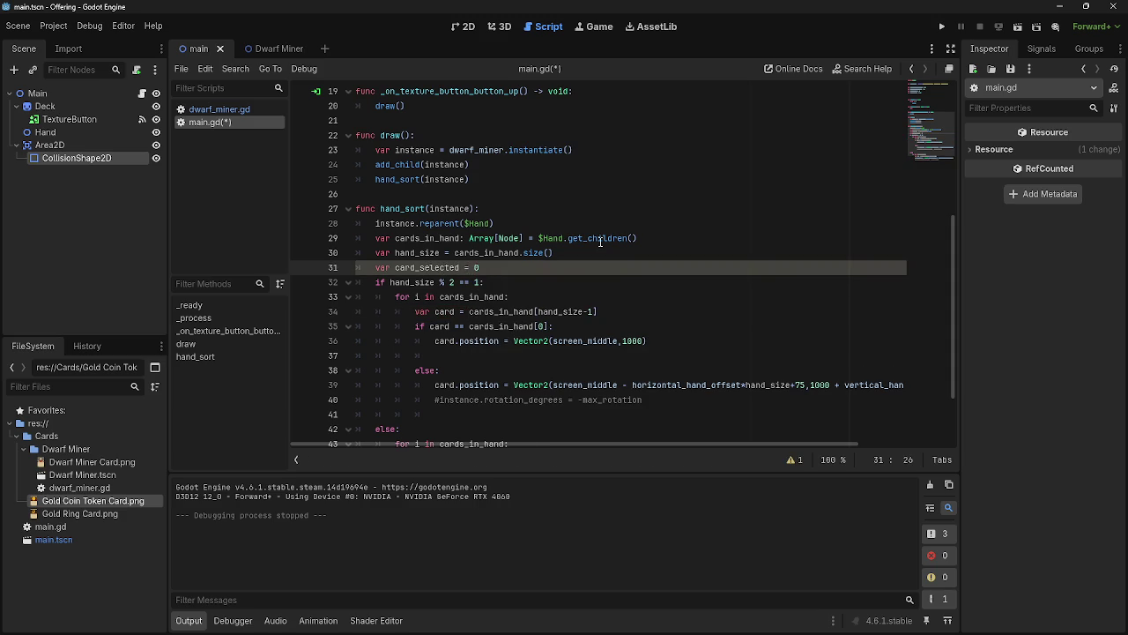
Replace the hand_size-1 indices on lines 34 and 44 with card_selected
{"action": "left_click_drag", "start_coordinate": [537, 312], "coordinate": [595, 311]}
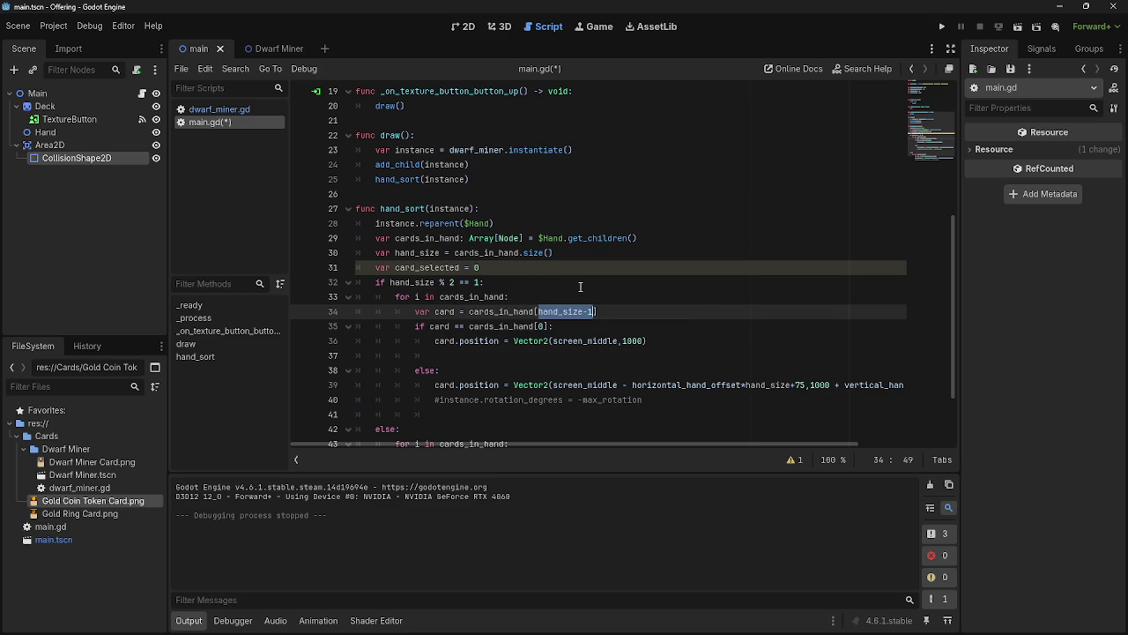
{"action": "scroll", "coordinate": [580, 287], "scroll_direction": "down", "scroll_amount": 2}
{"action": "scroll", "coordinate": [577, 287], "scroll_direction": "up", "scroll_amount": 1}
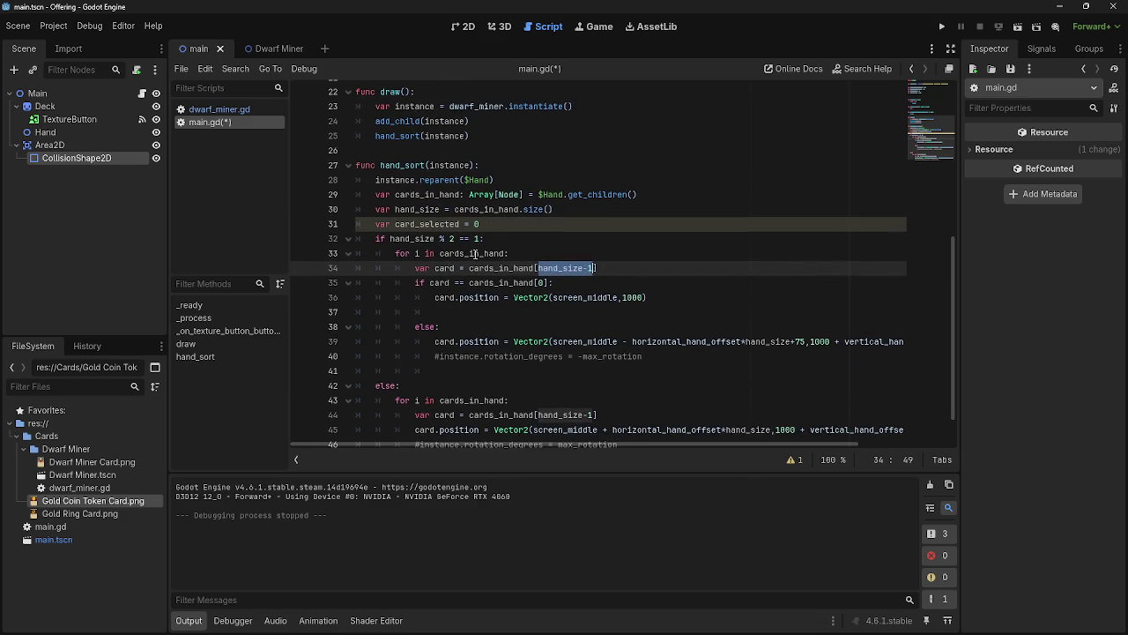
{"action": "key", "text": "BackSpace"}
{"action": "left_click_drag", "start_coordinate": [395, 224], "coordinate": [460, 225]}
{"action": "key", "text": "ctrl+c"}
{"action": "left_click", "coordinate": [539, 268]}
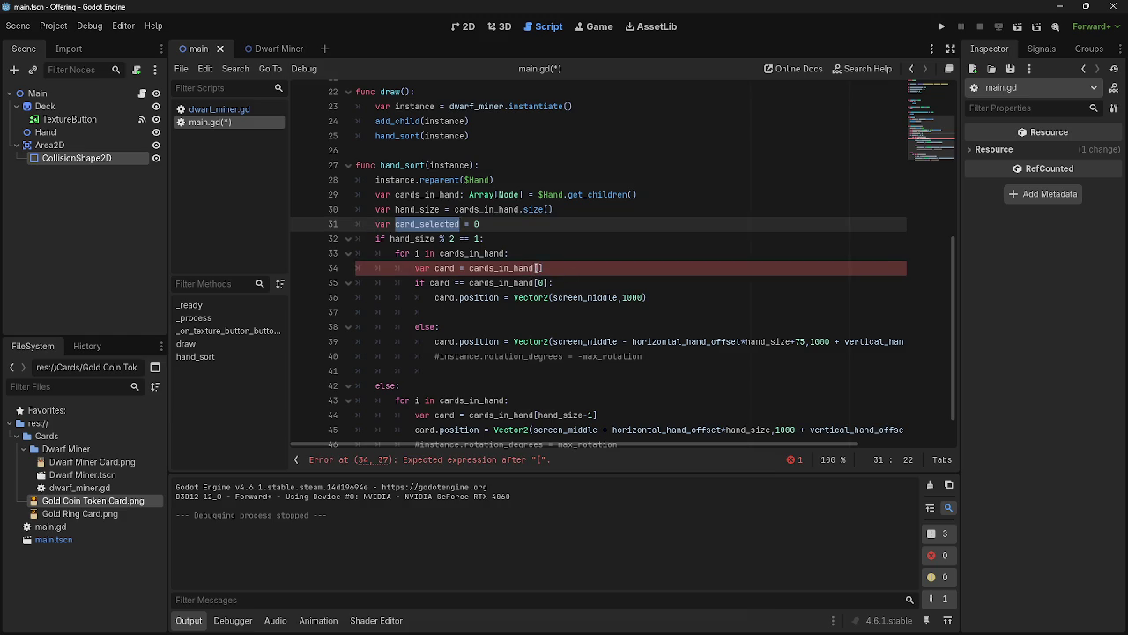
{"action": "key", "text": "ctrl+v"}
{"action": "type", "text": "]"}
{"action": "scroll", "coordinate": [646, 284], "scroll_direction": "down", "scroll_amount": 1}
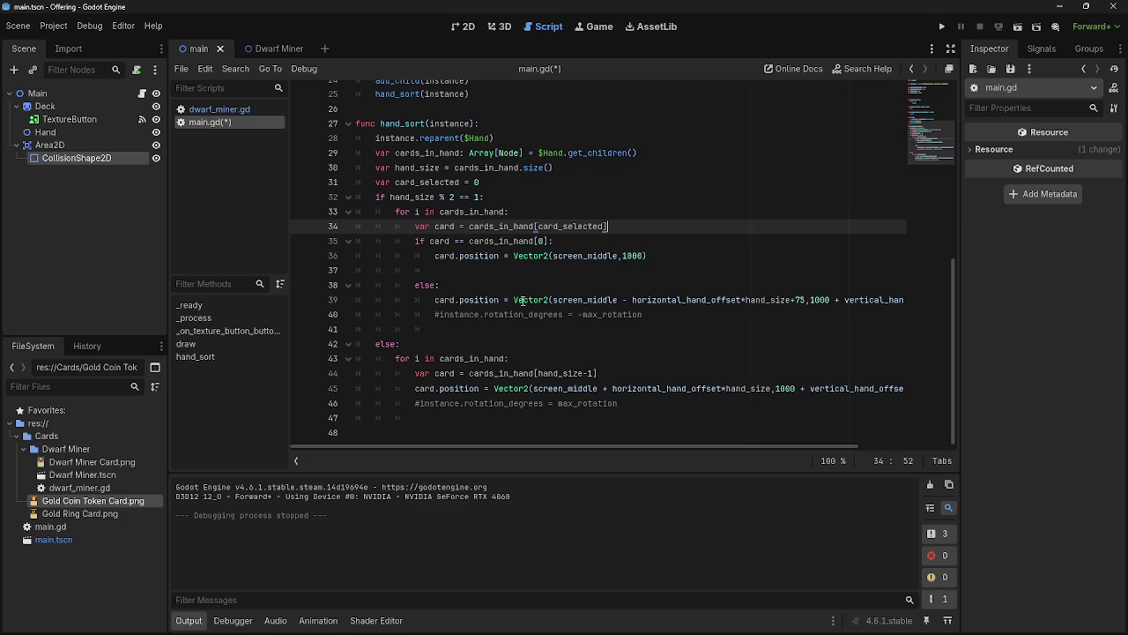
{"action": "left_click_drag", "start_coordinate": [596, 373], "coordinate": [538, 373]}
{"action": "key", "text": "ctrl+v"}
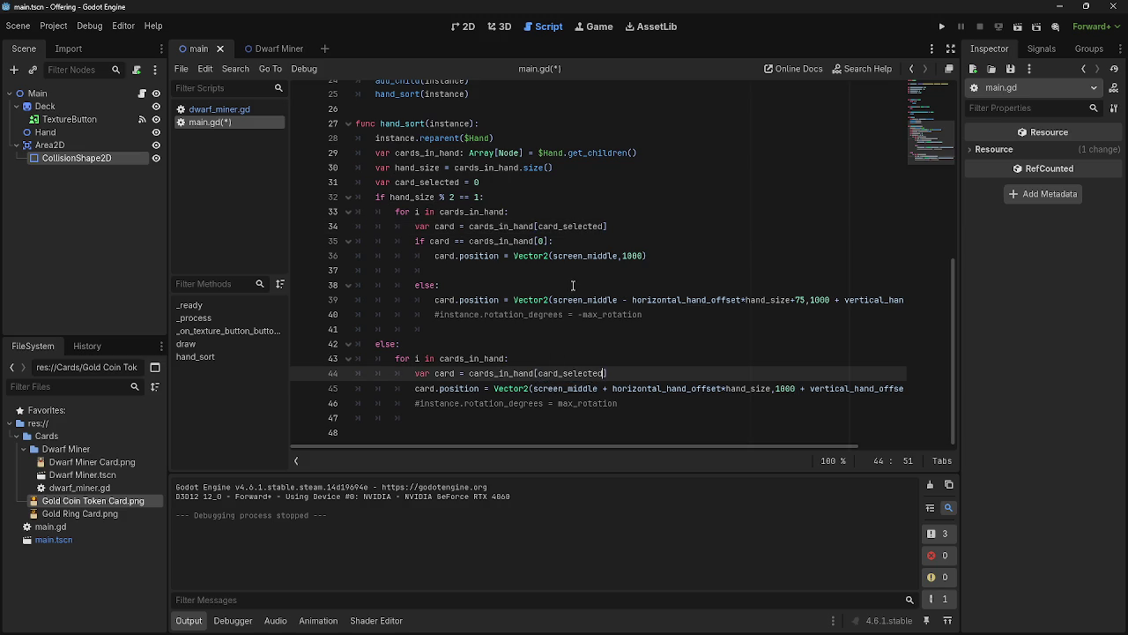
Write card_selected += 1 on line 37
{"action": "left_click", "coordinate": [668, 314]}
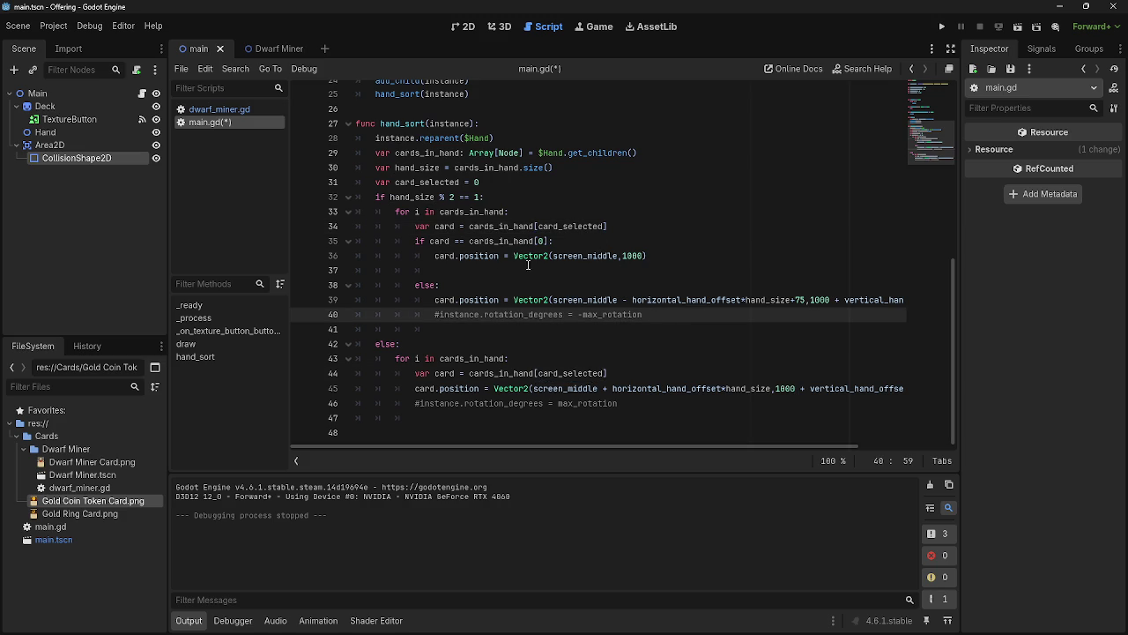
{"action": "left_click_drag", "start_coordinate": [396, 182], "coordinate": [480, 183]}
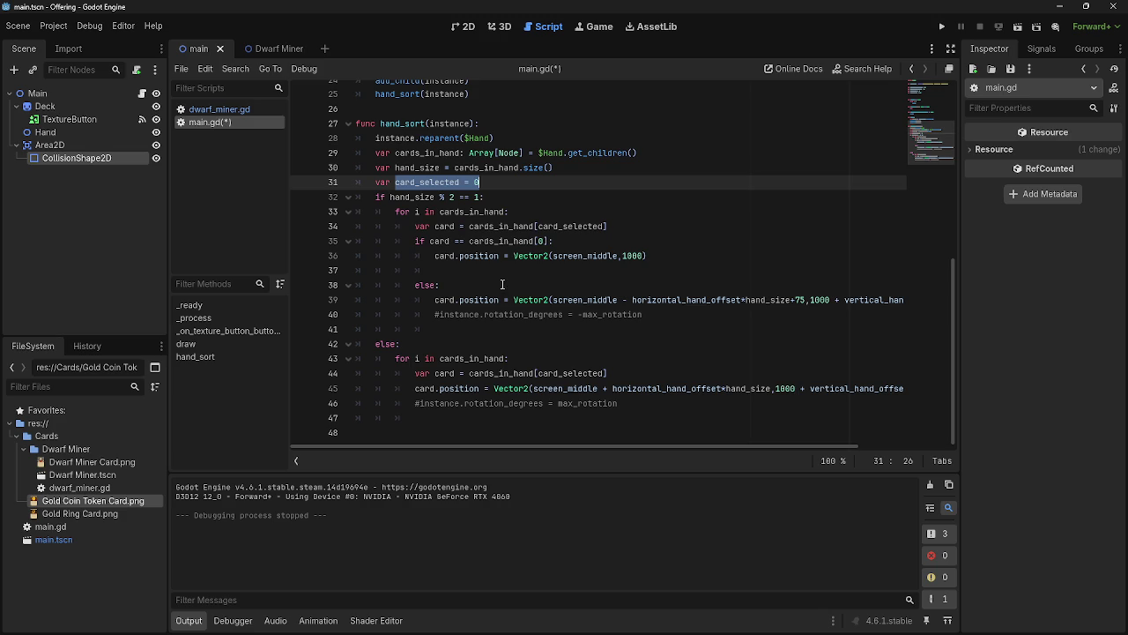
{"action": "key", "text": "ctrl+c"}
{"action": "left_click", "coordinate": [479, 270]}
{"action": "key", "text": "ctrl+v"}
{"action": "left_click", "coordinate": [503, 270]}
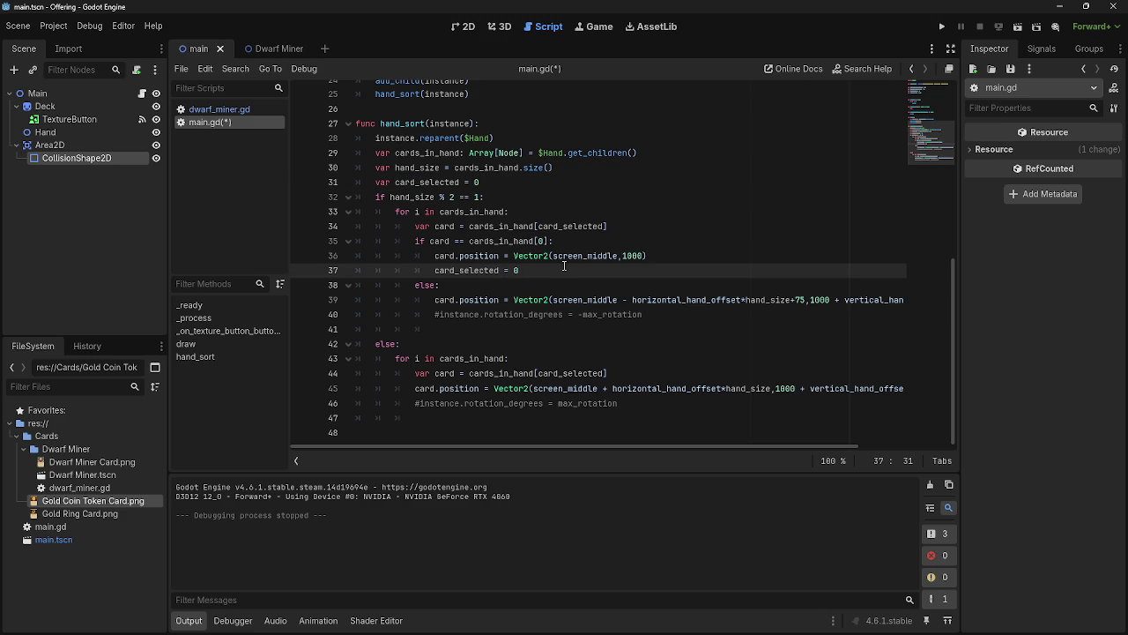
{"action": "type", "text": "+"}
{"action": "left_click", "coordinate": [519, 270]}
{"action": "type", "text": "1"}
Copy card_selected += 1 onto lines 41 and 47, then run the project
{"action": "key", "text": "shift+Left"}
{"action": "key", "text": "shift+Left"}
{"action": "key", "text": "shift+Home"}
{"action": "key", "text": "ctrl+c"}
{"action": "left_click", "coordinate": [463, 329]}
{"action": "key", "text": "ctrl+v"}
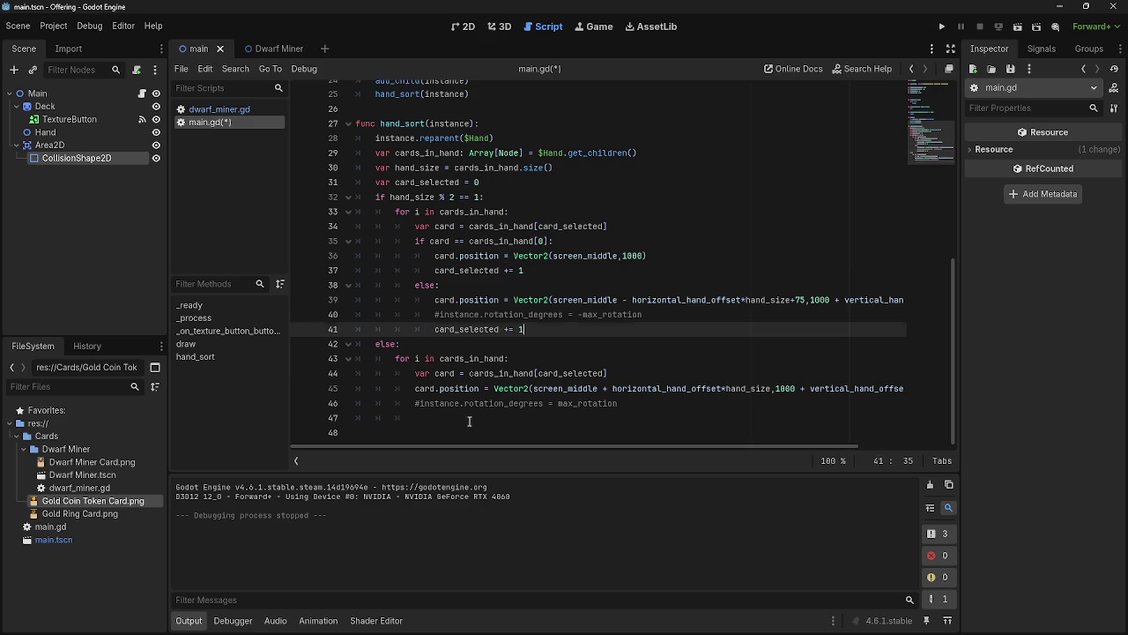
{"action": "left_click", "coordinate": [493, 418]}
{"action": "key", "text": "ctrl+v"}
{"action": "left_click", "coordinate": [941, 27]}
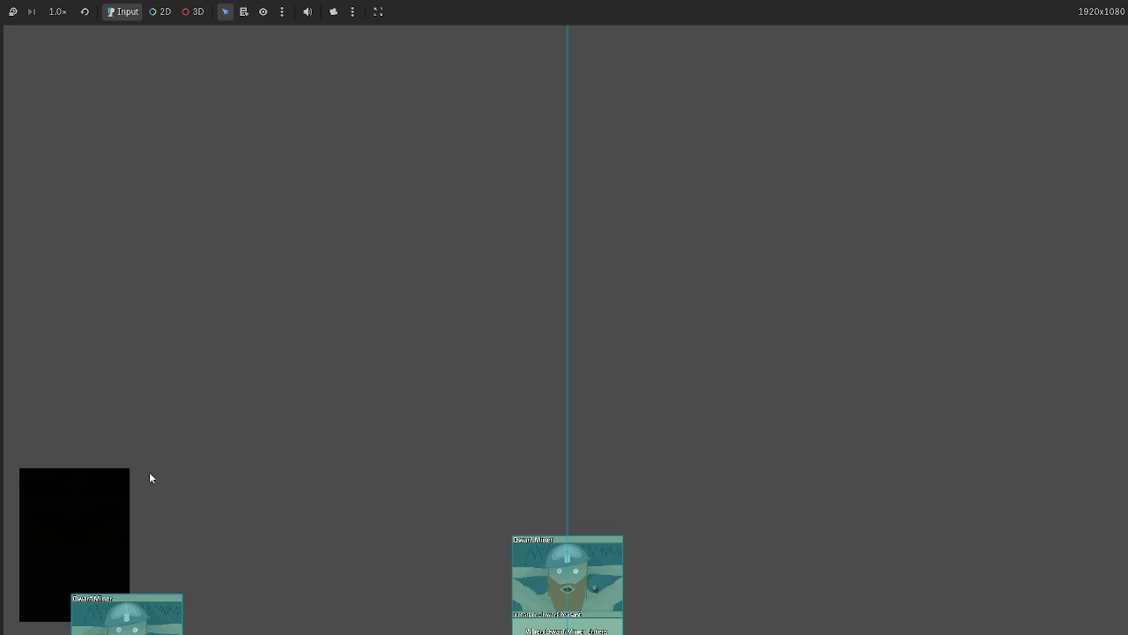
Stop the running game and highlight lines 32–38 of the odd-hand branch in main.gd
{"action": "key", "text": "F8"}
{"action": "left_click", "coordinate": [596, 272]}
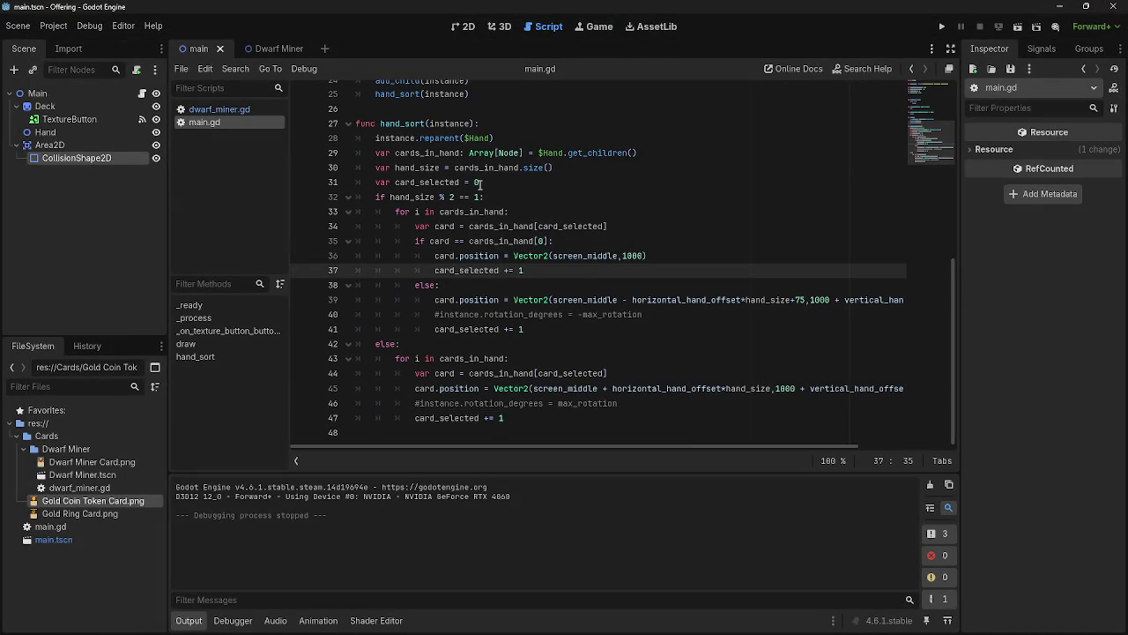
{"action": "mouse_move", "coordinate": [366, 196]}
{"action": "left_mouse_down"}
{"action": "mouse_move", "coordinate": [512, 249]}
{"action": "mouse_move", "coordinate": [525, 271]}
{"action": "left_mouse_up"}
{"action": "left_click", "coordinate": [526, 270]}
{"action": "left_click", "coordinate": [391, 213]}
{"action": "left_click_drag", "start_coordinate": [392, 213], "coordinate": [543, 280]}
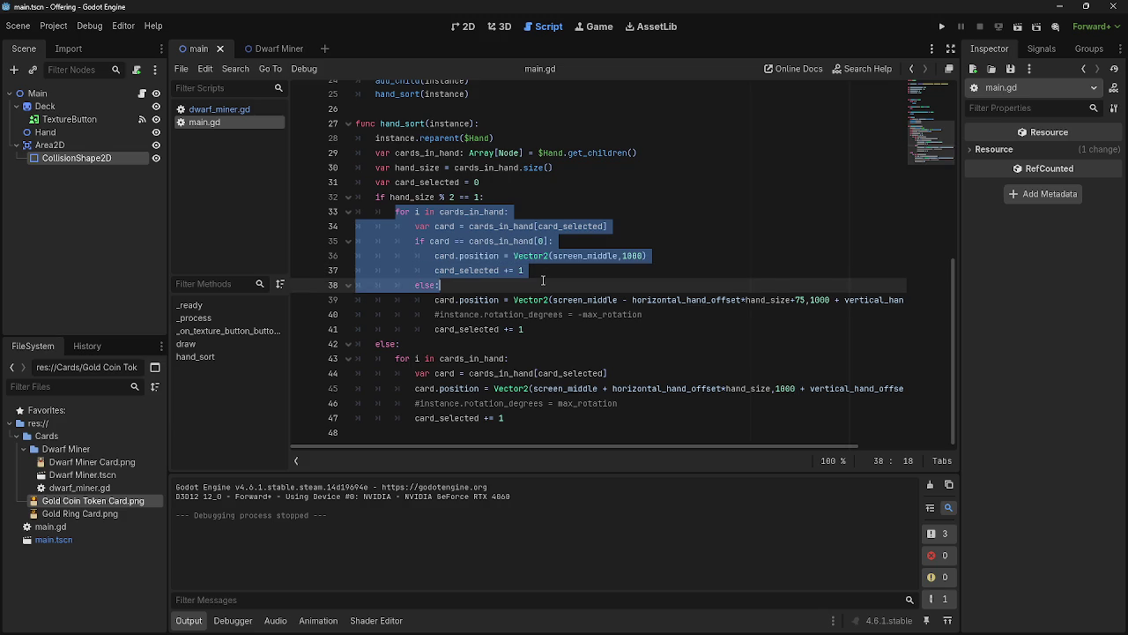
{"action": "left_click", "coordinate": [543, 280]}
{"action": "left_click_drag", "start_coordinate": [376, 198], "coordinate": [526, 274]}
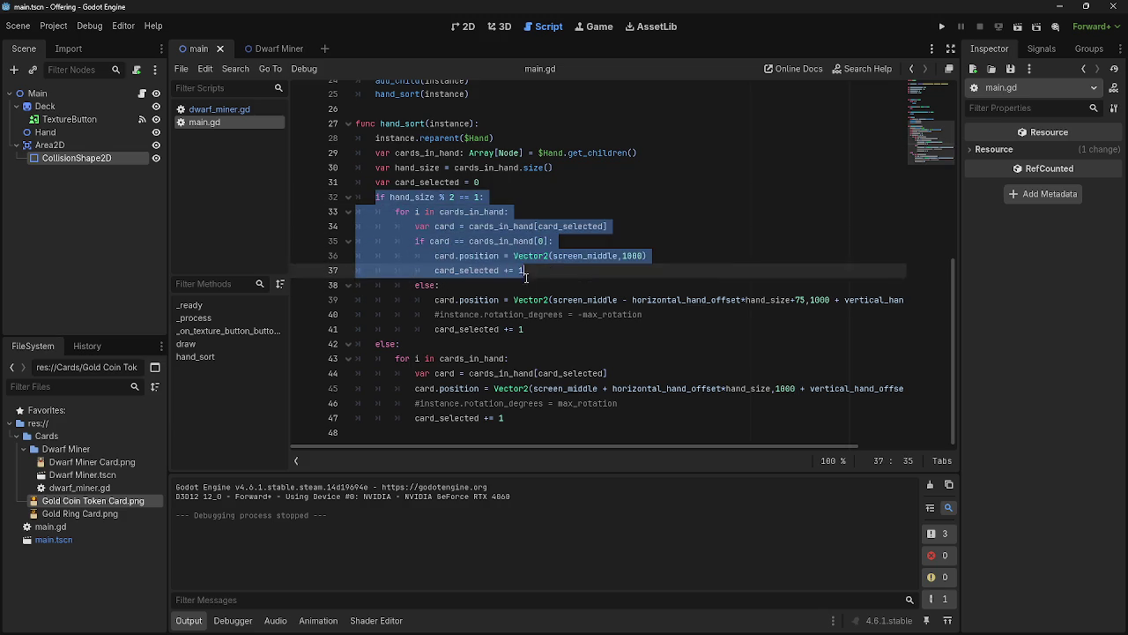
{"action": "left_click", "coordinate": [526, 274]}
{"action": "left_click_drag", "start_coordinate": [395, 211], "coordinate": [543, 285]}
{"action": "left_click", "coordinate": [543, 285]}
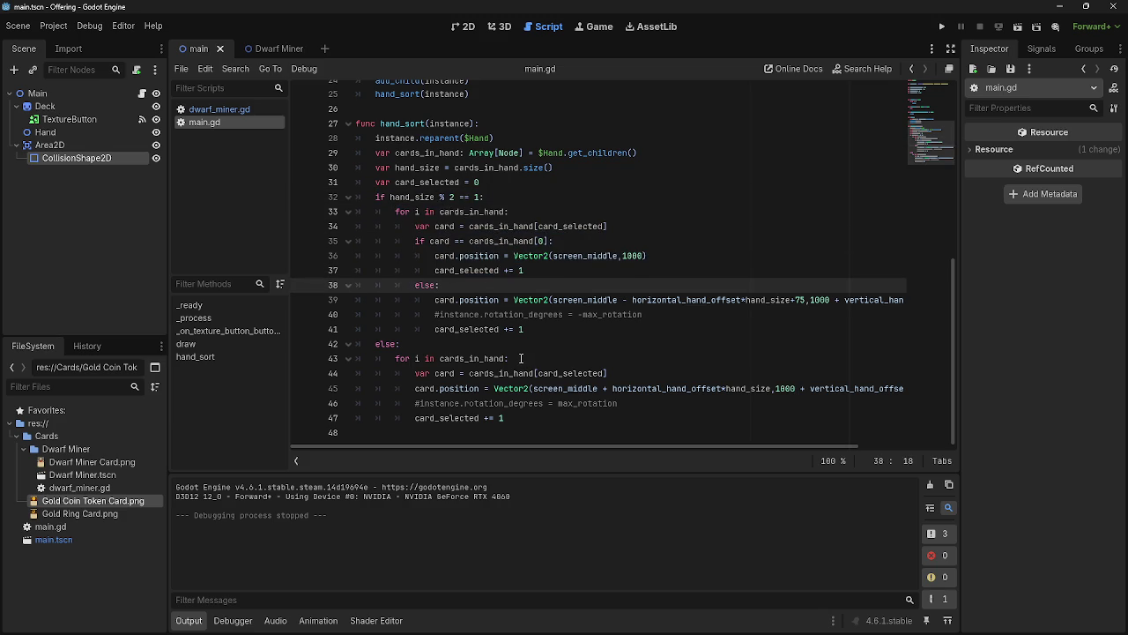
Review line 43 of the even branch and lines 33–40 of the odd branch
{"action": "mouse_move", "coordinate": [521, 358]}
{"action": "left_mouse_down"}
{"action": "mouse_move", "coordinate": [364, 359]}
{"action": "mouse_move", "coordinate": [525, 362]}
{"action": "left_mouse_up"}
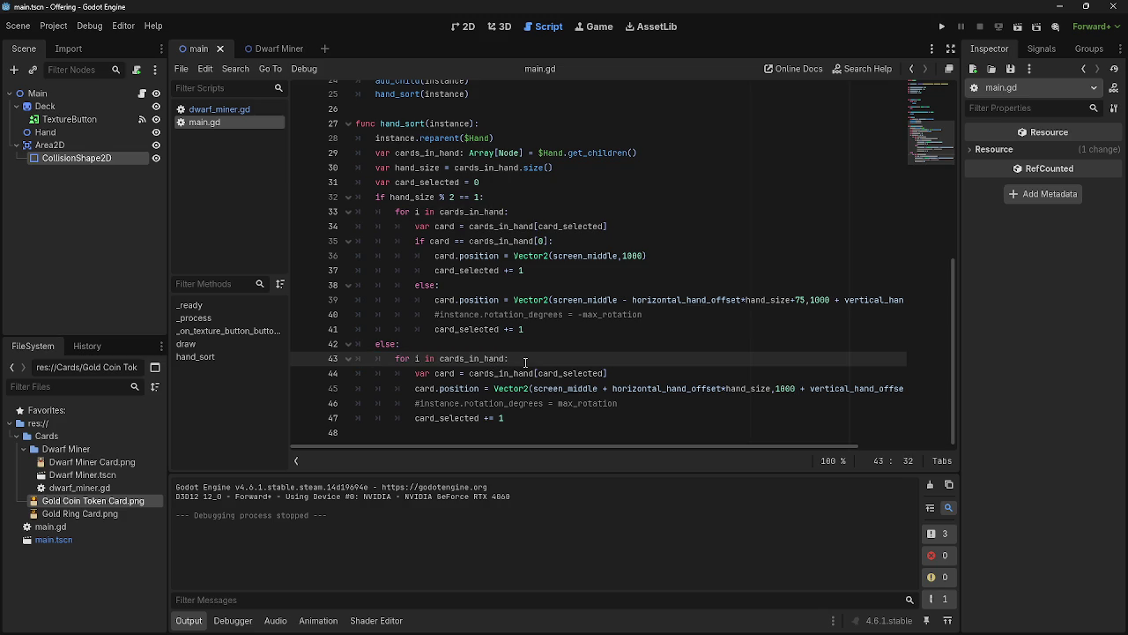
{"action": "mouse_move", "coordinate": [559, 446]}
{"action": "left_mouse_down"}
{"action": "mouse_move", "coordinate": [611, 447]}
{"action": "mouse_move", "coordinate": [532, 443]}
{"action": "left_mouse_up"}
{"action": "left_click_drag", "start_coordinate": [395, 359], "coordinate": [510, 359]}
{"action": "left_click", "coordinate": [529, 360]}
{"action": "mouse_move", "coordinate": [504, 450]}
{"action": "left_mouse_down"}
{"action": "mouse_move", "coordinate": [684, 455]}
{"action": "mouse_move", "coordinate": [406, 436]}
{"action": "left_mouse_up"}
{"action": "left_click_drag", "start_coordinate": [394, 211], "coordinate": [545, 317]}
{"action": "left_click", "coordinate": [544, 326]}
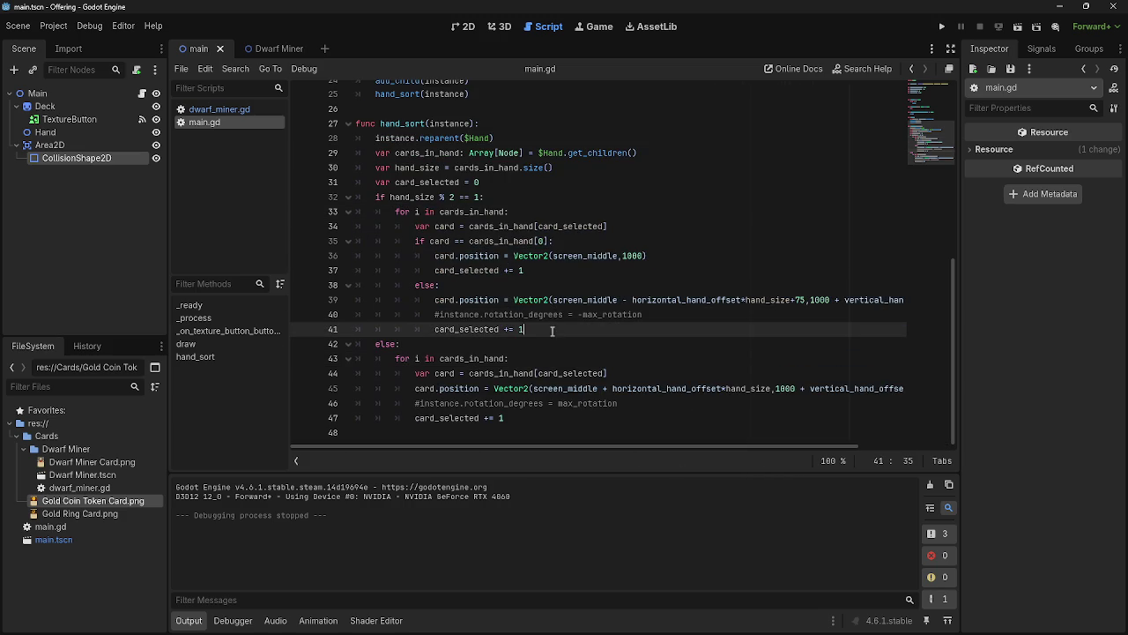
Comment out lines 42–47 of the even-hand else branch line by line with Ctrl+K
{"action": "left_click", "coordinate": [379, 343]}
{"action": "key", "text": "ctrl+k"}
{"action": "key", "text": "Down"}
{"action": "key", "text": "ctrl+k"}
{"action": "key", "text": "Down"}
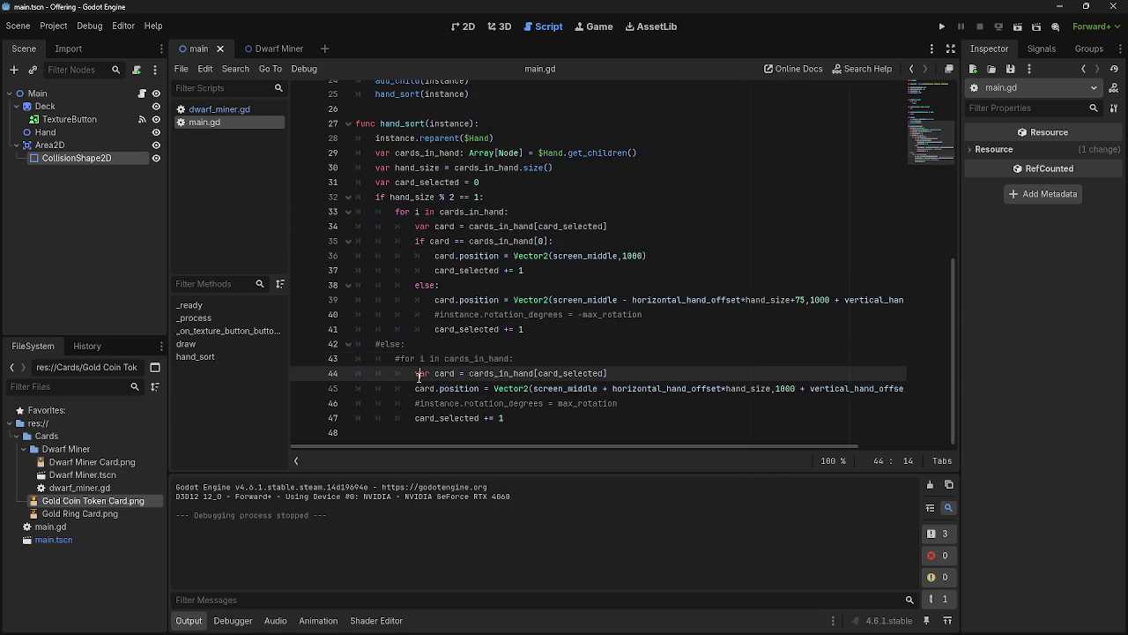
{"action": "key", "text": "ctrl+k"}
{"action": "key", "text": "Down"}
{"action": "key", "text": "ctrl+k"}
{"action": "key", "text": "Down"}
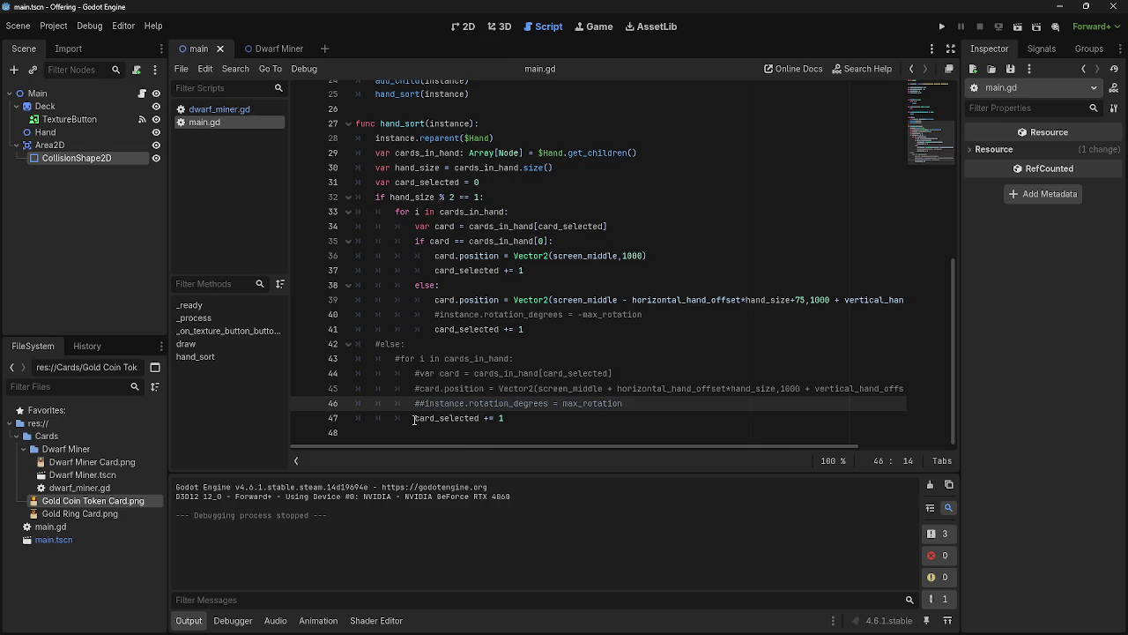
{"action": "key", "text": "ctrl+k"}
{"action": "key", "text": "Down"}
{"action": "key", "text": "ctrl+k"}
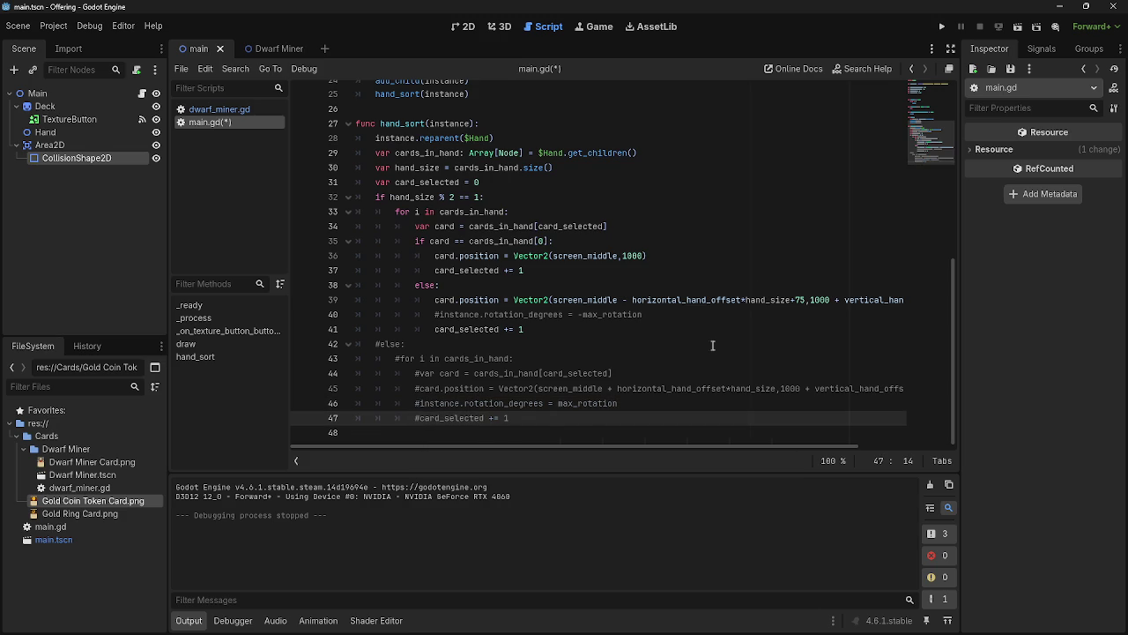
Fix the rotation comment on line 46, undoing the doubled '#' marks
{"action": "type", "text": "#"}
{"action": "left_click", "coordinate": [415, 403]}
{"action": "type", "text": "#"}
{"action": "key", "text": "ctrl+z"}
{"action": "key", "text": "ctrl+z"}
Stop the game and change line 34 to var card = cards_in_hand[hand_size-1]
{"action": "left_click", "coordinate": [942, 26]}
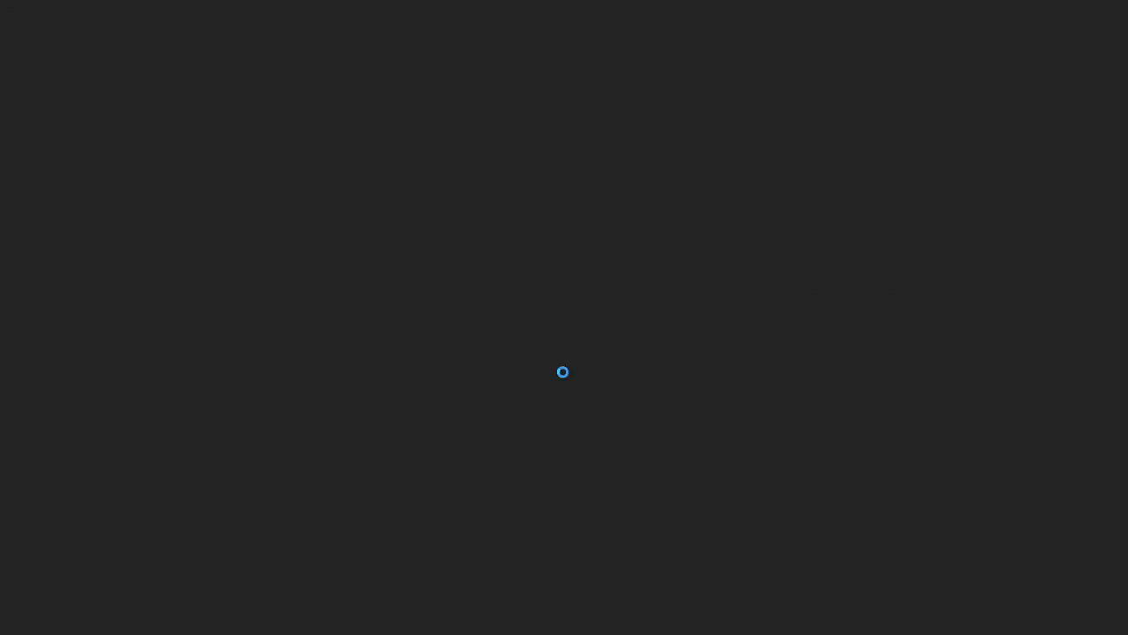
{"action": "key", "text": "F8"}
{"action": "scroll", "coordinate": [494, 335], "scroll_direction": "up", "scroll_amount": 2}
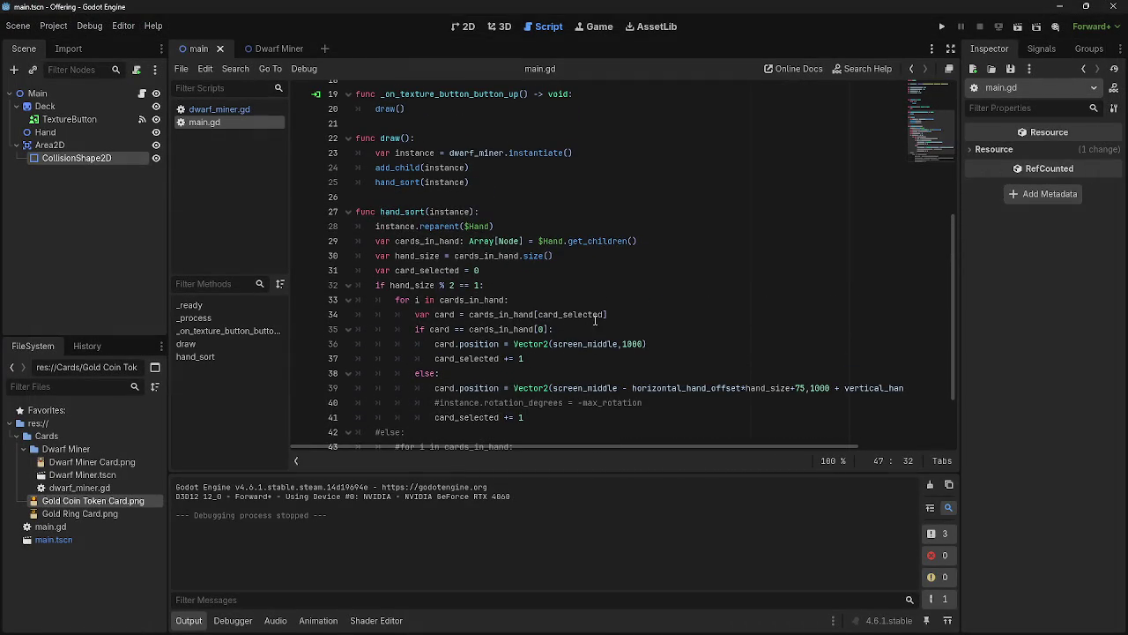
{"action": "left_click_drag", "start_coordinate": [604, 315], "coordinate": [538, 315]}
{"action": "type", "text": "hand"}
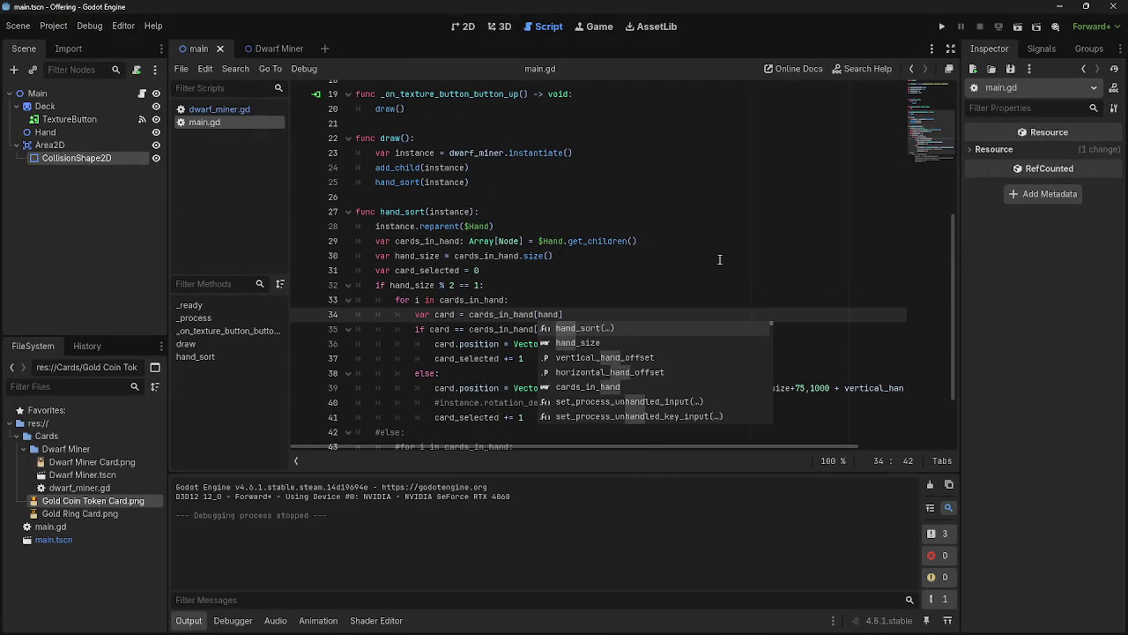
{"action": "left_click", "coordinate": [598, 342]}
{"action": "type", "text": "-1"}
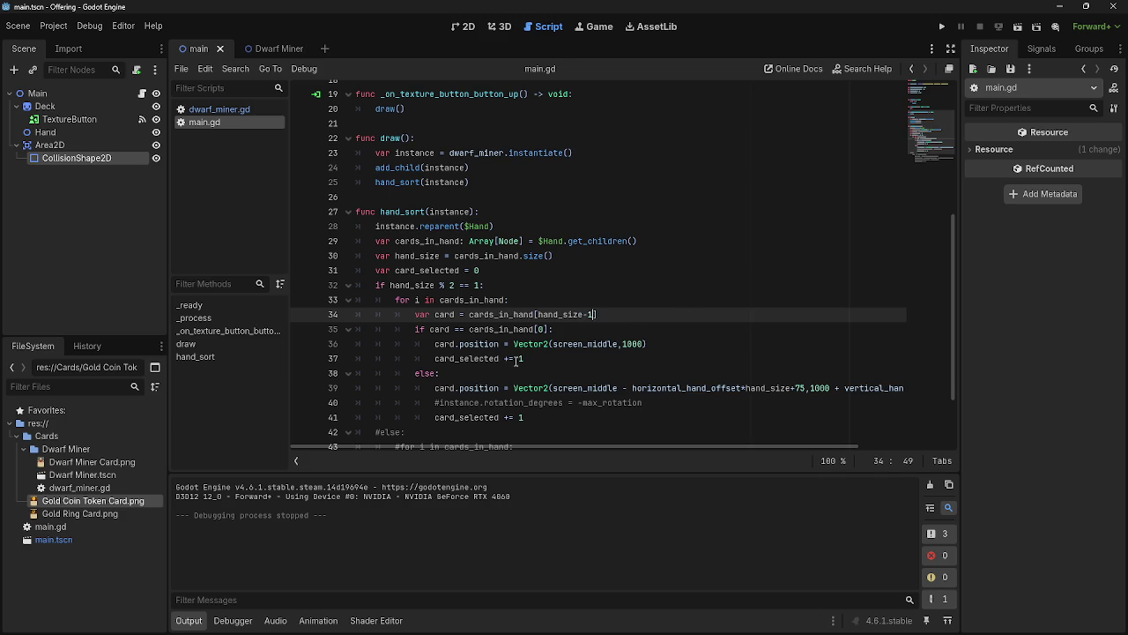
Test-run the game, which shows three overlapping Dwarf Miner cards, then stop it
{"action": "scroll", "coordinate": [513, 354], "scroll_direction": "up", "scroll_amount": 1}
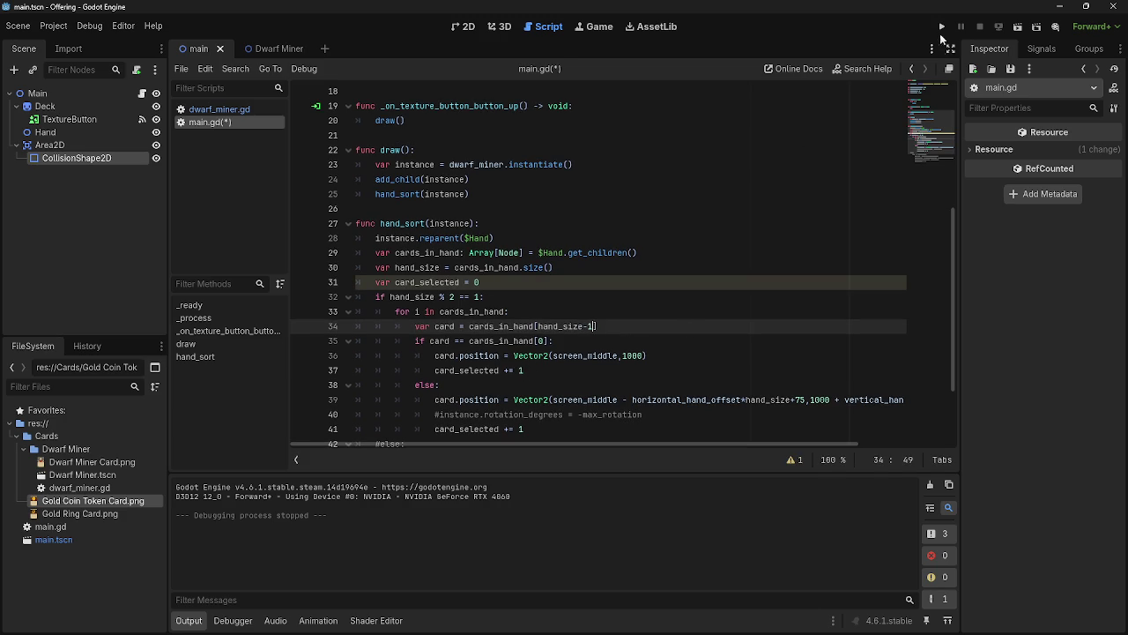
{"action": "left_click", "coordinate": [942, 27]}
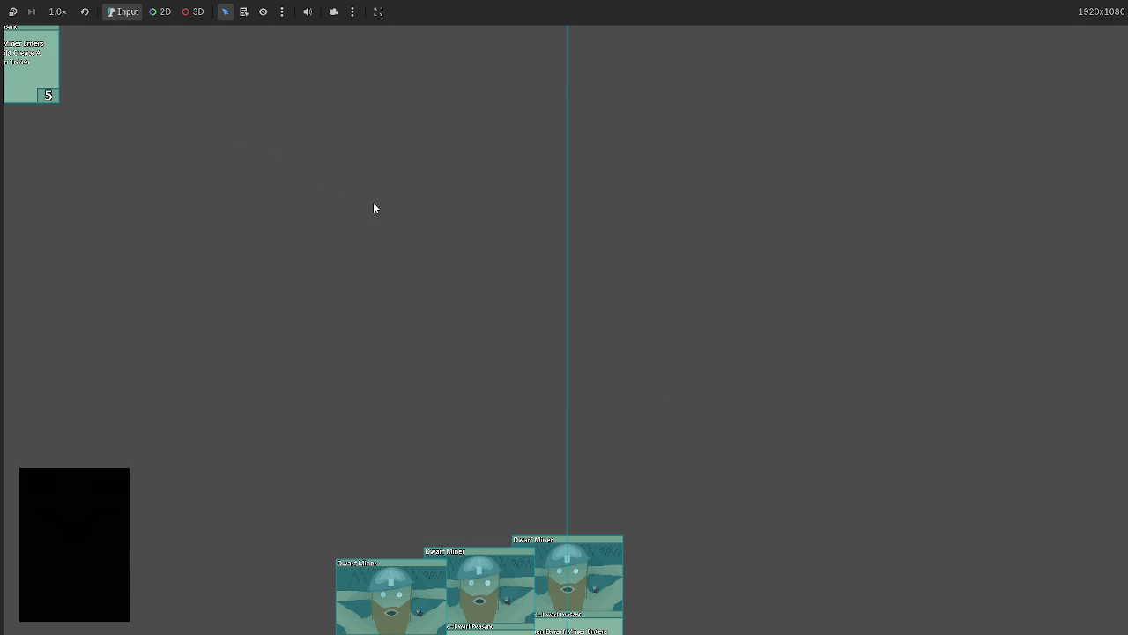
{"action": "key", "text": "F8"}
{"action": "mouse_move", "coordinate": [618, 444]}
{"action": "left_mouse_down"}
{"action": "mouse_move", "coordinate": [768, 448]}
{"action": "mouse_move", "coordinate": [591, 444]}
{"action": "left_mouse_up"}
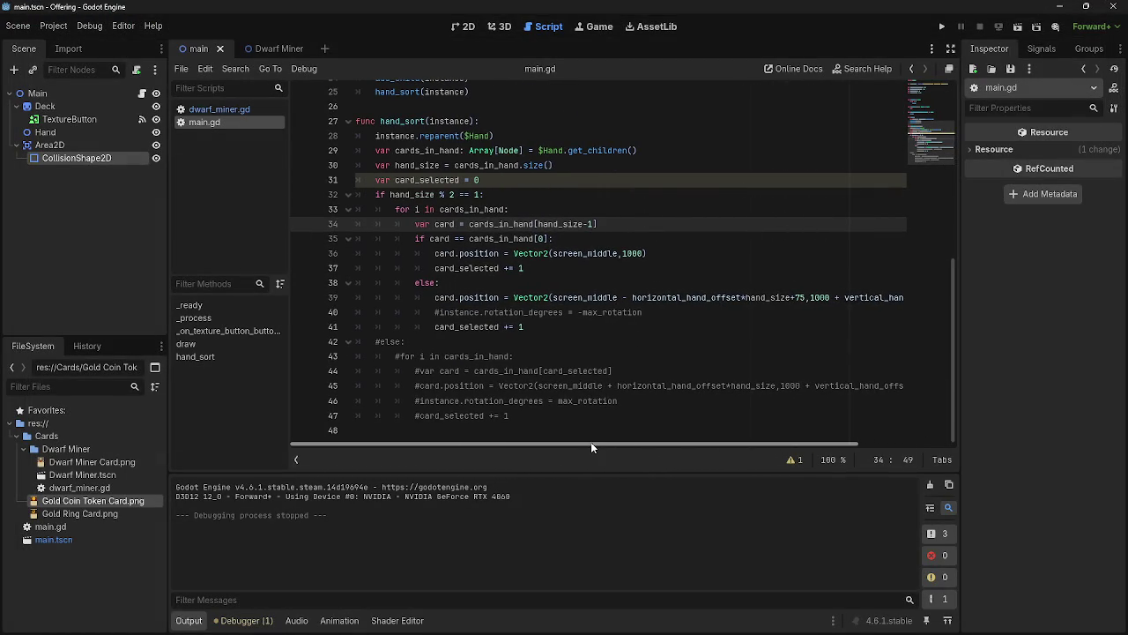
{"action": "left_click", "coordinate": [377, 343]}
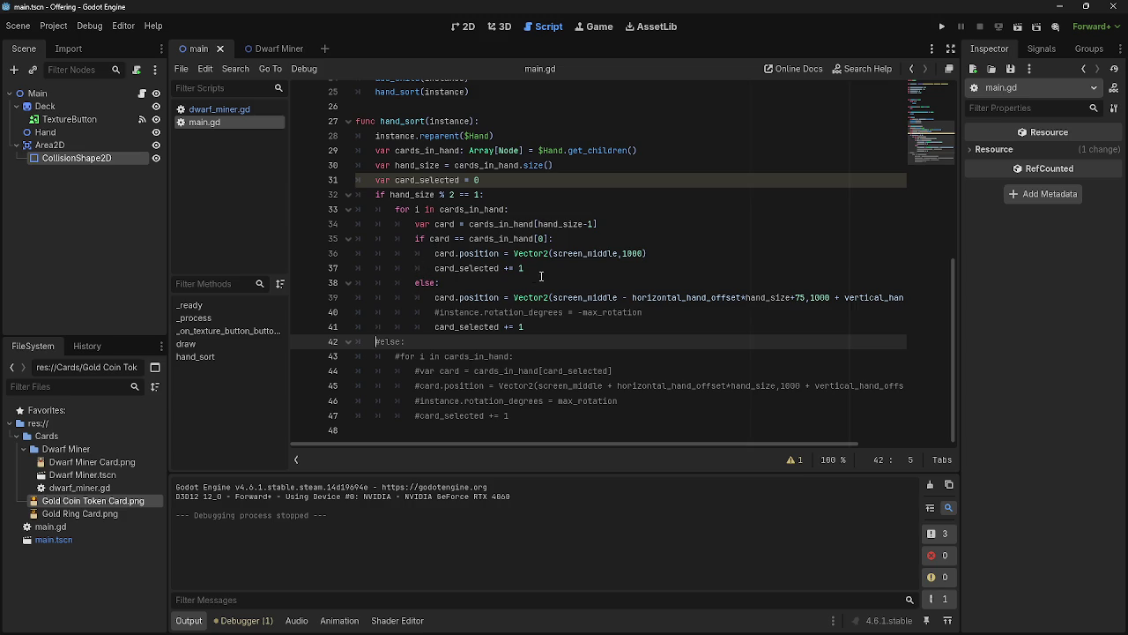
Add an 'elif hand_size % 2 == 0:' line after line 37, reusing the odd-hand condition
{"action": "left_click", "coordinate": [539, 271]}
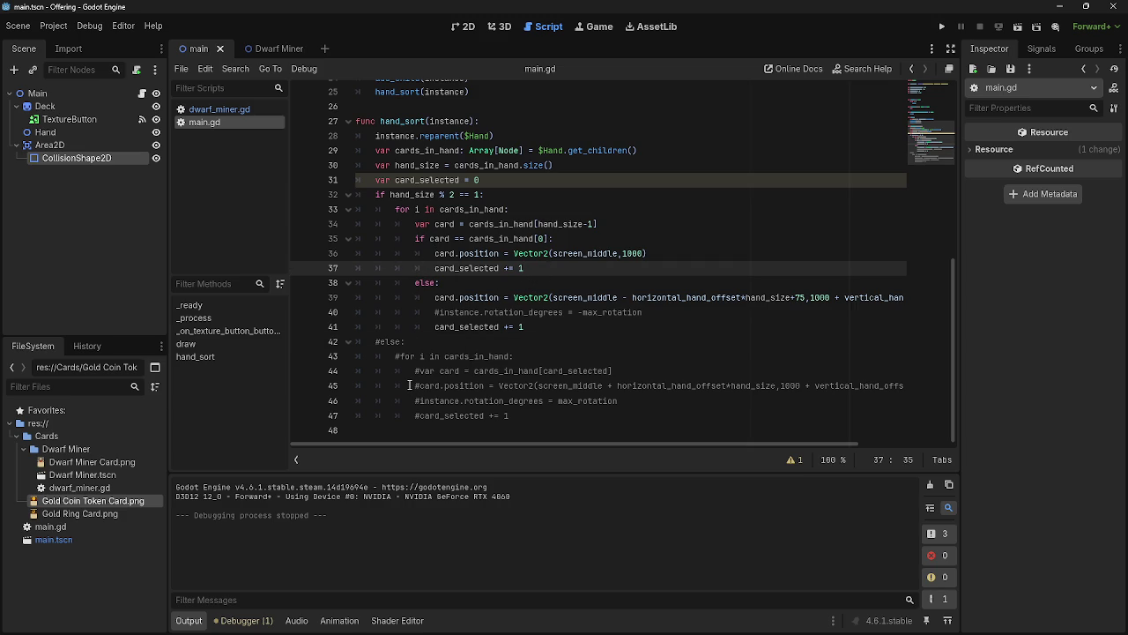
{"action": "key", "text": "Return"}
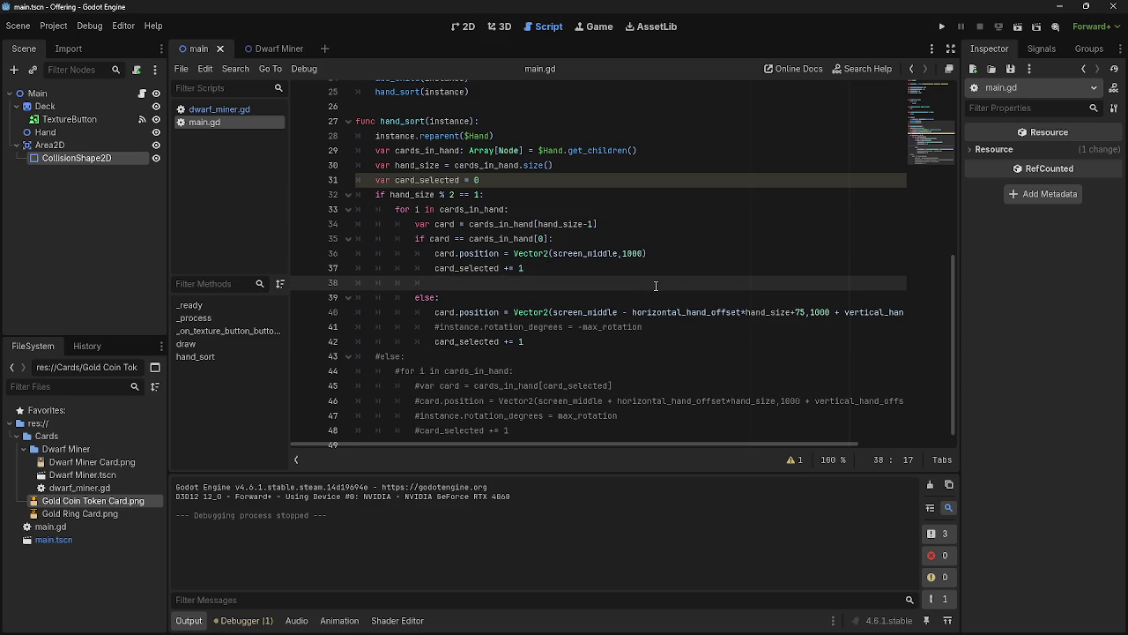
{"action": "key", "text": "BackSpace"}
{"action": "type", "text": "elif"}
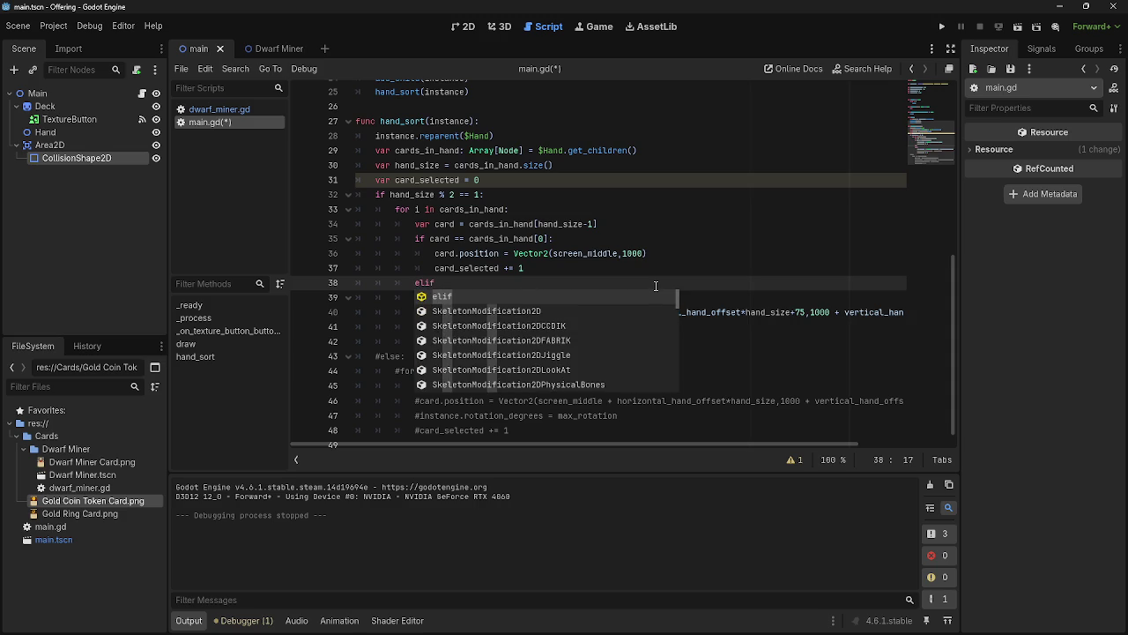
{"action": "type", "text": ":"}
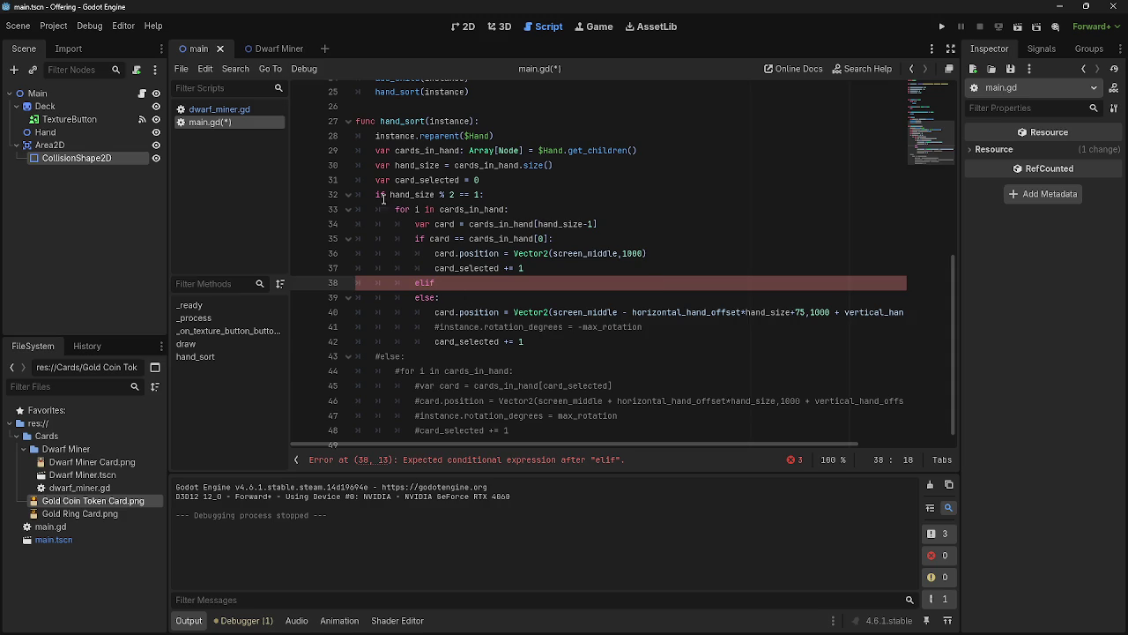
{"action": "left_click_drag", "start_coordinate": [391, 194], "coordinate": [480, 195]}
{"action": "key", "text": "ctrl+c"}
{"action": "left_click", "coordinate": [530, 282]}
{"action": "key", "text": "ctrl+v"}
{"action": "key", "text": "shift+Left"}
{"action": "type", "text": "0"}
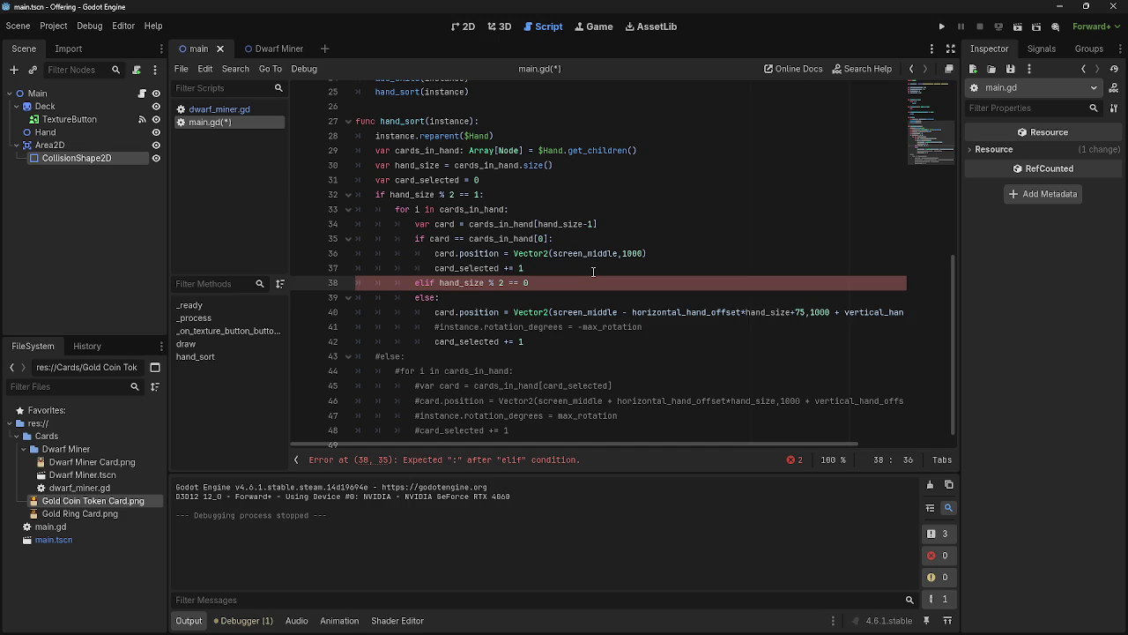
{"action": "type", "text": ":"}
Put a placeholder 'pass' under the elif and briefly test-run the game
{"action": "key", "text": "Return"}
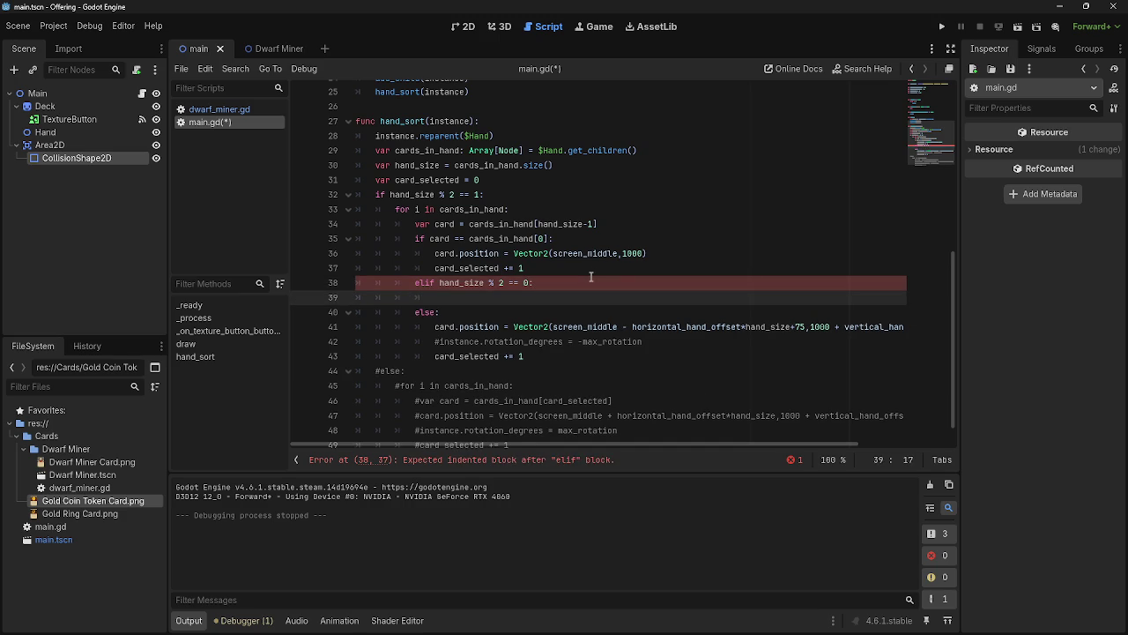
{"action": "left_click", "coordinate": [489, 286]}
{"action": "key", "text": "shift+End"}
{"action": "key", "text": "End"}
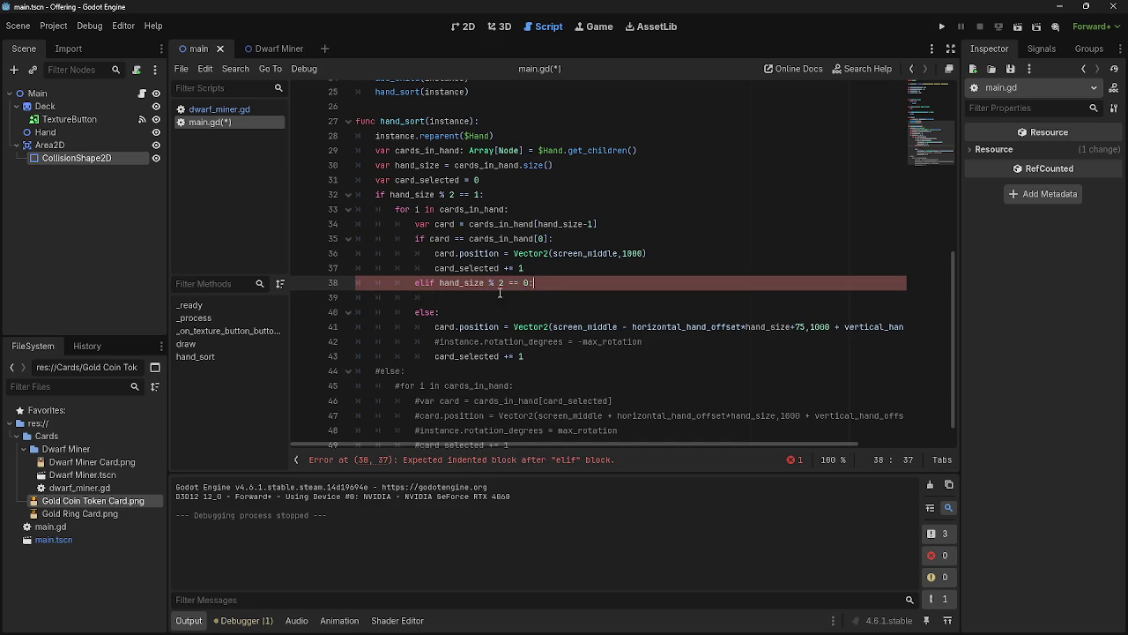
{"action": "left_click", "coordinate": [524, 298]}
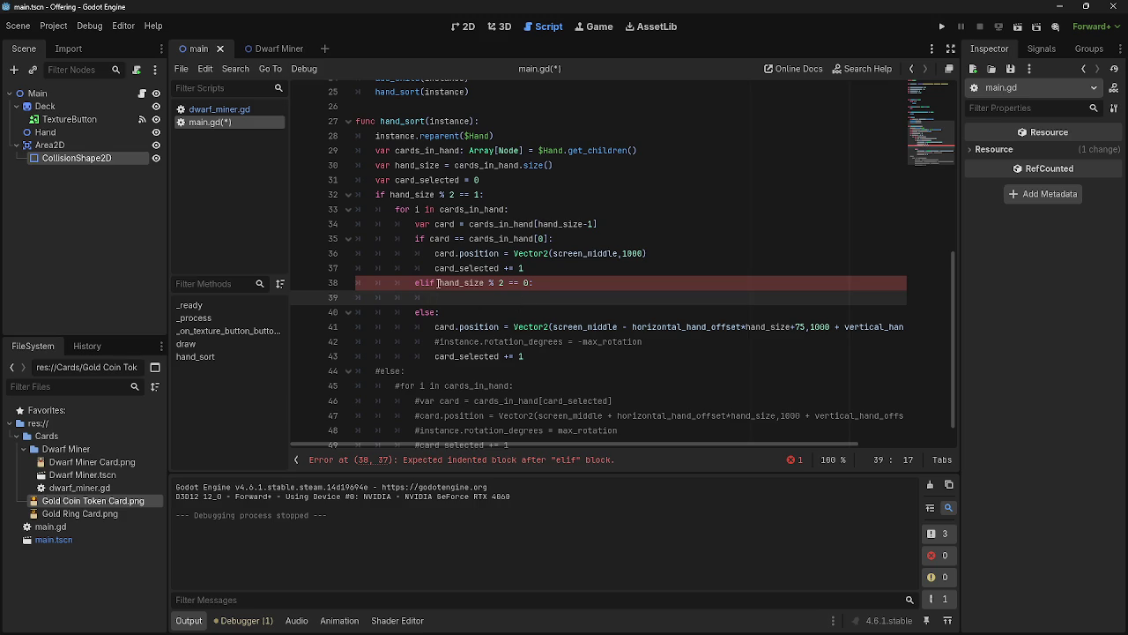
{"action": "type", "text": "pass"}
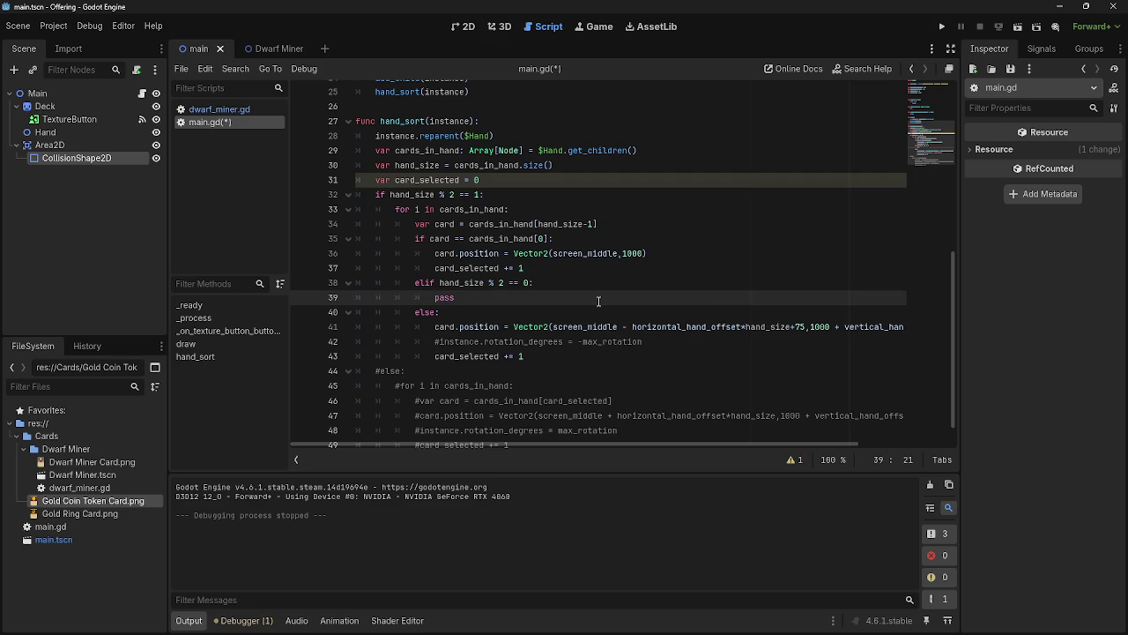
{"action": "left_click", "coordinate": [942, 28]}
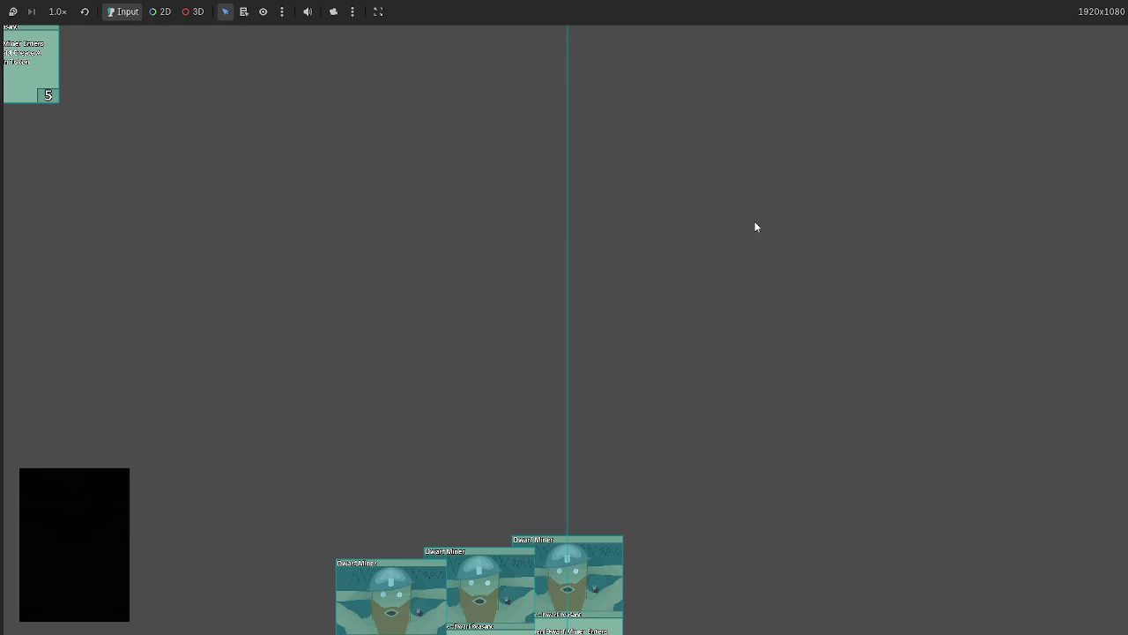
{"action": "key", "text": "F8"}
{"action": "scroll", "coordinate": [398, 356], "scroll_direction": "down", "scroll_amount": 1}
{"action": "left_click", "coordinate": [398, 356]}
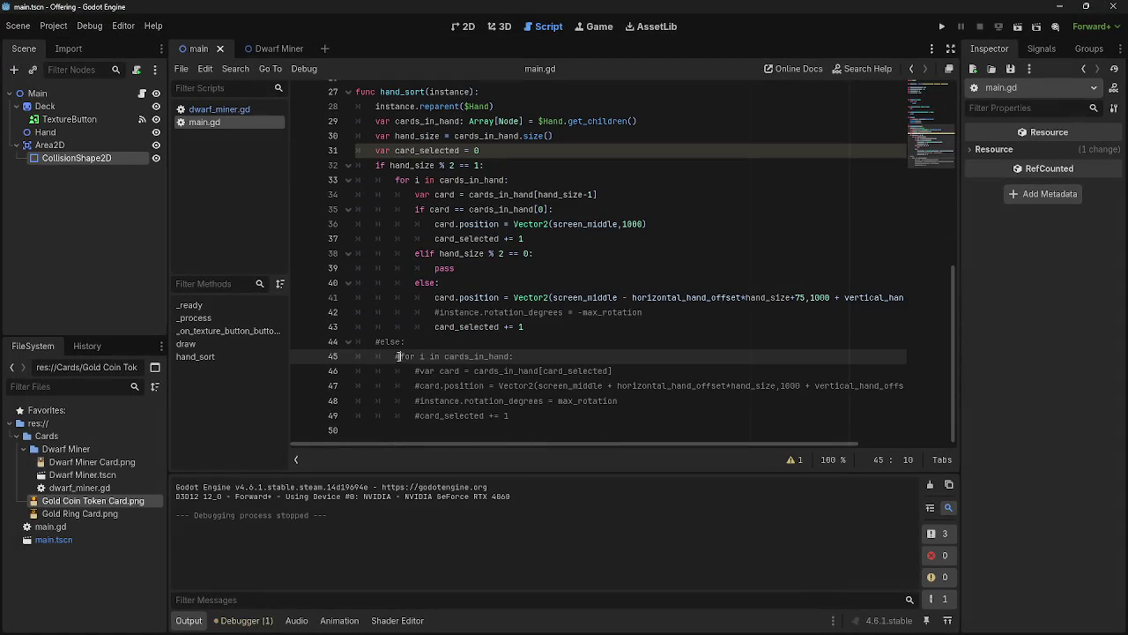
Uncomment the old var card and card.position lines of the else branch
{"action": "left_click", "coordinate": [415, 371]}
{"action": "key", "text": "BackSpace"}
{"action": "key", "text": "Delete"}
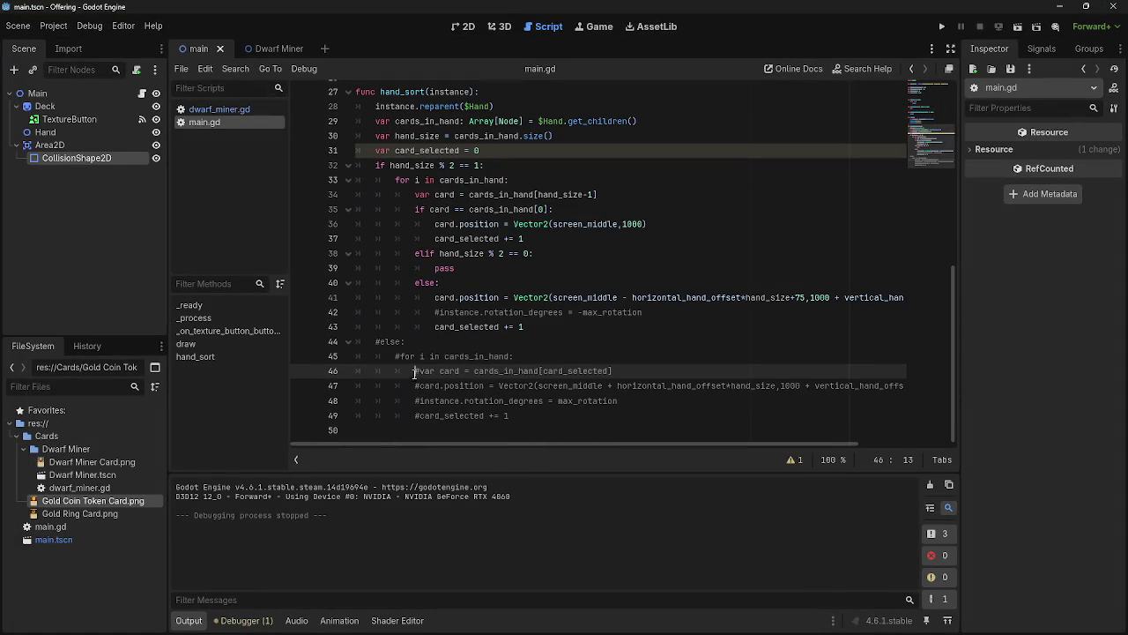
{"action": "key", "text": "Tab"}
{"action": "left_click", "coordinate": [421, 388]}
{"action": "key", "text": "BackSpace"}
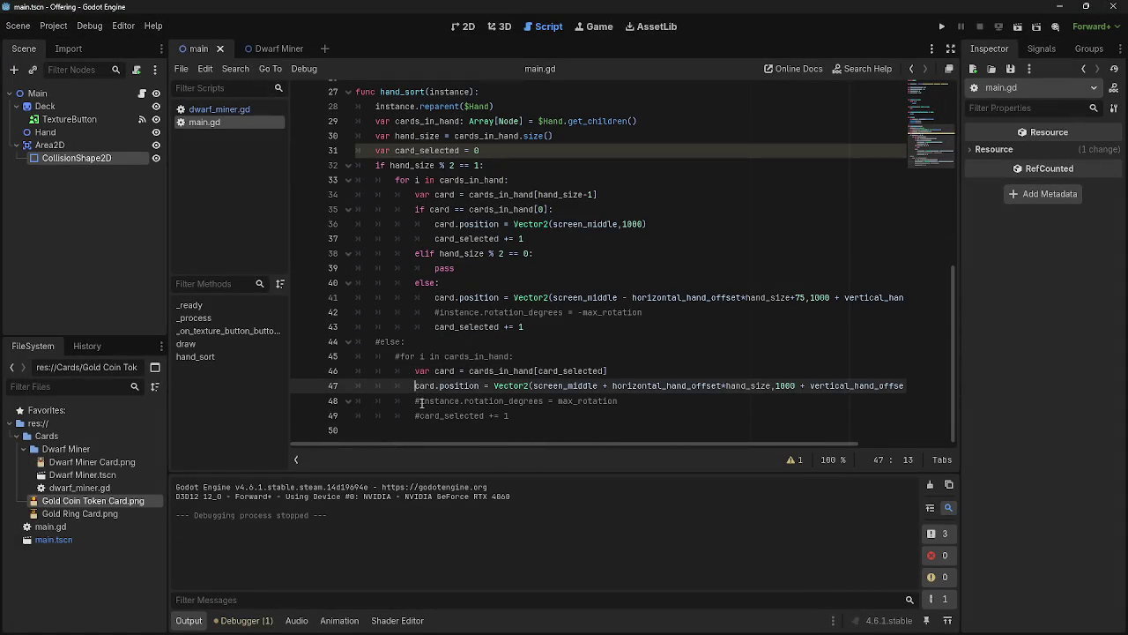
{"action": "key", "text": "Down"}
{"action": "key", "text": "Delete"}
Move those two lines into the elif branch, replacing pass, and remove the empty trailing line
{"action": "left_click_drag", "start_coordinate": [415, 371], "coordinate": [938, 390]}
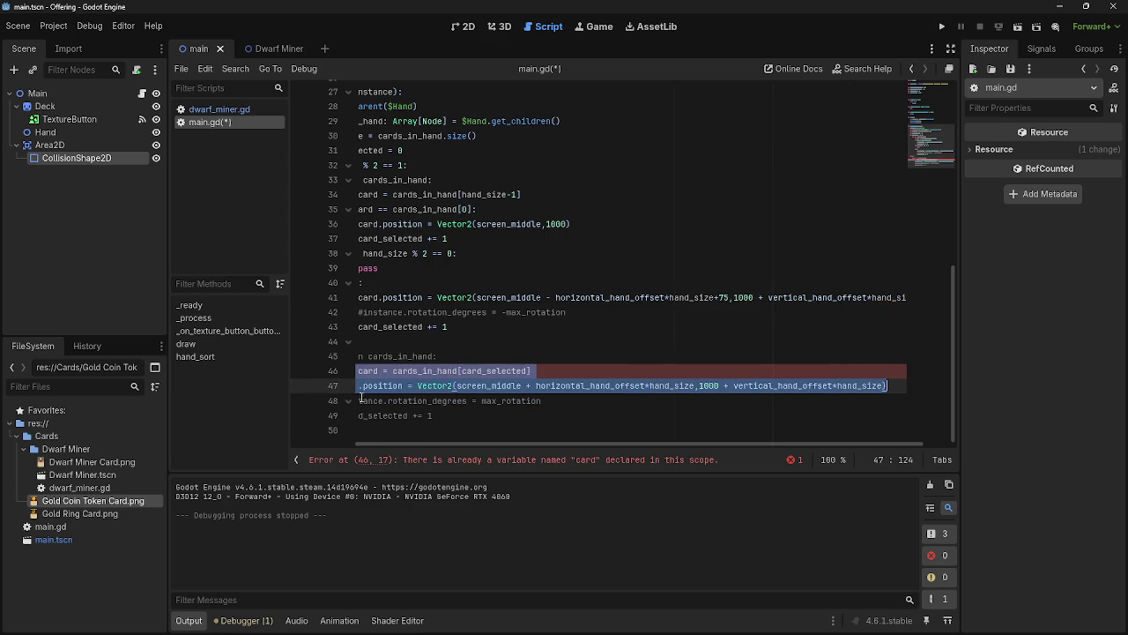
{"action": "left_click_drag", "start_coordinate": [417, 442], "coordinate": [382, 443]}
{"action": "left_click_drag", "start_coordinate": [398, 370], "coordinate": [418, 268]}
{"action": "key", "text": "BackSpace"}
{"action": "key", "text": "BackSpace"}
{"action": "key", "text": "BackSpace"}
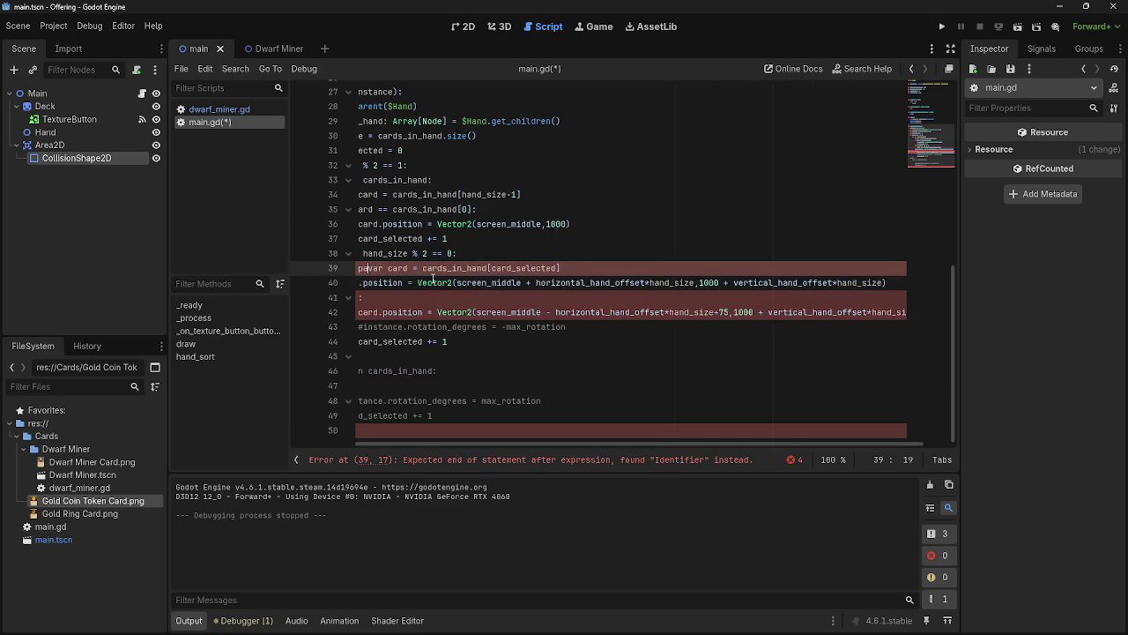
{"action": "left_click_drag", "start_coordinate": [438, 442], "coordinate": [322, 442]}
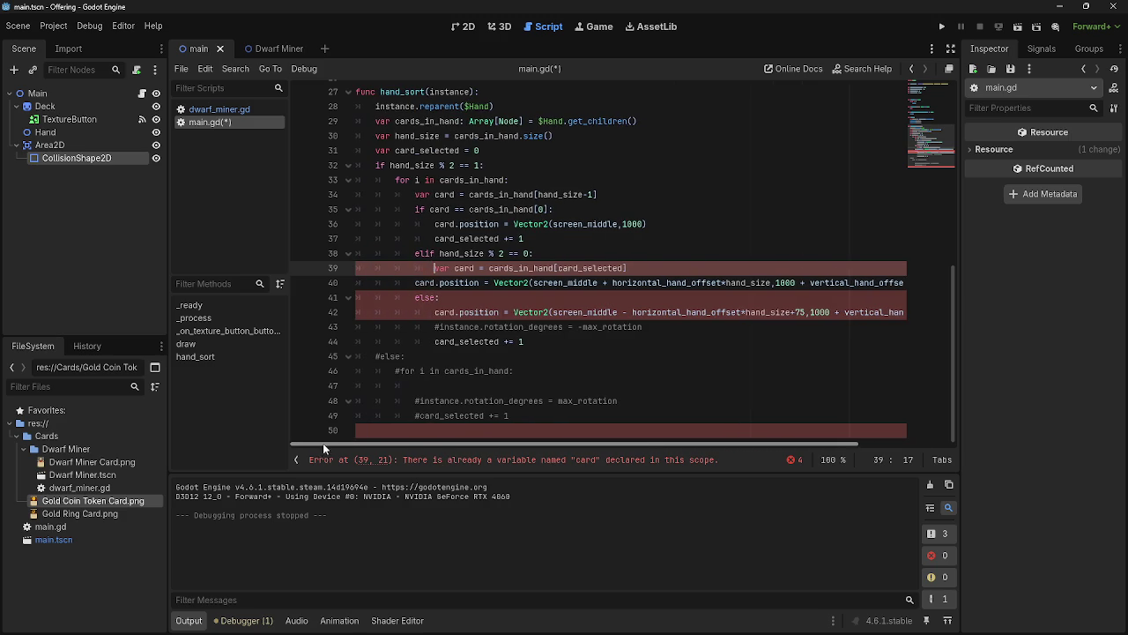
{"action": "left_click", "coordinate": [428, 430]}
{"action": "key", "text": "BackSpace"}
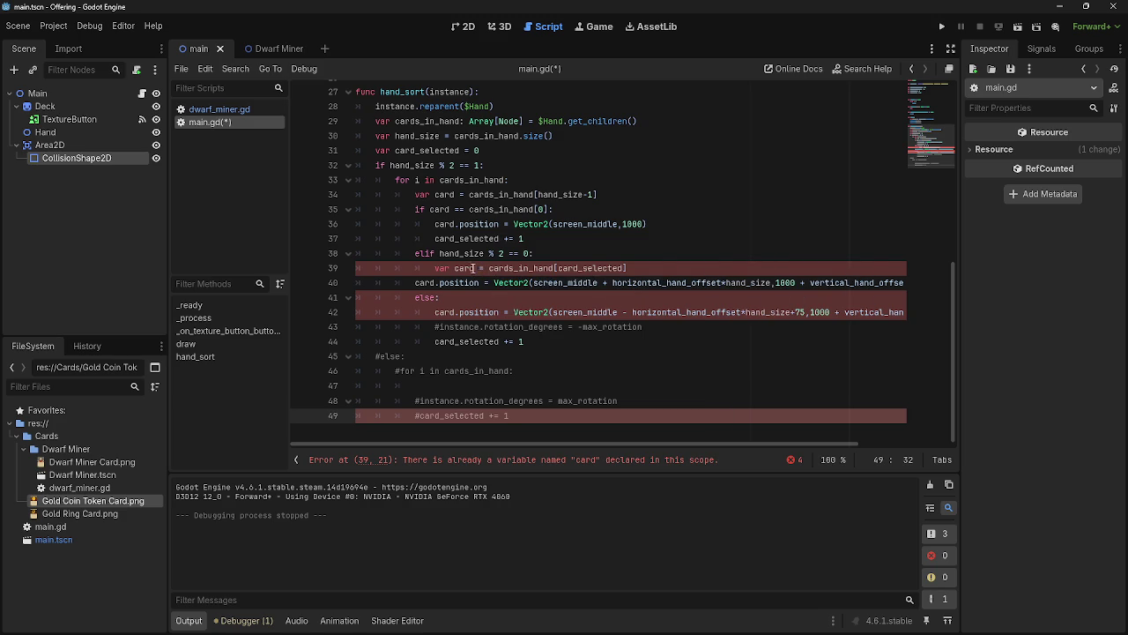
Delete the duplicate var card declaration and indent the card.position line under the elif
{"action": "left_click_drag", "start_coordinate": [434, 269], "coordinate": [663, 269]}
{"action": "key", "text": "BackSpace"}
{"action": "key", "text": "BackSpace"}
{"action": "key", "text": "BackSpace"}
{"action": "key", "text": "BackSpace"}
{"action": "key", "text": "Down"}
{"action": "key", "text": "Home"}
{"action": "key", "text": "Tab"}
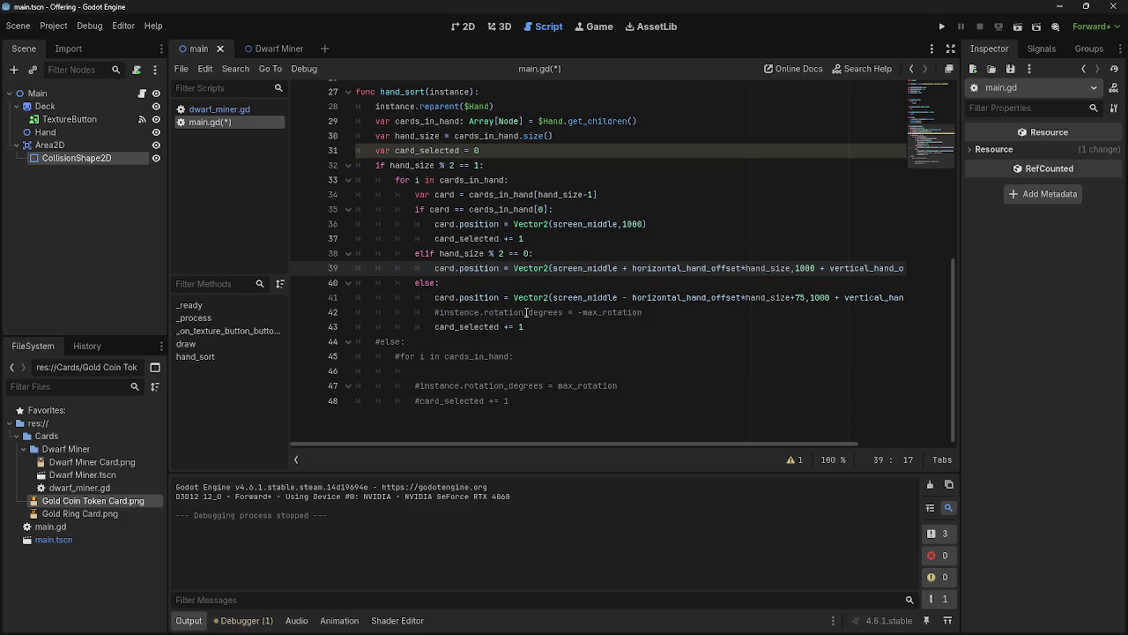
Test-run the game to check the card spread, then review the position expression
{"action": "left_click", "coordinate": [941, 27]}
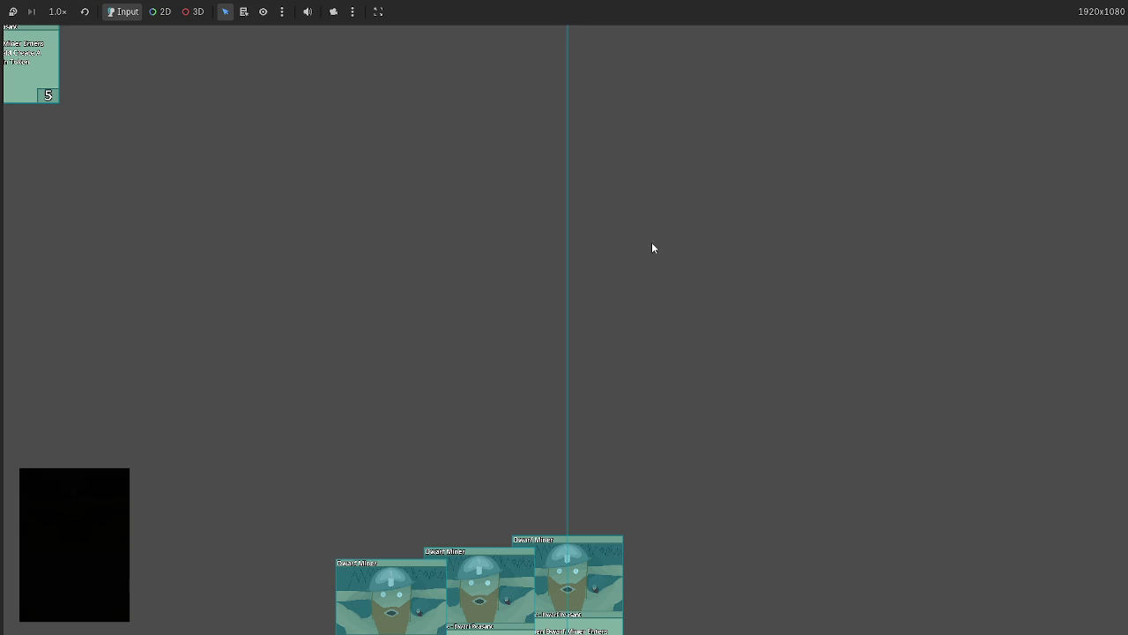
{"action": "key", "text": "F8"}
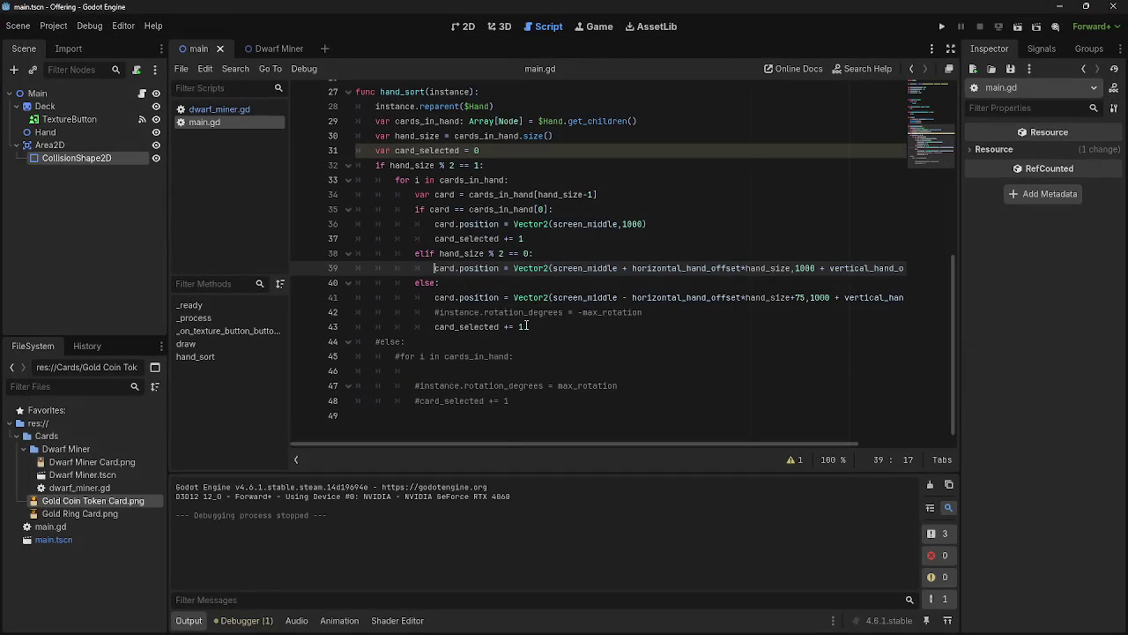
{"action": "left_click_drag", "start_coordinate": [505, 268], "coordinate": [626, 284]}
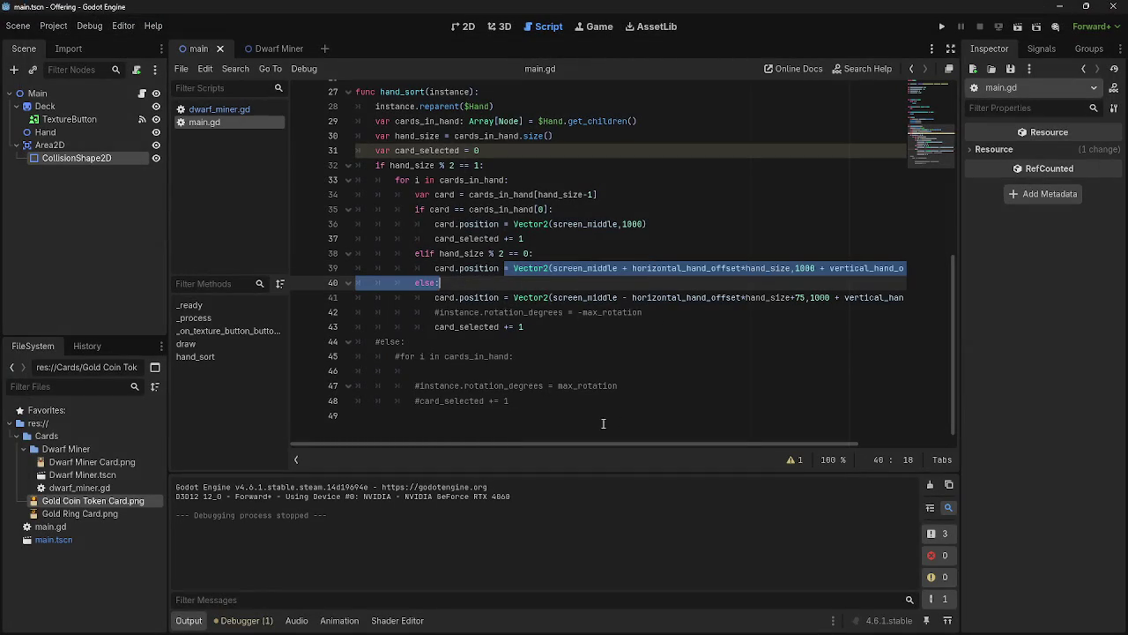
{"action": "left_click", "coordinate": [567, 322]}
{"action": "left_click", "coordinate": [559, 255]}
{"action": "left_click", "coordinate": [529, 254]}
Run the game again, stop it, and return to the Godot editor window
{"action": "key", "text": "F5"}
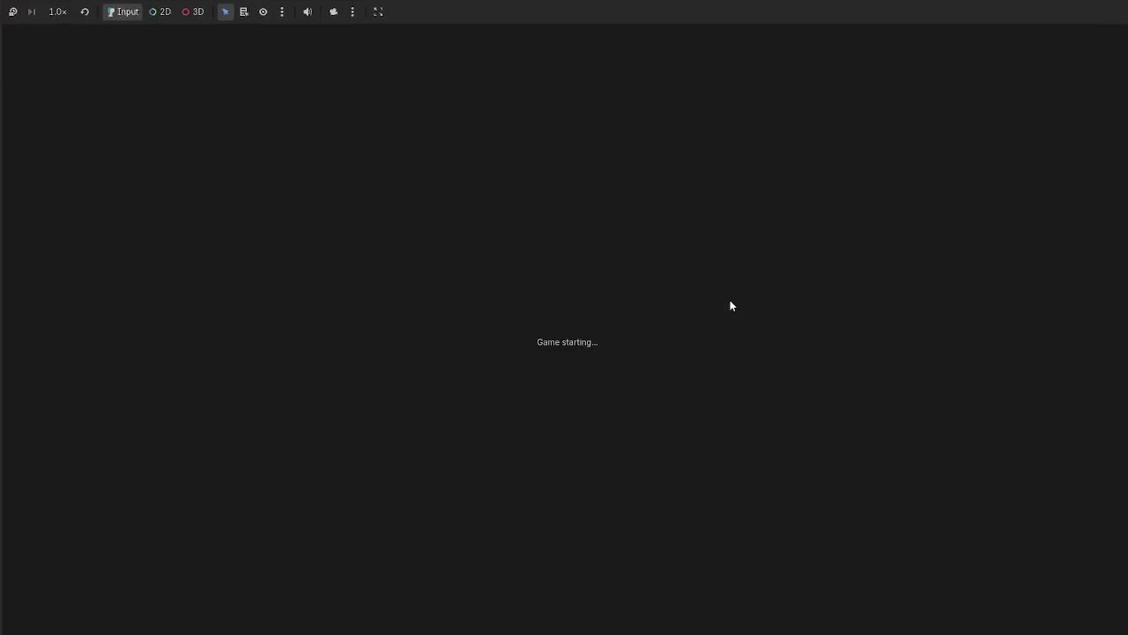
{"action": "key", "text": "F8"}
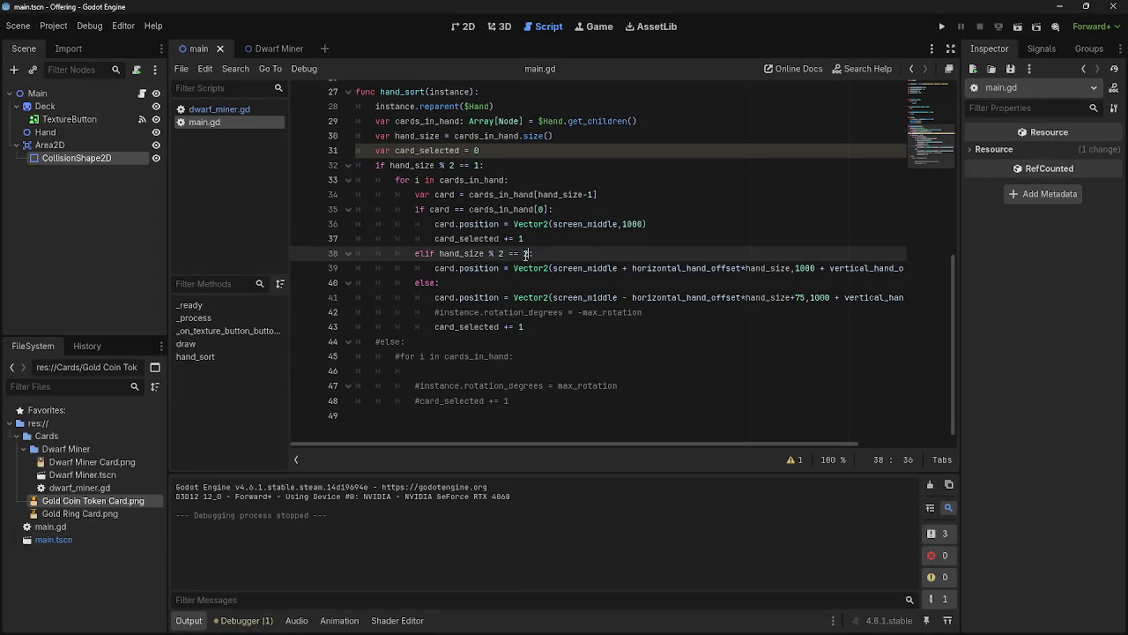
{"action": "left_click_drag", "start_coordinate": [526, 254], "coordinate": [439, 254]}
{"action": "key", "text": "alt+Tab"}
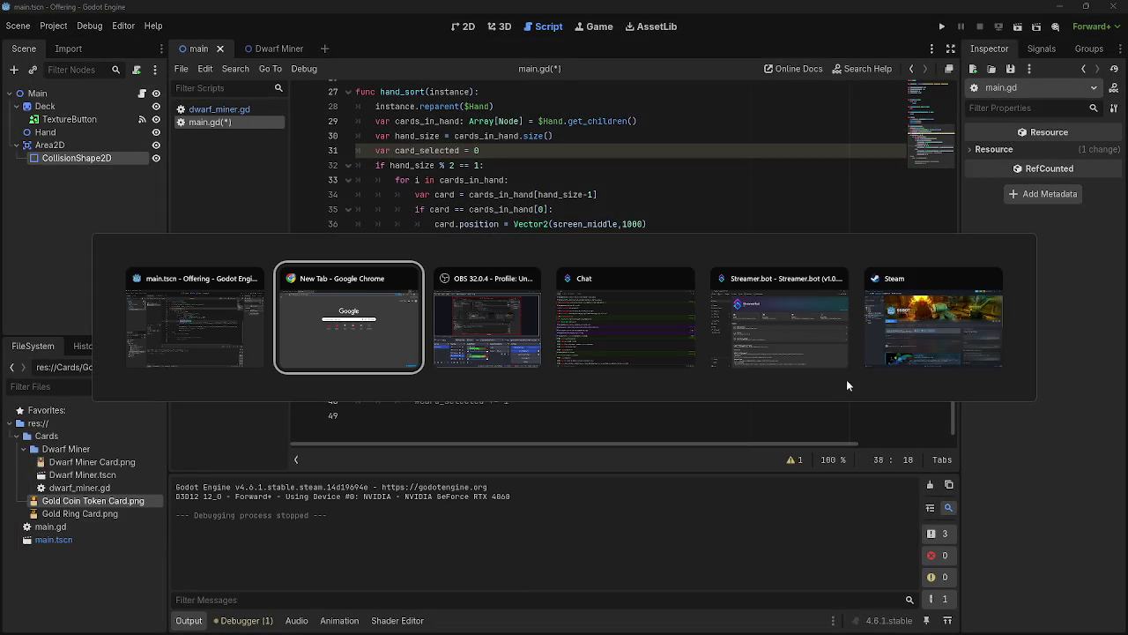
{"action": "key", "text": "alt+Tab"}
{"action": "left_click", "coordinate": [194, 317]}
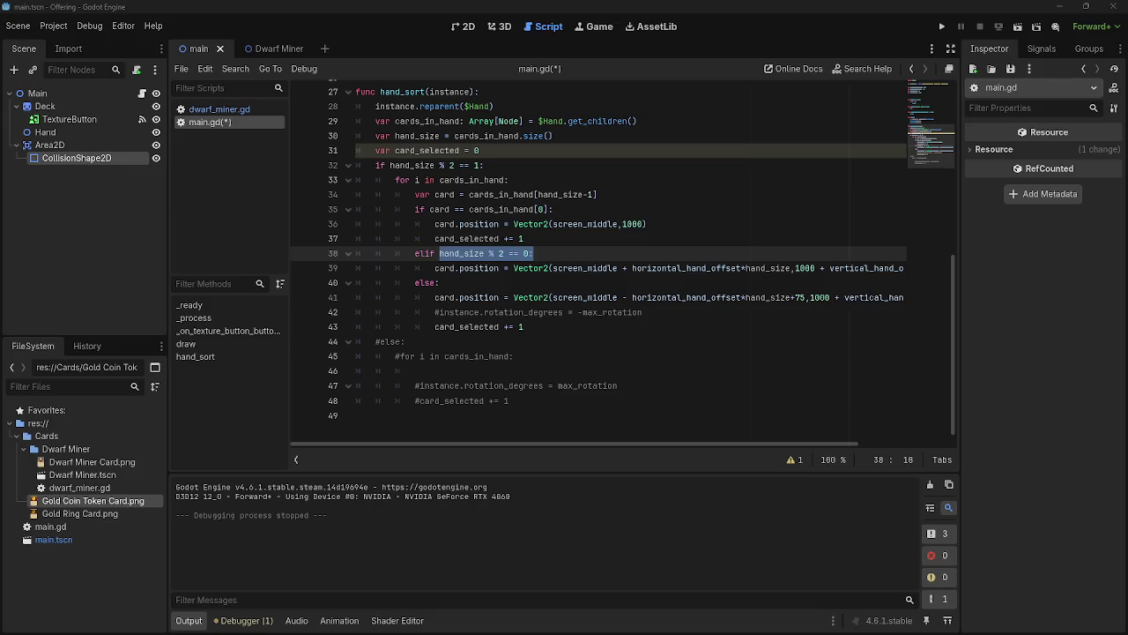
Change 'elif' to 'if' on line 38 of hand_sort
{"action": "left_click", "coordinate": [438, 258]}
{"action": "left_click_drag", "start_coordinate": [435, 254], "coordinate": [415, 255]}
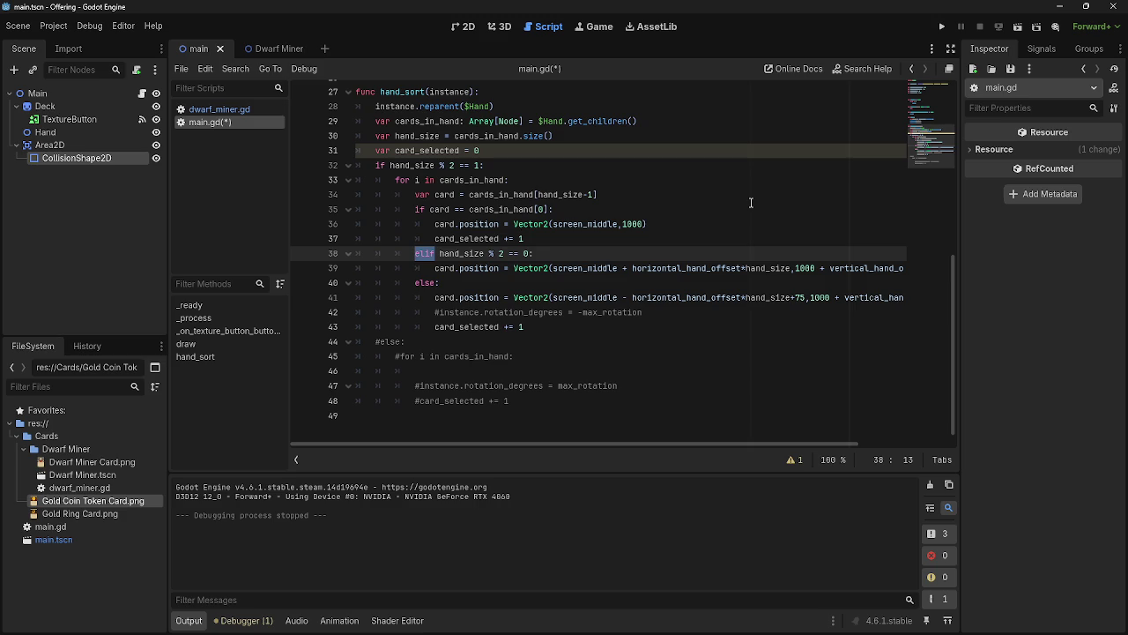
{"action": "type", "text": "if"}
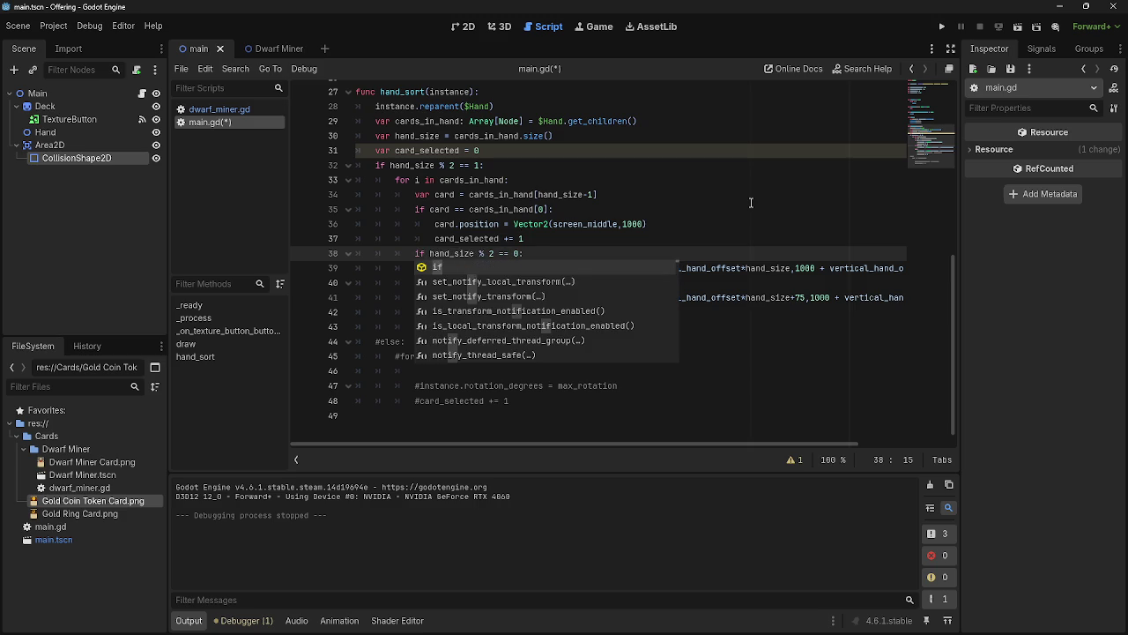
{"action": "left_click", "coordinate": [569, 244]}
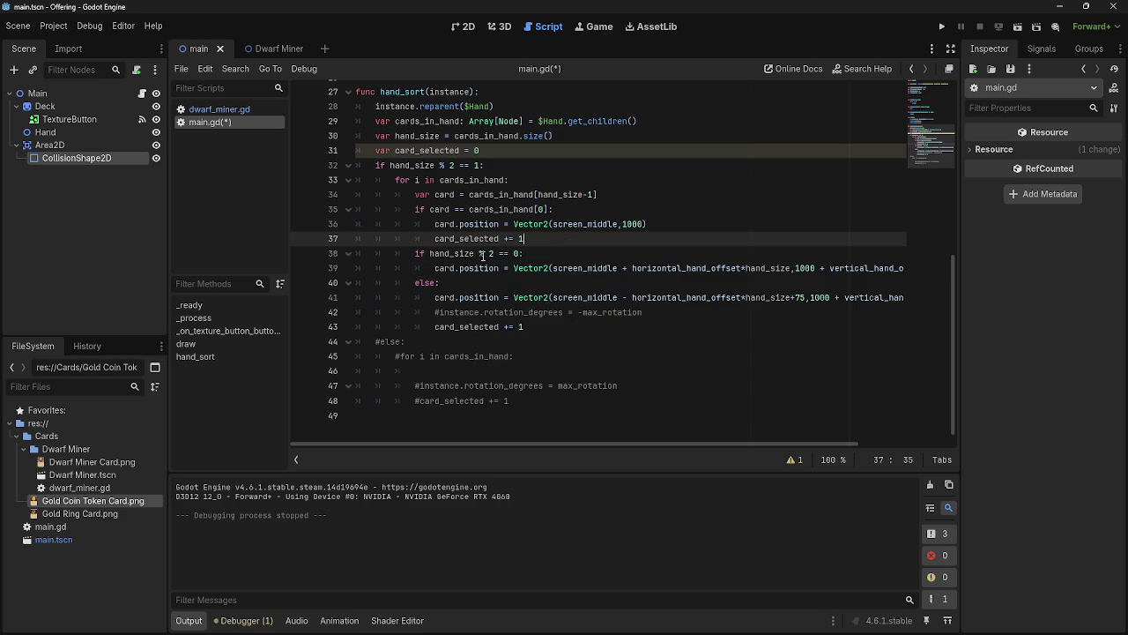
{"action": "key", "text": "Down"}
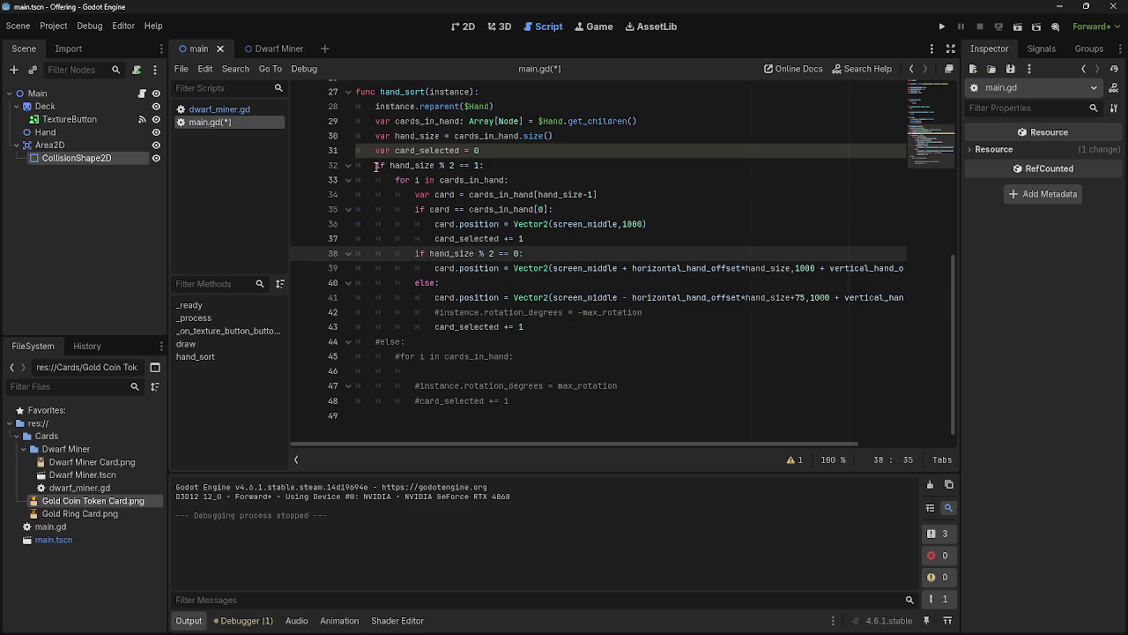
Copy the 'if hand_size % 2 == 1:' check onto a new line under the for loop, dedented one level
{"action": "mouse_move", "coordinate": [375, 165]}
{"action": "left_mouse_down"}
{"action": "mouse_move", "coordinate": [514, 180]}
{"action": "mouse_move", "coordinate": [497, 166]}
{"action": "left_mouse_up"}
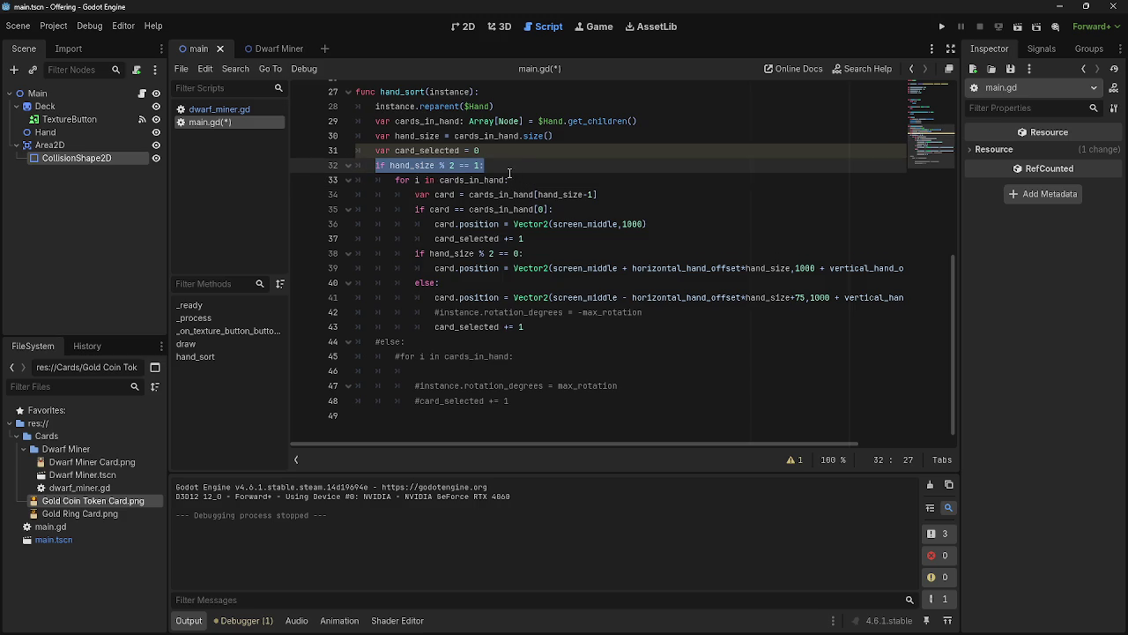
{"action": "key", "text": "Right"}
{"action": "left_click", "coordinate": [402, 183]}
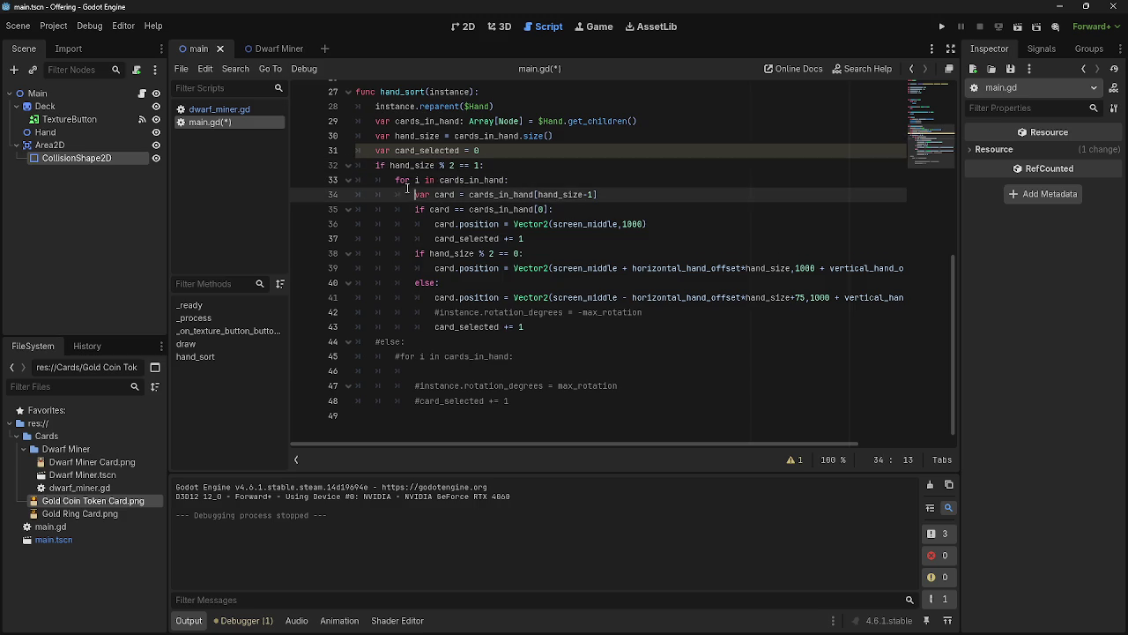
{"action": "left_click", "coordinate": [371, 168]}
{"action": "key", "text": "End"}
{"action": "key", "text": "shift+Home"}
{"action": "key", "text": "ctrl+c"}
{"action": "key", "text": "Down"}
{"action": "key", "text": "End"}
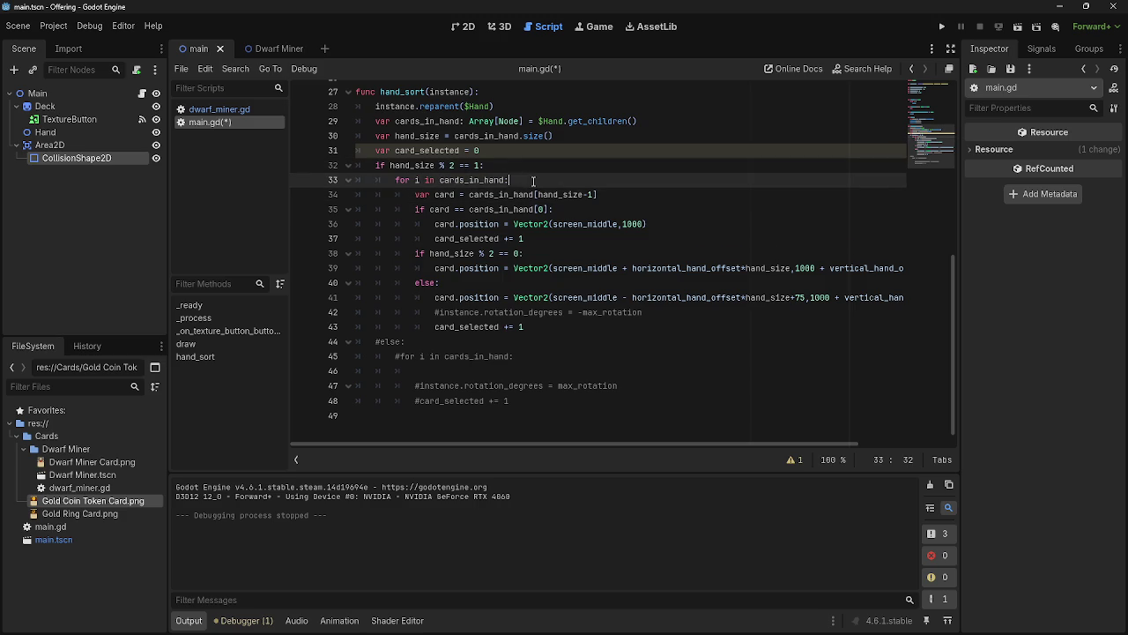
{"action": "key", "text": "Return"}
{"action": "key", "text": "ctrl+v"}
{"action": "key", "text": "shift+Tab"}
Dedent the for loop line and delete the original odd-size check on line 32
{"action": "left_click_drag", "start_coordinate": [516, 180], "coordinate": [391, 180]}
{"action": "key", "text": "shift+Tab"}
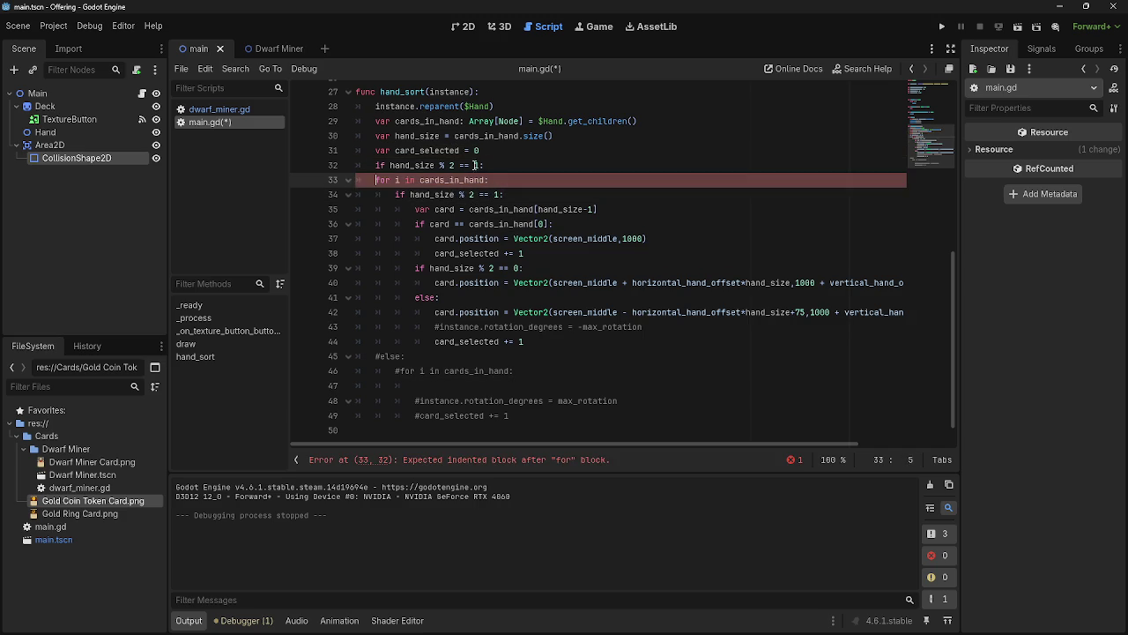
{"action": "left_click", "coordinate": [510, 167]}
{"action": "key", "text": "shift+Home"}
{"action": "key", "text": "BackSpace"}
{"action": "key", "text": "Delete"}
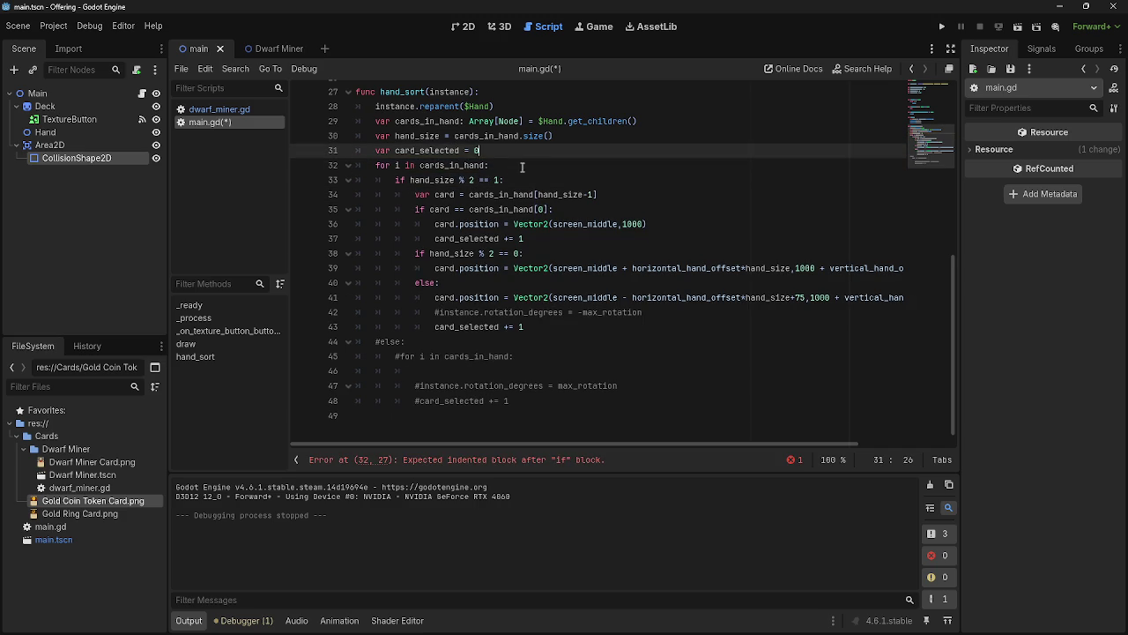
{"action": "key", "text": "End"}
{"action": "key", "text": "shift+Home"}
{"action": "left_click", "coordinate": [573, 168]}
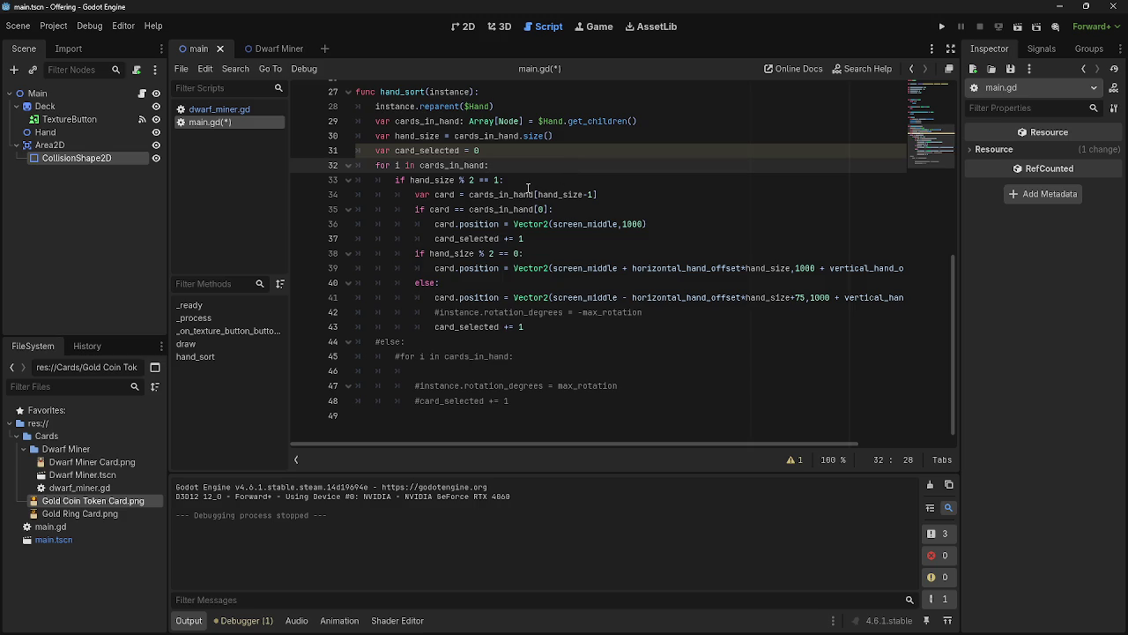
Review the lines inside the nested odd-size check, including the cards_in_hand[0] lookup on line 35
{"action": "left_click", "coordinate": [412, 195]}
{"action": "mouse_move", "coordinate": [412, 195]}
{"action": "left_mouse_down"}
{"action": "mouse_move", "coordinate": [582, 225]}
{"action": "mouse_move", "coordinate": [558, 246]}
{"action": "left_mouse_up"}
{"action": "left_click", "coordinate": [557, 247]}
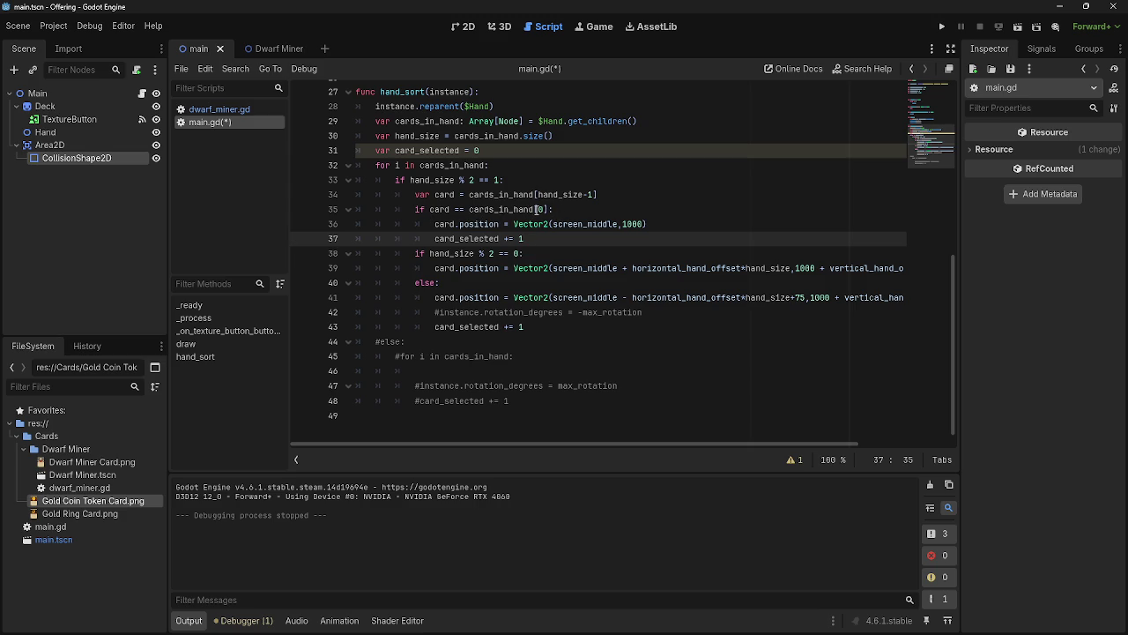
{"action": "left_click", "coordinate": [552, 209]}
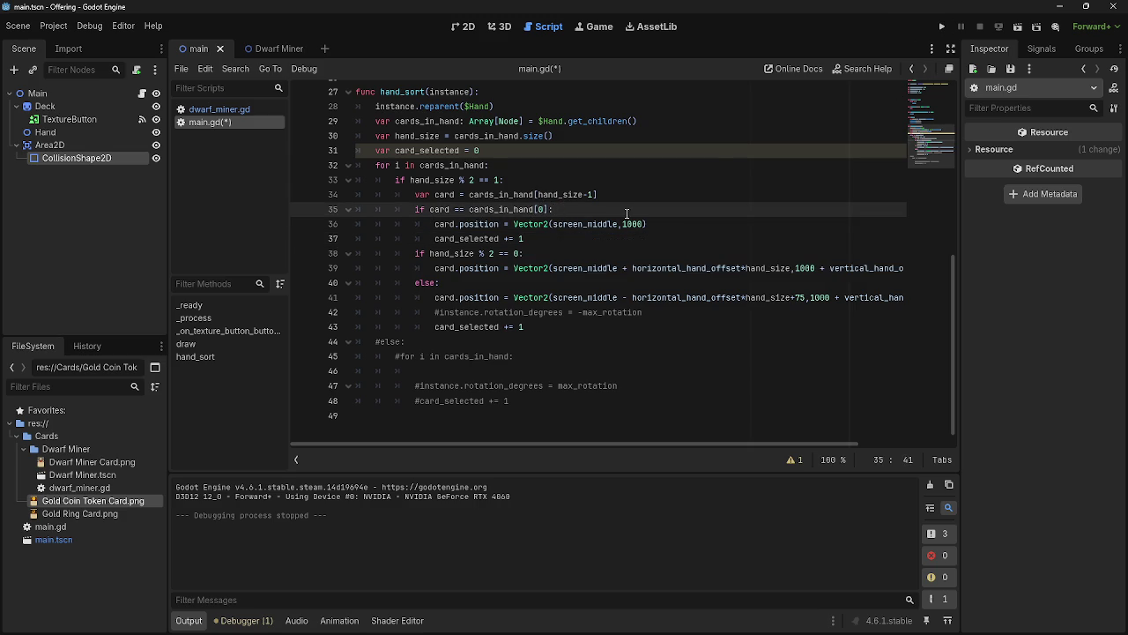
{"action": "scroll", "coordinate": [491, 227], "scroll_direction": "up", "scroll_amount": 1}
{"action": "scroll", "coordinate": [491, 228], "scroll_direction": "down", "scroll_amount": 1}
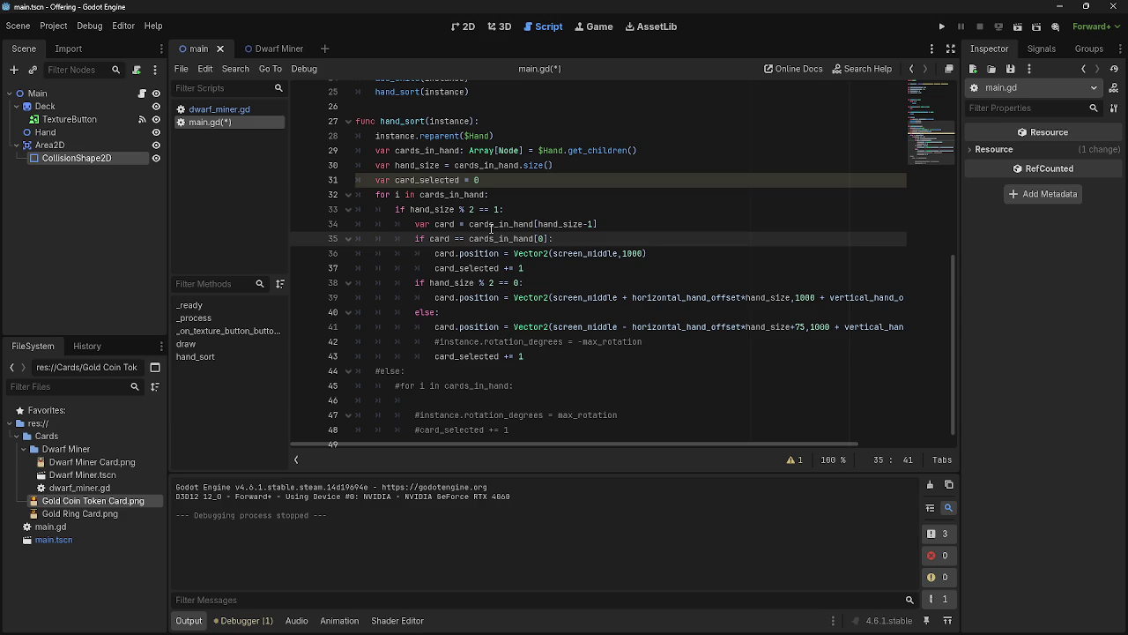
{"action": "left_click", "coordinate": [540, 239]}
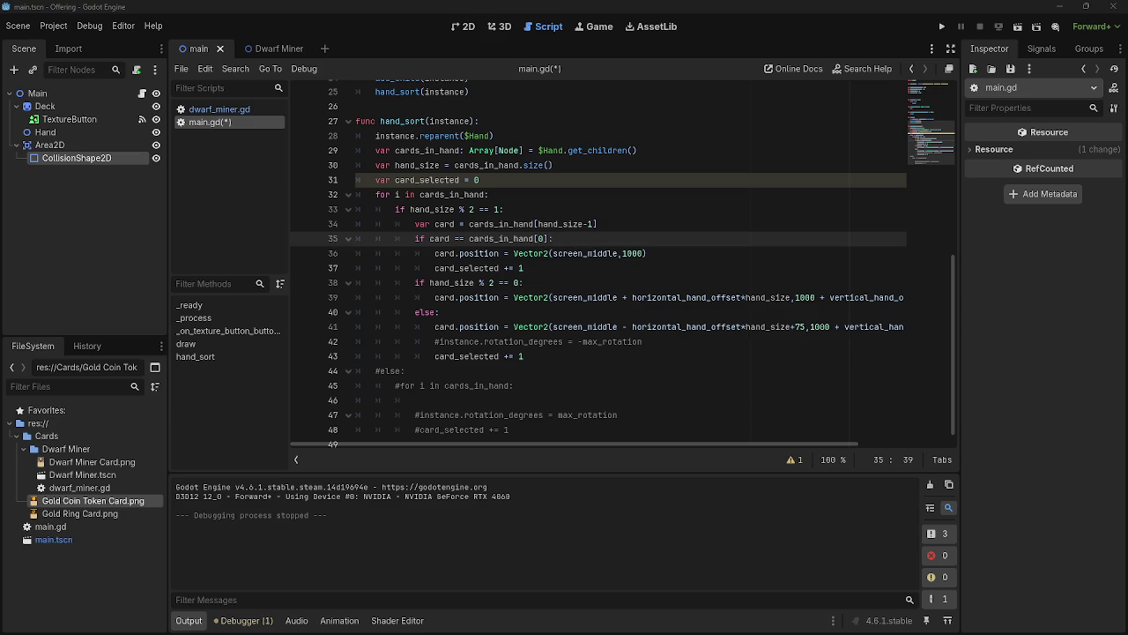
{"action": "left_click", "coordinate": [653, 342]}
{"action": "left_click", "coordinate": [550, 239]}
Run the project to see three overlapping Dwarf Miner cards, then stop it
{"action": "left_click", "coordinate": [624, 239]}
{"action": "left_click", "coordinate": [941, 27]}
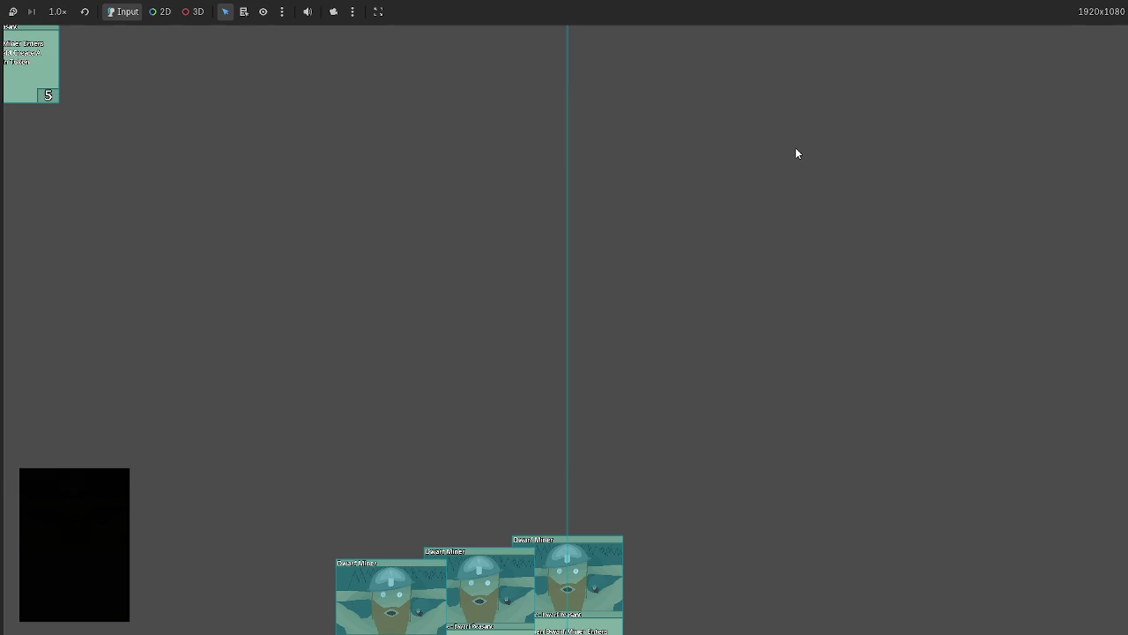
{"action": "key", "text": "F8"}
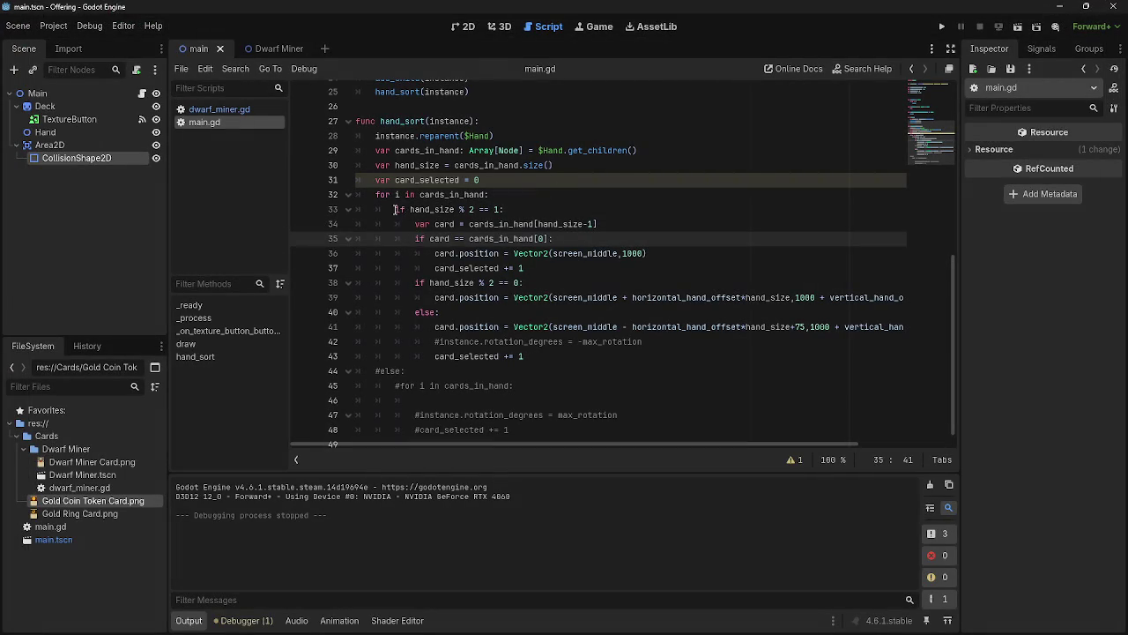
Move the 'var card = ...' lookup directly under the for loop and remove the emptied line
{"action": "left_click_drag", "start_coordinate": [396, 208], "coordinate": [506, 209]}
{"action": "left_click_drag", "start_coordinate": [416, 229], "coordinate": [624, 228]}
{"action": "left_click", "coordinate": [624, 228]}
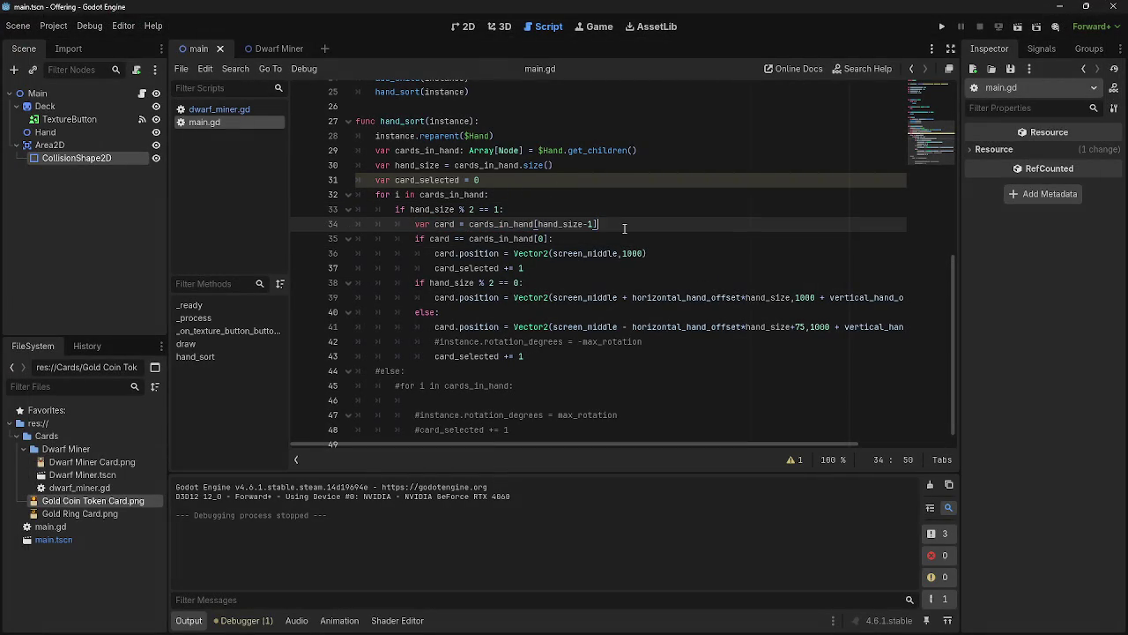
{"action": "mouse_move", "coordinate": [416, 226]}
{"action": "left_mouse_down"}
{"action": "mouse_move", "coordinate": [627, 222]}
{"action": "mouse_move", "coordinate": [392, 238]}
{"action": "left_mouse_up"}
{"action": "left_click", "coordinate": [546, 202]}
{"action": "key", "text": "Return"}
{"action": "left_click_drag", "start_coordinate": [529, 238], "coordinate": [405, 210]}
{"action": "left_click", "coordinate": [624, 240]}
{"action": "key", "text": "BackSpace"}
{"action": "key", "text": "BackSpace"}
{"action": "key", "text": "BackSpace"}
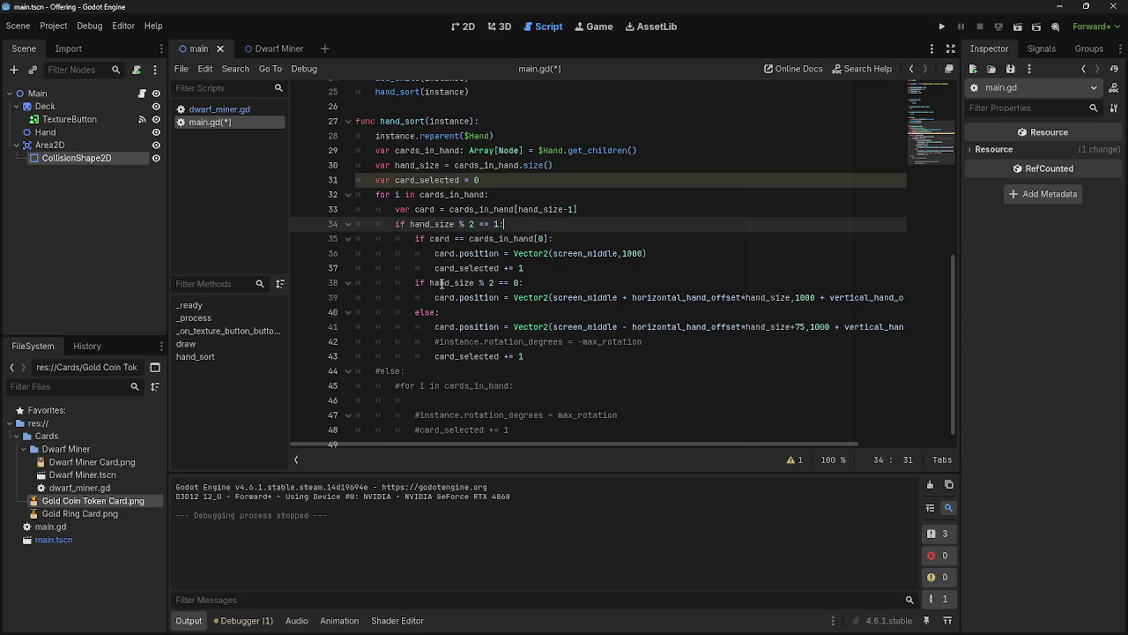
Dedent the even-size check and the else branch lines one level
{"action": "left_click", "coordinate": [415, 282]}
{"action": "key", "text": "BackSpace"}
{"action": "left_click", "coordinate": [407, 312]}
{"action": "key", "text": "BackSpace"}
{"action": "left_click", "coordinate": [426, 327]}
{"action": "key", "text": "BackSpace"}
{"action": "left_click", "coordinate": [414, 342]}
{"action": "key", "text": "BackSpace"}
{"action": "key", "text": "Up"}
{"action": "key", "text": "Up"}
{"action": "key", "text": "Up"}
Dedent the final card_selected increment and test-run the game, which shows five spread cards
{"action": "key", "text": "BackSpace"}
{"action": "left_click", "coordinate": [416, 359]}
{"action": "key", "text": "BackSpace"}
{"action": "left_click", "coordinate": [581, 357]}
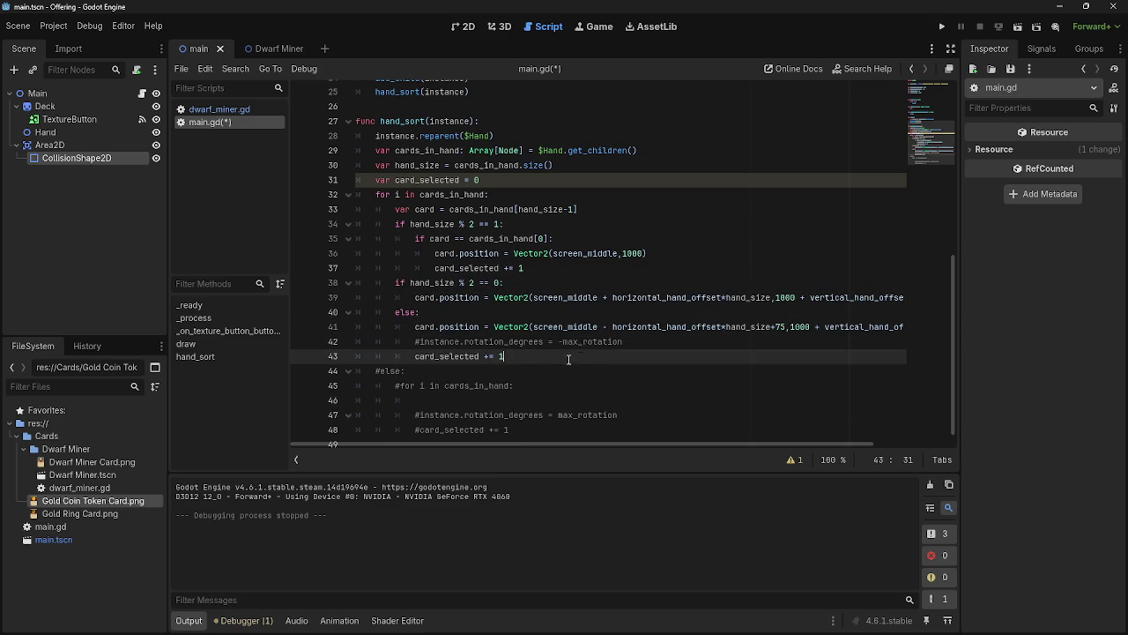
{"action": "key", "text": "shift+Home"}
{"action": "key", "text": "shift+Home"}
{"action": "left_click", "coordinate": [533, 352]}
{"action": "left_click", "coordinate": [943, 26]}
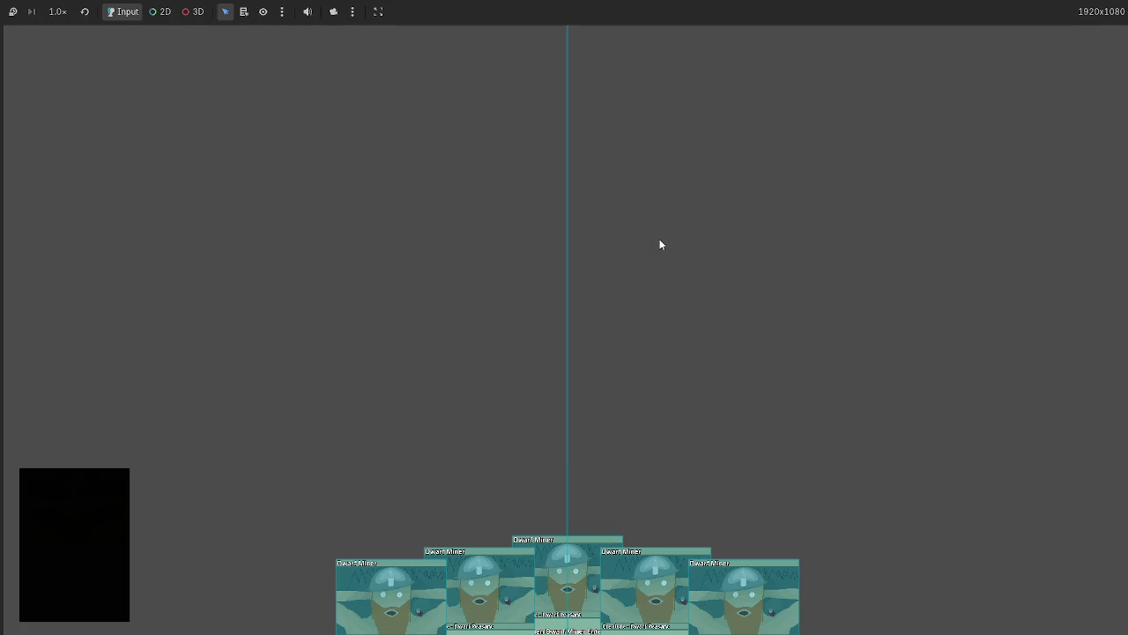
{"action": "key", "text": "F8"}
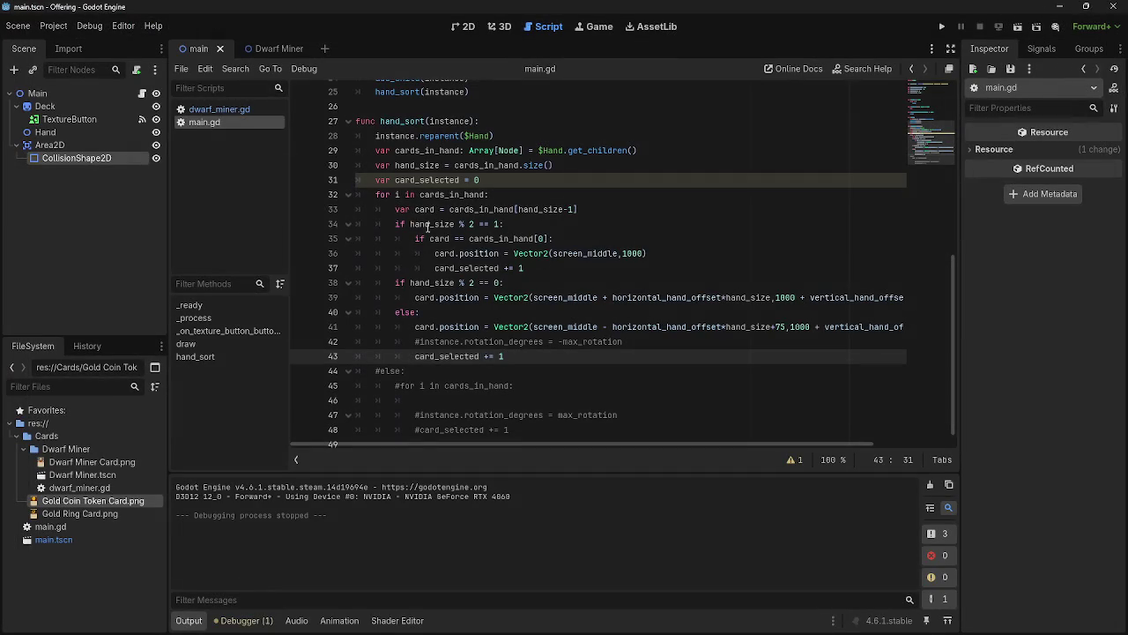
Change the card lookup index on line 33 from hand_size-1 to card_selected
{"action": "left_click_drag", "start_coordinate": [396, 209], "coordinate": [678, 217]}
{"action": "left_click", "coordinate": [666, 211]}
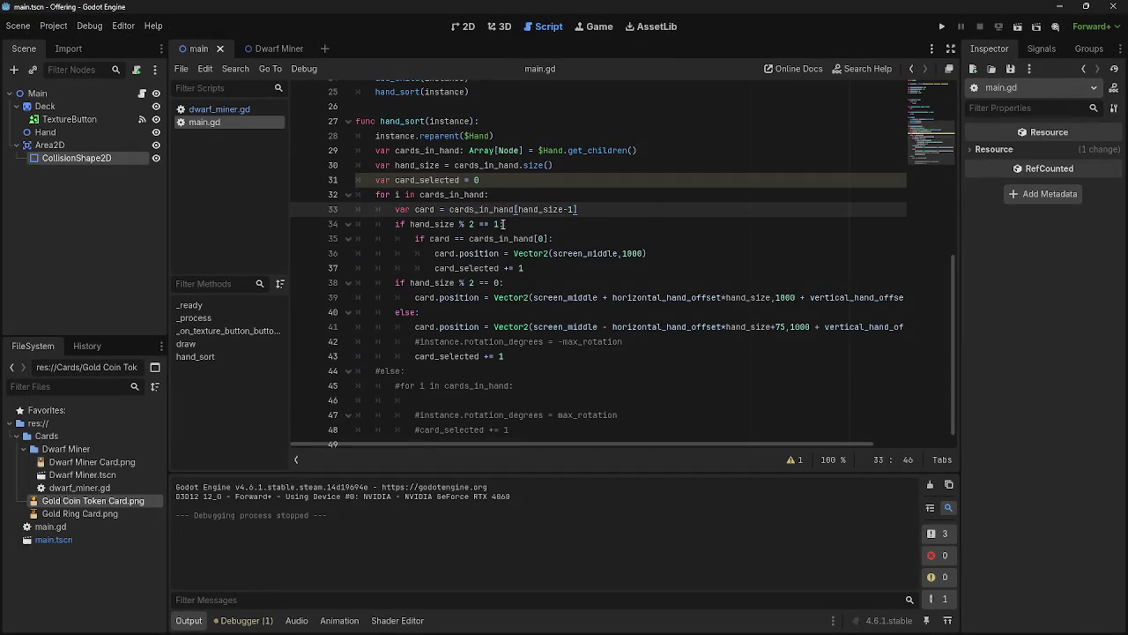
{"action": "left_click", "coordinate": [533, 193]}
{"action": "key", "text": "Return"}
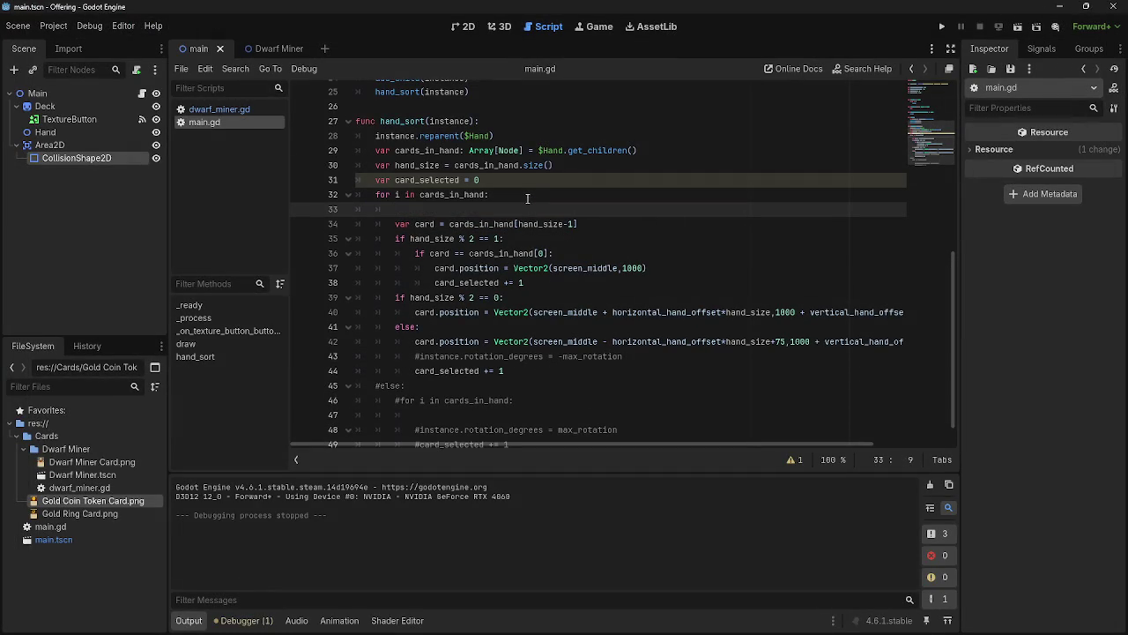
{"action": "key", "text": "BackSpace"}
{"action": "key", "text": "BackSpace"}
{"action": "key", "text": "BackSpace"}
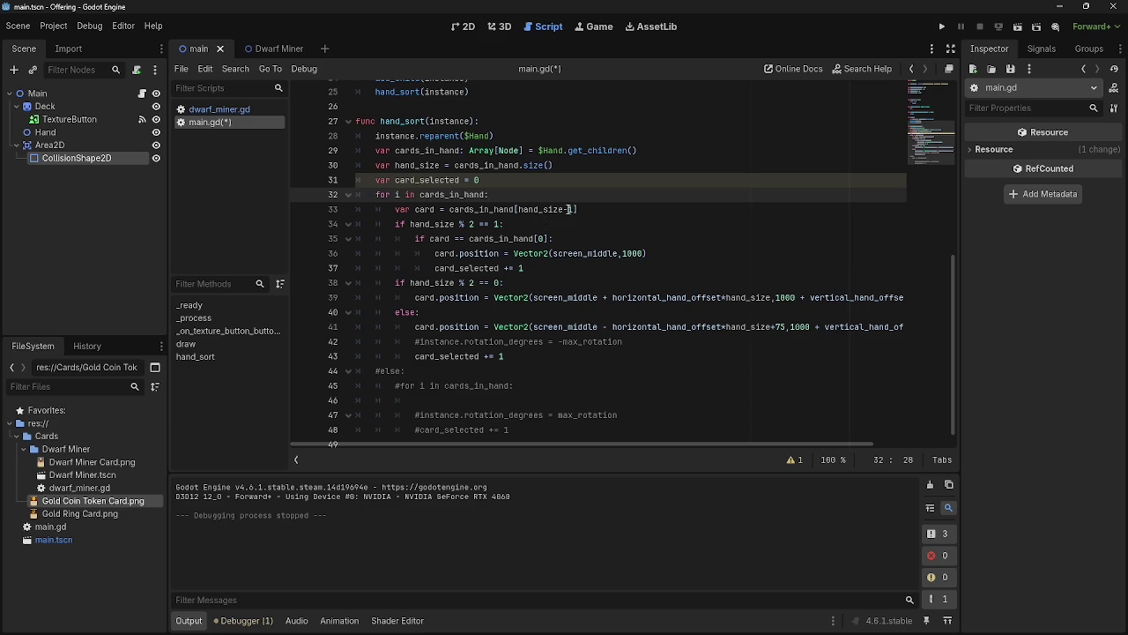
{"action": "mouse_move", "coordinate": [573, 211]}
{"action": "left_mouse_down"}
{"action": "mouse_move", "coordinate": [479, 224]}
{"action": "mouse_move", "coordinate": [522, 214]}
{"action": "left_mouse_up"}
{"action": "type", "text": "card"}
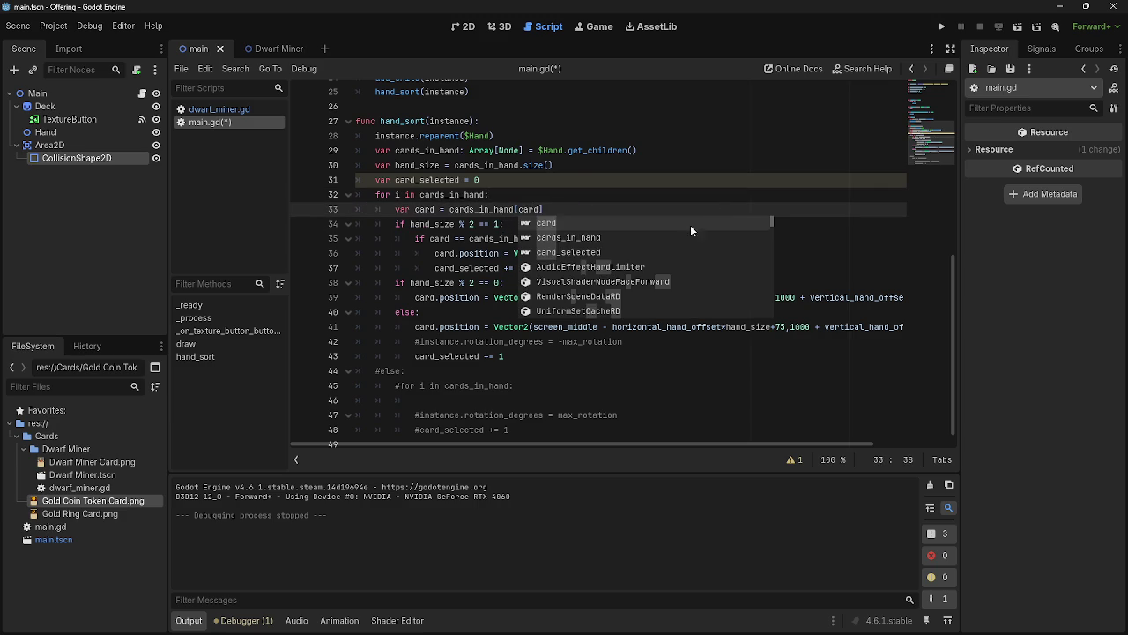
{"action": "left_click", "coordinate": [615, 253]}
{"action": "key", "text": "End"}
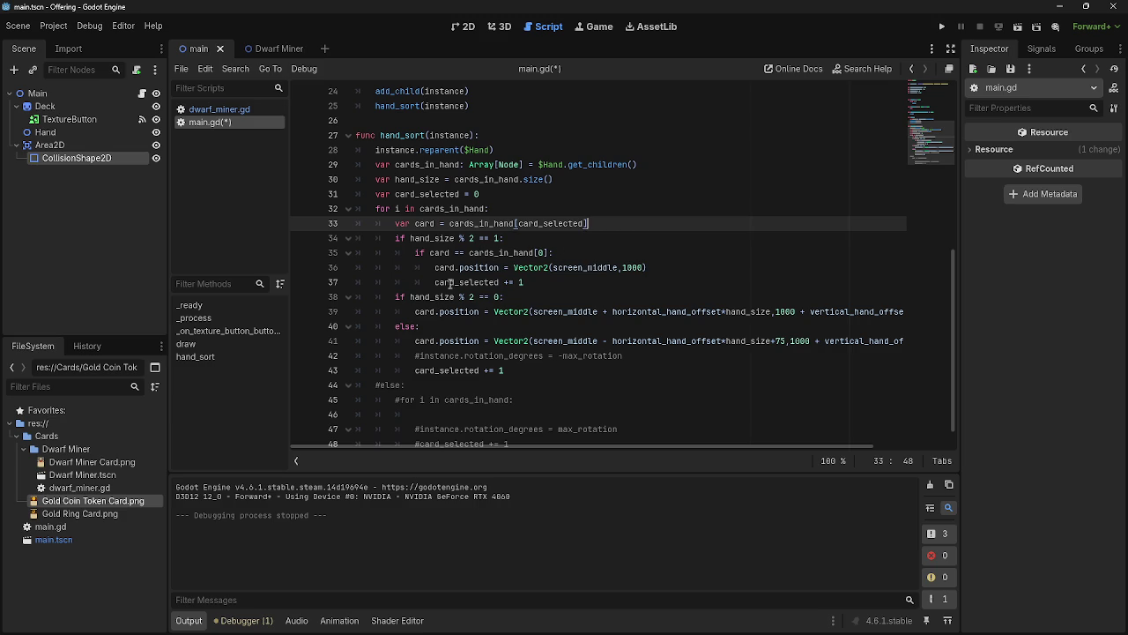
Add 'card_selected += 1' as line 40 under the even-branch position line
{"action": "left_click", "coordinate": [536, 282]}
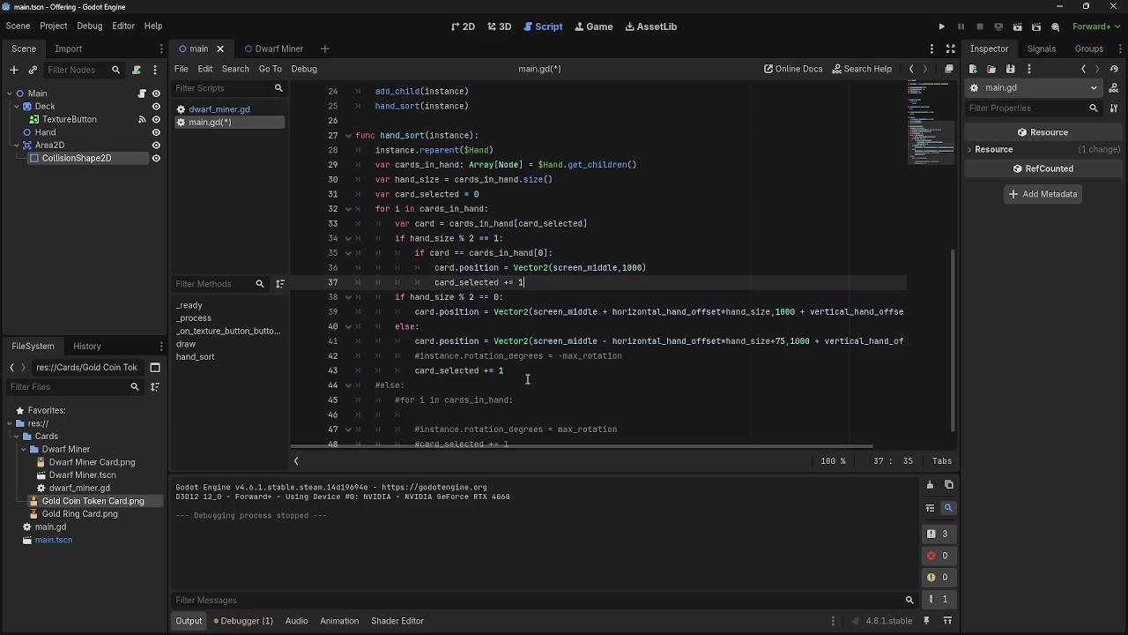
{"action": "left_click", "coordinate": [529, 370]}
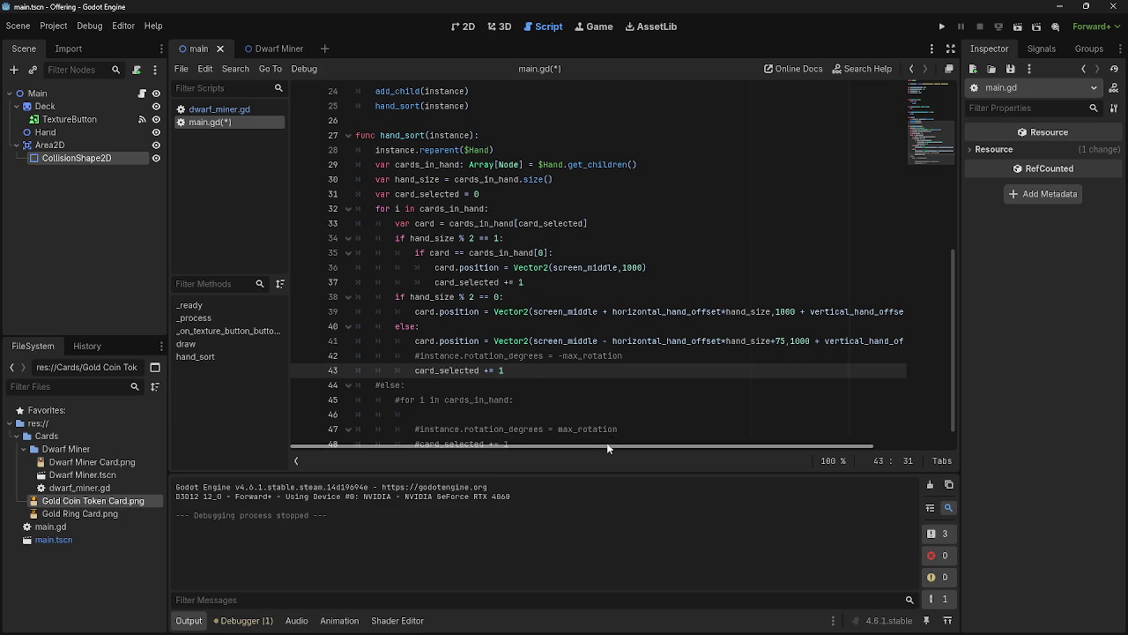
{"action": "left_click_drag", "start_coordinate": [610, 443], "coordinate": [822, 432]}
{"action": "left_click", "coordinate": [899, 311]}
{"action": "key", "text": "Return"}
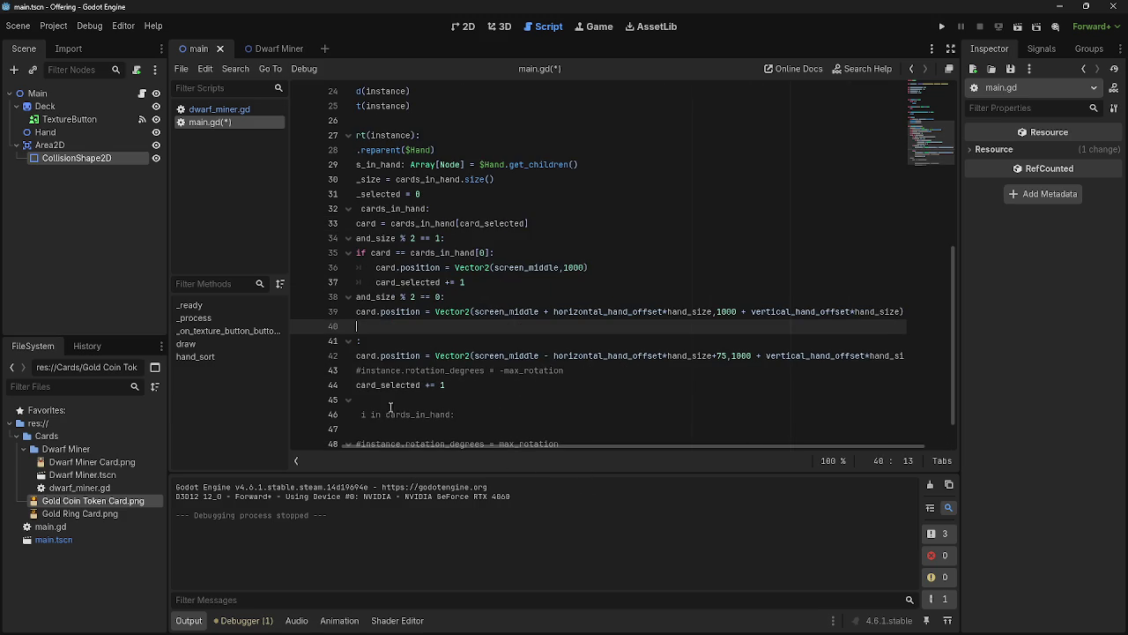
{"action": "left_click_drag", "start_coordinate": [390, 445], "coordinate": [337, 445]}
{"action": "type", "text": "if hand_size % 2 == 1:"}
{"action": "key", "text": "ctrl+z"}
{"action": "left_click_drag", "start_coordinate": [504, 385], "coordinate": [416, 385]}
{"action": "key", "text": "ctrl+c"}
{"action": "left_click", "coordinate": [459, 327]}
{"action": "key", "text": "ctrl+v"}
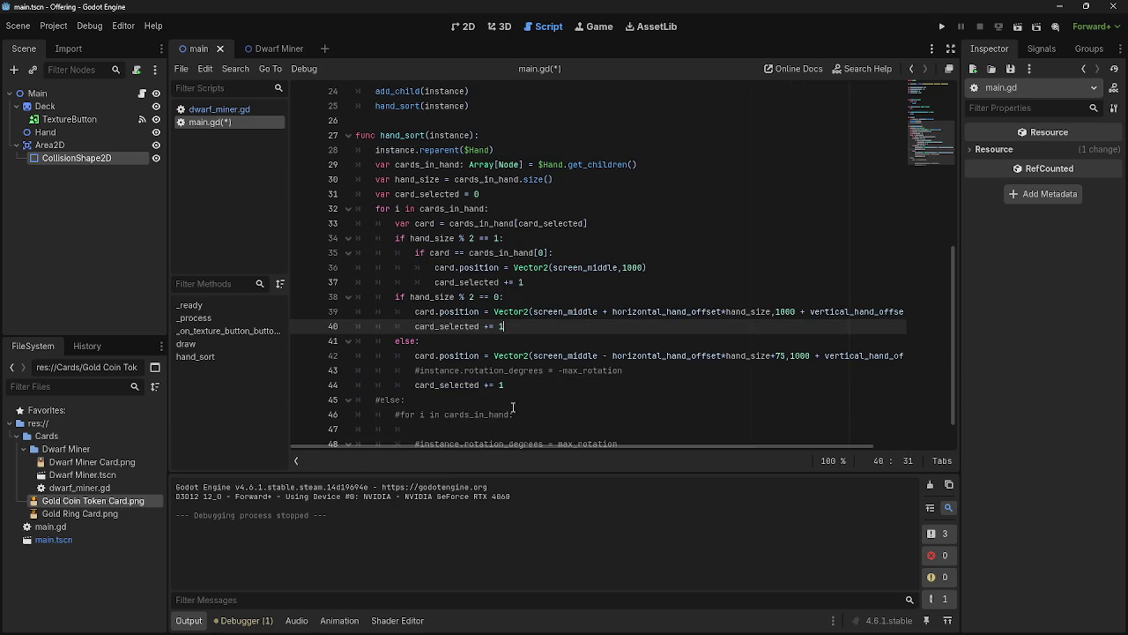
Delete the commented-out else block and leftover lines, then run the game, which breaks at line 33
{"action": "scroll", "coordinate": [529, 402], "scroll_direction": "down", "scroll_amount": 1}
{"action": "mouse_move", "coordinate": [649, 402]}
{"action": "left_mouse_down"}
{"action": "mouse_move", "coordinate": [370, 388]}
{"action": "mouse_move", "coordinate": [357, 357]}
{"action": "left_mouse_up"}
{"action": "key", "text": "BackSpace"}
{"action": "key", "text": "BackSpace"}
{"action": "key", "text": "Down"}
{"action": "key", "text": "Down"}
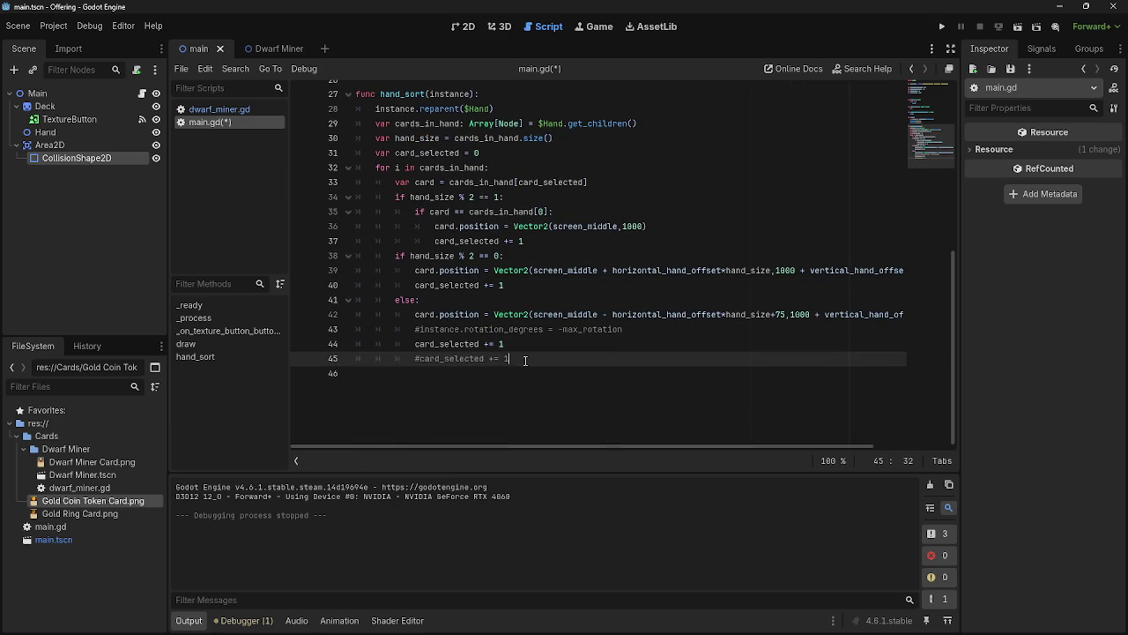
{"action": "key", "text": "BackSpace"}
{"action": "key", "text": "BackSpace"}
{"action": "key", "text": "BackSpace"}
{"action": "key", "text": "BackSpace"}
{"action": "key", "text": "BackSpace"}
{"action": "key", "text": "Up"}
{"action": "key", "text": "Down"}
{"action": "scroll", "coordinate": [555, 369], "scroll_direction": "up", "scroll_amount": 5}
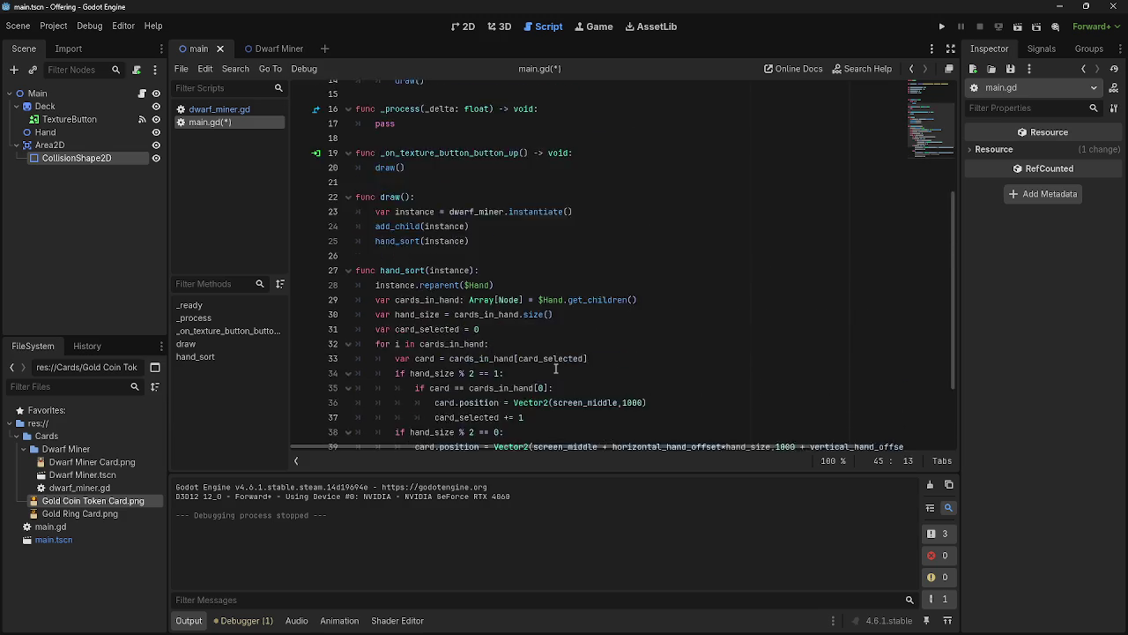
{"action": "key", "text": "BackSpace"}
{"action": "key", "text": "BackSpace"}
{"action": "key", "text": "BackSpace"}
{"action": "scroll", "coordinate": [543, 368], "scroll_direction": "up", "scroll_amount": 2}
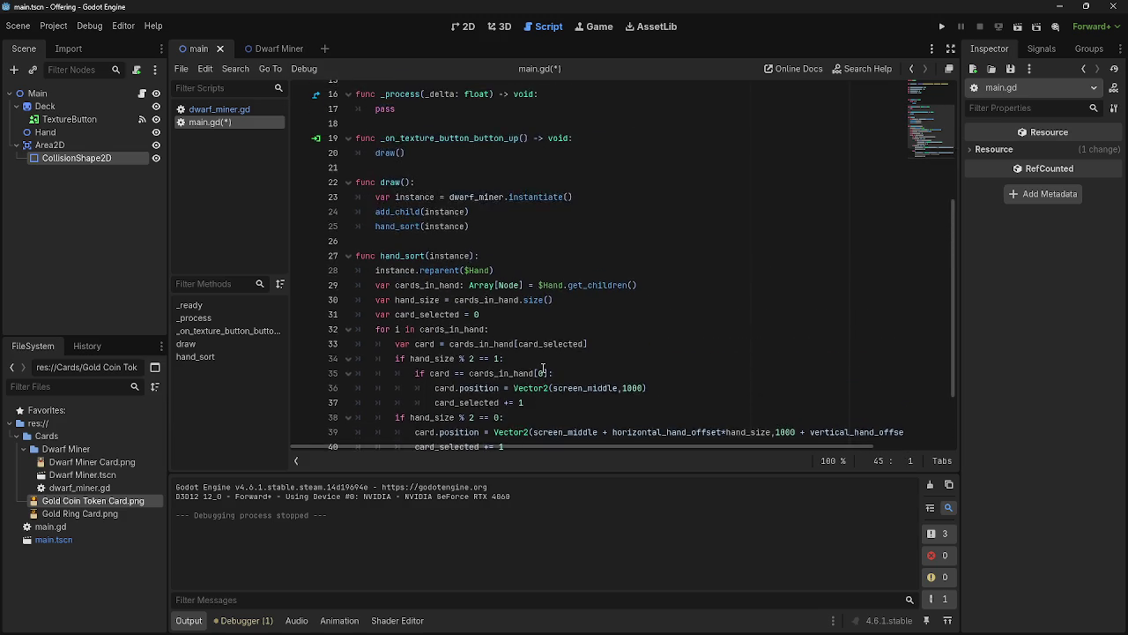
{"action": "scroll", "coordinate": [543, 368], "scroll_direction": "down", "scroll_amount": 1}
{"action": "left_click", "coordinate": [942, 28]}
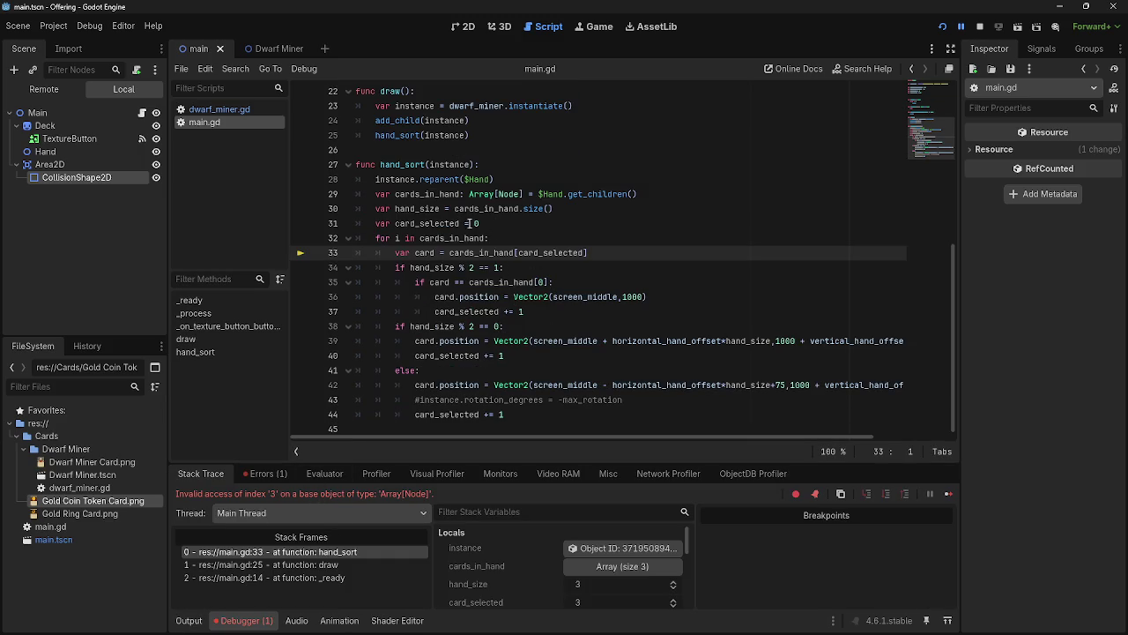
{"action": "left_click_drag", "start_coordinate": [393, 253], "coordinate": [589, 253]}
{"action": "left_click", "coordinate": [619, 253]}
{"action": "left_click_drag", "start_coordinate": [393, 267], "coordinate": [504, 268]}
{"action": "left_click", "coordinate": [506, 267]}
{"action": "left_click", "coordinate": [417, 282]}
{"action": "left_click_drag", "start_coordinate": [416, 282], "coordinate": [555, 282]}
{"action": "left_click", "coordinate": [414, 282]}
{"action": "left_click_drag", "start_coordinate": [415, 282], "coordinate": [553, 282]}
{"action": "left_click", "coordinate": [596, 282]}
{"action": "left_click_drag", "start_coordinate": [469, 283], "coordinate": [603, 283]}
{"action": "left_click", "coordinate": [603, 282]}
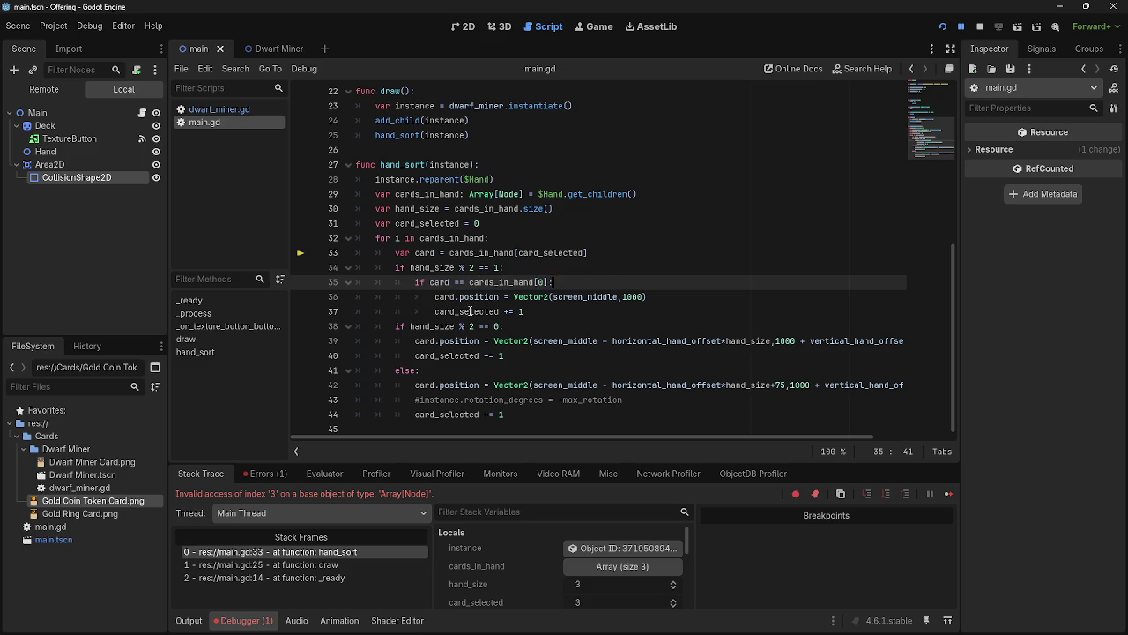
{"action": "left_click_drag", "start_coordinate": [435, 298], "coordinate": [674, 293]}
{"action": "left_click", "coordinate": [674, 293]}
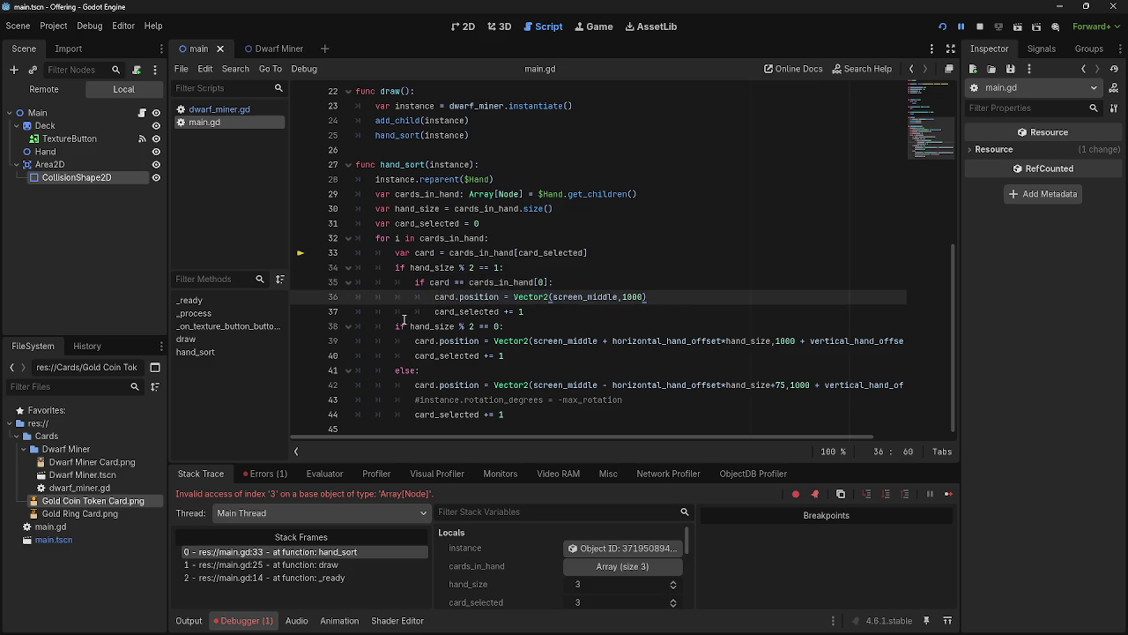
{"action": "key", "text": "Down"}
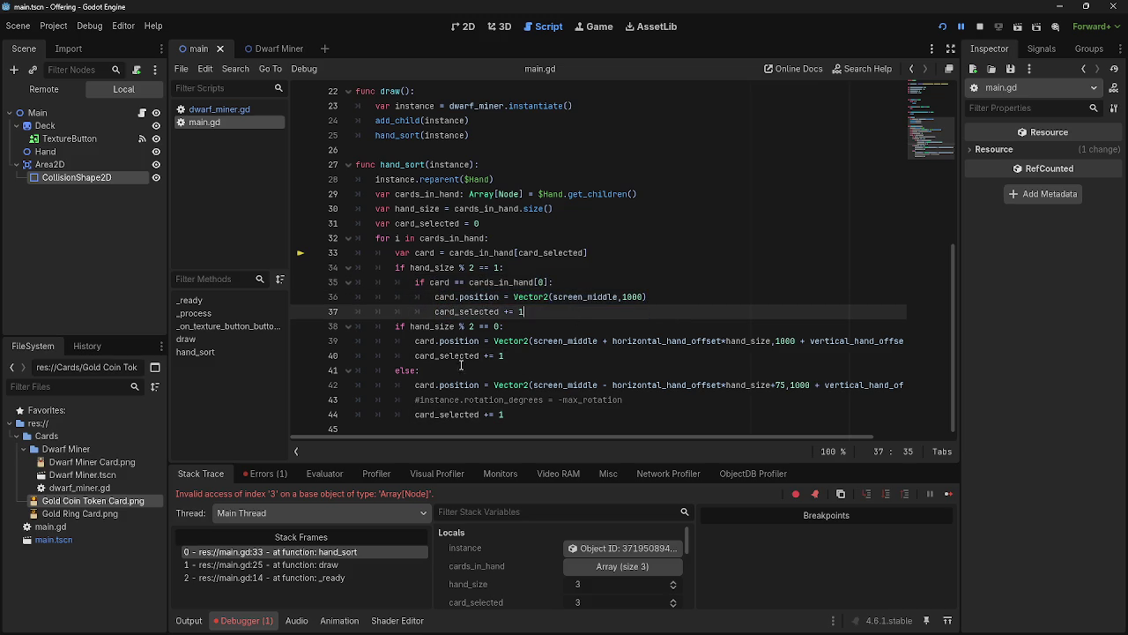
{"action": "left_click_drag", "start_coordinate": [396, 327], "coordinate": [555, 325]}
{"action": "left_click", "coordinate": [563, 325]}
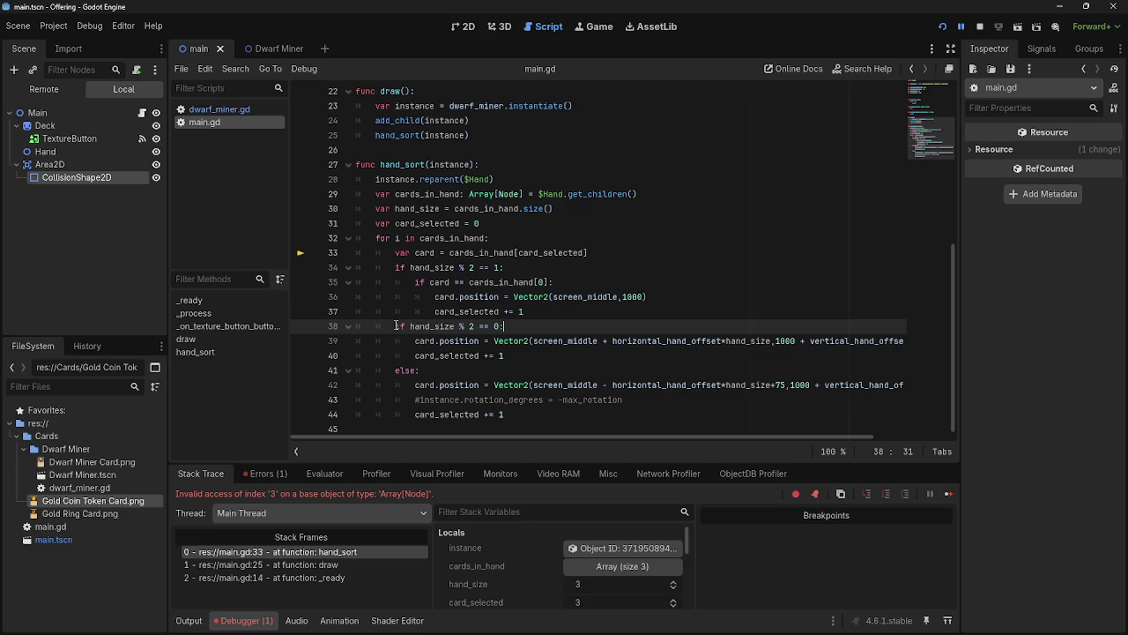
{"action": "left_click_drag", "start_coordinate": [395, 327], "coordinate": [526, 323]}
{"action": "left_click", "coordinate": [524, 327]}
{"action": "mouse_move", "coordinate": [419, 348]}
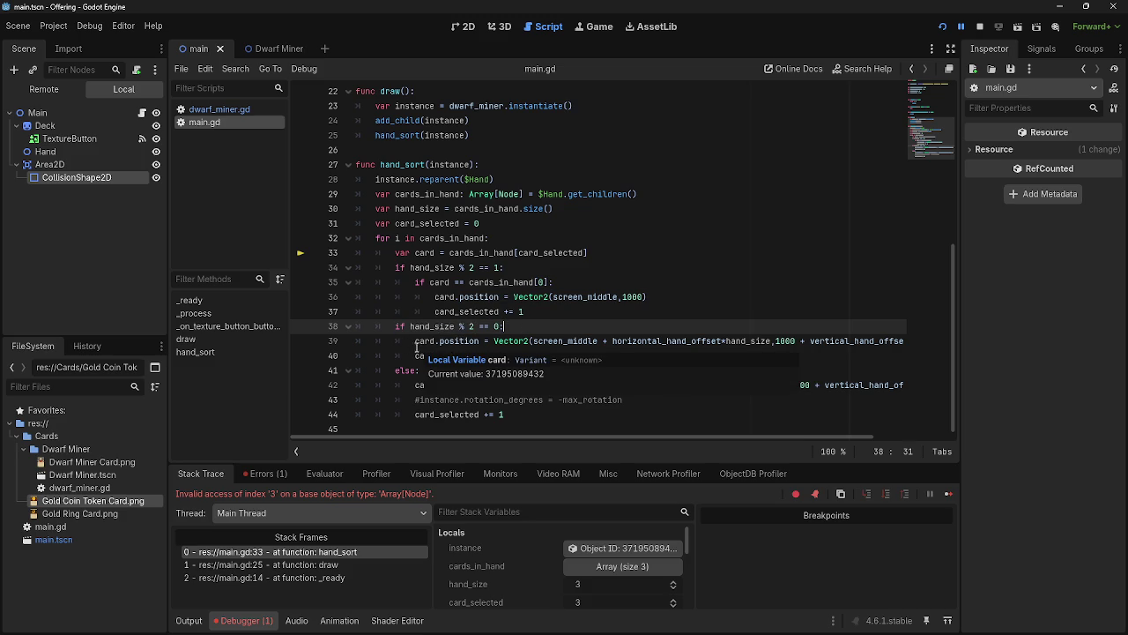
{"action": "left_click_drag", "start_coordinate": [415, 342], "coordinate": [542, 351]}
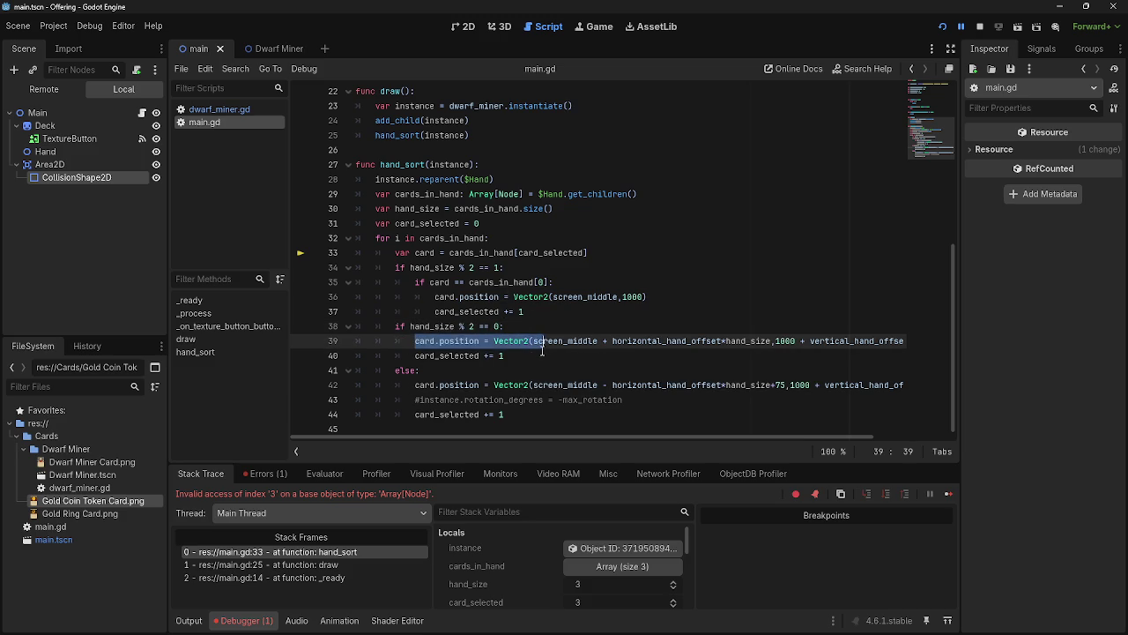
{"action": "left_click", "coordinate": [542, 355]}
{"action": "mouse_move", "coordinate": [506, 436]}
{"action": "left_mouse_down"}
{"action": "mouse_move", "coordinate": [543, 438]}
{"action": "mouse_move", "coordinate": [555, 454]}
{"action": "mouse_move", "coordinate": [444, 452]}
{"action": "left_mouse_up"}
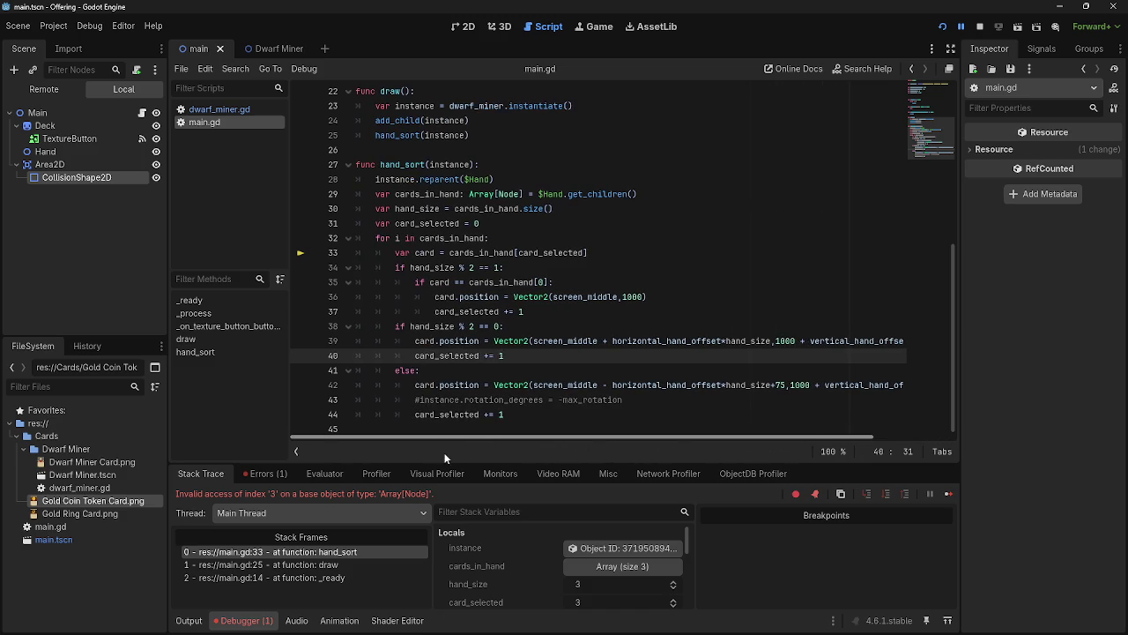
{"action": "left_click", "coordinate": [627, 404]}
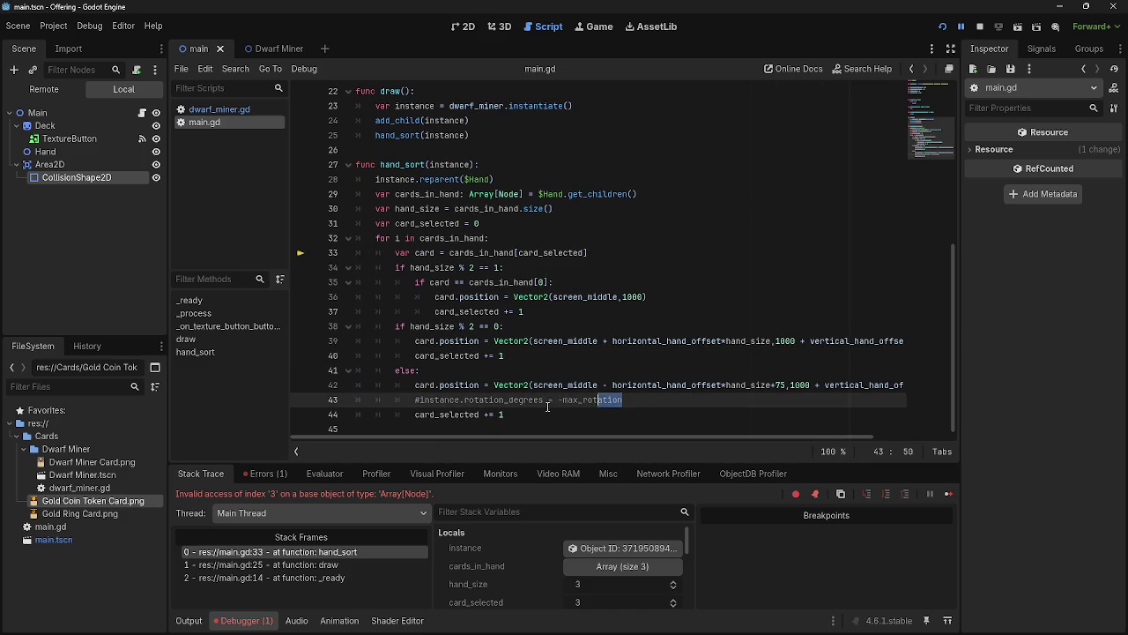
{"action": "left_click", "coordinate": [654, 404]}
{"action": "left_click", "coordinate": [590, 253]}
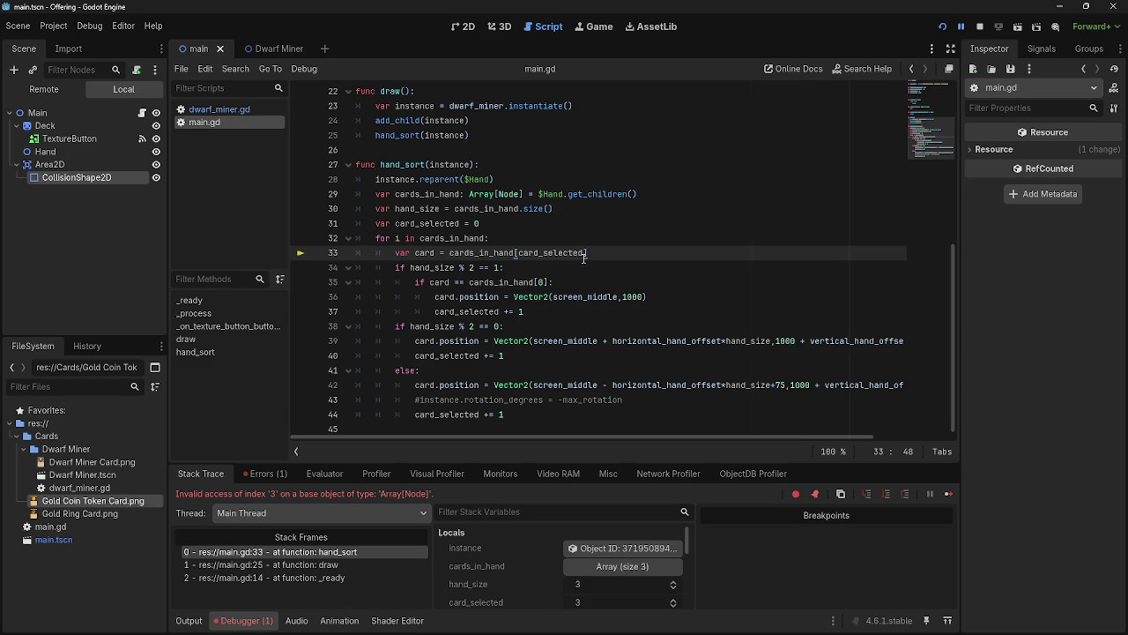
{"action": "left_click_drag", "start_coordinate": [587, 255], "coordinate": [518, 254]}
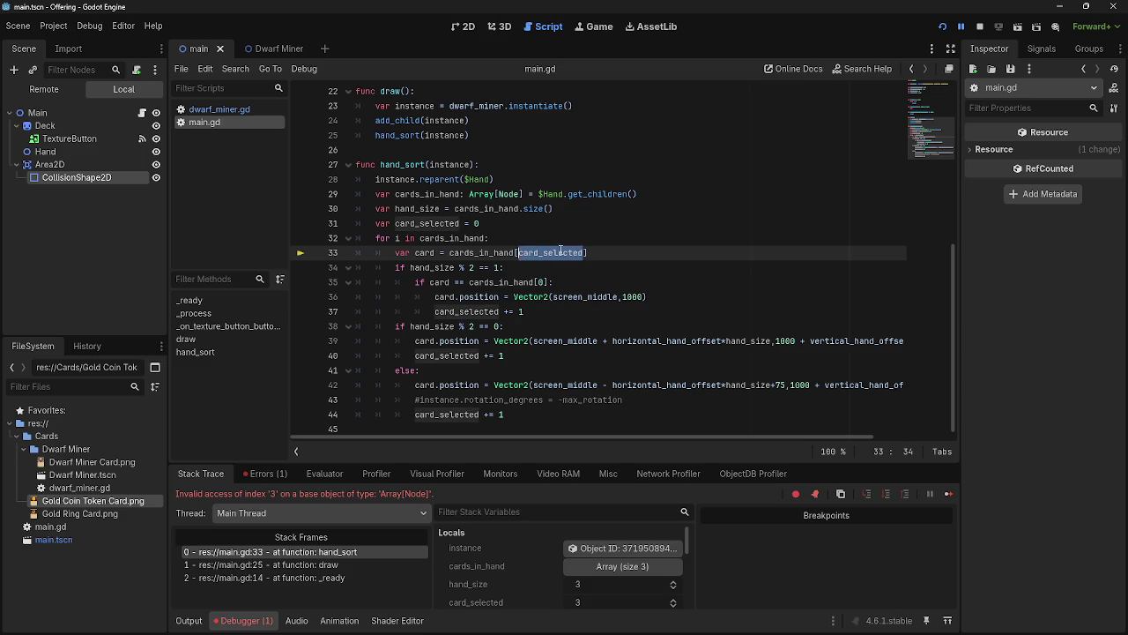
{"action": "type", "text": "hands"}
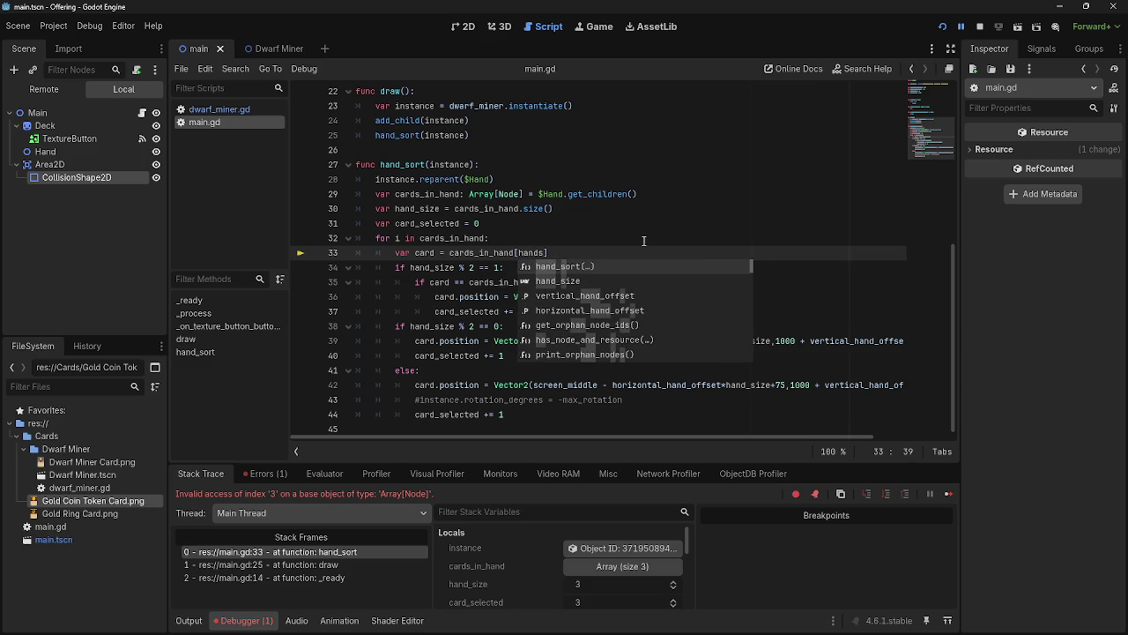
Make line 33 read cards_in_hand[hand_size-1], then rerun the game to see seven spread cards
{"action": "key", "text": "Down"}
{"action": "key", "text": "Return"}
{"action": "type", "text": "-1"}
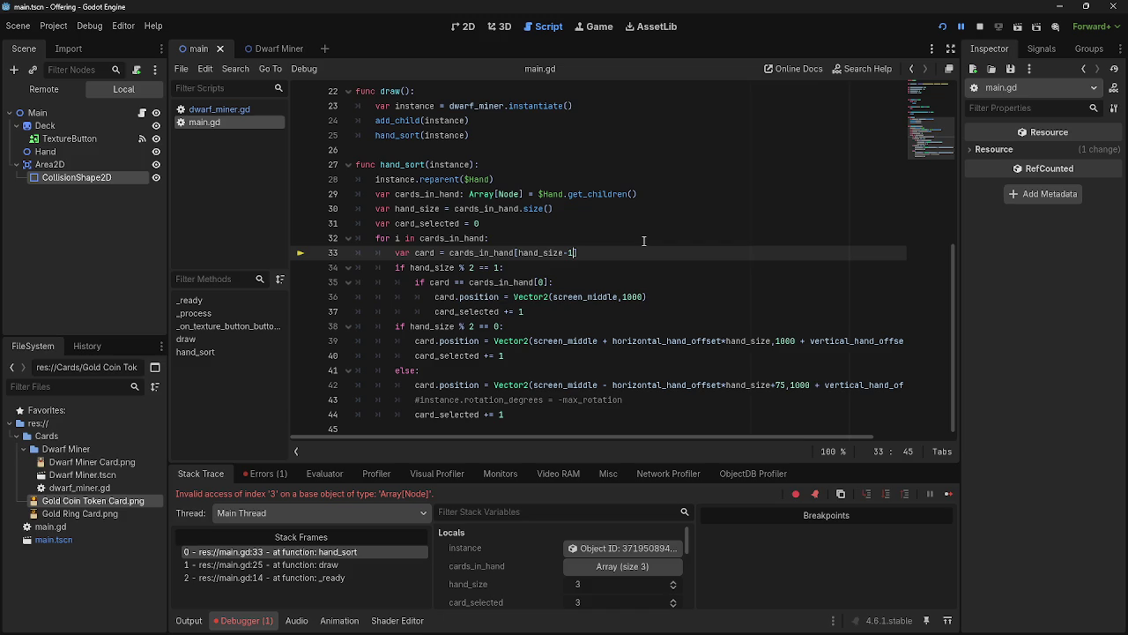
{"action": "left_click", "coordinate": [941, 27]}
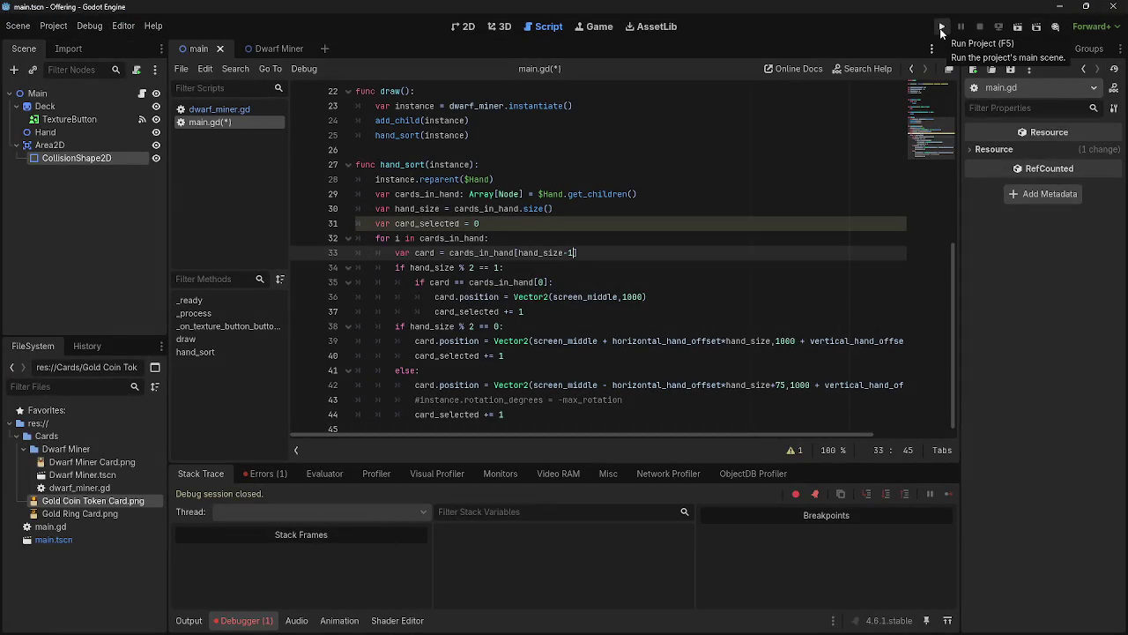
{"action": "left_click", "coordinate": [941, 29]}
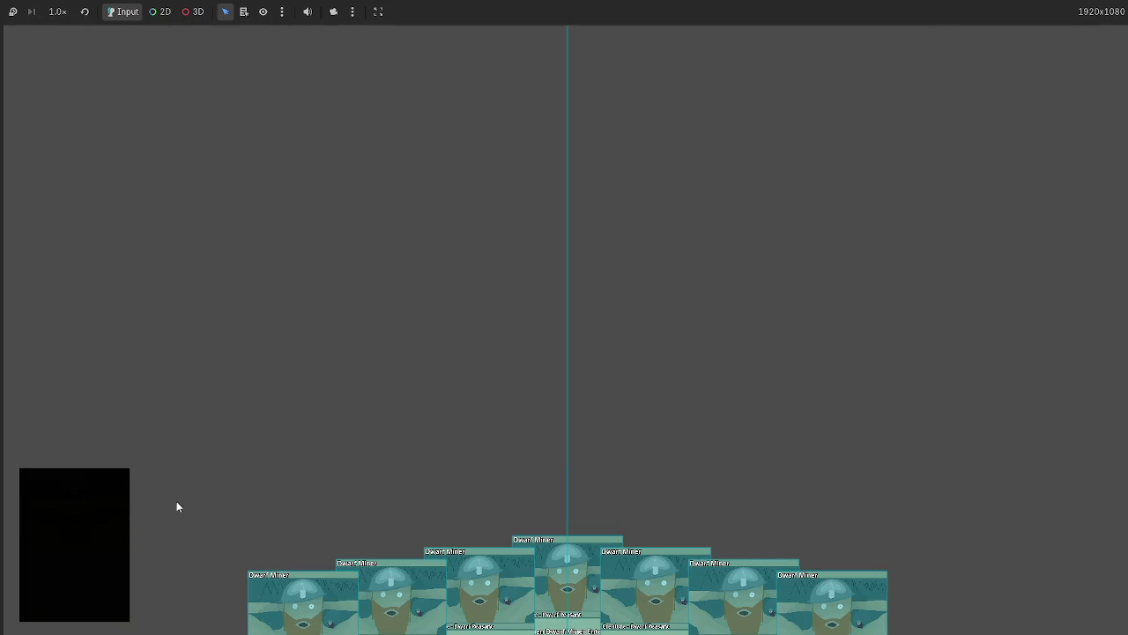
{"action": "key", "text": "F8"}
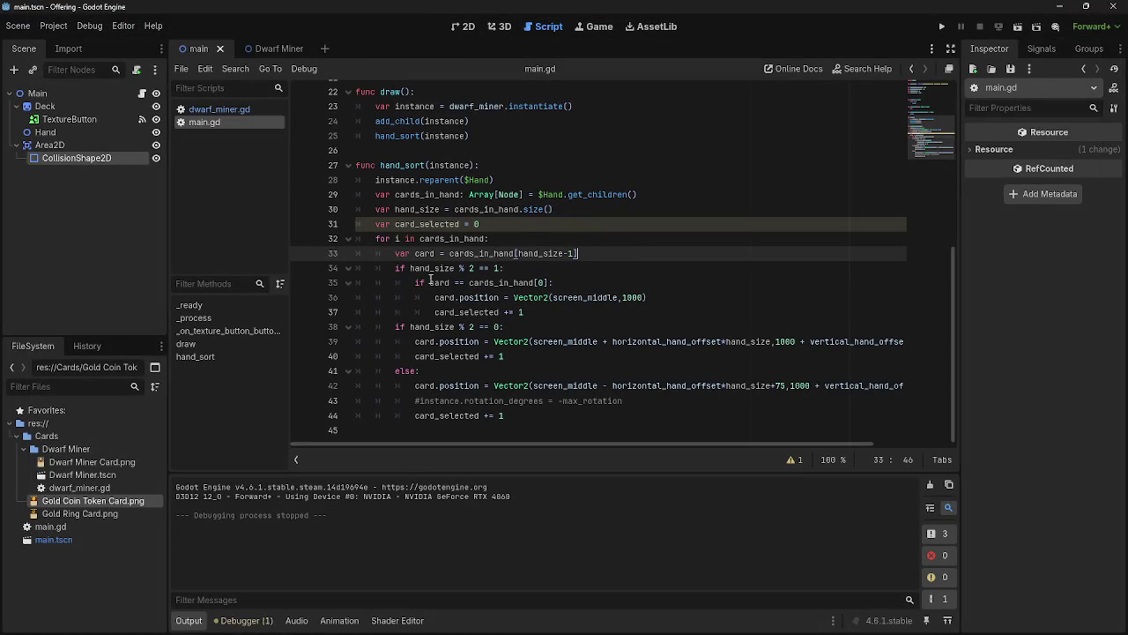
Review the card lookup on line 33 and the hand size calculation on line 30
{"action": "mouse_move", "coordinate": [434, 297]}
{"action": "left_mouse_down"}
{"action": "mouse_move", "coordinate": [454, 300]}
{"action": "mouse_move", "coordinate": [450, 283]}
{"action": "left_mouse_up"}
{"action": "left_click", "coordinate": [490, 283]}
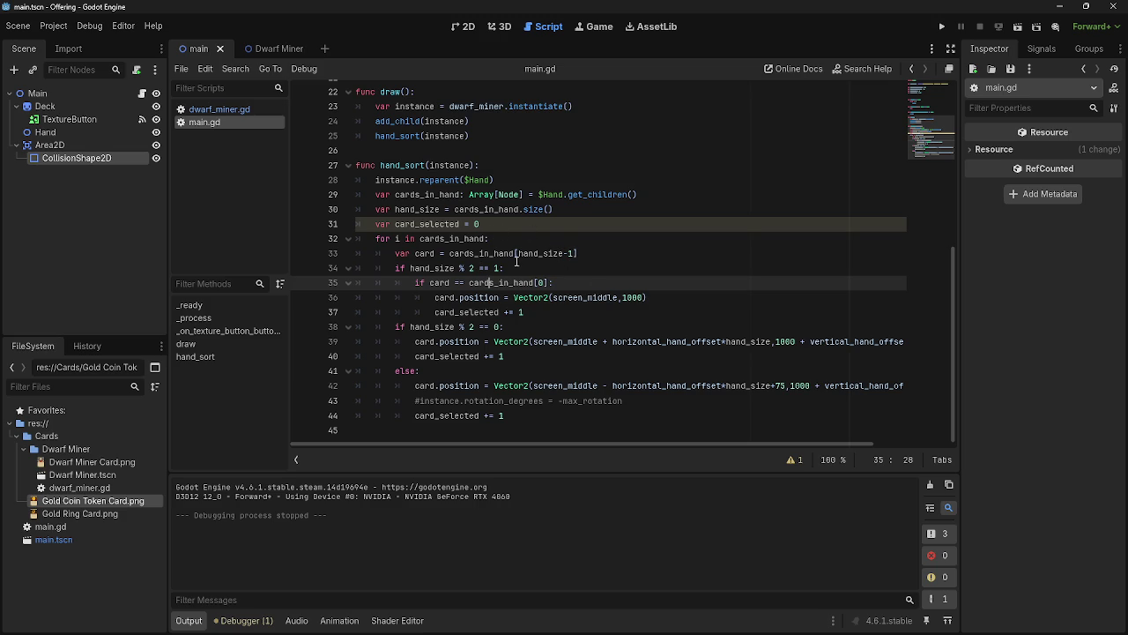
{"action": "left_click_drag", "start_coordinate": [517, 253], "coordinate": [577, 254]}
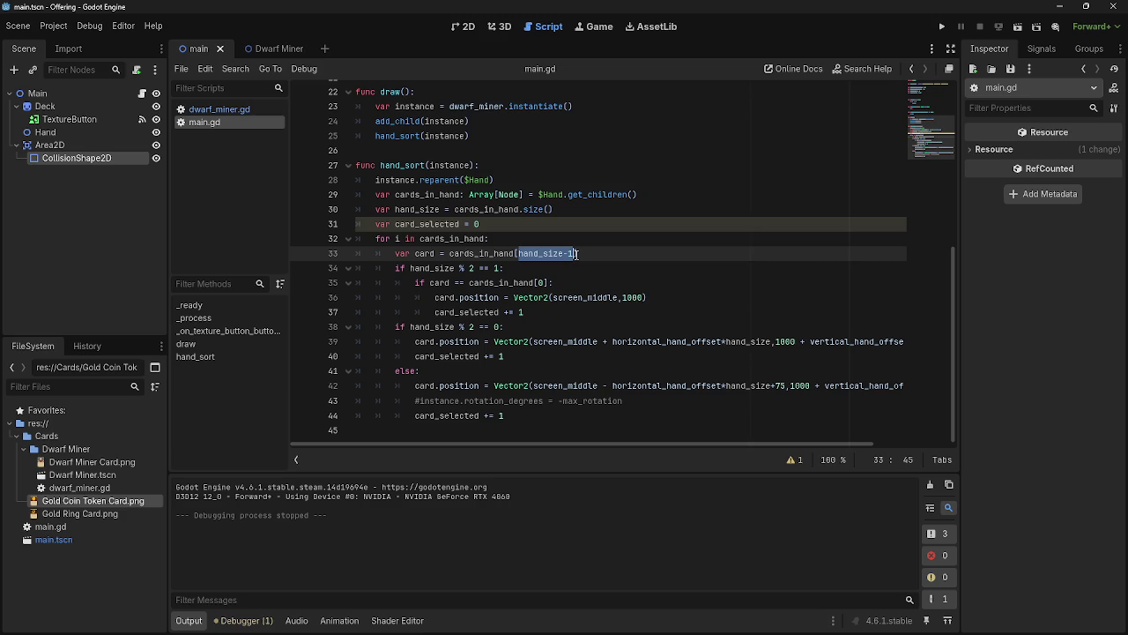
{"action": "left_click_drag", "start_coordinate": [455, 209], "coordinate": [571, 209]}
{"action": "left_click", "coordinate": [571, 208]}
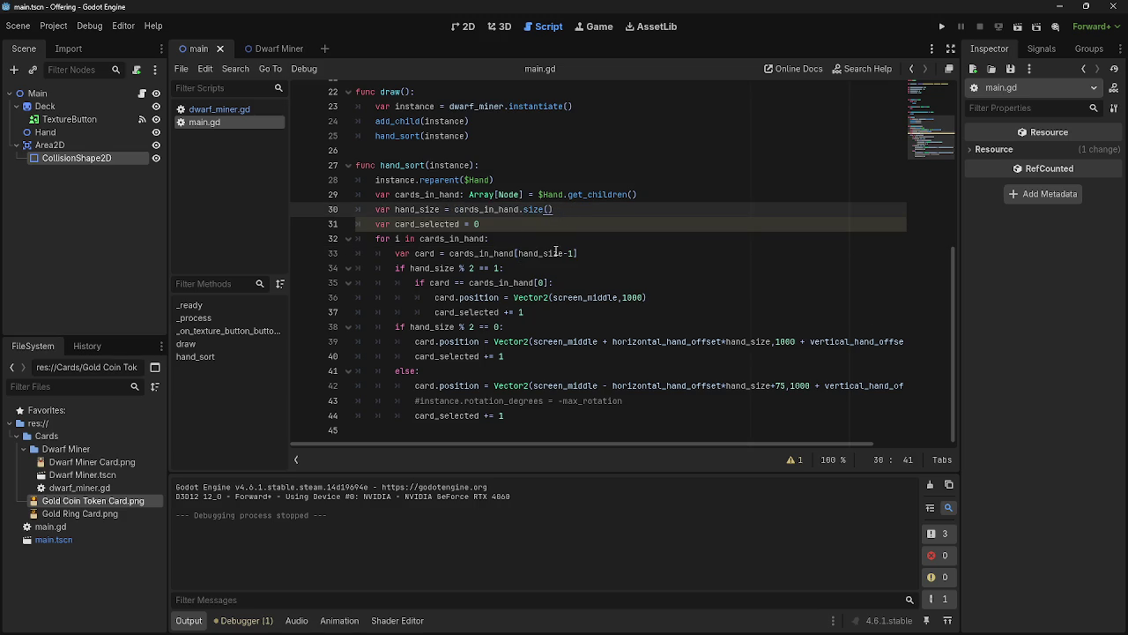
Delete the card_selected increments from the even branch and the else branch
{"action": "left_click", "coordinate": [519, 357]}
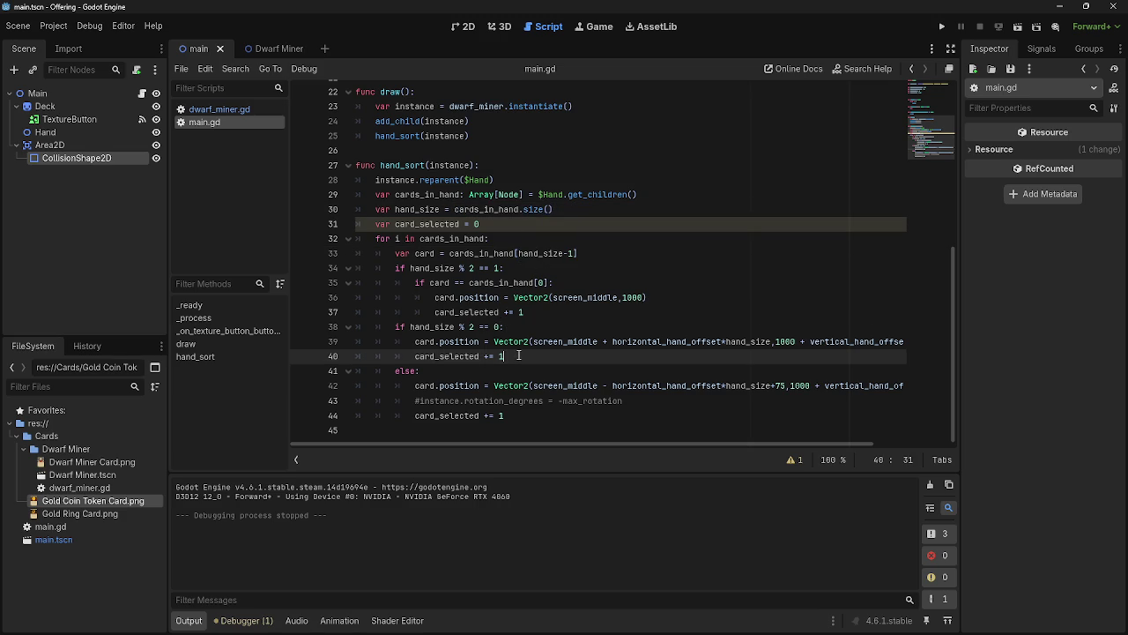
{"action": "key", "text": "shift+Home"}
{"action": "key", "text": "shift+Home"}
{"action": "key", "text": "BackSpace"}
{"action": "key", "text": "BackSpace"}
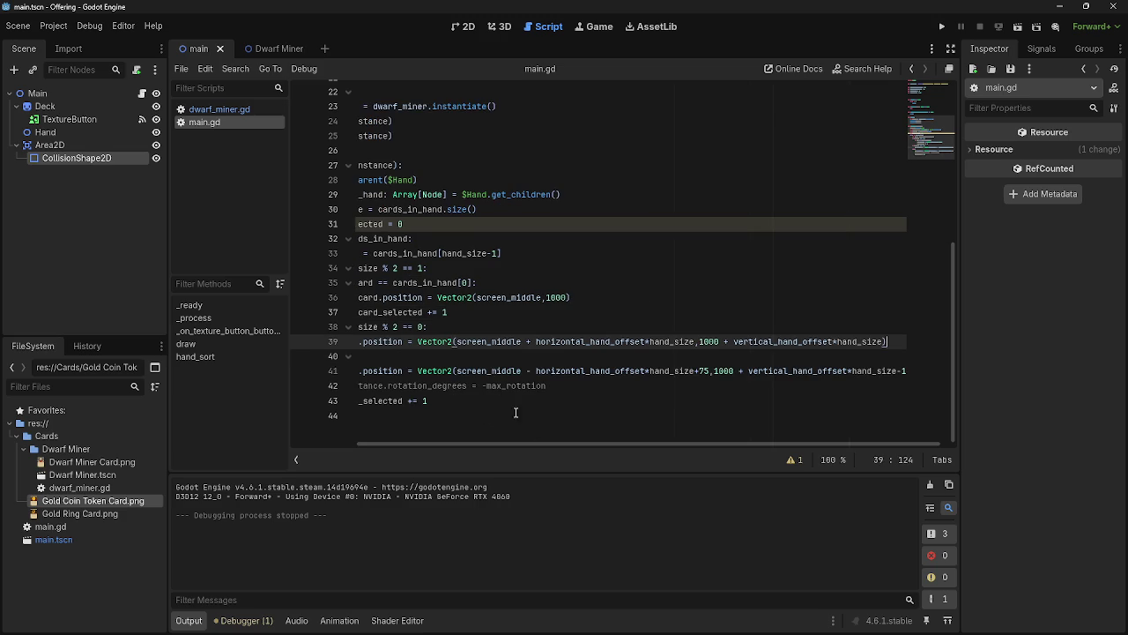
{"action": "left_click", "coordinate": [309, 427]}
{"action": "left_click_drag", "start_coordinate": [309, 428], "coordinate": [312, 418]}
{"action": "key", "text": "BackSpace"}
{"action": "left_click_drag", "start_coordinate": [527, 327], "coordinate": [340, 328]}
{"action": "key", "text": "BackSpace"}
{"action": "key", "text": "BackSpace"}
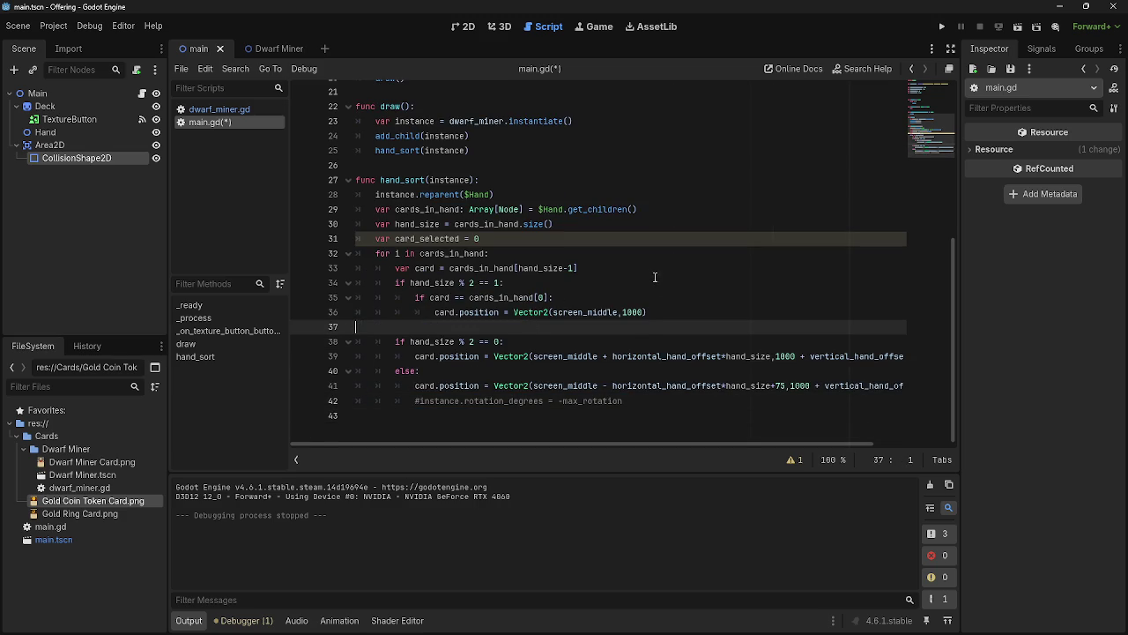
Switch line 33's index back to cards_in_hand[card_selected] and test-run the game
{"action": "left_click", "coordinate": [576, 268]}
{"action": "key", "text": "Left"}
{"action": "key", "text": "ctrl+shift+Left"}
{"action": "key", "text": "ctrl+shift+Left"}
{"action": "key", "text": "ctrl+shift+Left"}
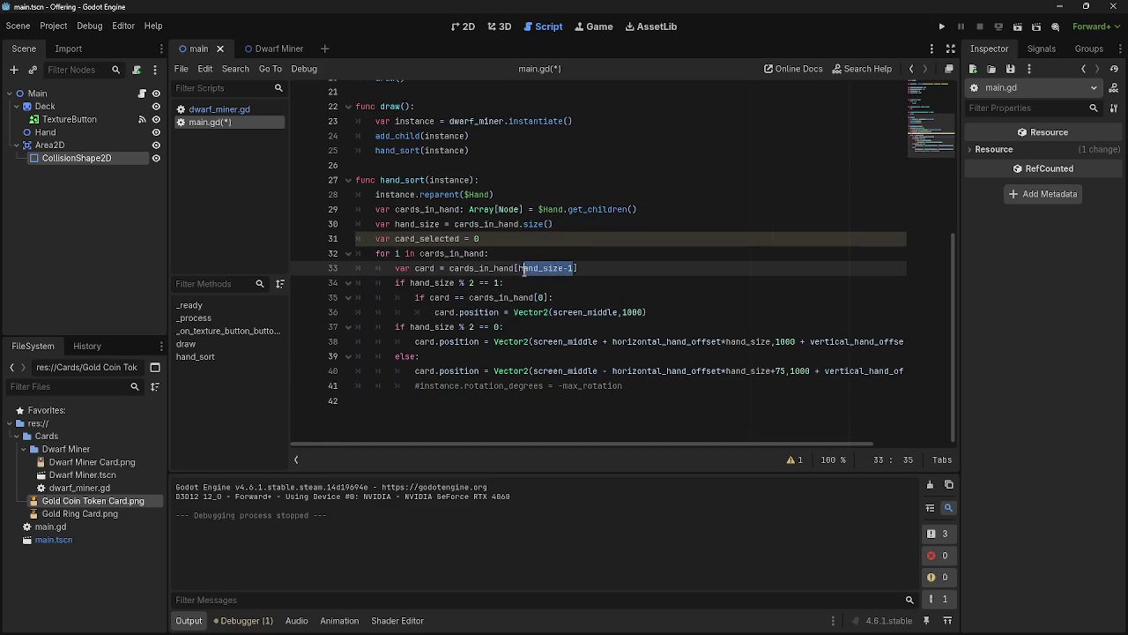
{"action": "type", "text": "car"}
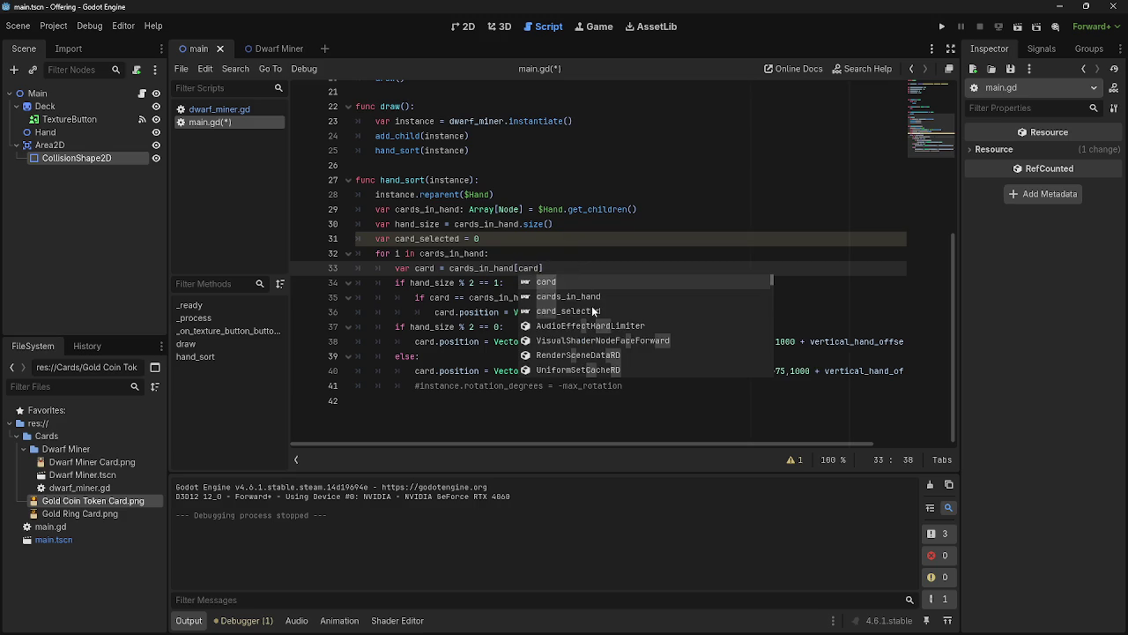
{"action": "key", "text": "Down"}
{"action": "key", "text": "Down"}
{"action": "key", "text": "Return"}
{"action": "left_click", "coordinate": [941, 26]}
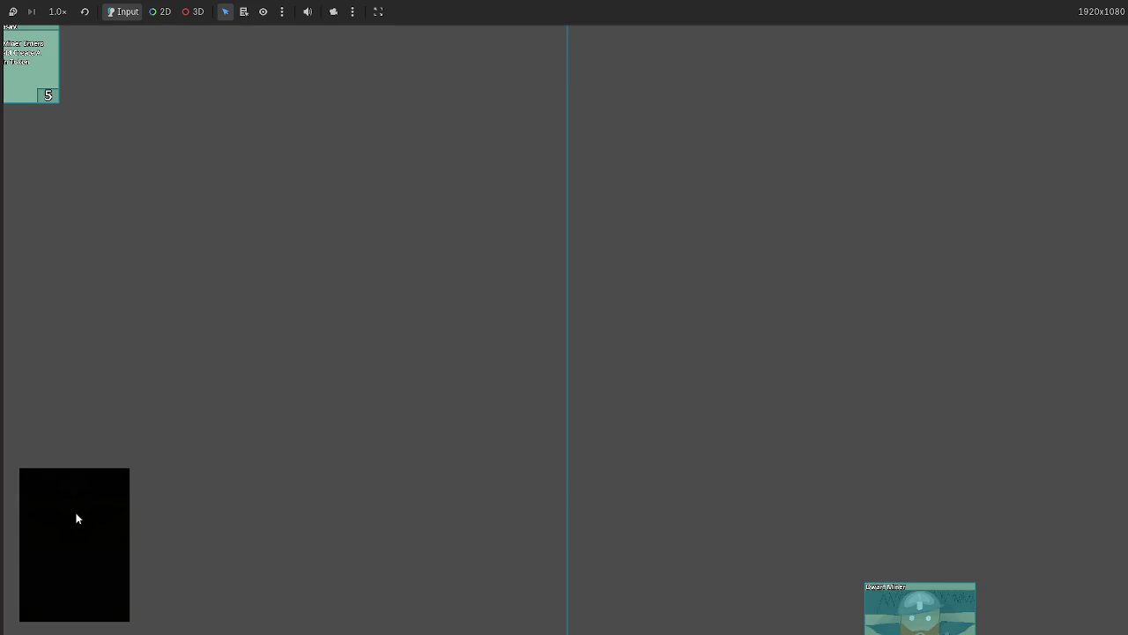
{"action": "key", "text": "F8"}
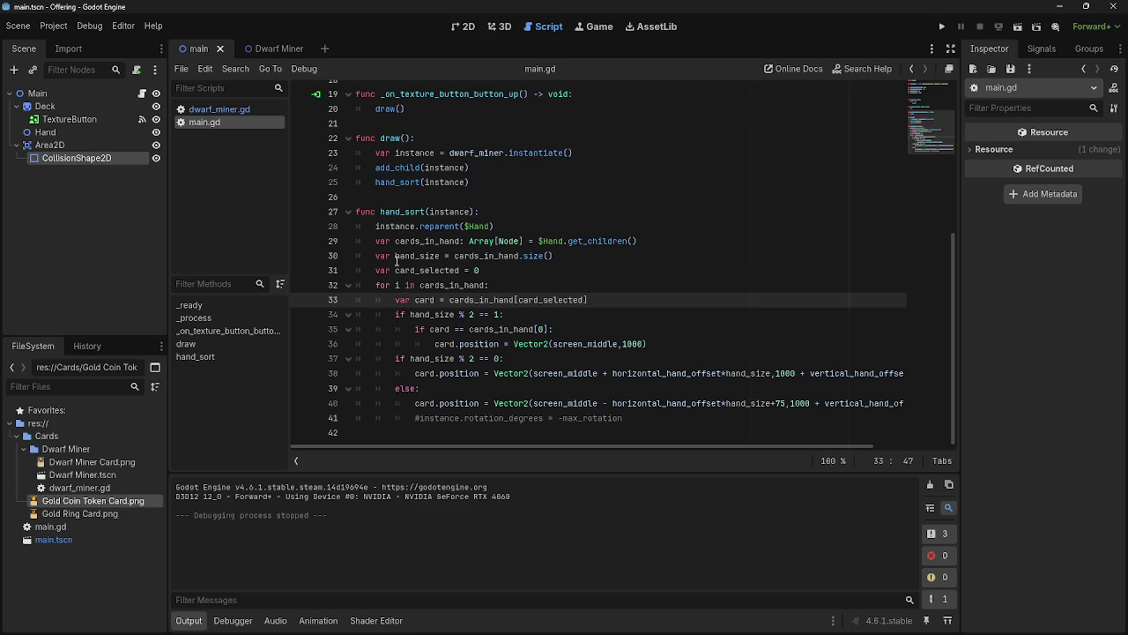
Review the card_selected declaration and the loop and card lookup lines
{"action": "left_click", "coordinate": [492, 271]}
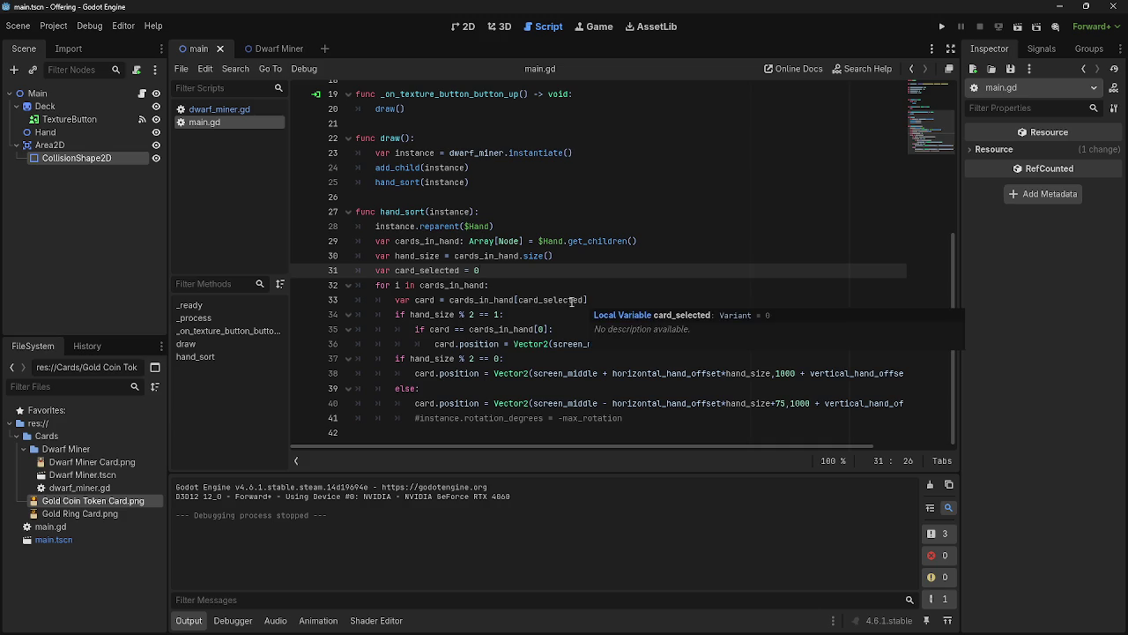
{"action": "left_click_drag", "start_coordinate": [371, 285], "coordinate": [617, 302]}
{"action": "left_click", "coordinate": [615, 302]}
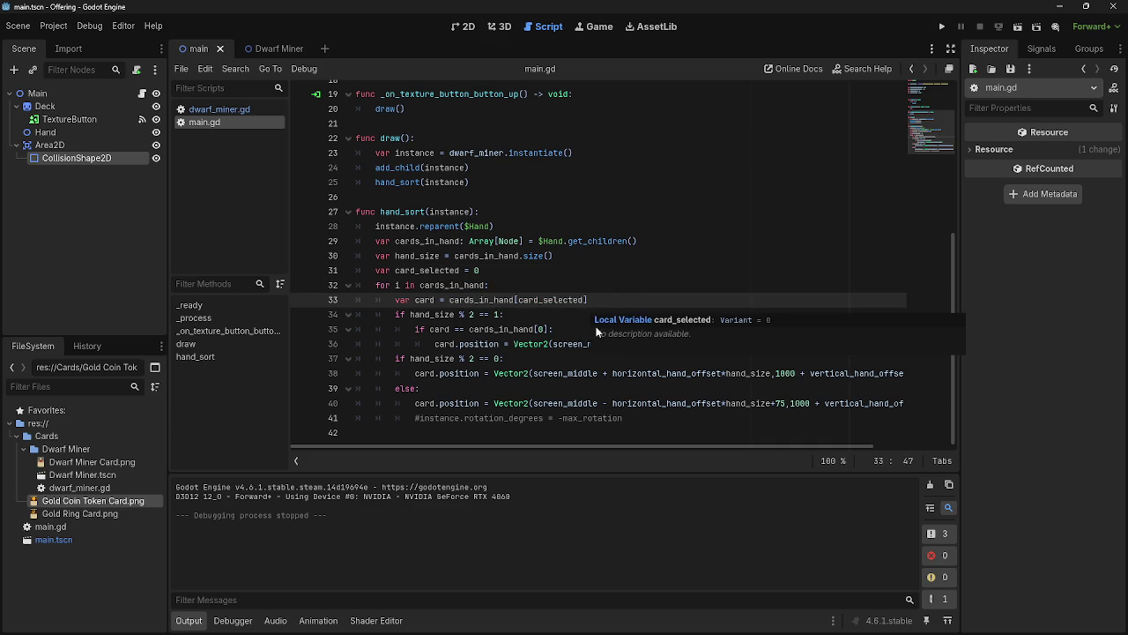
{"action": "left_click", "coordinate": [638, 291]}
{"action": "left_click", "coordinate": [624, 300]}
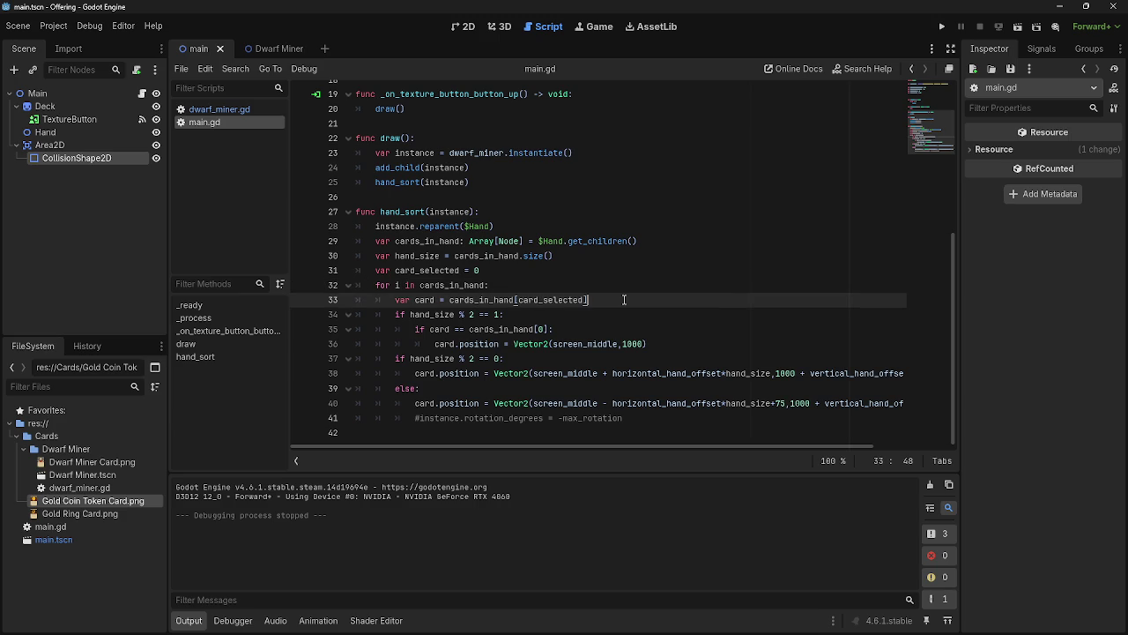
{"action": "left_click", "coordinate": [621, 293]}
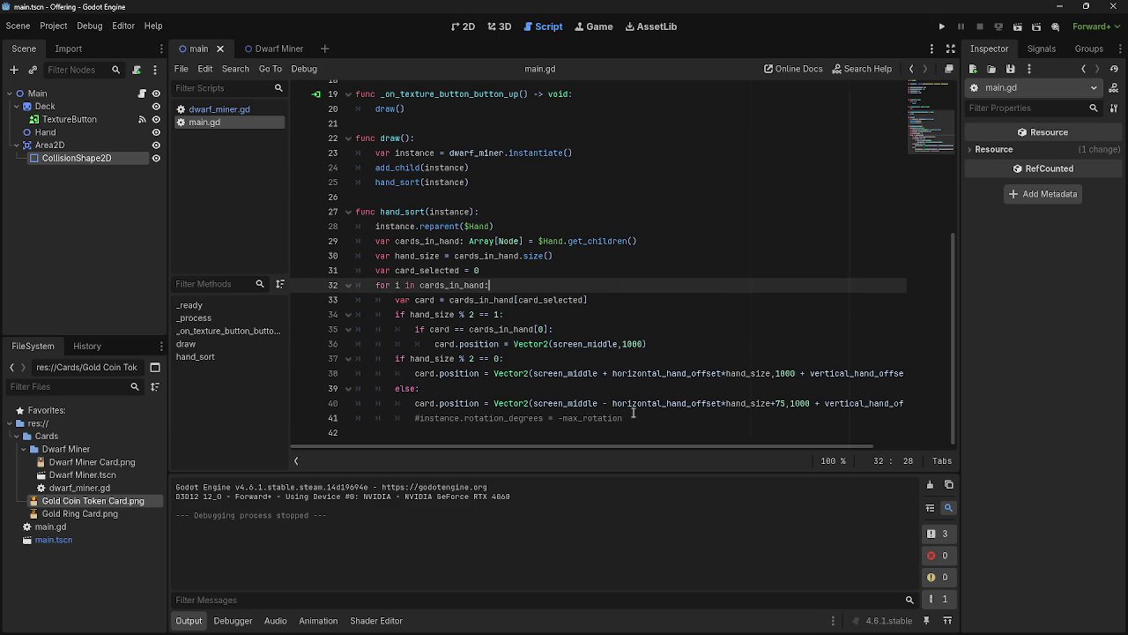
Add 'card_selected += 1' after the centred card position line and test-run with two Dwarf Miner cards
{"action": "left_click", "coordinate": [678, 343]}
{"action": "key", "text": "Return"}
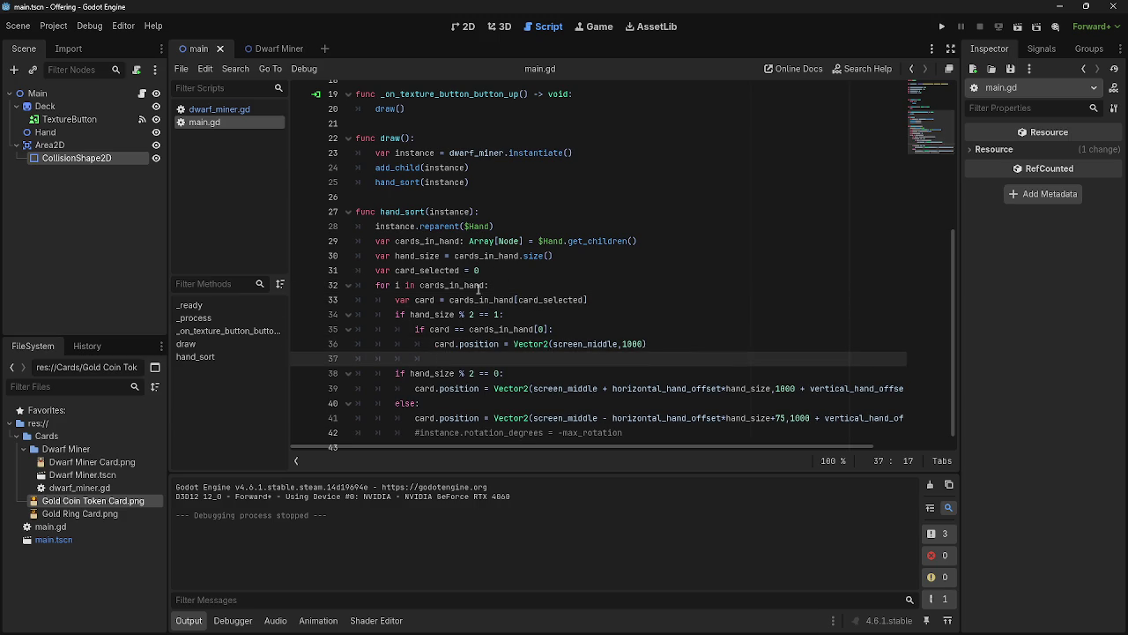
{"action": "type", "text": "card"}
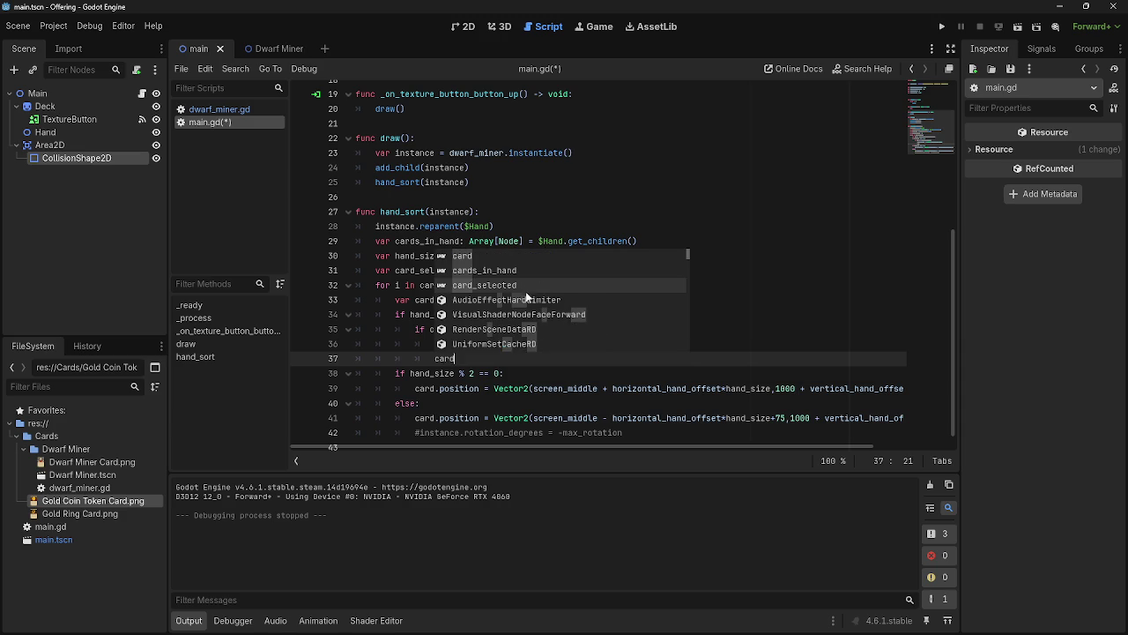
{"action": "left_click", "coordinate": [519, 285]}
{"action": "type", "text": "+=1"}
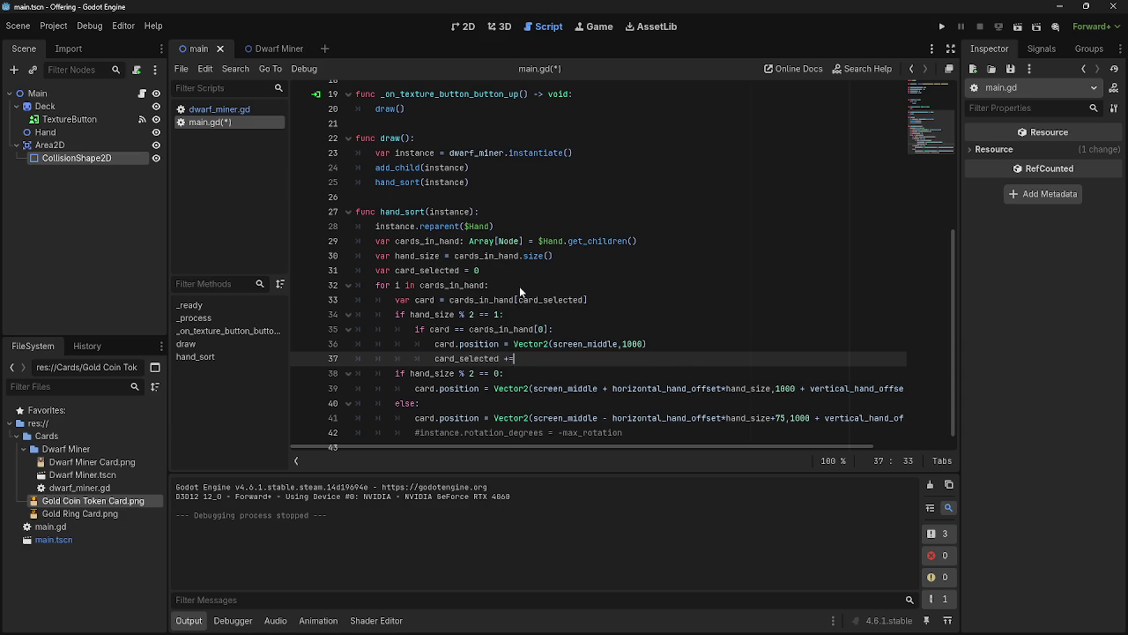
{"action": "left_click", "coordinate": [943, 25]}
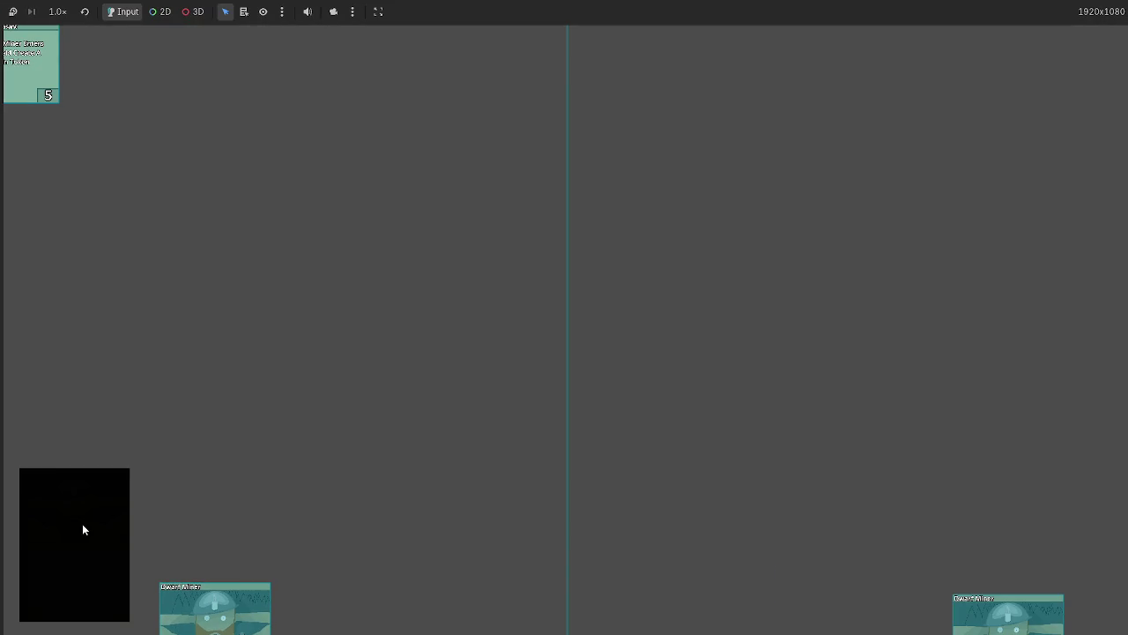
{"action": "key", "text": "F8"}
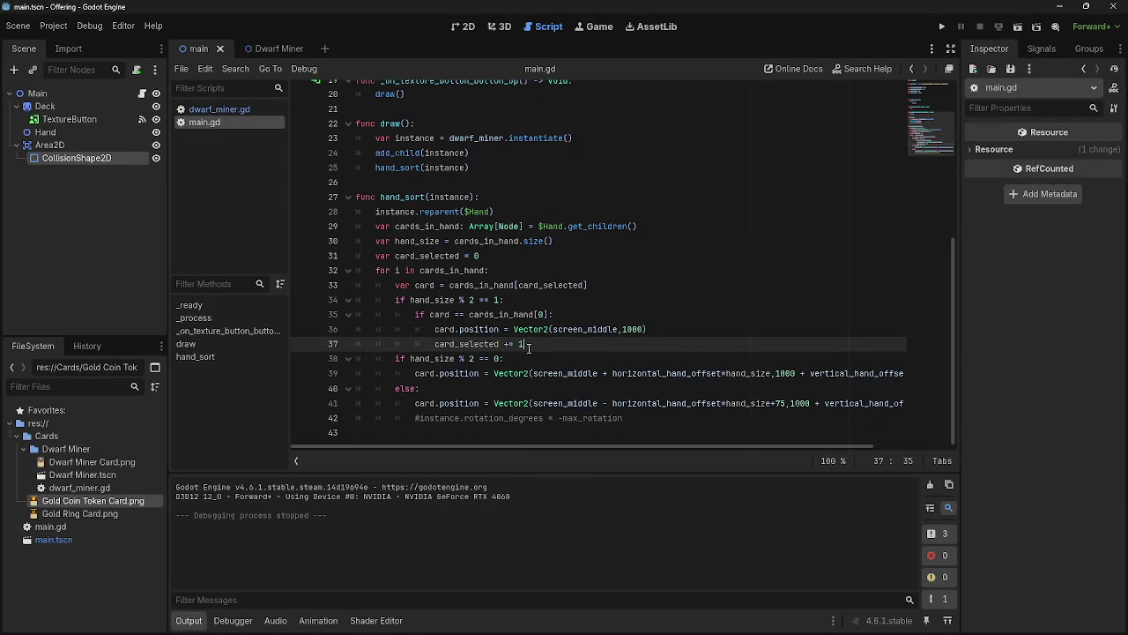
Add a blank line below the even-hand position line in hand_sort
{"action": "scroll", "coordinate": [656, 444], "scroll_direction": "right", "scroll_amount": 3}
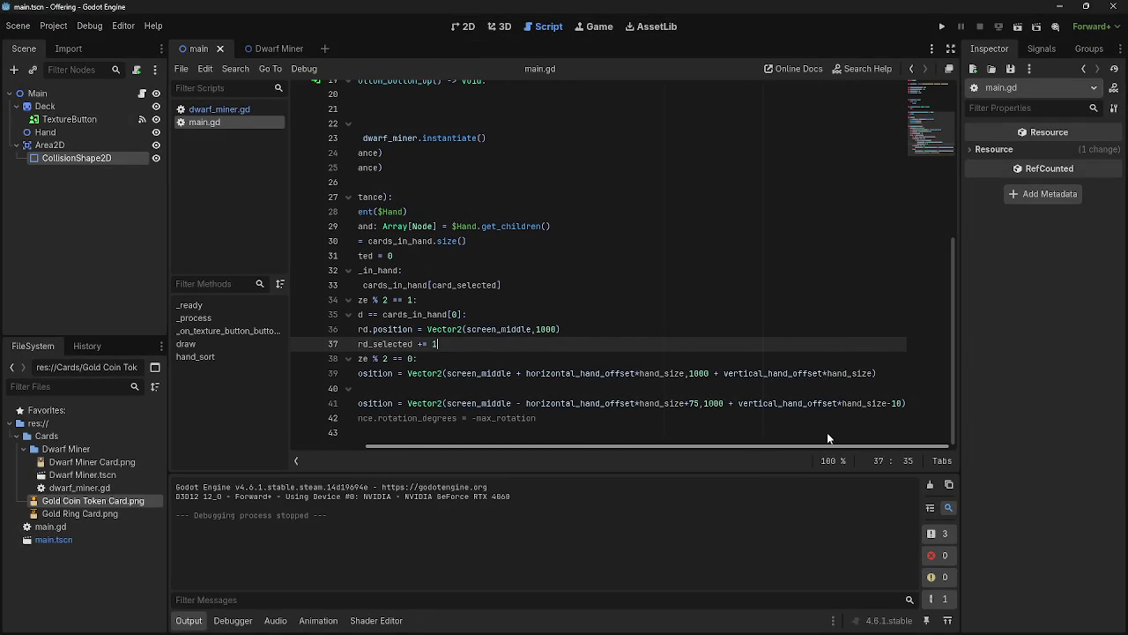
{"action": "scroll", "coordinate": [645, 451], "scroll_direction": "left", "scroll_amount": 3}
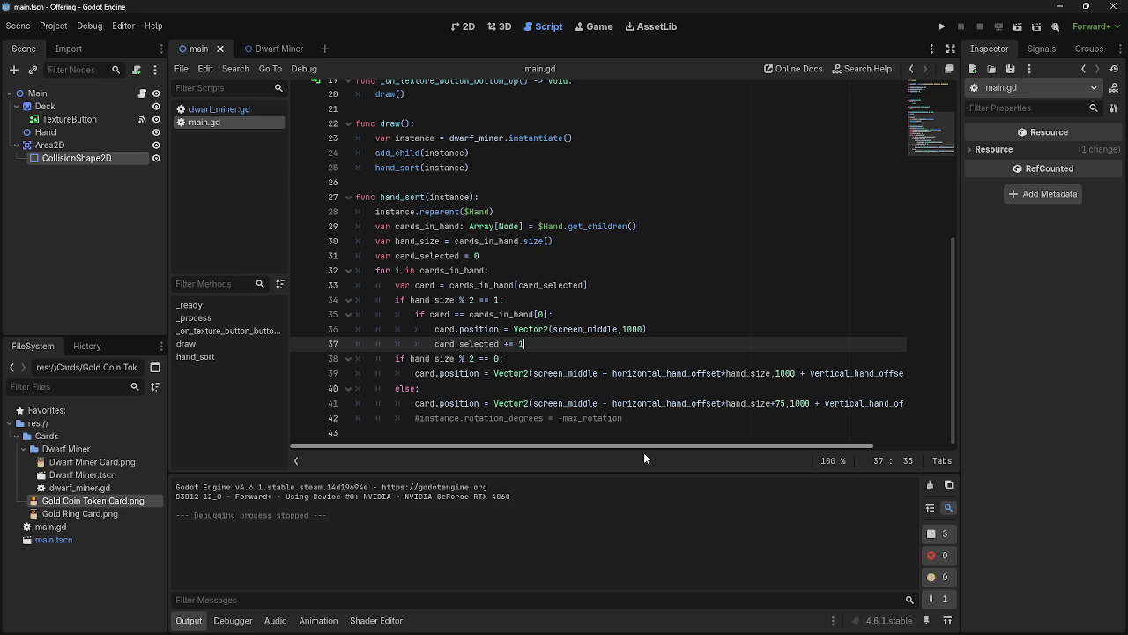
{"action": "left_click", "coordinate": [639, 421]}
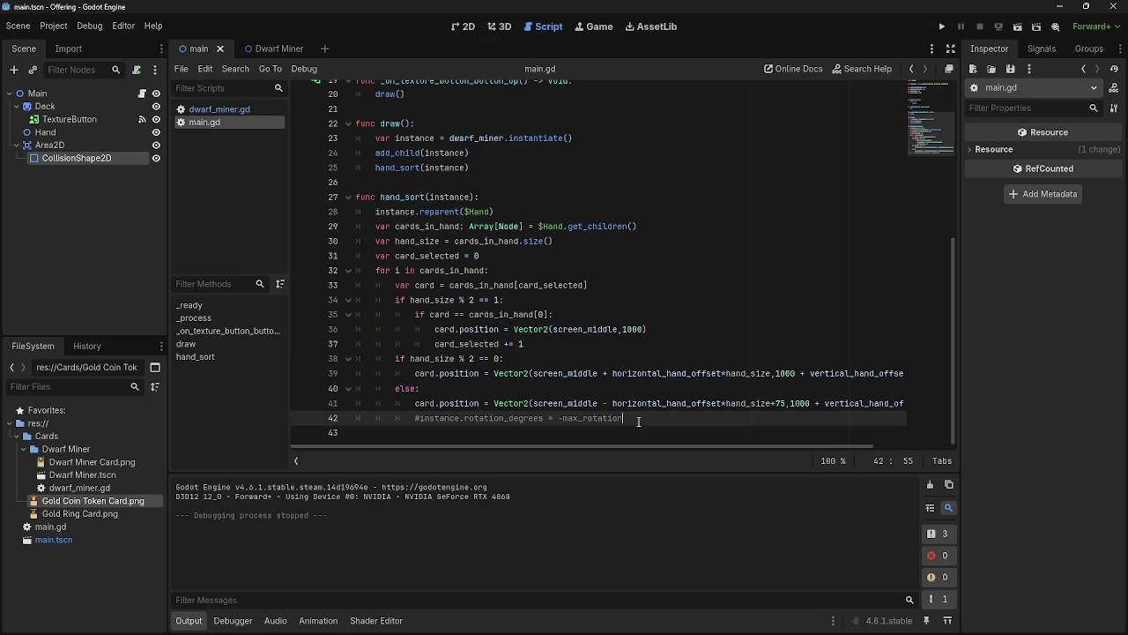
{"action": "scroll", "coordinate": [626, 442], "scroll_direction": "right", "scroll_amount": 3}
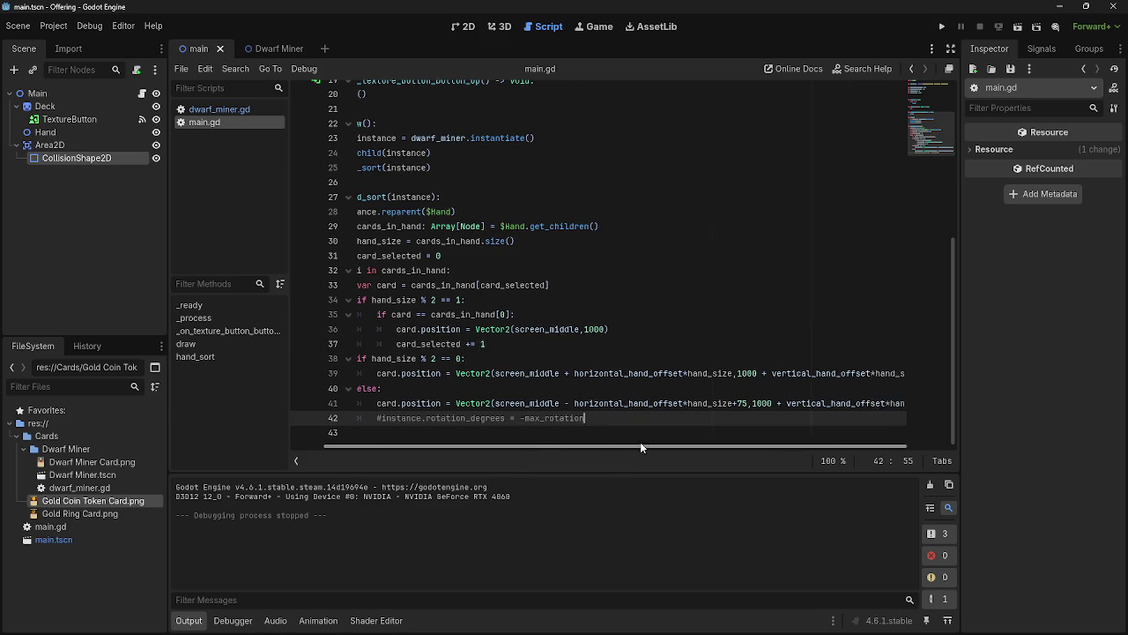
{"action": "left_click", "coordinate": [896, 375]}
{"action": "key", "text": "Return"}
{"action": "scroll", "coordinate": [549, 449], "scroll_direction": "left", "scroll_amount": 2}
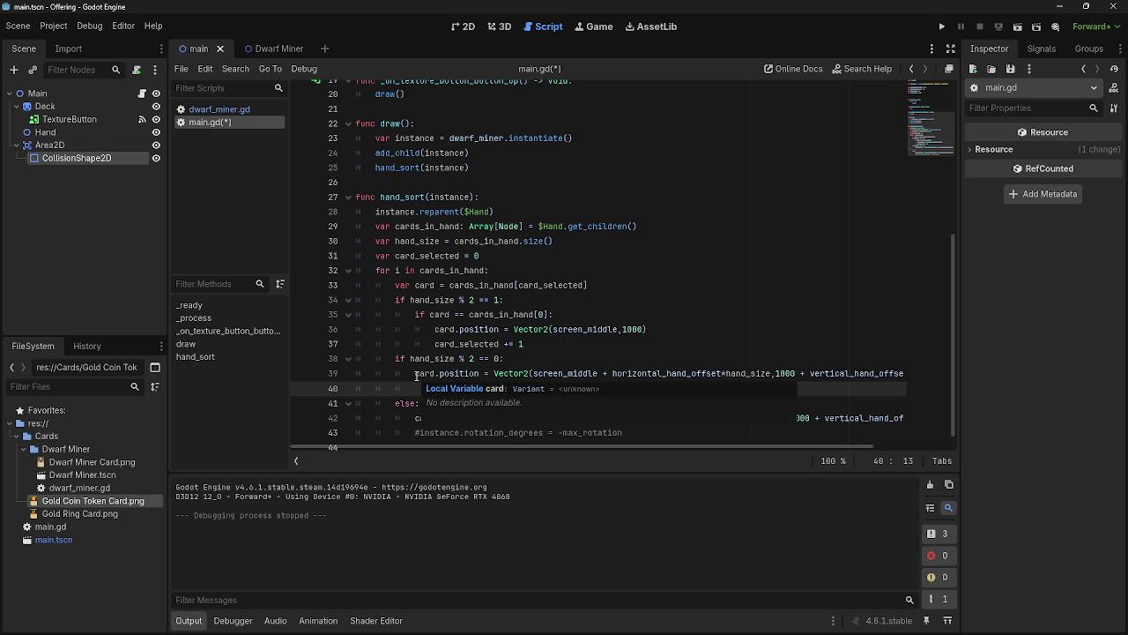
Move the else-branch position and rotation lines up under card_selected += 1
{"action": "mouse_move", "coordinate": [672, 445]}
{"action": "left_mouse_down"}
{"action": "mouse_move", "coordinate": [782, 446]}
{"action": "mouse_move", "coordinate": [530, 446]}
{"action": "left_mouse_up"}
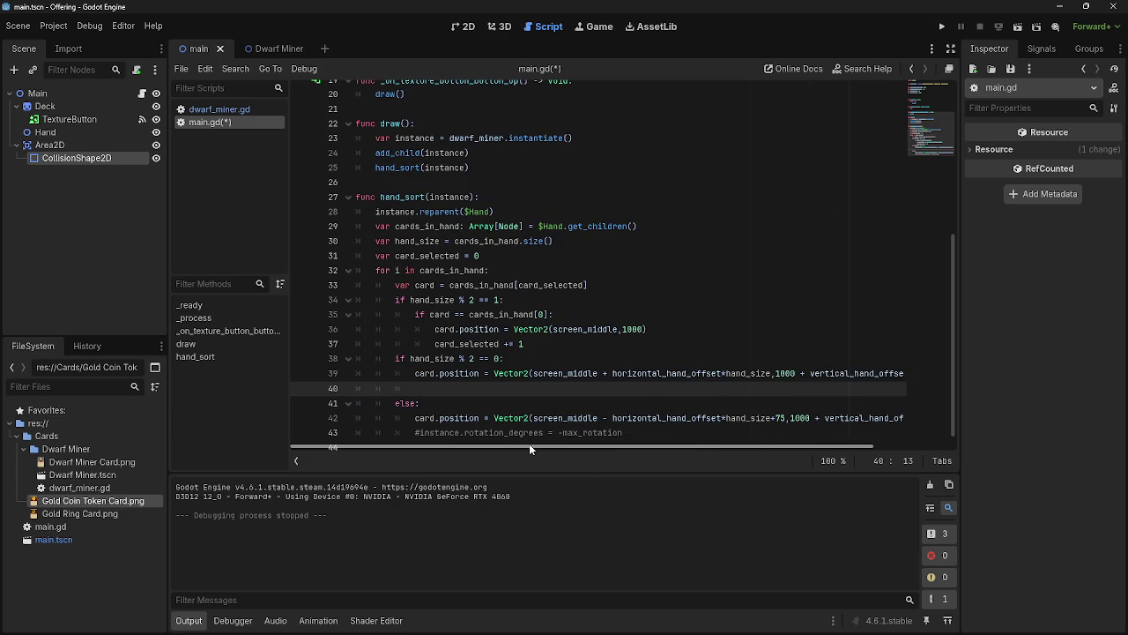
{"action": "mouse_move", "coordinate": [415, 417]}
{"action": "left_mouse_down"}
{"action": "mouse_move", "coordinate": [387, 433]}
{"action": "mouse_move", "coordinate": [624, 433]}
{"action": "left_mouse_up"}
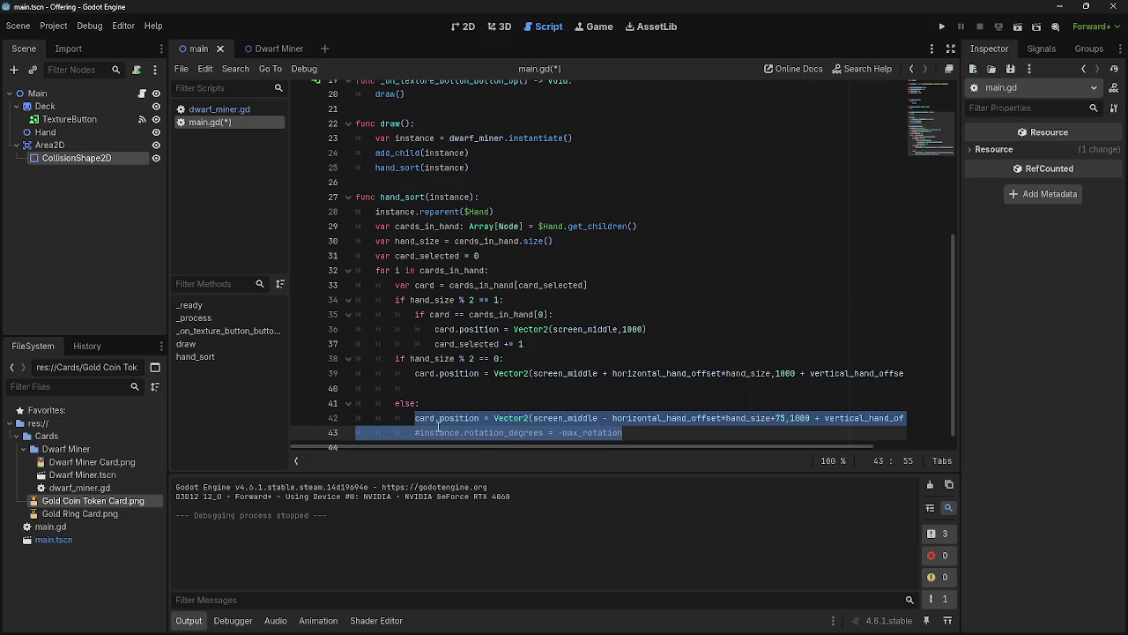
{"action": "left_click", "coordinate": [547, 344]}
{"action": "key", "text": "Return"}
{"action": "key", "text": "BackSpace"}
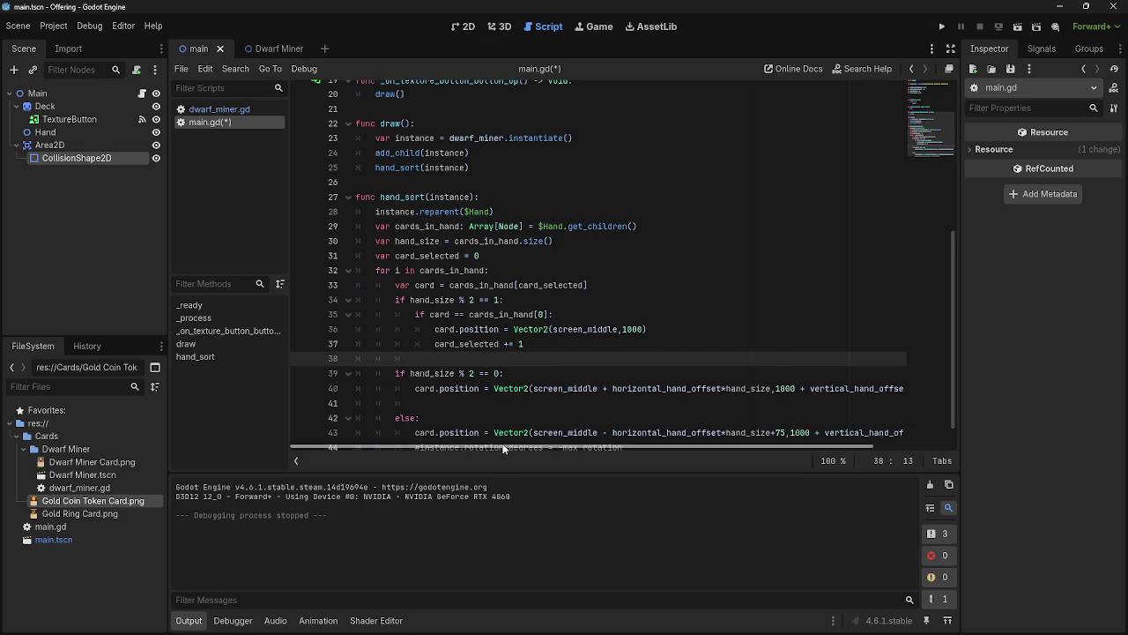
{"action": "scroll", "coordinate": [485, 418], "scroll_direction": "down", "scroll_amount": 1}
{"action": "mouse_move", "coordinate": [415, 403]}
{"action": "left_mouse_down"}
{"action": "mouse_move", "coordinate": [670, 411]}
{"action": "mouse_move", "coordinate": [636, 414]}
{"action": "left_mouse_up"}
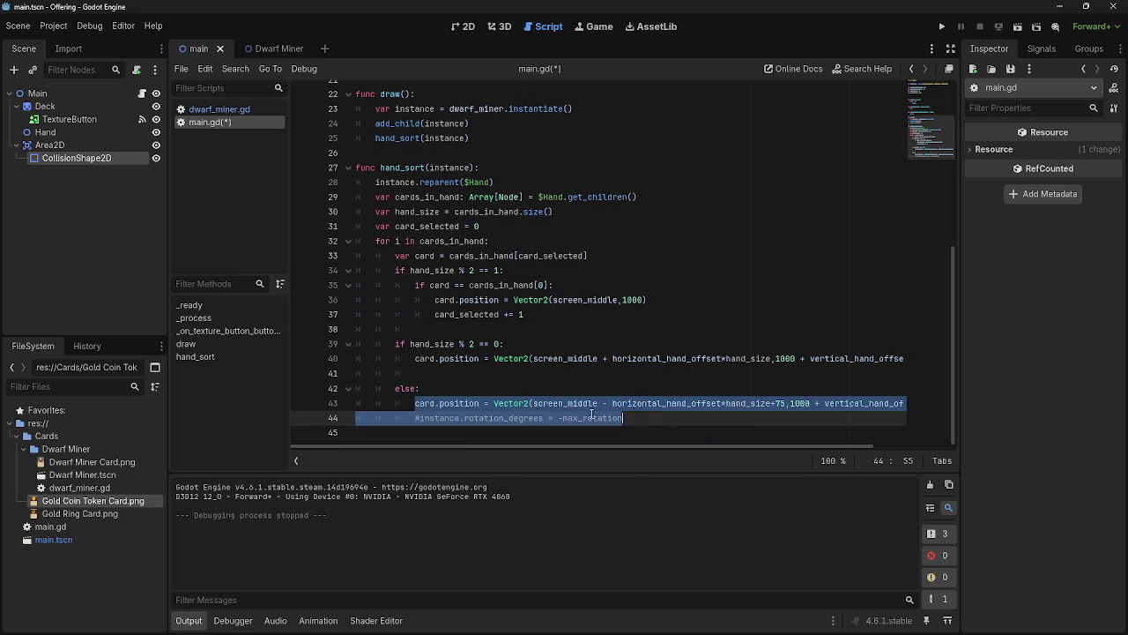
{"action": "left_click_drag", "start_coordinate": [425, 406], "coordinate": [465, 335]}
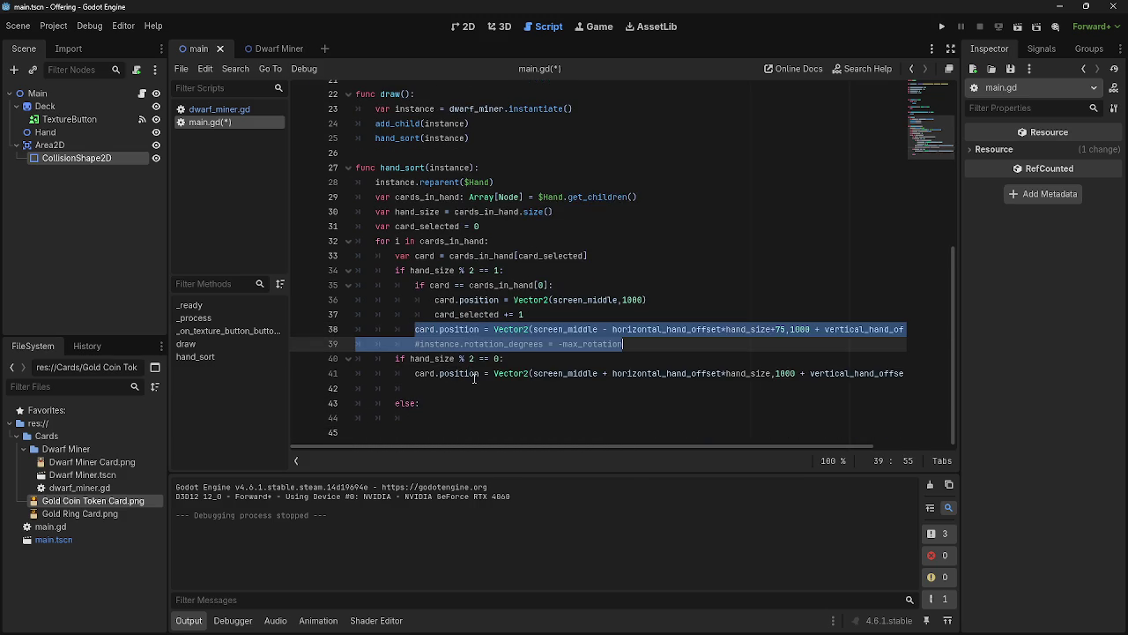
{"action": "left_click", "coordinate": [643, 342]}
Delete the leftover empty else: block
{"action": "scroll", "coordinate": [493, 388], "scroll_direction": "up", "scroll_amount": 1}
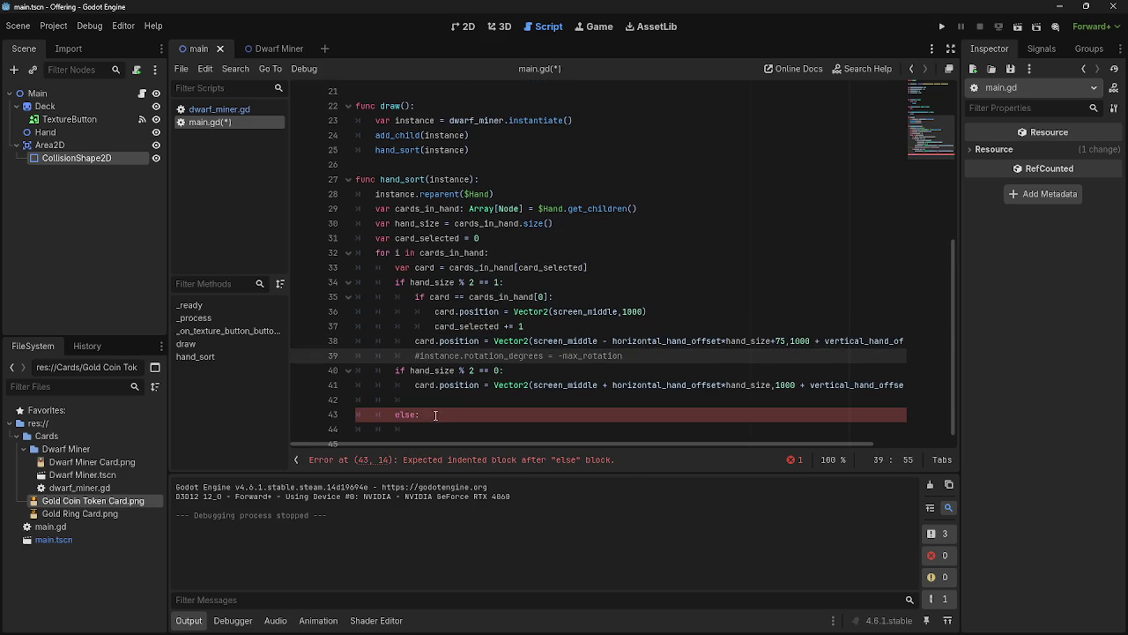
{"action": "left_click_drag", "start_coordinate": [420, 414], "coordinate": [326, 399]}
{"action": "key", "text": "BackSpace"}
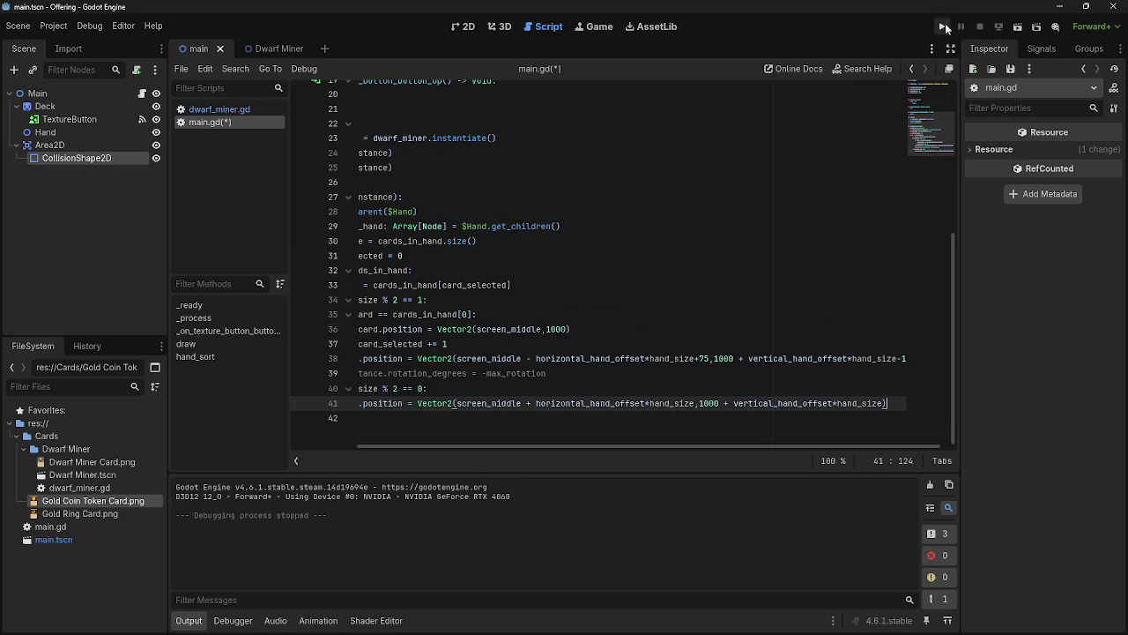
Test-run the game to check card placement, then stop it with F8
{"action": "left_click", "coordinate": [942, 26]}
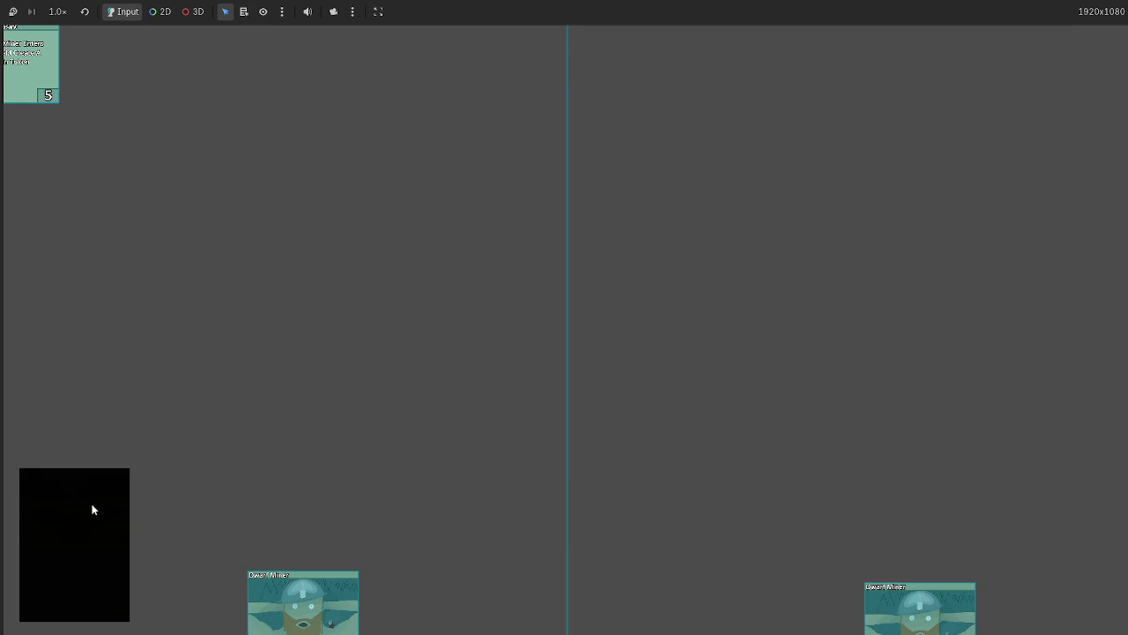
{"action": "key", "text": "F8"}
{"action": "scroll", "coordinate": [290, 443], "scroll_direction": "left", "scroll_amount": 3}
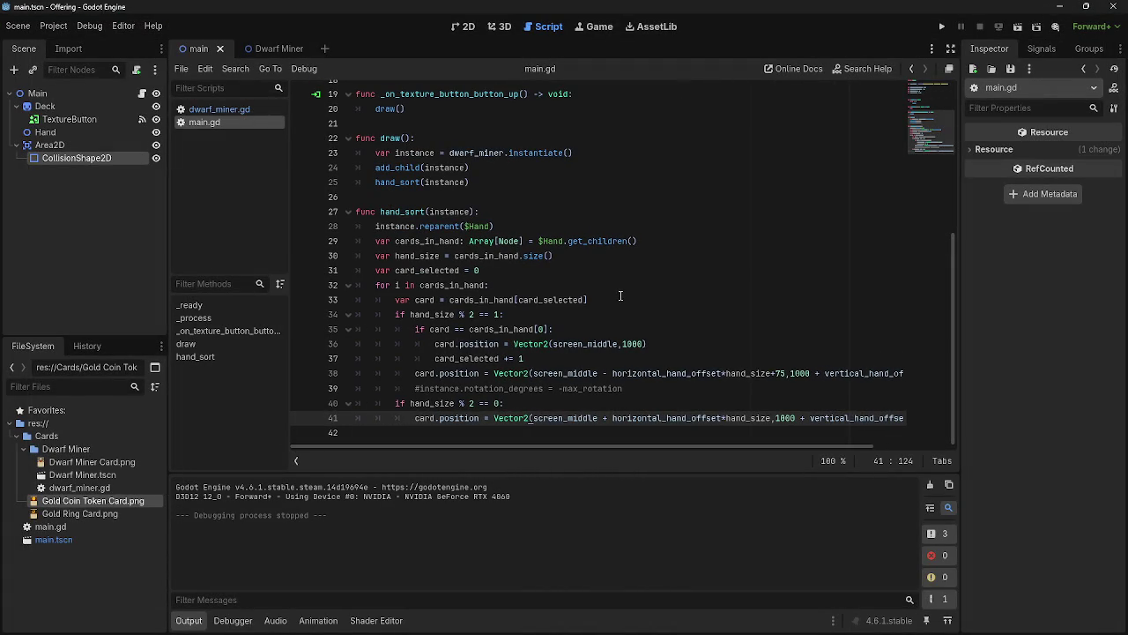
Paste an extra card_selected += 1 below the rotation comment on line 39 and run the game
{"action": "mouse_move", "coordinate": [536, 358]}
{"action": "left_mouse_down"}
{"action": "mouse_move", "coordinate": [417, 357]}
{"action": "mouse_move", "coordinate": [434, 358]}
{"action": "left_mouse_up"}
{"action": "key", "text": "ctrl+c"}
{"action": "mouse_move", "coordinate": [675, 388]}
{"action": "left_mouse_down"}
{"action": "mouse_move", "coordinate": [393, 387]}
{"action": "mouse_move", "coordinate": [415, 388]}
{"action": "left_mouse_up"}
{"action": "left_click", "coordinate": [646, 388]}
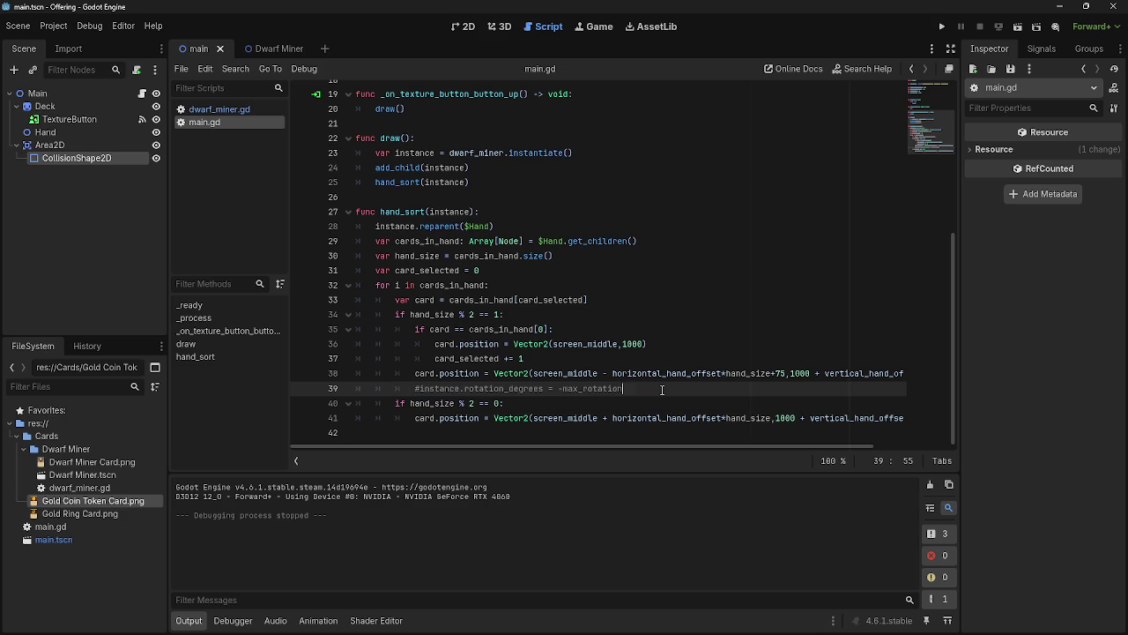
{"action": "key", "text": "Return"}
{"action": "key", "text": "ctrl+v"}
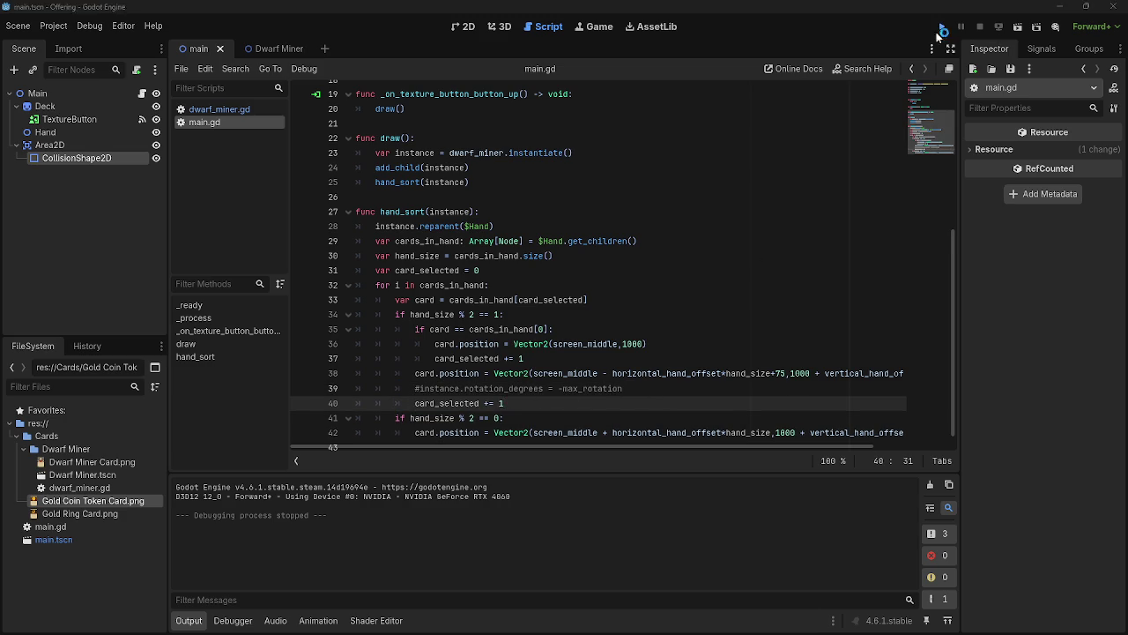
{"action": "left_click", "coordinate": [942, 27]}
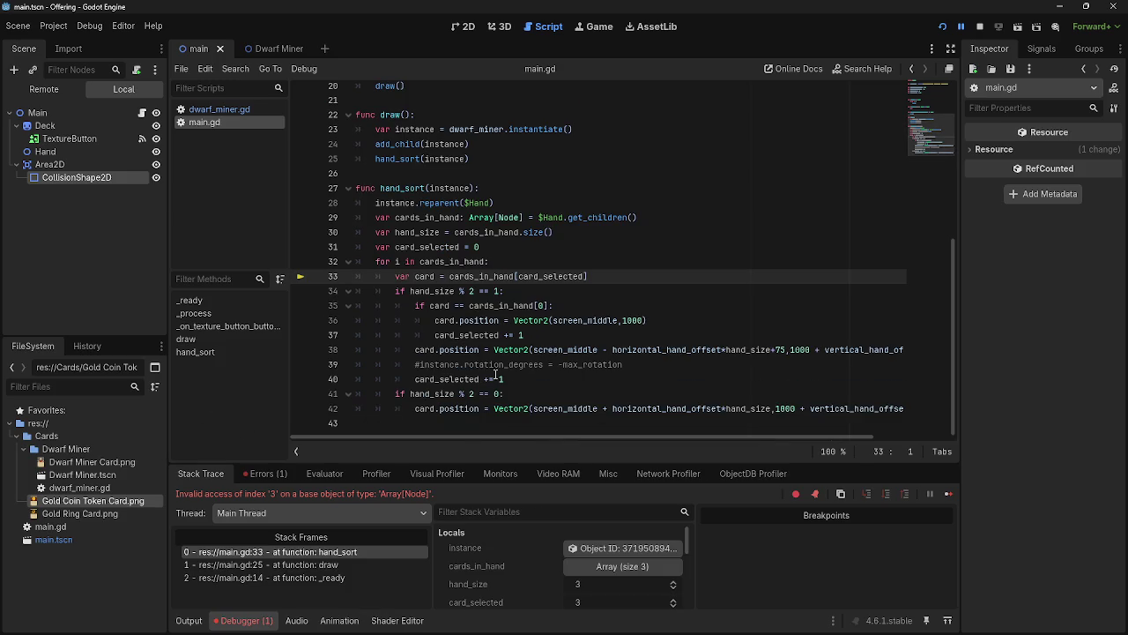
Undo that extra increment and start a new line 43 in the even-hand branch
{"action": "left_click", "coordinate": [416, 381]}
{"action": "key", "text": "ctrl+z"}
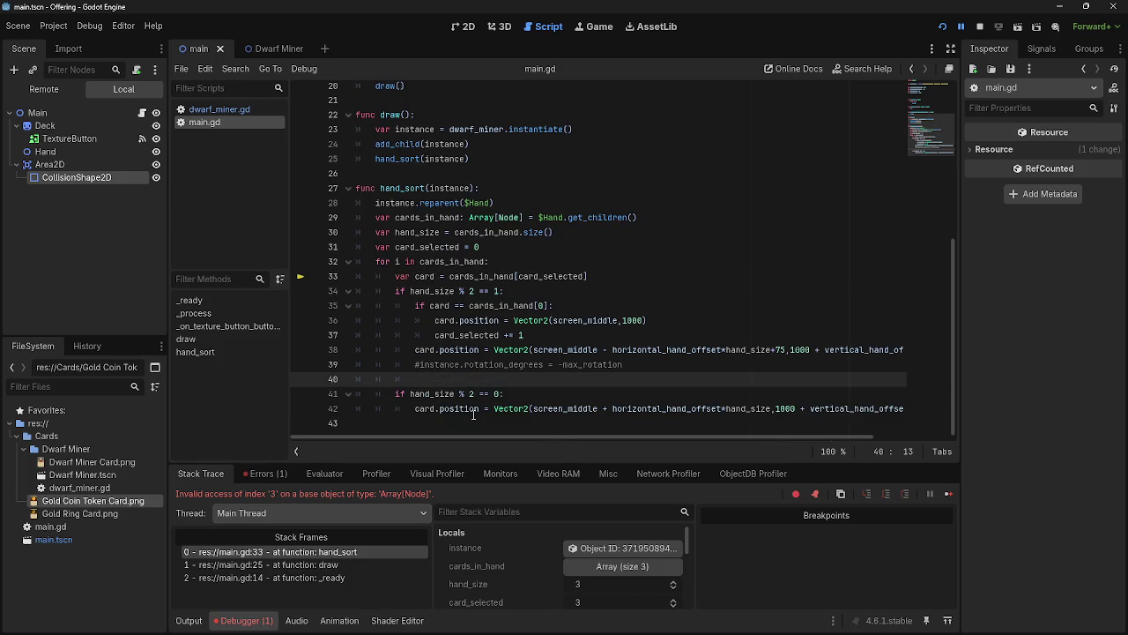
{"action": "key", "text": "ctrl+z"}
{"action": "scroll", "coordinate": [826, 437], "scroll_direction": "right", "scroll_amount": 2}
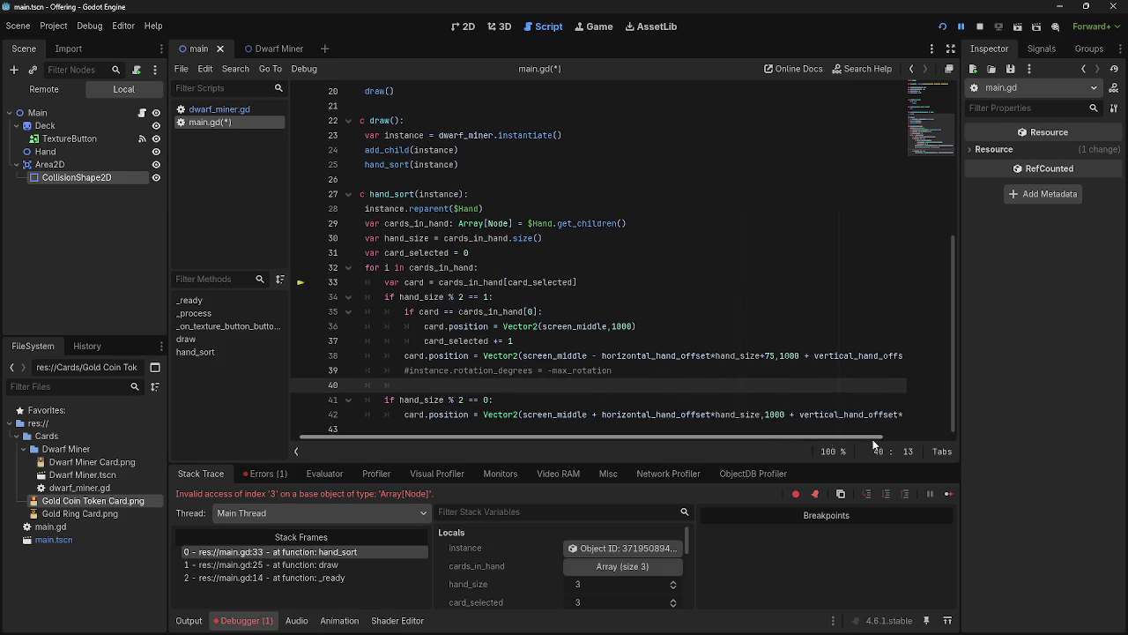
{"action": "left_click", "coordinate": [904, 414]}
{"action": "key", "text": "Return"}
Test-run the game, stop it with F8, and return to the script editor
{"action": "left_click", "coordinate": [942, 27]}
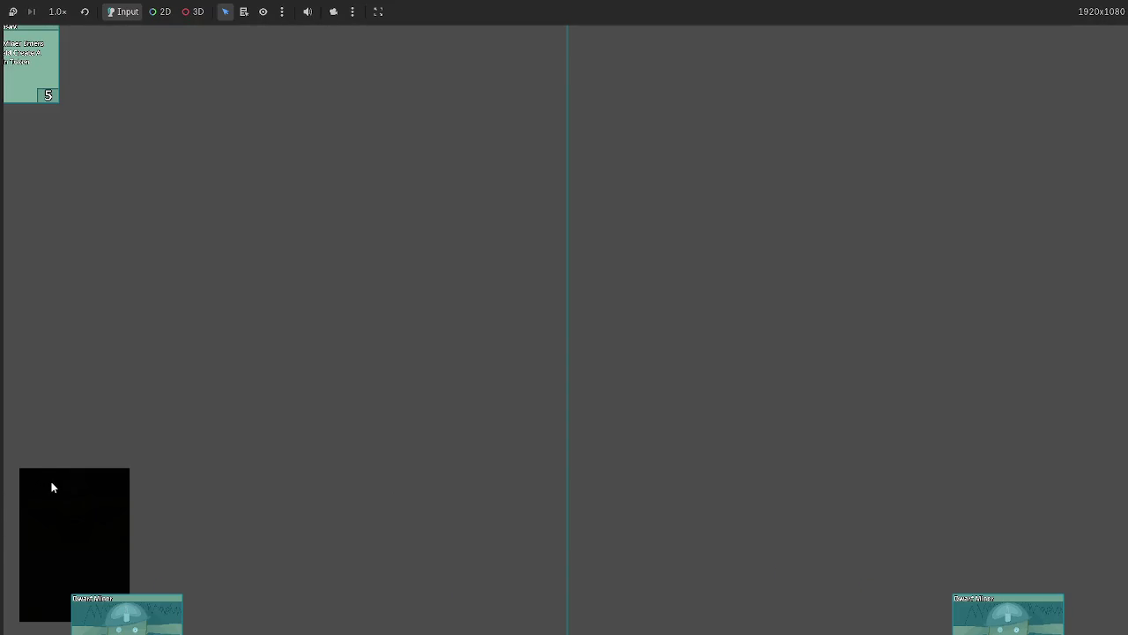
{"action": "key", "text": "F8"}
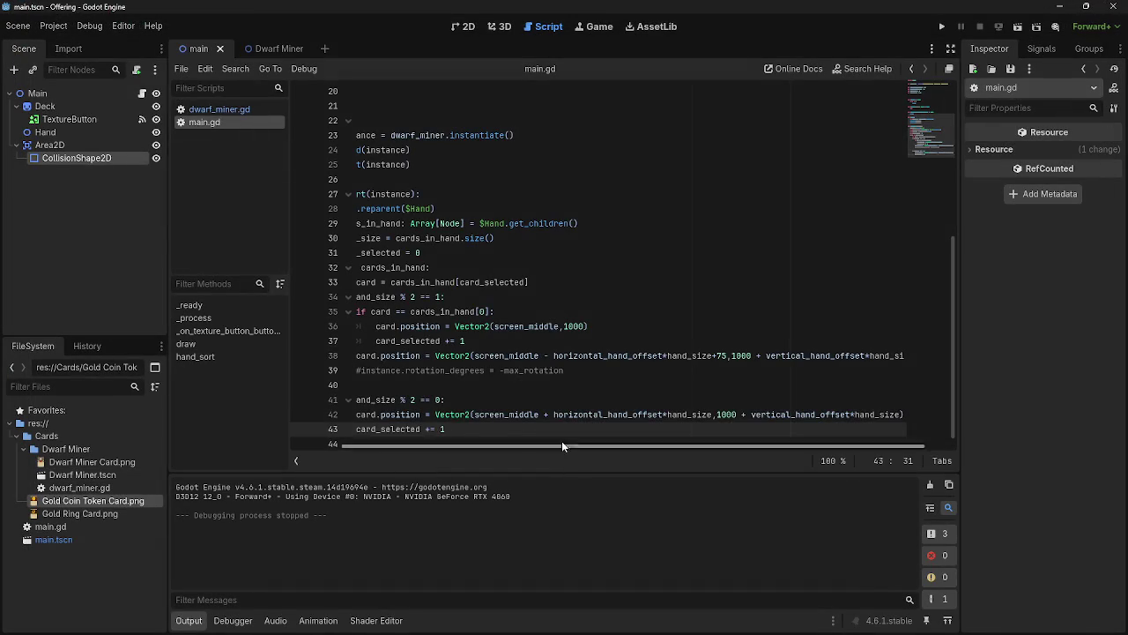
{"action": "left_click", "coordinate": [339, 446]}
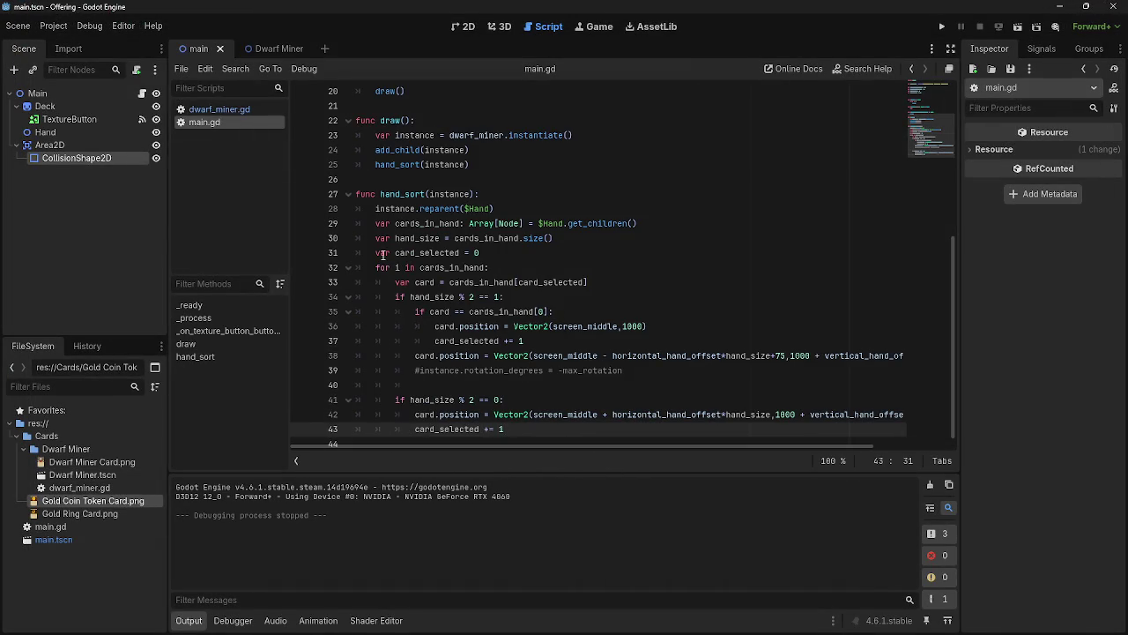
Add print(card_selected) as the first line inside hand_sort's for loop and run the game
{"action": "left_click_drag", "start_coordinate": [383, 253], "coordinate": [480, 253]}
{"action": "left_click", "coordinate": [481, 253]}
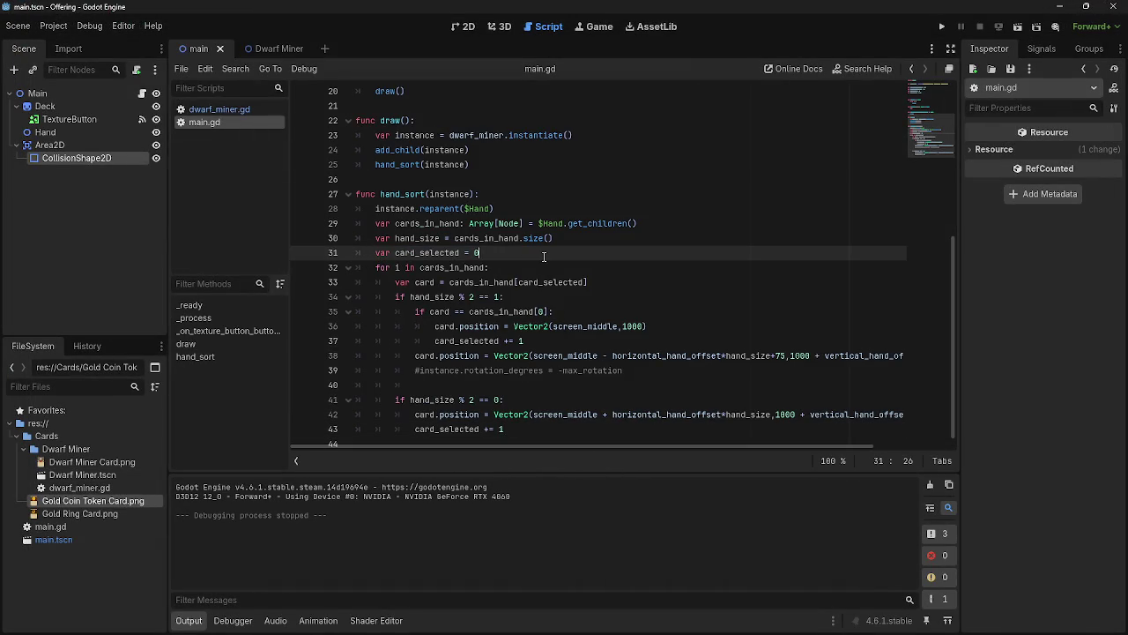
{"action": "key", "text": "Return"}
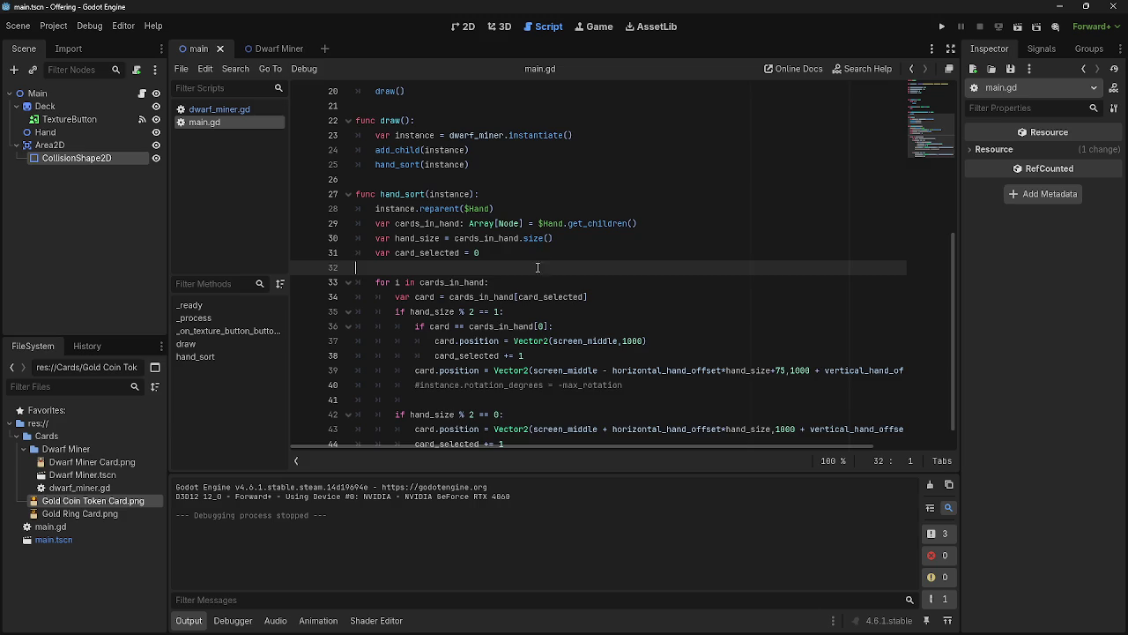
{"action": "key", "text": "BackSpace"}
{"action": "left_click", "coordinate": [535, 267]}
{"action": "key", "text": "Return"}
{"action": "type", "text": "print(card"}
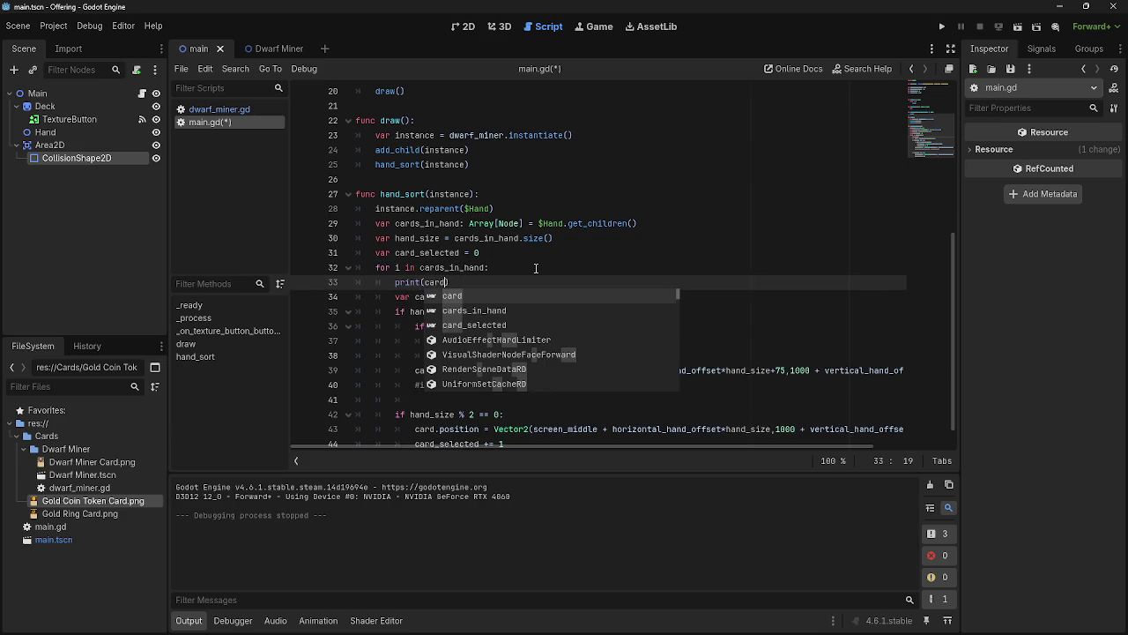
{"action": "key", "text": "Down"}
{"action": "key", "text": "Down"}
{"action": "key", "text": "Return"}
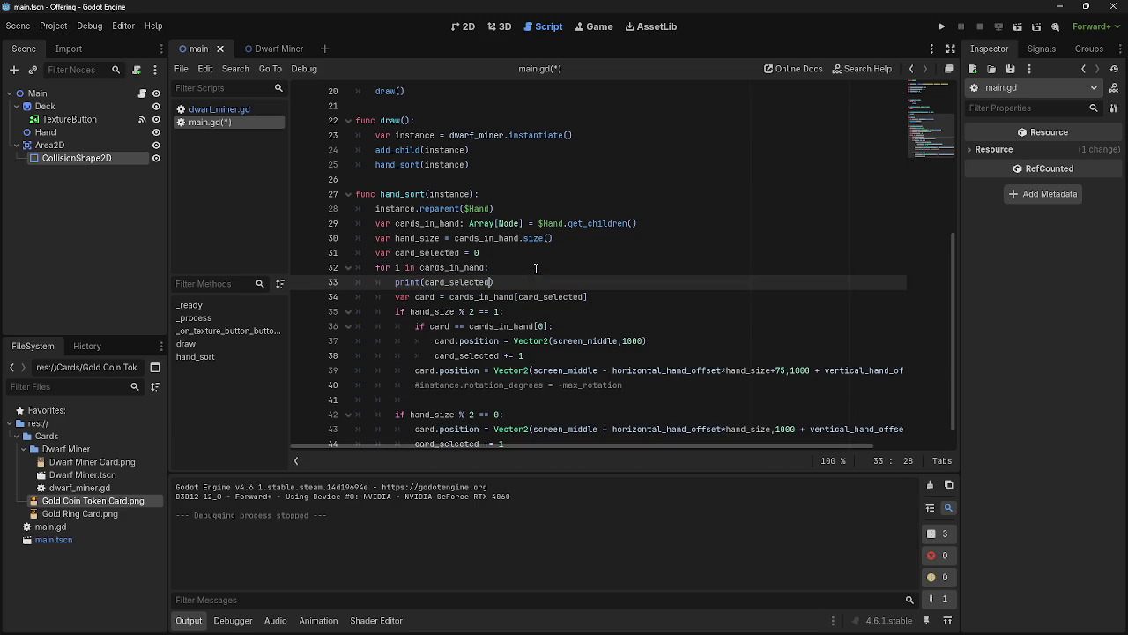
{"action": "left_click", "coordinate": [943, 26]}
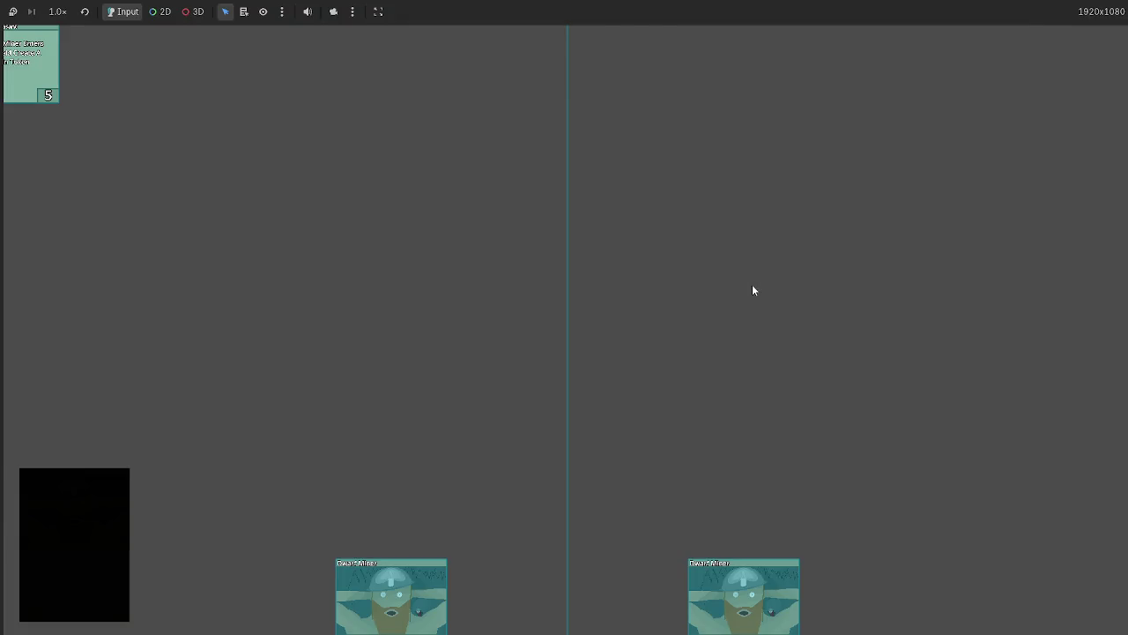
Return to the editor and scroll the Output panel to read the printed card_selected values
{"action": "key", "text": "alt+Tab"}
{"action": "scroll", "coordinate": [223, 543], "scroll_direction": "up", "scroll_amount": 2}
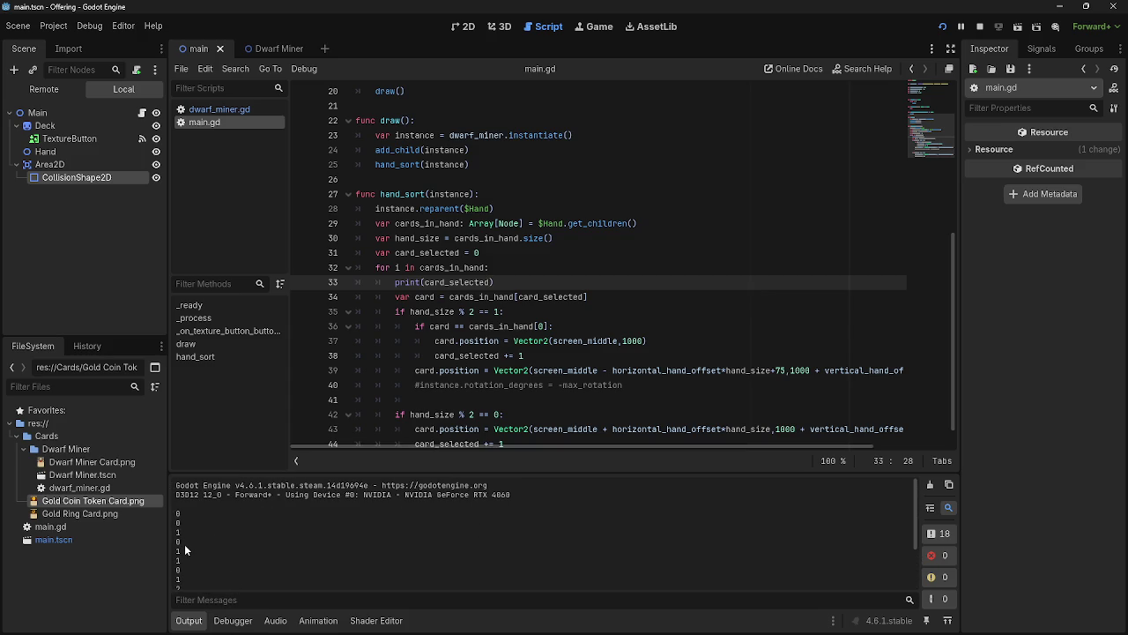
{"action": "scroll", "coordinate": [186, 555], "scroll_direction": "down", "scroll_amount": 1}
{"action": "scroll", "coordinate": [186, 552], "scroll_direction": "down", "scroll_amount": 1}
{"action": "scroll", "coordinate": [186, 554], "scroll_direction": "down", "scroll_amount": 1}
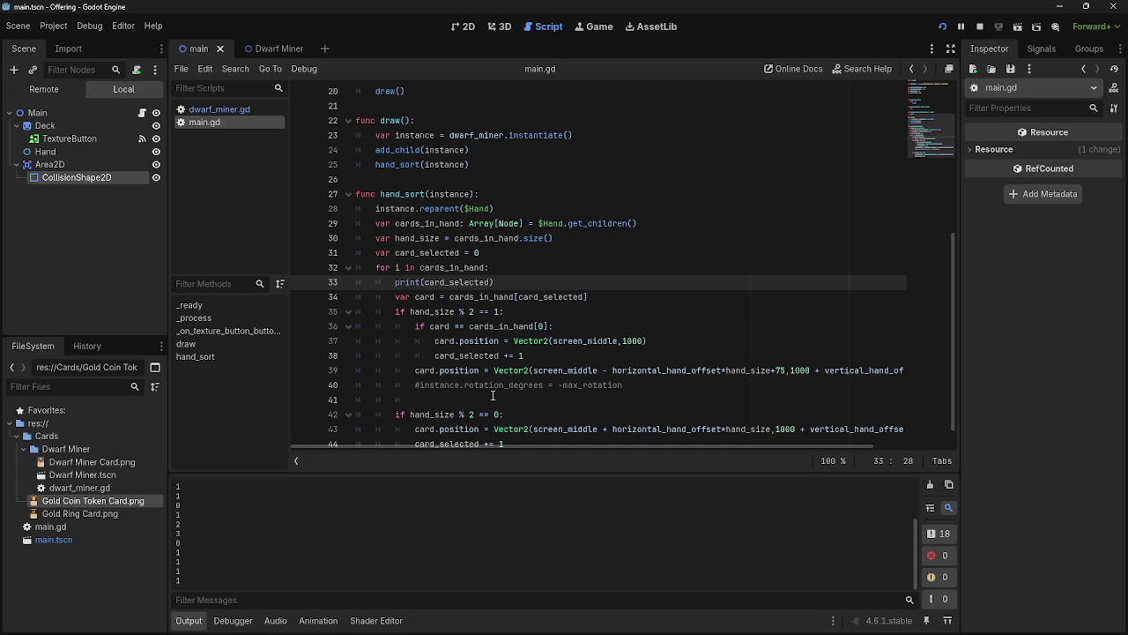
Cut the var card_selected = 0 declaration from line 31 and remove its empty line
{"action": "left_click_drag", "start_coordinate": [491, 253], "coordinate": [371, 253]}
{"action": "key", "text": "ctrl+x"}
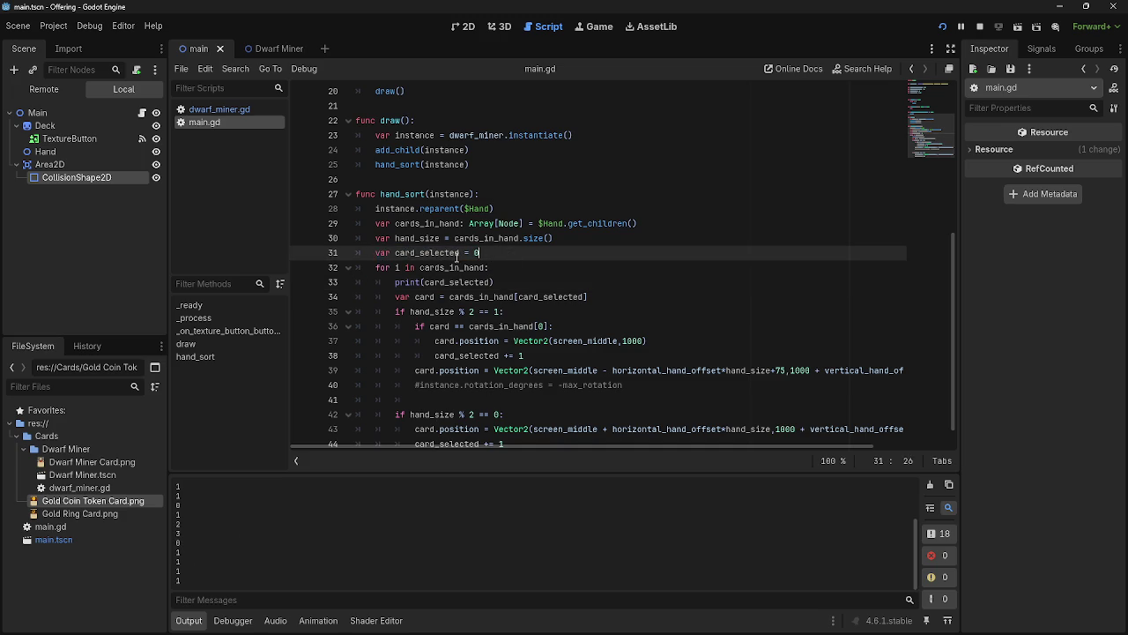
{"action": "key", "text": "ctrl+z"}
{"action": "key", "text": "ctrl+x"}
{"action": "key", "text": "BackSpace"}
{"action": "key", "text": "BackSpace"}
{"action": "scroll", "coordinate": [636, 262], "scroll_direction": "up", "scroll_amount": 6}
{"action": "left_click", "coordinate": [516, 198]}
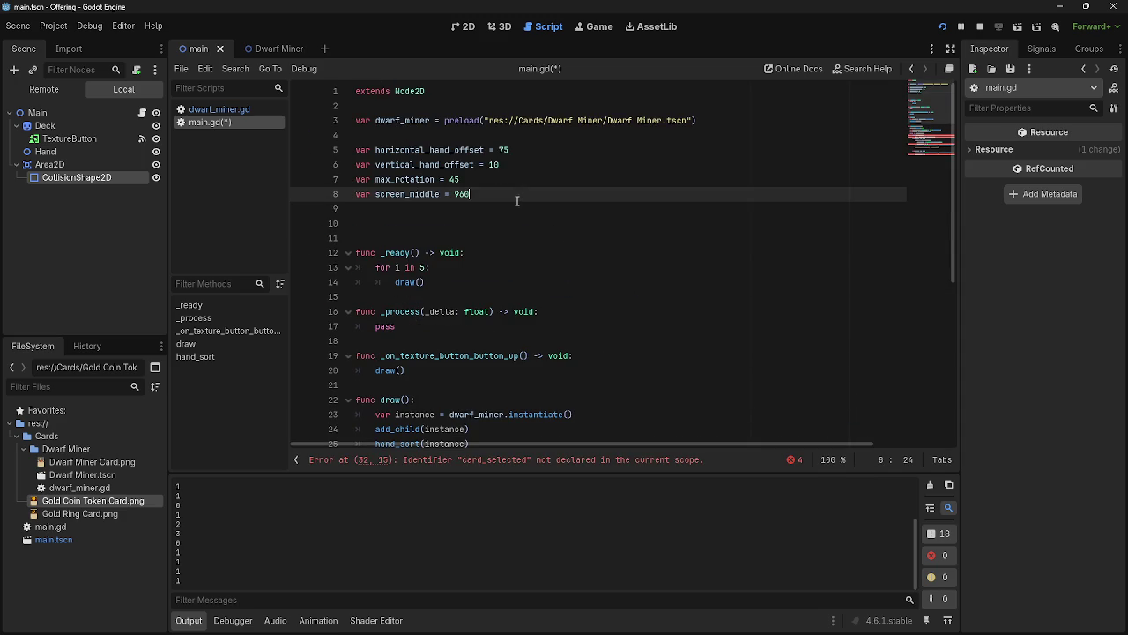
Paste the card_selected declaration at script level below screen_middle
{"action": "key", "text": "Return"}
{"action": "key", "text": "ctrl+v"}
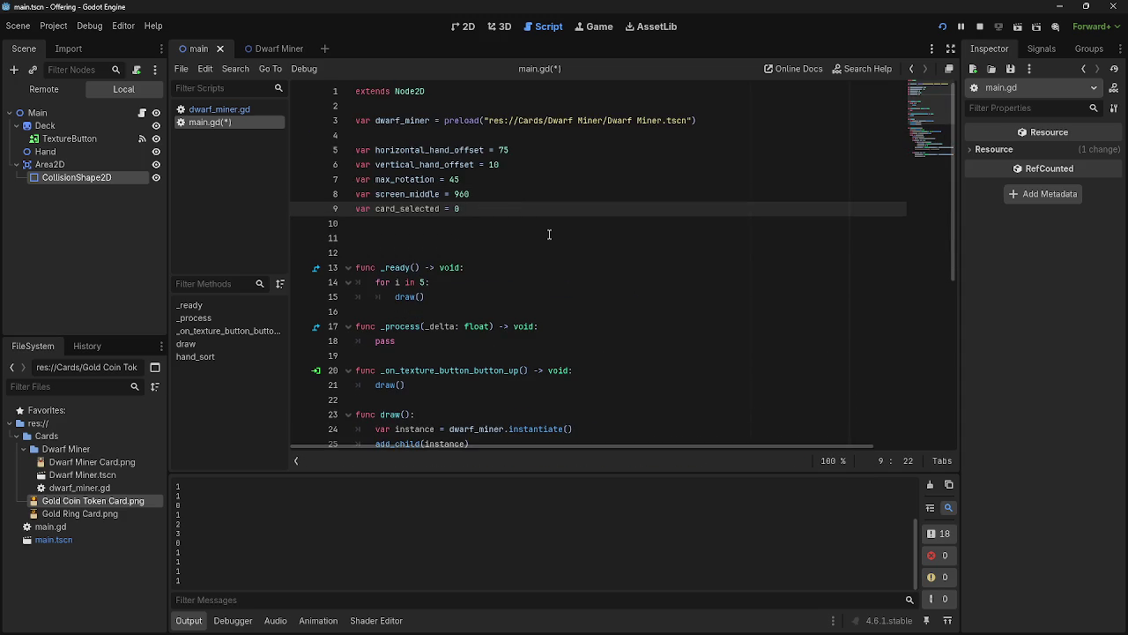
{"action": "scroll", "coordinate": [547, 229], "scroll_direction": "down", "scroll_amount": 6}
{"action": "scroll", "coordinate": [549, 234], "scroll_direction": "down", "scroll_amount": 2}
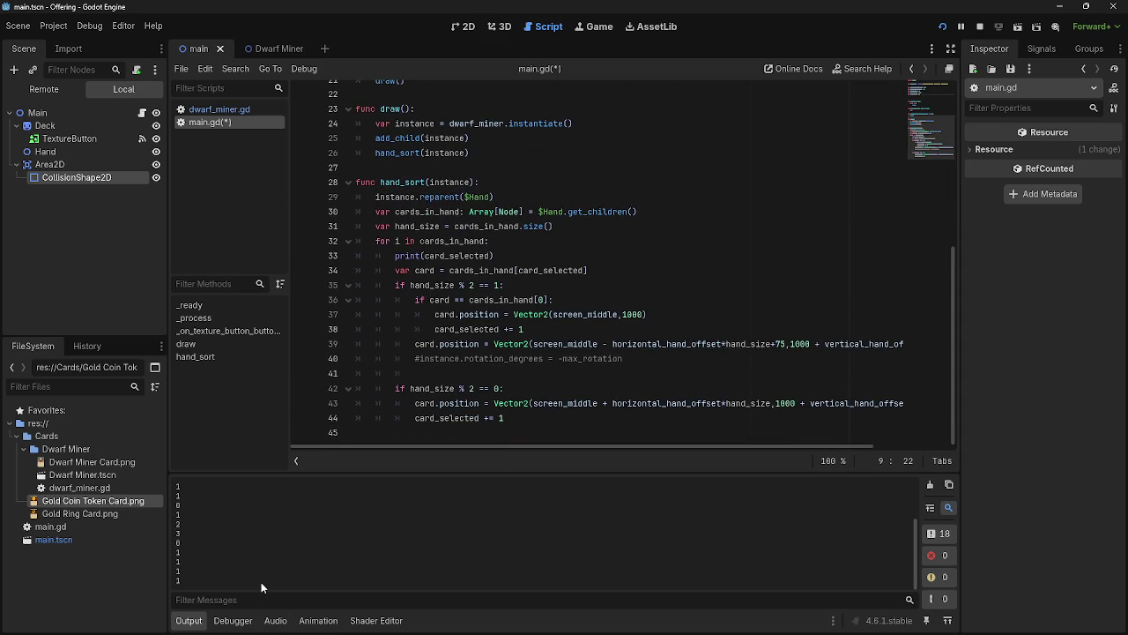
{"action": "scroll", "coordinate": [502, 397], "scroll_direction": "up", "scroll_amount": 7}
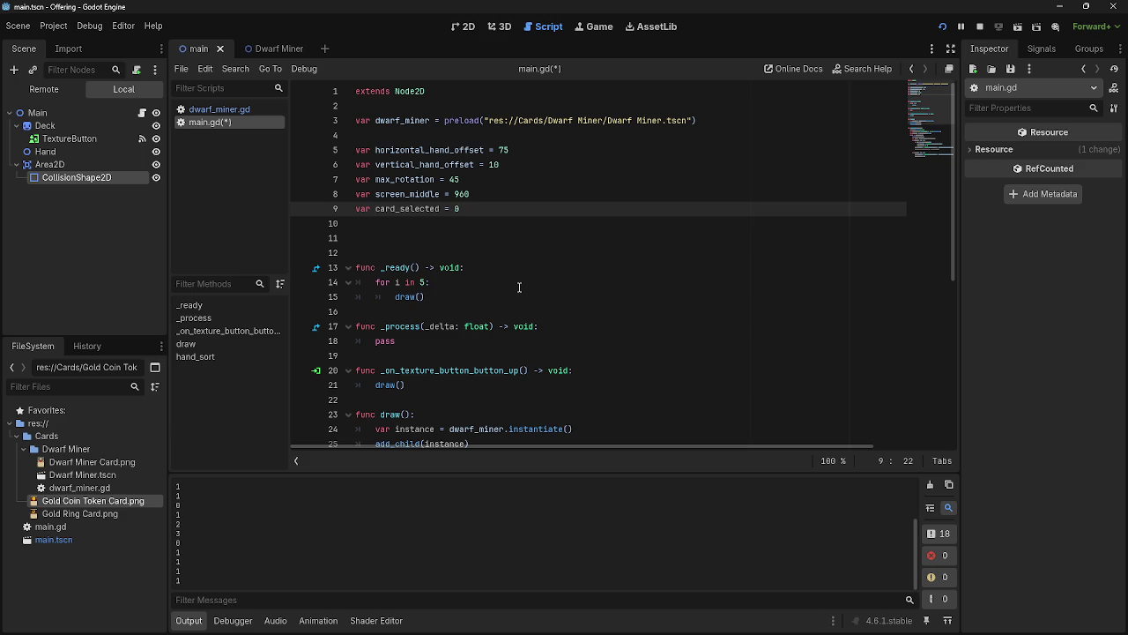
{"action": "scroll", "coordinate": [549, 302], "scroll_direction": "down", "scroll_amount": 3}
{"action": "scroll", "coordinate": [548, 302], "scroll_direction": "down", "scroll_amount": 3}
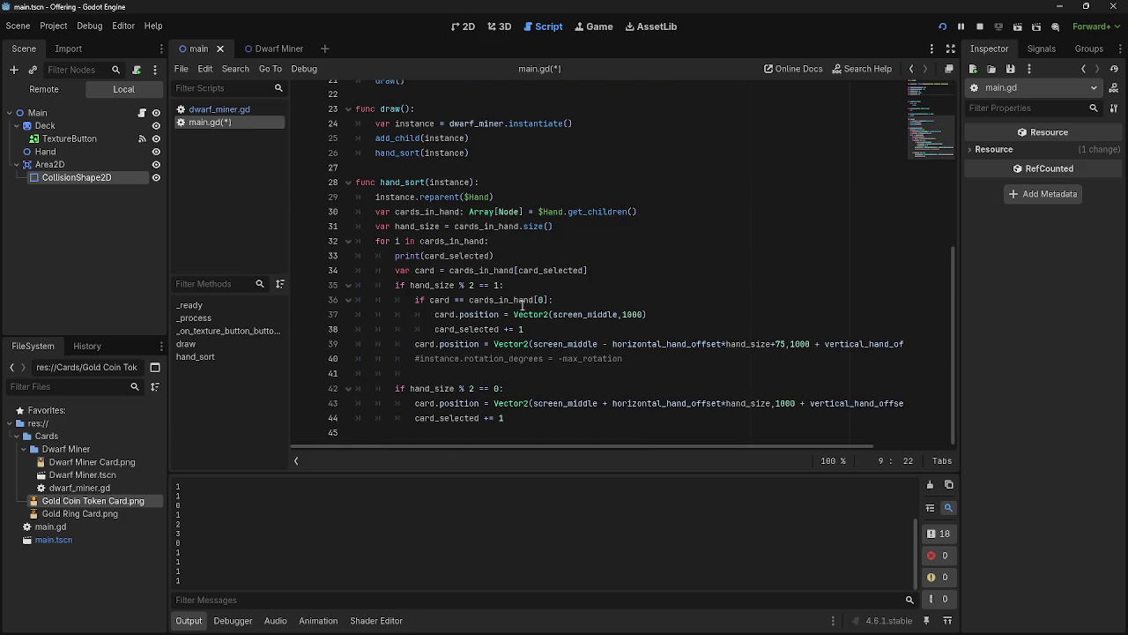
Undo the move so the declaration returns to hand_sort, and save main.gd
{"action": "key", "text": "ctrl+z"}
{"action": "key", "text": "ctrl+z"}
{"action": "key", "text": "ctrl+z"}
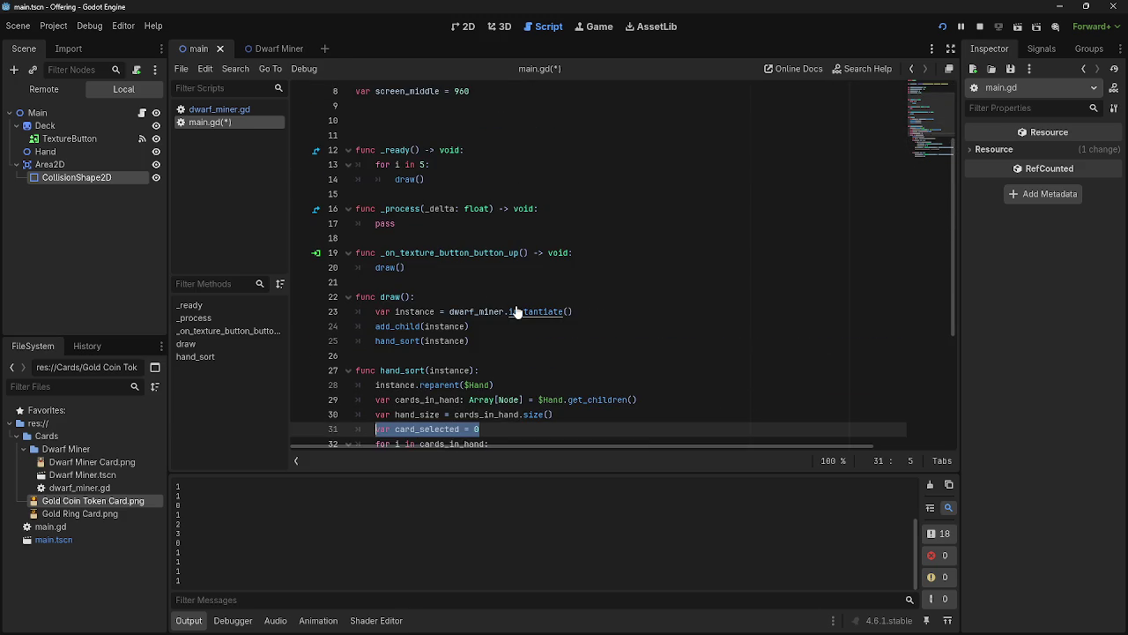
{"action": "scroll", "coordinate": [517, 313], "scroll_direction": "down", "scroll_amount": 4}
{"action": "key", "text": "End"}
{"action": "key", "text": "ctrl+s"}
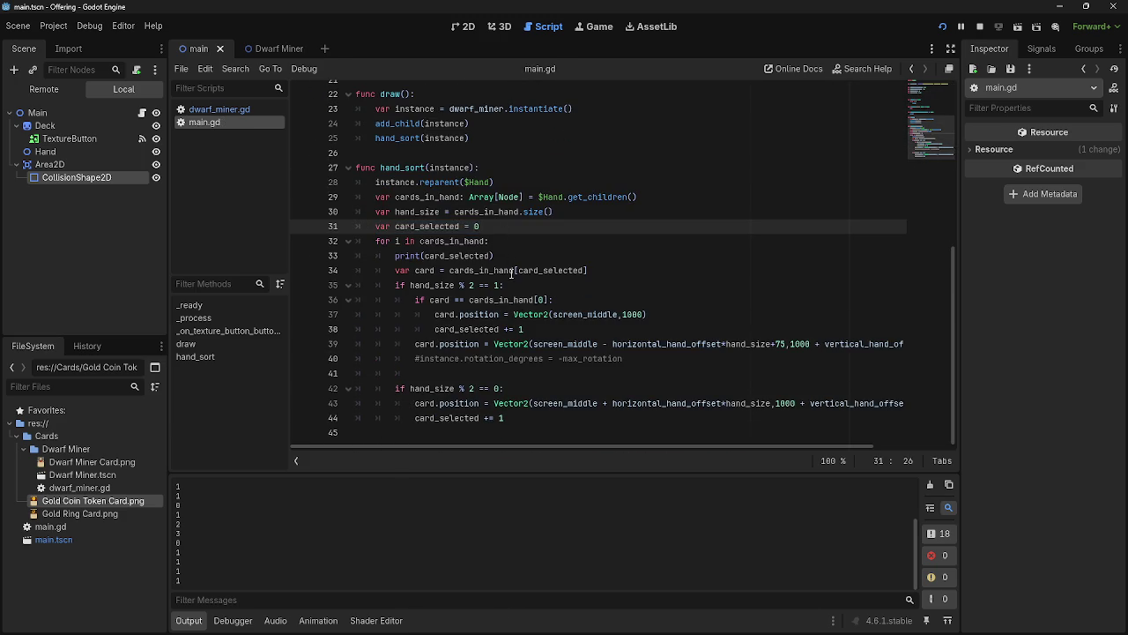
Review the hand_sort code and select the card_selected declaration on line 31
{"action": "scroll", "coordinate": [536, 306], "scroll_direction": "up", "scroll_amount": 6}
{"action": "scroll", "coordinate": [536, 306], "scroll_direction": "down", "scroll_amount": 6}
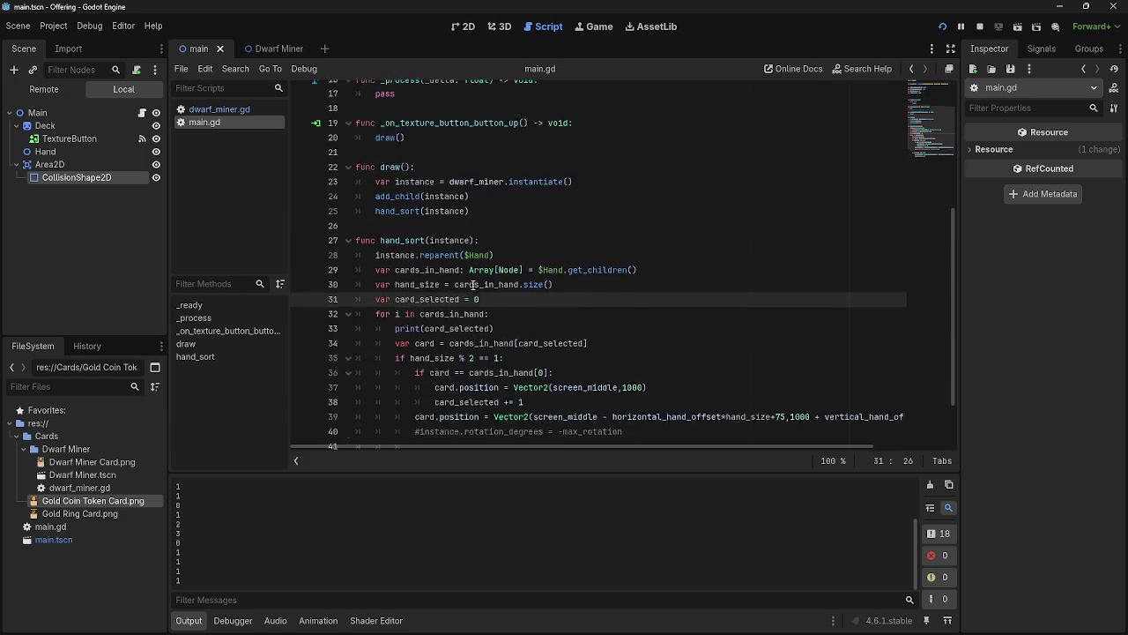
{"action": "mouse_move", "coordinate": [350, 170]}
{"action": "left_mouse_down"}
{"action": "mouse_move", "coordinate": [564, 418]}
{"action": "mouse_move", "coordinate": [562, 403]}
{"action": "left_mouse_up"}
{"action": "left_click", "coordinate": [562, 403]}
{"action": "left_click", "coordinate": [377, 181]}
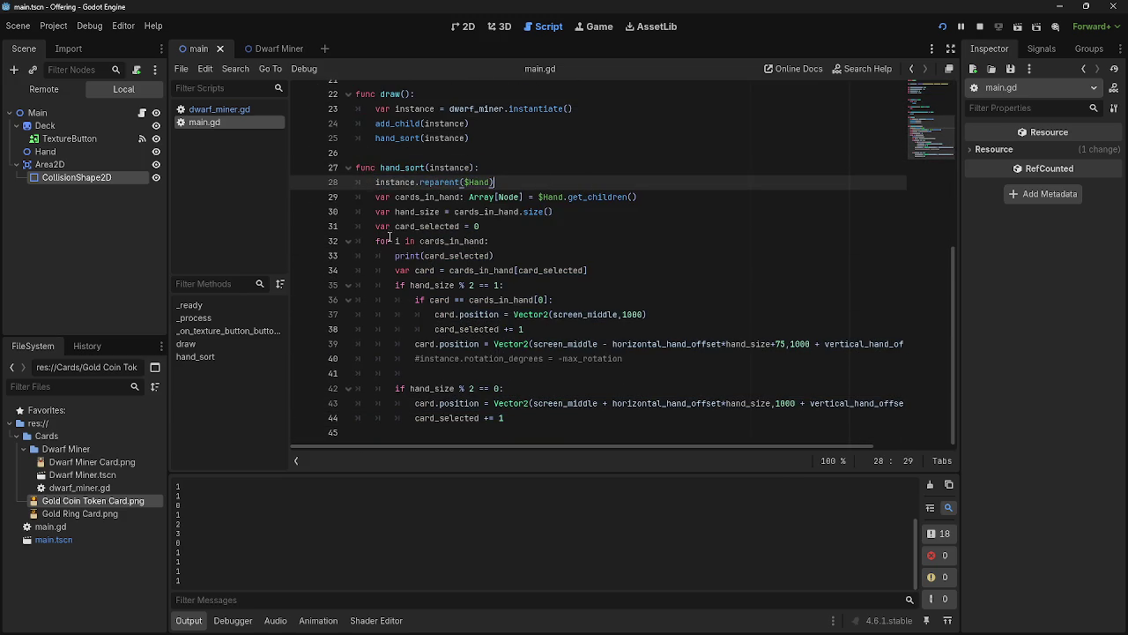
{"action": "left_click", "coordinate": [493, 227]}
{"action": "left_click", "coordinate": [374, 228], "text": "shift"}
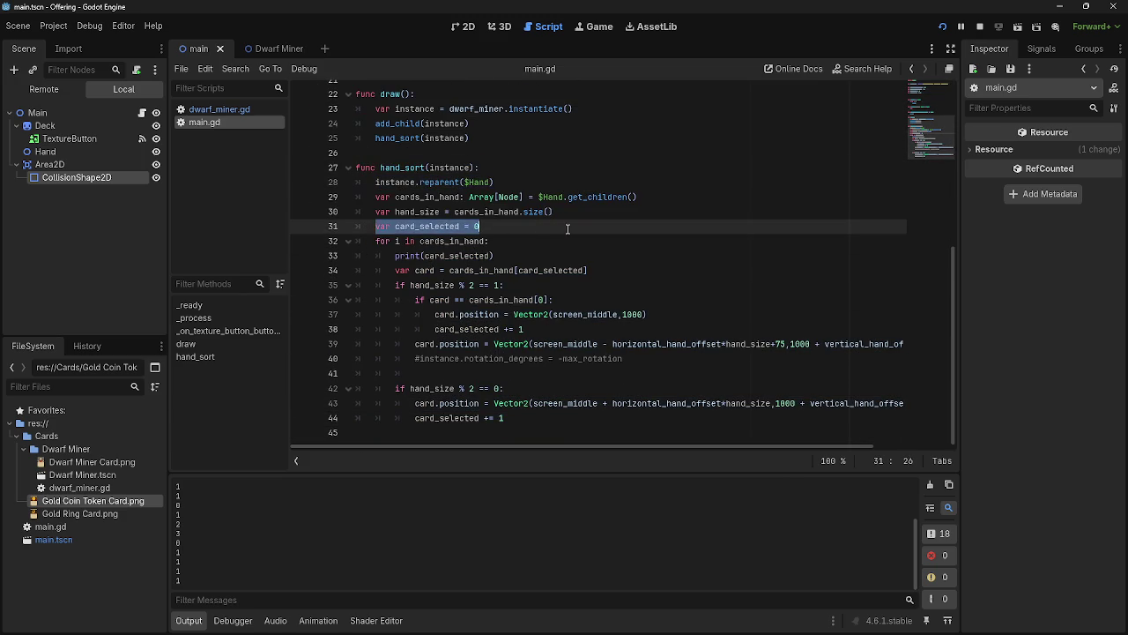
Inspect the card lookup and its card_selected index on line 34
{"action": "left_click", "coordinate": [374, 241]}
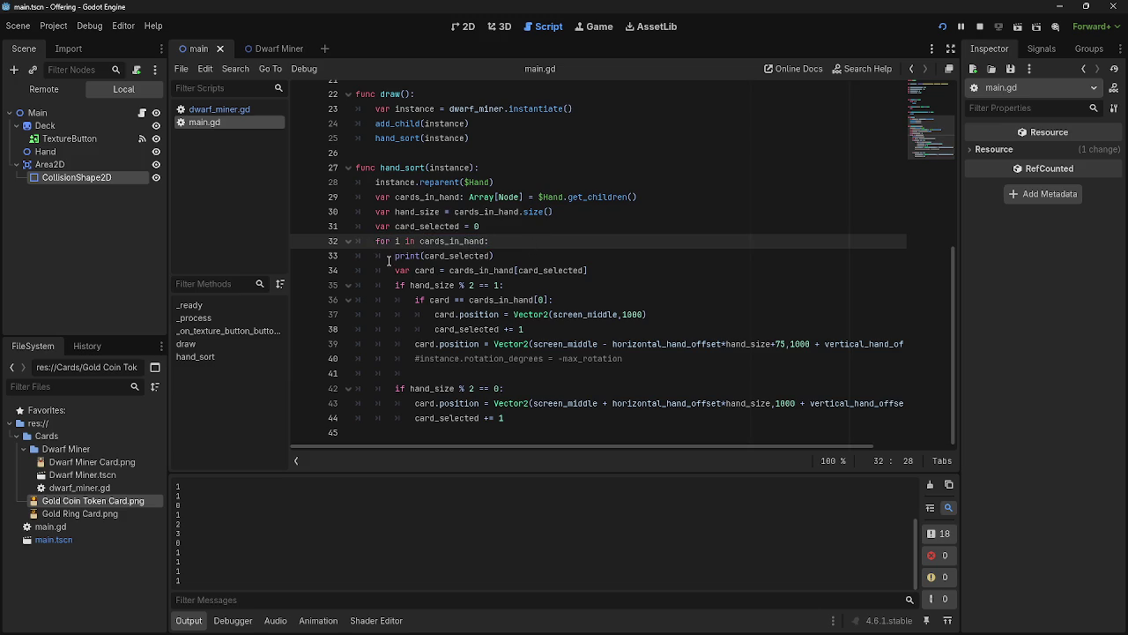
{"action": "left_click_drag", "start_coordinate": [395, 269], "coordinate": [617, 269]}
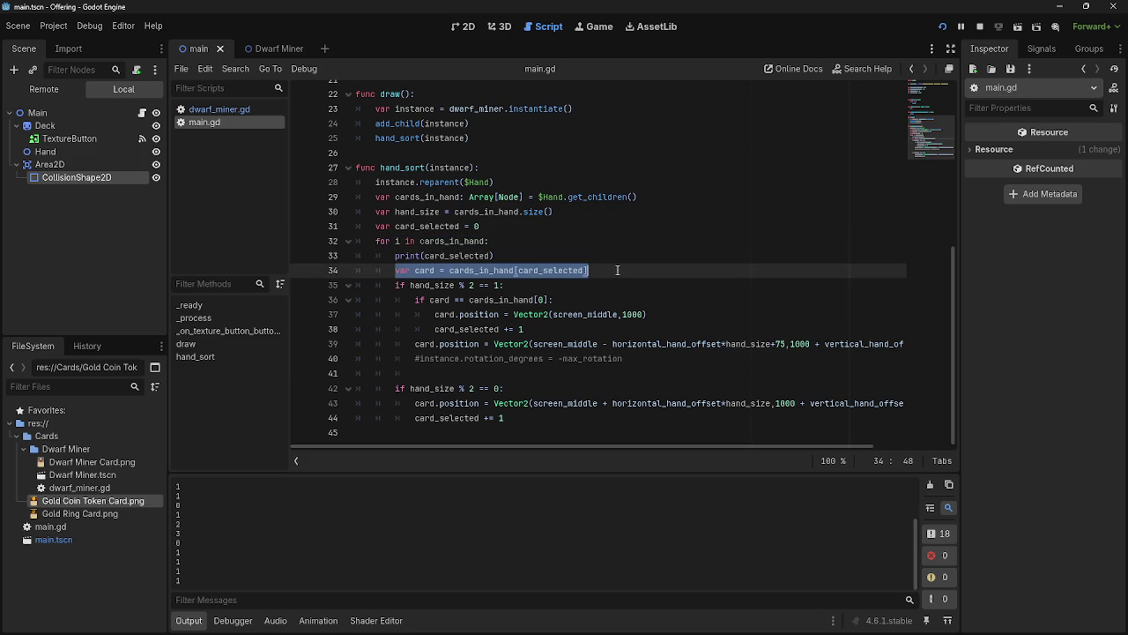
{"action": "left_click", "coordinate": [617, 269]}
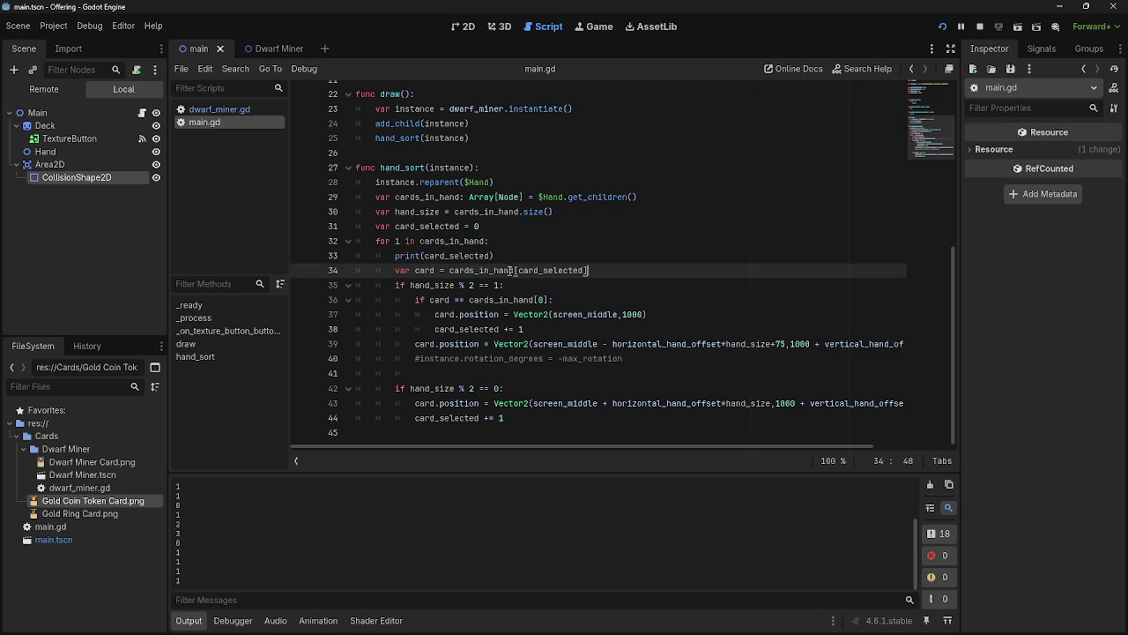
{"action": "left_click_drag", "start_coordinate": [514, 270], "coordinate": [601, 270]}
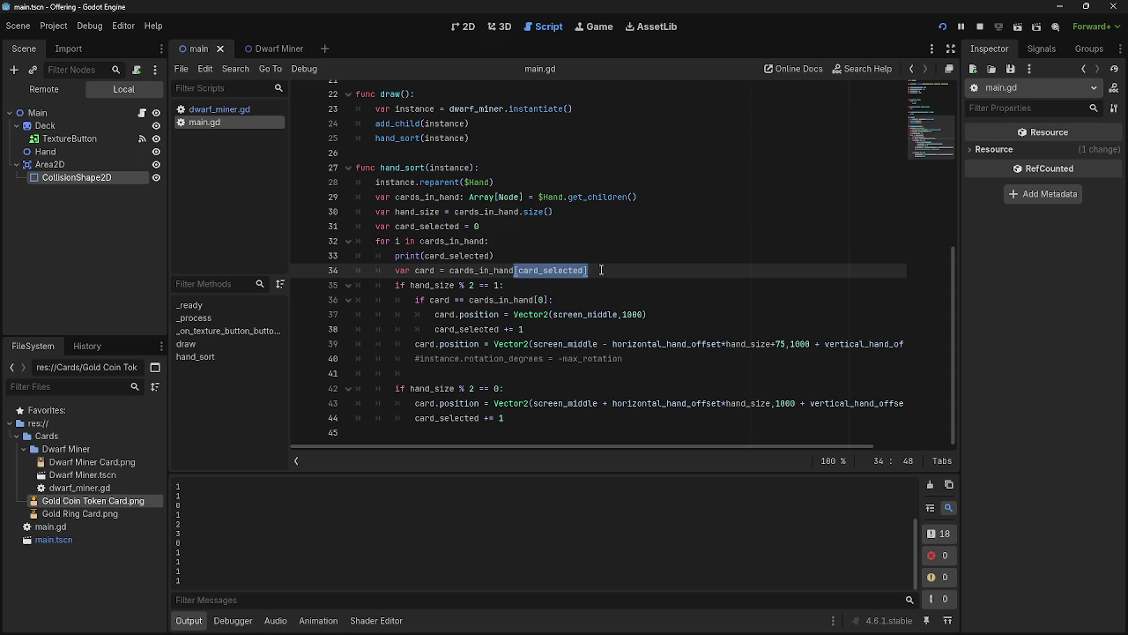
{"action": "left_click", "coordinate": [601, 269]}
Write card_selected +=1 on empty line 41 using autocomplete
{"action": "left_click", "coordinate": [609, 372]}
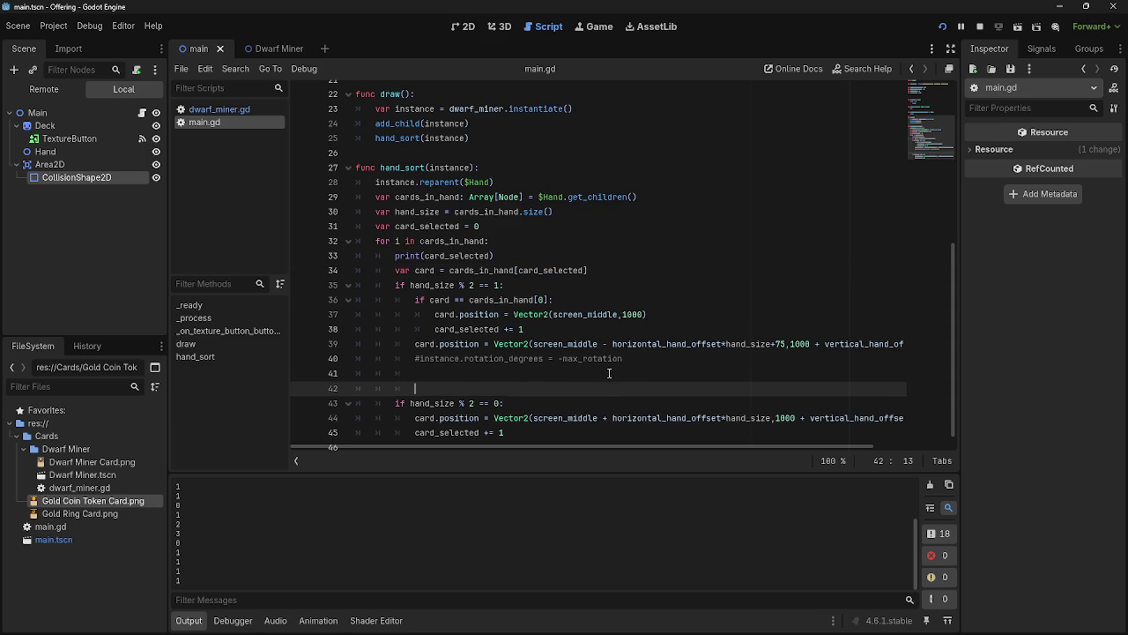
{"action": "key", "text": "Return"}
{"action": "key", "text": "ctrl+z"}
{"action": "type", "text": "card"}
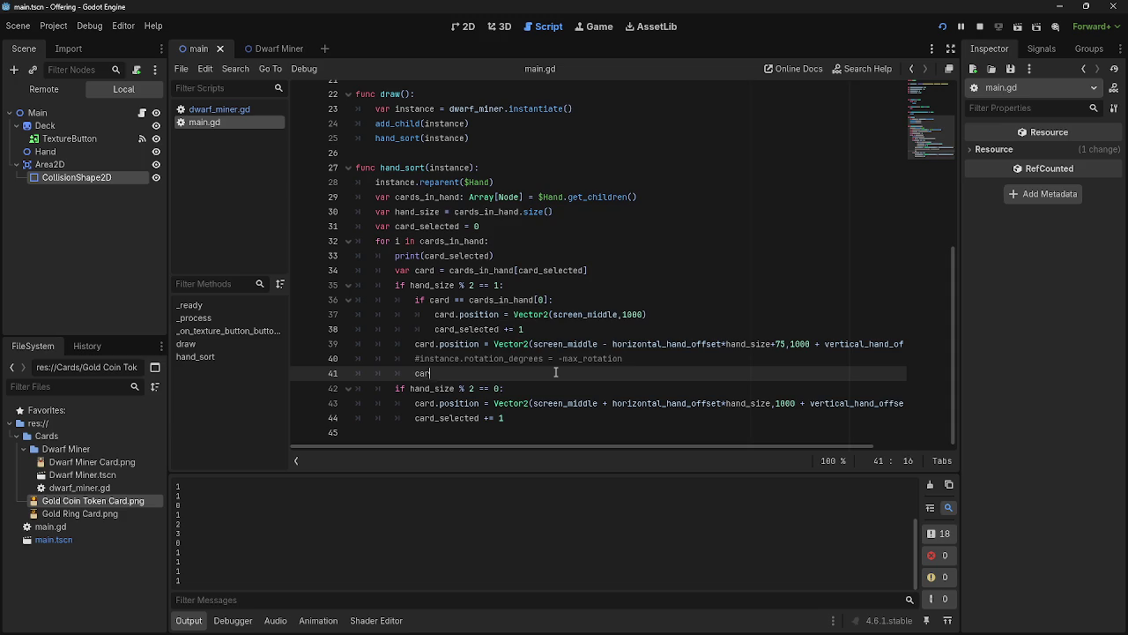
{"action": "key", "text": "Return"}
{"action": "key", "text": "BackSpace"}
{"action": "type", "text": "+=1"}
Run the game, then paste print(card_selected) debug lines onto lines 39 and 43
{"action": "left_click", "coordinate": [943, 26]}
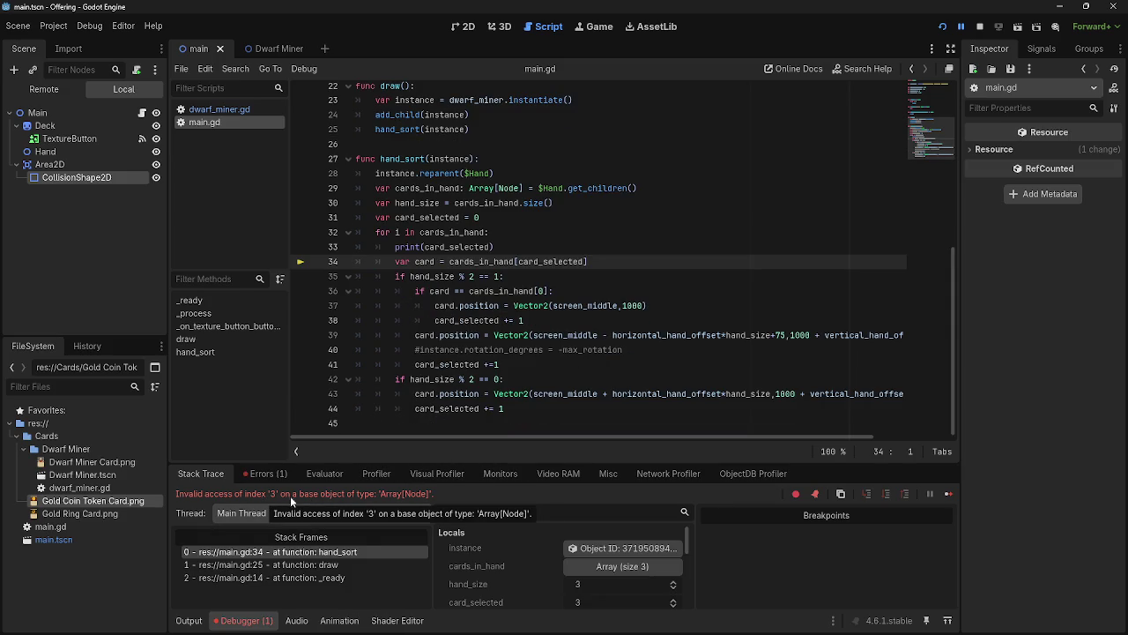
{"action": "left_click", "coordinate": [643, 273]}
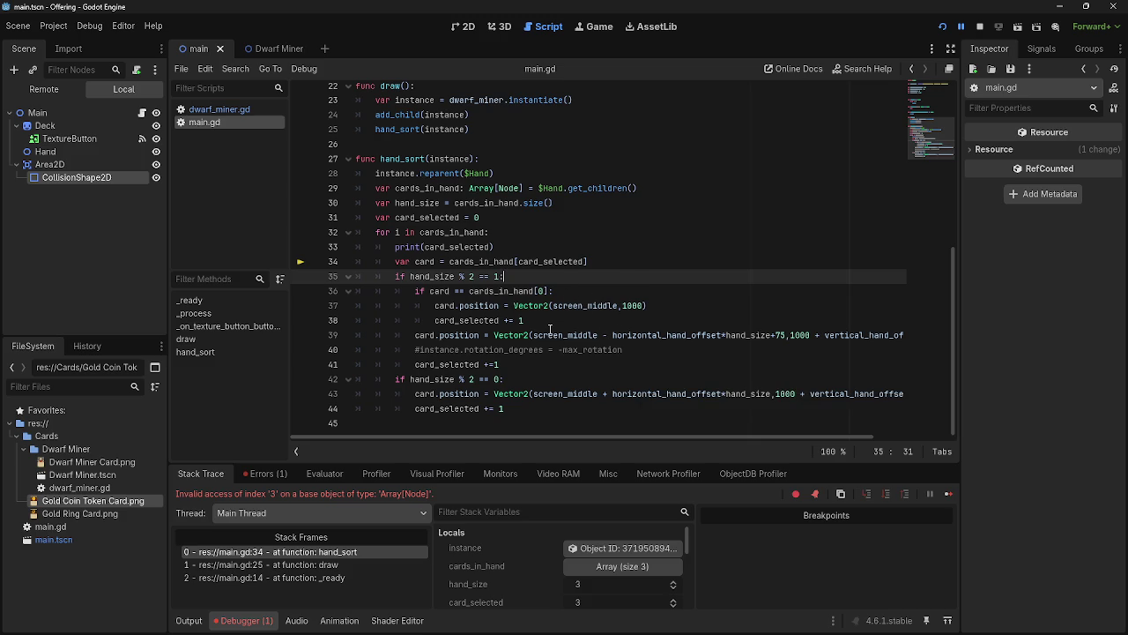
{"action": "left_click", "coordinate": [548, 322]}
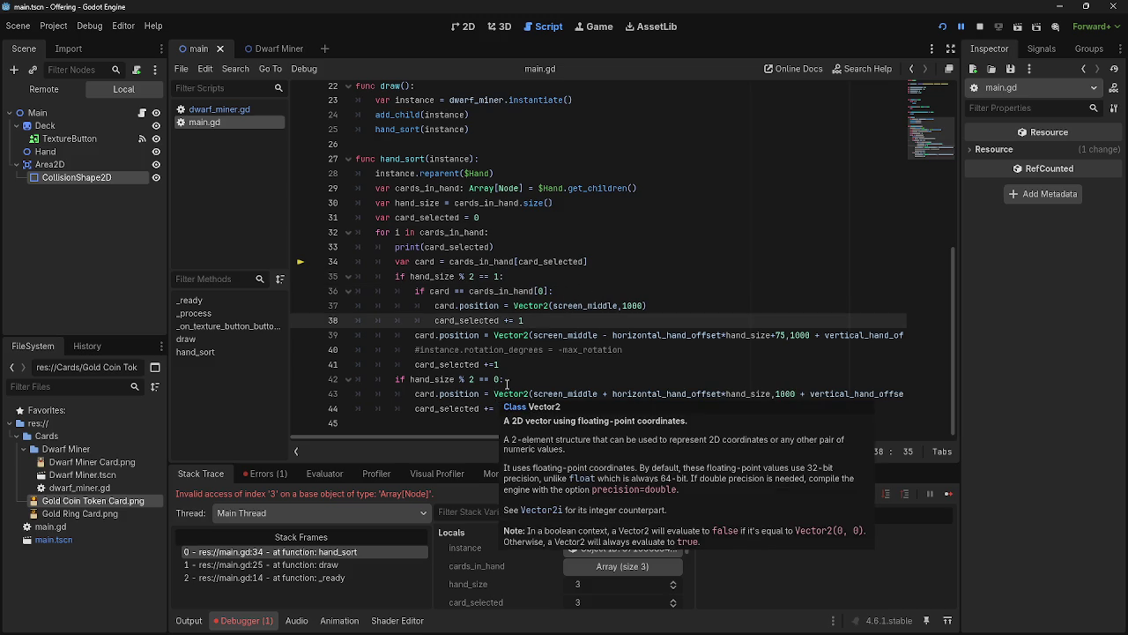
{"action": "key", "text": "Return"}
{"action": "left_click", "coordinate": [491, 247]}
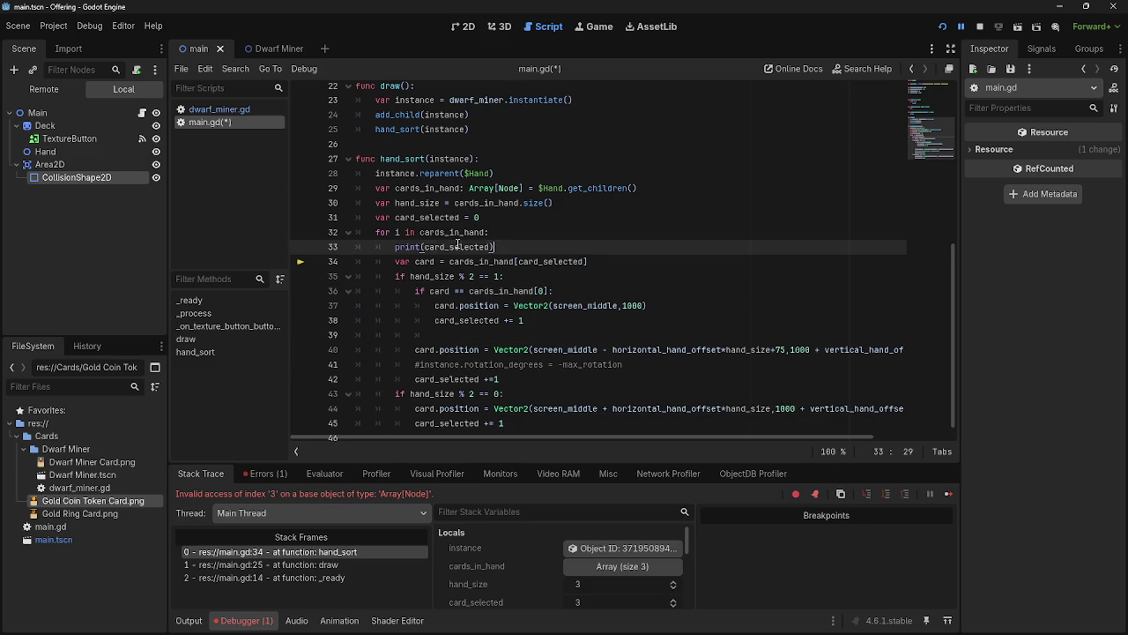
{"action": "left_click", "coordinate": [482, 340]}
{"action": "type", "text": "print(card_selected)"}
{"action": "left_click", "coordinate": [529, 379]}
{"action": "key", "text": "Return"}
{"action": "type", "text": "print(card_selected)"}
Delete both print(card_selected) lines and the leftover empty line
{"action": "scroll", "coordinate": [515, 386], "scroll_direction": "down", "scroll_amount": 1}
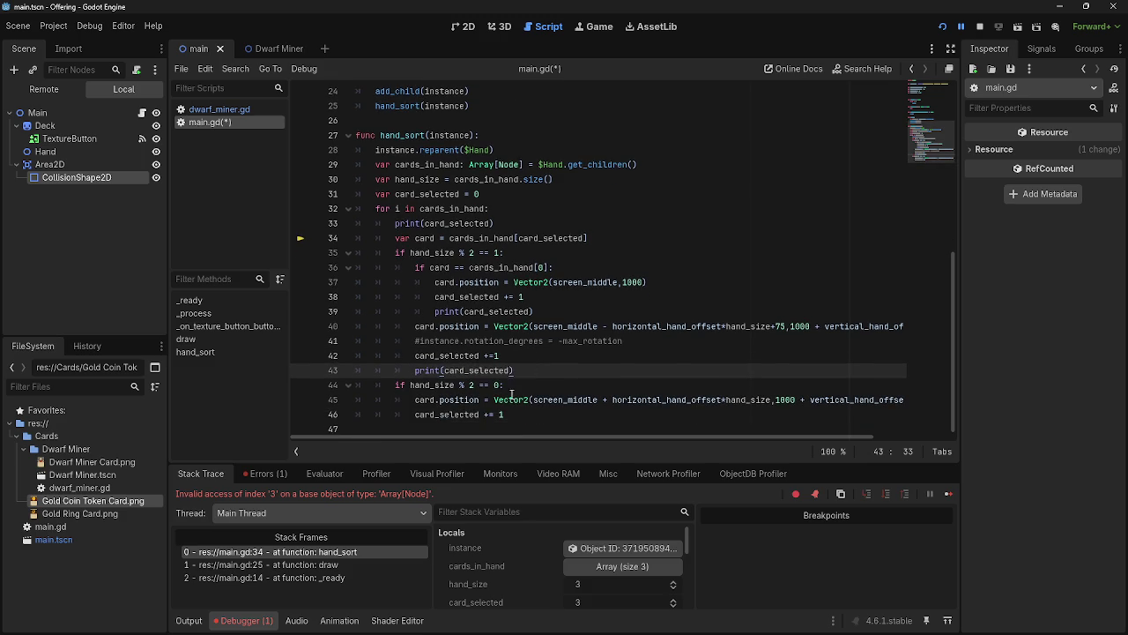
{"action": "left_click", "coordinate": [518, 415]}
{"action": "mouse_move", "coordinate": [527, 372]}
{"action": "left_mouse_down"}
{"action": "mouse_move", "coordinate": [394, 372]}
{"action": "mouse_move", "coordinate": [416, 374]}
{"action": "left_mouse_up"}
{"action": "left_click", "coordinate": [515, 414]}
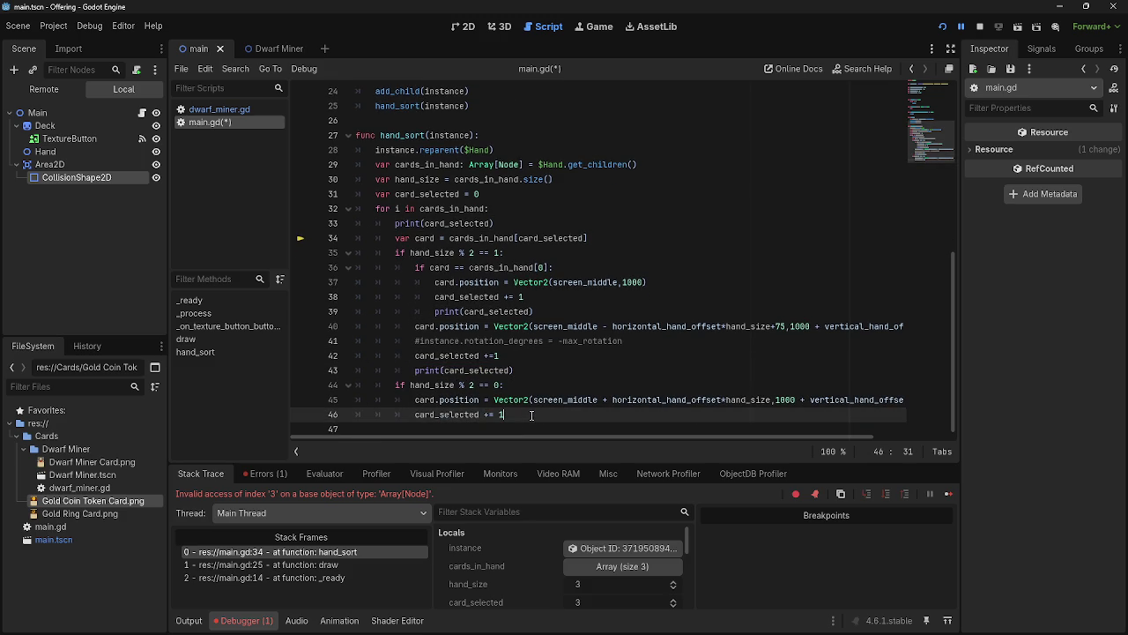
{"action": "left_click", "coordinate": [528, 371]}
{"action": "left_click_drag", "start_coordinate": [528, 372], "coordinate": [416, 371]}
{"action": "key", "text": "BackSpace"}
{"action": "left_click_drag", "start_coordinate": [536, 312], "coordinate": [355, 311]}
{"action": "key", "text": "BackSpace"}
{"action": "key", "text": "BackSpace"}
{"action": "left_click", "coordinate": [431, 349]}
{"action": "key", "text": "BackSpace"}
{"action": "key", "text": "BackSpace"}
{"action": "key", "text": "BackSpace"}
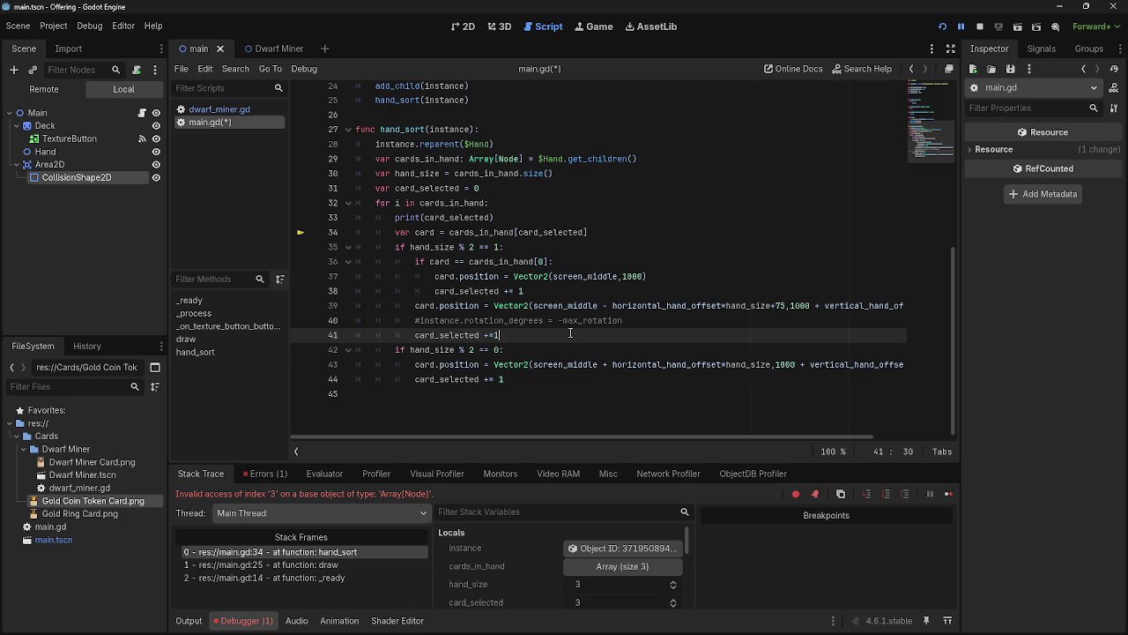
Rerun the game and select the first-card block on lines 36–38
{"action": "left_click", "coordinate": [942, 25]}
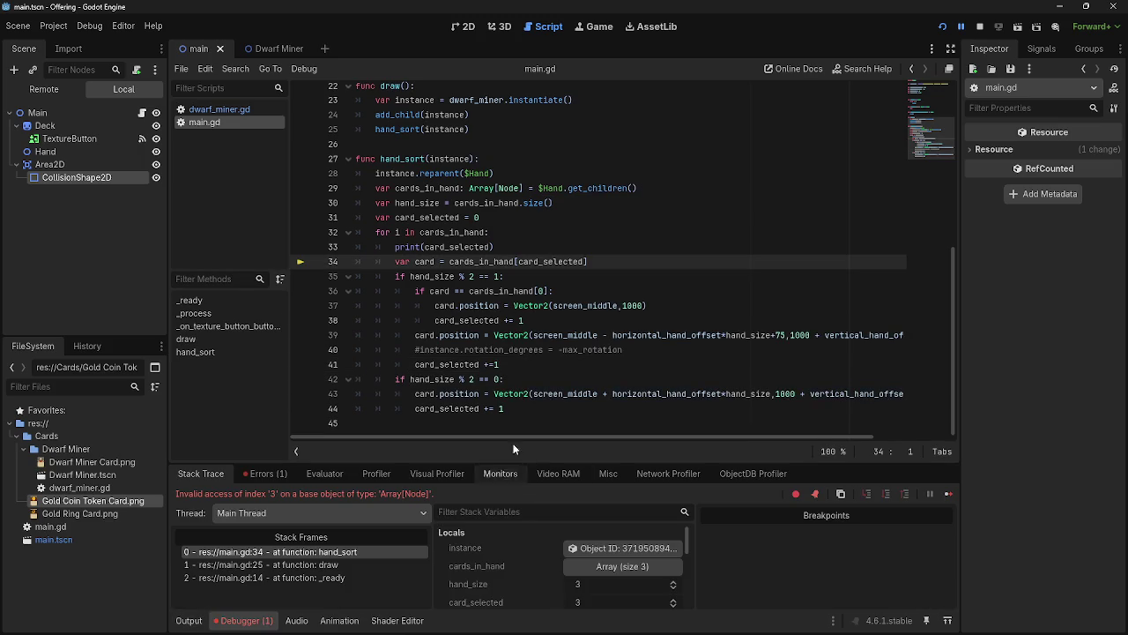
{"action": "left_click", "coordinate": [507, 364]}
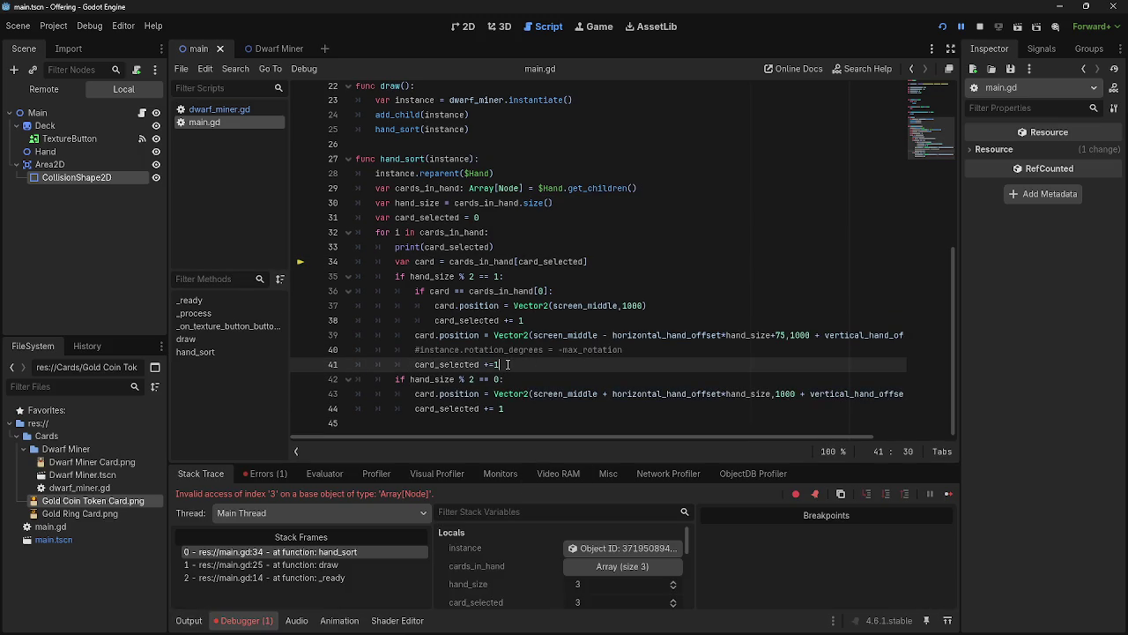
{"action": "left_click_drag", "start_coordinate": [415, 291], "coordinate": [558, 321]}
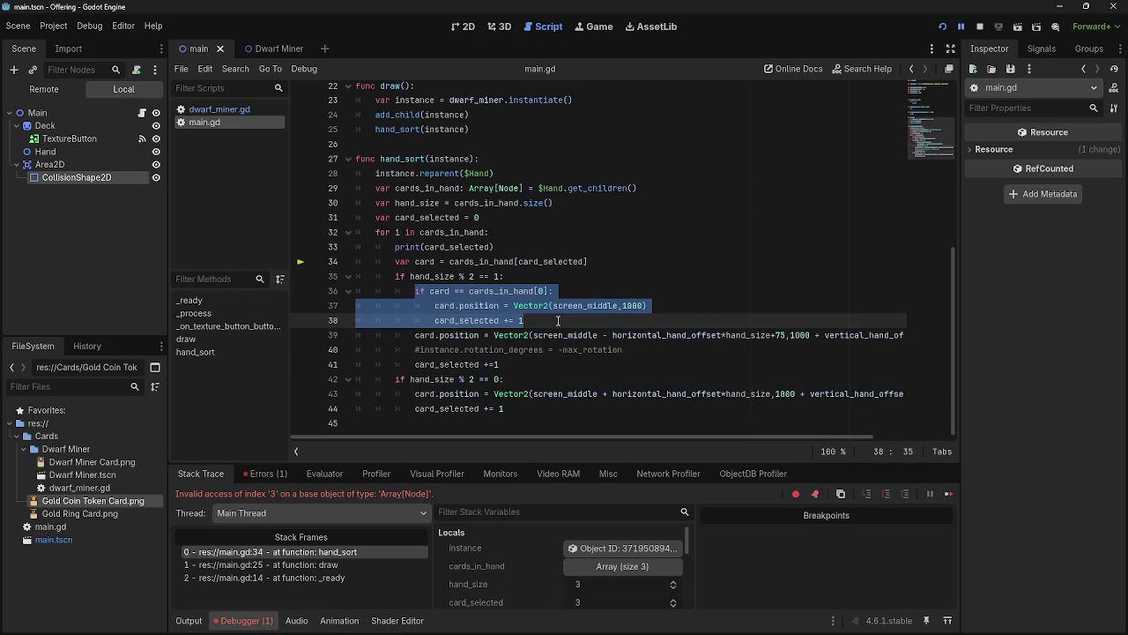
Insert the condition if card <= cards_in_hand[0]: on a new line 39
{"action": "left_click", "coordinate": [558, 321]}
{"action": "left_click", "coordinate": [414, 335]}
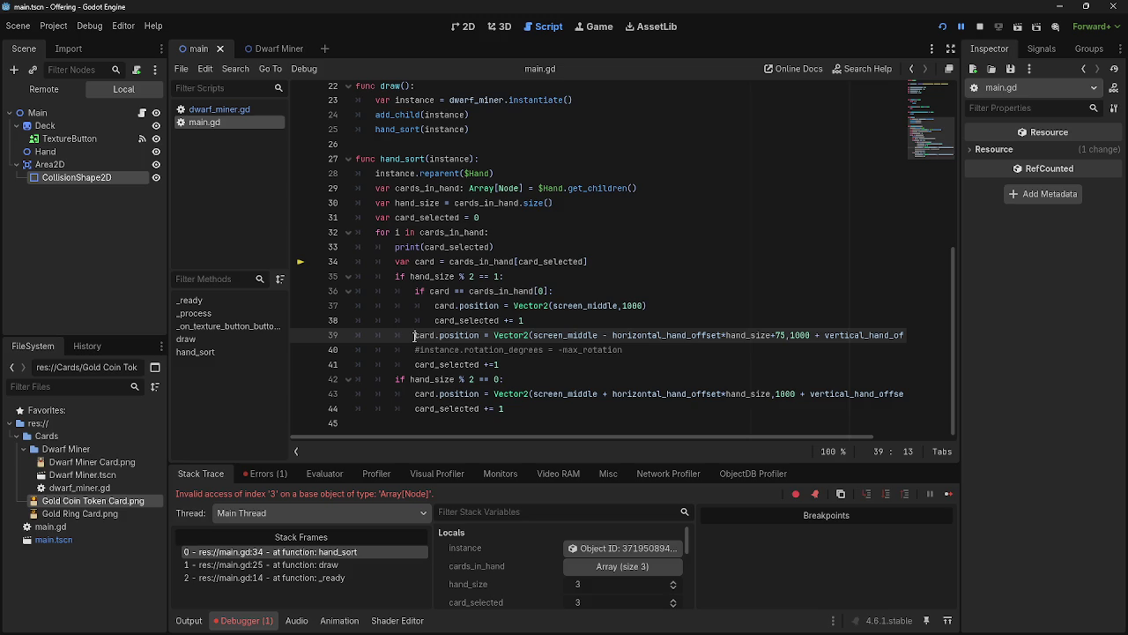
{"action": "left_click", "coordinate": [611, 320]}
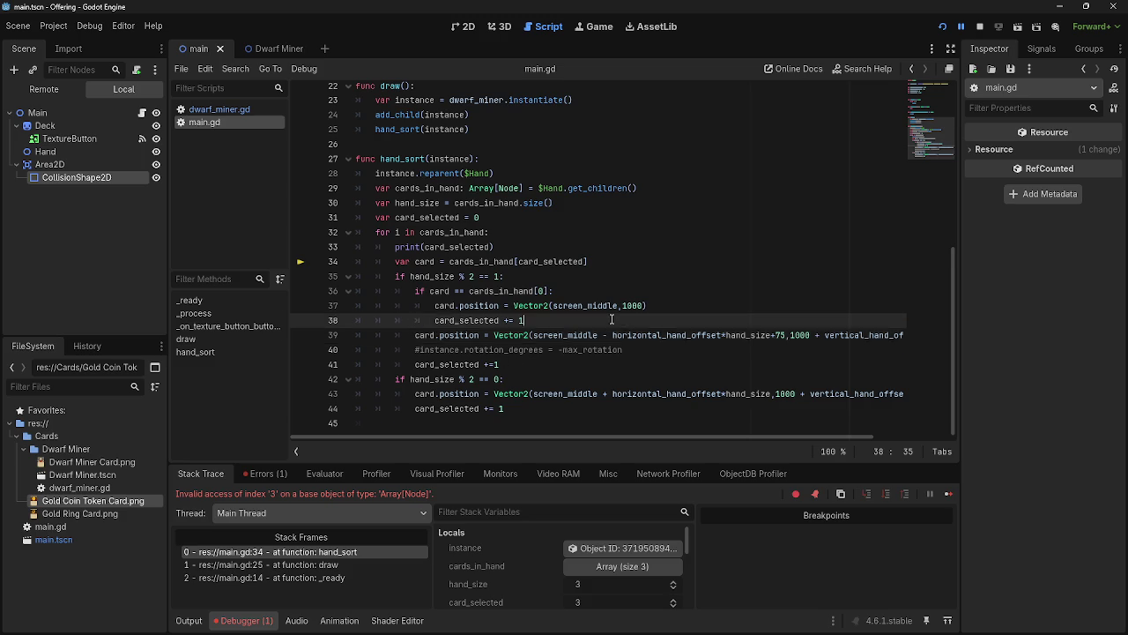
{"action": "key", "text": "Return"}
{"action": "type", "text": "if card "}
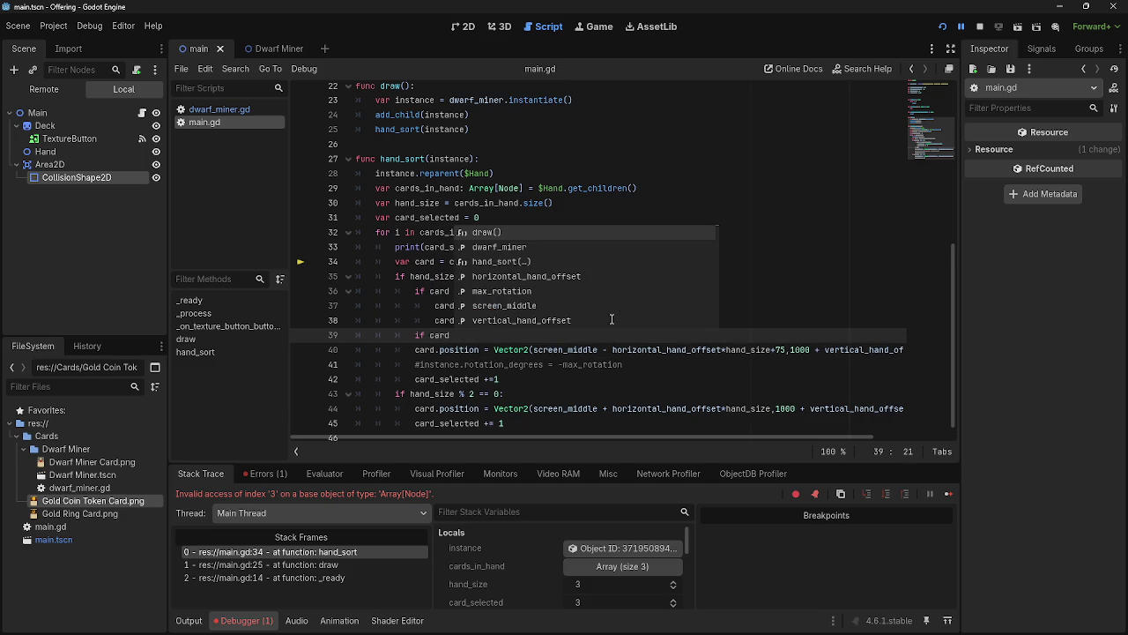
{"action": "type", "text": "<=ca"}
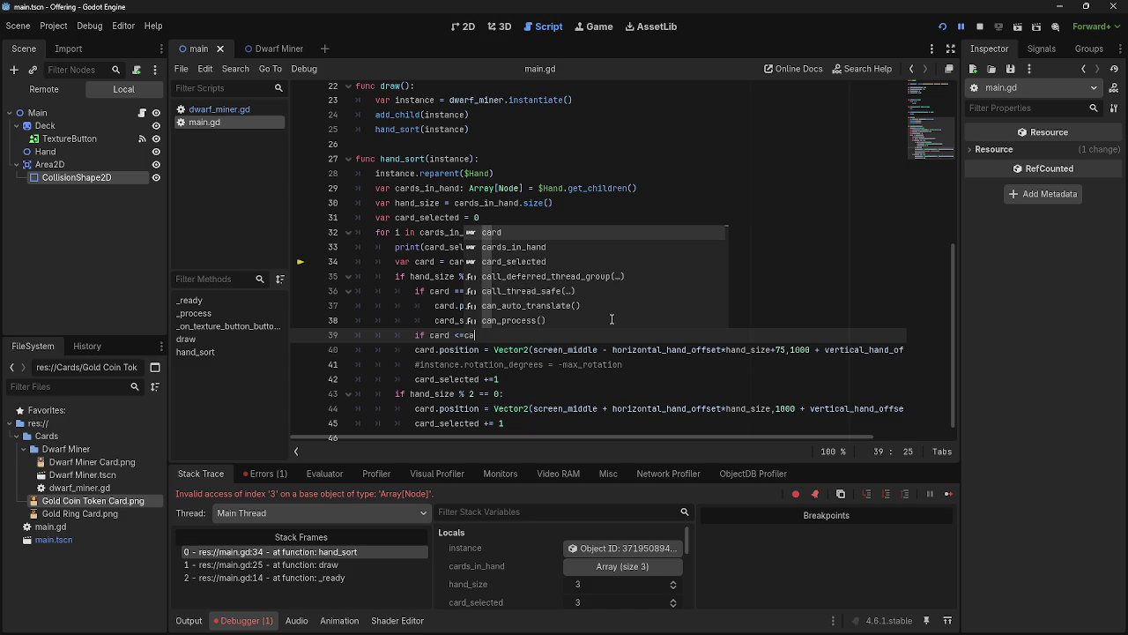
{"action": "key", "text": "BackSpace"}
{"action": "key", "text": "BackSpace"}
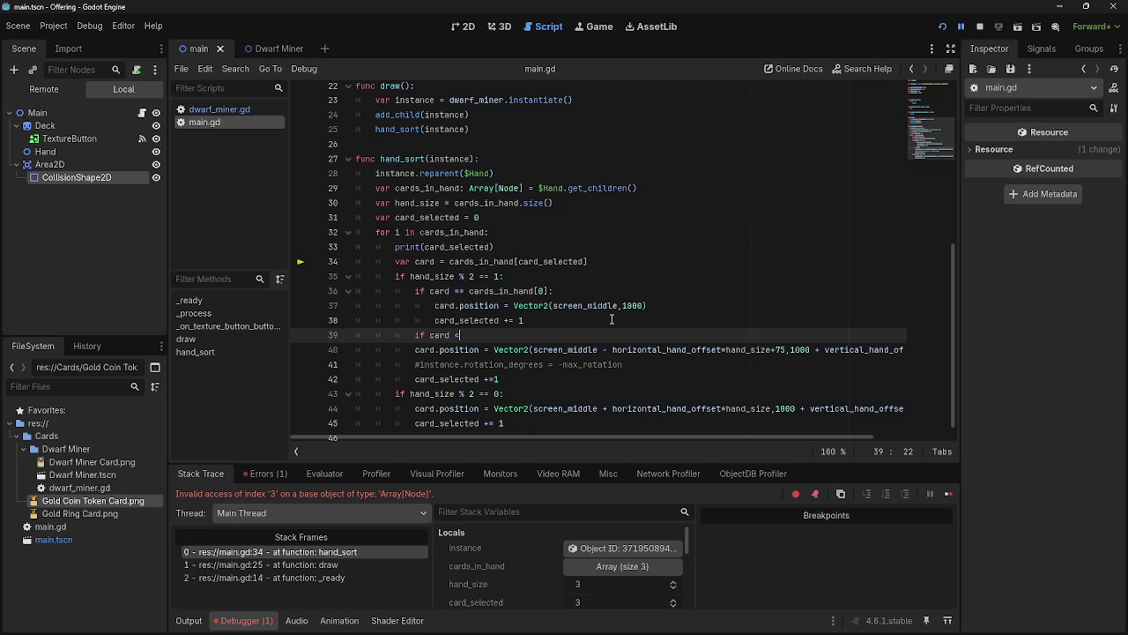
{"action": "type", "text": "=card"}
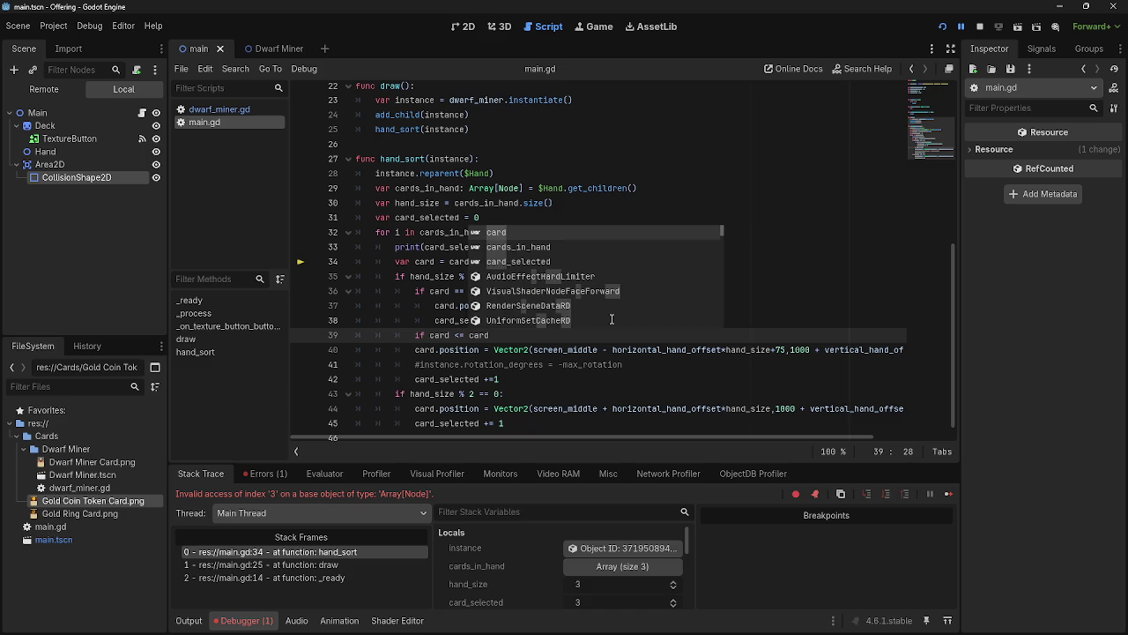
{"action": "key", "text": "Down"}
{"action": "key", "text": "Return"}
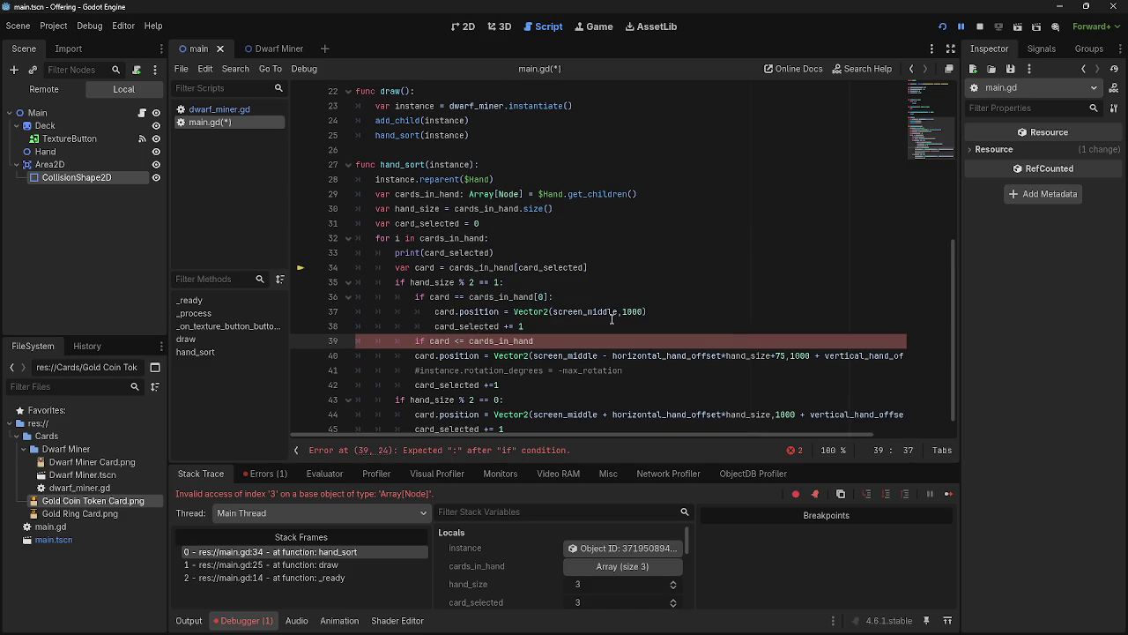
{"action": "type", "text": "[]"}
{"action": "type", "text": ":"}
{"action": "type", "text": "0"}
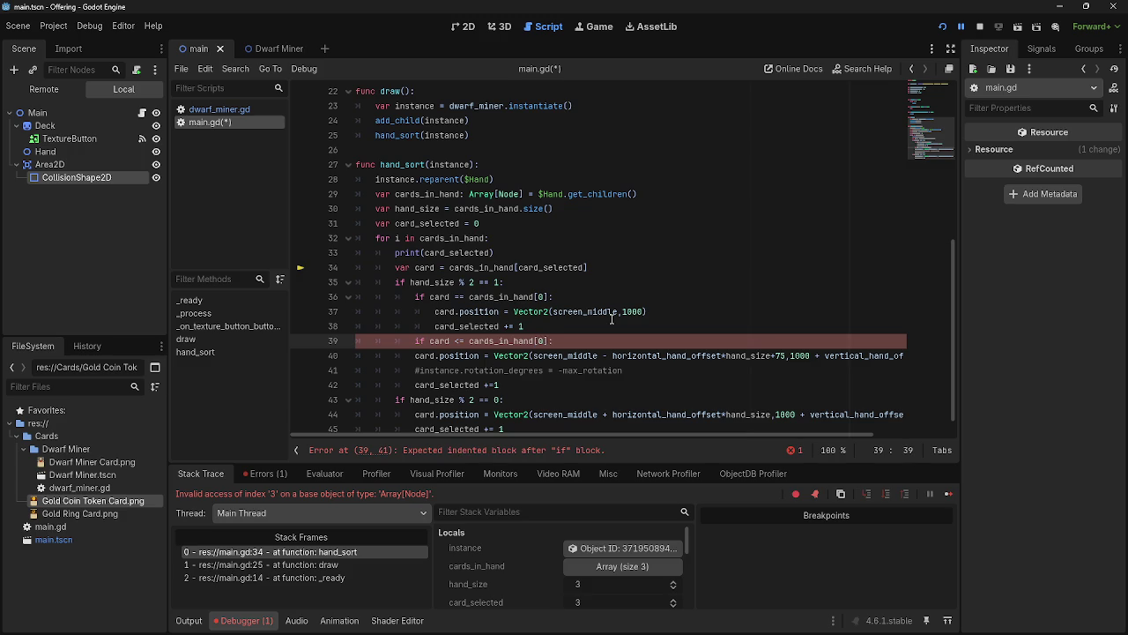
Indent lines 40–42 under the new check and launch the game
{"action": "scroll", "coordinate": [612, 319], "scroll_direction": "down", "scroll_amount": 1}
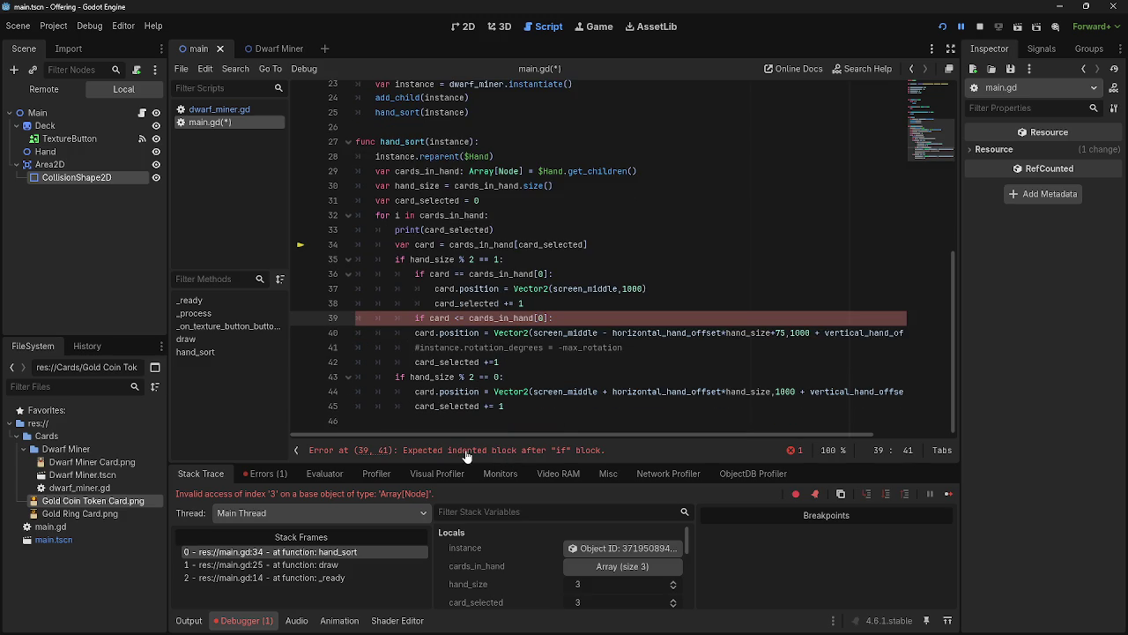
{"action": "left_click", "coordinate": [416, 333]}
{"action": "key", "text": "Tab"}
{"action": "left_click", "coordinate": [415, 347]}
{"action": "key", "text": "Tab"}
{"action": "left_click", "coordinate": [415, 362]}
{"action": "key", "text": "Tab"}
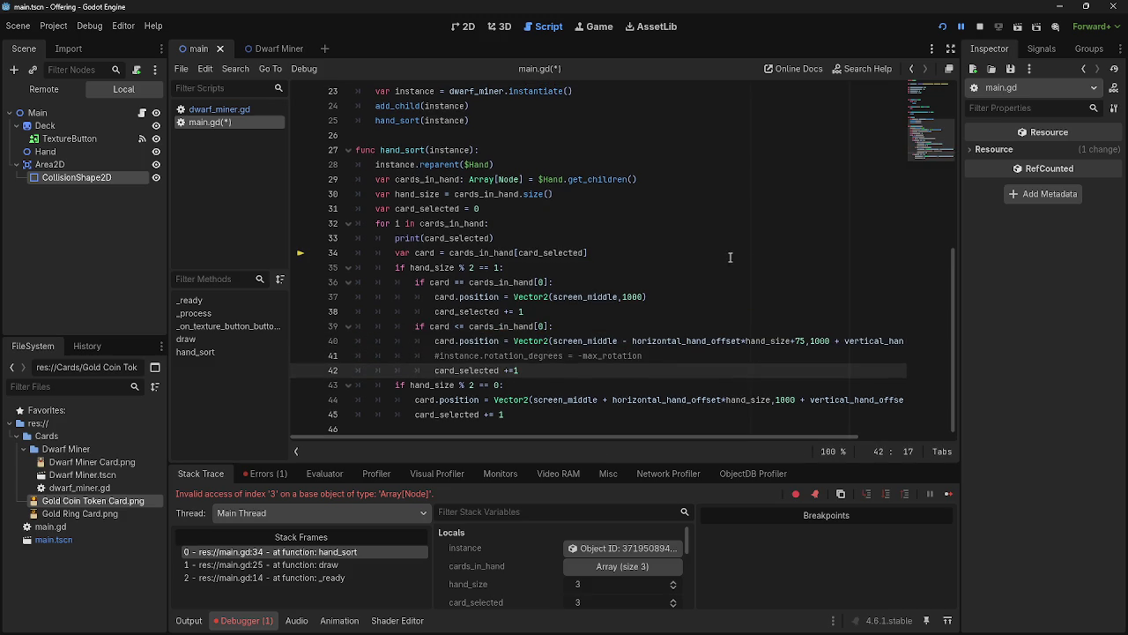
{"action": "left_click", "coordinate": [963, 28]}
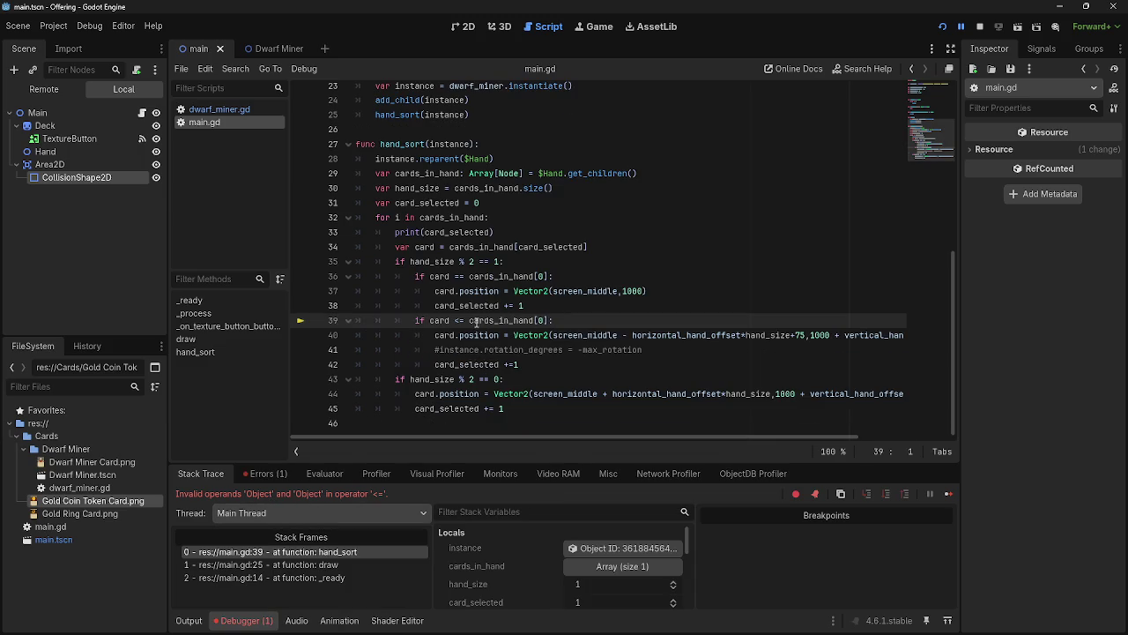
Put the cursor just before the <= comparison on line 39 after glancing at the running game
{"action": "left_click_drag", "start_coordinate": [469, 321], "coordinate": [545, 320]}
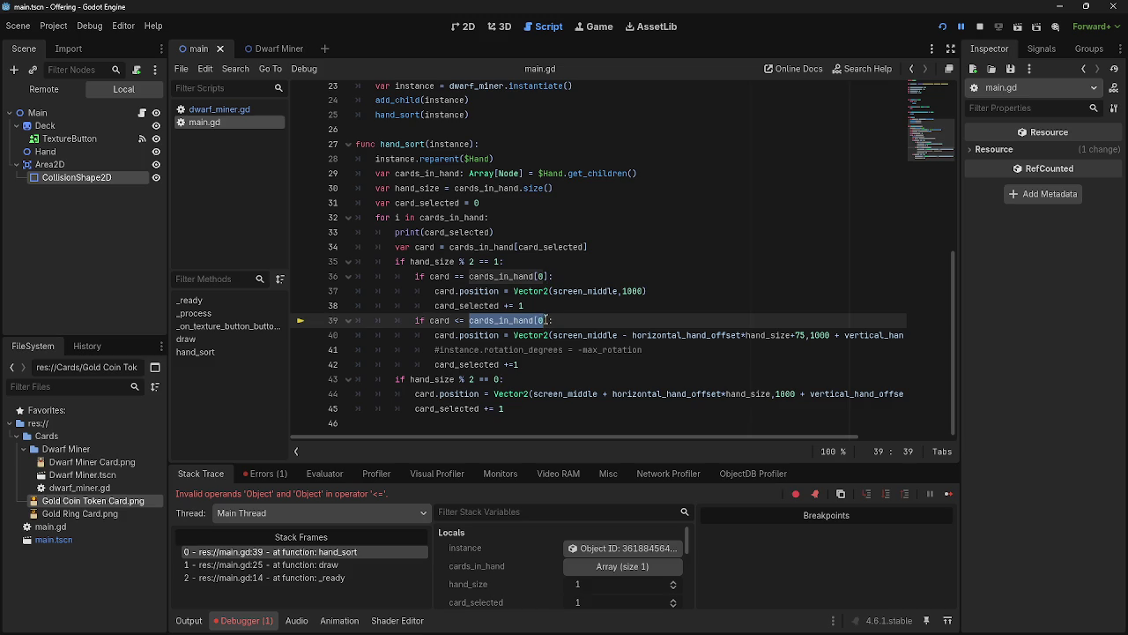
{"action": "left_click", "coordinate": [554, 323]}
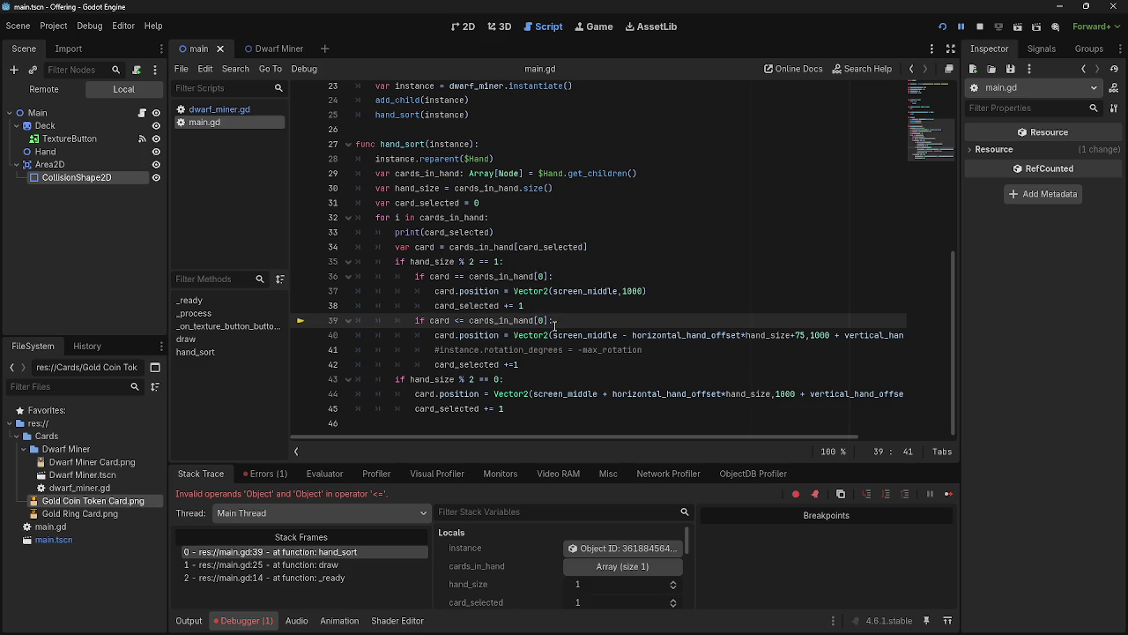
{"action": "left_click", "coordinate": [456, 321]}
{"action": "left_click", "coordinate": [455, 321]}
{"action": "key", "text": "alt+Tab"}
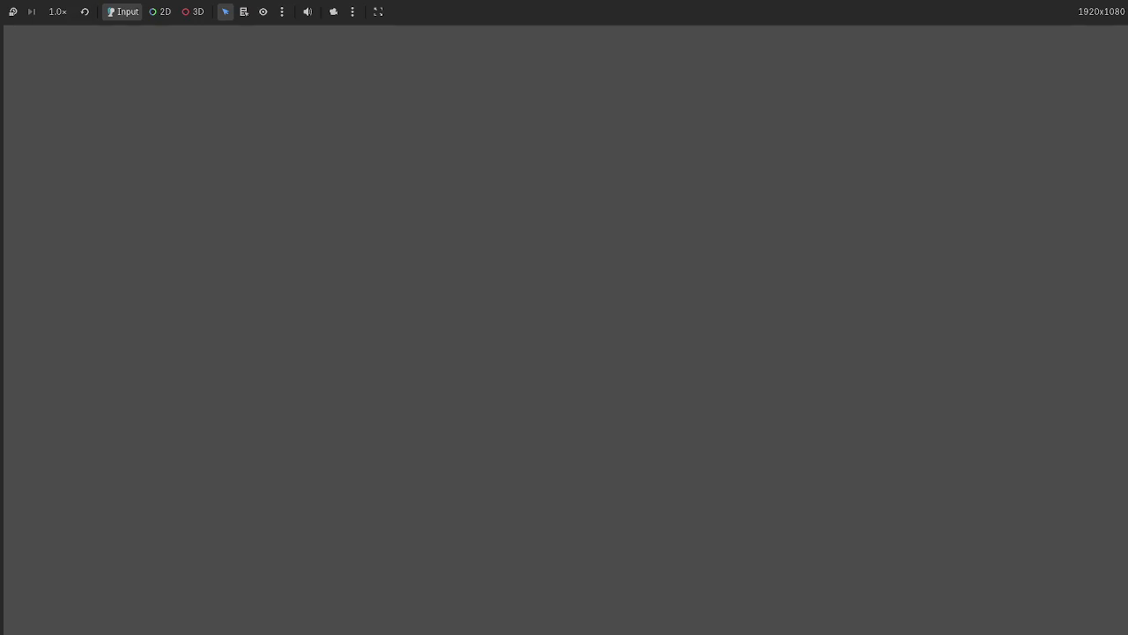
{"action": "key", "text": "alt+Tab"}
{"action": "key", "text": "alt+Tab"}
{"action": "key", "text": "alt+Tab"}
{"action": "key", "text": "alt+Tab"}
{"action": "key", "text": "alt+Tab"}
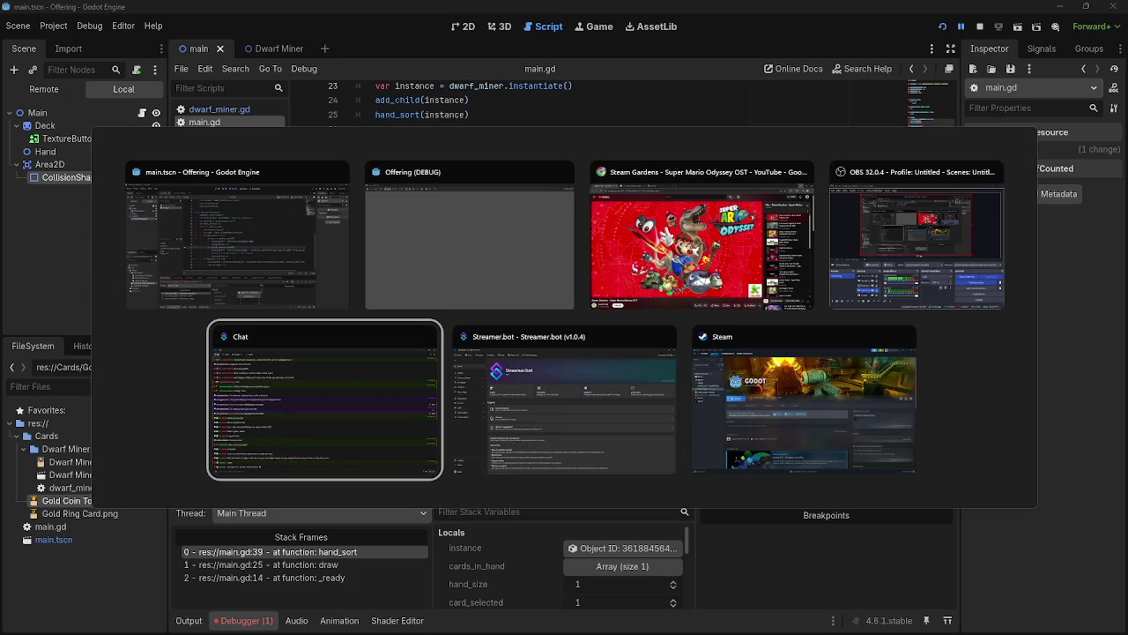
{"action": "key", "text": "Escape"}
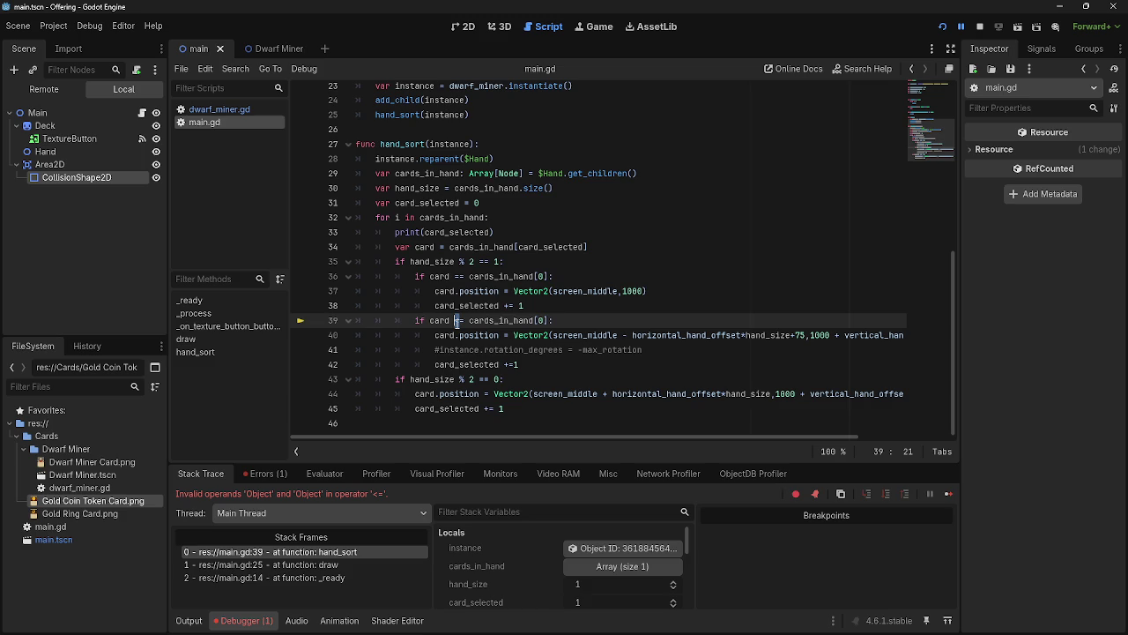
Change line 39 to card != cards_in_hand[0], rerun the game, then stop it
{"action": "type", "text": "!"}
{"action": "left_click", "coordinate": [756, 308]}
{"action": "left_click", "coordinate": [735, 320]}
{"action": "left_click", "coordinate": [942, 26]}
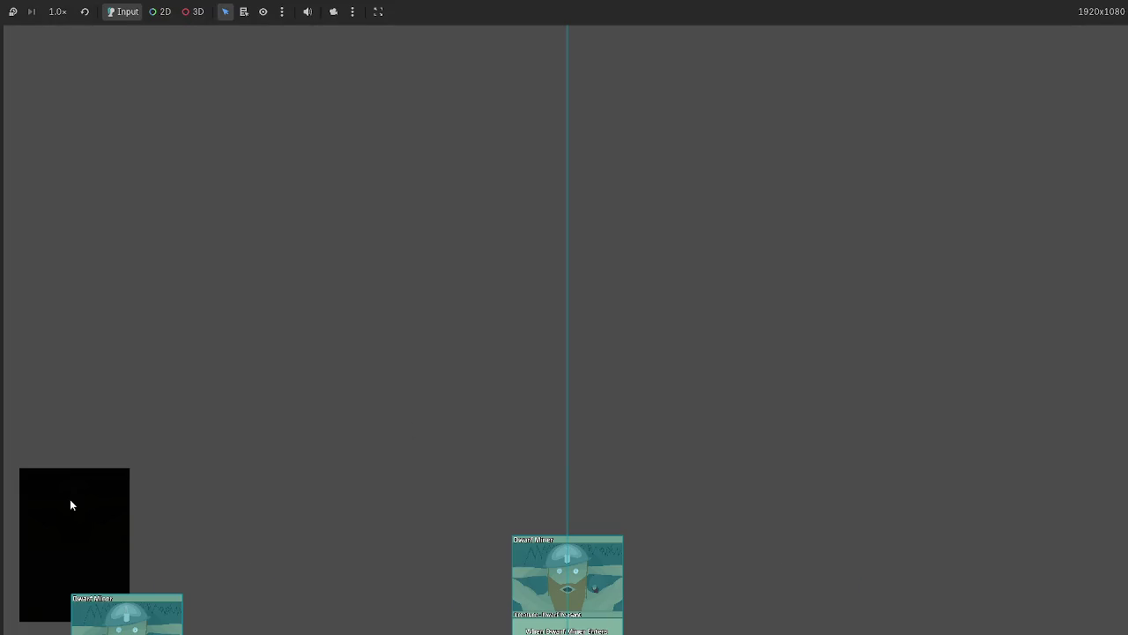
{"action": "key", "text": "F8"}
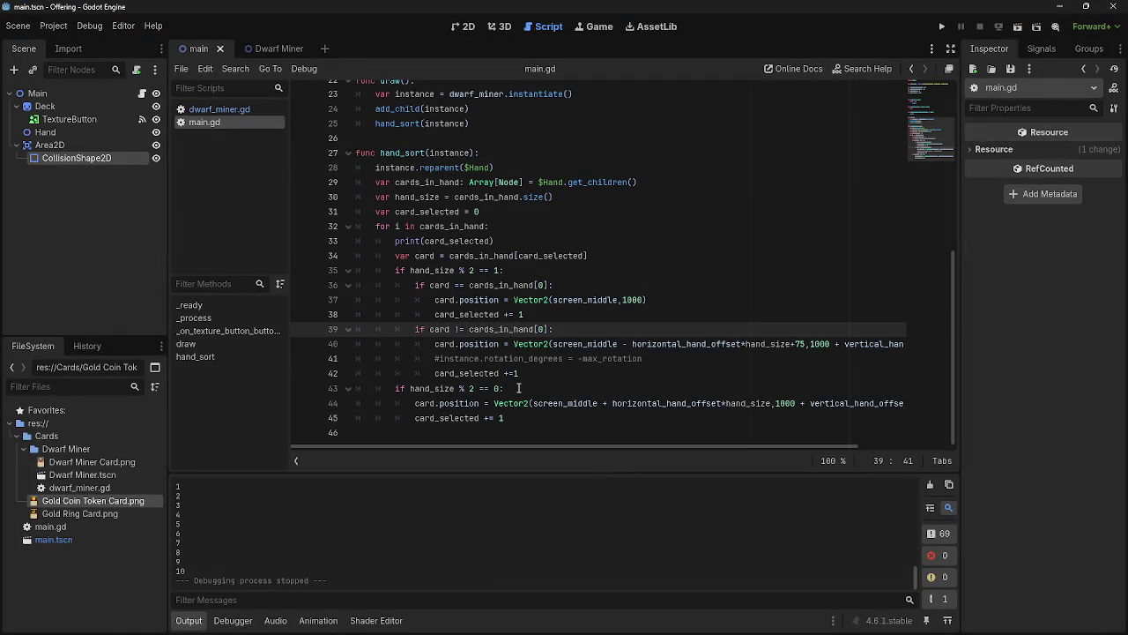
Launch the game to test card placement and return to the editor
{"action": "scroll", "coordinate": [312, 554], "scroll_direction": "up", "scroll_amount": 3}
{"action": "scroll", "coordinate": [311, 560], "scroll_direction": "up", "scroll_amount": 6}
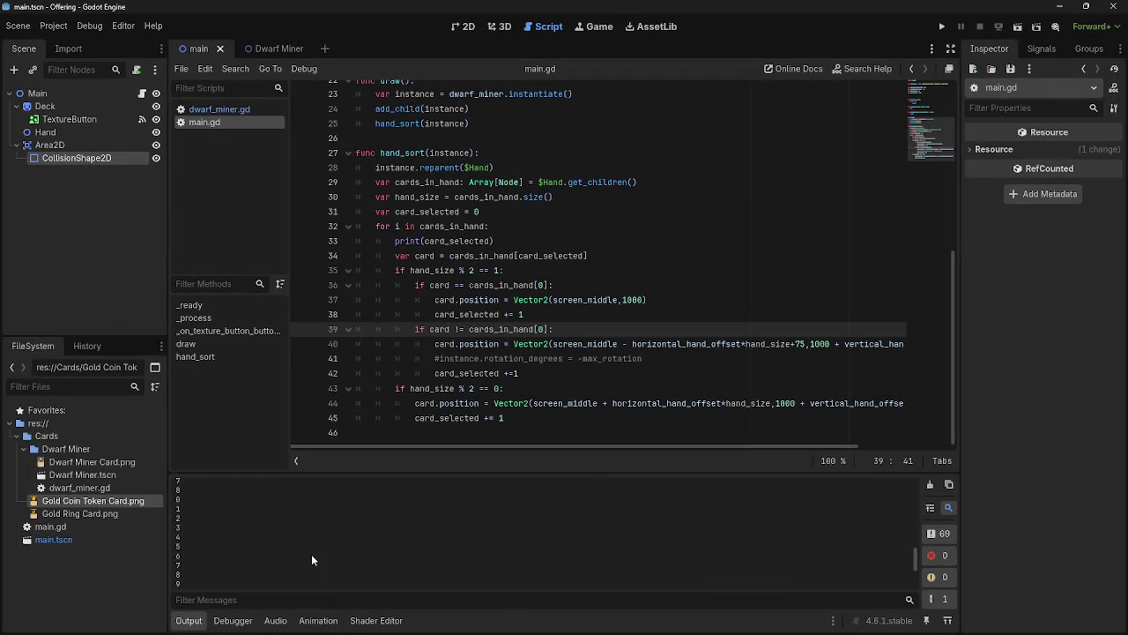
{"action": "scroll", "coordinate": [311, 555], "scroll_direction": "up", "scroll_amount": 8}
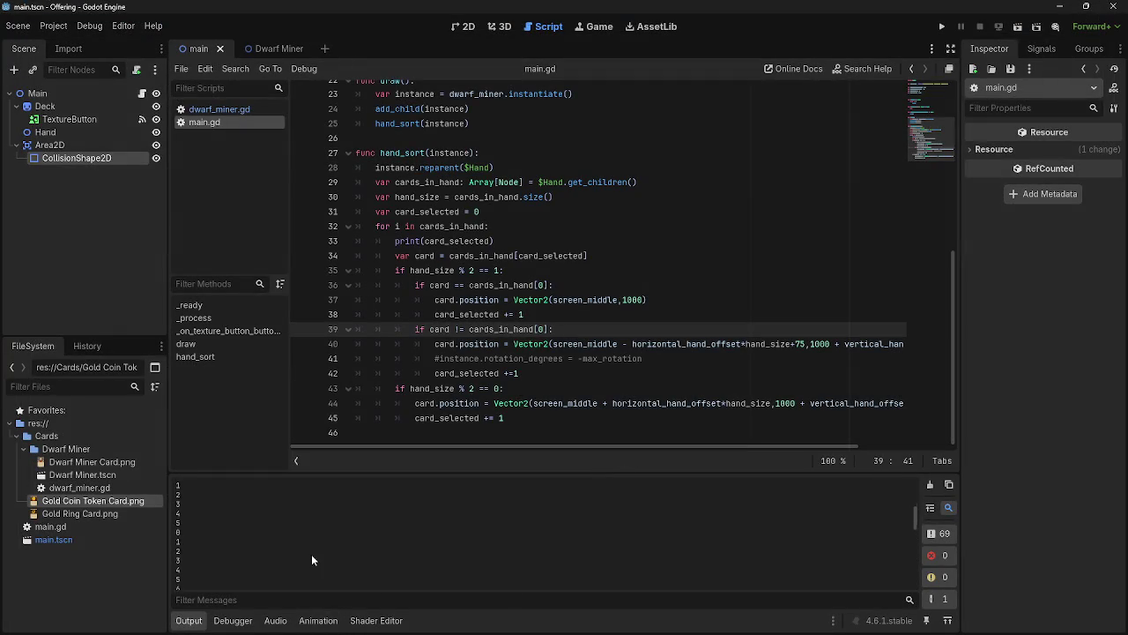
{"action": "scroll", "coordinate": [311, 555], "scroll_direction": "up", "scroll_amount": 1}
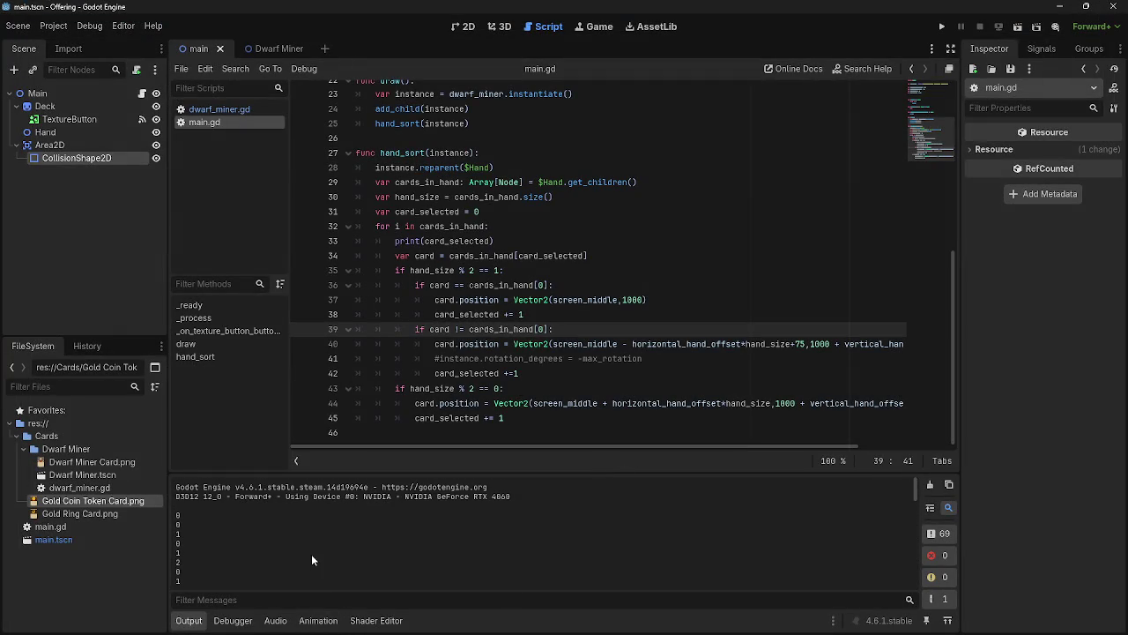
{"action": "left_click", "coordinate": [941, 26]}
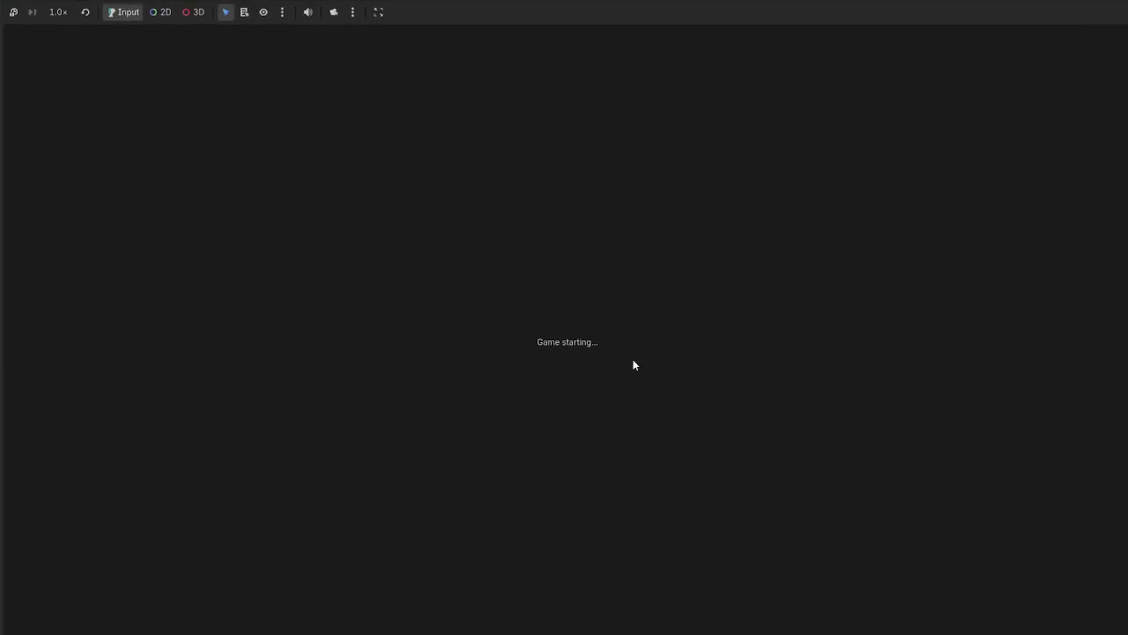
{"action": "key", "text": "alt+Tab"}
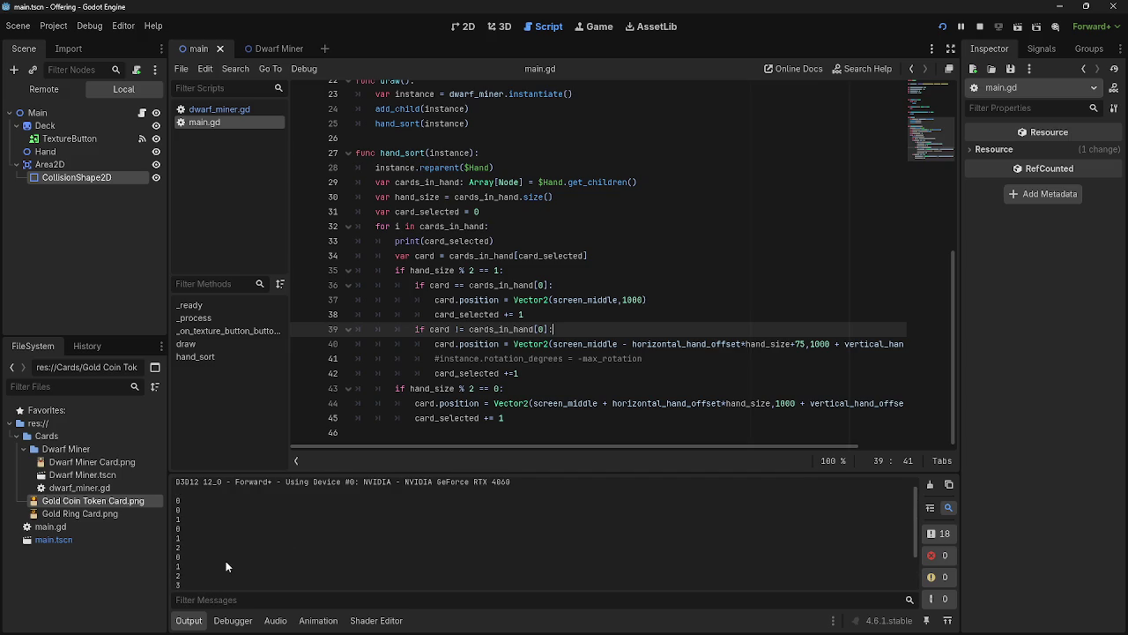
Add the missing colon to line 13's for loop and run the game again
{"action": "scroll", "coordinate": [588, 297], "scroll_direction": "up", "scroll_amount": 7}
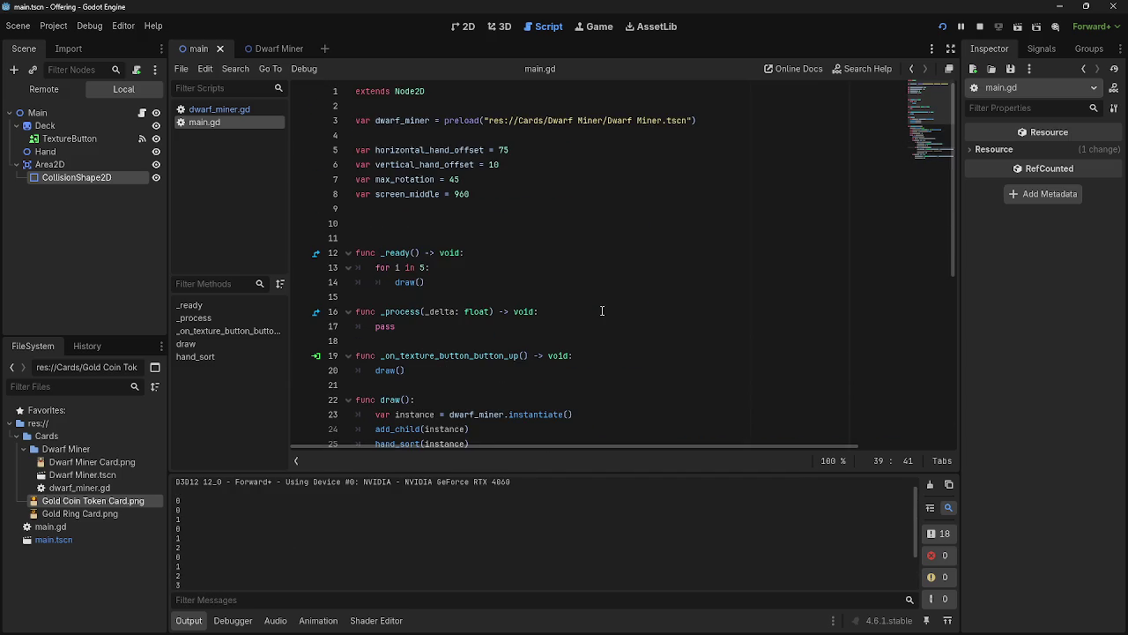
{"action": "left_click", "coordinate": [424, 267]}
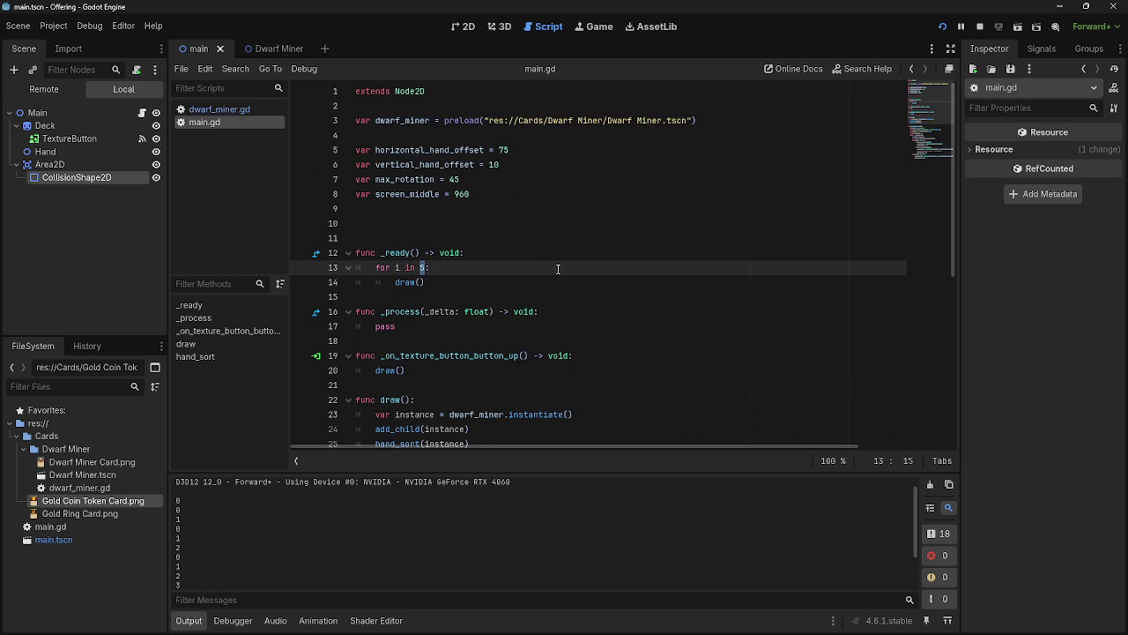
{"action": "type", "text": "6:"}
{"action": "left_click", "coordinate": [942, 25]}
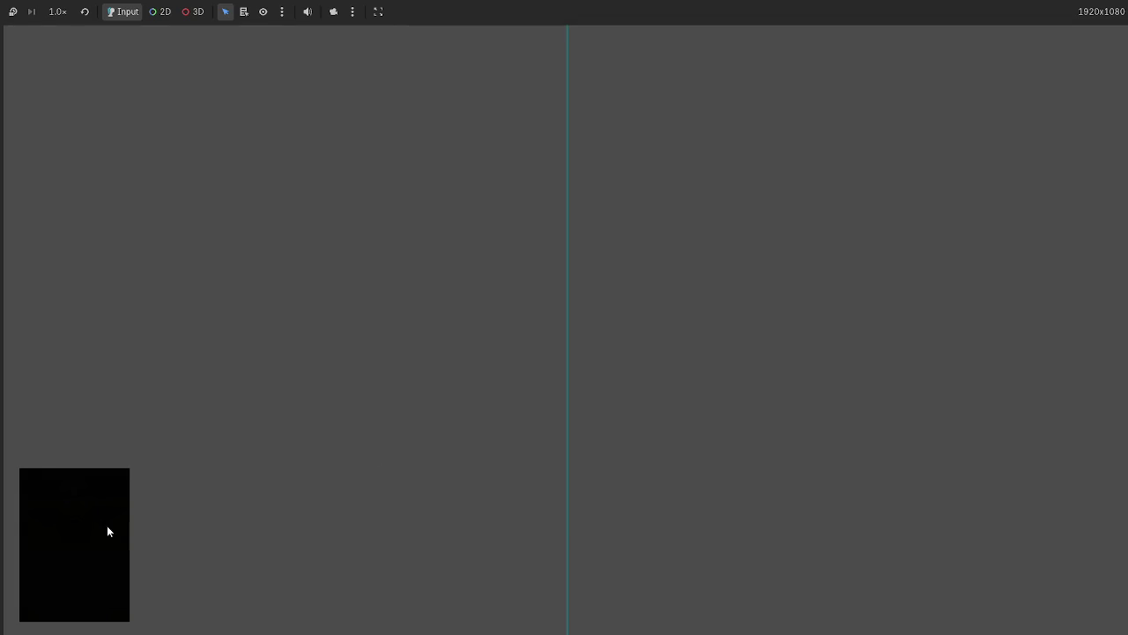
Draw a Dwarf Miner card from the deck in the running game
{"action": "key", "text": "alt+Tab"}
{"action": "key", "text": "alt+Tab"}
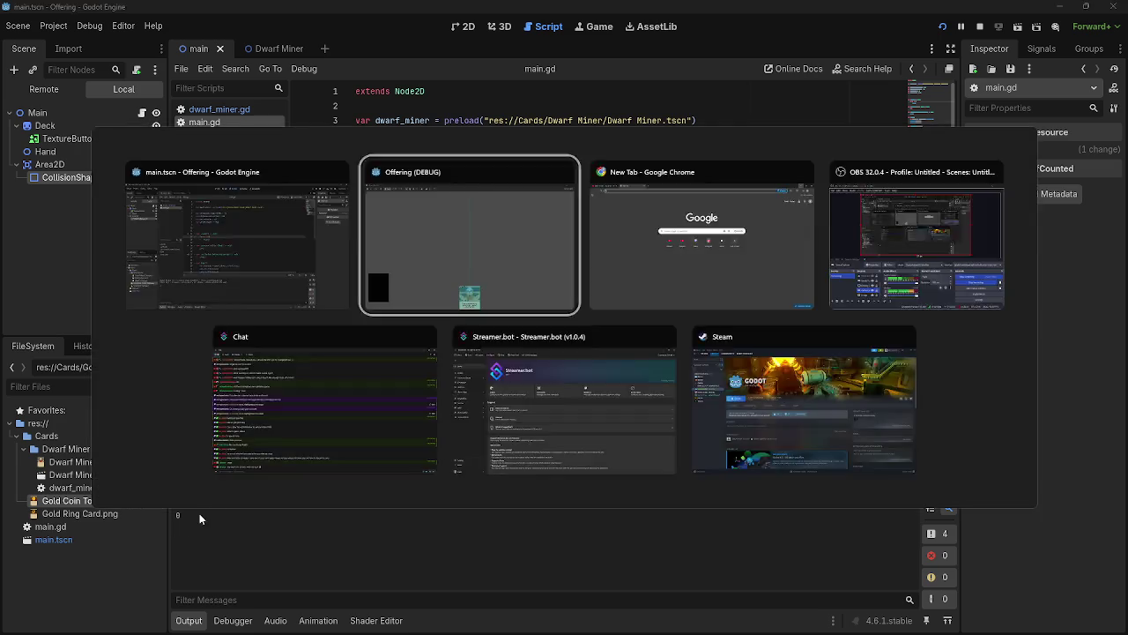
{"action": "left_click", "coordinate": [82, 508]}
{"action": "key", "text": "alt+Tab"}
{"action": "scroll", "coordinate": [484, 369], "scroll_direction": "down", "scroll_amount": 5}
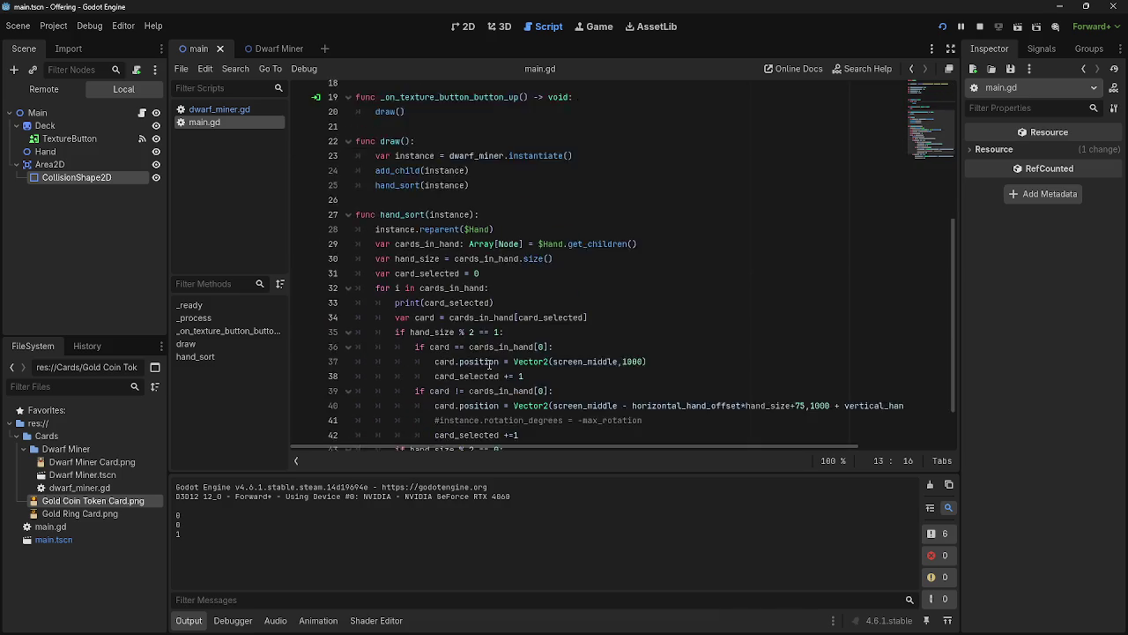
{"action": "key", "text": "alt+Tab"}
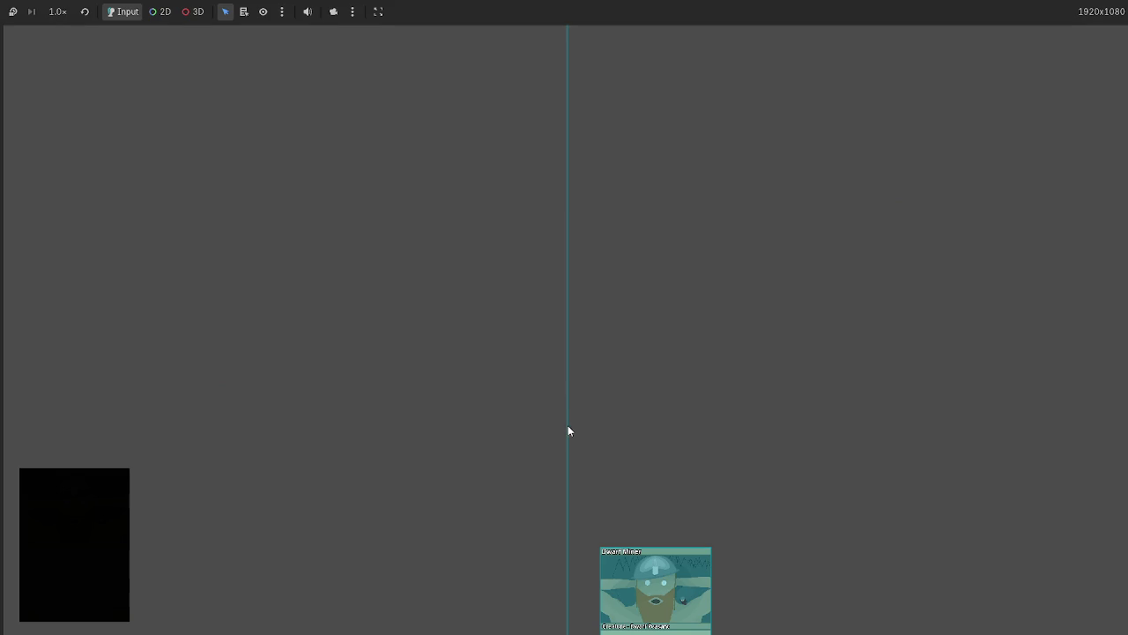
{"action": "key", "text": "alt+Tab"}
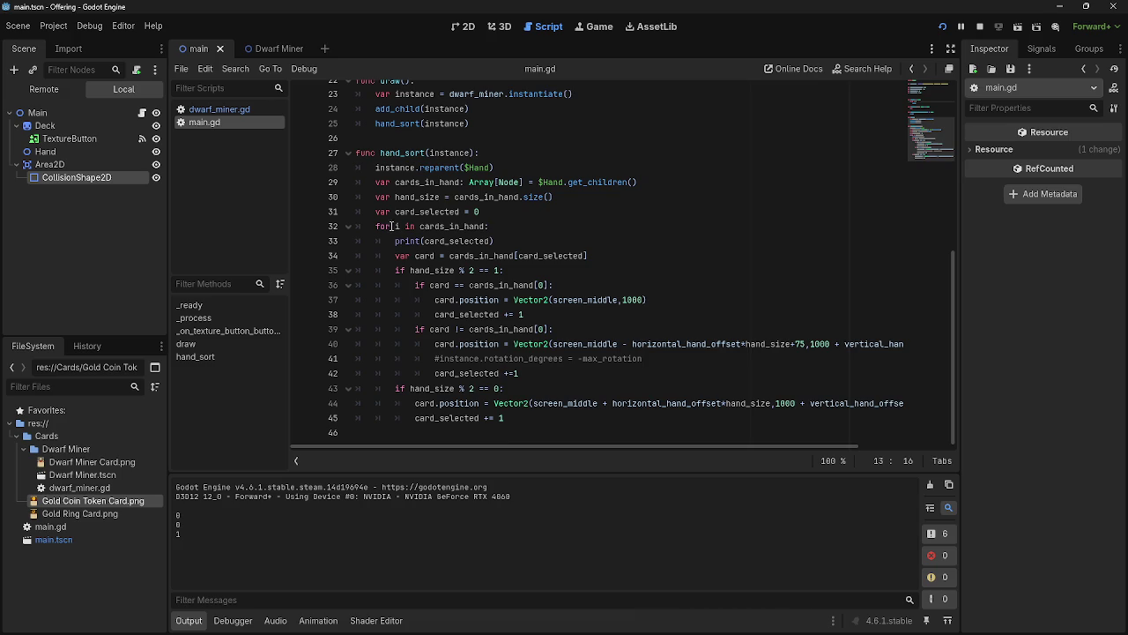
Review the print(card_selected) statement on line 33 of hand_sort
{"action": "left_click", "coordinate": [505, 214]}
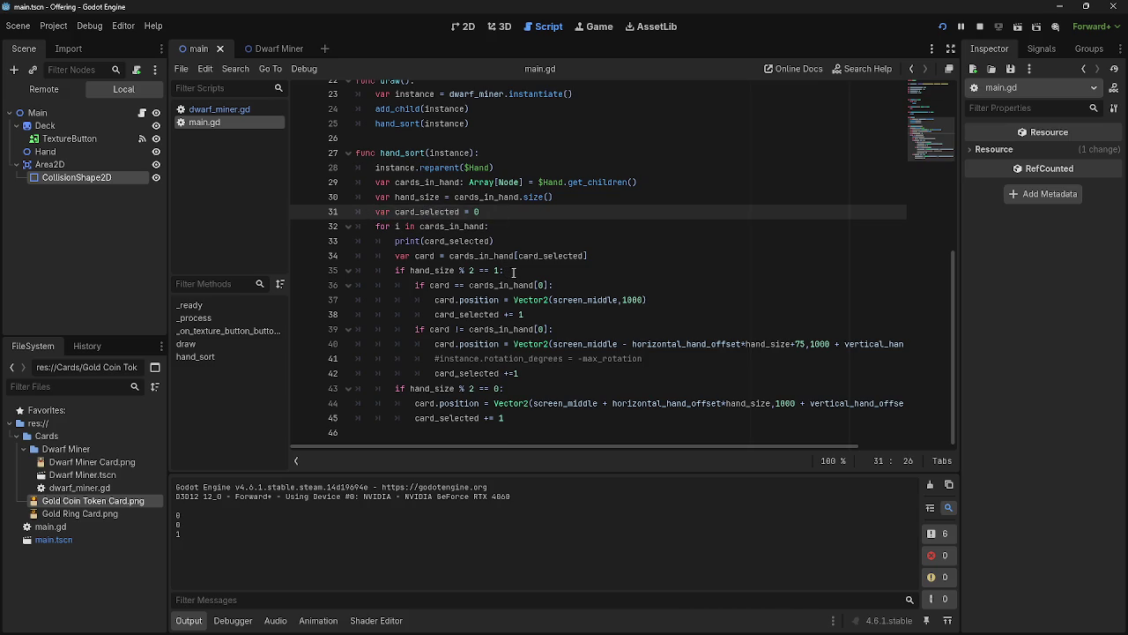
{"action": "mouse_move", "coordinate": [450, 255]}
{"action": "left_click", "coordinate": [602, 321]}
{"action": "left_click", "coordinate": [606, 272]}
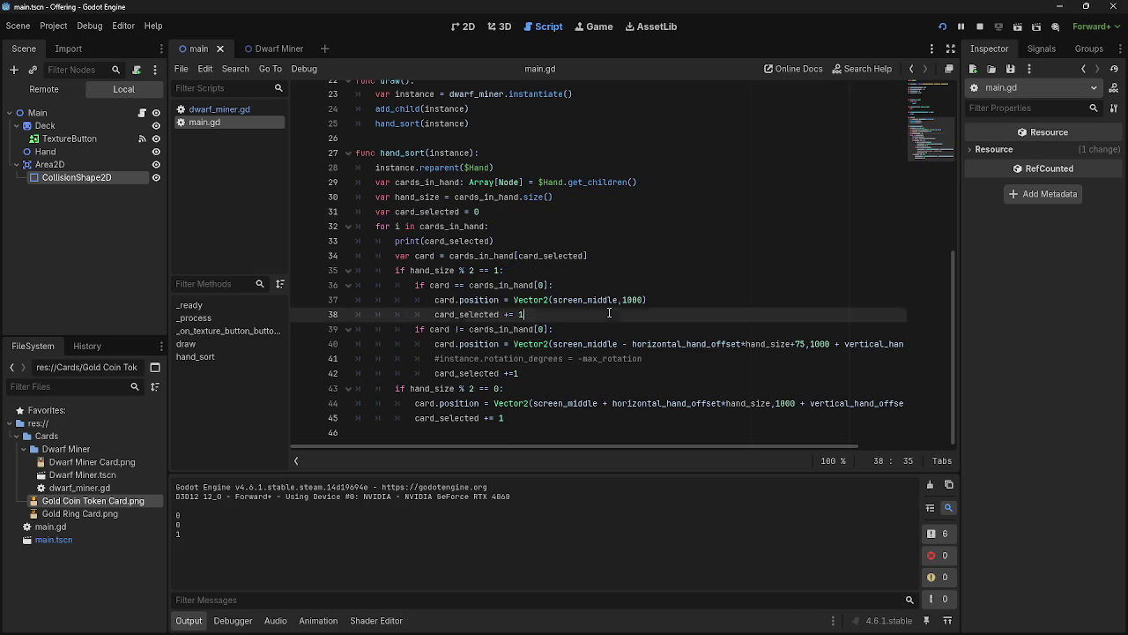
{"action": "left_click", "coordinate": [605, 251]}
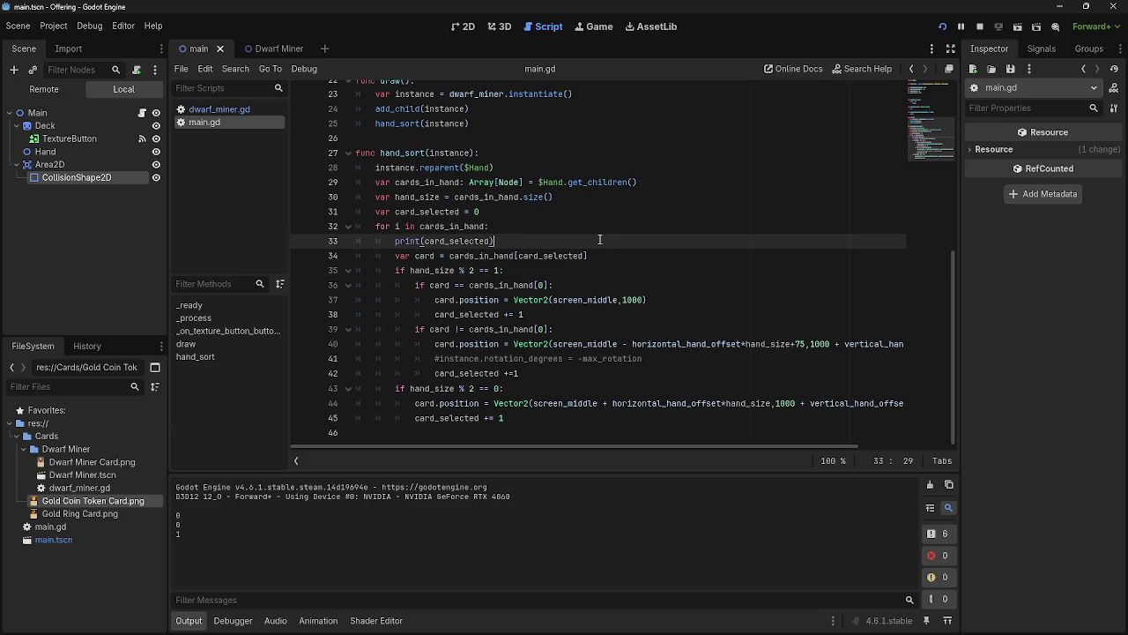
{"action": "key", "text": "ctrl+shift+Left"}
{"action": "key", "text": "ctrl+shift+Left"}
{"action": "key", "text": "Left"}
{"action": "key", "text": "Right"}
{"action": "key", "text": "Right"}
{"action": "left_click", "coordinate": [511, 243]}
{"action": "key", "text": "ctrl+shift+Left"}
{"action": "key", "text": "ctrl+shift+Left"}
{"action": "left_click", "coordinate": [524, 241]}
Inspect how card_selected is used across lines 34–37 of hand_sort
{"action": "left_click_drag", "start_coordinate": [435, 300], "coordinate": [457, 300]}
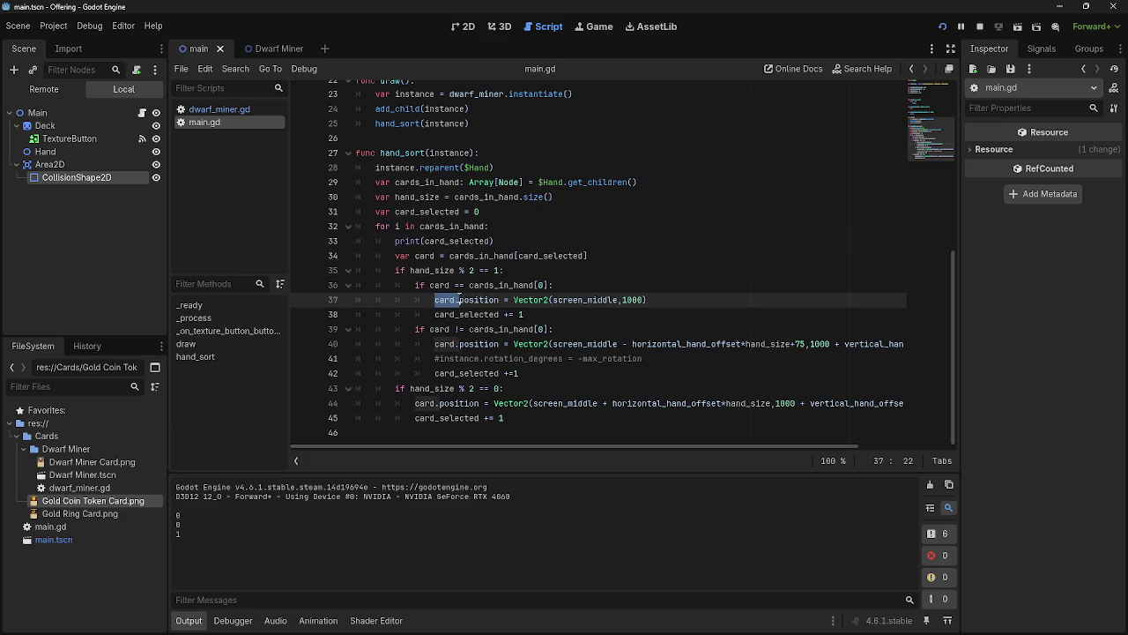
{"action": "left_click_drag", "start_coordinate": [397, 256], "coordinate": [589, 256]}
{"action": "left_click", "coordinate": [633, 256]}
{"action": "left_click_drag", "start_coordinate": [518, 256], "coordinate": [539, 255]}
{"action": "left_click", "coordinate": [597, 254]}
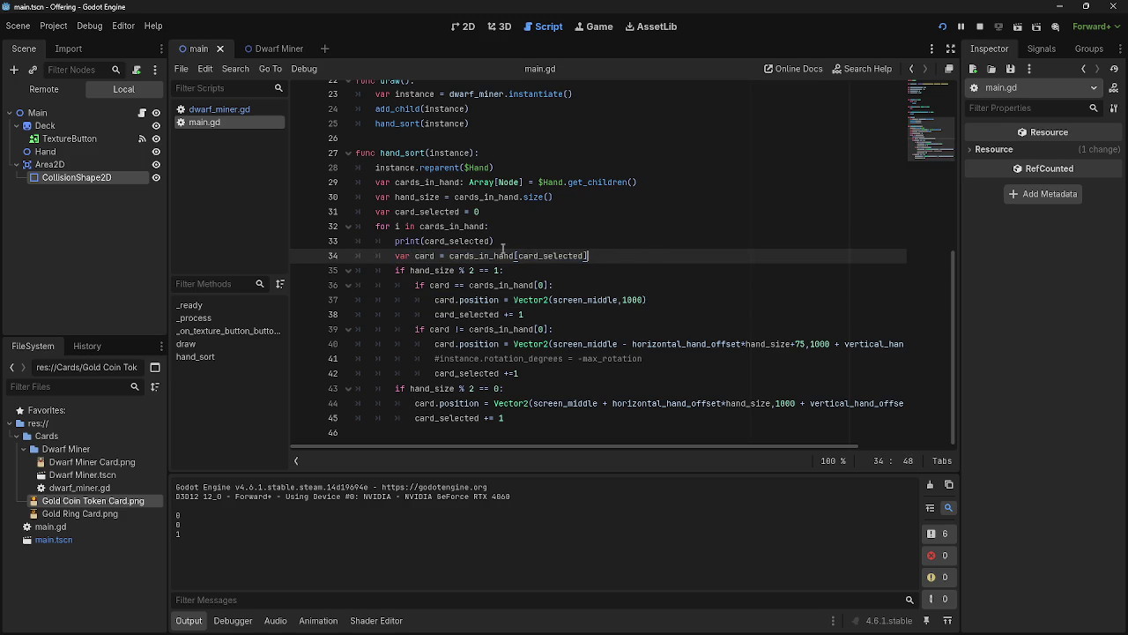
{"action": "double_click", "coordinate": [448, 241]}
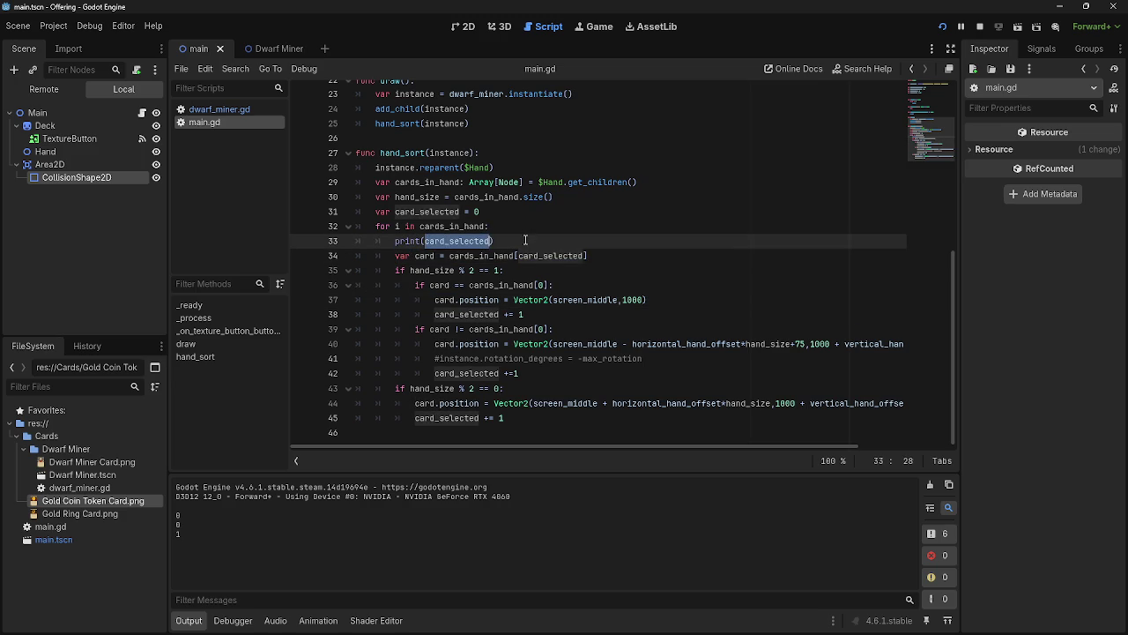
{"action": "left_click", "coordinate": [526, 240]}
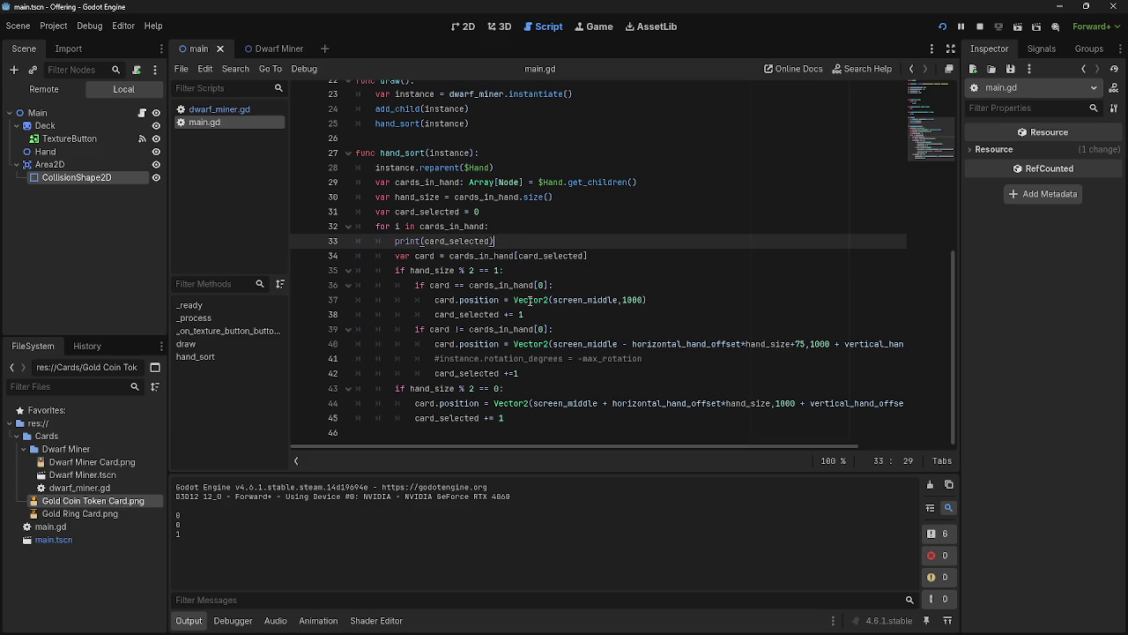
{"action": "mouse_move", "coordinate": [517, 301]}
{"action": "left_click", "coordinate": [379, 227]}
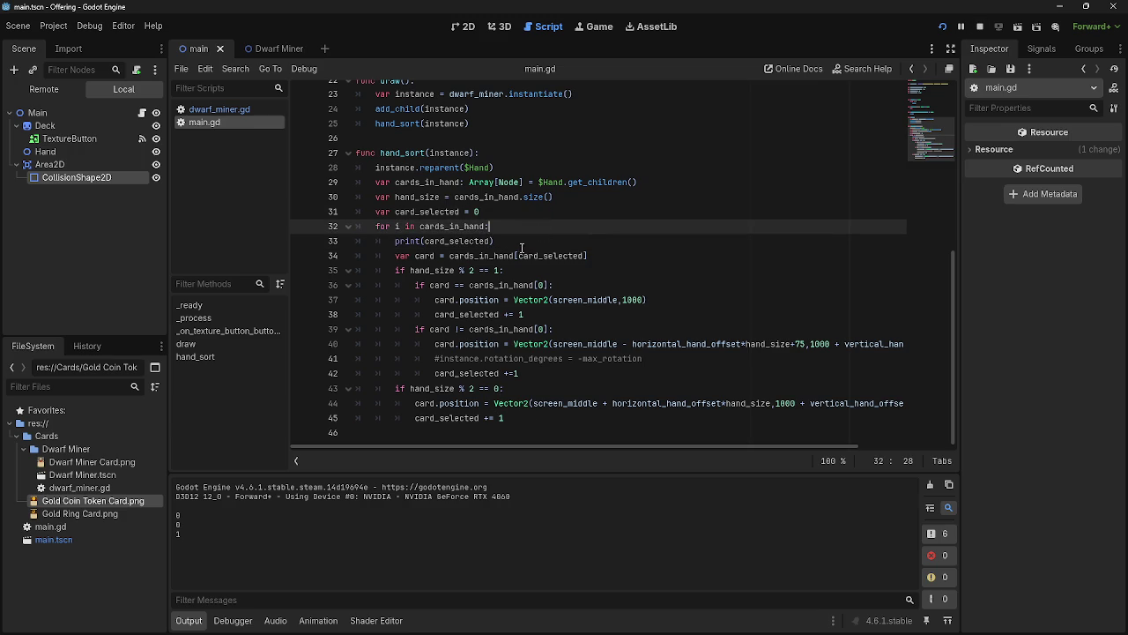
{"action": "double_click", "coordinate": [401, 270]}
{"action": "key", "text": "End"}
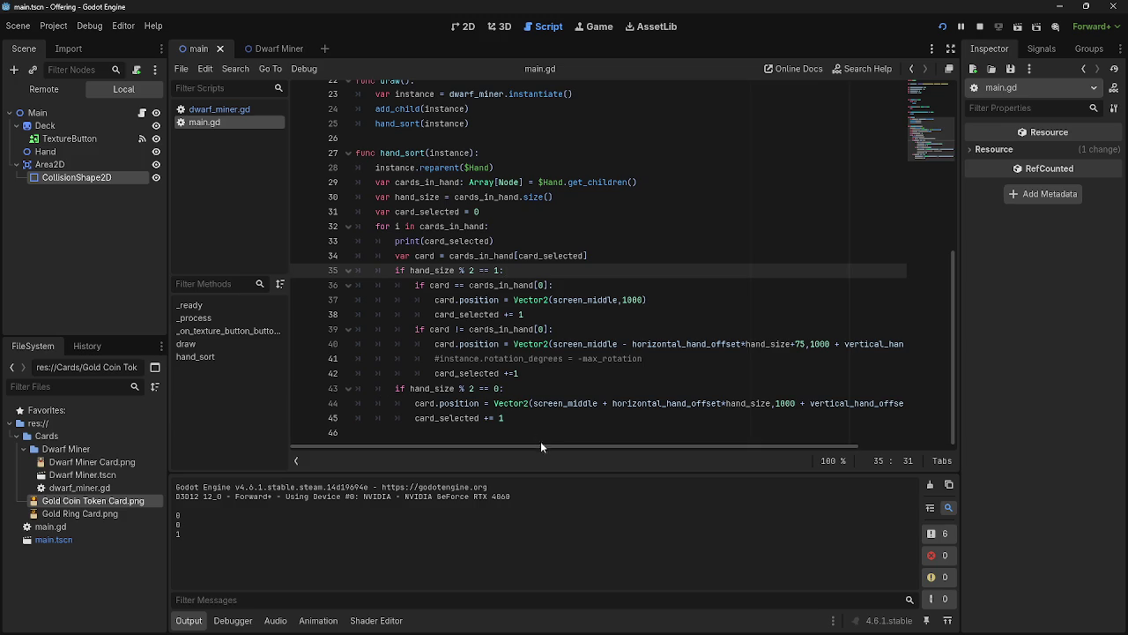
{"action": "mouse_move", "coordinate": [552, 450]}
{"action": "left_mouse_down"}
{"action": "mouse_move", "coordinate": [658, 450]}
{"action": "mouse_move", "coordinate": [539, 439]}
{"action": "left_mouse_up"}
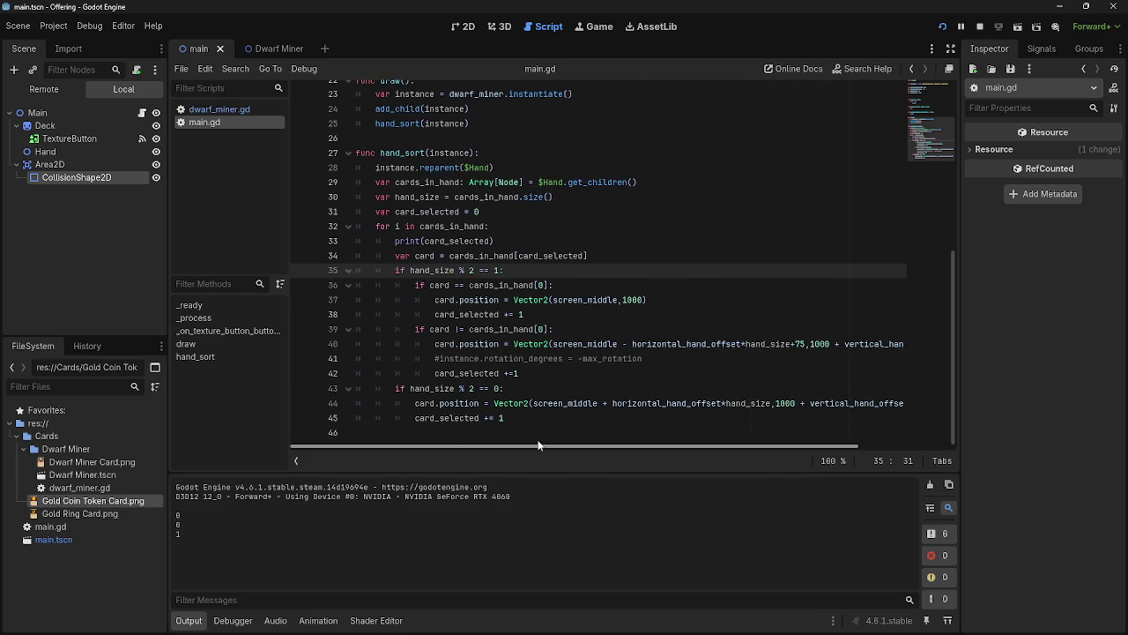
Restart the game to check the hand, then stop the test run
{"action": "left_click", "coordinate": [981, 28]}
{"action": "key", "text": "F5"}
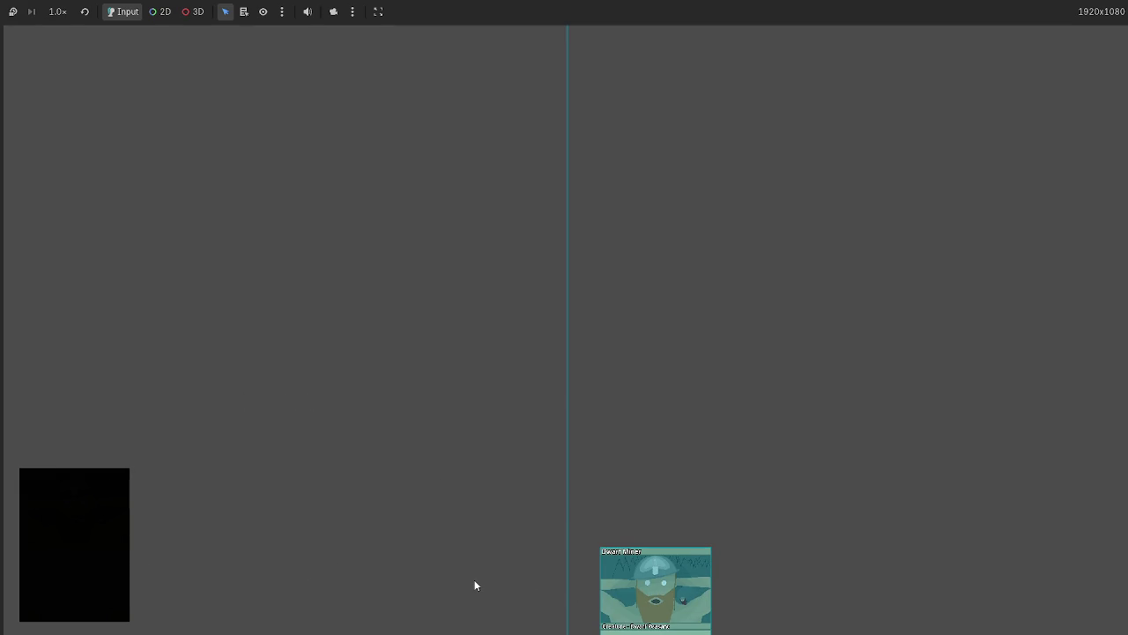
{"action": "key", "text": "F8"}
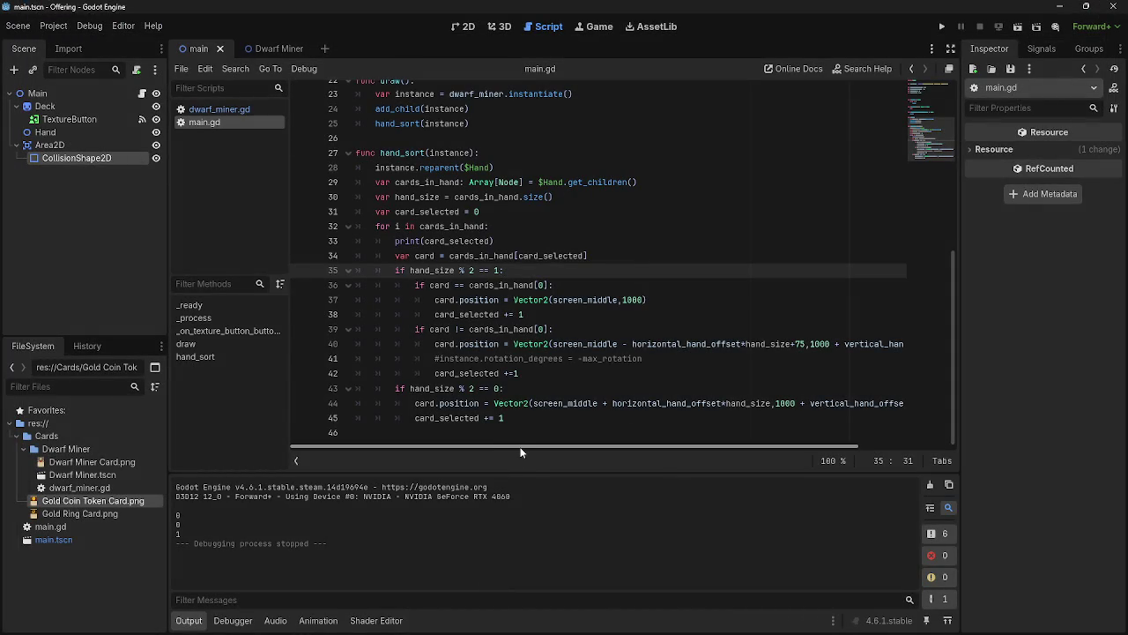
{"action": "left_click", "coordinate": [505, 389]}
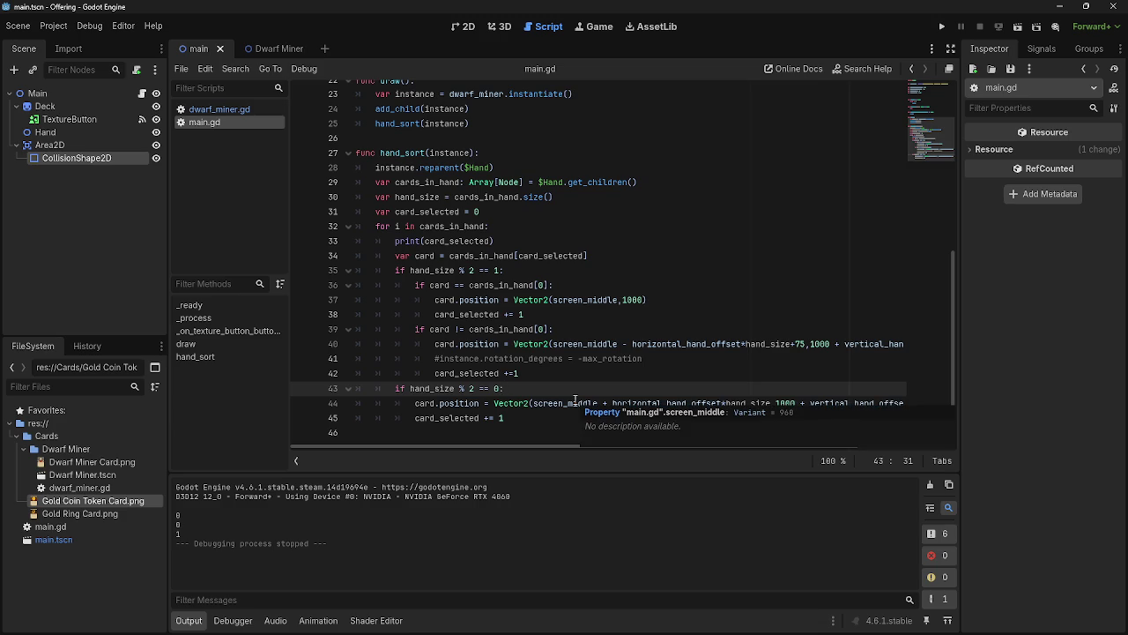
Insert a new indented line after line 43, if hand_size % 2 == 0:
{"action": "left_click", "coordinate": [504, 270]}
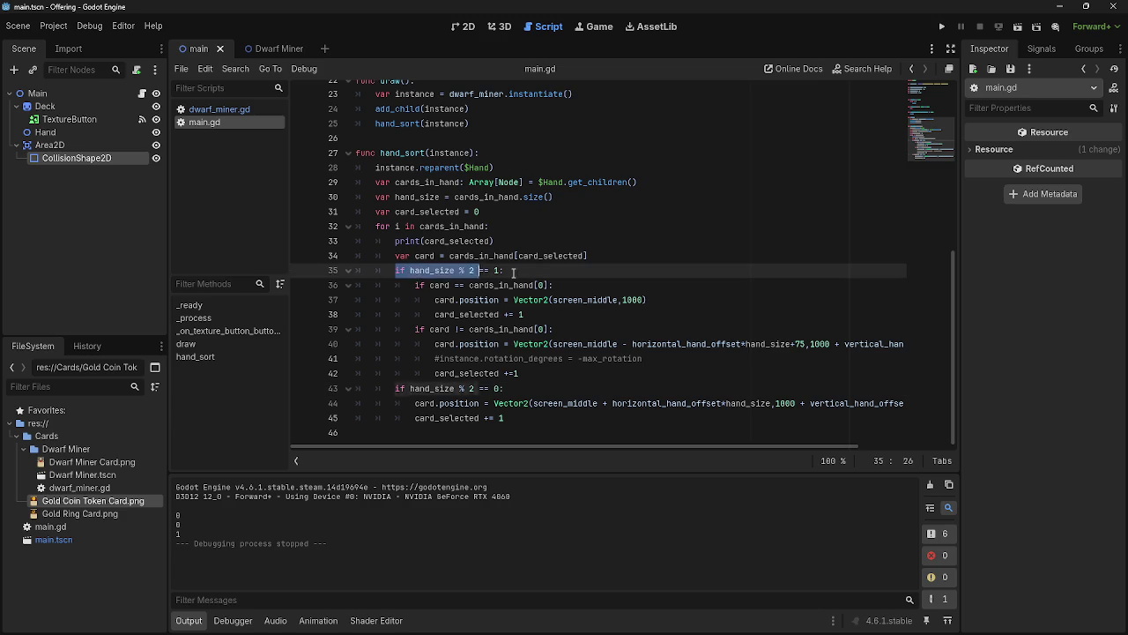
{"action": "left_click", "coordinate": [504, 388]}
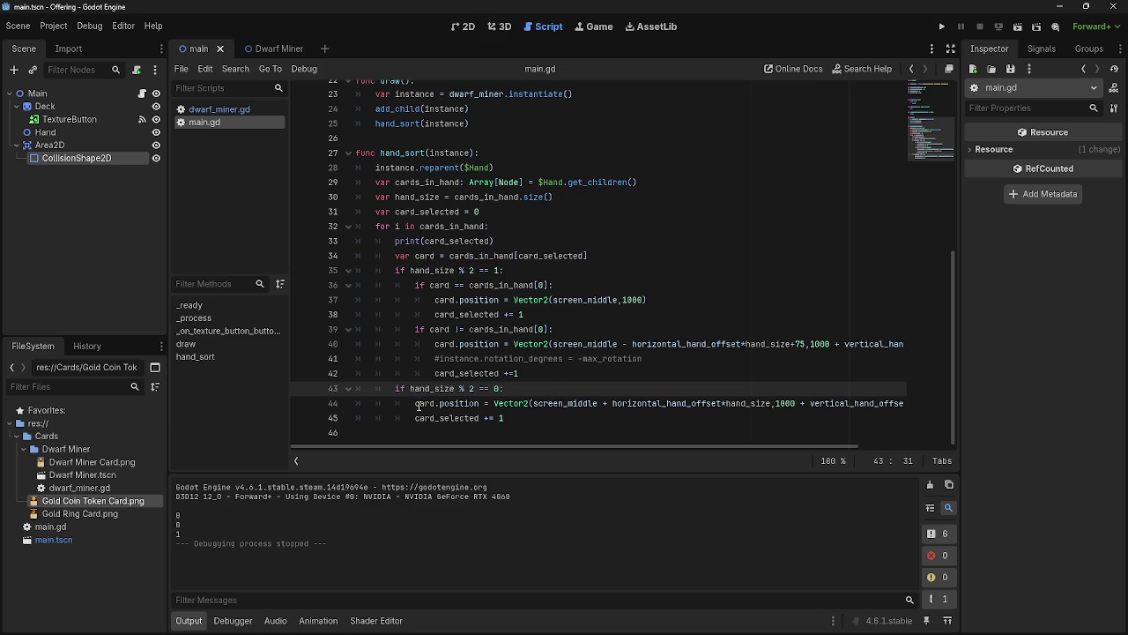
{"action": "left_click_drag", "start_coordinate": [414, 403], "coordinate": [568, 427]}
{"action": "left_click", "coordinate": [556, 390]}
{"action": "key", "text": "Return"}
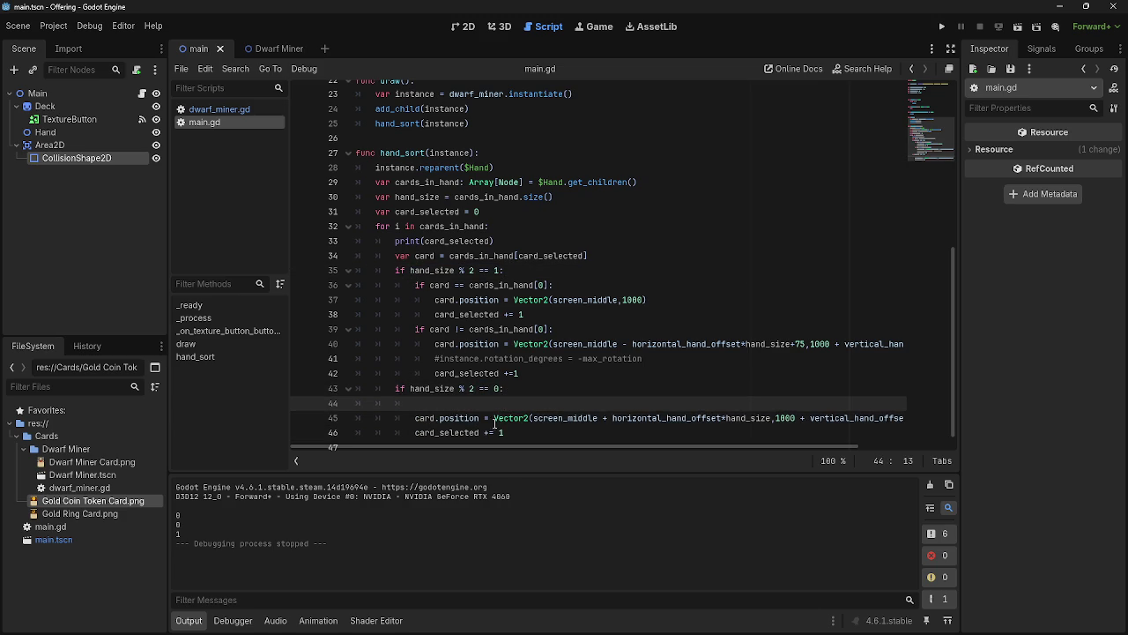
{"action": "scroll", "coordinate": [516, 425], "scroll_direction": "down", "scroll_amount": 1}
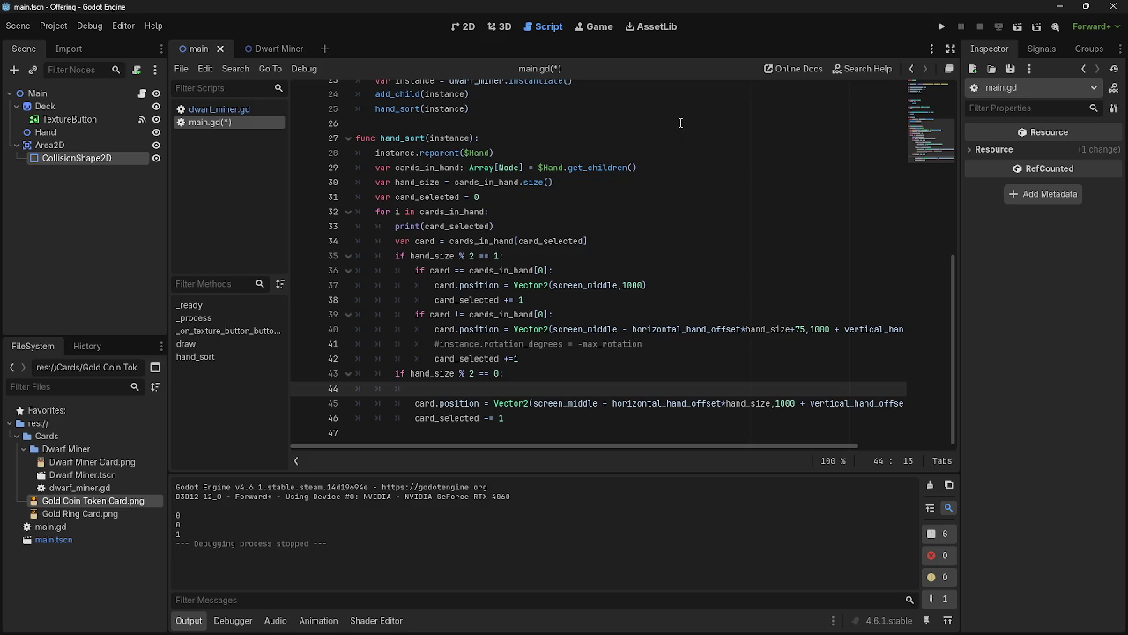
Switch away from the Godot editor through the window switcher and Start menu
{"action": "key", "text": "alt+Tab"}
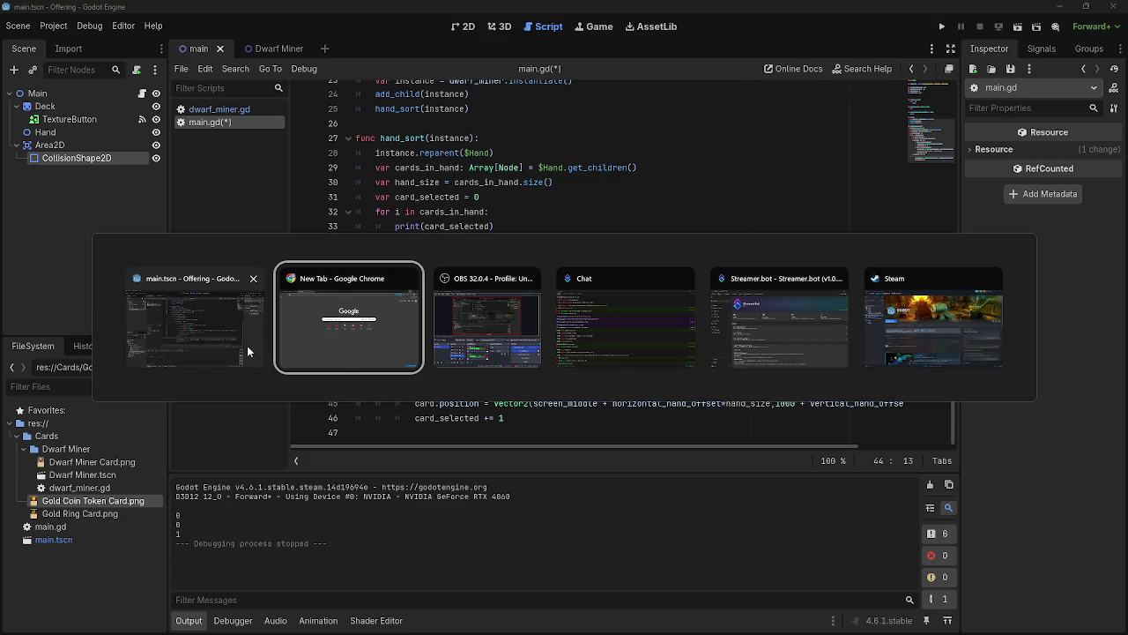
{"action": "left_click", "coordinate": [249, 354]}
{"action": "key", "text": "super"}
{"action": "left_click", "coordinate": [359, 621]}
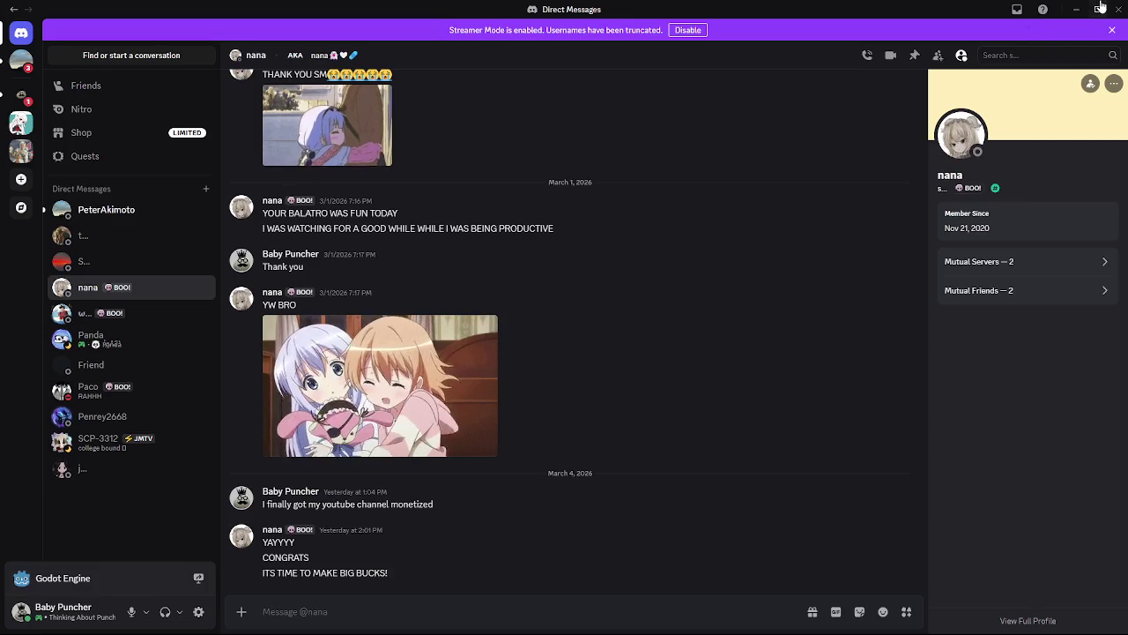
{"action": "left_click", "coordinate": [1077, 9]}
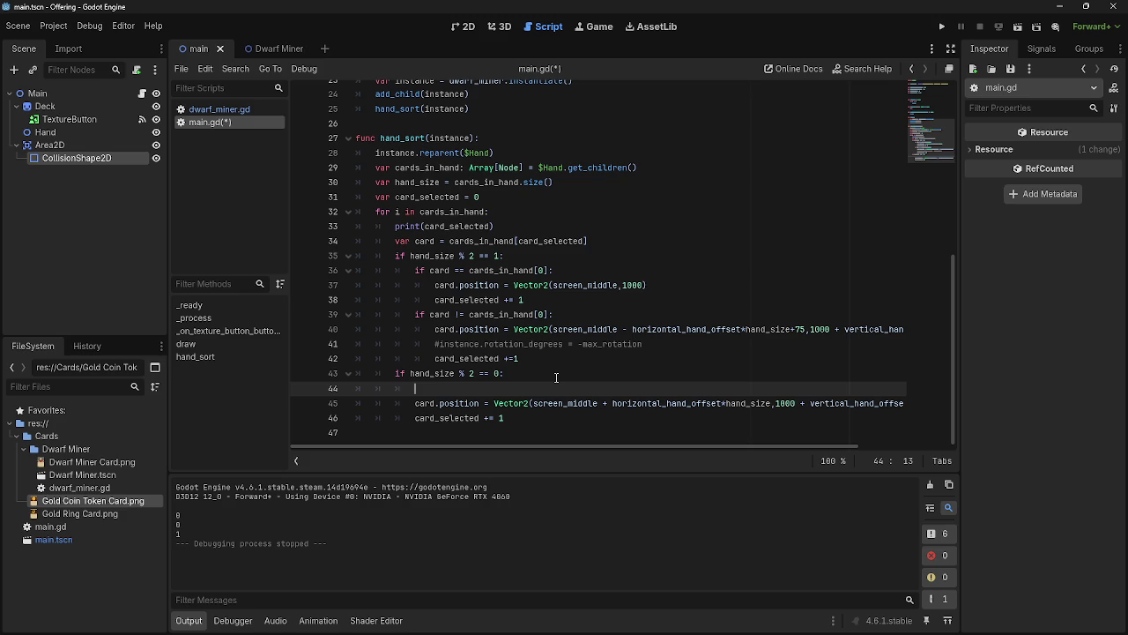
Run the game to check how the Dwarf Miner cards spread, then stop it
{"action": "left_click_drag", "start_coordinate": [416, 403], "coordinate": [541, 403]}
{"action": "left_click", "coordinate": [538, 403]}
{"action": "mouse_move", "coordinate": [512, 446]}
{"action": "left_mouse_down"}
{"action": "mouse_move", "coordinate": [627, 446]}
{"action": "mouse_move", "coordinate": [481, 454]}
{"action": "left_mouse_up"}
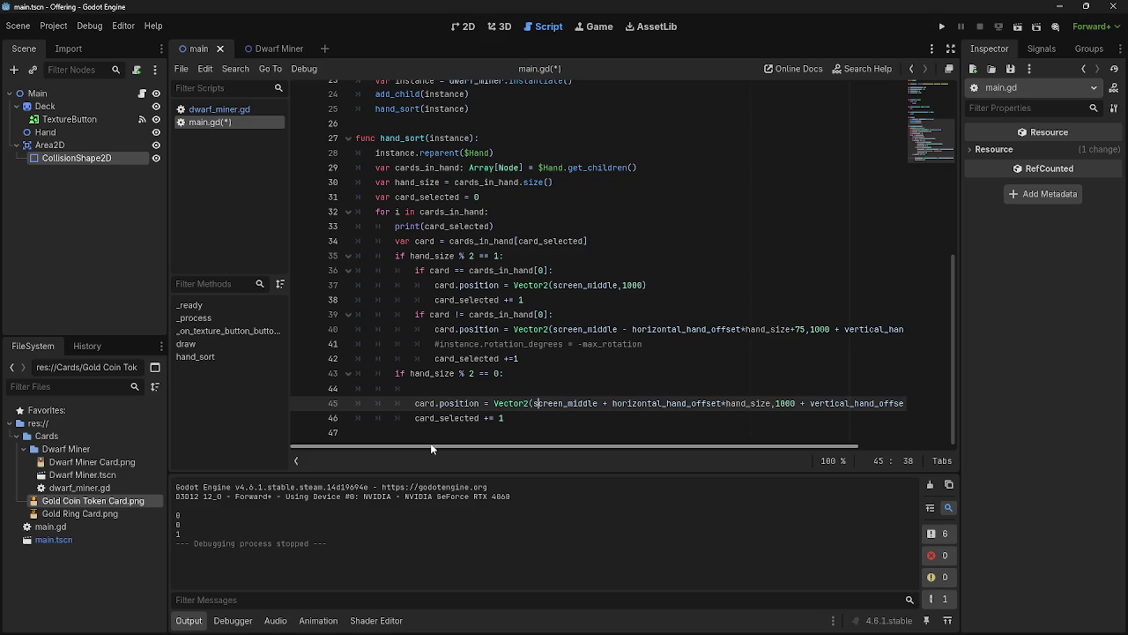
{"action": "left_click_drag", "start_coordinate": [431, 443], "coordinate": [501, 443]}
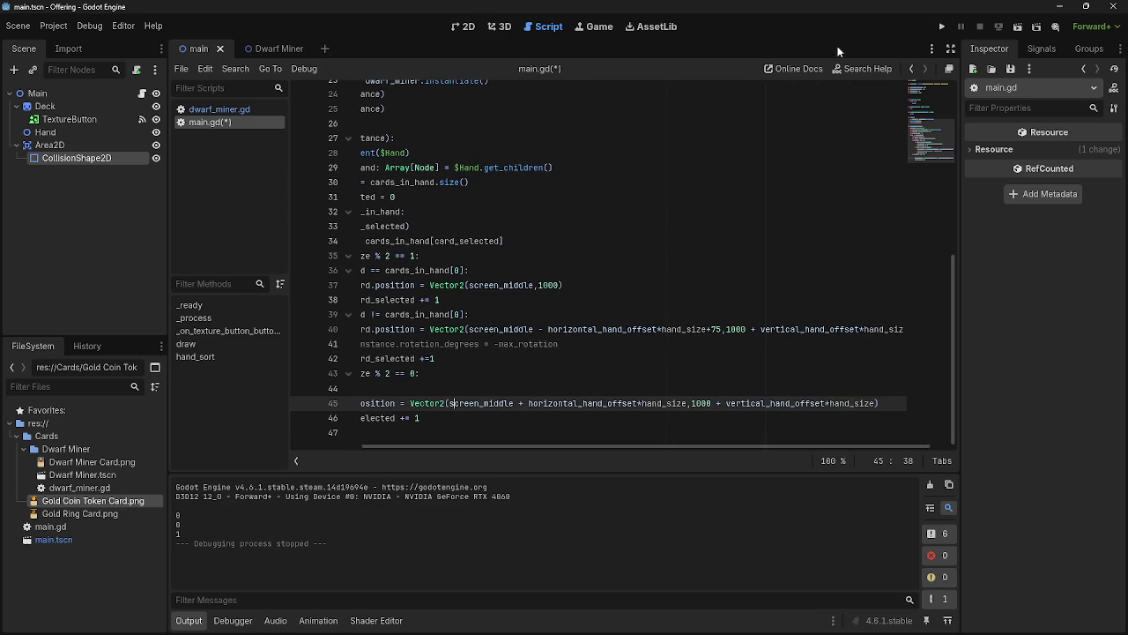
{"action": "left_click", "coordinate": [942, 27]}
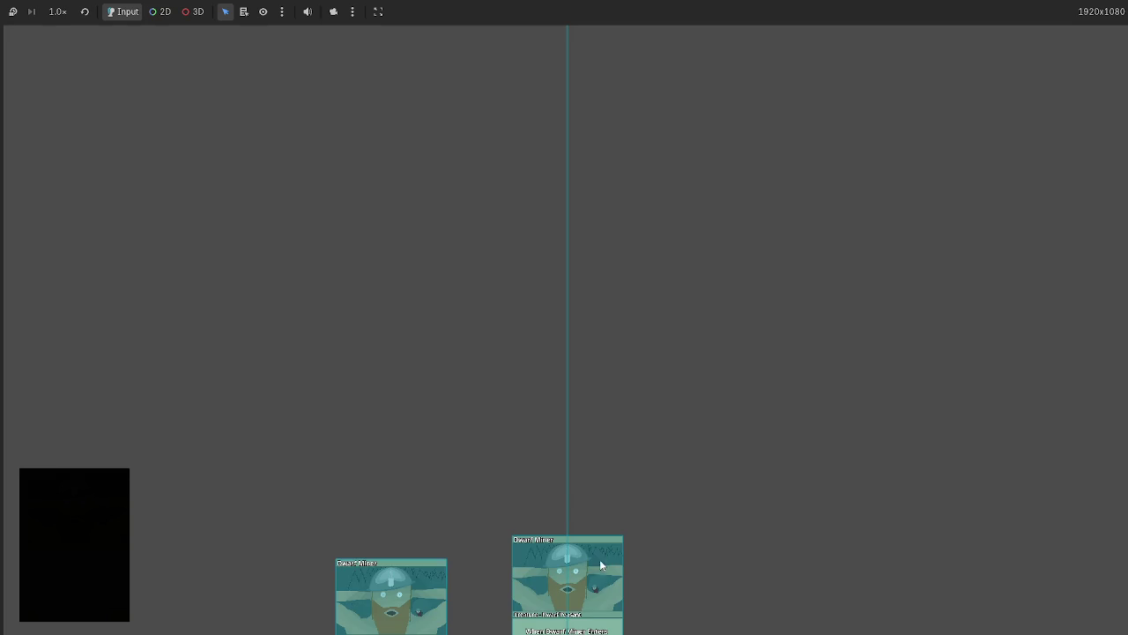
{"action": "key", "text": "F8"}
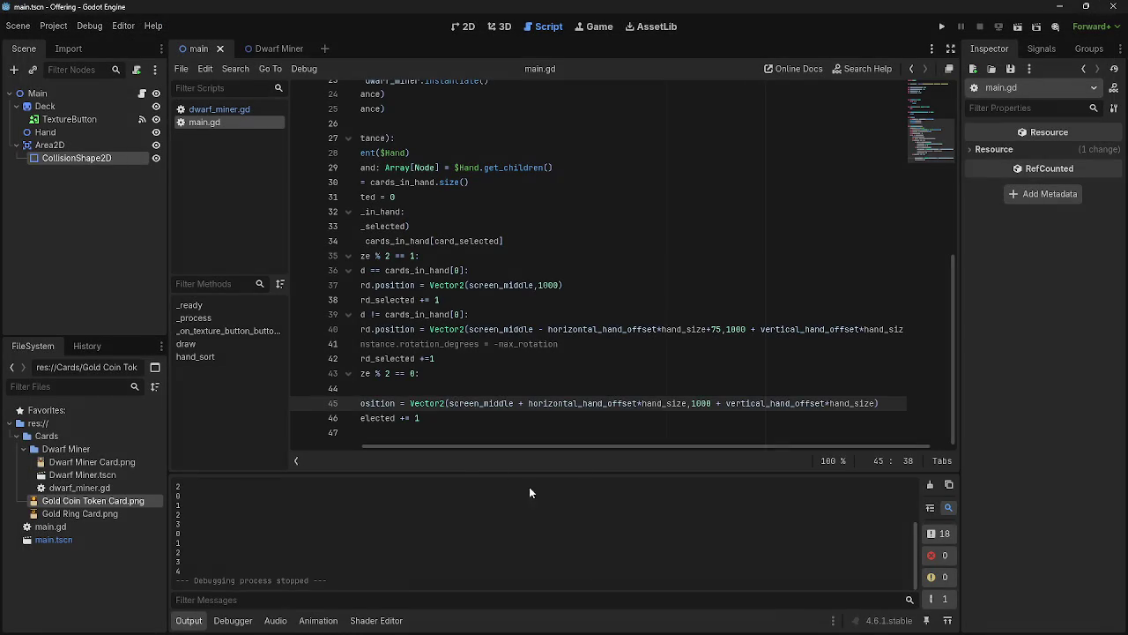
Place the insertion point on the empty line 44, then on line 45
{"action": "left_click_drag", "start_coordinate": [465, 445], "coordinate": [319, 446]}
{"action": "left_click", "coordinate": [477, 388]}
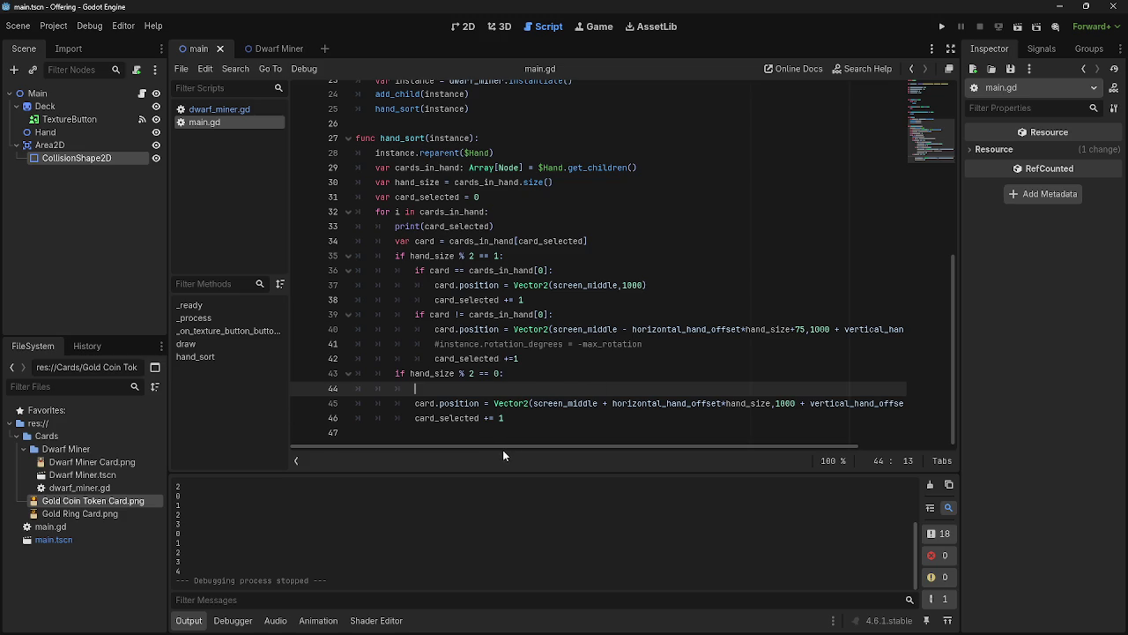
{"action": "left_click", "coordinate": [412, 403]}
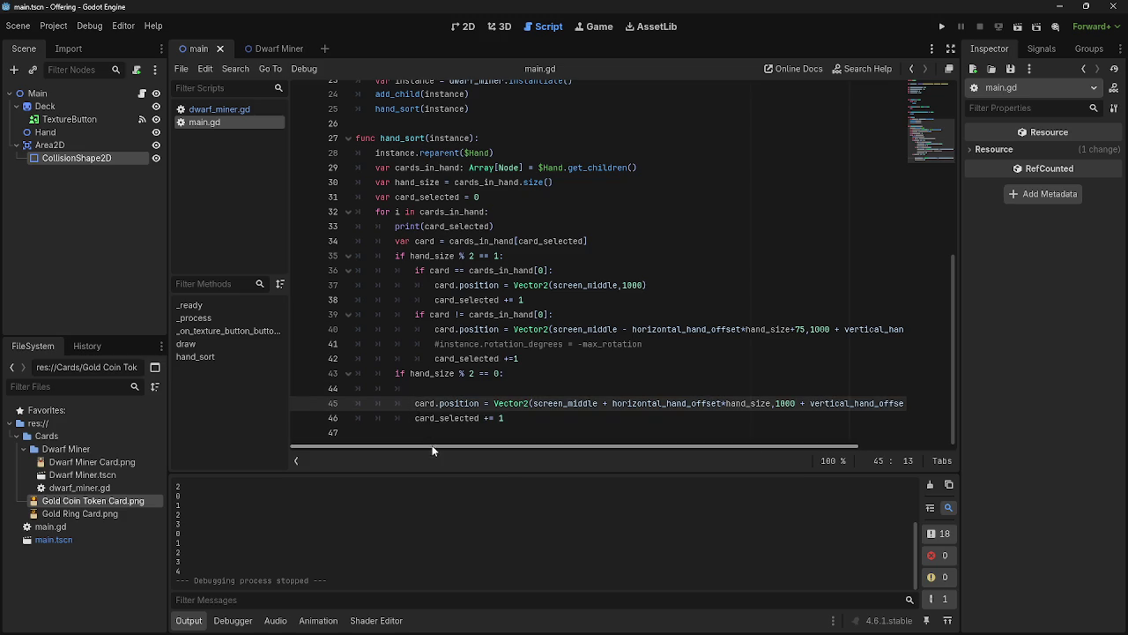
Type var horizontal_hand_offset on line 44 and delete the script-level declaration on line 5
{"action": "left_click", "coordinate": [564, 387]}
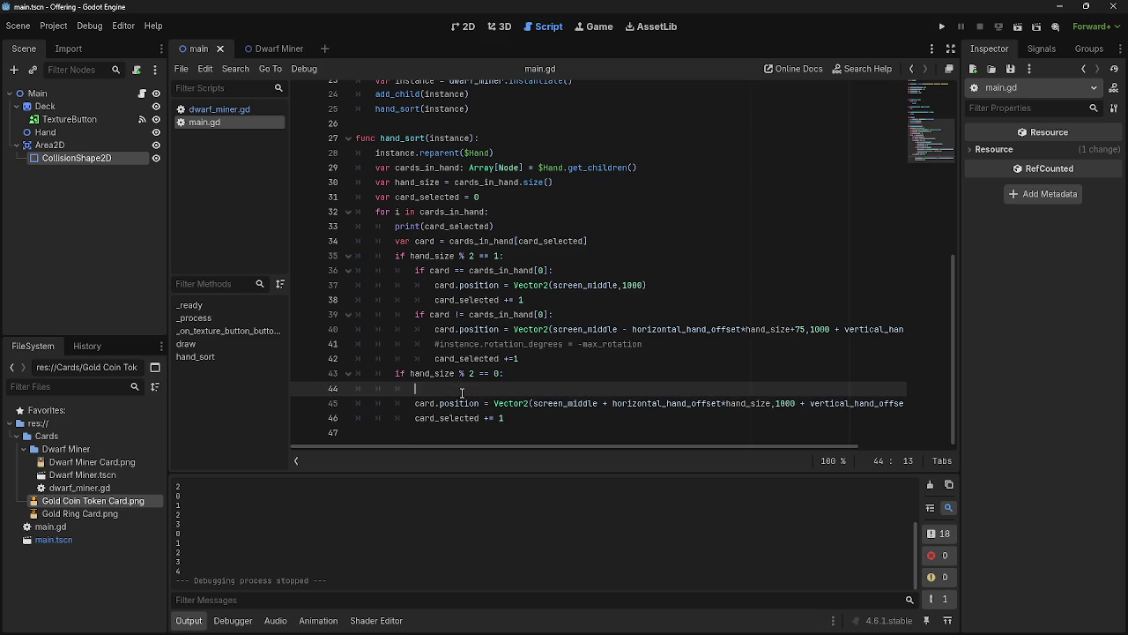
{"action": "type", "text": "var "}
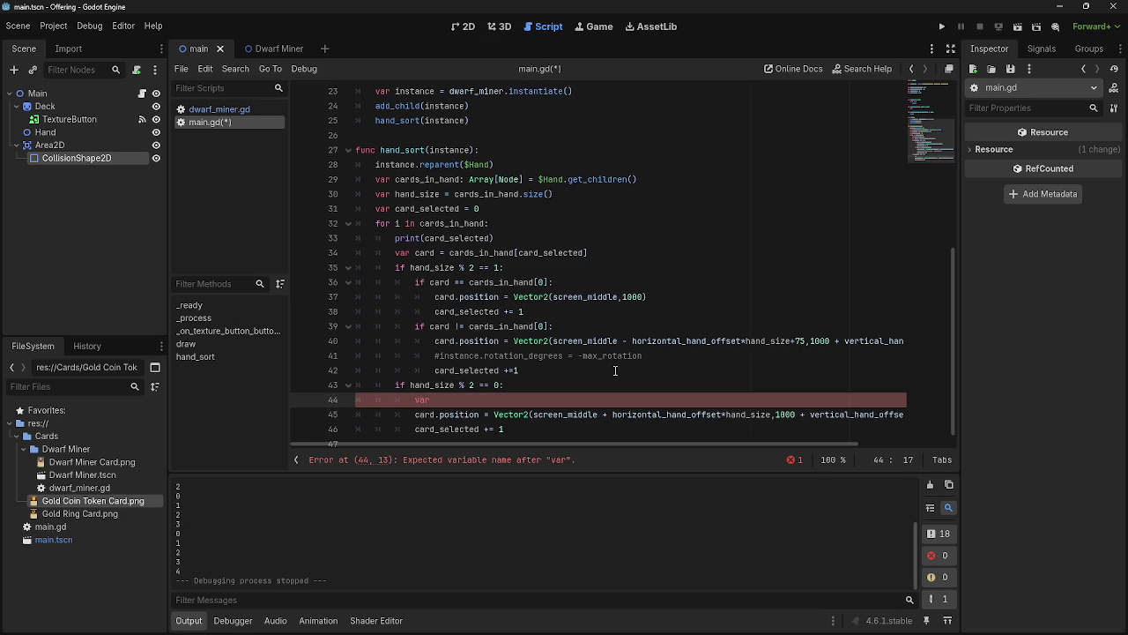
{"action": "type", "text": "ho"}
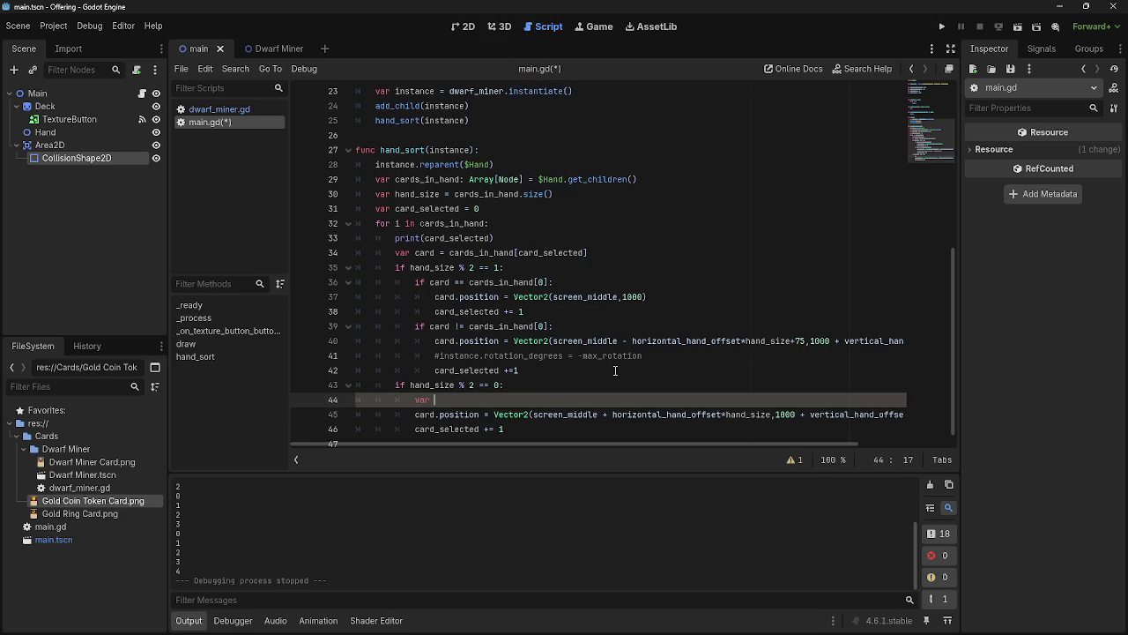
{"action": "type", "text": "rizonta"}
{"action": "type", "text": "l_"}
{"action": "type", "text": "hand_"}
{"action": "type", "text": "offset"}
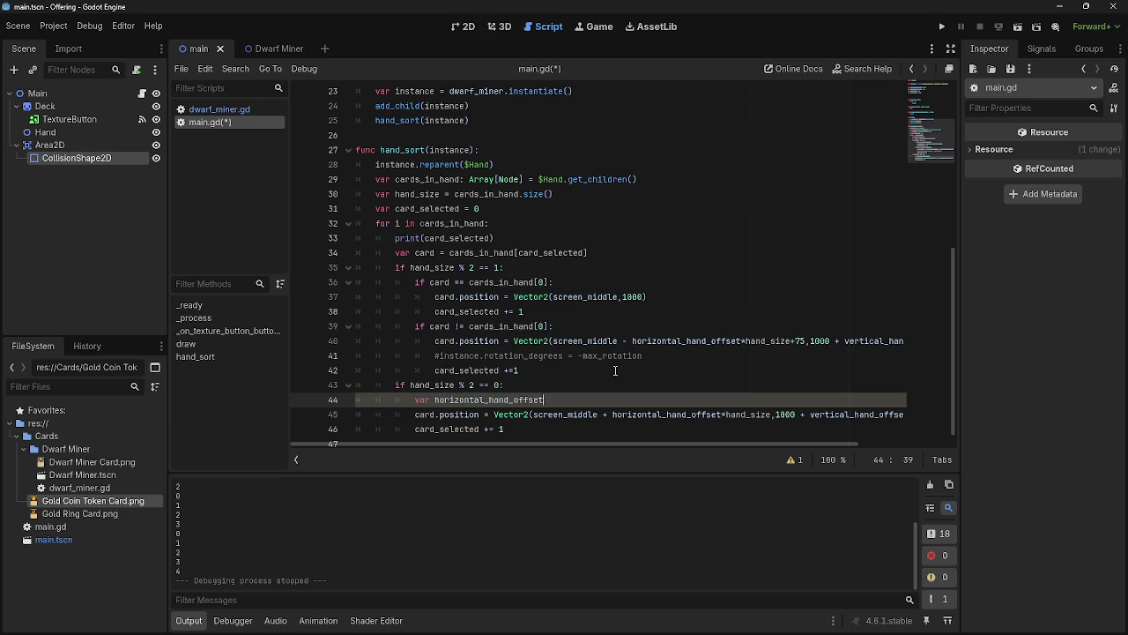
{"action": "scroll", "coordinate": [615, 370], "scroll_direction": "up", "scroll_amount": 8}
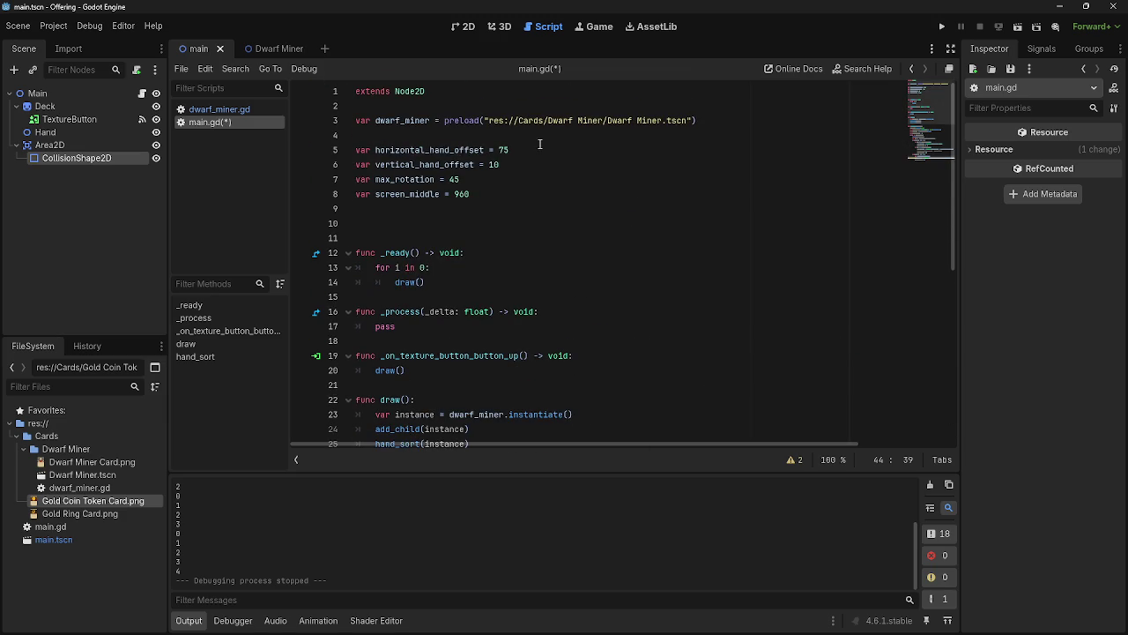
{"action": "left_click", "coordinate": [540, 150]}
{"action": "left_click_drag", "start_coordinate": [539, 150], "coordinate": [356, 136]}
{"action": "key", "text": "BackSpace"}
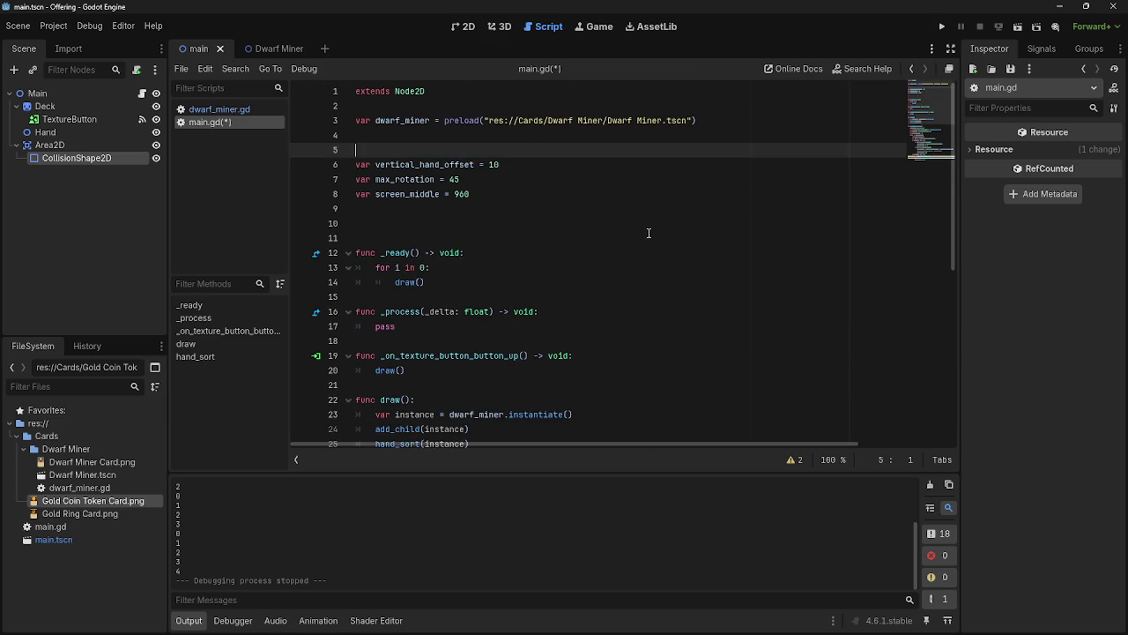
{"action": "scroll", "coordinate": [657, 380], "scroll_direction": "down", "scroll_amount": 2}
{"action": "scroll", "coordinate": [656, 381], "scroll_direction": "down", "scroll_amount": 6}
Declare var horizontal_hand_offset = 75 in both hand_sort branches, lines 39 and 44
{"action": "left_click", "coordinate": [646, 385]}
{"action": "key", "text": "Return"}
{"action": "key", "text": "ctrl+v"}
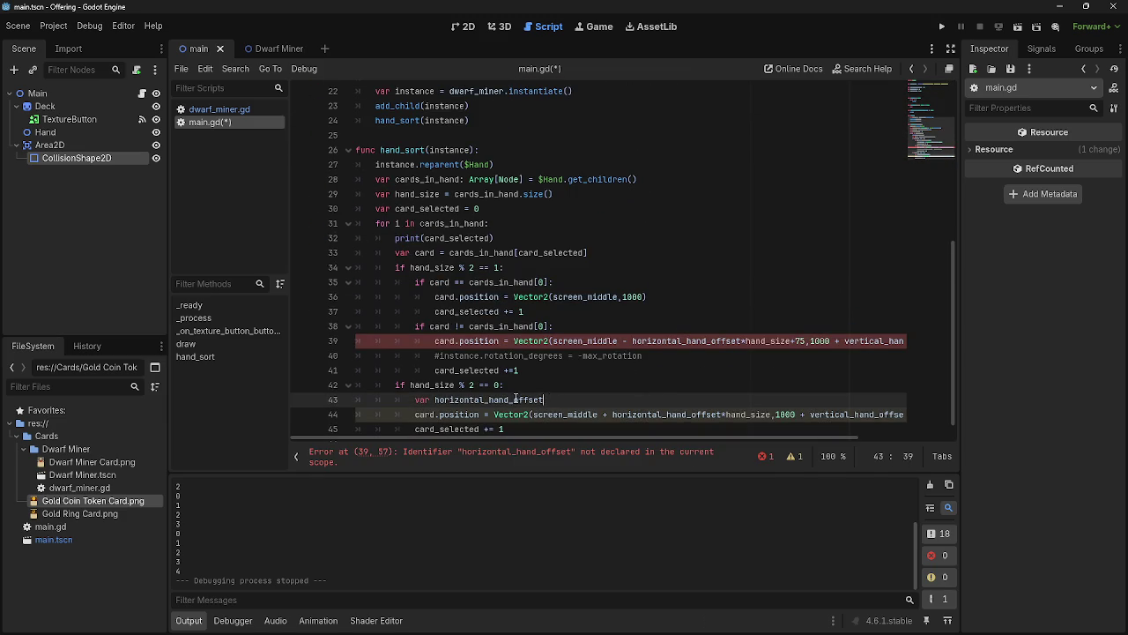
{"action": "left_click_drag", "start_coordinate": [545, 400], "coordinate": [397, 400]}
{"action": "key", "text": "ctrl+c"}
{"action": "left_click", "coordinate": [616, 326]}
{"action": "key", "text": "Return"}
{"action": "key", "text": "ctrl+v"}
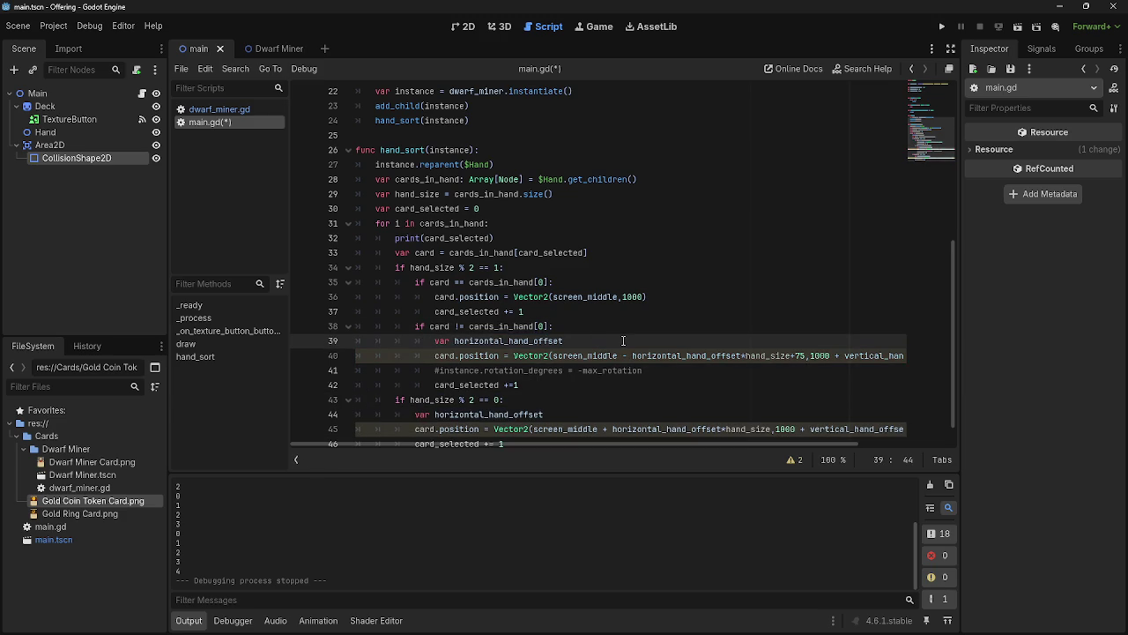
{"action": "type", "text": "= 75"}
{"action": "left_click", "coordinate": [595, 409]}
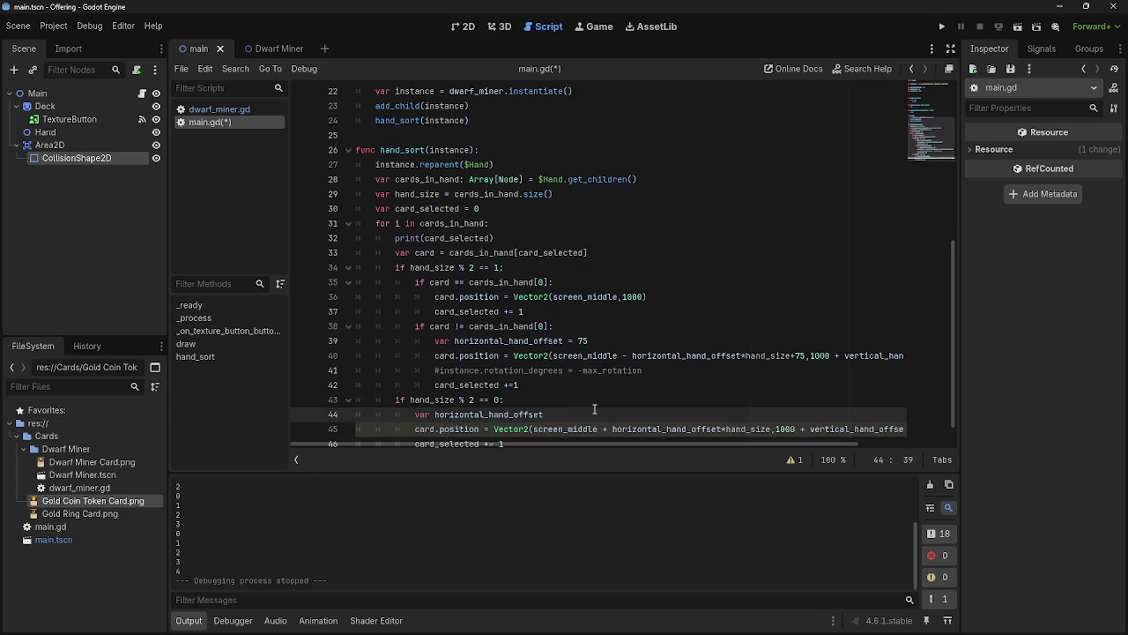
{"action": "type", "text": " = 75"}
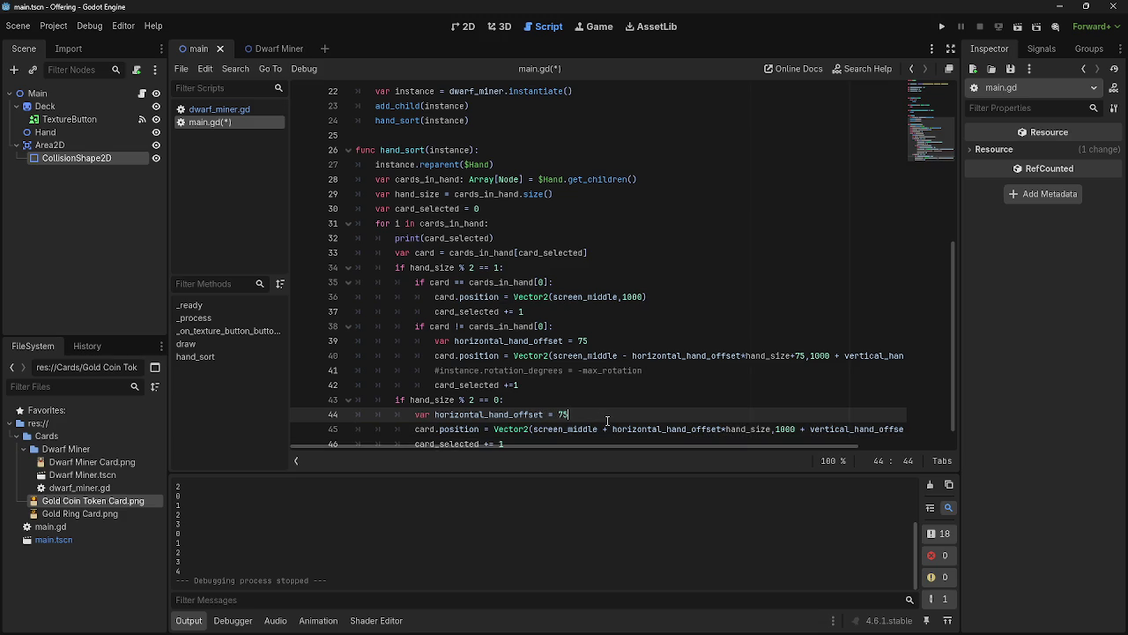
{"action": "scroll", "coordinate": [607, 420], "scroll_direction": "down", "scroll_amount": 1}
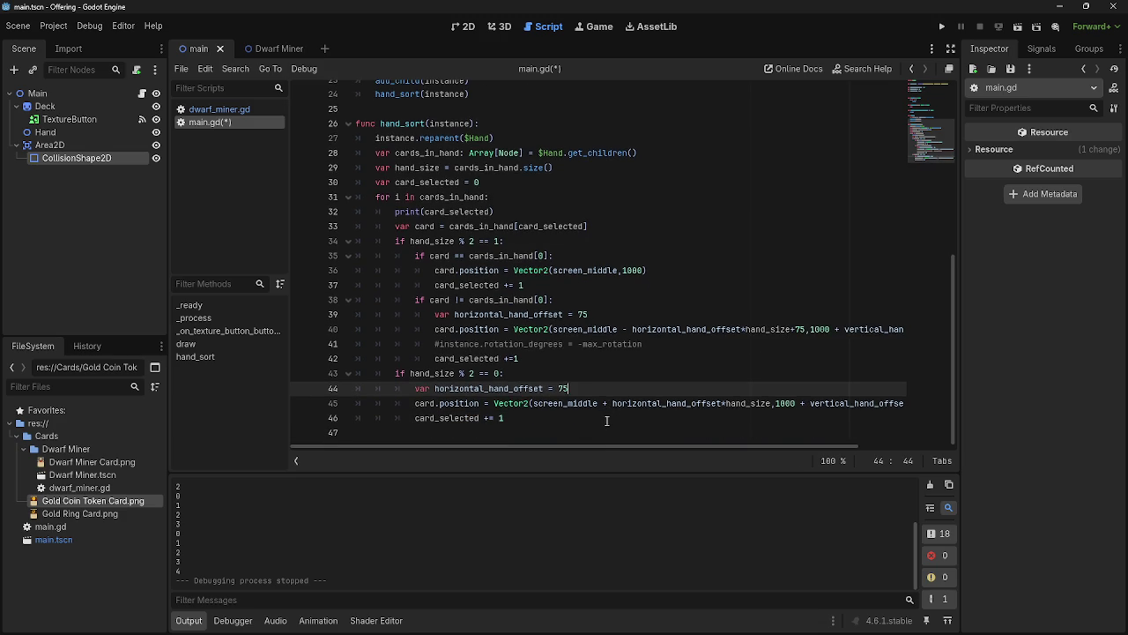
{"action": "left_click", "coordinate": [610, 418]}
{"action": "left_click", "coordinate": [615, 389]}
{"action": "left_click", "coordinate": [602, 418]}
{"action": "left_click", "coordinate": [607, 391]}
{"action": "left_click", "coordinate": [600, 416]}
{"action": "left_click", "coordinate": [603, 392]}
{"action": "left_click", "coordinate": [588, 418]}
{"action": "left_click", "coordinate": [598, 392]}
{"action": "left_click", "coordinate": [593, 416]}
{"action": "left_click", "coordinate": [600, 395]}
{"action": "left_click", "coordinate": [590, 418]}
{"action": "left_click", "coordinate": [597, 393]}
{"action": "left_click", "coordinate": [585, 418]}
{"action": "mouse_move", "coordinate": [558, 445]}
{"action": "left_mouse_down"}
{"action": "mouse_move", "coordinate": [692, 447]}
{"action": "mouse_move", "coordinate": [522, 448]}
{"action": "mouse_move", "coordinate": [717, 448]}
{"action": "mouse_move", "coordinate": [546, 449]}
{"action": "left_mouse_up"}
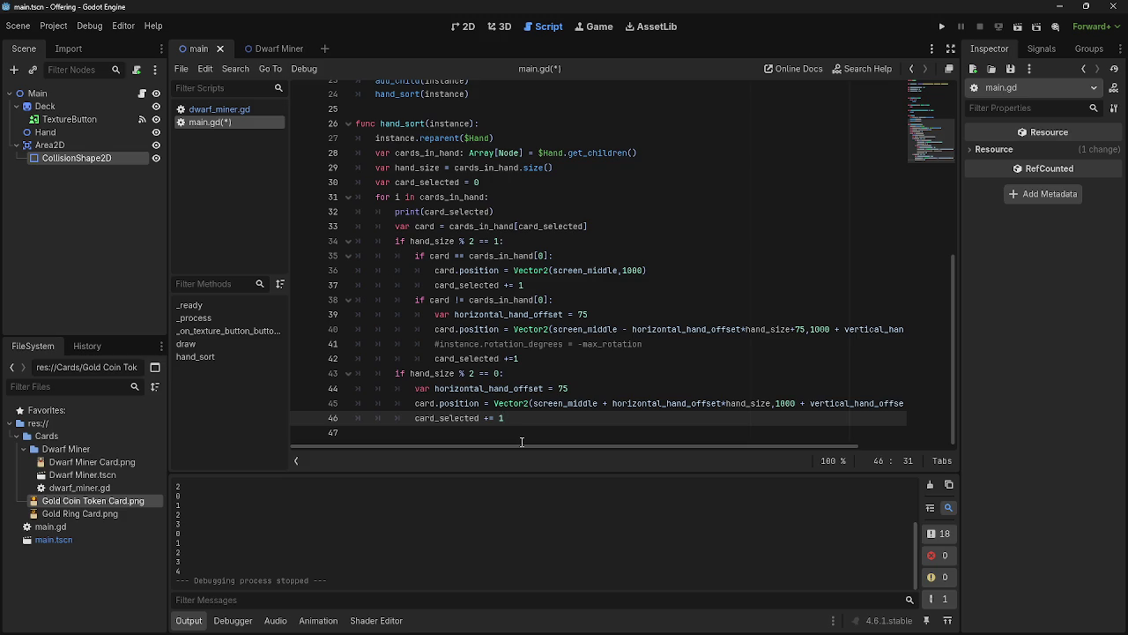
{"action": "left_click", "coordinate": [588, 389]}
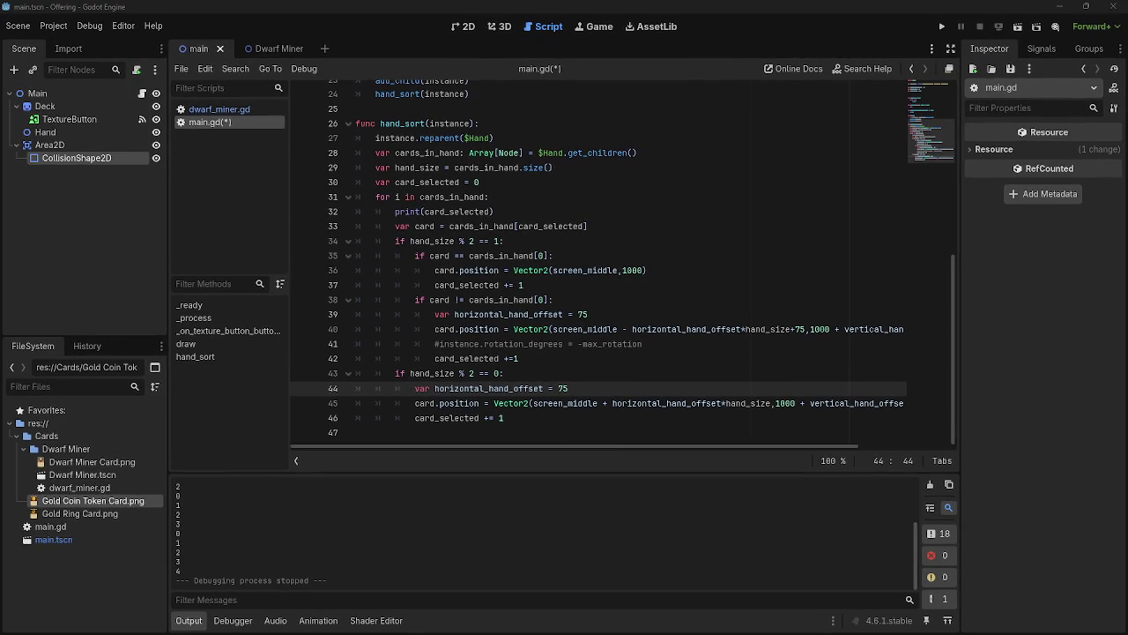
{"action": "left_click", "coordinate": [564, 417]}
Delete the commented-out rotation line near the even-hand offset declaration
{"action": "left_click", "coordinate": [622, 388]}
{"action": "key", "text": "Return"}
{"action": "key", "text": "BackSpace"}
{"action": "key", "text": "BackSpace"}
{"action": "key", "text": "BackSpace"}
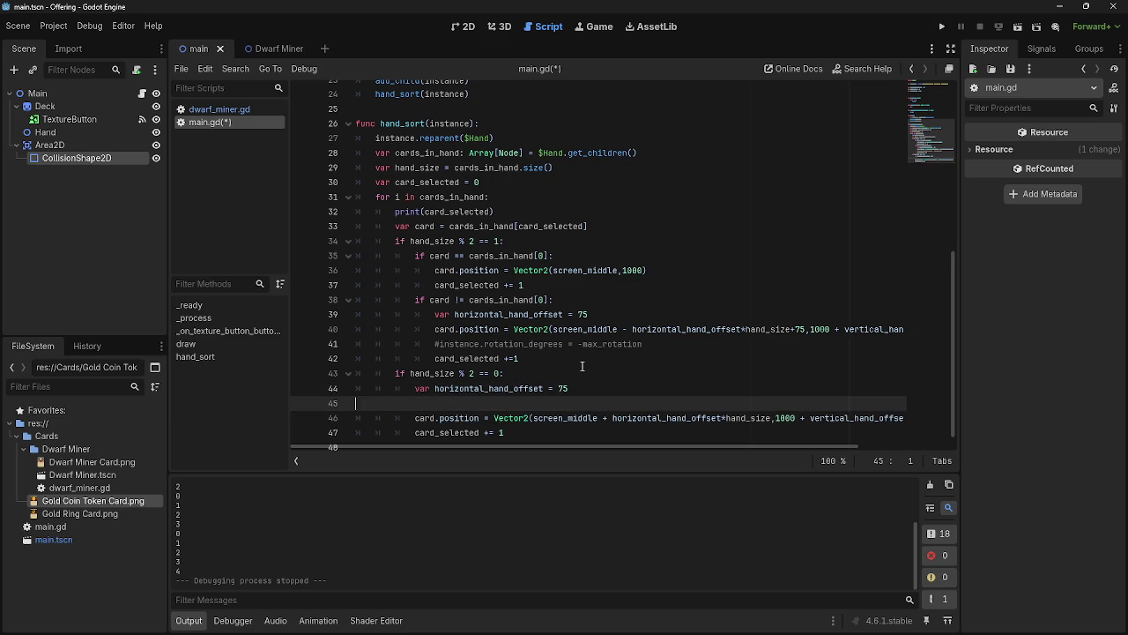
{"action": "left_click_drag", "start_coordinate": [657, 343], "coordinate": [353, 346]}
{"action": "key", "text": "BackSpace"}
{"action": "key", "text": "BackSpace"}
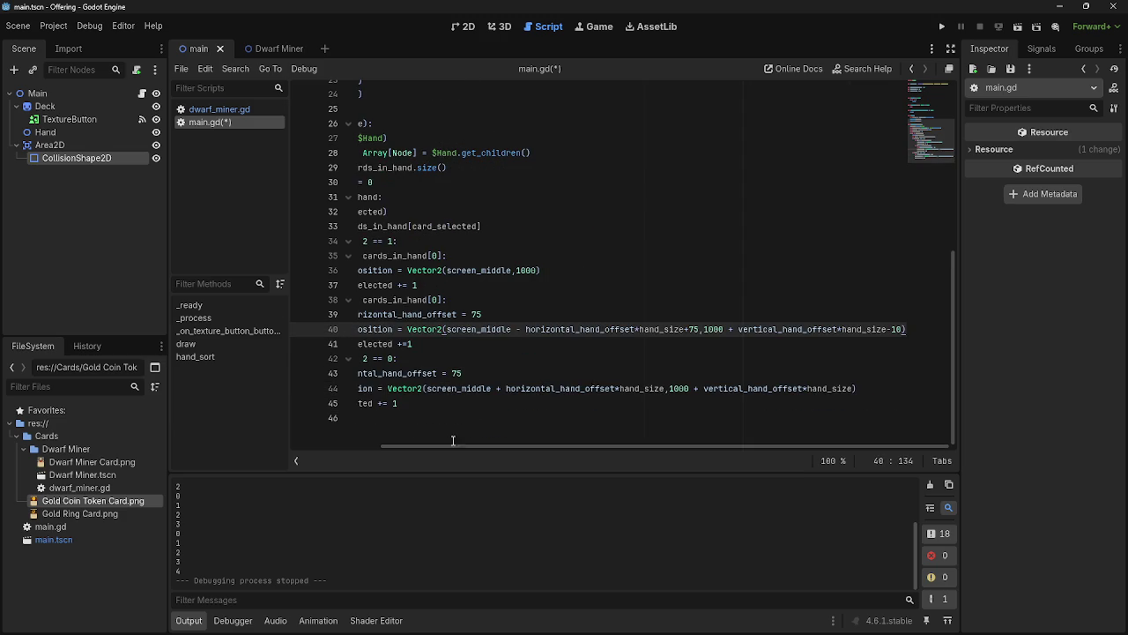
{"action": "left_click_drag", "start_coordinate": [439, 446], "coordinate": [370, 446]}
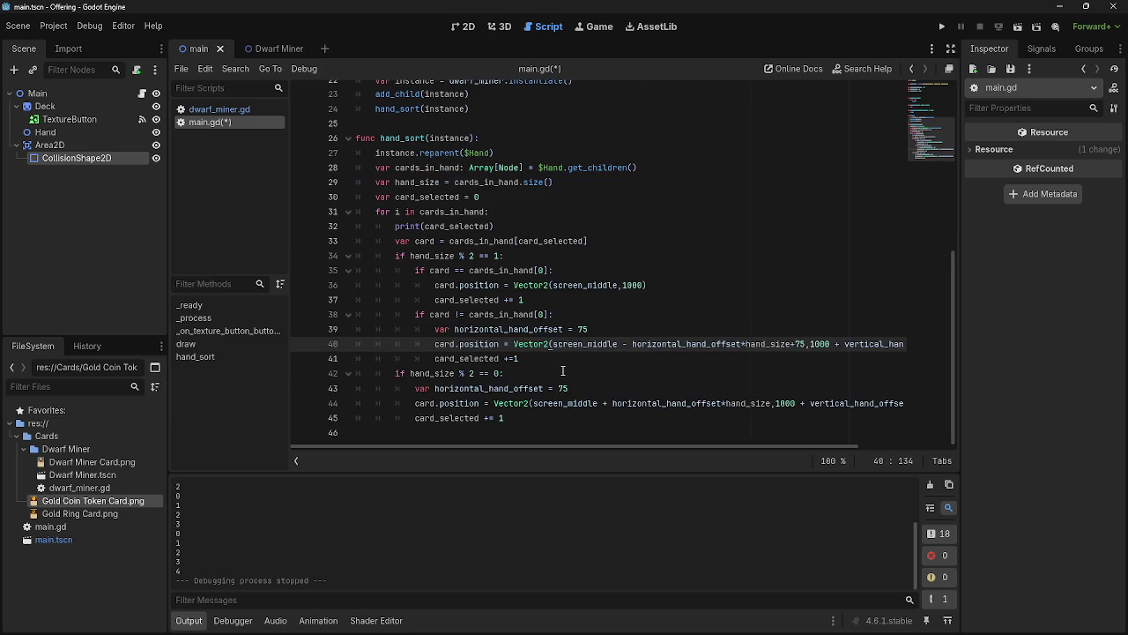
{"action": "key", "text": "Down"}
{"action": "key", "text": "Down"}
{"action": "key", "text": "Down"}
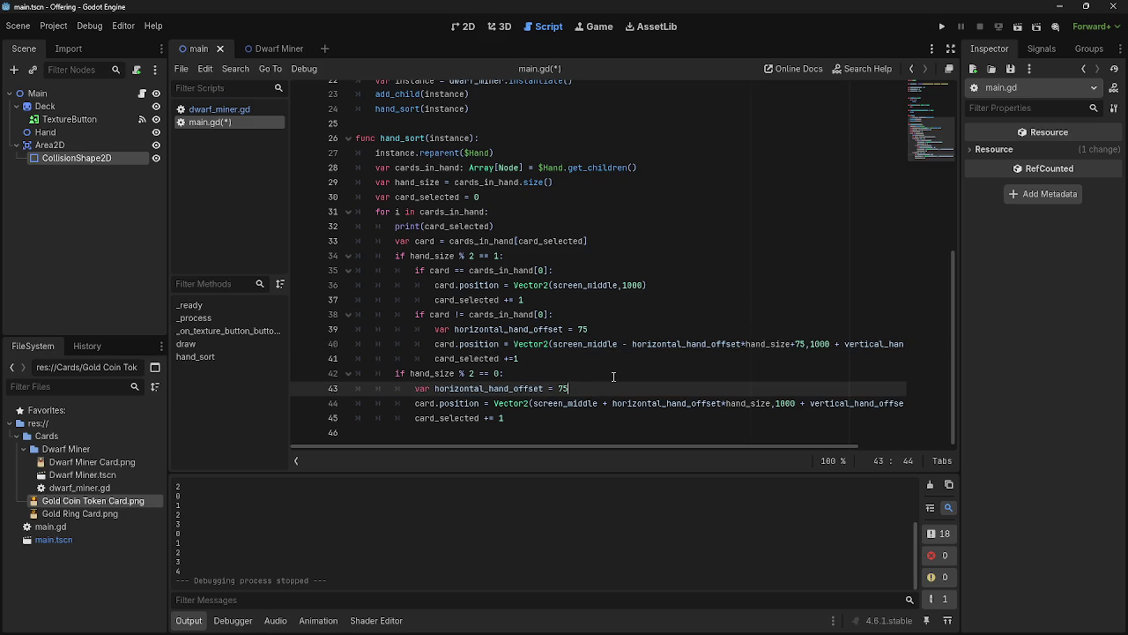
Delete the print(card_selected) debug line from hand_sort
{"action": "scroll", "coordinate": [256, 534], "scroll_direction": "up", "scroll_amount": 2}
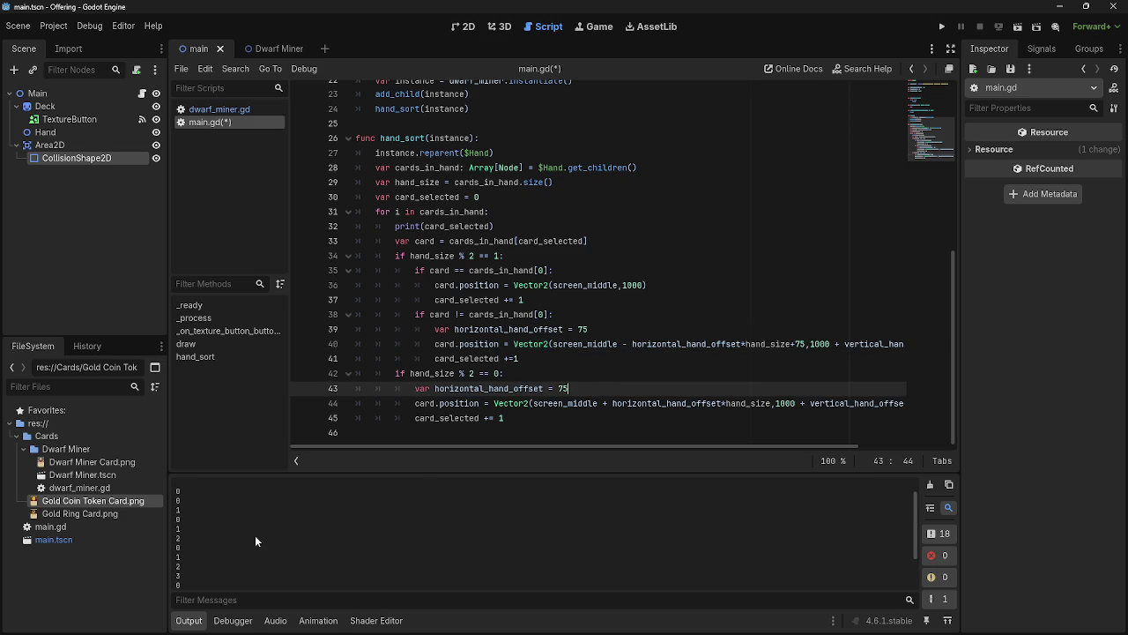
{"action": "scroll", "coordinate": [550, 283], "scroll_direction": "up", "scroll_amount": 3}
{"action": "scroll", "coordinate": [550, 283], "scroll_direction": "down", "scroll_amount": 1}
{"action": "left_click_drag", "start_coordinate": [503, 313], "coordinate": [340, 313]}
{"action": "key", "text": "BackSpace"}
{"action": "key", "text": "BackSpace"}
{"action": "scroll", "coordinate": [652, 356], "scroll_direction": "down", "scroll_amount": 2}
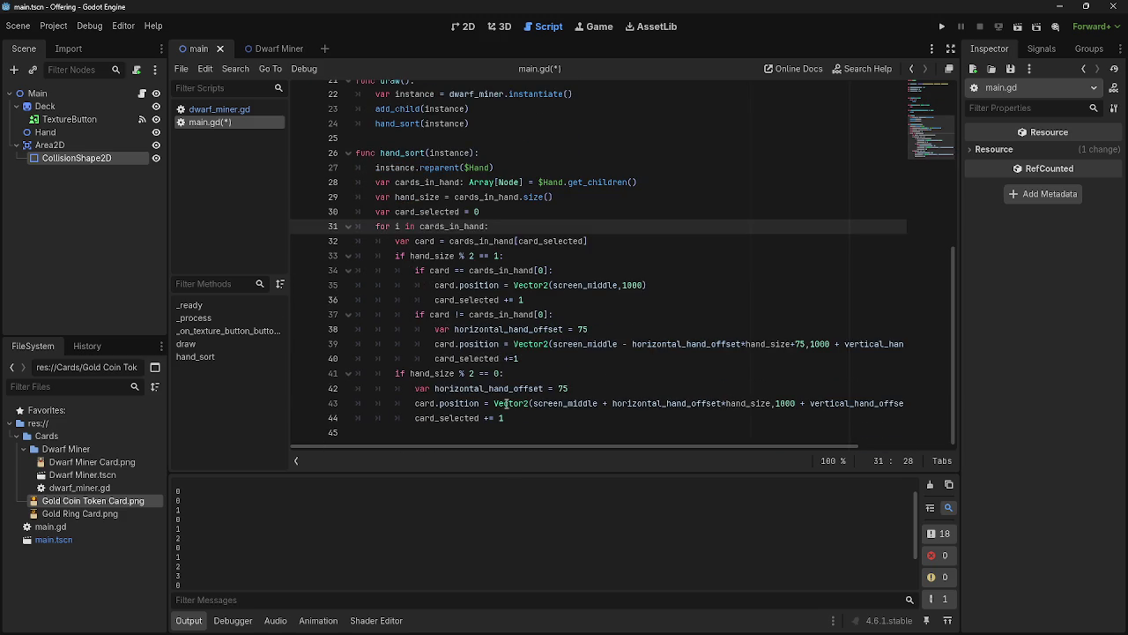
{"action": "left_click", "coordinate": [600, 390]}
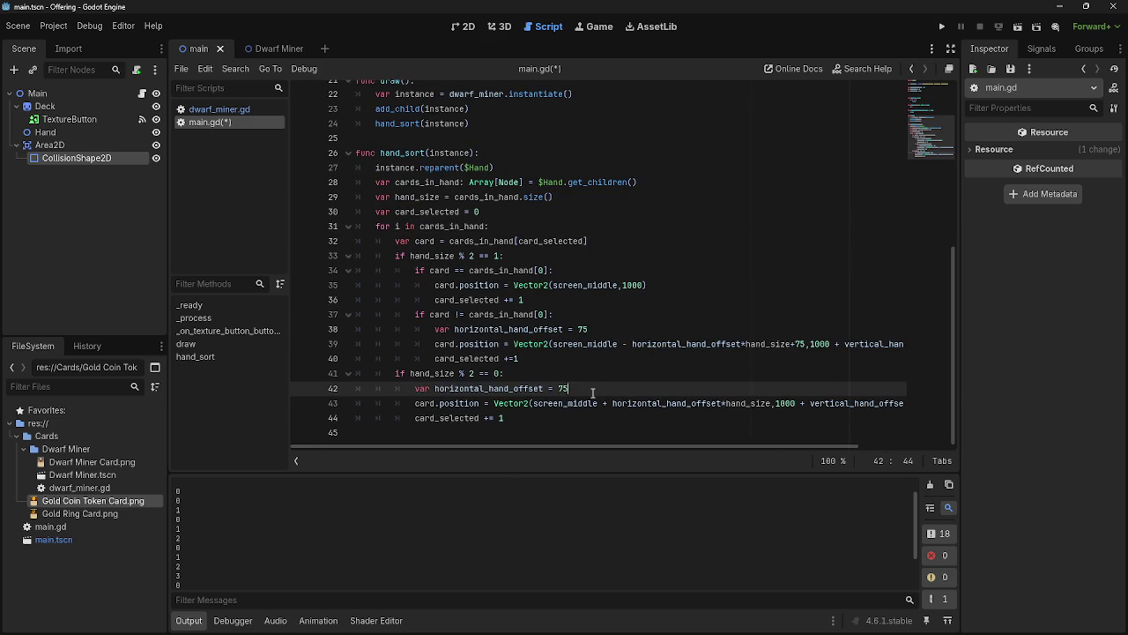
{"action": "left_click", "coordinate": [475, 212]}
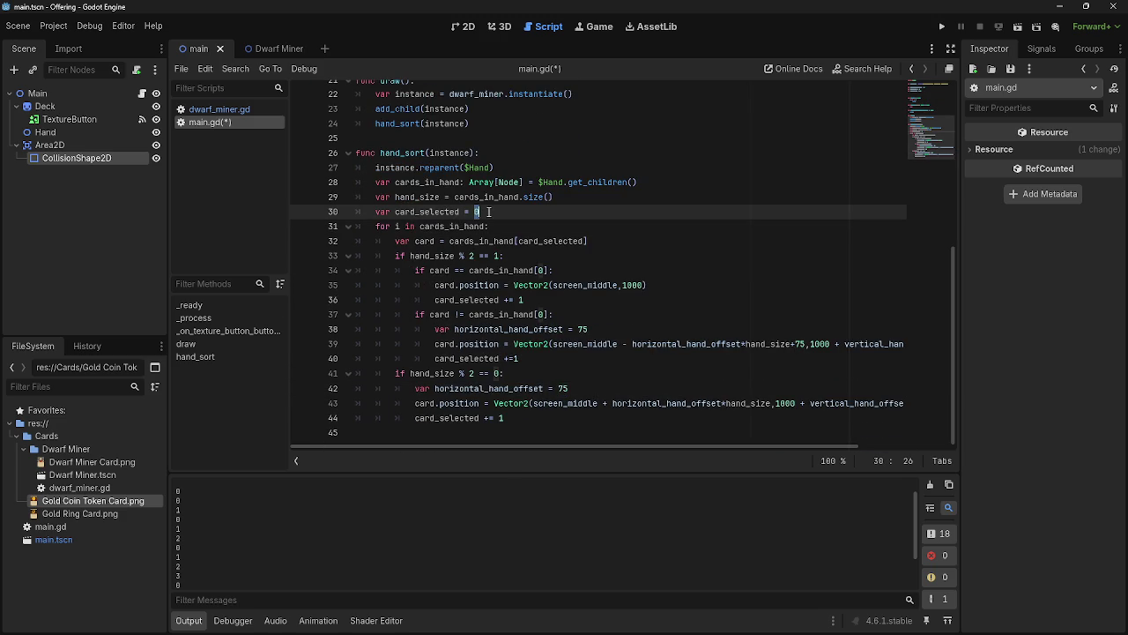
{"action": "left_click", "coordinate": [612, 393]}
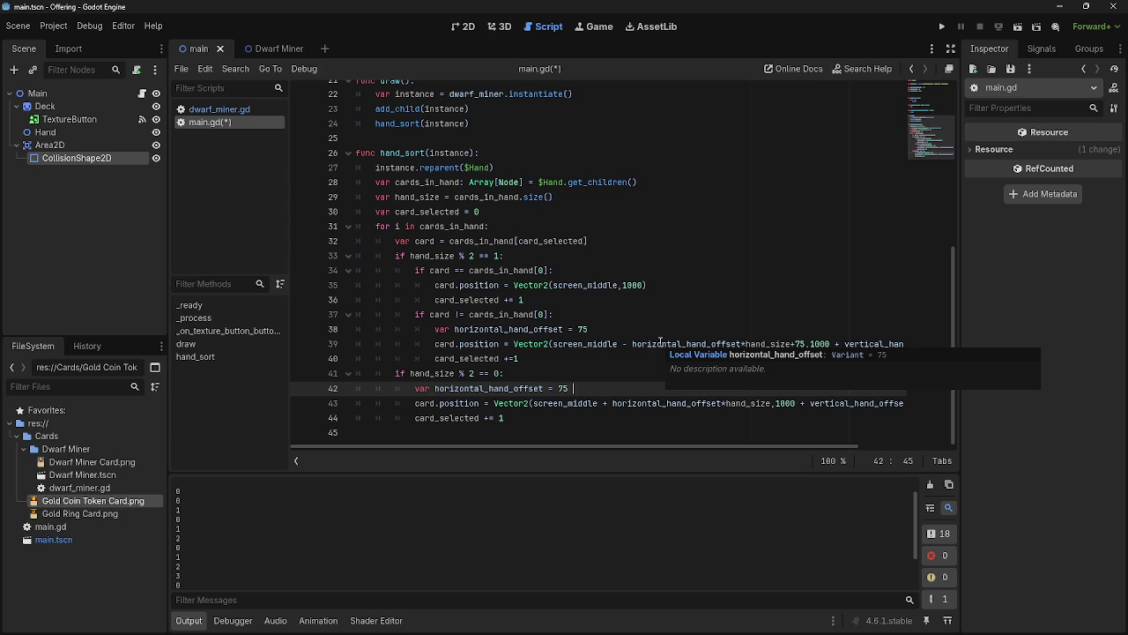
Undo the recent edits and delete the leftover 'var horizontal_hand_offe' line
{"action": "key", "text": "ctrl+z"}
{"action": "key", "text": "ctrl+z"}
{"action": "key", "text": "ctrl+z"}
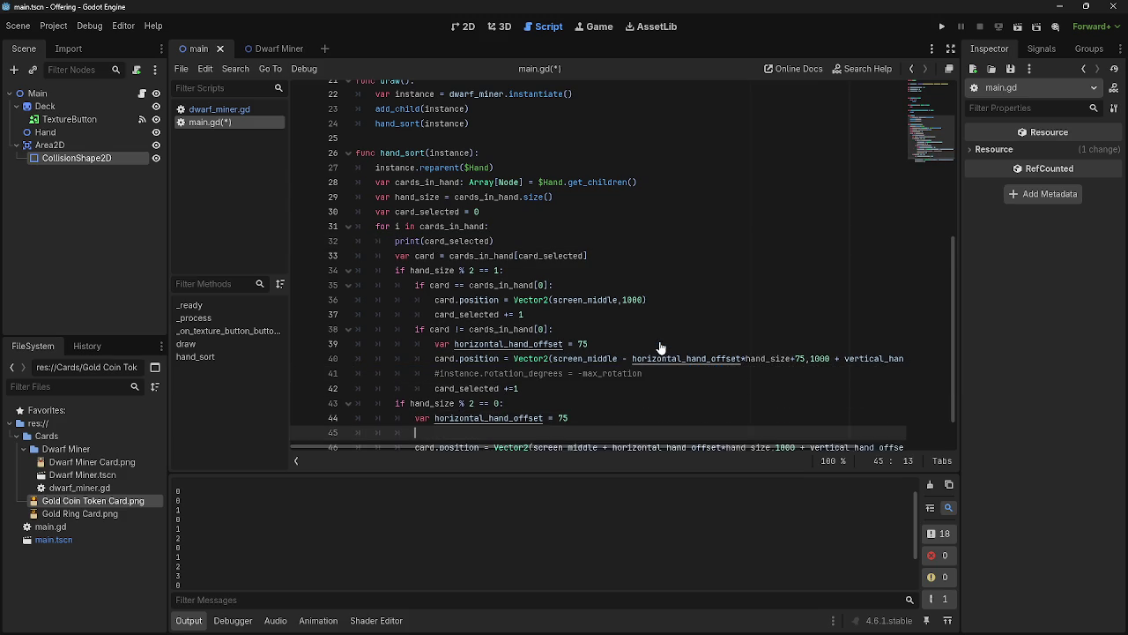
{"action": "key", "text": "ctrl+z"}
{"action": "key", "text": "ctrl+z"}
{"action": "key", "text": "ctrl+z"}
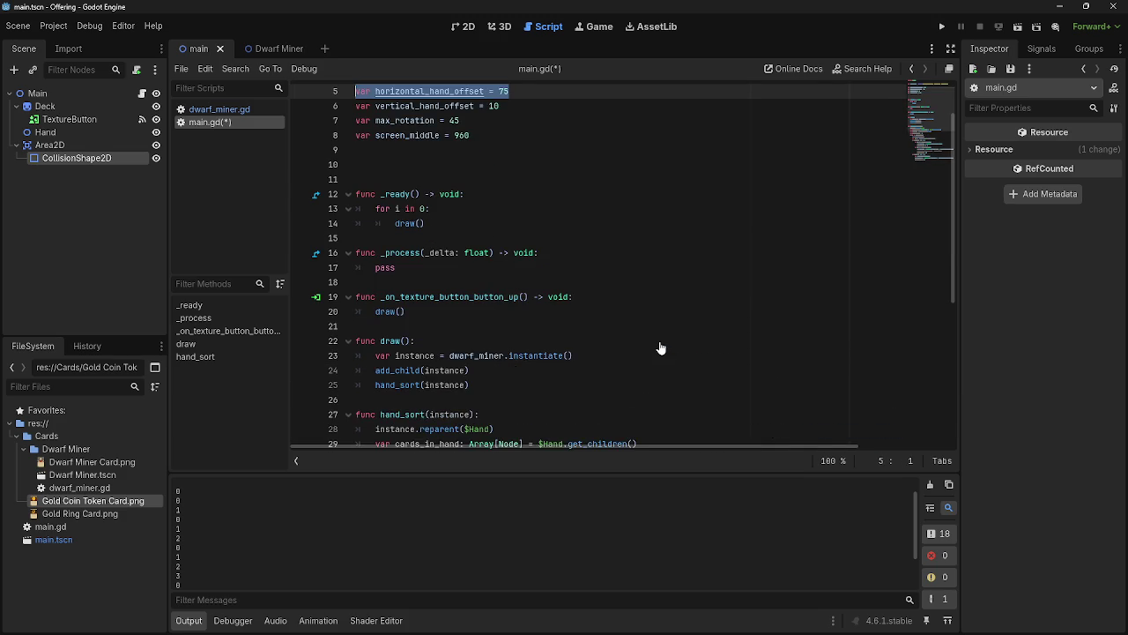
{"action": "scroll", "coordinate": [661, 348], "scroll_direction": "down", "scroll_amount": 1}
{"action": "type", "text": "e"}
{"action": "left_click_drag", "start_coordinate": [534, 388], "coordinate": [354, 390]}
{"action": "key", "text": "BackSpace"}
{"action": "key", "text": "BackSpace"}
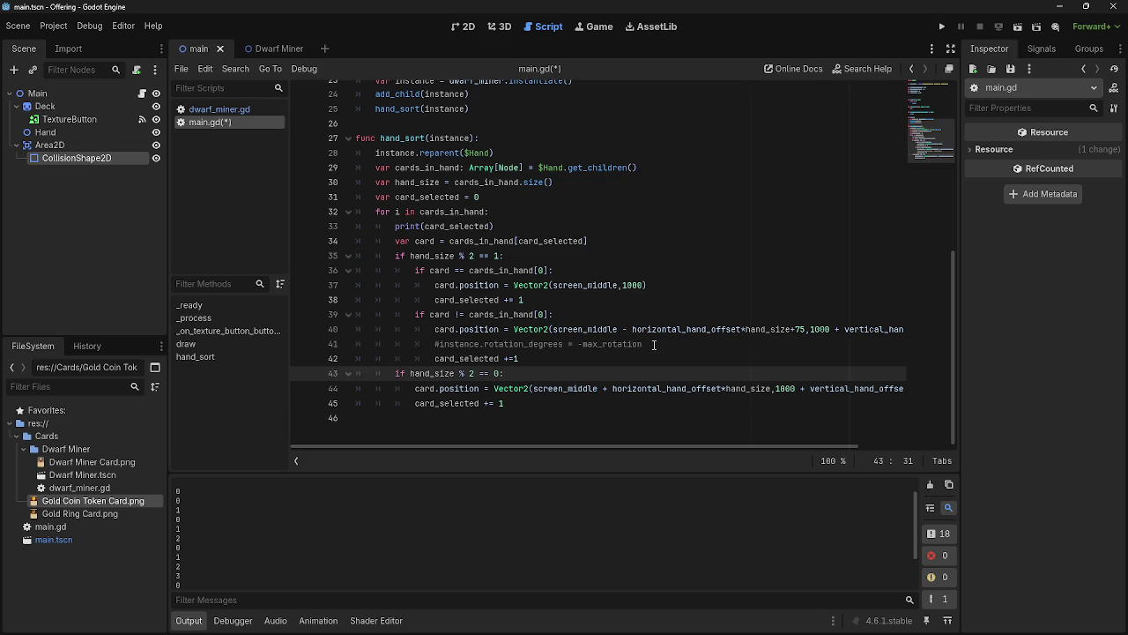
Delete the commented rotation line and dismiss the store notification pop-up
{"action": "left_click_drag", "start_coordinate": [642, 344], "coordinate": [331, 347]}
{"action": "key", "text": "BackSpace"}
{"action": "key", "text": "BackSpace"}
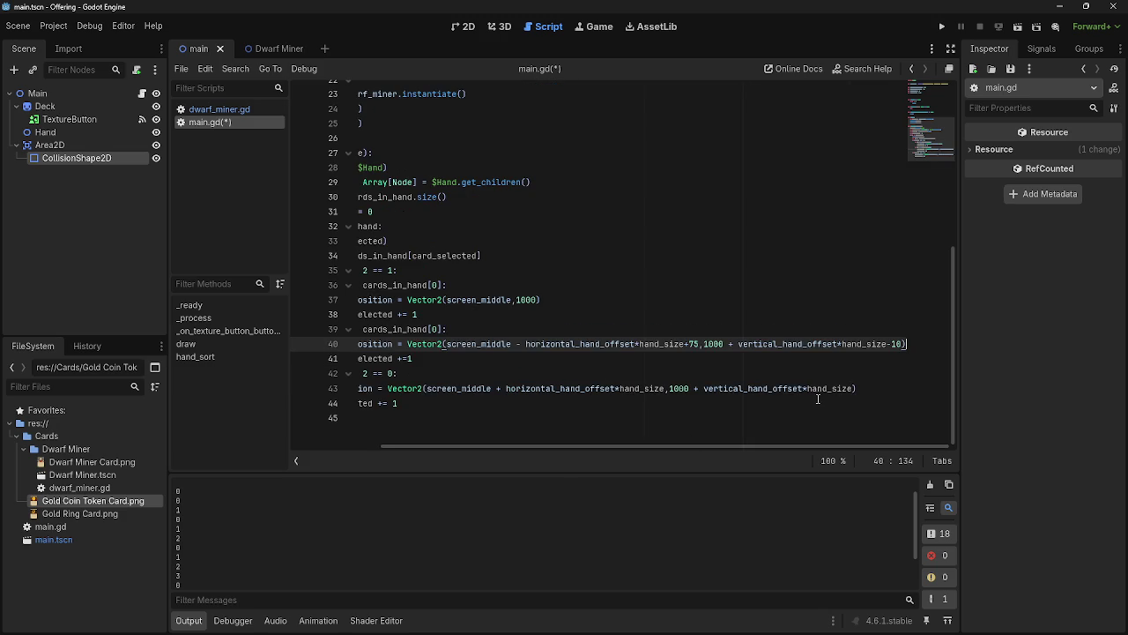
{"action": "double_click", "coordinate": [809, 389]}
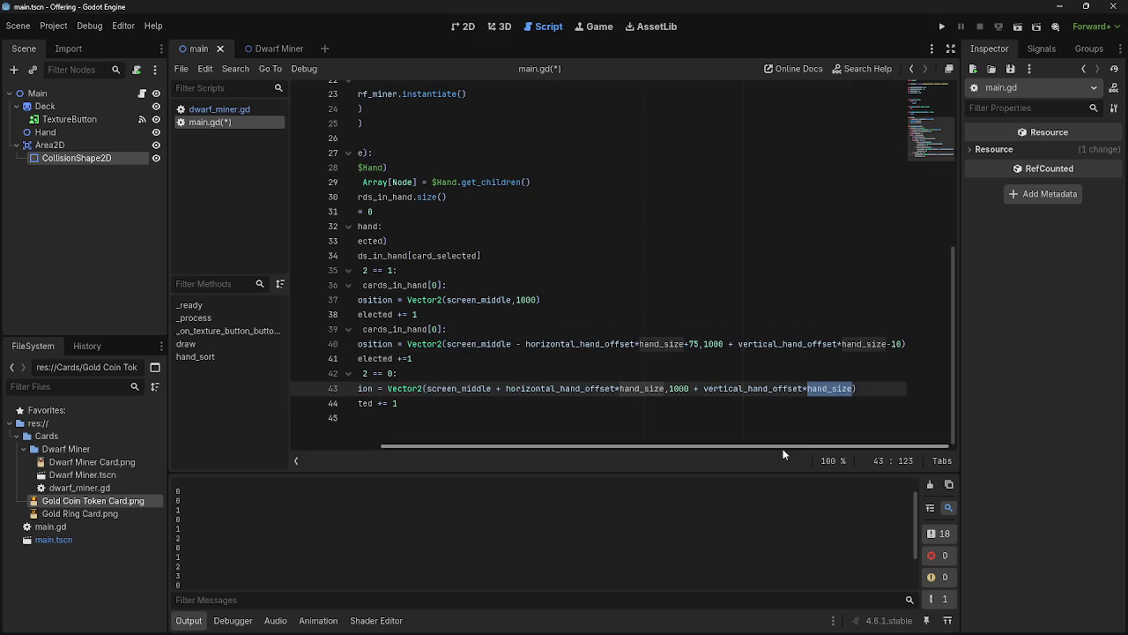
{"action": "scroll", "coordinate": [696, 424], "scroll_direction": "up", "scroll_amount": 2}
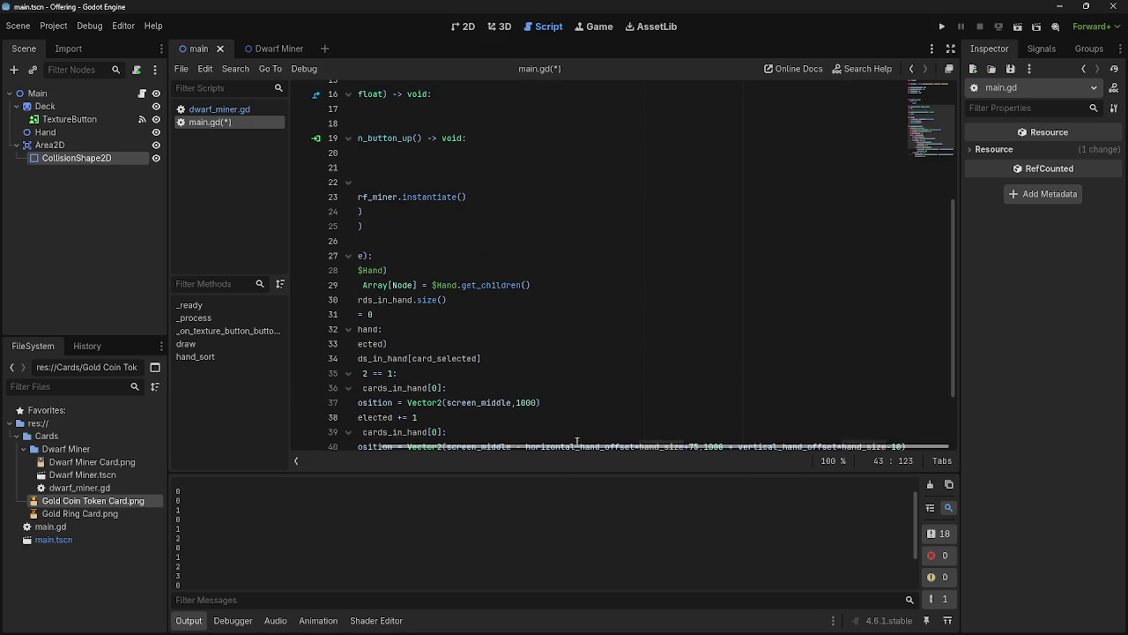
{"action": "left_click_drag", "start_coordinate": [575, 434], "coordinate": [533, 442]}
{"action": "left_click", "coordinate": [532, 418]}
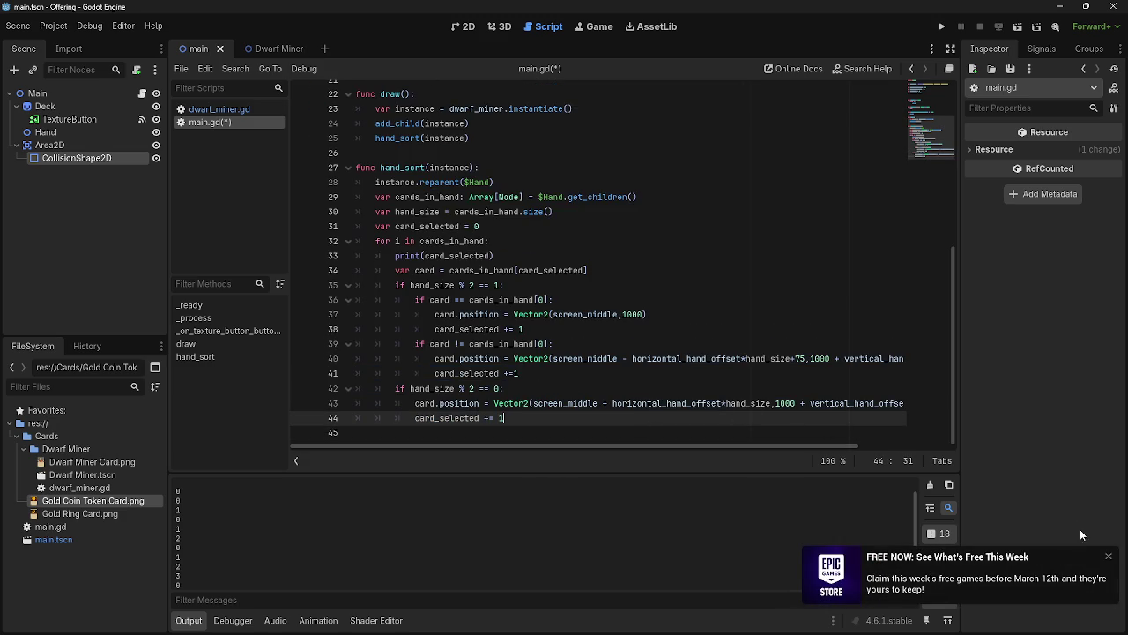
{"action": "left_click", "coordinate": [1110, 559]}
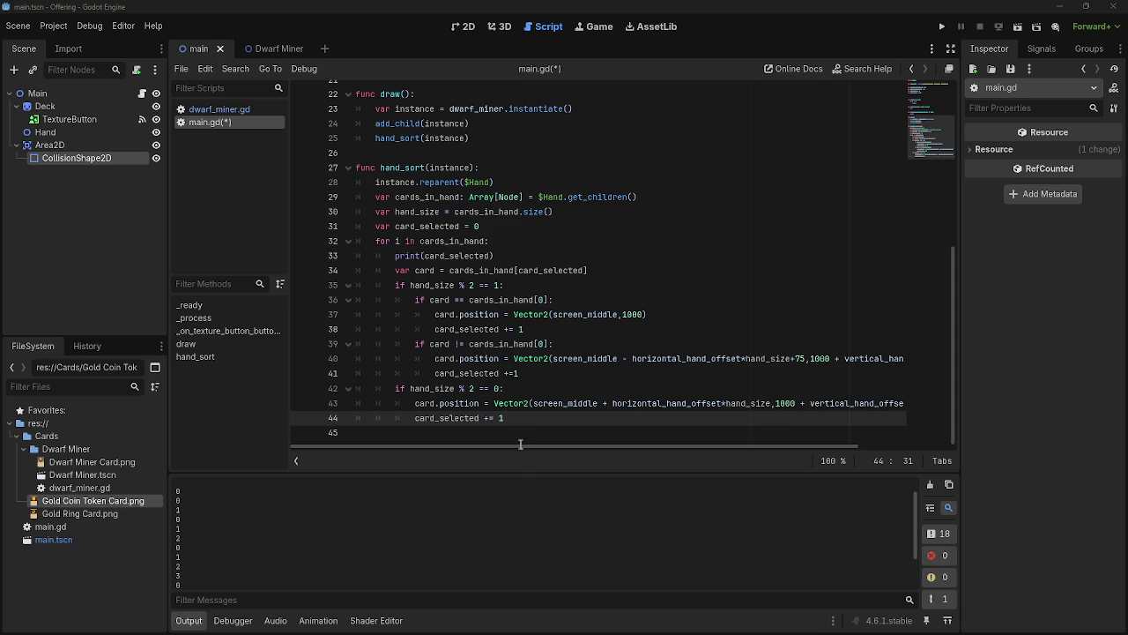
{"action": "scroll", "coordinate": [525, 432], "scroll_direction": "up", "scroll_amount": 7}
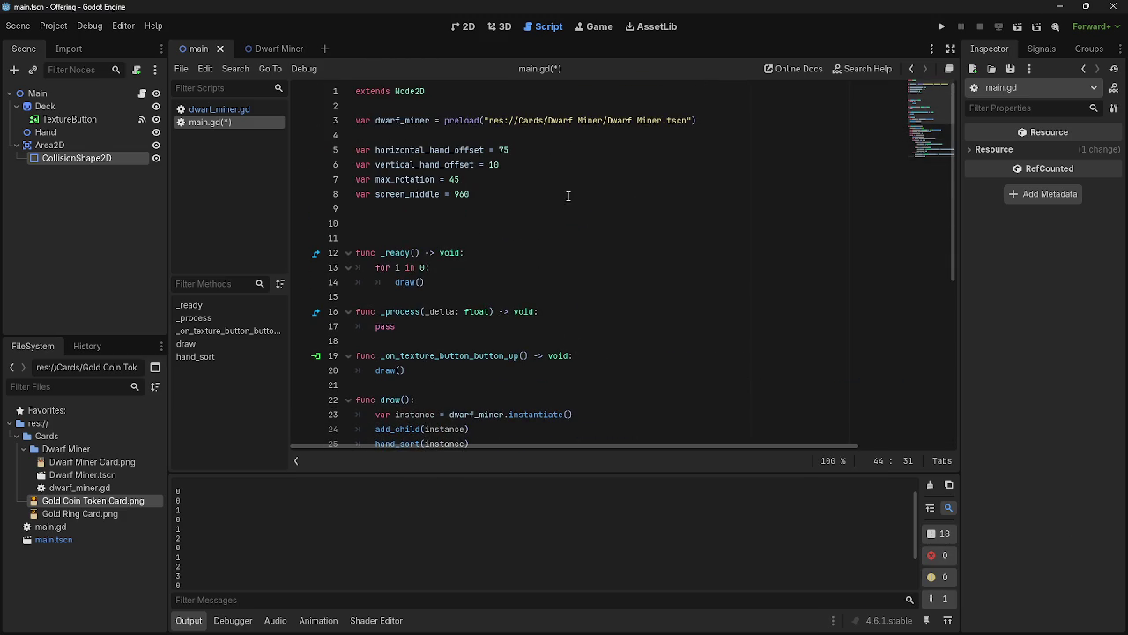
{"action": "scroll", "coordinate": [567, 299], "scroll_direction": "down", "scroll_amount": 7}
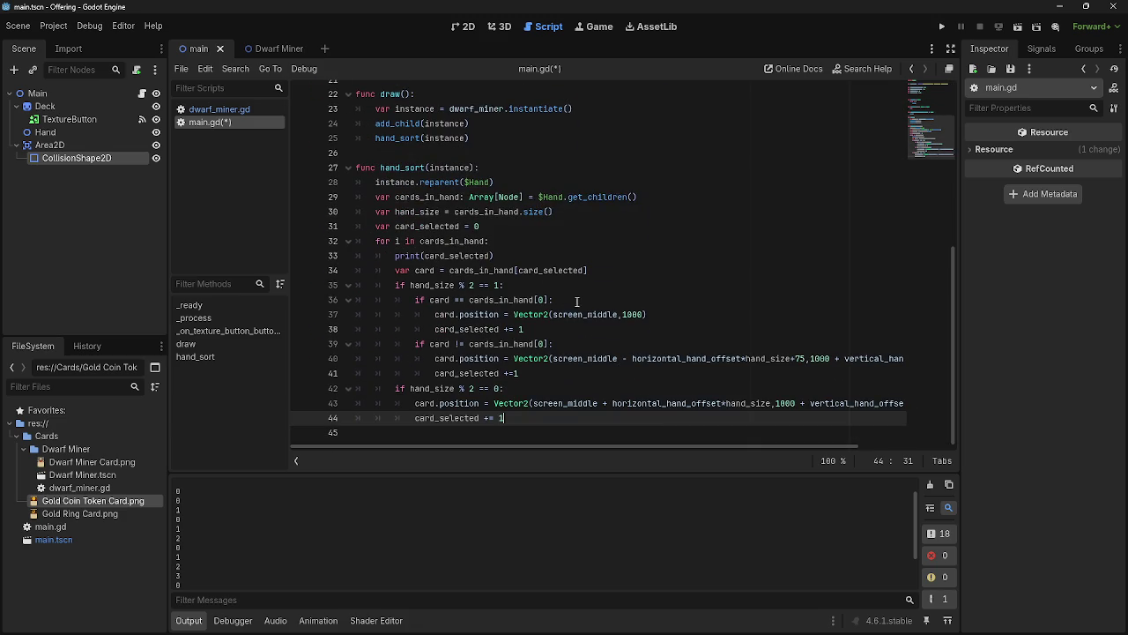
Replace hand_size with card_selected in the horizontal offset terms on lines 43 and 40
{"action": "left_click_drag", "start_coordinate": [773, 404], "coordinate": [727, 404]}
{"action": "type", "text": "card"}
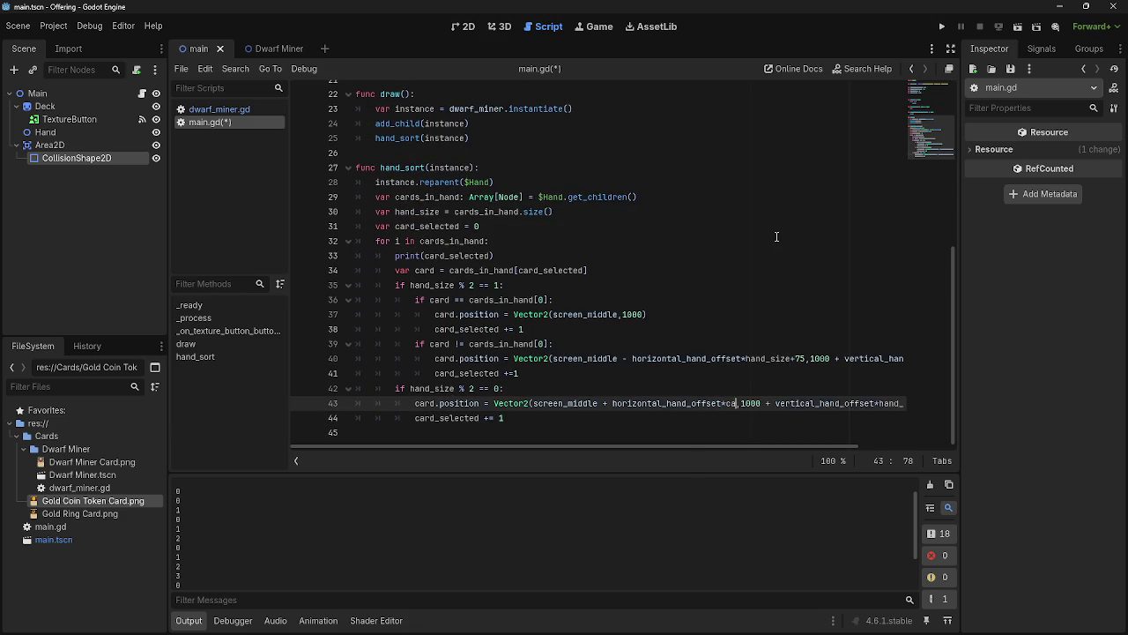
{"action": "key", "text": "Down"}
{"action": "key", "text": "Down"}
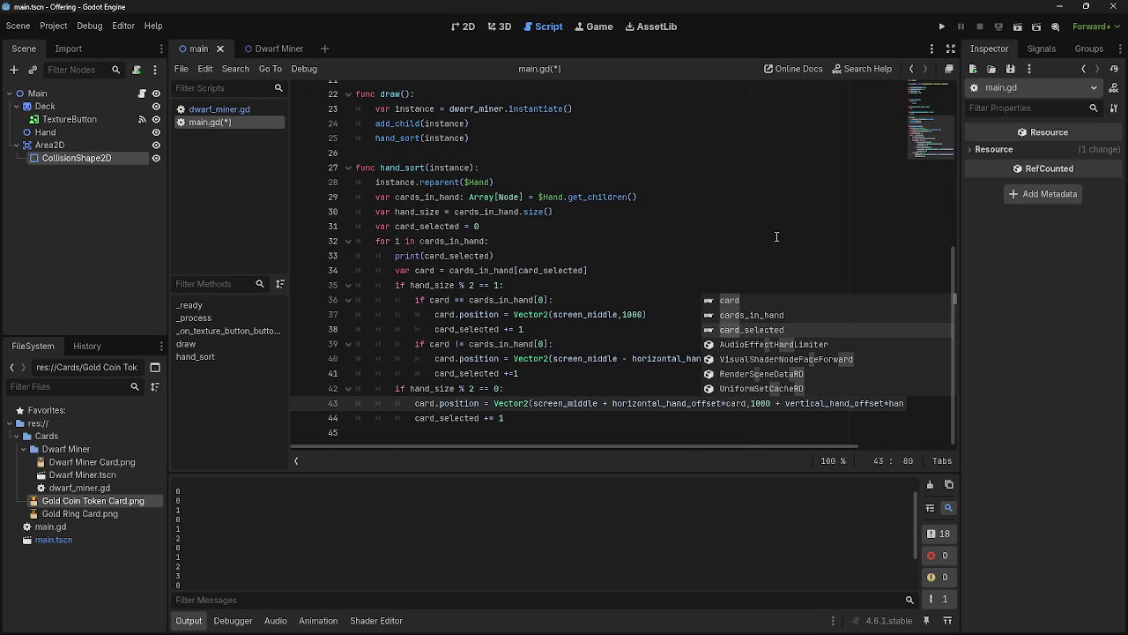
{"action": "key", "text": "Return"}
{"action": "mouse_move", "coordinate": [794, 405]}
{"action": "left_mouse_down"}
{"action": "mouse_move", "coordinate": [731, 405]}
{"action": "mouse_move", "coordinate": [747, 404]}
{"action": "left_mouse_up"}
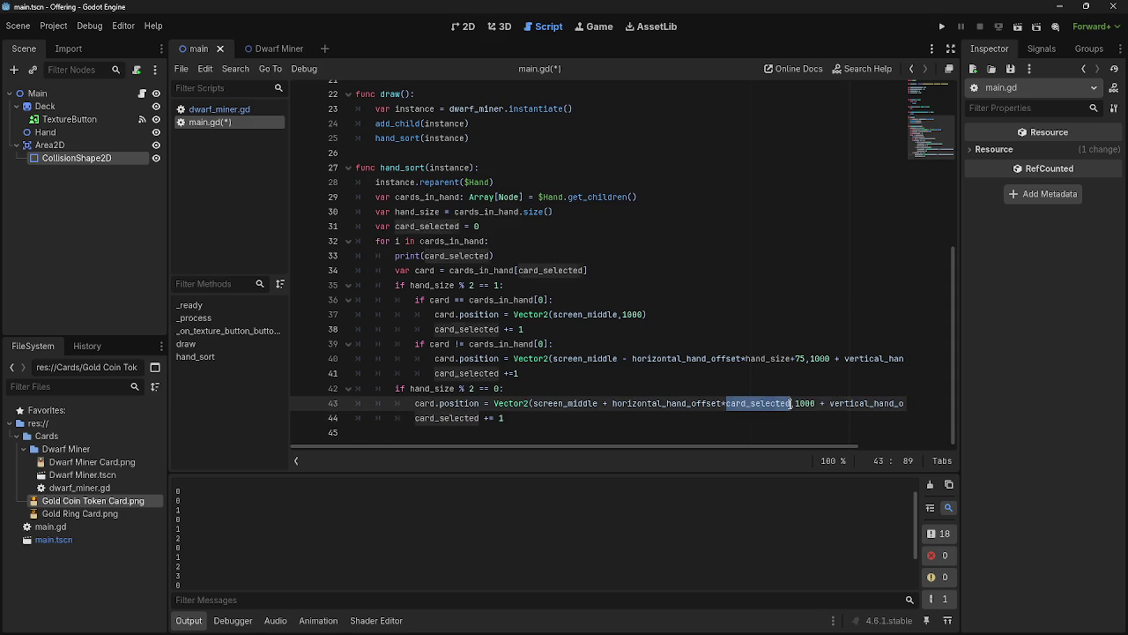
{"action": "left_click_drag", "start_coordinate": [746, 359], "coordinate": [776, 359]}
{"action": "double_click", "coordinate": [776, 359]}
{"action": "type", "text": "card_selected"}
{"action": "left_click", "coordinate": [624, 377]}
{"action": "left_click", "coordinate": [941, 27]}
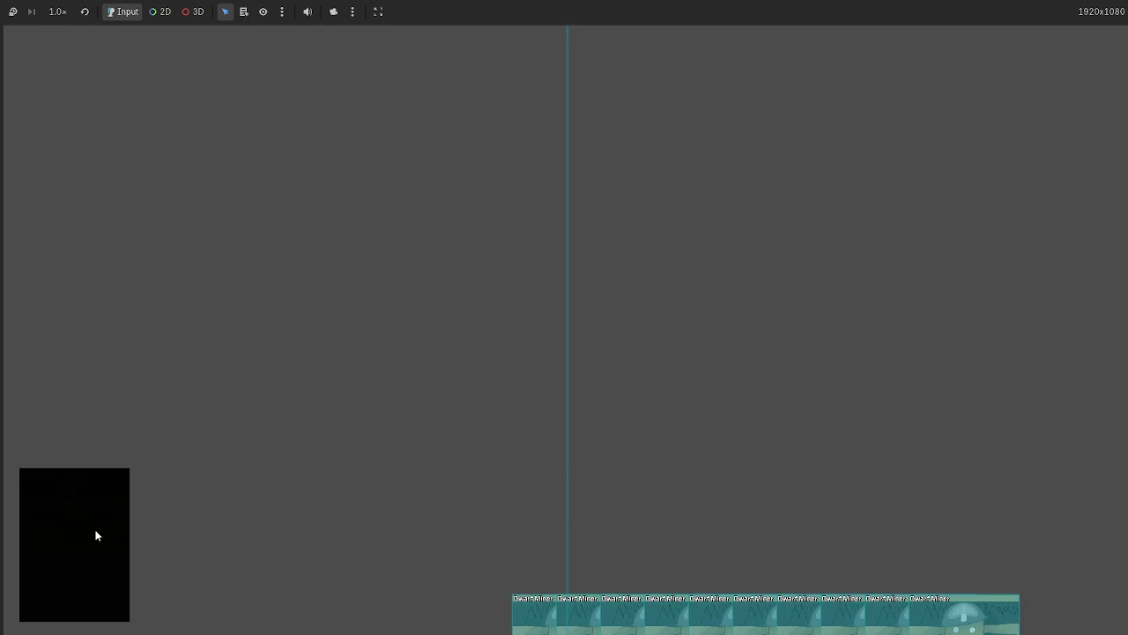
{"action": "key", "text": "F8"}
{"action": "left_click", "coordinate": [941, 26]}
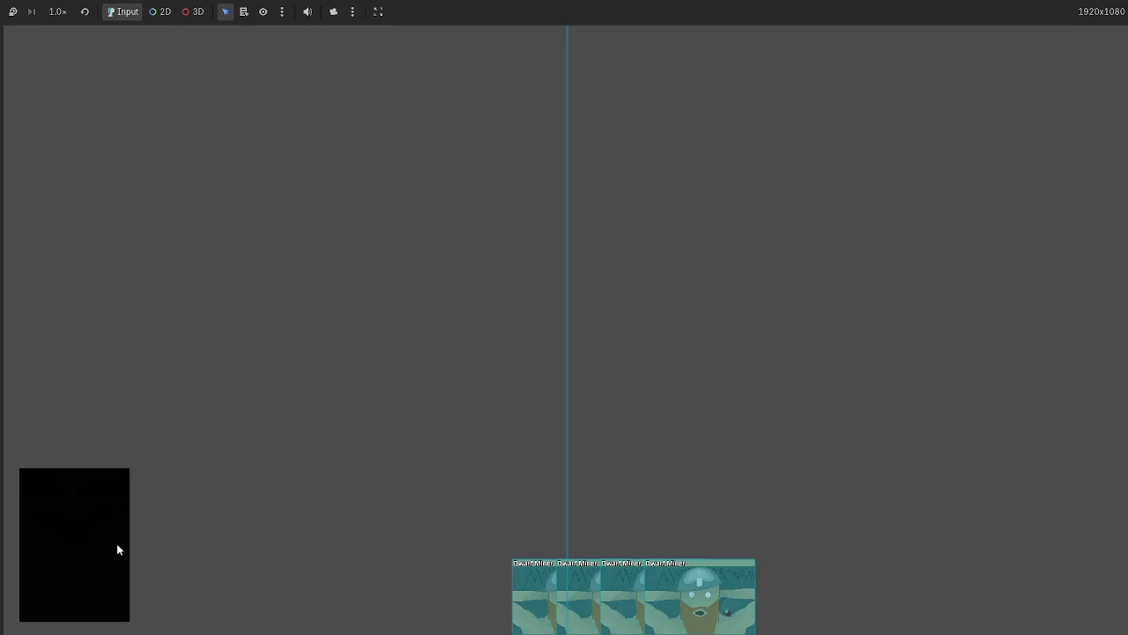
{"action": "key", "text": "F8"}
{"action": "left_click_drag", "start_coordinate": [714, 445], "coordinate": [818, 445]}
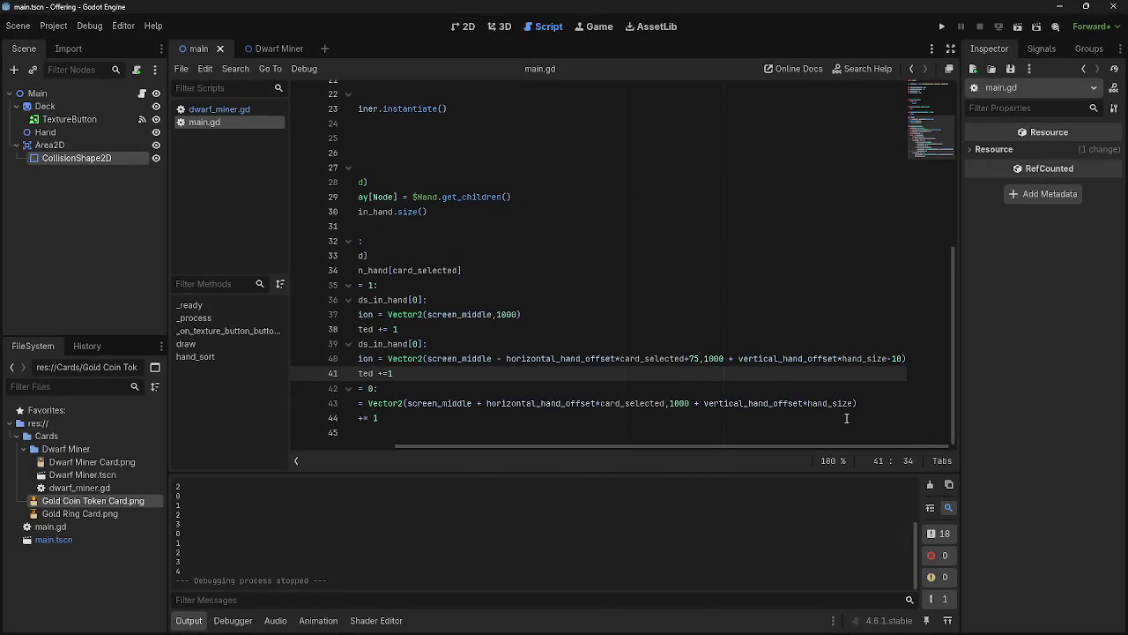
Replace hand_size with card_selected in the vertical offset terms on lines 43 and 40
{"action": "left_click_drag", "start_coordinate": [808, 402], "coordinate": [851, 403]}
{"action": "type", "text": "card_selected"}
{"action": "left_click_drag", "start_coordinate": [846, 358], "coordinate": [889, 358]}
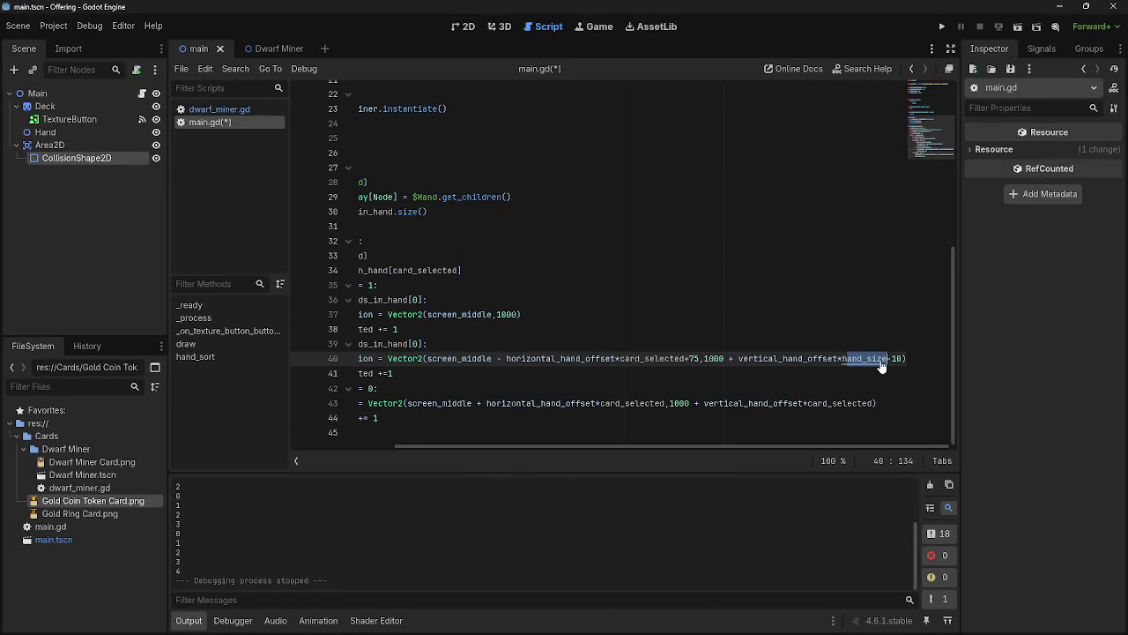
{"action": "type", "text": "card_selected"}
Undo the accidental deletion so line 40 reads screen_middle - horizontal_hand_offset*card_selected+75
{"action": "key", "text": "BackSpace"}
{"action": "left_click", "coordinate": [829, 358]}
{"action": "key", "text": "shift+Up"}
{"action": "key", "text": "BackSpace"}
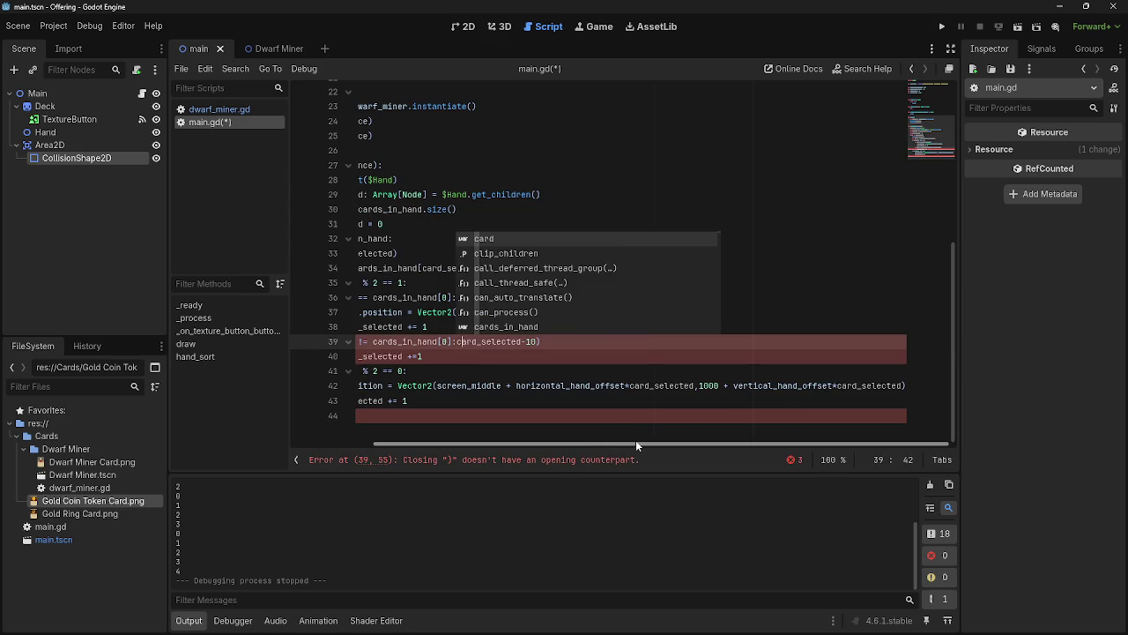
{"action": "left_click_drag", "start_coordinate": [622, 440], "coordinate": [479, 452]}
{"action": "key", "text": "Escape"}
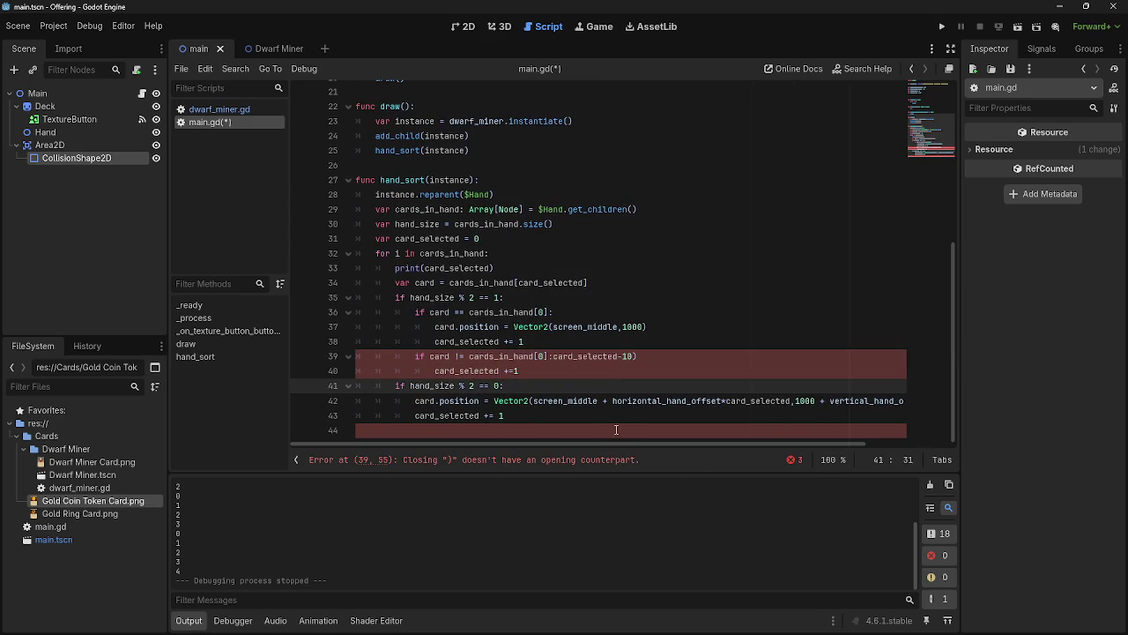
{"action": "key", "text": "ctrl+z"}
Make a final touch-up to the script and run the project to test the card spread
{"action": "left_click_drag", "start_coordinate": [599, 444], "coordinate": [847, 379]}
{"action": "type", "text": "c"}
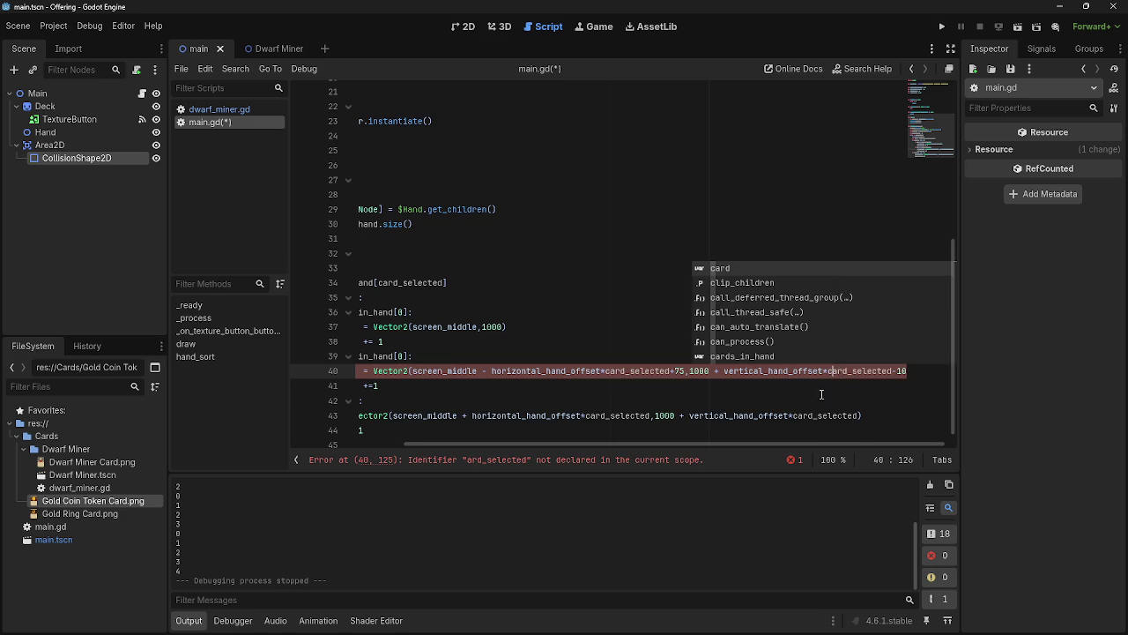
{"action": "left_click_drag", "start_coordinate": [739, 444], "coordinate": [502, 441]}
{"action": "scroll", "coordinate": [502, 435], "scroll_direction": "down", "scroll_amount": 1}
{"action": "left_click", "coordinate": [562, 432]}
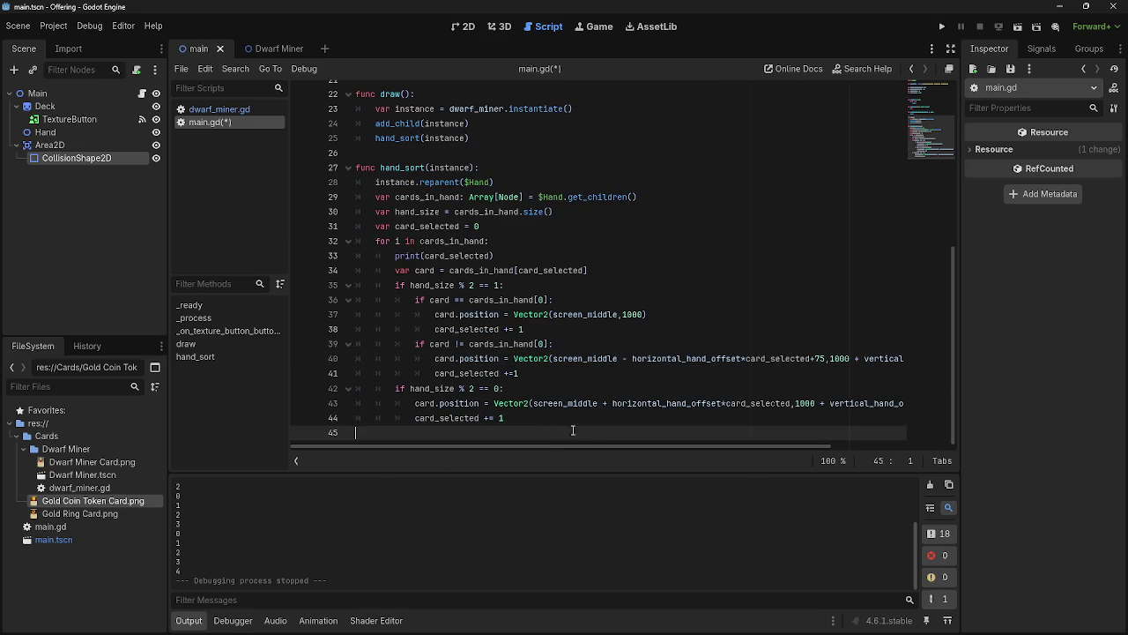
{"action": "left_click", "coordinate": [941, 28]}
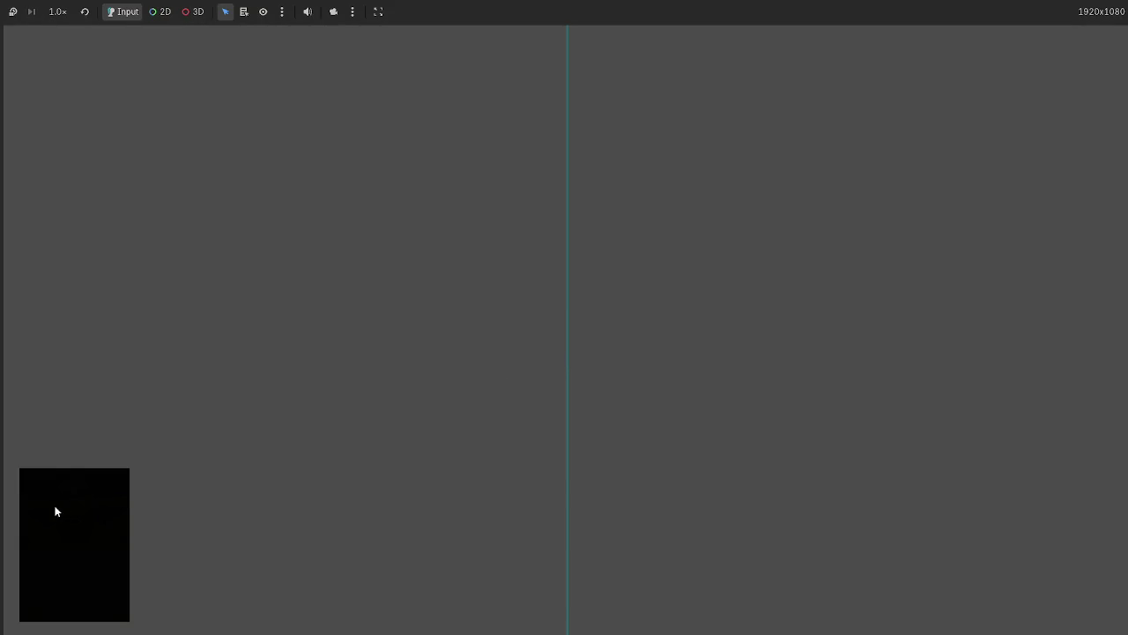